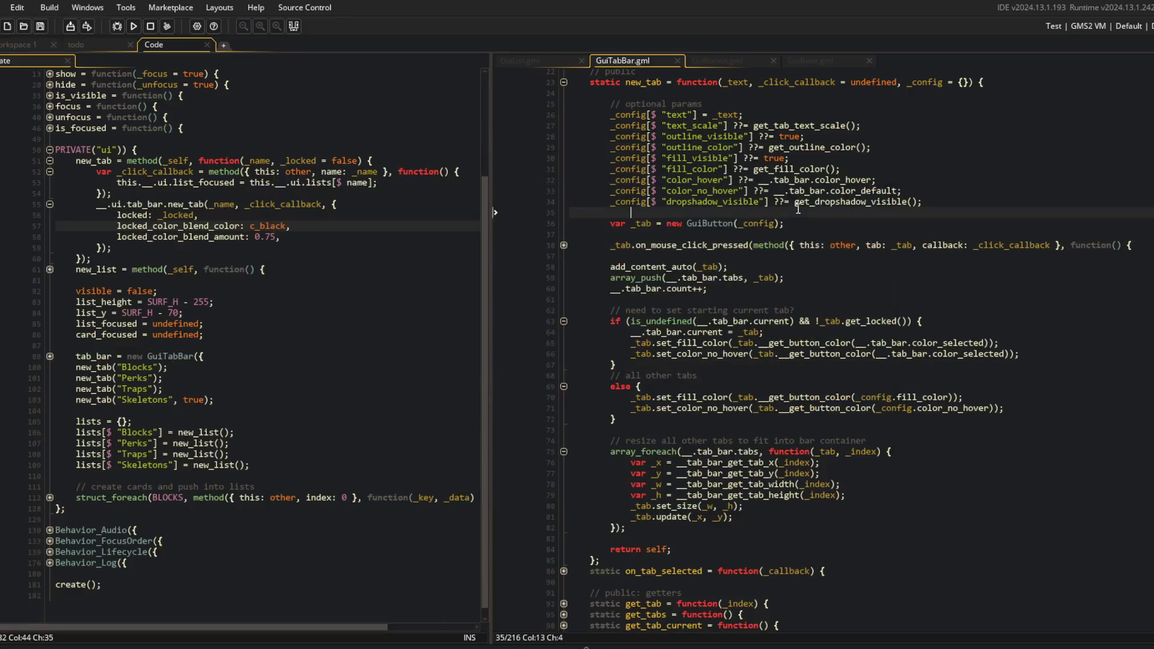
# Bring GuiButton.gml up in the right pane and scroll to its set_ functions
pyautogui.click(800, 311)
pyautogui.scroll(2, 801, 316)
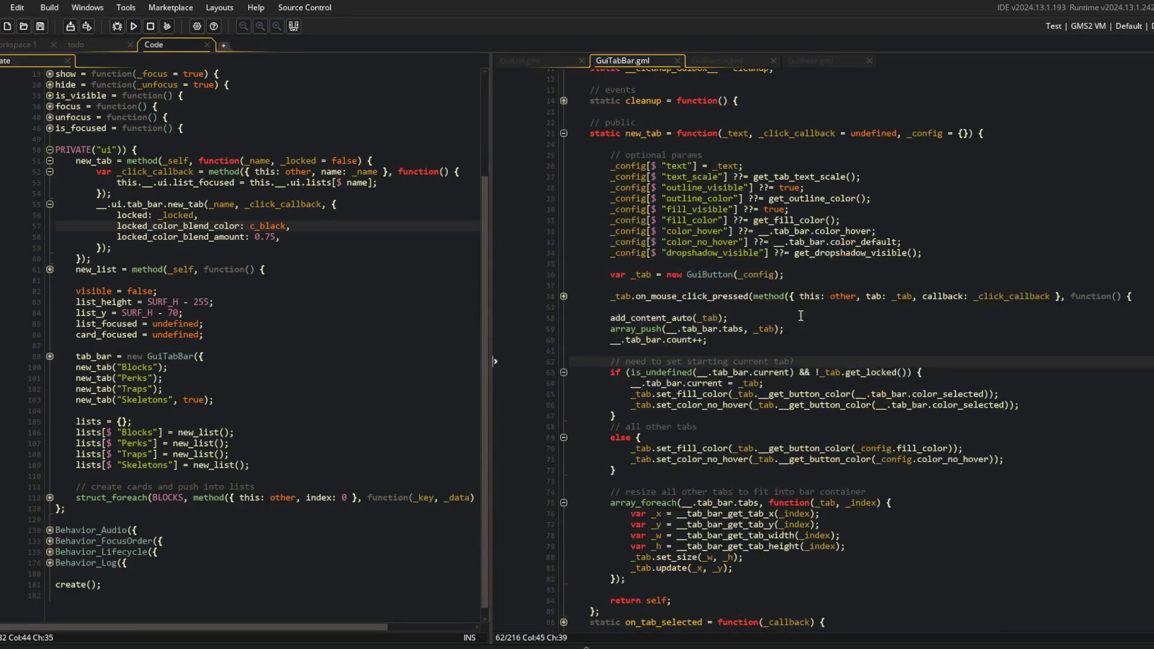
pyautogui.click(719, 60)
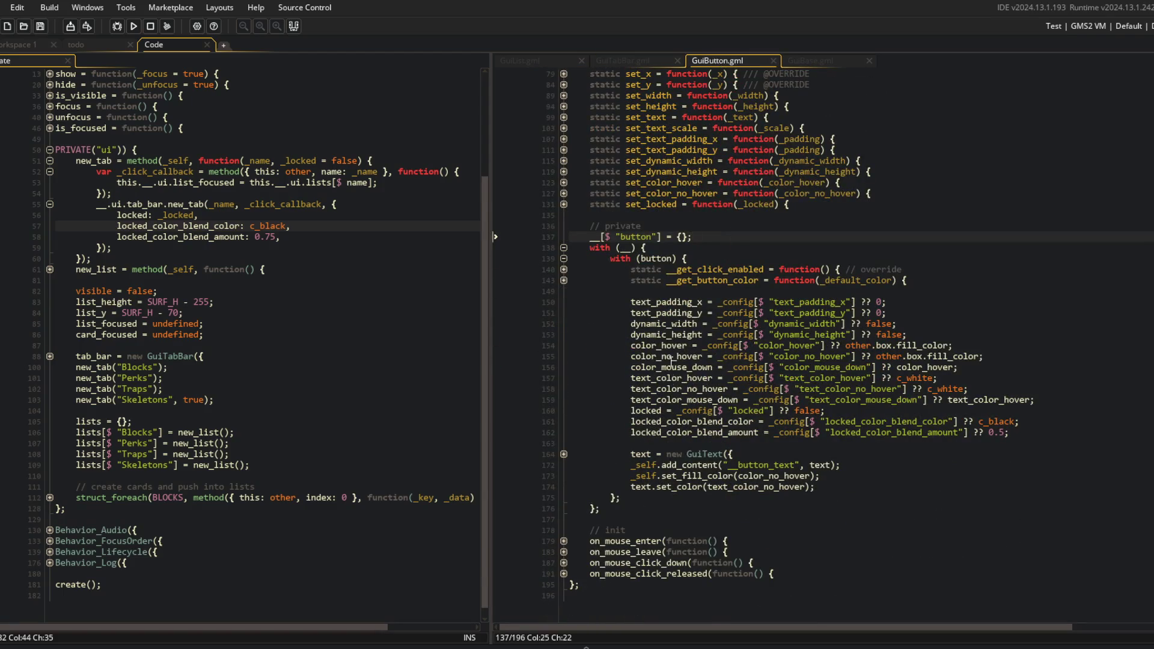
pyautogui.click(628, 60)
pyautogui.click(716, 60)
pyautogui.scroll(3, 686, 265)
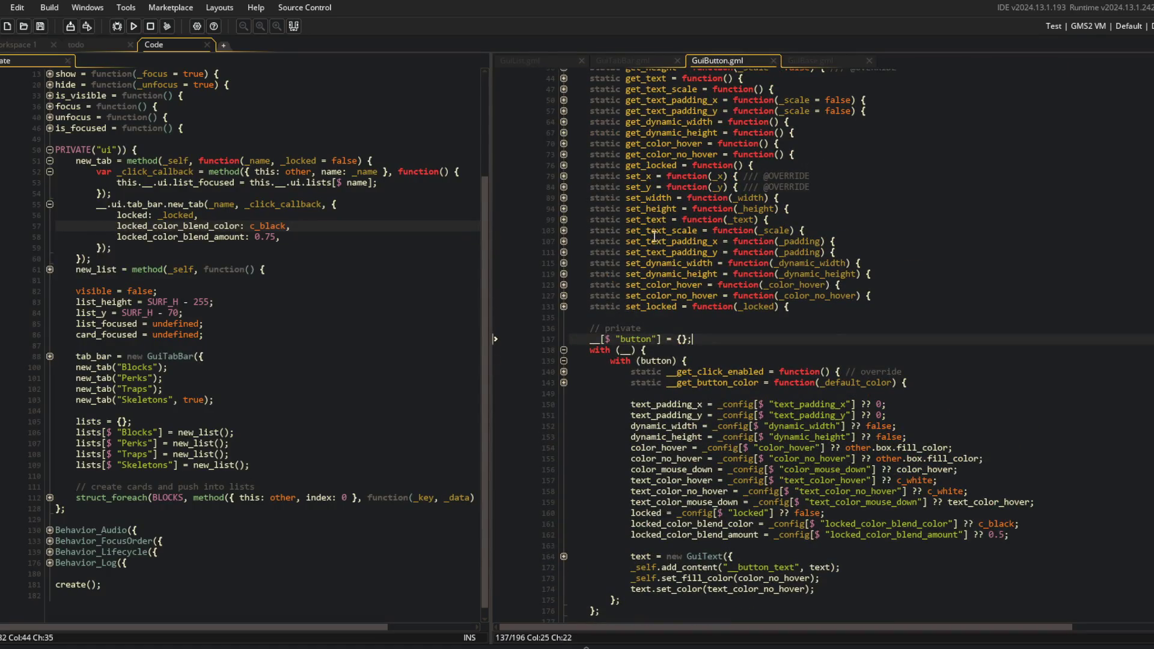
pyautogui.scroll(2, 655, 238)
# Inspect the set_color_hover setter body, then put the caret after set_color_no_hover
pyautogui.doubleClick(664, 336)
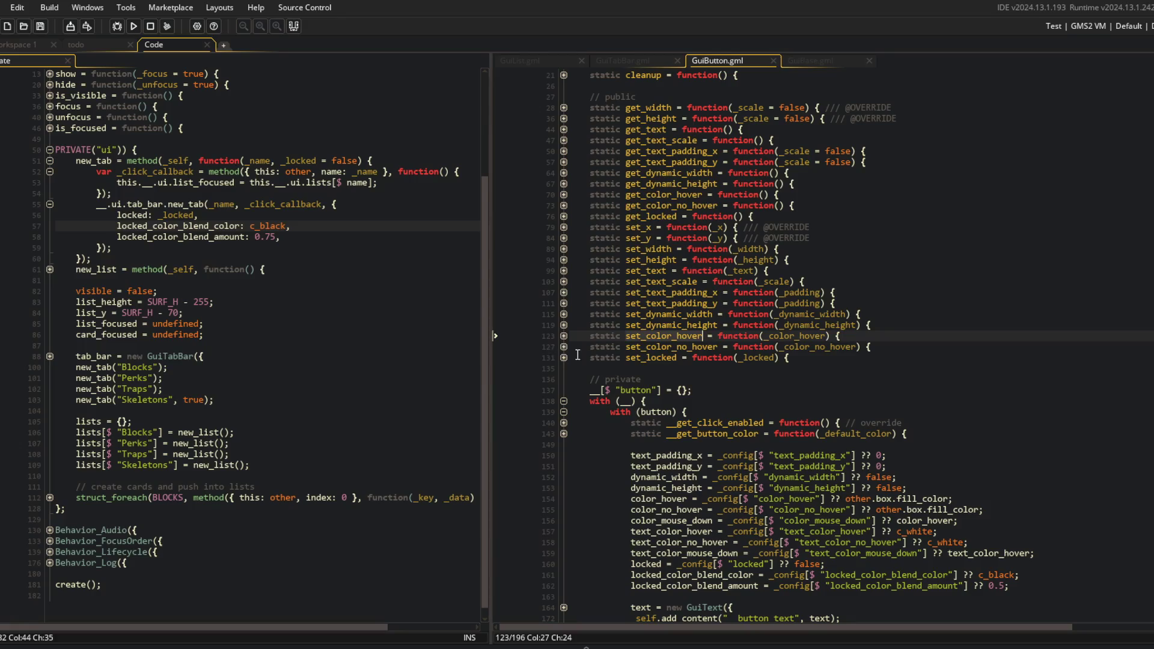
pyautogui.click(564, 336)
pyautogui.click(565, 337)
pyautogui.scroll(-3, 576, 341)
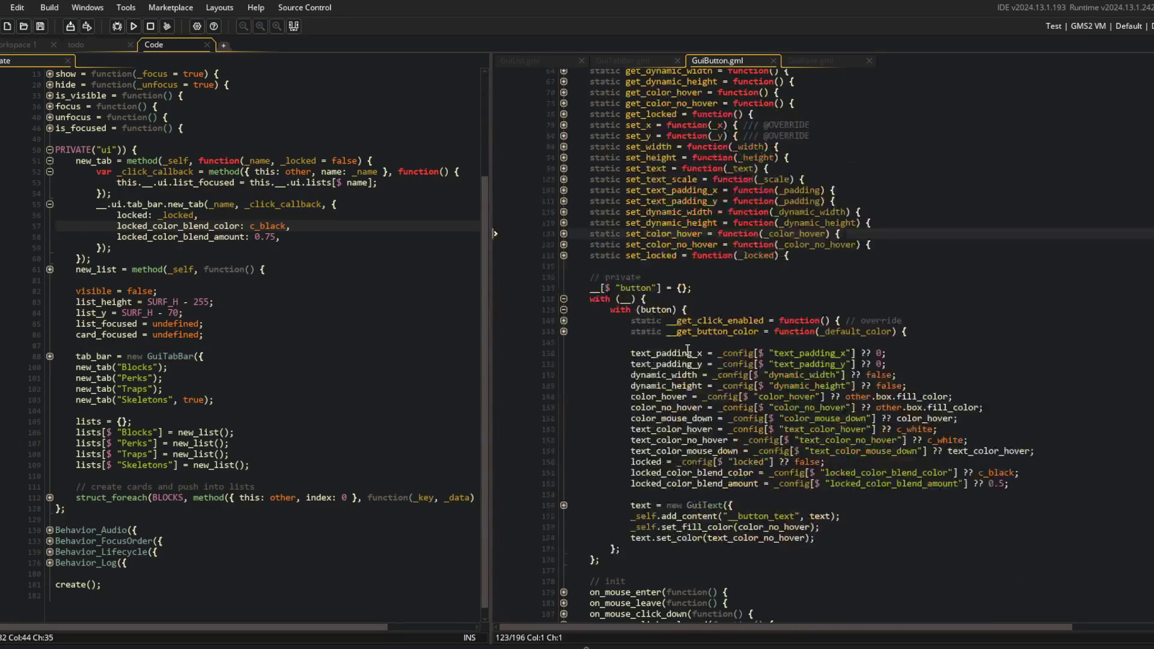
pyautogui.click(564, 233)
pyautogui.click(563, 233)
pyautogui.click(797, 255)
pyautogui.click(921, 235)
# Write a static set_text_color_hover setter that sets __.button.text_color_hover and returns self
pyautogui.press('Down')
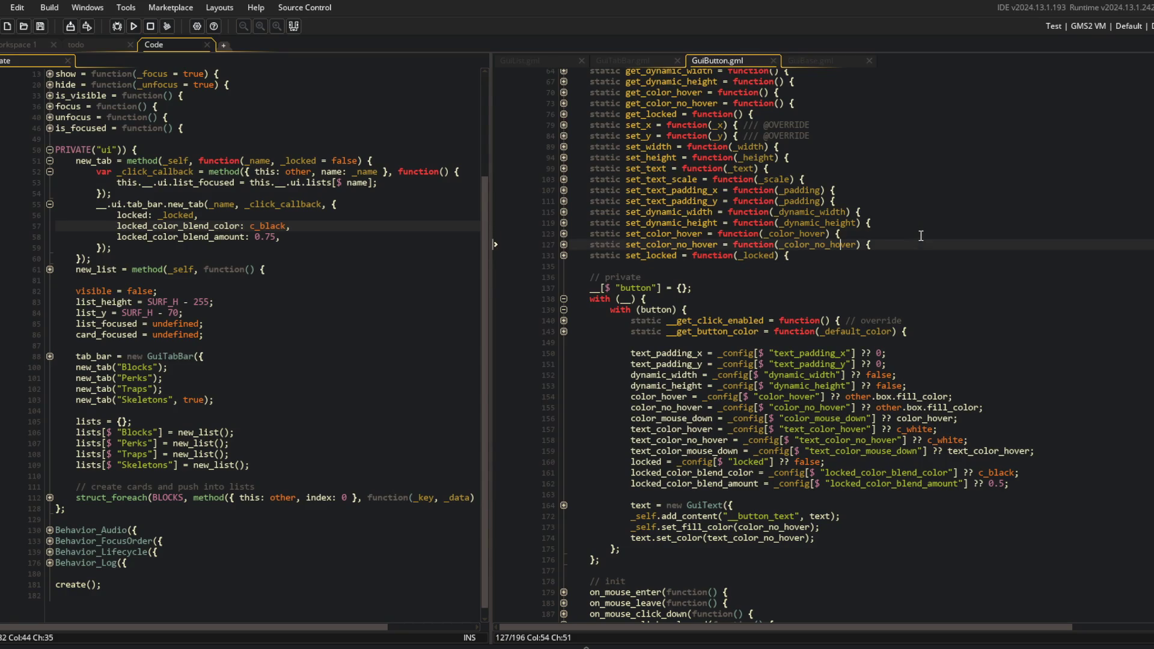
pyautogui.press('Return')
pyautogui.write('statoc s')
pyautogui.press('BackSpace')
pyautogui.press('BackSpace')
pyautogui.press('BackSpace')
pyautogui.write('_text_color')
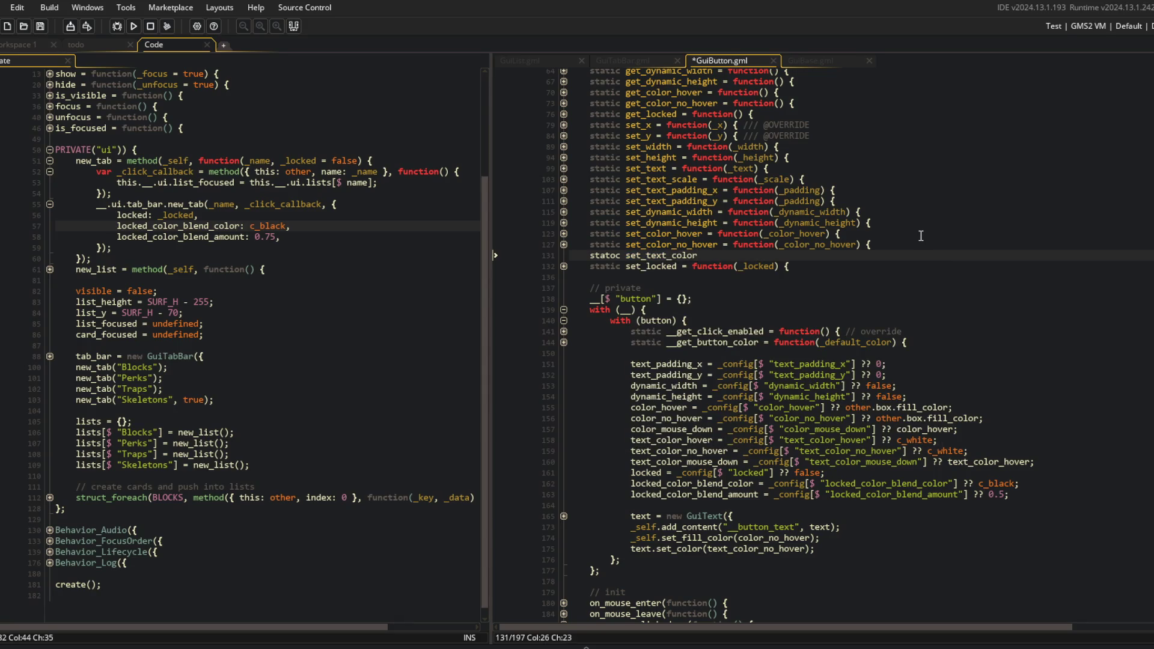
pyautogui.write('_hover = funct')
pyautogui.press('Return')
pyautogui.write('(')
pyautogui.write('{')
pyautogui.press('Return')
pyautogui.hotkey('ctrl', 's')
pyautogui.press('Up')
pyautogui.press('BackSpace')
pyautogui.write('i')
pyautogui.press('Escape')
pyautogui.press('Down')
pyautogui.hotkey('ctrl', 's')
pyautogui.write('__.button')
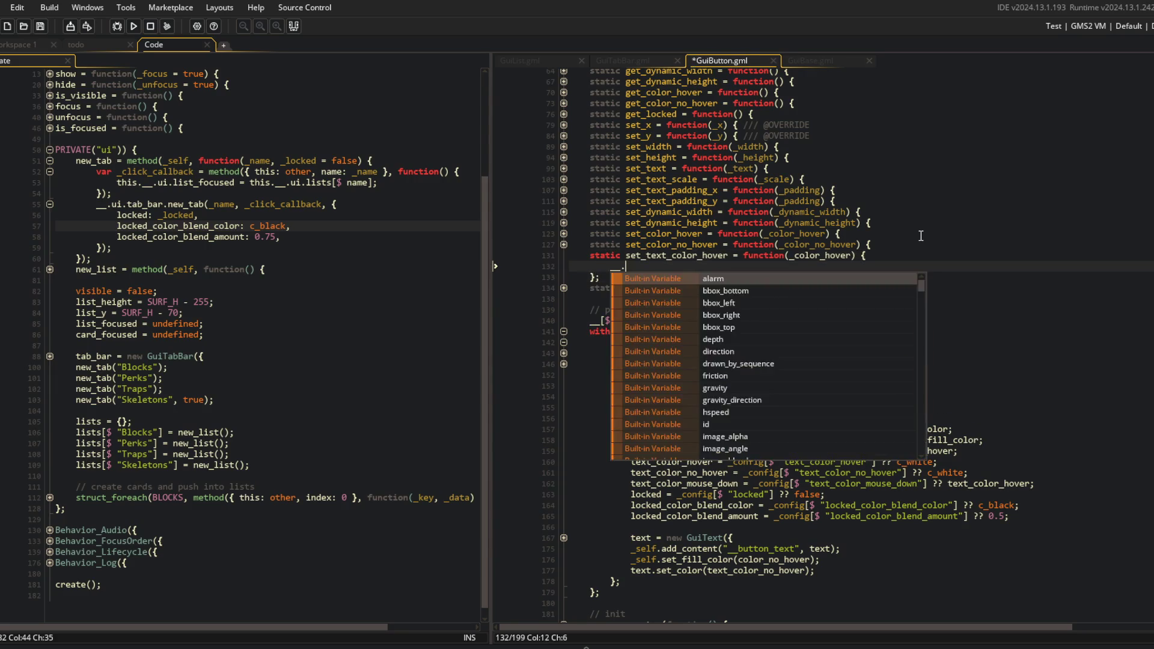
pyautogui.press('Escape')
pyautogui.write('.text_co')
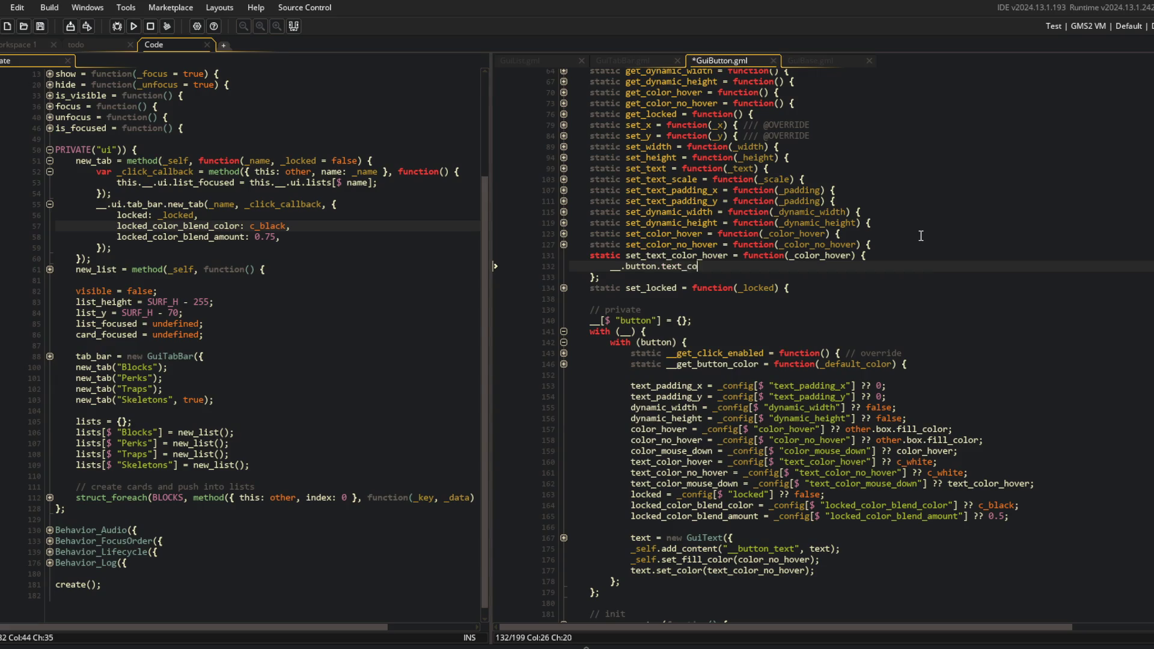
pyautogui.write('r_hover;')
pyautogui.press('Return')
pyautogui.write('return self;')
# Duplicate it as set_text_color_no_hover, using text_color_no_hover and _color_no_hover
pyautogui.press('Up')
pyautogui.press('Up')
pyautogui.press('Home')
pyautogui.hotkey('shift', 'Down')
pyautogui.hotkey('shift', 'Down')
pyautogui.hotkey('shift', 'Down')
pyautogui.hotkey('ctrl', 'd')
pyautogui.press('Up')
pyautogui.press('Up')
pyautogui.press('End')
pyautogui.click(703, 301)
pyautogui.write('no_')
pyautogui.hotkey('ctrl', 's')
pyautogui.press('Down')
pyautogui.write('no_')
pyautogui.hotkey('ctrl', 's')
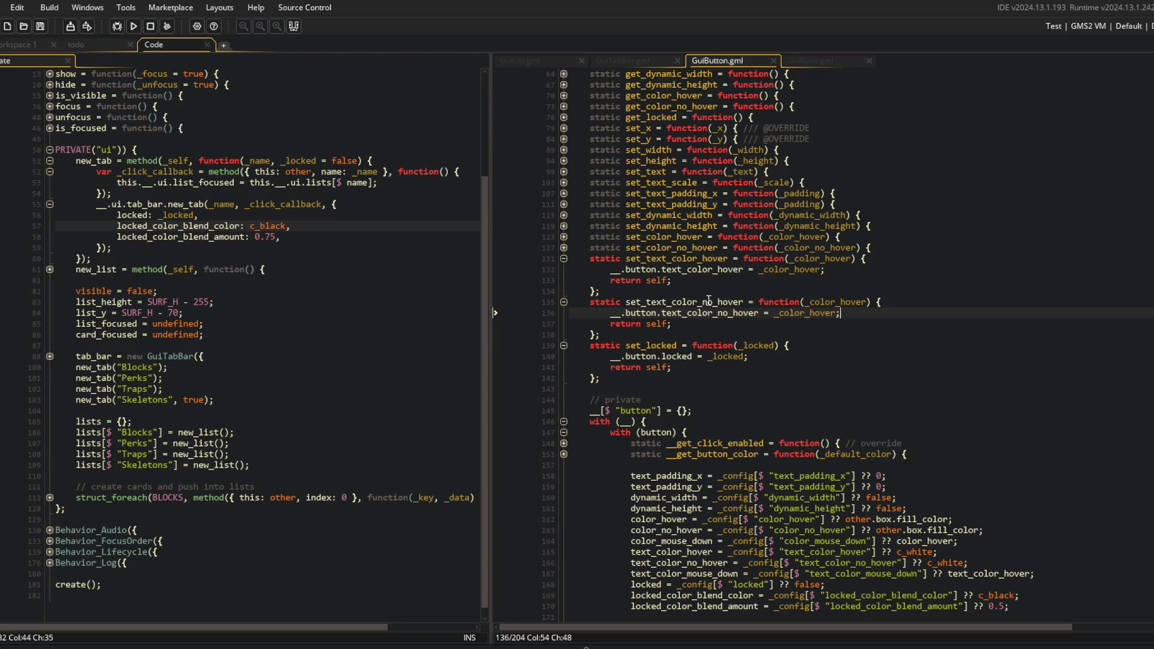
pyautogui.write('no_')
pyautogui.hotkey('ctrl', 'Right')
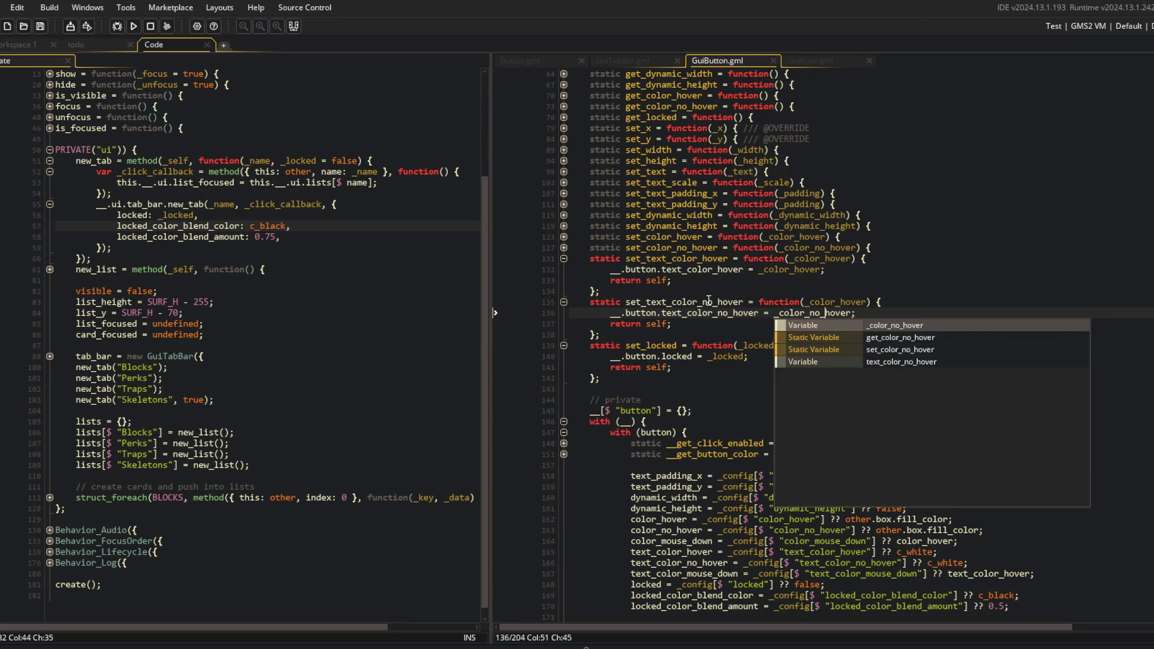
pyautogui.press('Escape')
pyautogui.press('Up')
pyautogui.write('no_')
pyautogui.press('Escape')
# Duplicate the set_text_color_no_hover block once more below it
pyautogui.press('Home')
pyautogui.hotkey('shift', 'Down')
pyautogui.hotkey('shift', 'Down')
pyautogui.hotkey('shift', 'Down')
pyautogui.hotkey('shift', 'End')
pyautogui.hotkey('ctrl', 'd')
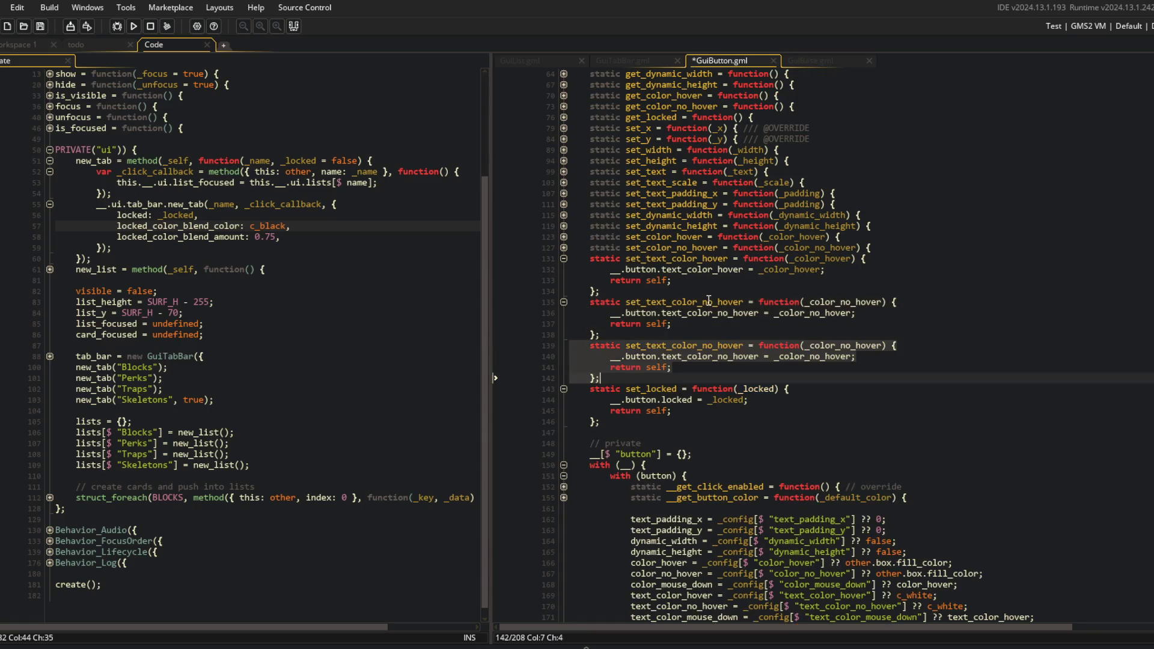
# Rename the third setter to set_text_color_mouse_down
pyautogui.scroll(-8, 729, 417)
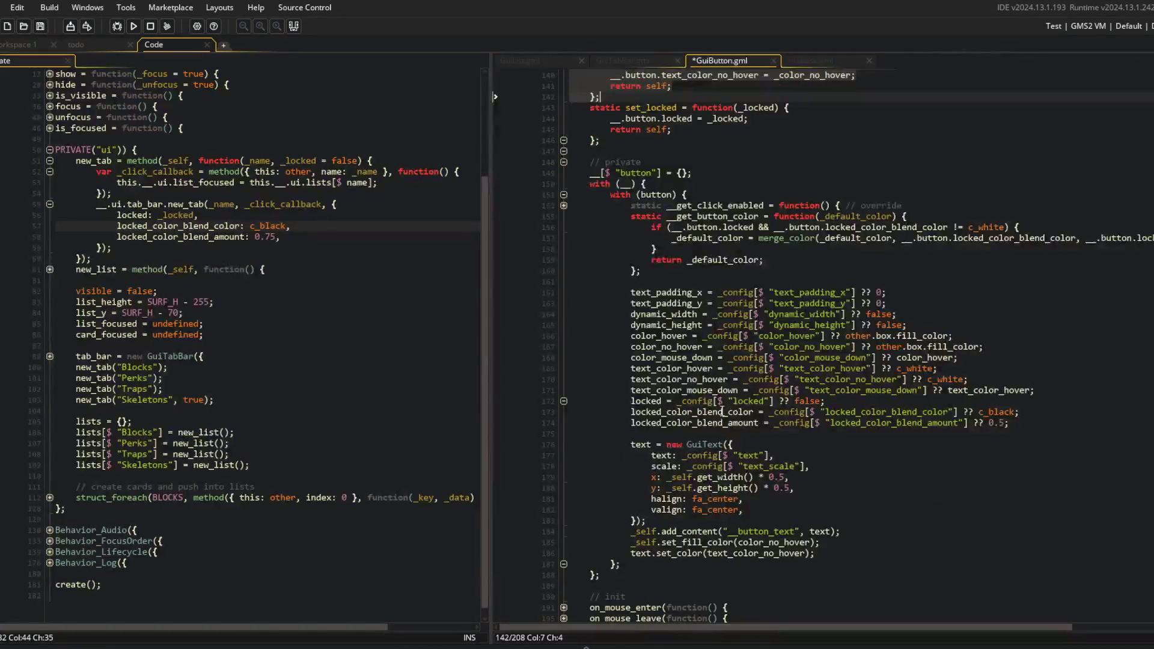
pyautogui.scroll(10, 724, 391)
pyautogui.press('Up')
pyautogui.press('Up')
pyautogui.press('Up')
pyautogui.doubleClick(709, 217)
pyautogui.write('mouse_down')
pyautogui.hotkey('ctrl', 's')
# Make it assign _color_mouse_down to __.button.text_color_mouse_down, and save
pyautogui.click(750, 229)
pyautogui.hotkey('ctrl', 'Delete')
pyautogui.write('mouse_down')
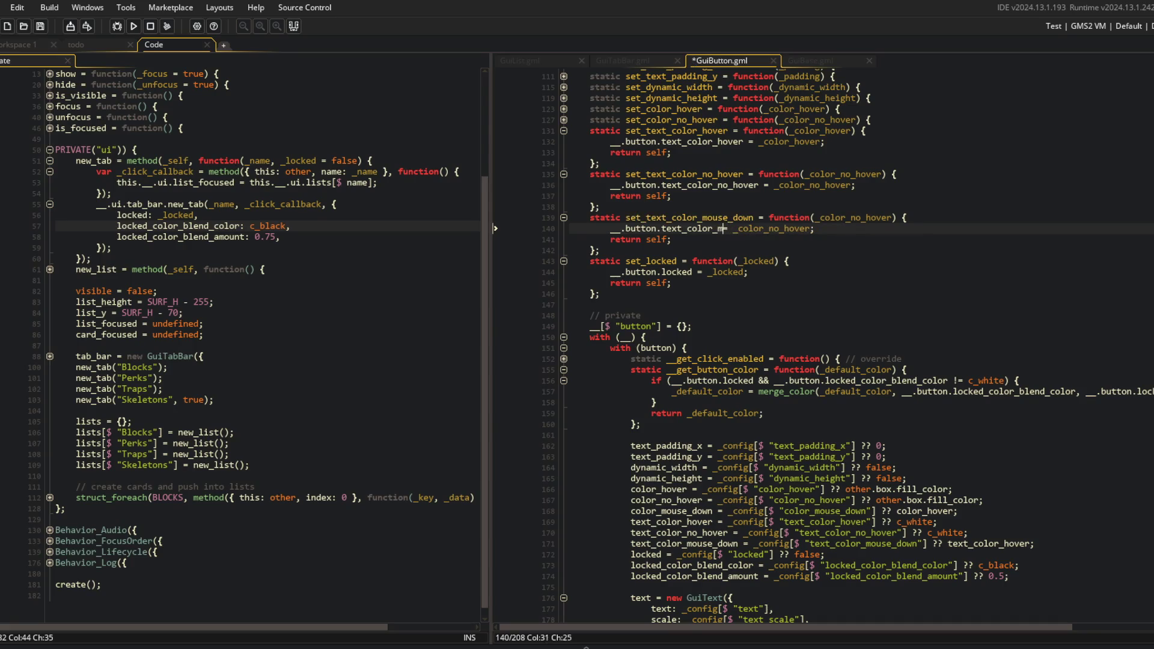
pyautogui.hotkey('ctrl', 's')
pyautogui.press('Right')
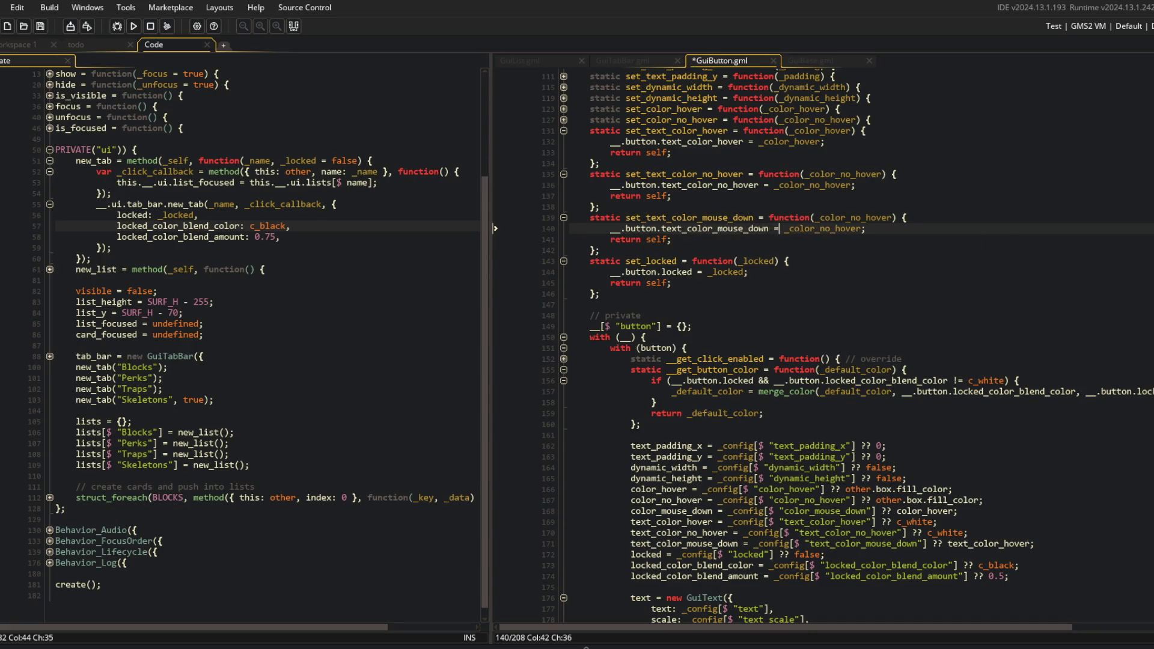
pyautogui.press('Delete')
pyautogui.hotkey('ctrl', 'BackSpace')
pyautogui.write('ou')
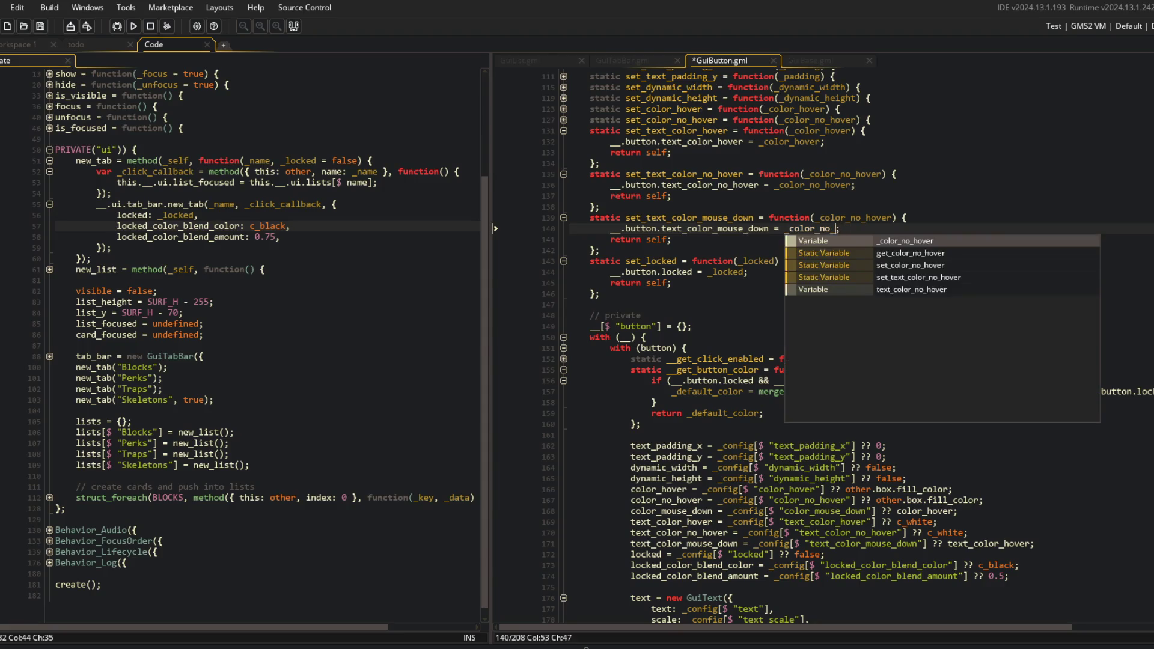
pyautogui.write('ouse_down')
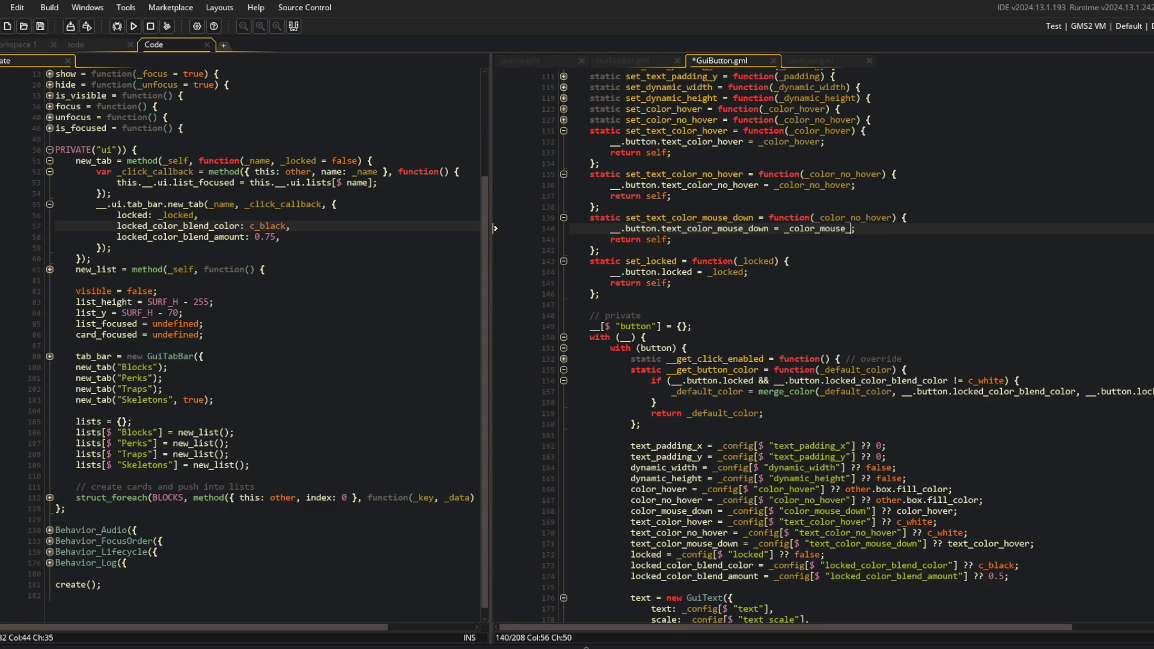
pyautogui.press('Up')
pyautogui.press('End')
pyautogui.hotkey('ctrl', 's')
pyautogui.press('Left')
pyautogui.press('Left')
pyautogui.hotkey('ctrl', 'shift', 'Left')
pyautogui.write('_color_mouse_down')
pyautogui.hotkey('ctrl', 's')
pyautogui.click(693, 218)
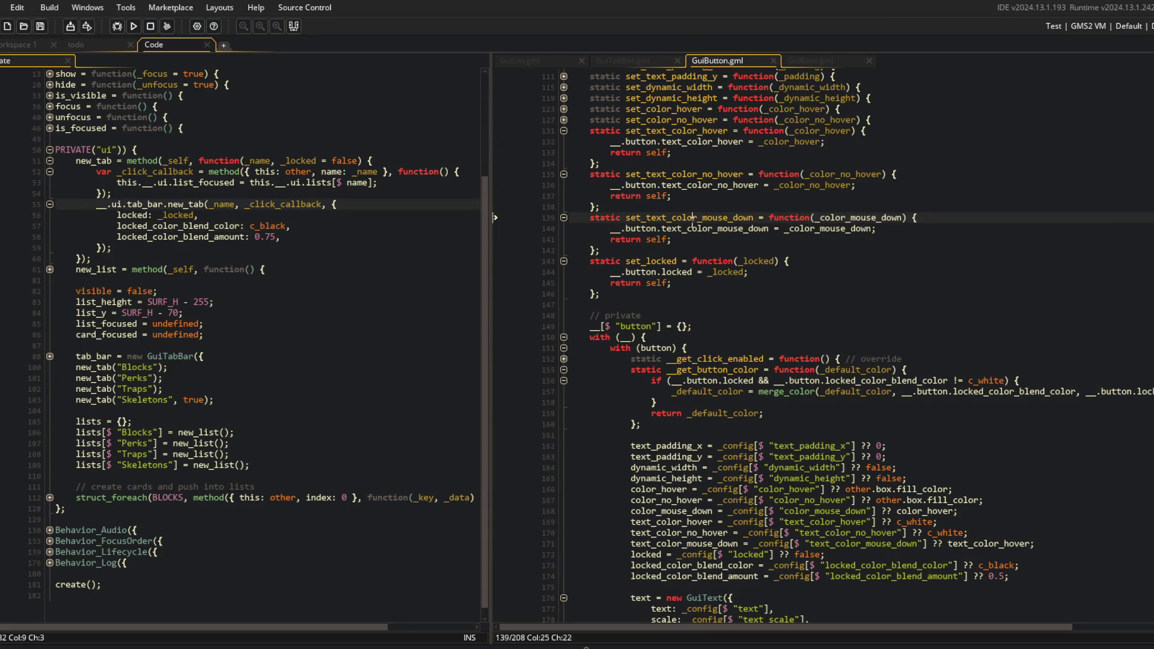
# Fold the three new text color setters and set_locked in GuiButton.gml
pyautogui.click(564, 130)
pyautogui.click(564, 141)
pyautogui.click(564, 152)
pyautogui.click(563, 163)
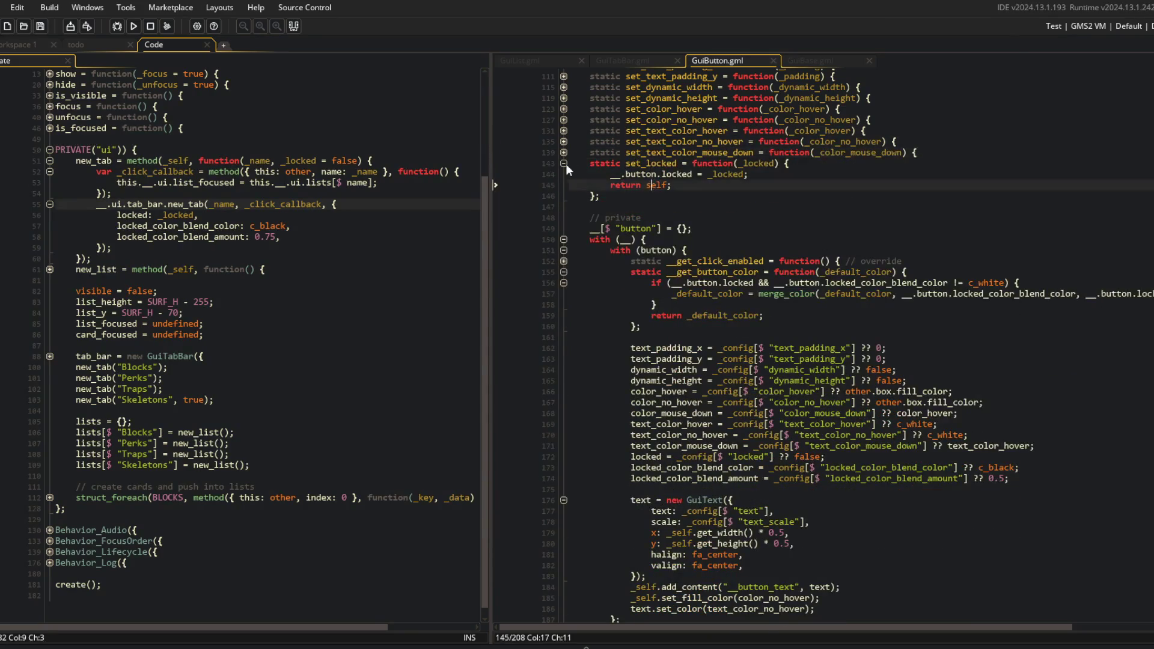
pyautogui.scroll(4, 565, 164)
pyautogui.click(783, 273)
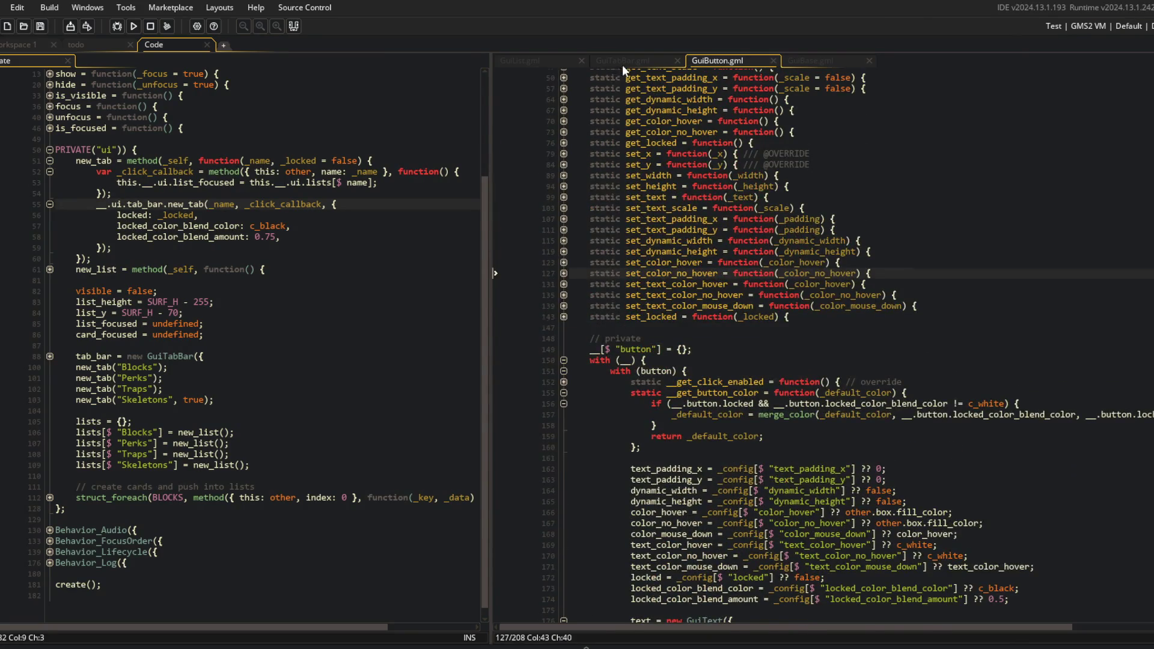
# Review GuiTabBar.gml's tab defaults and the starting tab's color calls
pyautogui.click(623, 61)
pyautogui.scroll(-10, 781, 360)
pyautogui.click(789, 528)
pyautogui.press('Up')
pyautogui.press('Up')
pyautogui.press('Up')
pyautogui.press('Down')
pyautogui.press('Down')
pyautogui.press('Up')
pyautogui.press('Up')
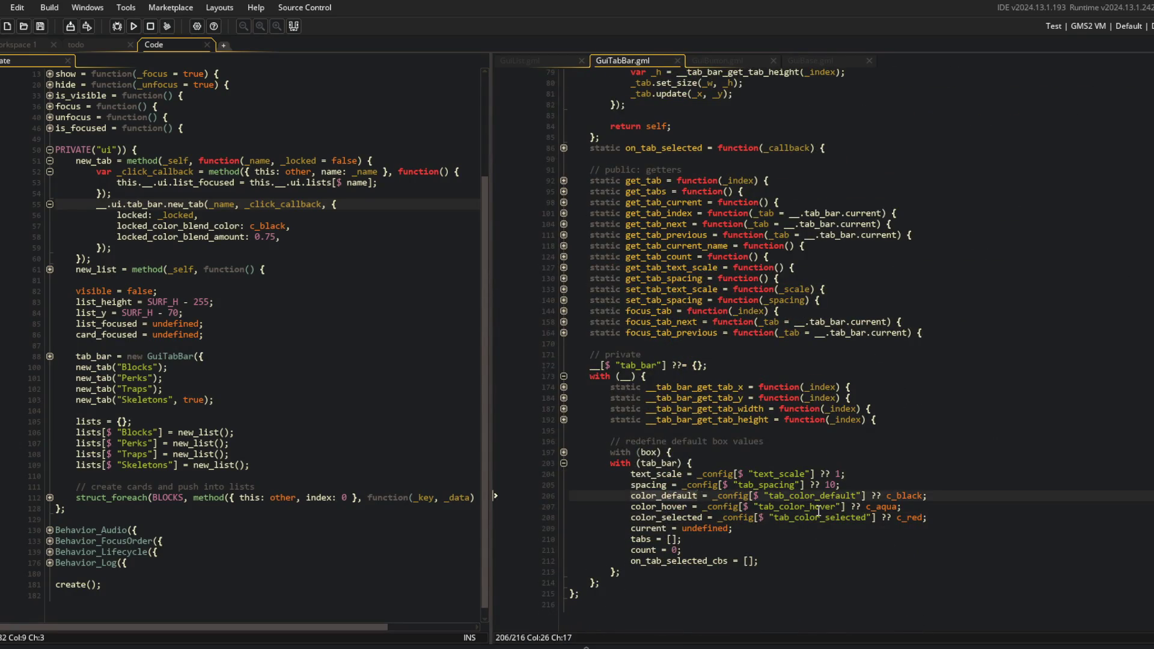
pyautogui.scroll(15, 818, 510)
pyautogui.click(703, 443)
pyautogui.click(1037, 449)
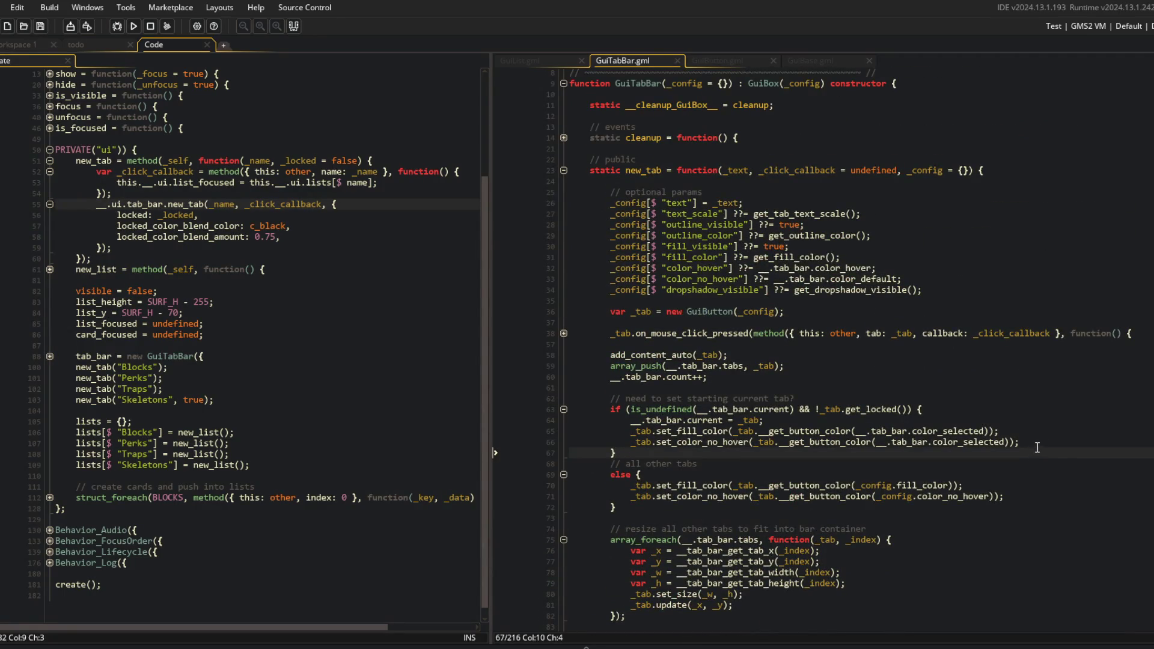
pyautogui.click(979, 409)
pyautogui.click(704, 63)
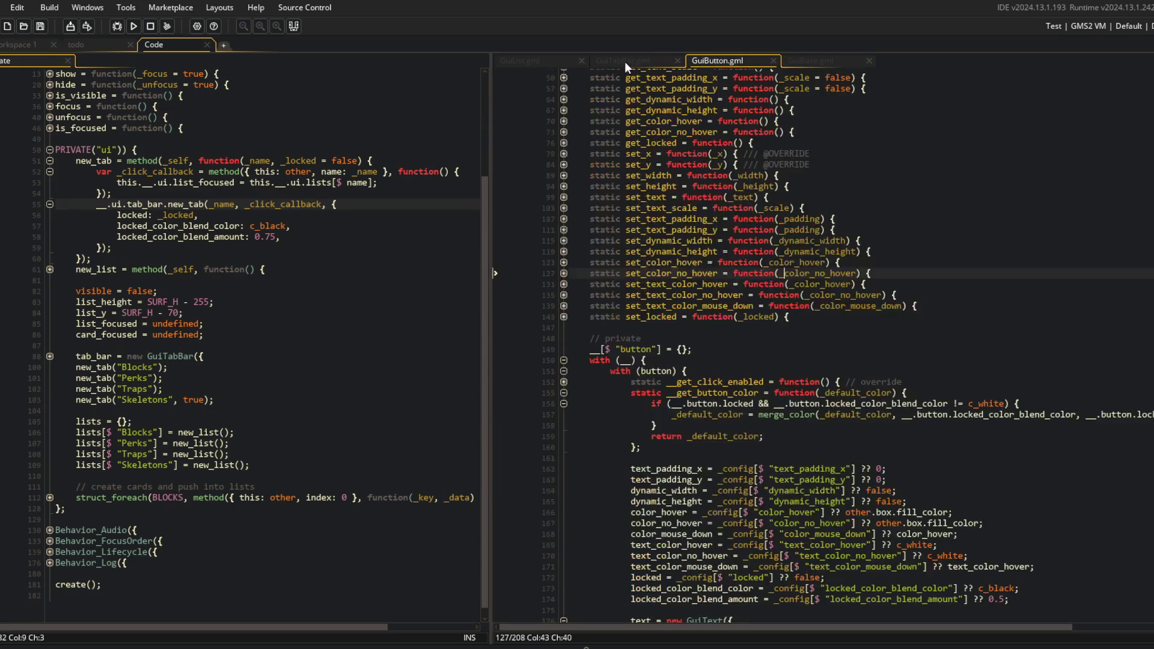
pyautogui.click(625, 61)
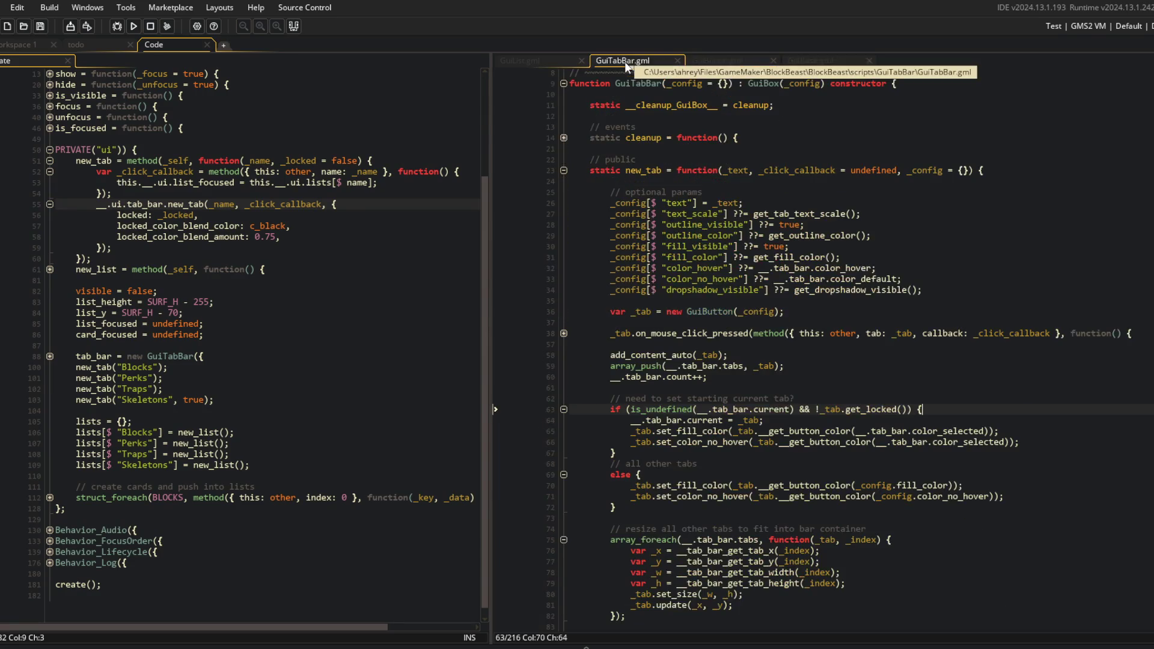
# Return to GuiButton.gml with the caret at the end of get_locked
pyautogui.click(700, 59)
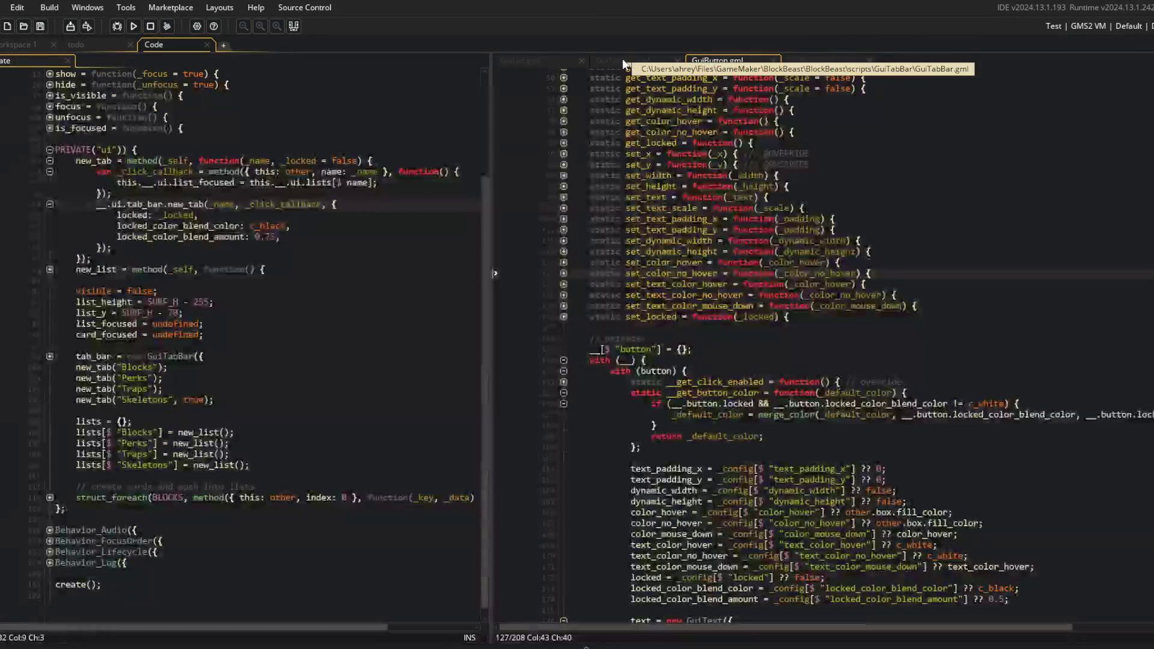
pyautogui.scroll(3, 727, 162)
pyautogui.click(773, 265)
pyautogui.click(820, 219)
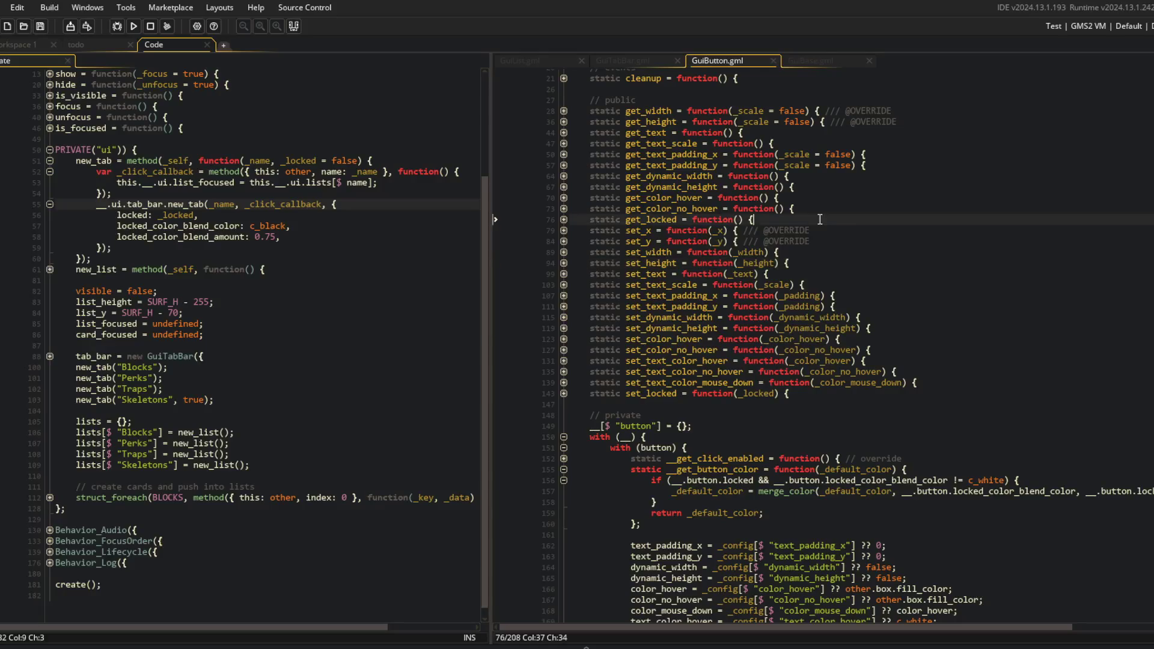
# Start a static get_text_color_hover getter above get_locked and save
pyautogui.press('Return')
pyautogui.press('Up')
pyautogui.press('Home')
pyautogui.press('Return')
pyautogui.press('Up')
pyautogui.write('stat')
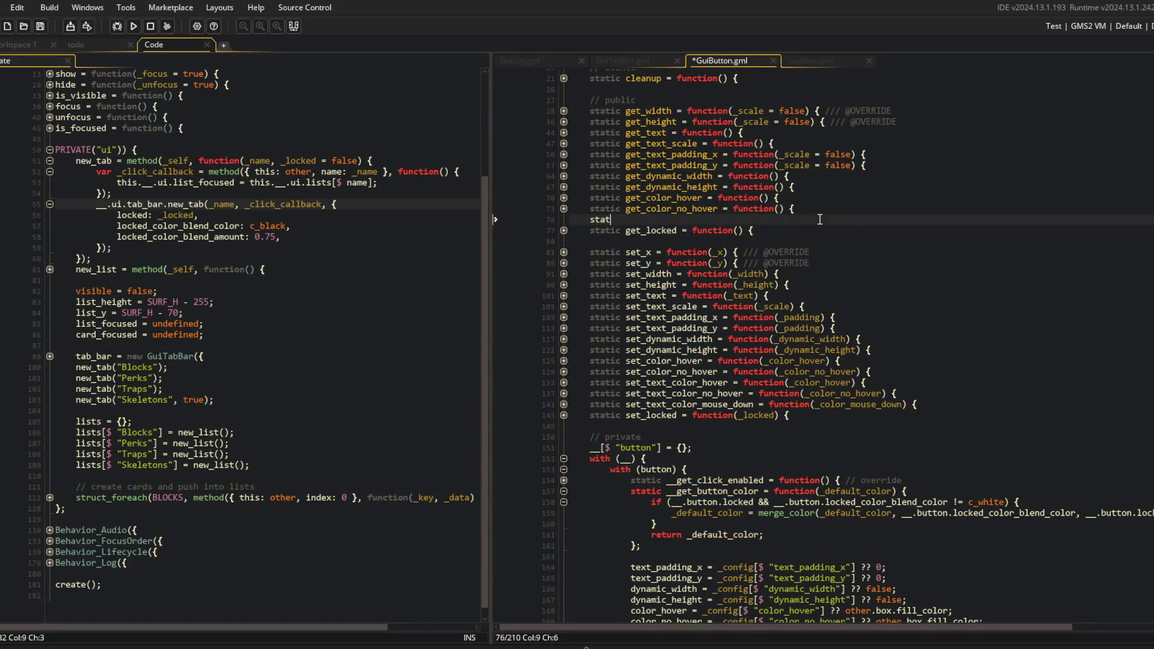
pyautogui.write('ic get_text_col')
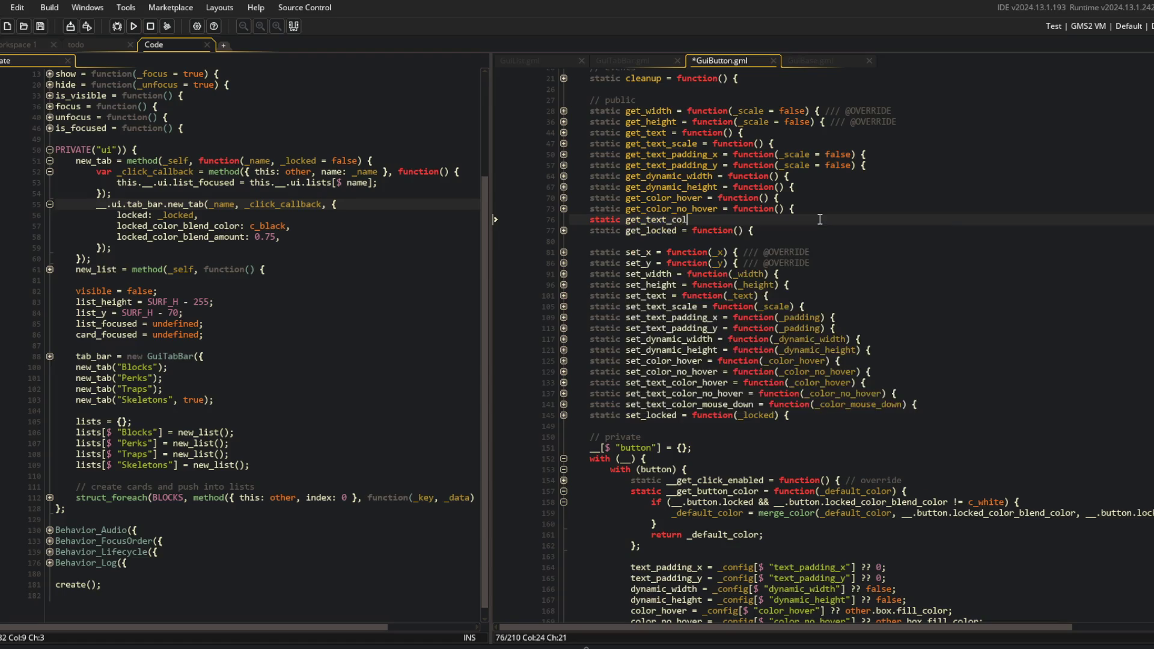
pyautogui.write('or_hover = function() {')
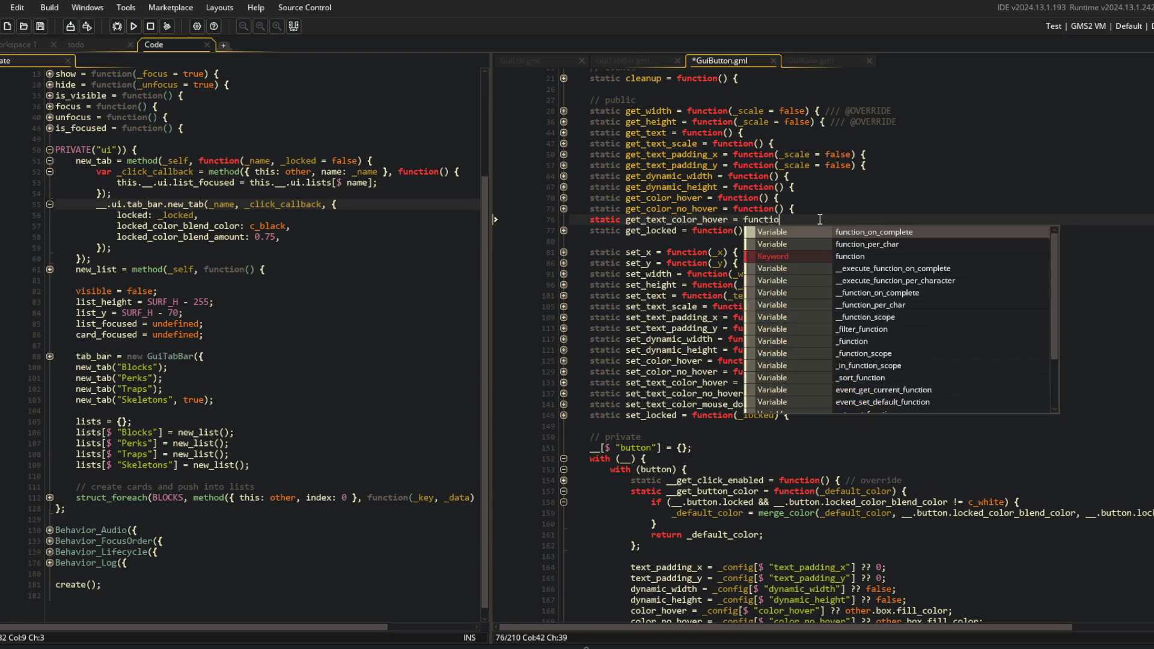
pyautogui.hotkey('ctrl', 's')
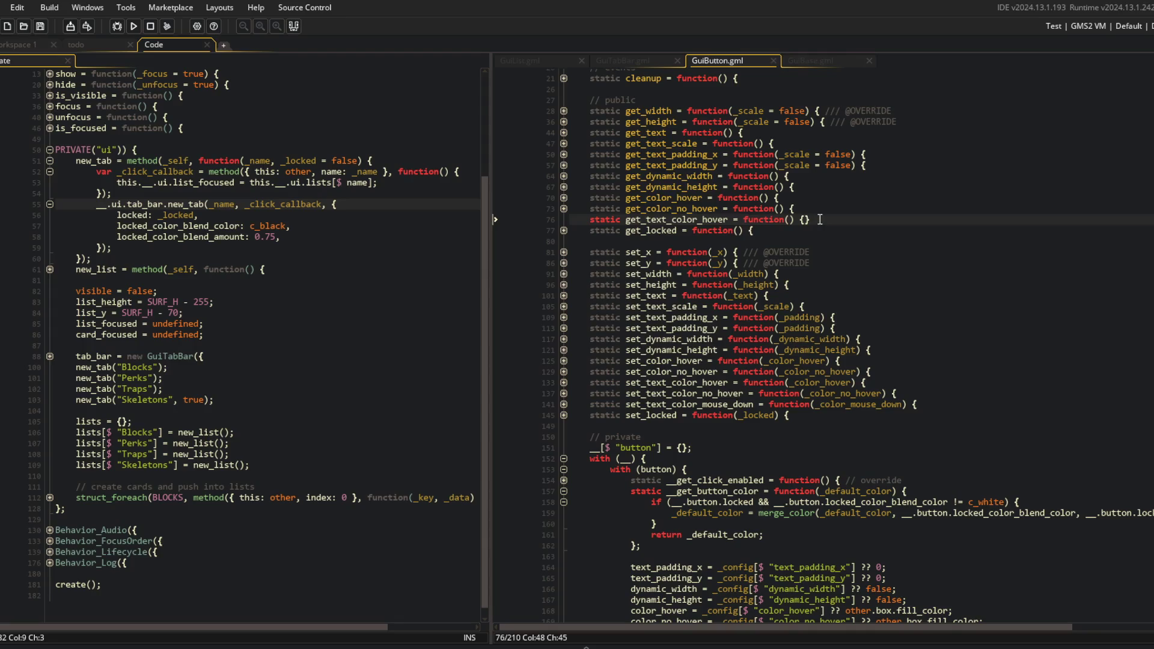
# Add set_color_mouse_down, assigning _color_mouse_down to __.button.color_mouse_down and returning self; save
pyautogui.scroll(-4, 722, 420)
pyautogui.click(687, 505)
pyautogui.click(912, 233)
pyautogui.press('Down')
pyautogui.press('Return')
pyautogui.write('static set_color_mouse_down')
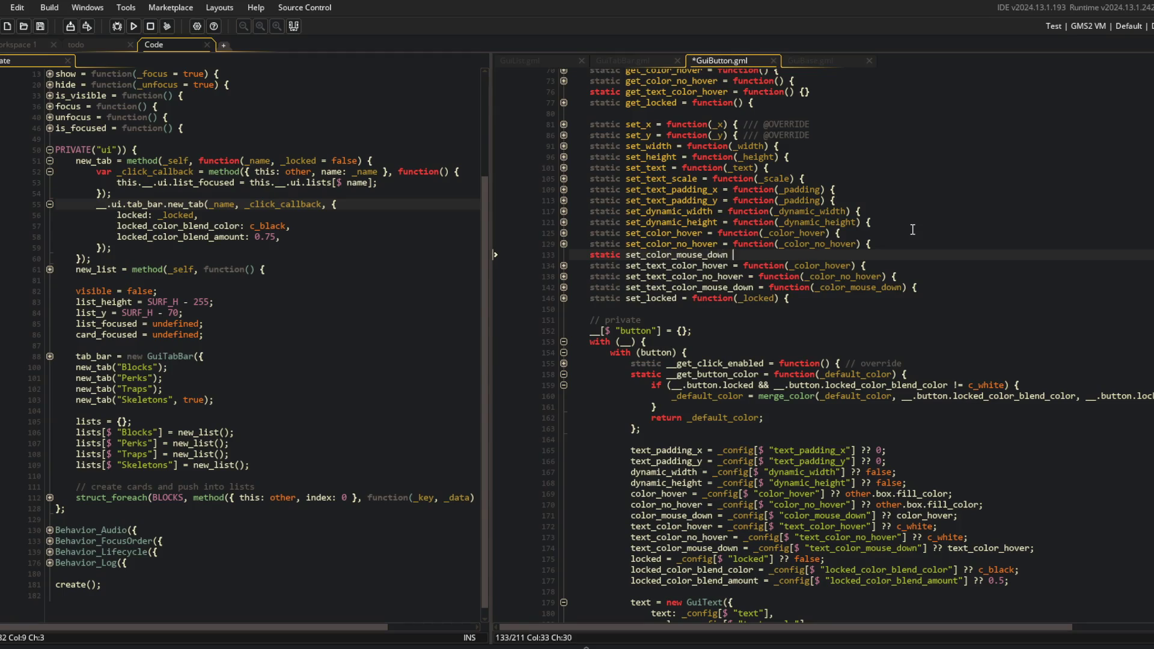
pyautogui.write('tion(_color_mouse_down) {')
pyautogui.press('Return')
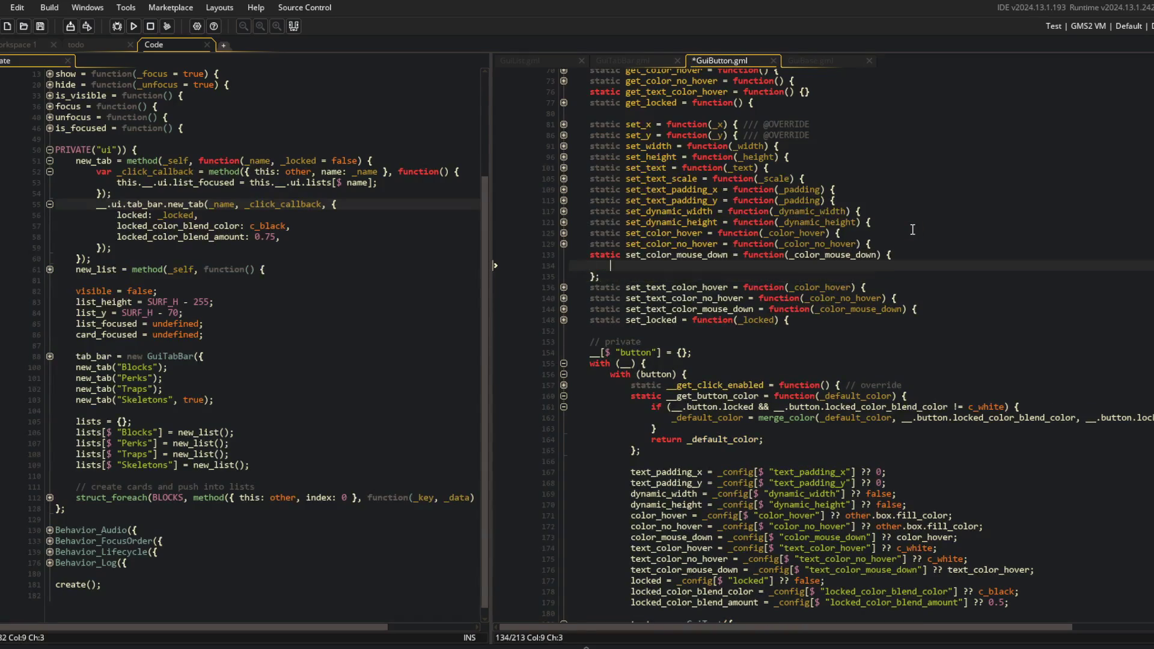
pyautogui.write('__.butto')
pyautogui.write('n.text_co')
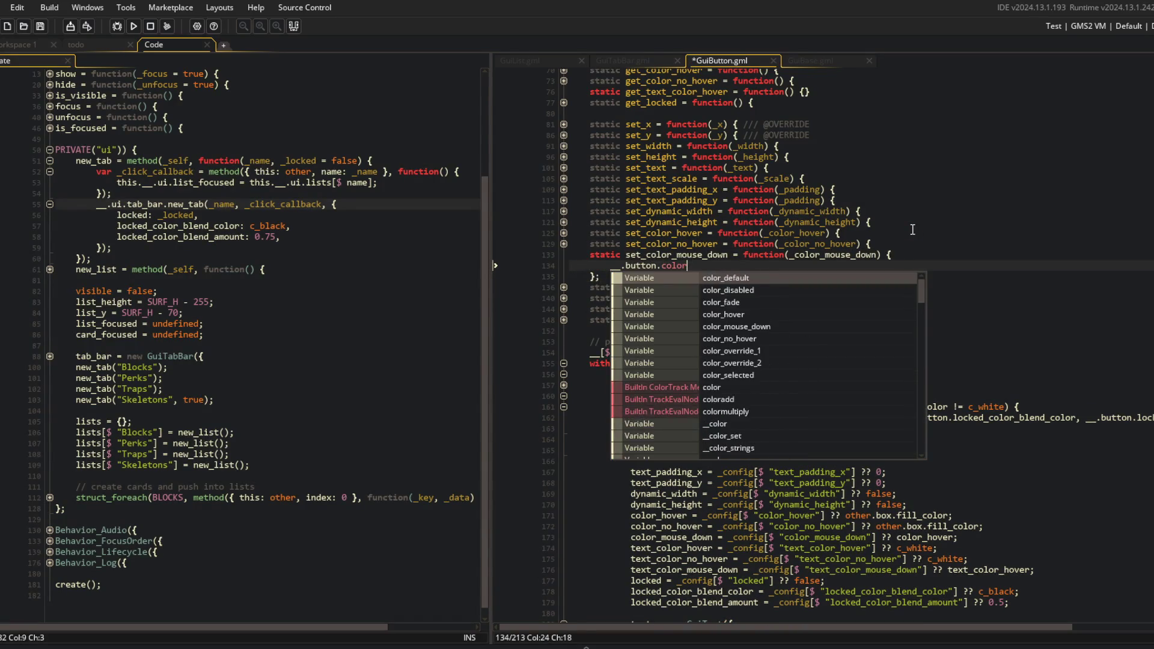
pyautogui.write('_m')
pyautogui.press('BackSpace')
pyautogui.press('BackSpace')
pyautogui.press('BackSpace')
pyautogui.write('color_mouse_down = _color')
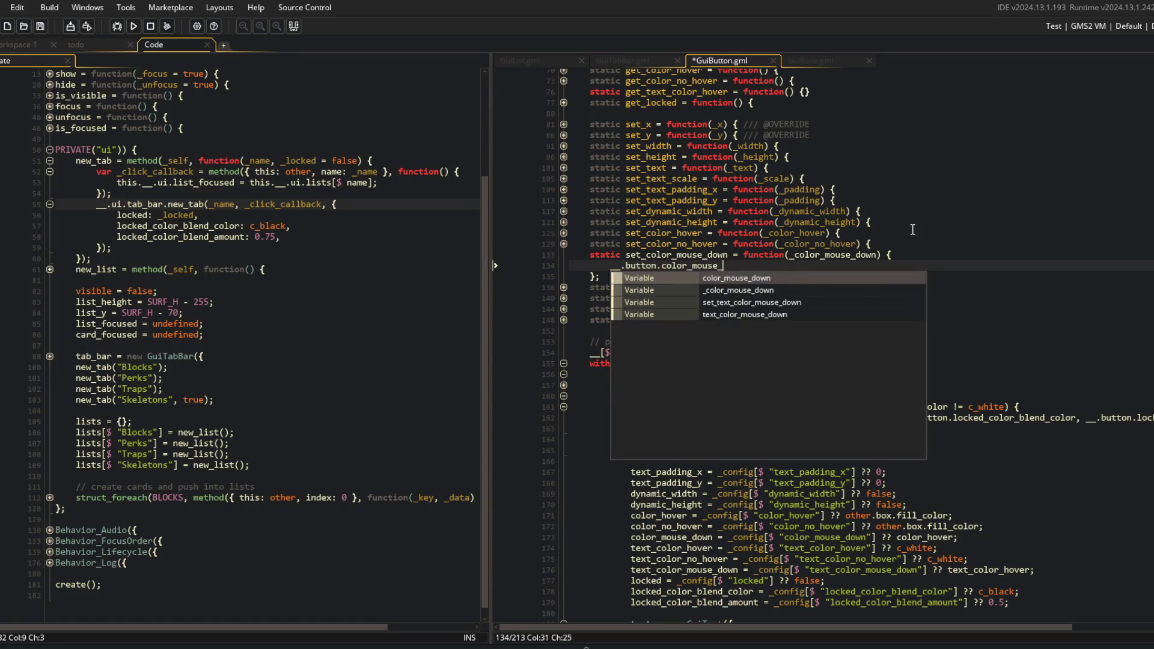
pyautogui.write('_mouse_down = _color_mouse')
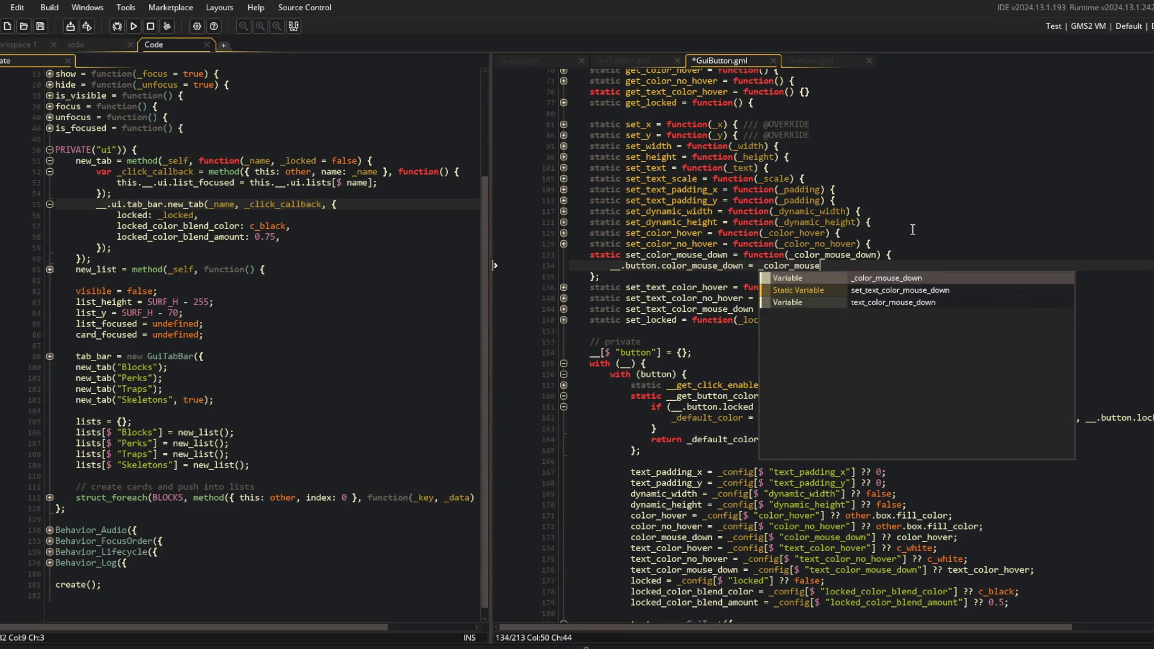
pyautogui.write(';')
pyautogui.press('Return')
pyautogui.write('return sel;')
pyautogui.press('BackSpace')
pyautogui.press('BackSpace')
pyautogui.write('f;')
pyautogui.hotkey('ctrl', 's')
# Check the set_locked line, then return to the new mouse-down setter
pyautogui.click(892, 330)
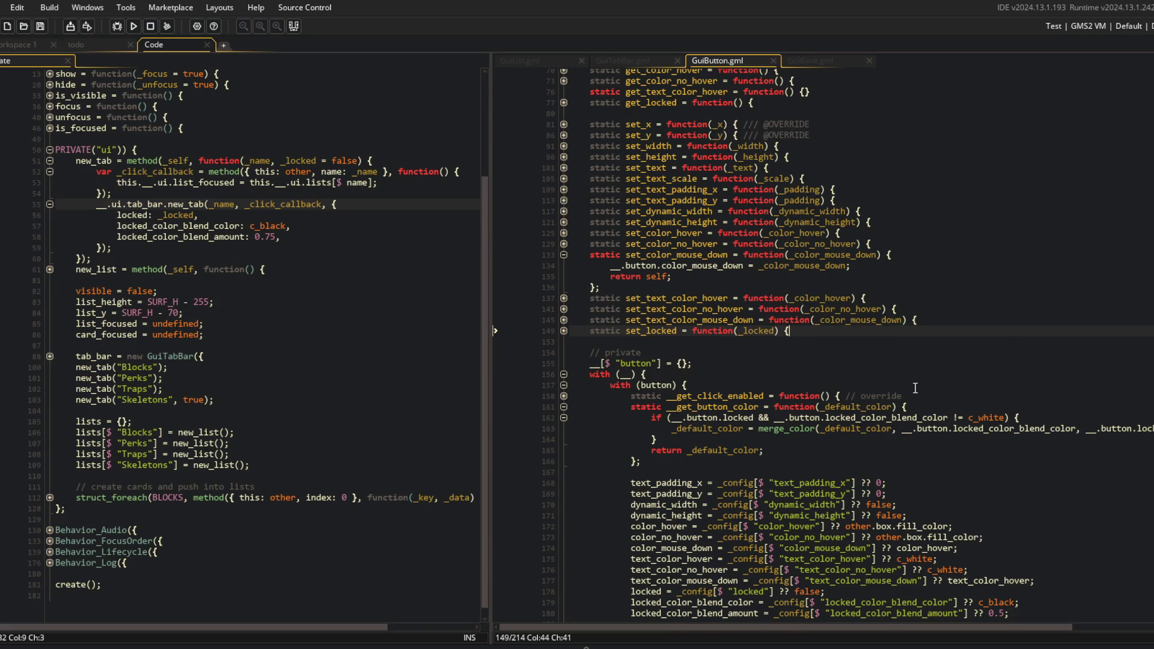
pyautogui.click(818, 265)
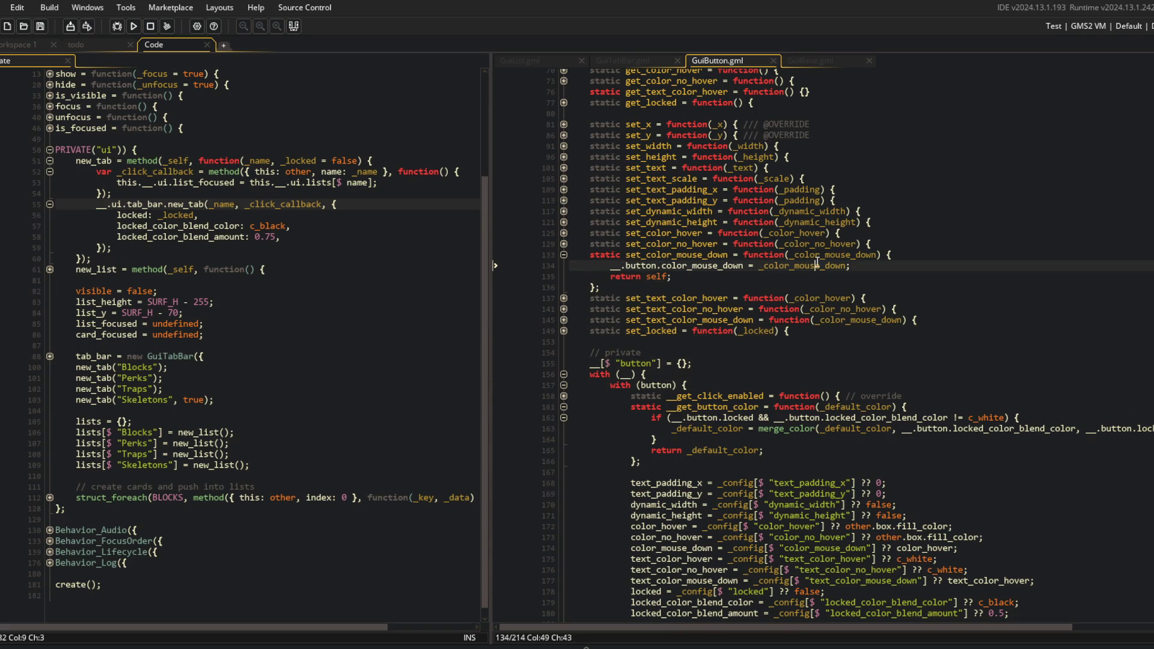
pyautogui.scroll(4, 956, 300)
# Add a get_color_mouse_down getter returning __.button.color_mouse_down after get_color_no_hover
pyautogui.click(800, 238)
pyautogui.click(839, 211)
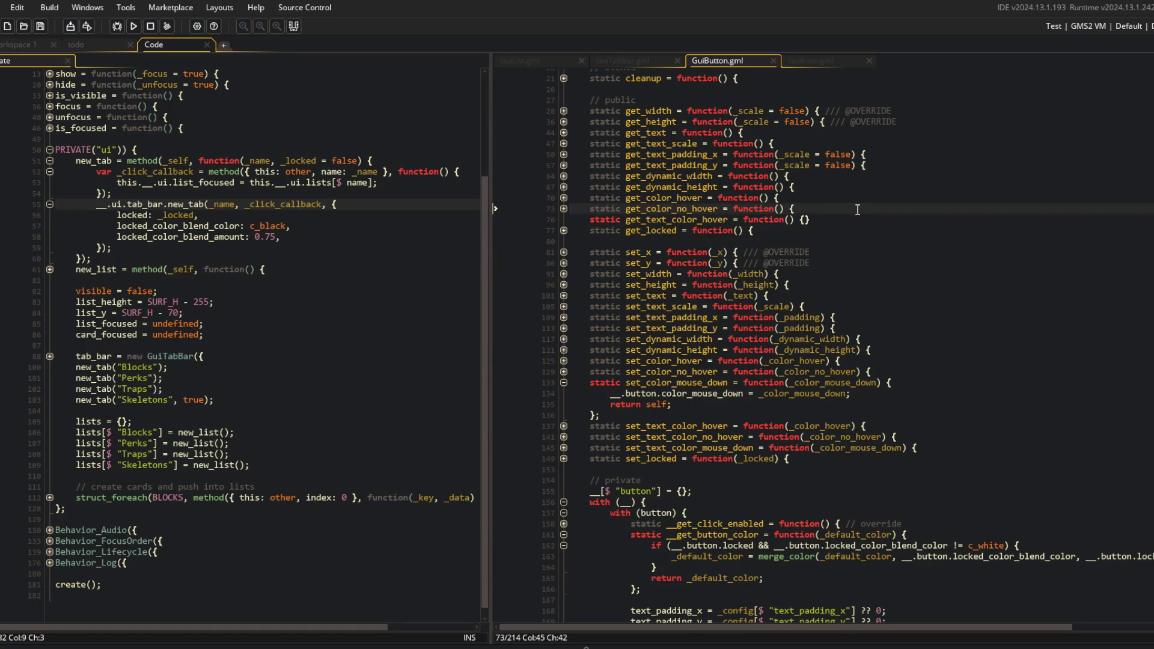
pyautogui.press('Return')
pyautogui.write('stati')
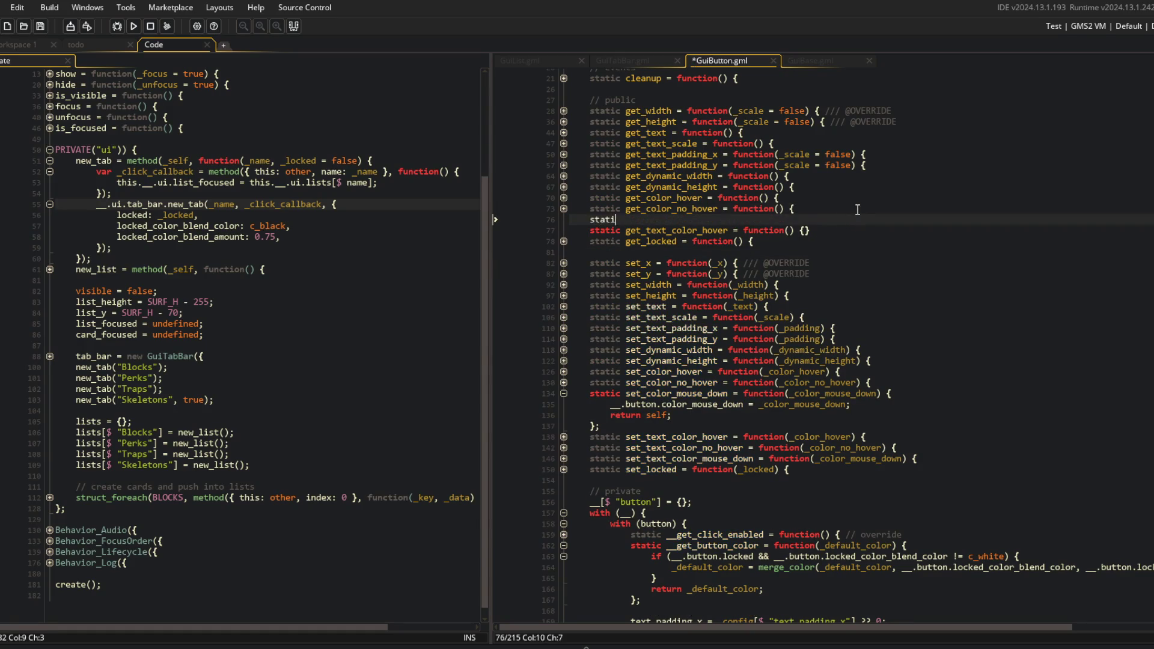
pyautogui.write('c get_color_mouse_do')
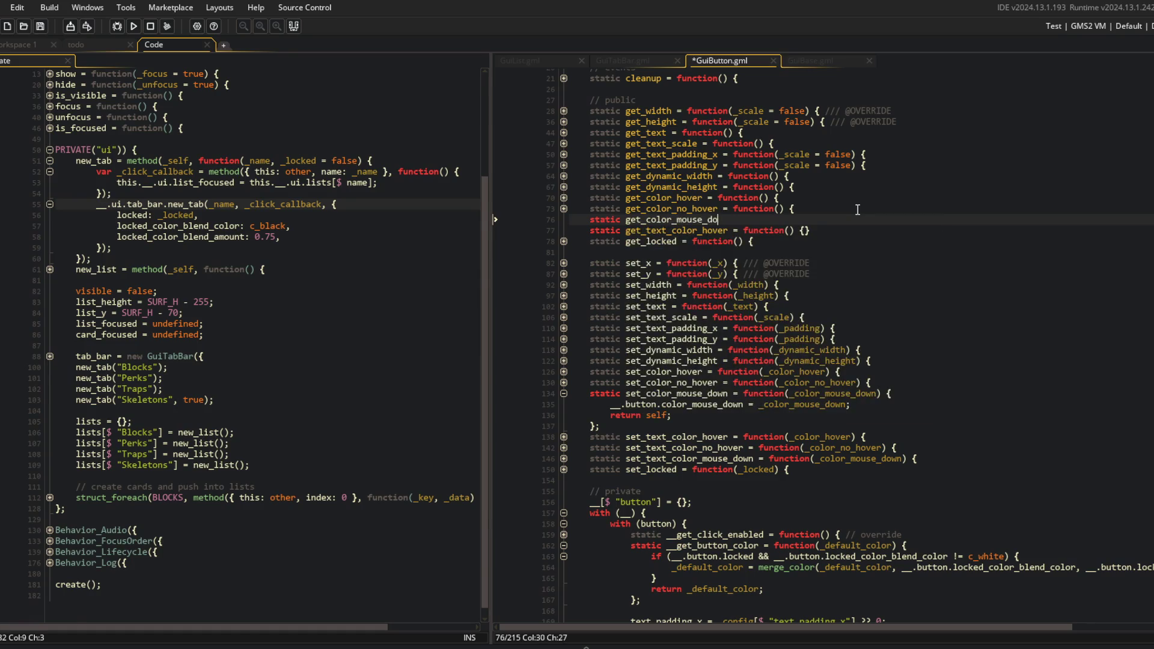
pyautogui.write('wn = function() {')
pyautogui.press('Return')
pyautogui.hotkey('ctrl', 's')
pyautogui.press('Up')
pyautogui.press('Tab')
pyautogui.hotkey('ctrl', 's')
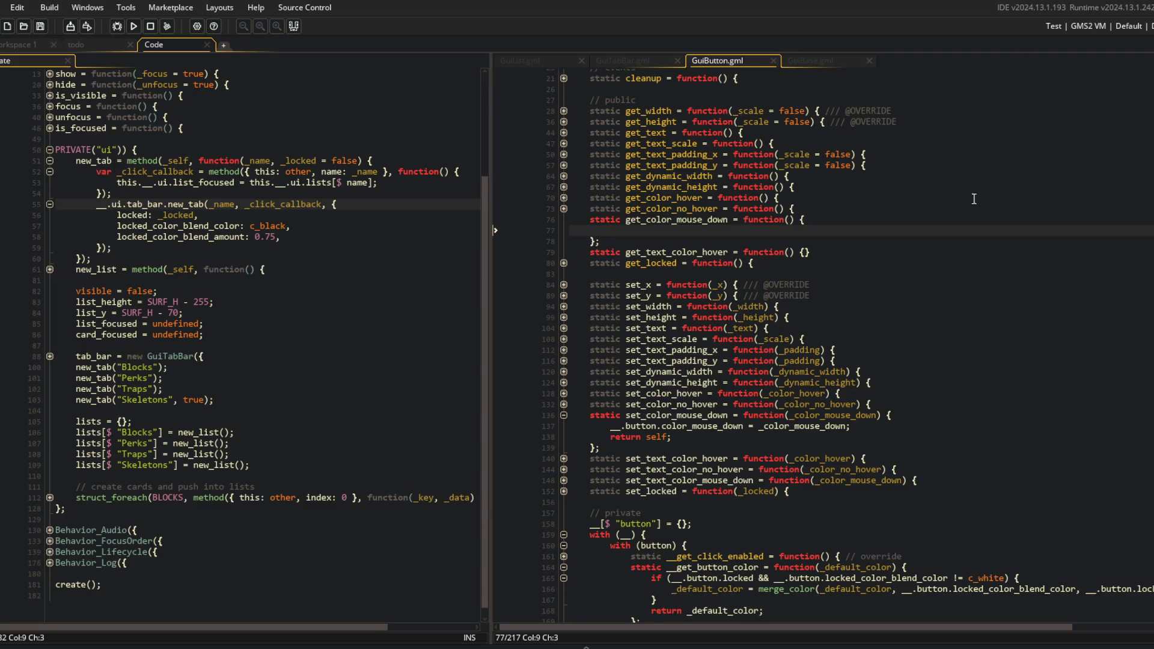
pyautogui.write('return __.')
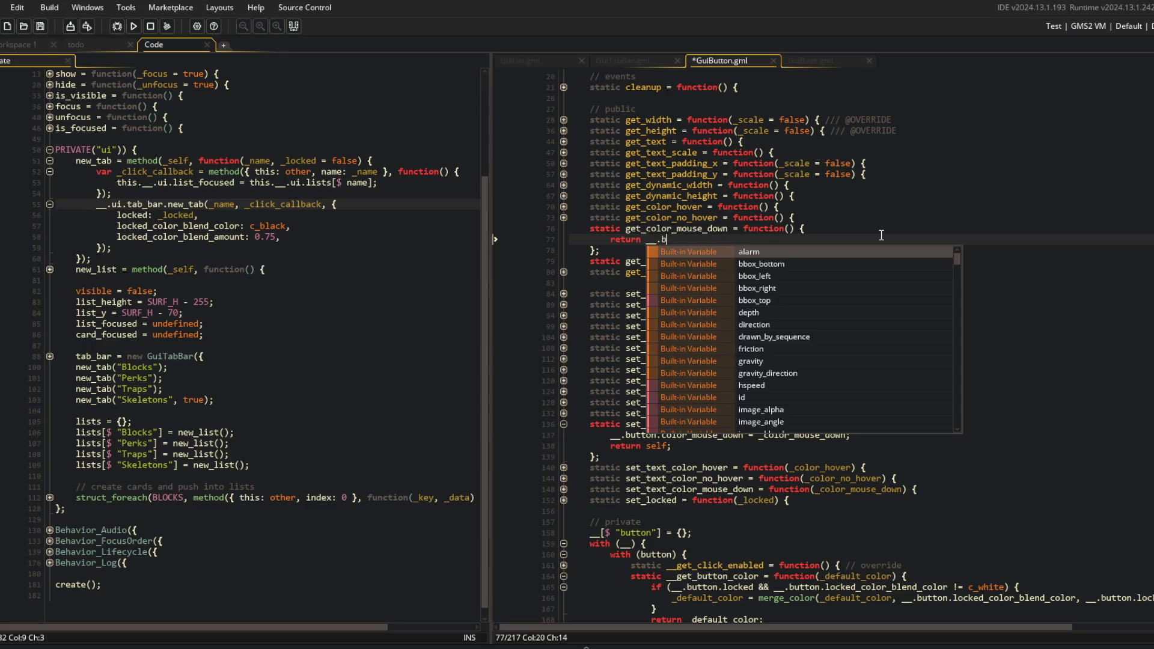
pyautogui.write('button.color_mouse')
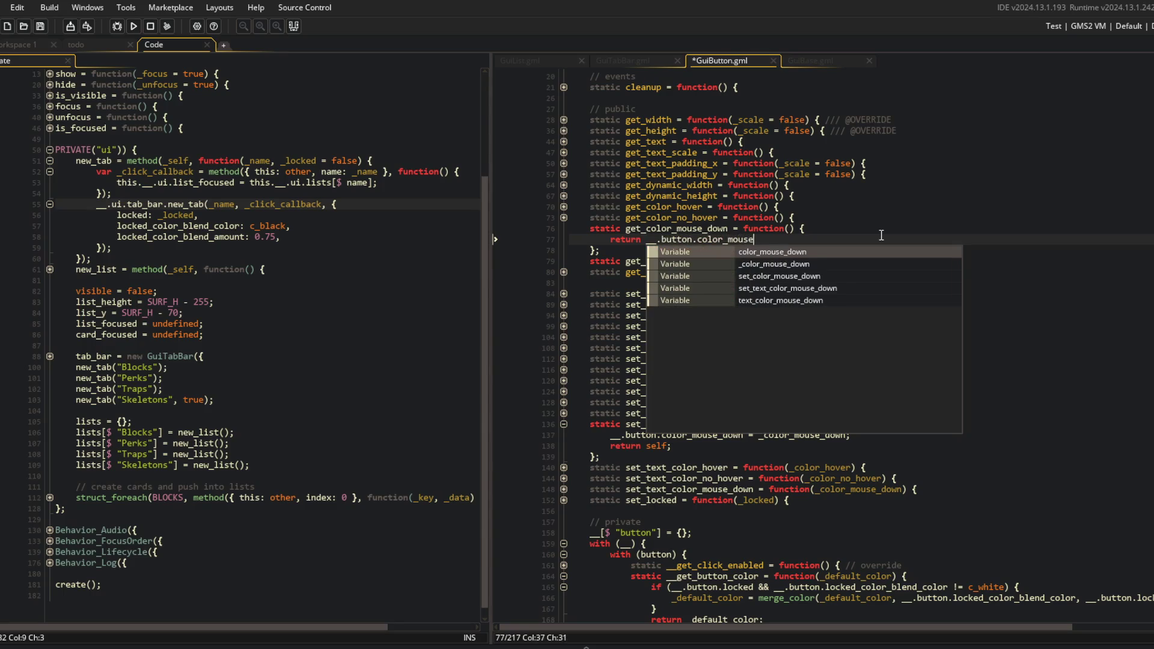
pyautogui.write('_down;')
pyautogui.hotkey('ctrl', 's')
pyautogui.press('Down')
pyautogui.press('Down')
# Add empty getter stubs for get_text_color_hover, get_text_color_no_hover and get_text_color_mouse_down
pyautogui.press('End')
pyautogui.press('Return')
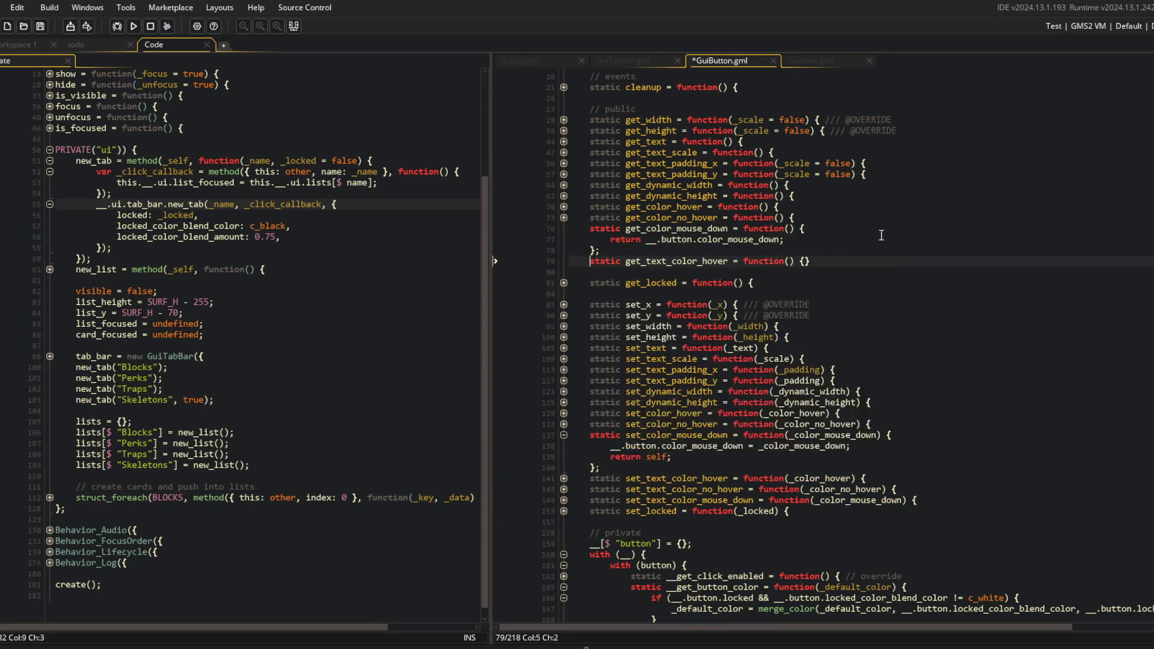
pyautogui.press('Return')
pyautogui.press('End')
pyautogui.write(';')
pyautogui.press('Down')
pyautogui.write('stati')
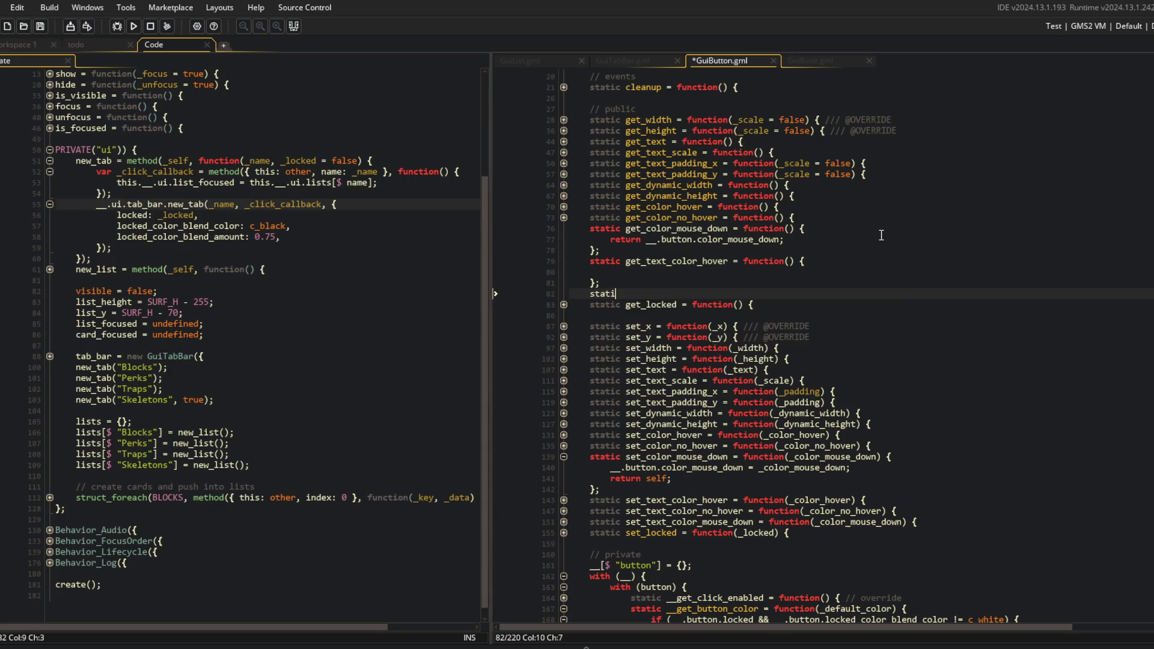
pyautogui.write('c get_text_color_no_hover ')
pyautogui.write('= function() {')
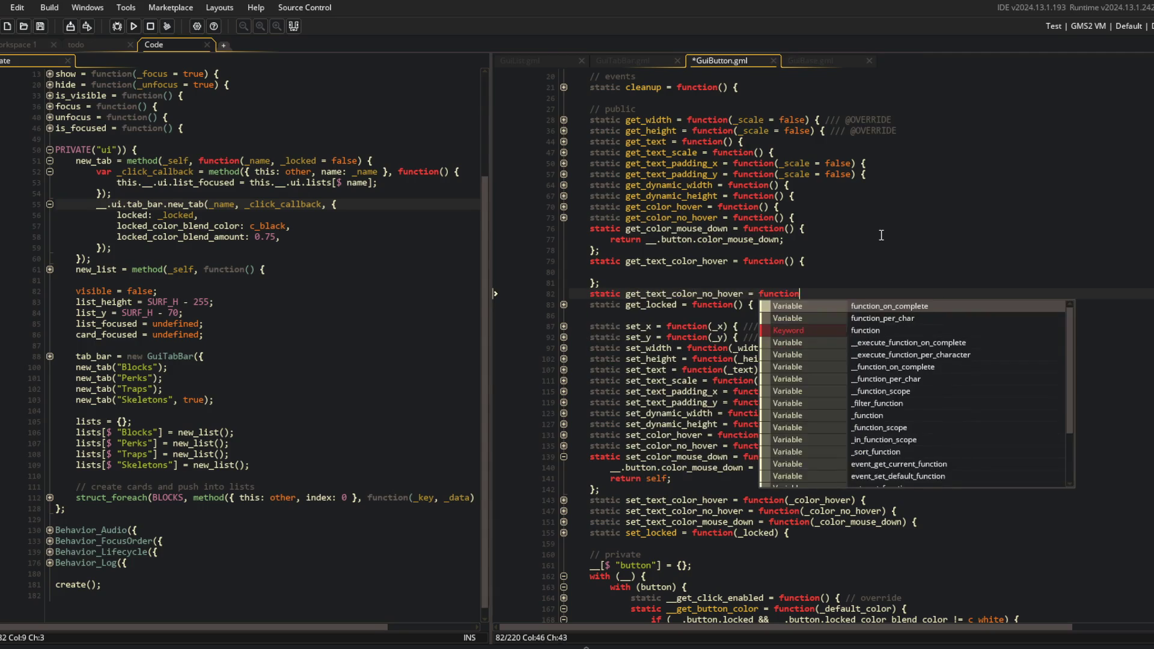
pyautogui.press('Return')
pyautogui.press('Return')
pyautogui.press('End')
pyautogui.write(';')
pyautogui.press('Return')
pyautogui.write('static get')
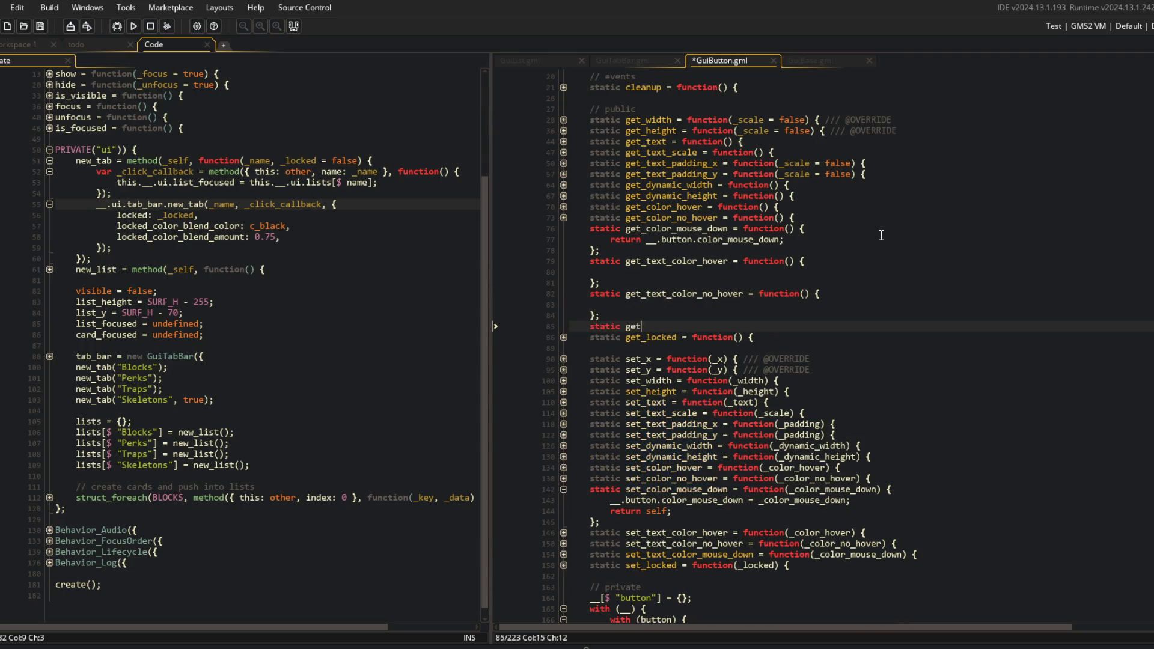
pyautogui.write('_text_color_mouse_down = func')
pyautogui.write('tion() {')
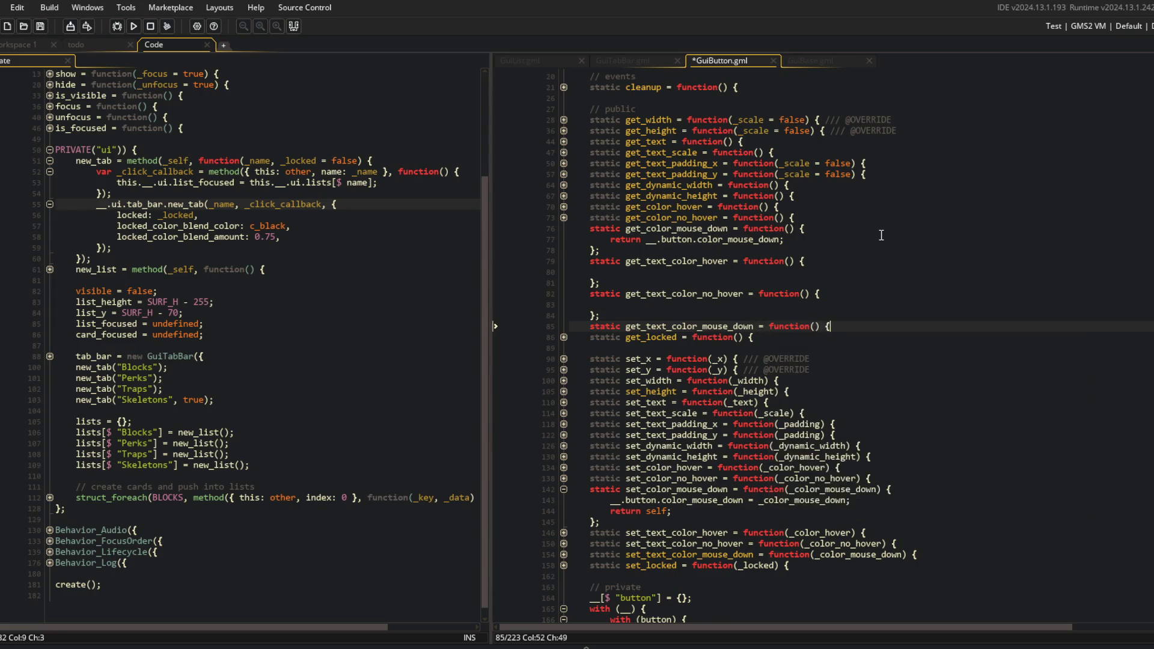
pyautogui.press('Return')
pyautogui.hotkey('ctrl', 's')
# Copy the color_mouse_down return line into each of the three new getter bodies
pyautogui.press('Up')
pyautogui.press('Up')
pyautogui.press('Up')
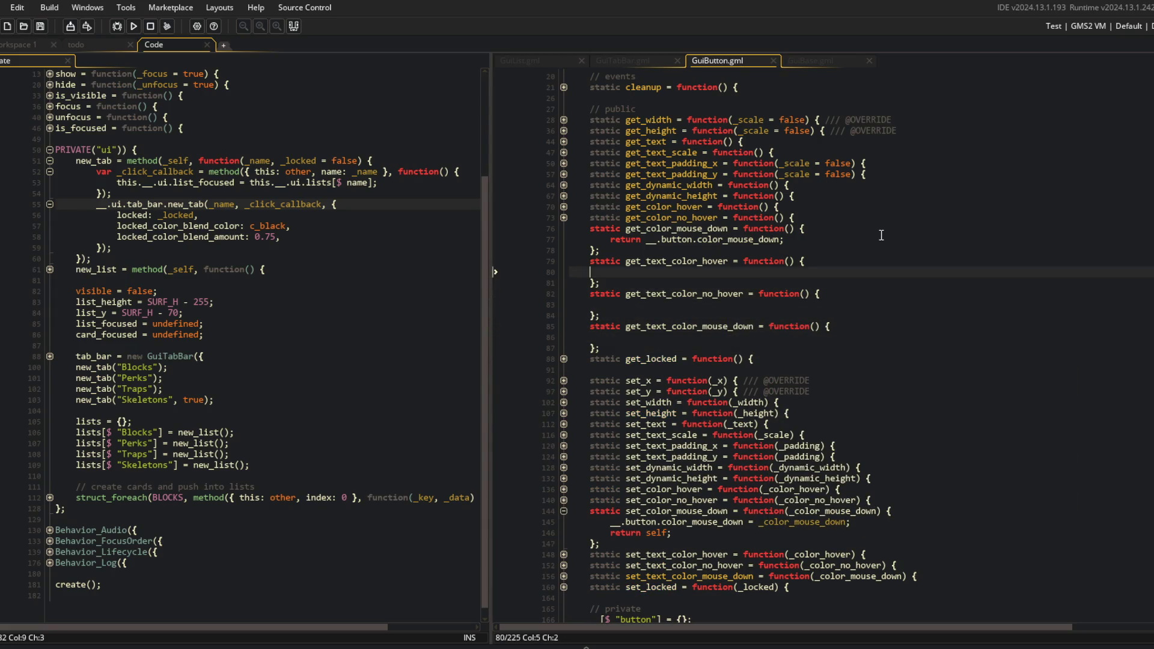
pyautogui.press('Up')
pyautogui.press('End')
pyautogui.hotkey('shift', 'Home')
pyautogui.hotkey('ctrl', 'c')
pyautogui.press('Down')
pyautogui.press('Down')
pyautogui.hotkey('ctrl', 'v')
pyautogui.press('Down')
pyautogui.press('Down')
pyautogui.press('Down')
pyautogui.hotkey('ctrl', 'v')
pyautogui.press('Down')
pyautogui.press('Down')
pyautogui.press('Down')
pyautogui.hotkey('ctrl', 'v')
pyautogui.hotkey('ctrl', 's')
# Change the pasted fields to text_color_hover and text_color_no_hover in their getters
pyautogui.press('Up')
pyautogui.press('Up')
pyautogui.press('Up')
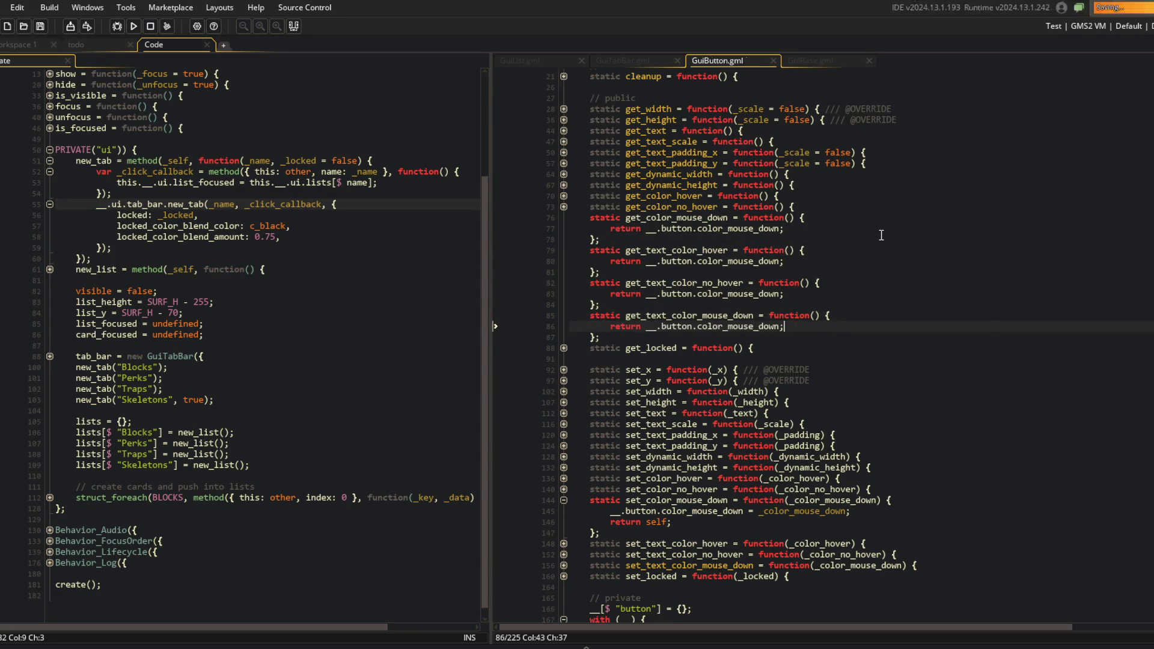
pyautogui.hotkey('ctrl', 'BackSpace')
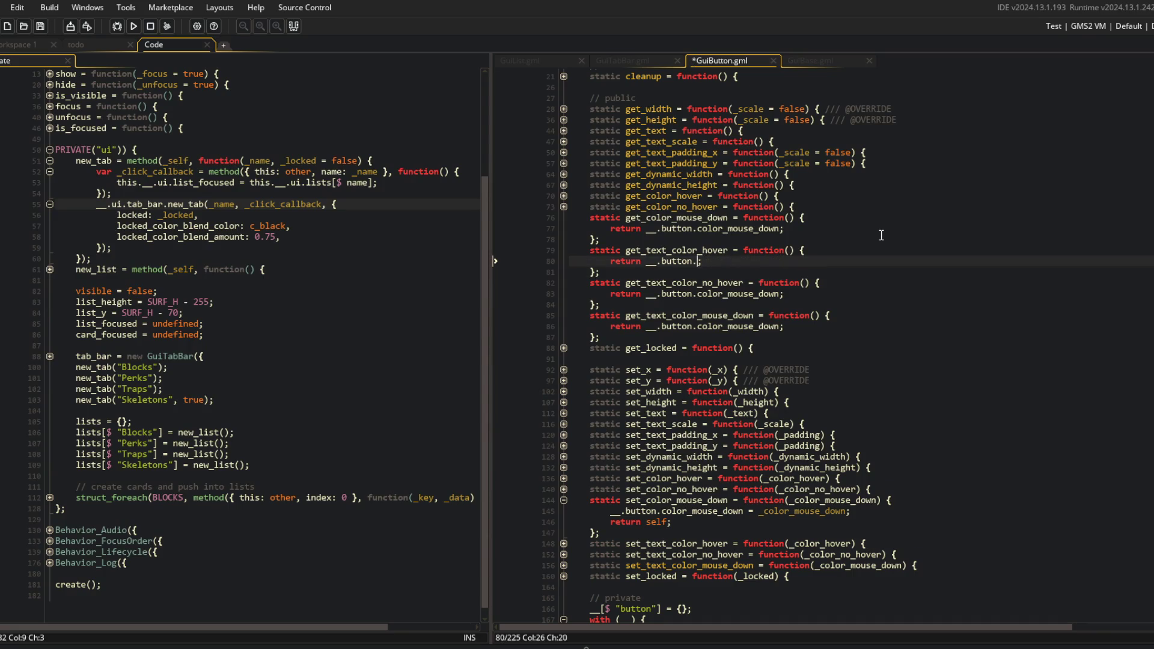
pyautogui.write('text_color_hover')
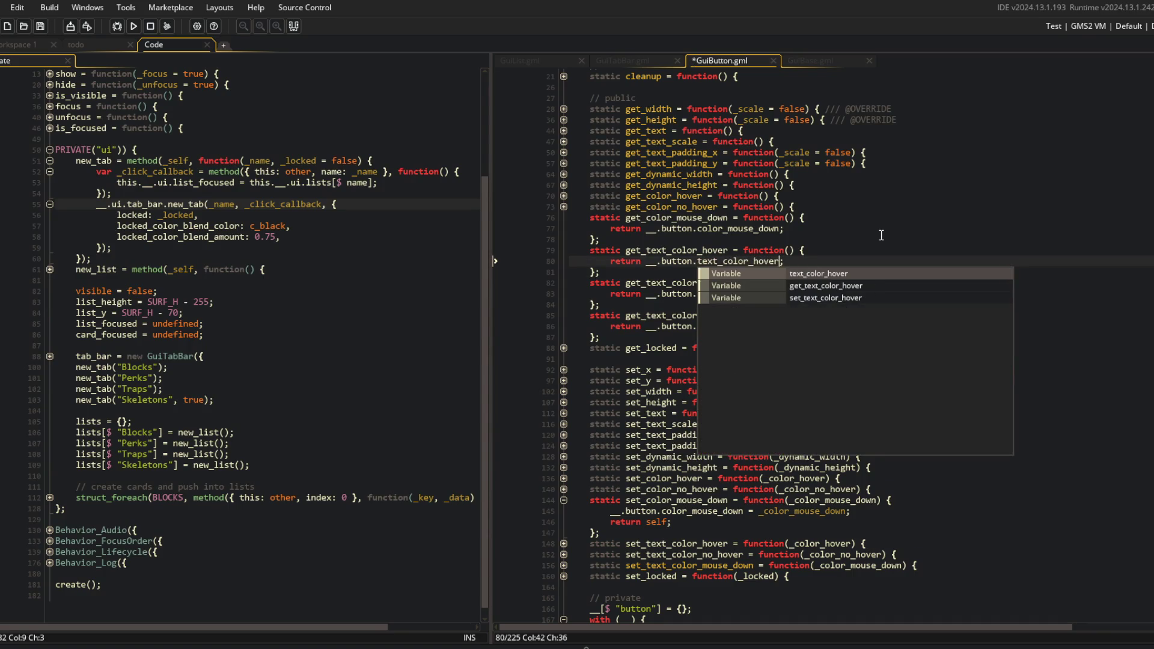
pyautogui.press('Escape')
pyautogui.press('Down')
pyautogui.press('Down')
pyautogui.press('Down')
pyautogui.hotkey('ctrl', 'BackSpace')
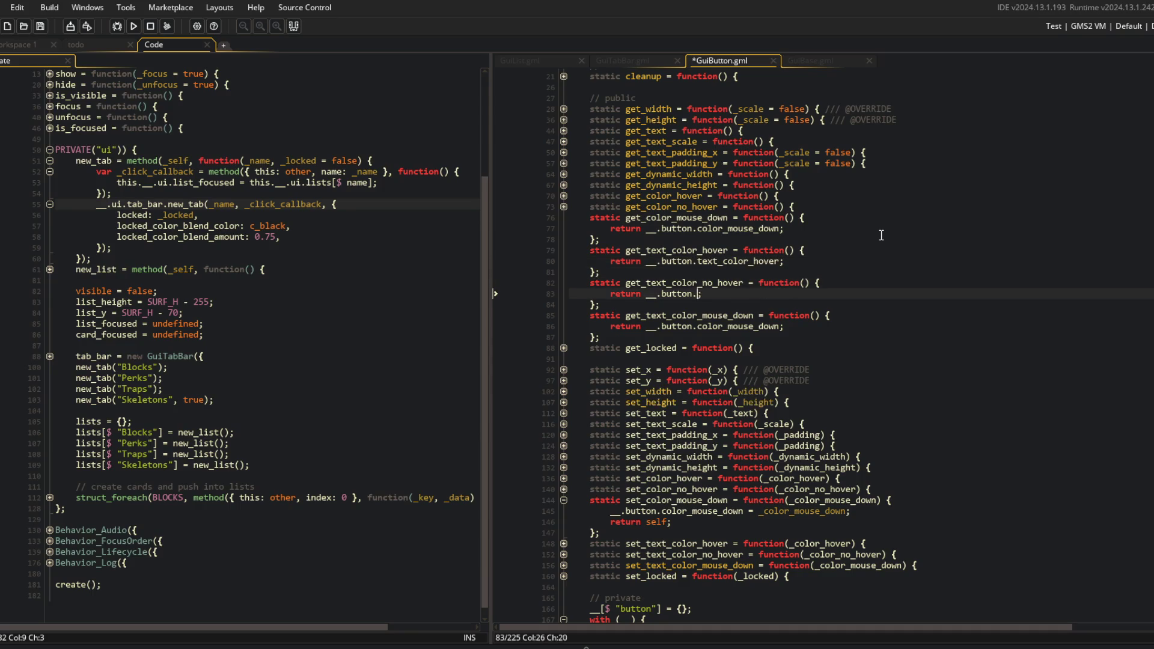
pyautogui.write('text_color_hover')
pyautogui.press('Left')
pyautogui.write('no_')
# Make get_text_color_mouse_down return text_color_mouse_down, save, and fold all function bodies
pyautogui.press('Down')
pyautogui.hotkey('ctrl', 's')
pyautogui.press('Down')
pyautogui.press('Down')
pyautogui.hotkey('ctrl', 'BackSpace')
pyautogui.write('text_color_hover')
pyautogui.press('BackSpace')
pyautogui.write('mouse_do')
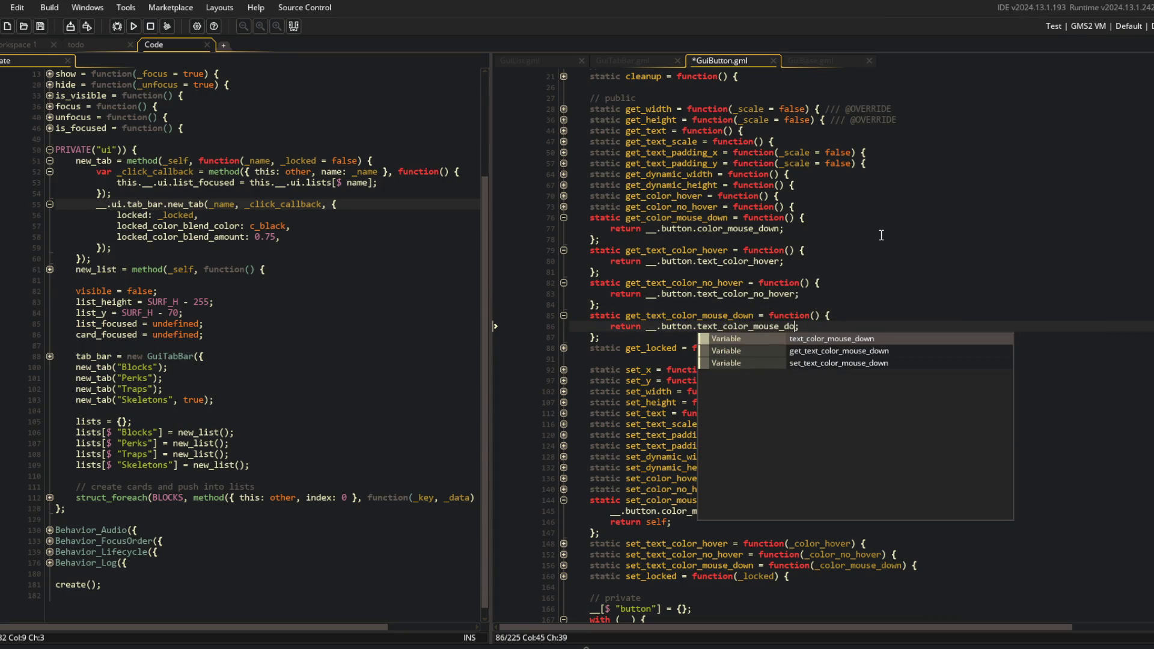
pyautogui.hotkey('ctrl', 's')
pyautogui.hotkey('ctrl', 'shift', '-')
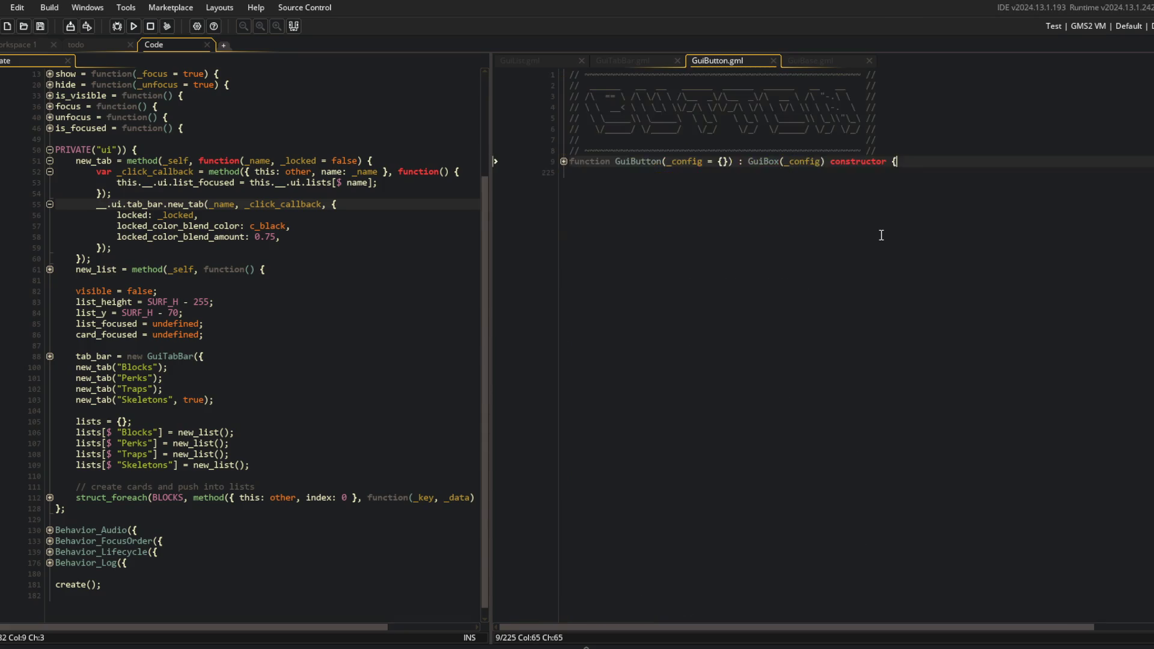
# In GuiTabBar.gml's starting-tab block, start a _tab.set_text_color line, then undo it
pyautogui.scroll(-7, 853, 289)
pyautogui.click(813, 341)
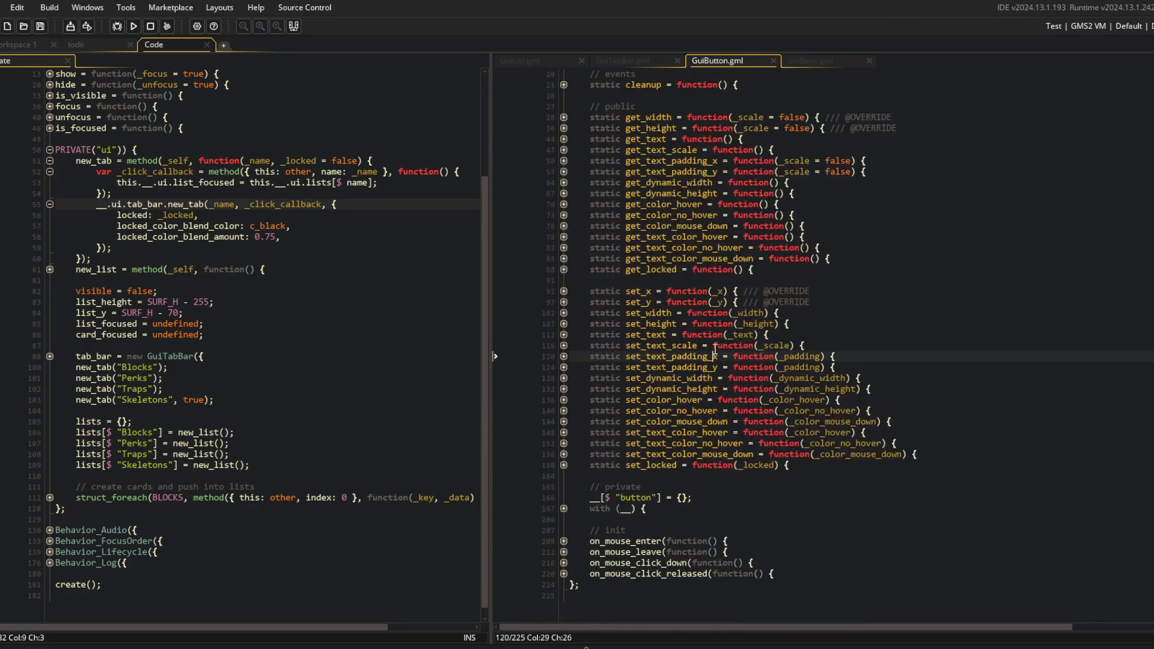
pyautogui.scroll(4, 813, 350)
pyautogui.scroll(-2, 723, 219)
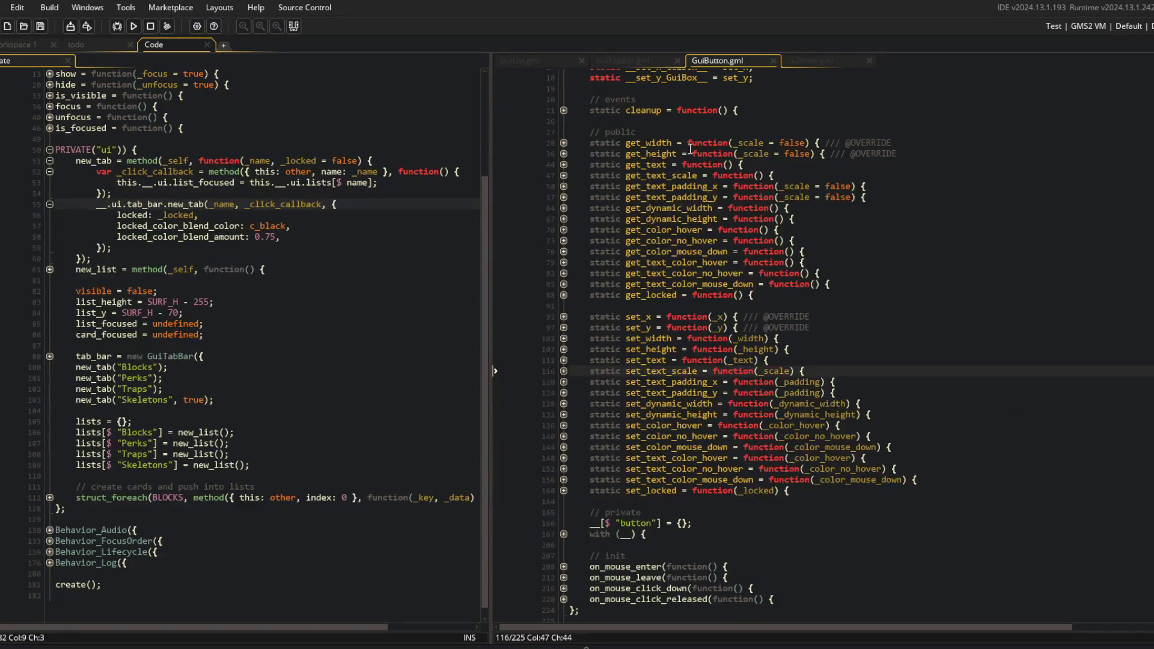
pyautogui.scroll(2, 690, 148)
pyautogui.click(622, 60)
pyautogui.scroll(-4, 714, 340)
pyautogui.click(714, 339)
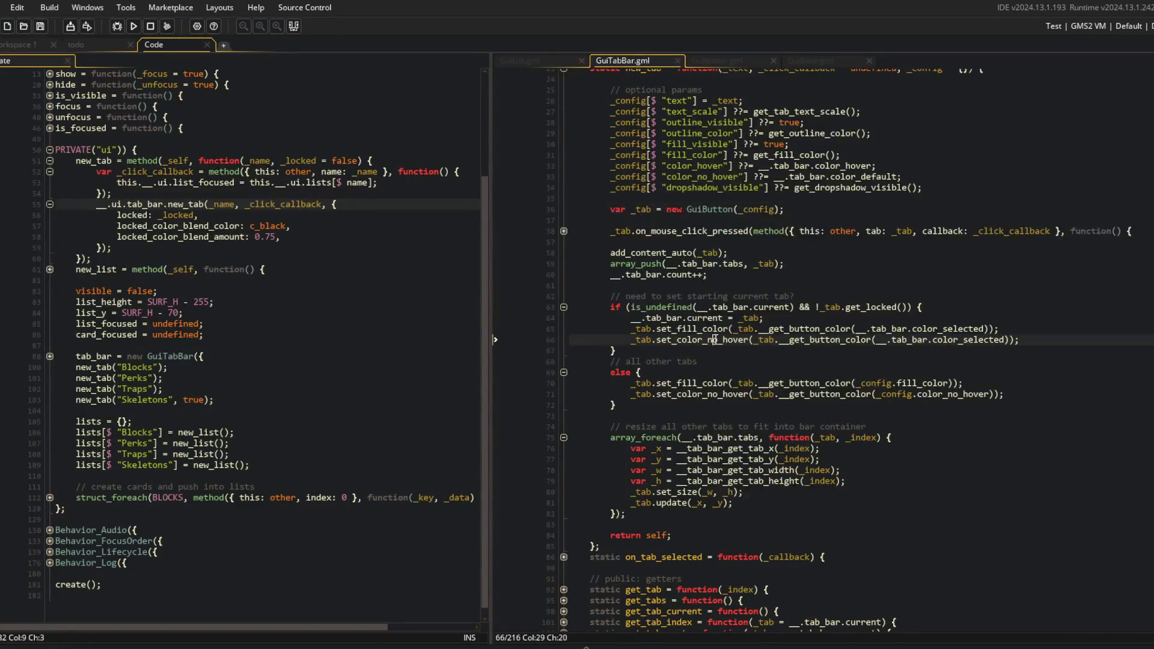
pyautogui.press('End')
pyautogui.press('Return')
pyautogui.write('_ta')
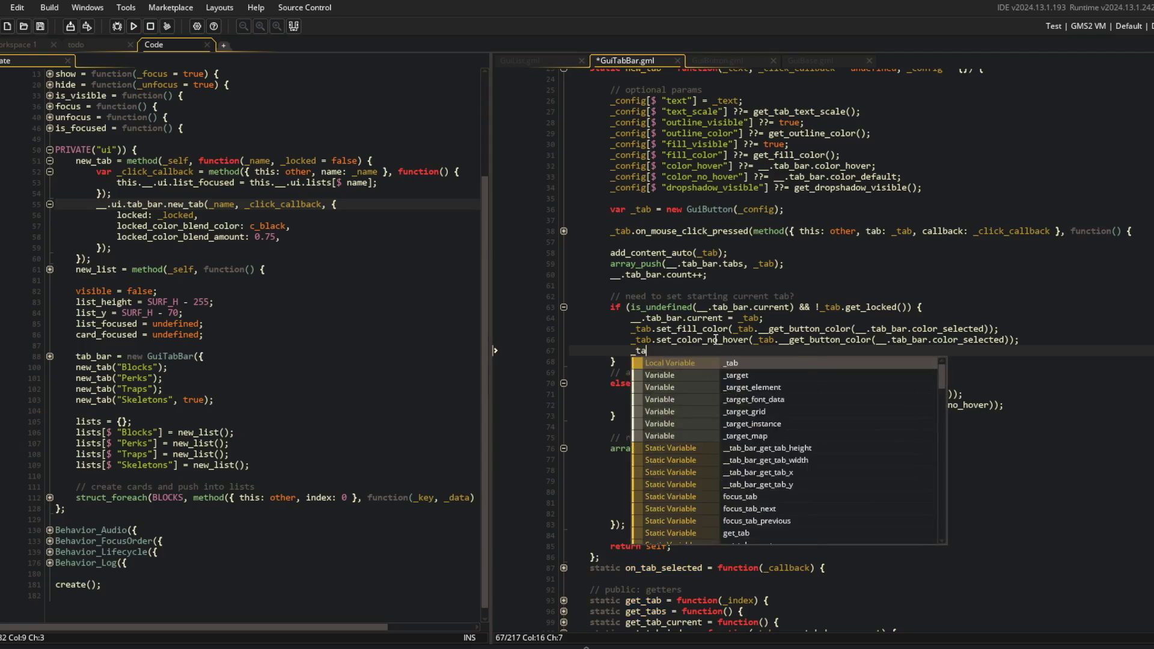
pyautogui.write('b.set_text_color')
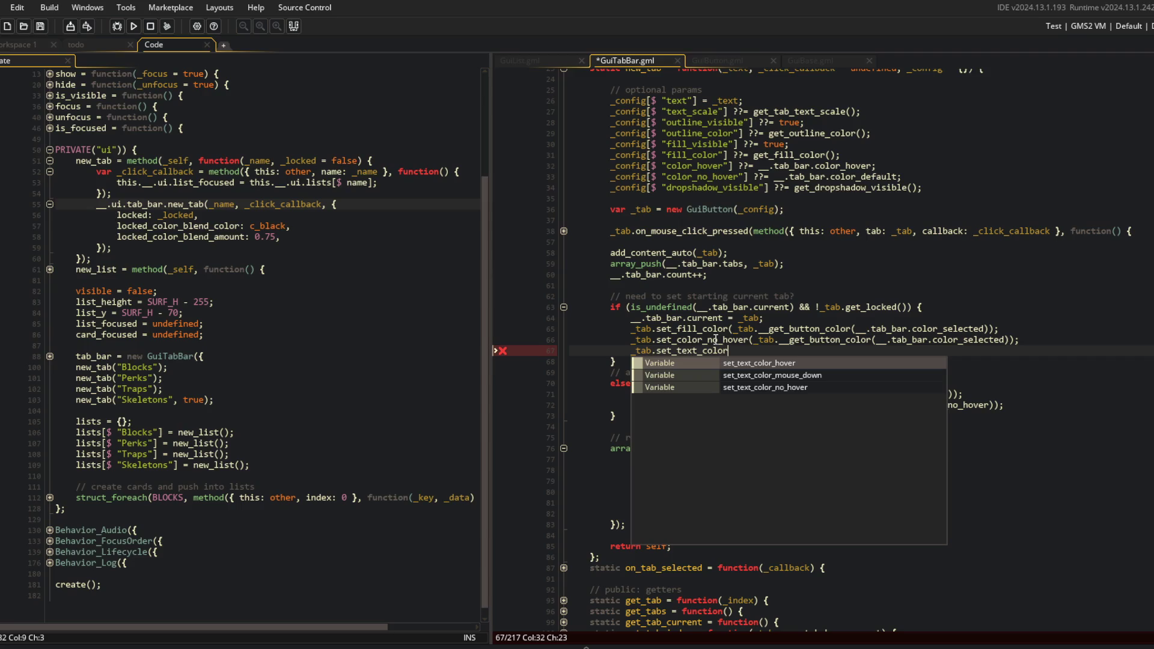
pyautogui.hotkey('ctrl', 'z')
pyautogui.press('Up')
pyautogui.press('Up')
pyautogui.press('Up')
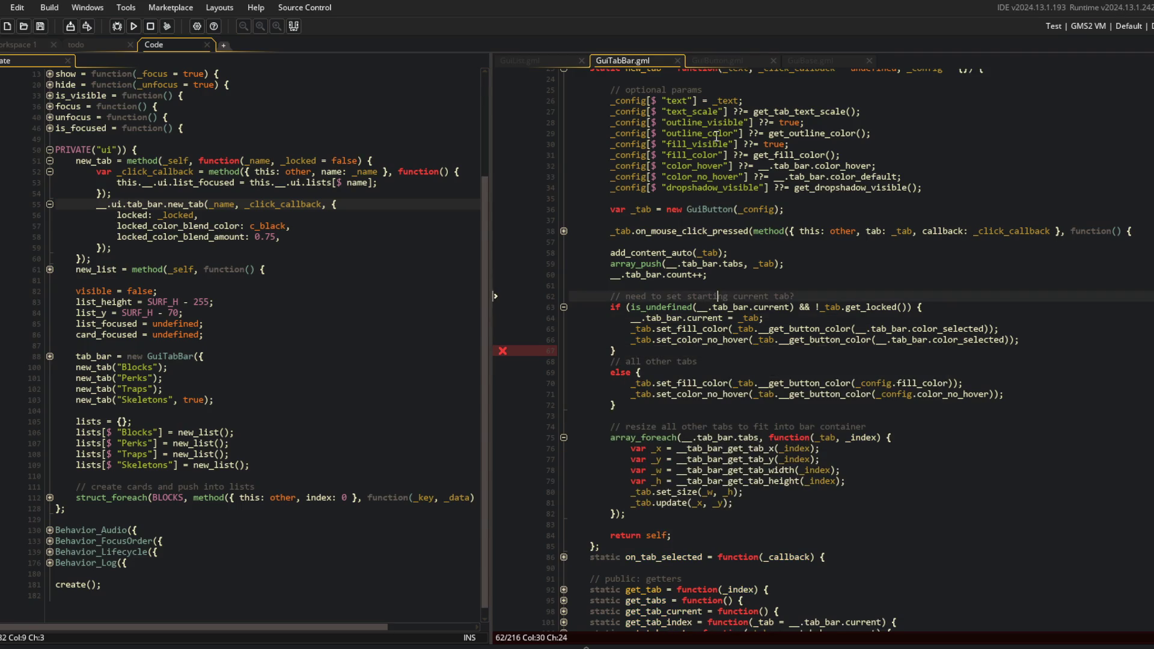
# Close GuiBase.gml, compare GuiTabBar.gml with GuiButton.gml, then switch to Streamlabs Desktop
pyautogui.click(803, 59)
pyautogui.middleClick(803, 59)
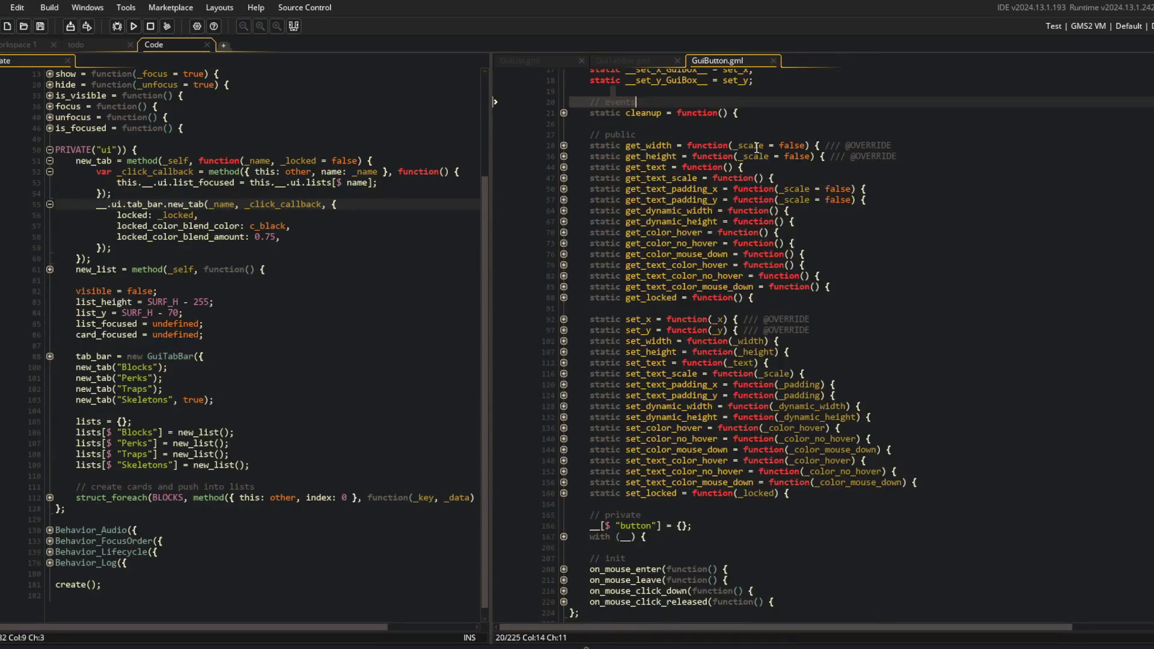
pyautogui.scroll(-3, 756, 146)
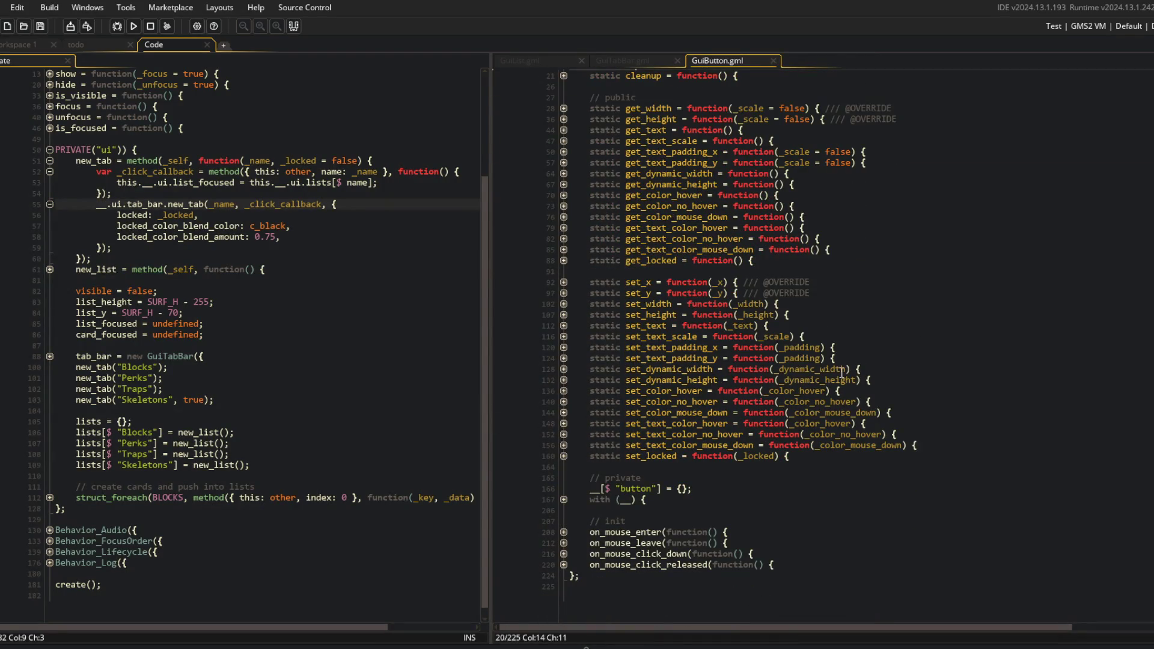
pyautogui.click(665, 57)
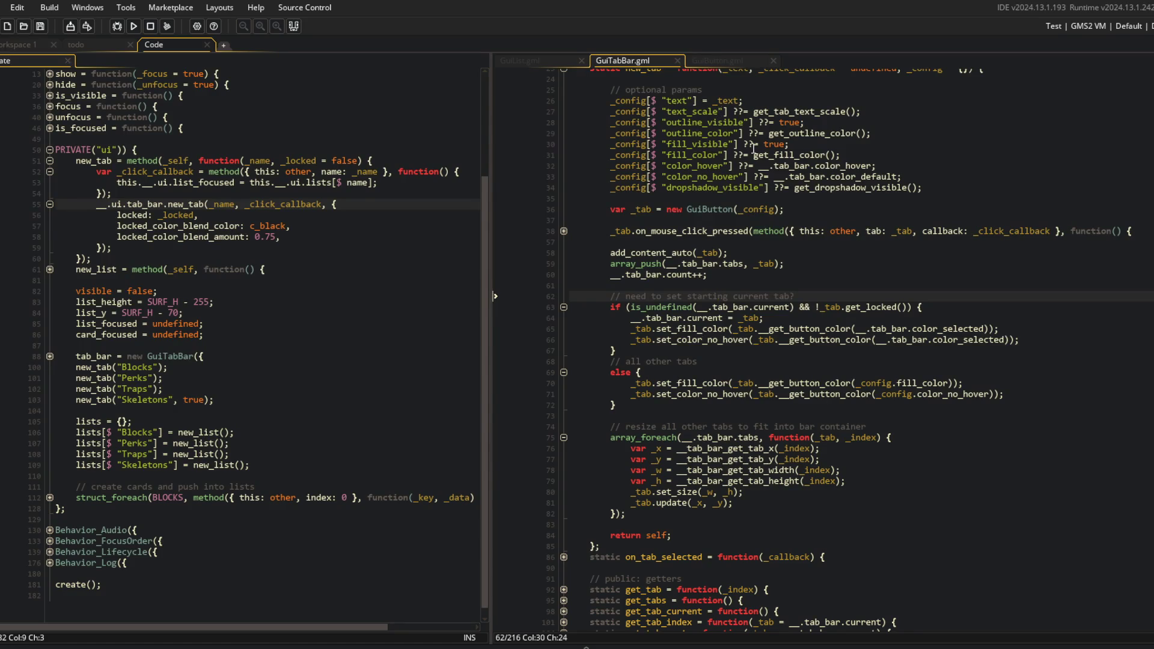
pyautogui.click(727, 59)
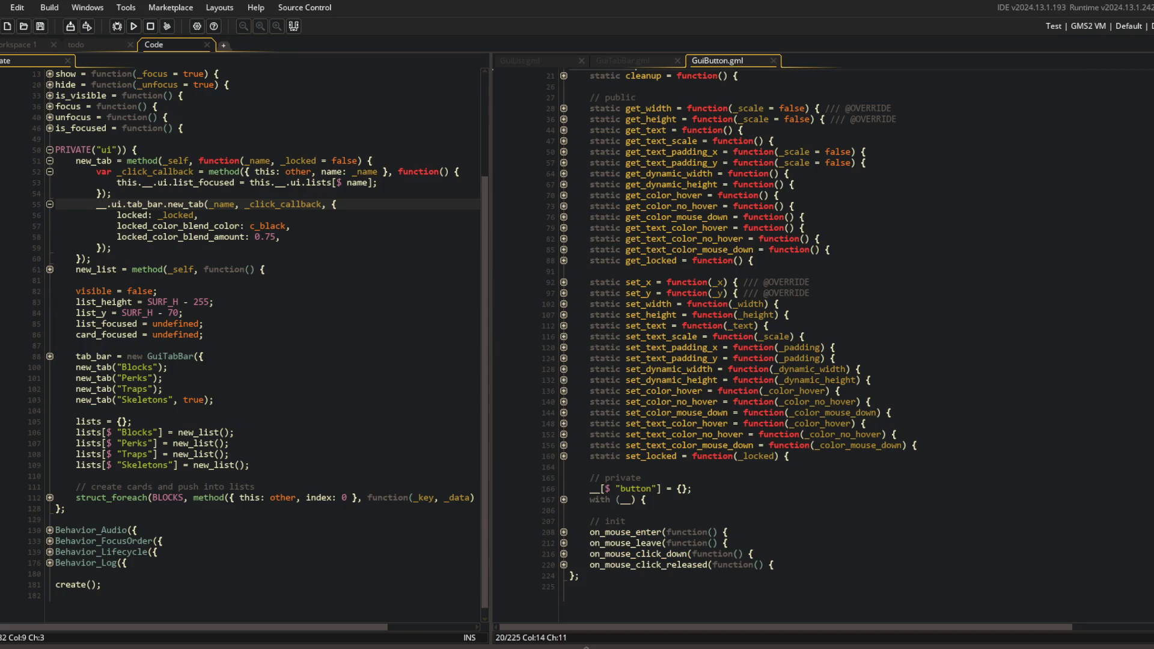
pyautogui.click(497, 642)
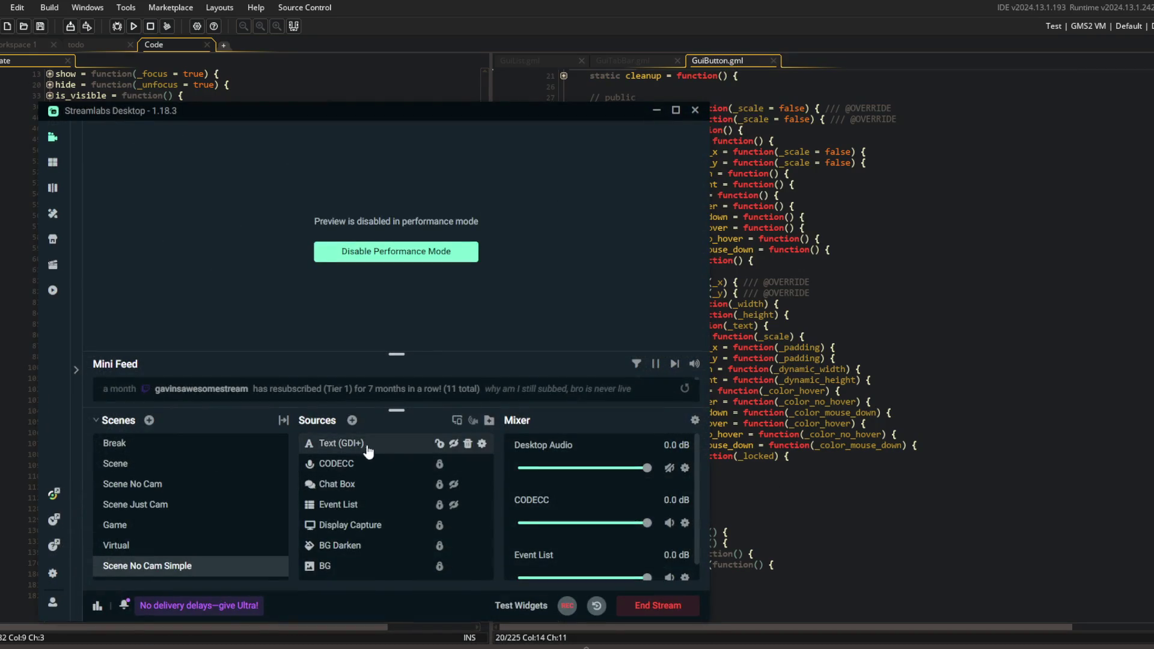
# Change the Text (GDI+) source's text to 'brb'
pyautogui.doubleClick(424, 443)
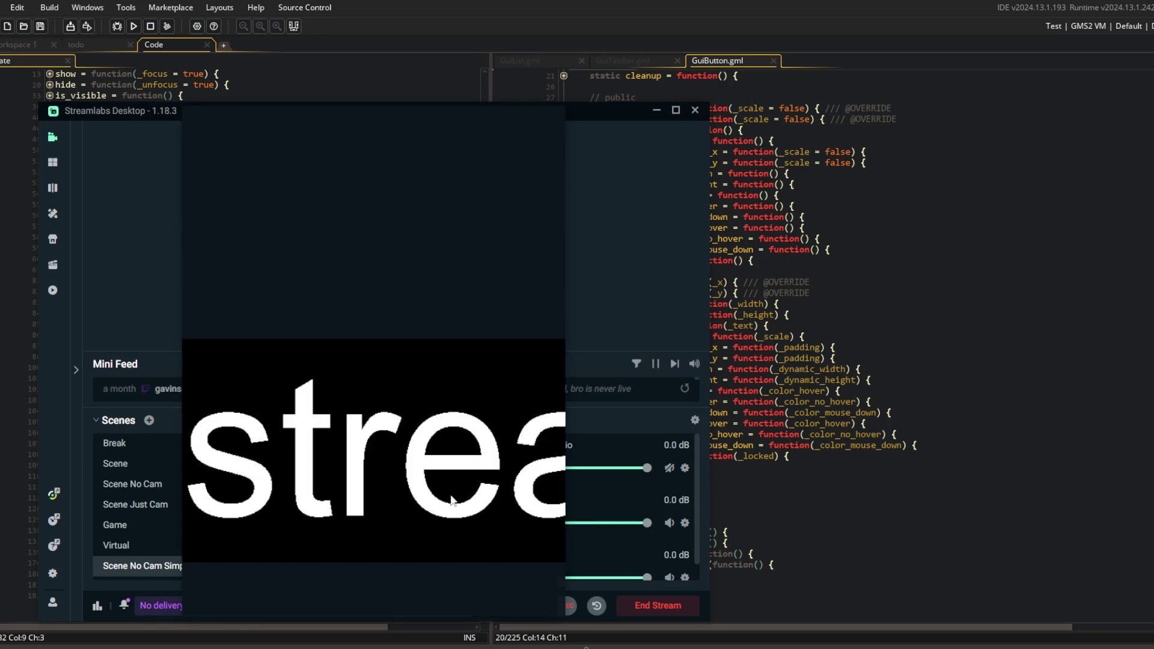
pyautogui.click(387, 425)
pyautogui.hotkey('ctrl', 'a')
pyautogui.write('brb')
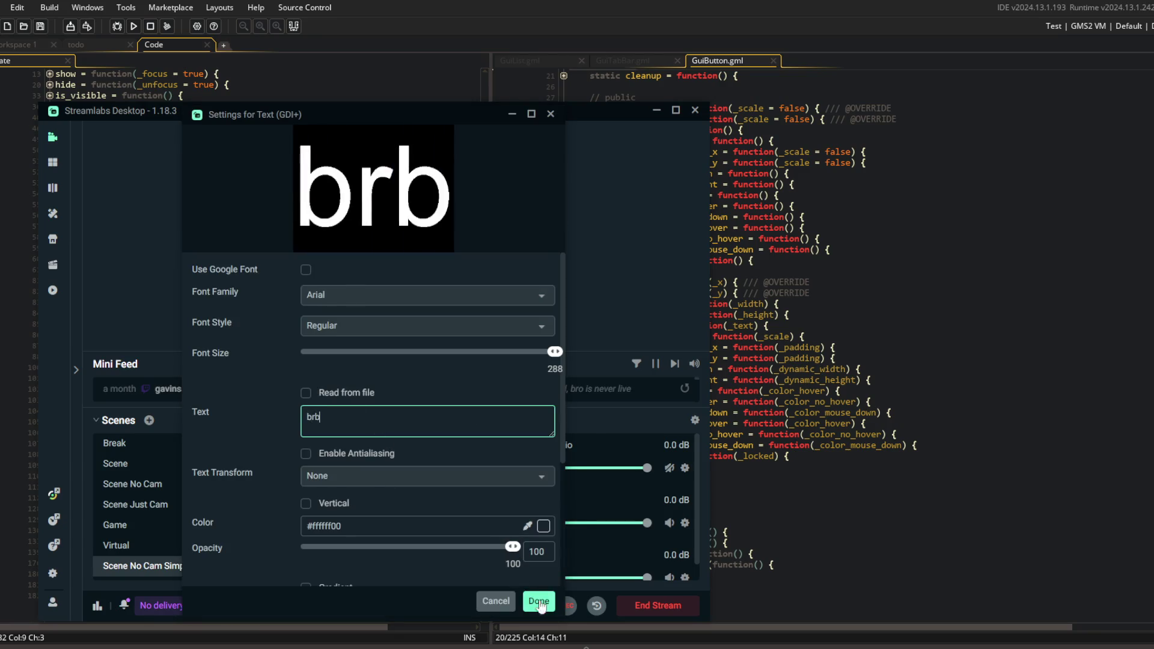
pyautogui.click(539, 601)
# Turn off Performance Mode, show the brb overlay, and return to GameMaker
pyautogui.click(396, 252)
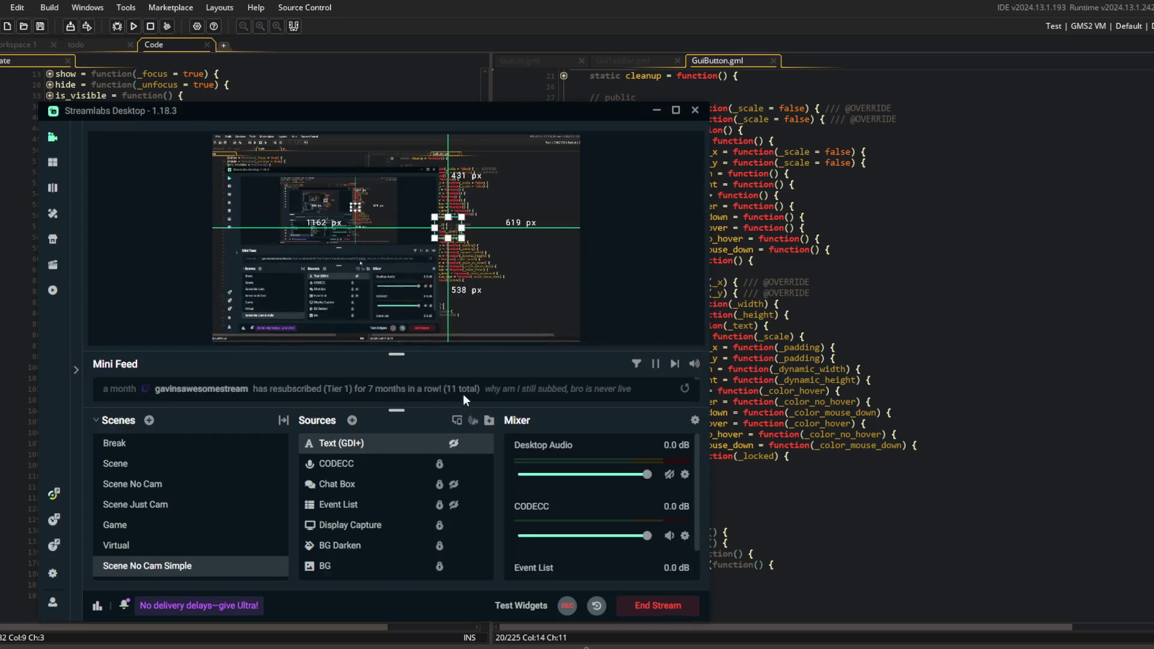
pyautogui.click(454, 445)
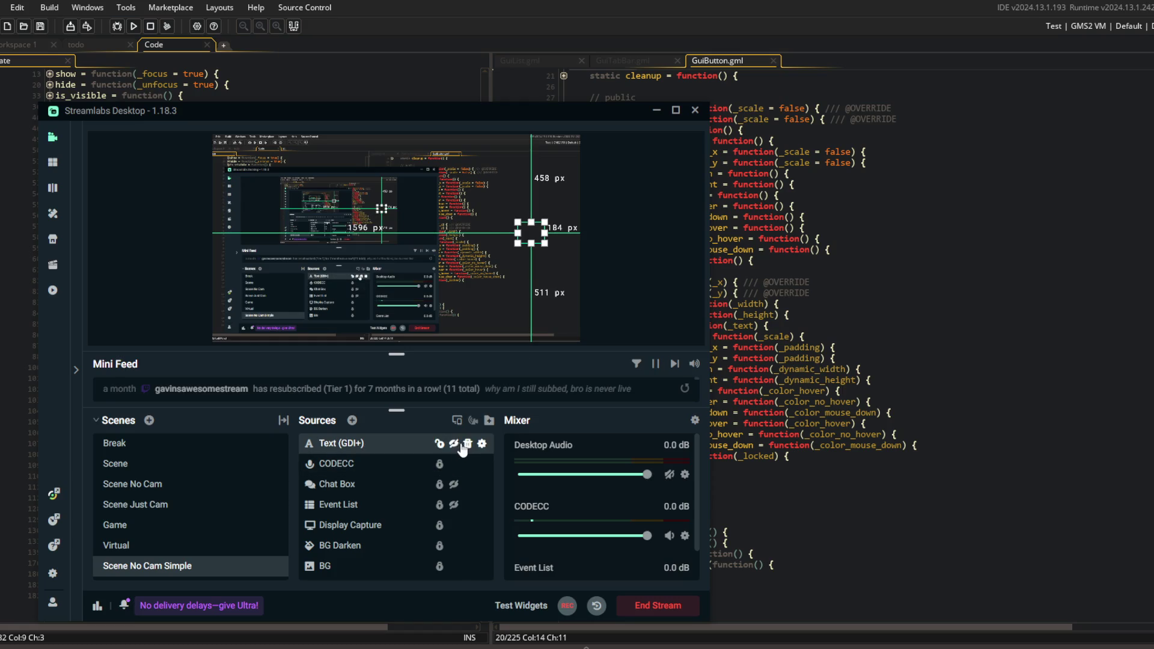
pyautogui.click(958, 260)
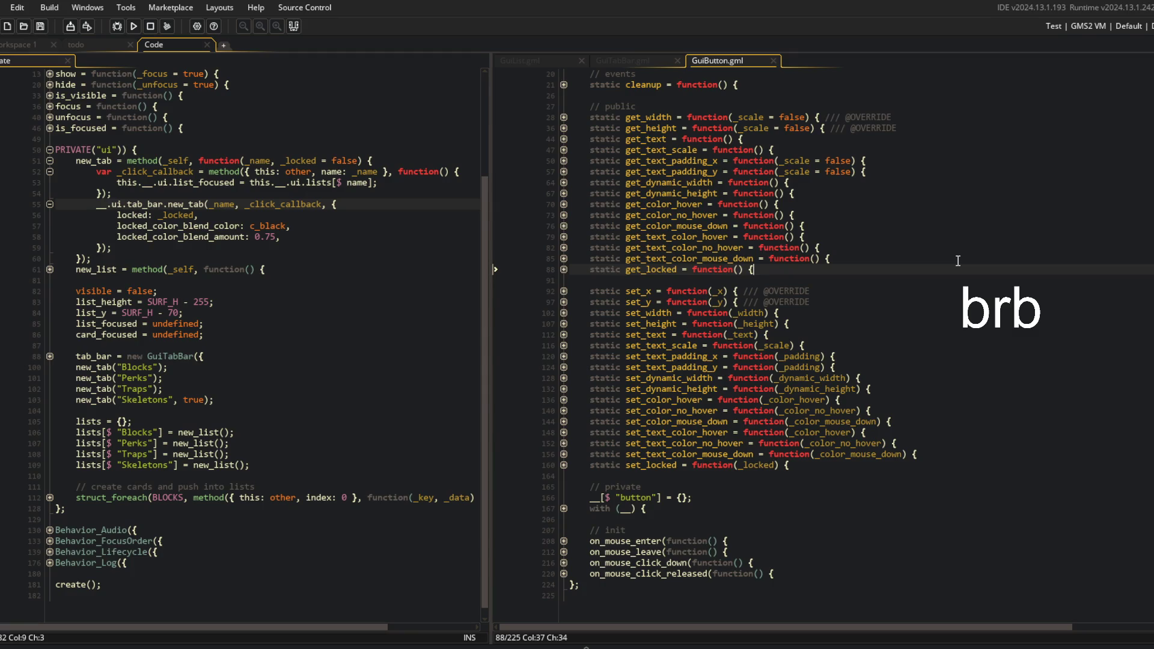
# Put the Streamlabs preview back in Performance Mode and return to GuiButton.gml
pyautogui.click(447, 643)
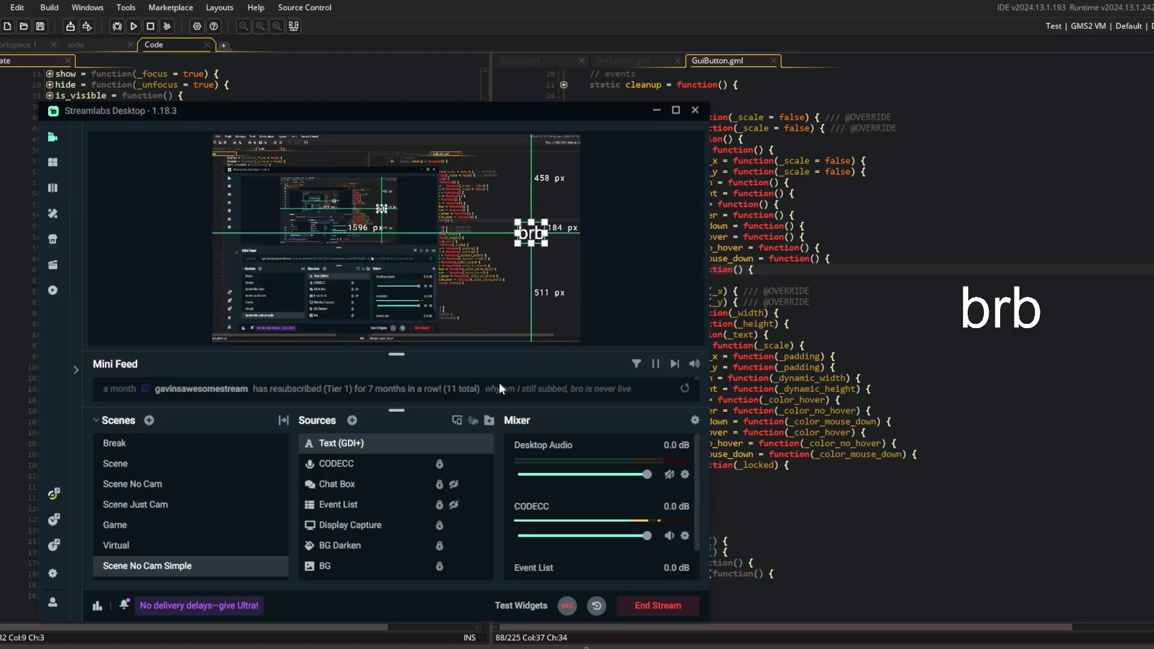
pyautogui.rightClick(490, 243)
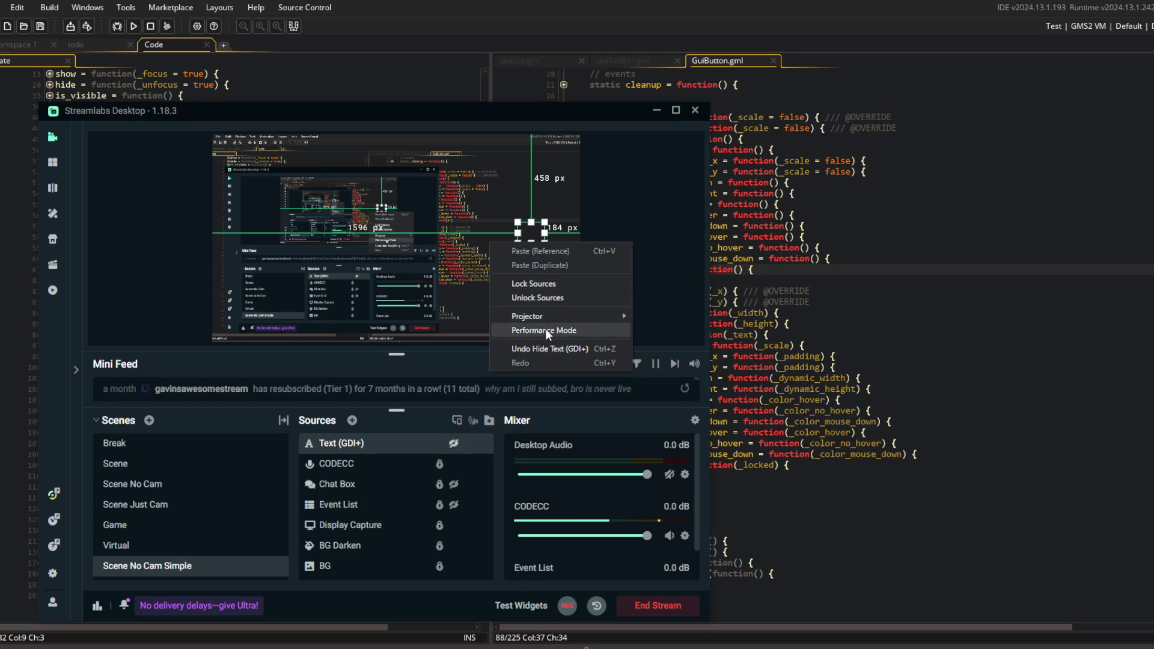
pyautogui.click(959, 264)
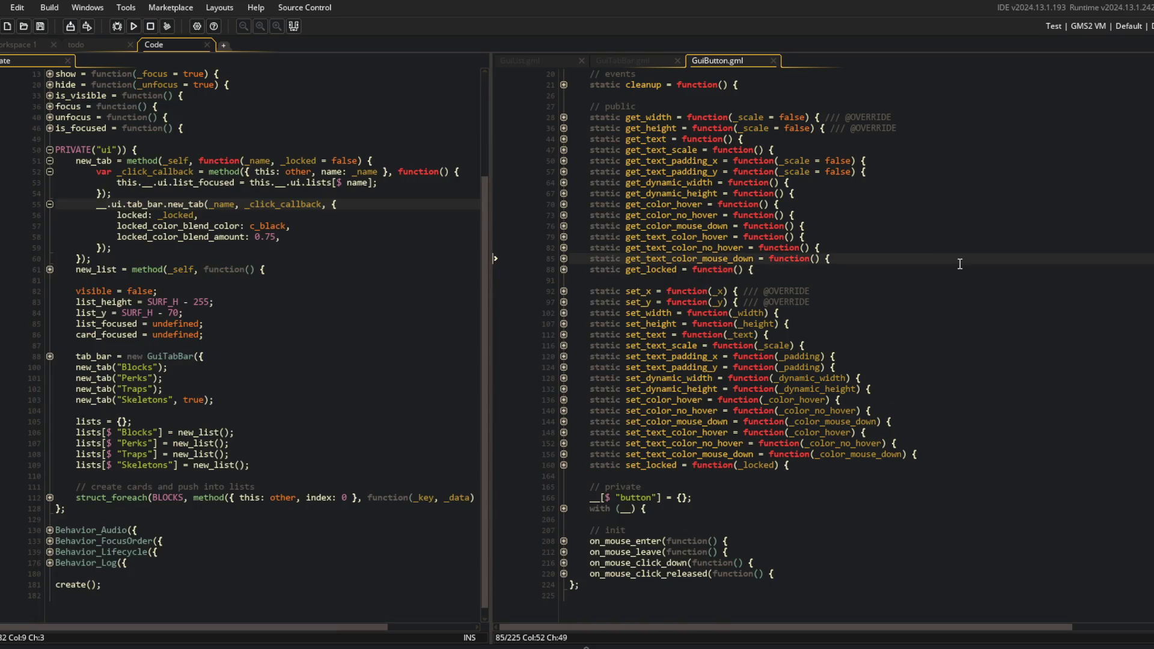
pyautogui.click(756, 313)
pyautogui.scroll(2, 748, 319)
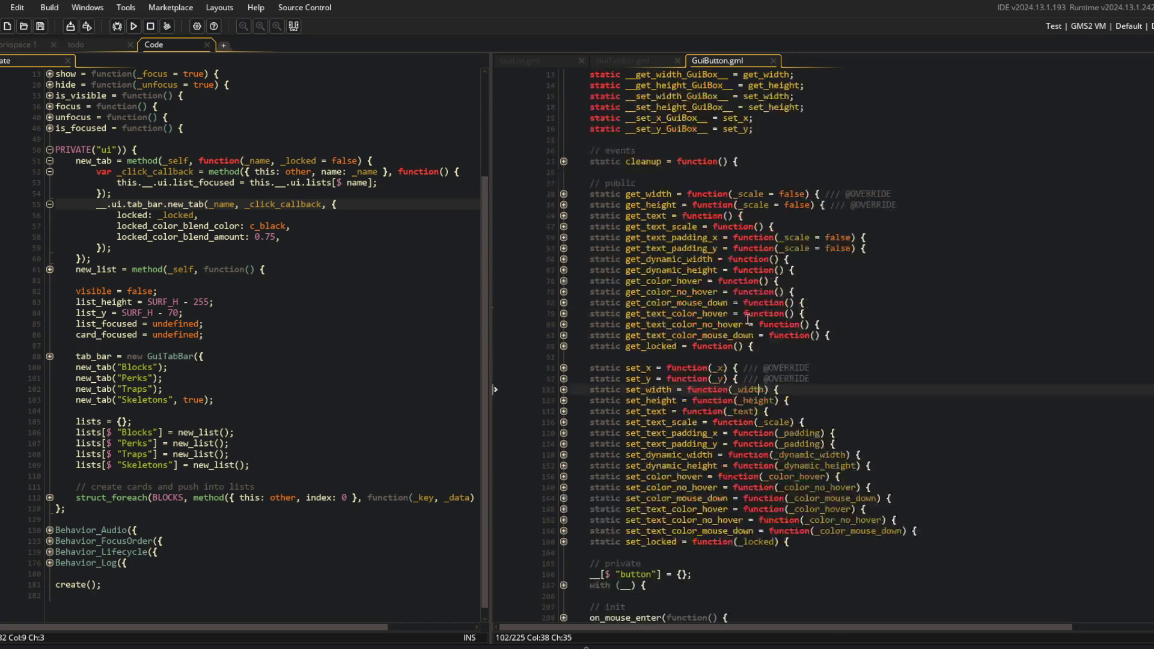
# Rename __get_button_color to __get_color_with_lock_blend and save GuiButton.gml
pyautogui.scroll(-3, 702, 270)
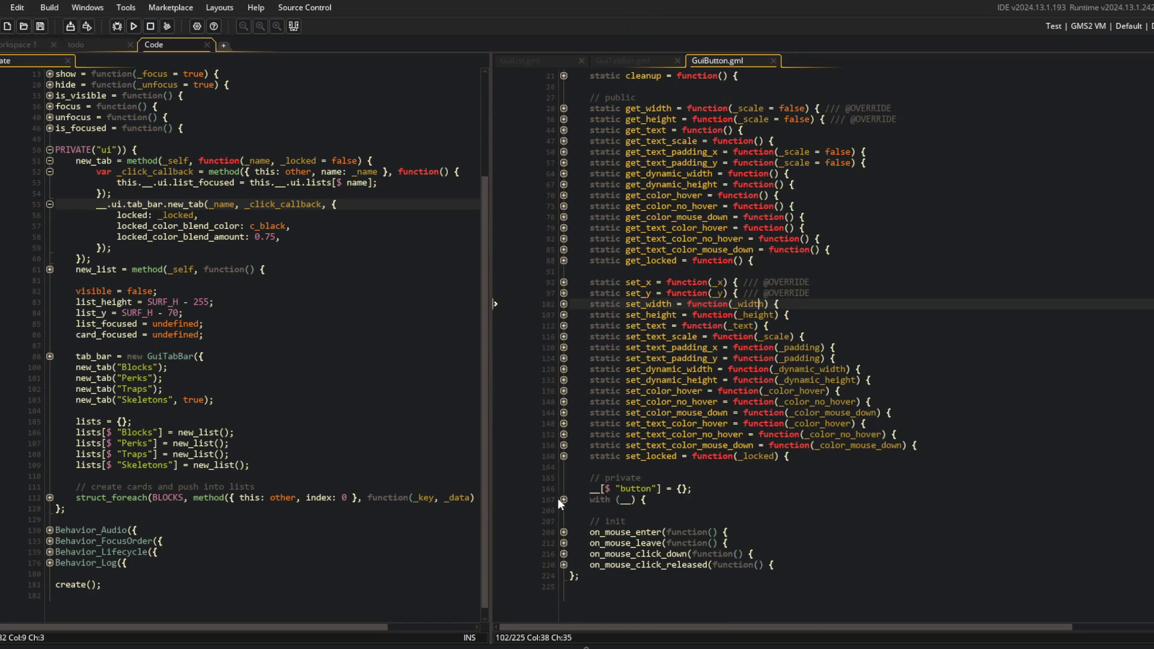
pyautogui.click(563, 499)
pyautogui.scroll(-5, 563, 485)
pyautogui.click(846, 321)
pyautogui.doubleClick(706, 289)
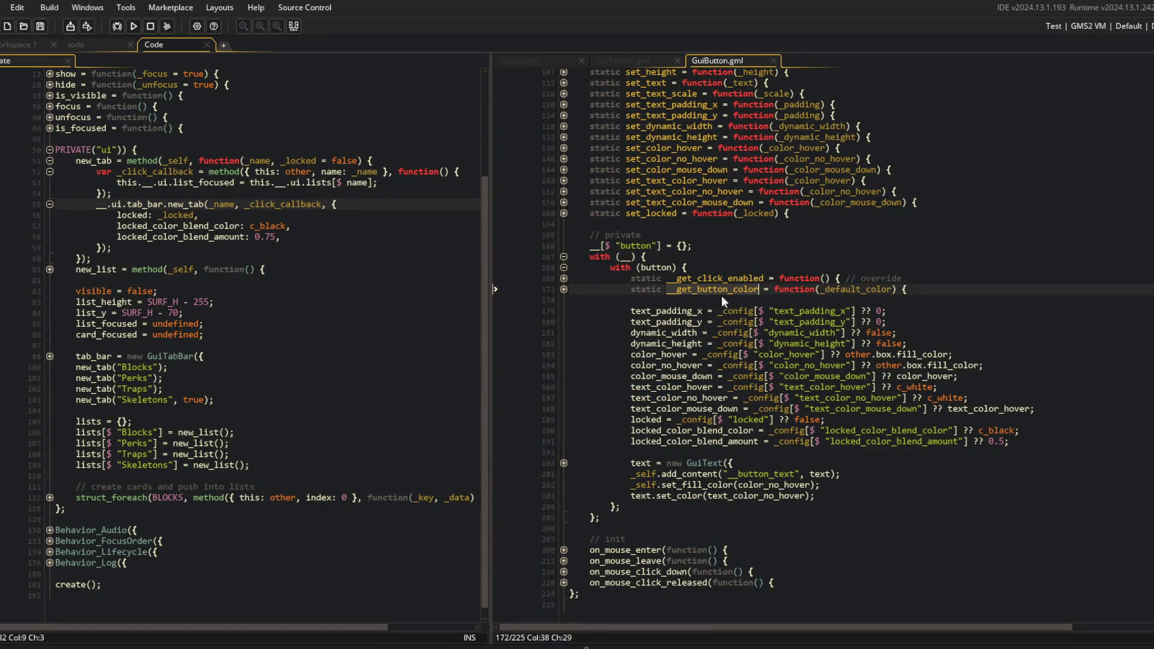
pyautogui.write('__get_color_l')
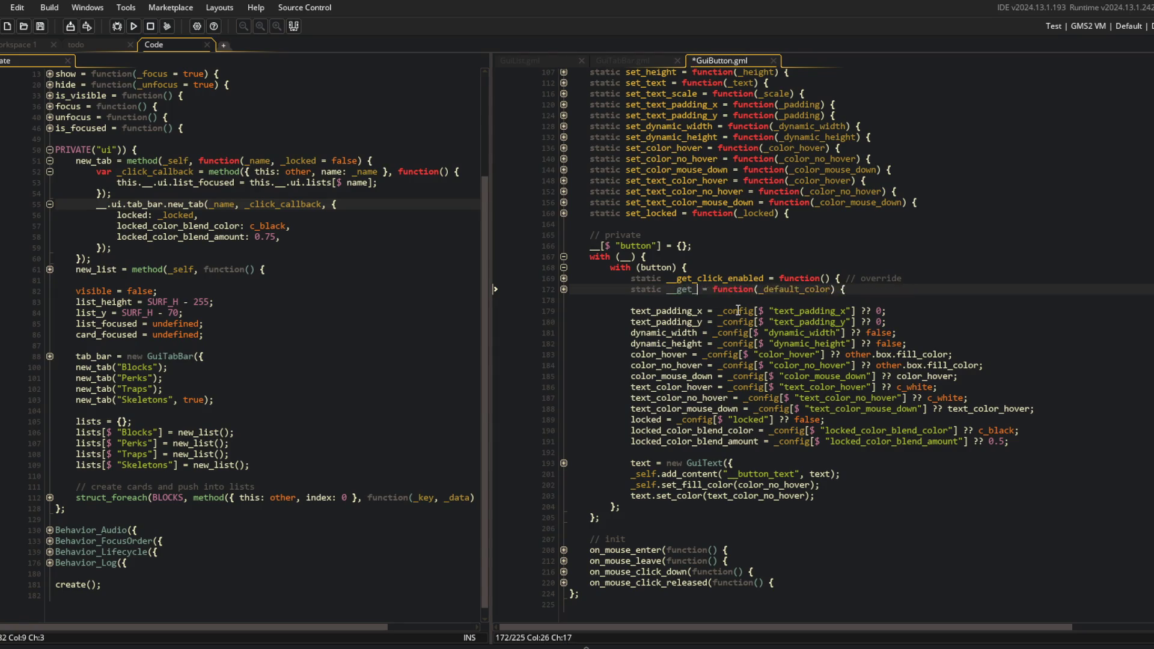
pyautogui.press('BackSpace')
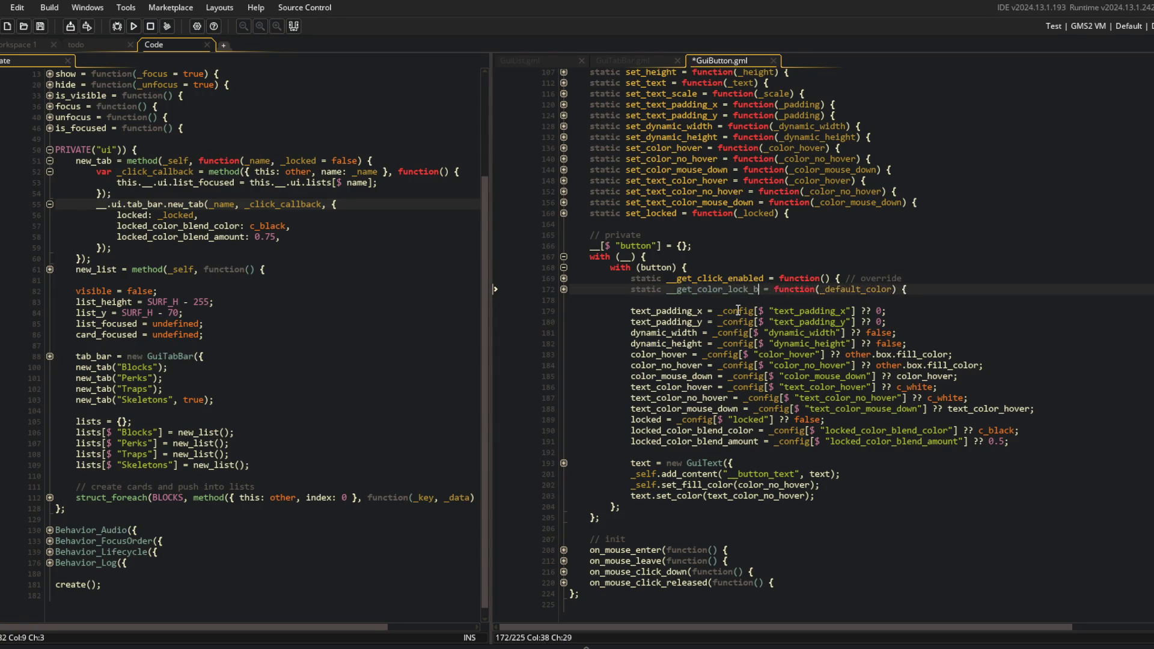
pyautogui.write('with_lock_blend')
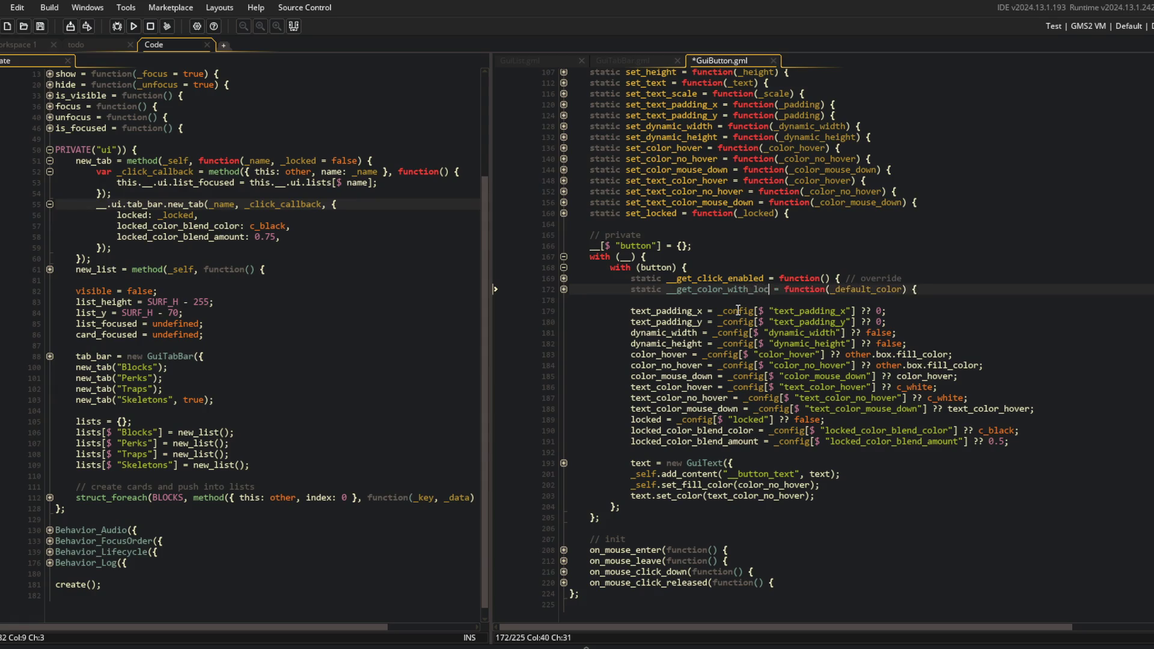
pyautogui.hotkey('ctrl', 's')
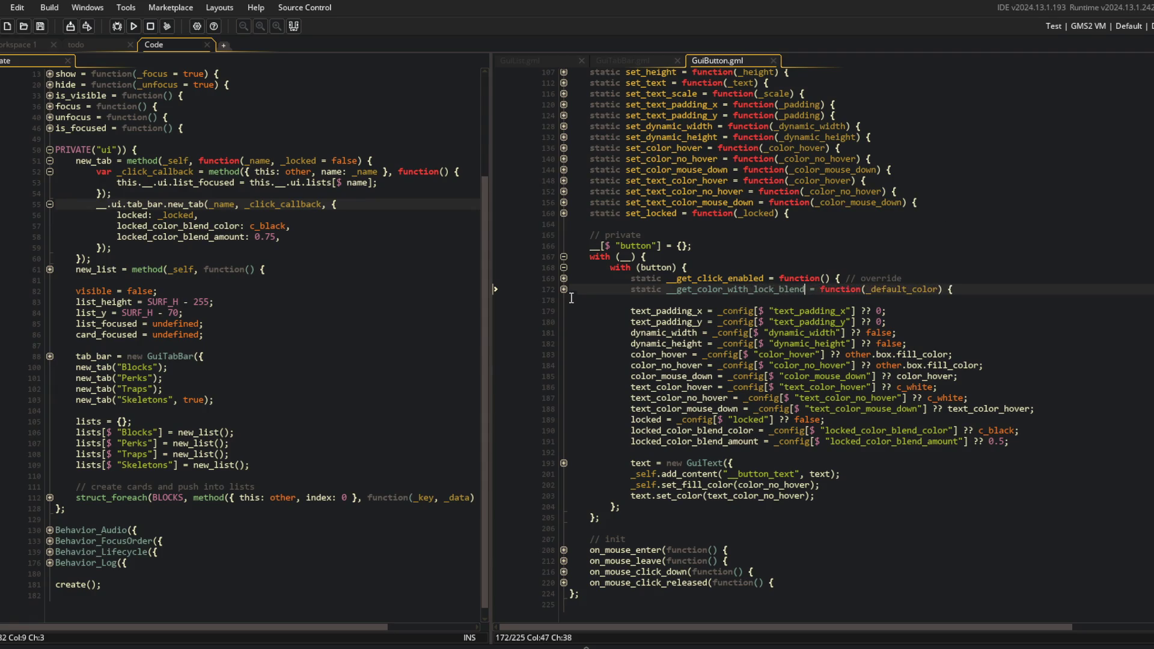
# Expand the helper's body and lock check, and copy the new helper name
pyautogui.click(563, 290)
pyautogui.click(563, 300)
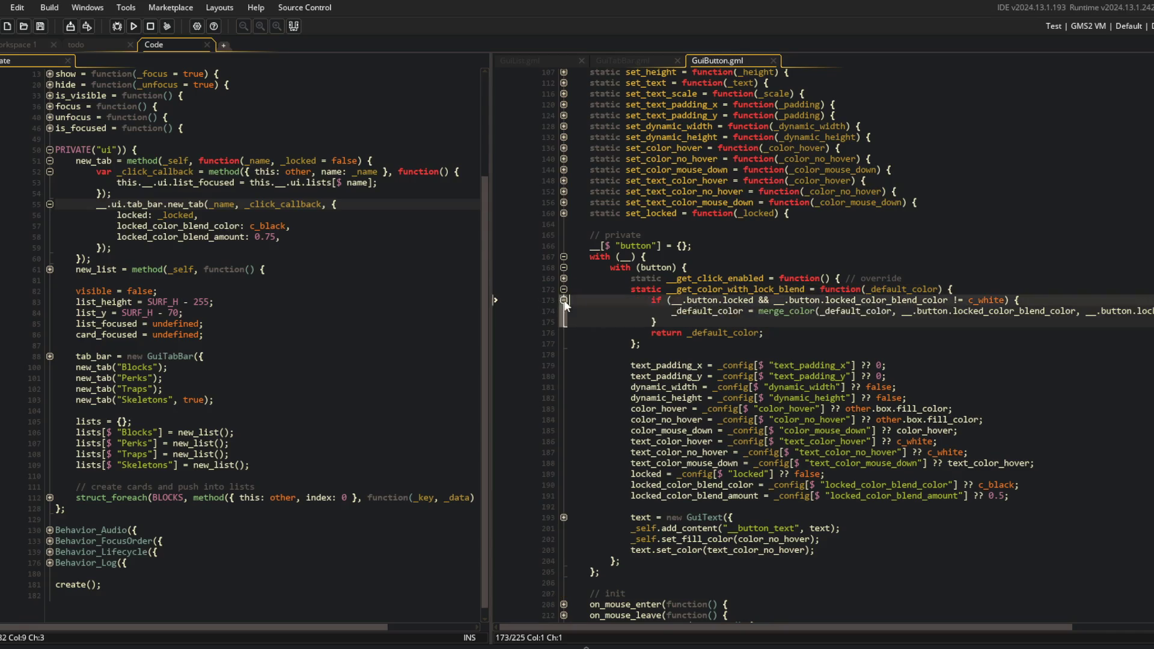
pyautogui.click(751, 289)
pyautogui.doubleClick(751, 289)
pyautogui.hotkey('ctrl', 'c')
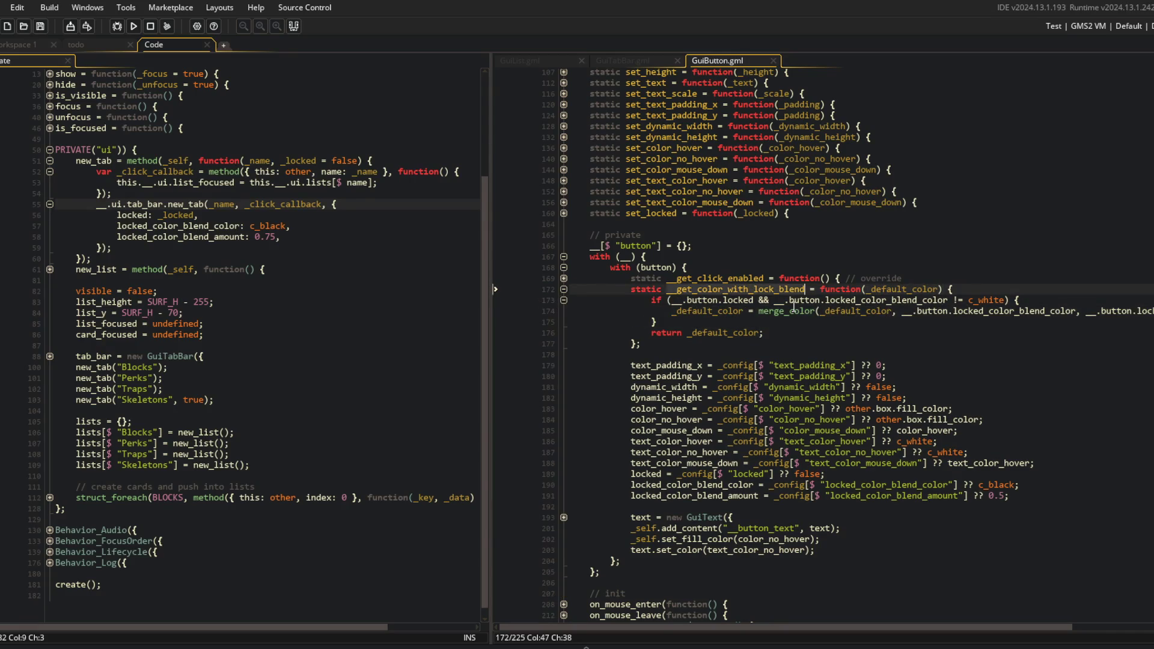
pyautogui.scroll(-3, 657, 424)
pyautogui.click(564, 565)
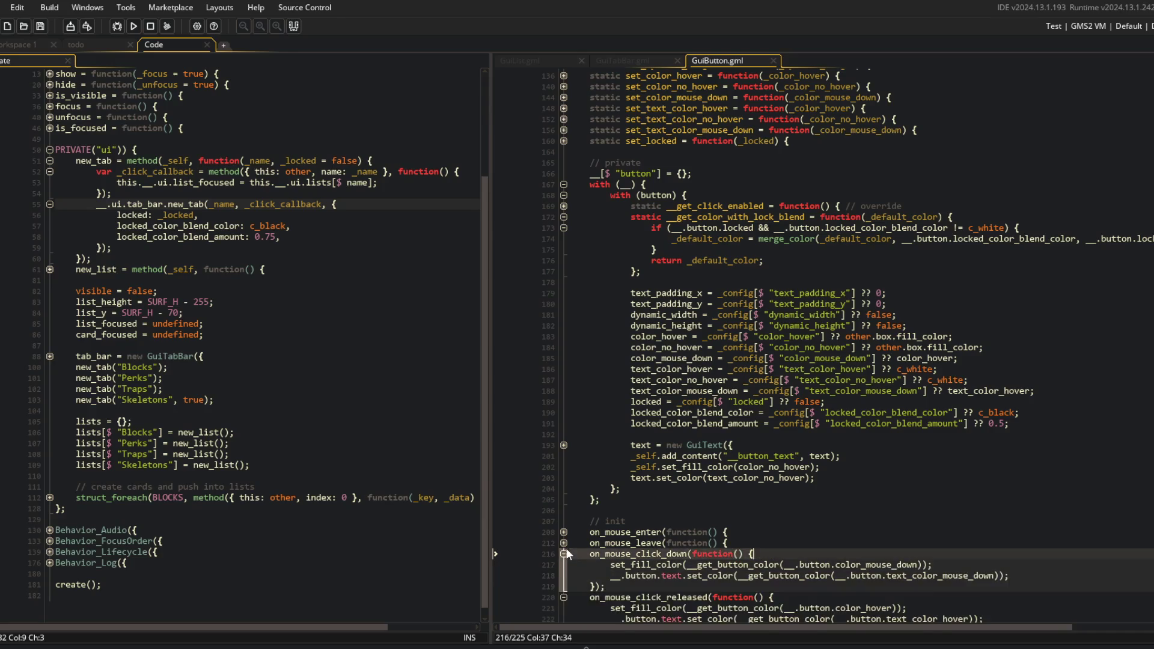
# Expand the mouse handlers and switch the enter and leave handlers to __get_color_with_lock_blend
pyautogui.click(564, 554)
pyautogui.click(564, 543)
pyautogui.click(564, 532)
pyautogui.scroll(-4, 721, 421)
pyautogui.click(721, 410)
pyautogui.doubleClick(661, 421)
pyautogui.hotkey('ctrl', 'v')
pyautogui.doubleClick(691, 432)
pyautogui.hotkey('ctrl', 'v')
pyautogui.doubleClick(691, 464)
pyautogui.hotkey('ctrl', 'v')
pyautogui.doubleClick(750, 476)
pyautogui.hotkey('ctrl', 'v')
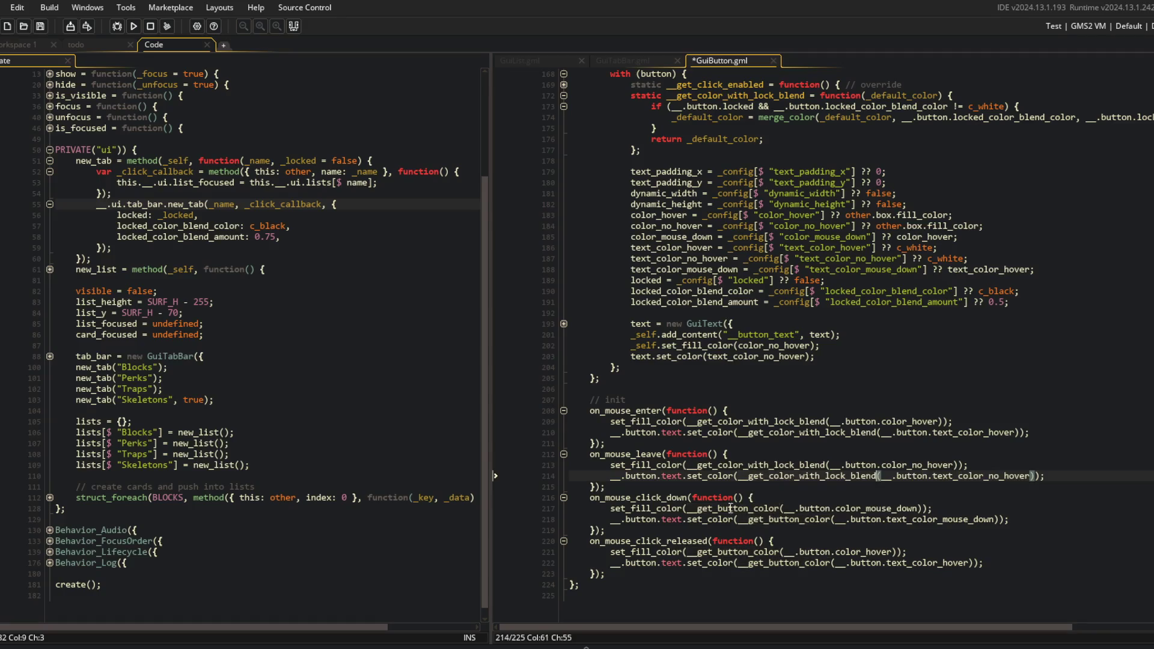
# Switch the click-down and release handlers to __get_color_with_lock_blend and save GuiButton.gml
pyautogui.doubleClick(727, 509)
pyautogui.hotkey('ctrl', 'v')
pyautogui.doubleClick(788, 519)
pyautogui.hotkey('ctrl', 'v')
pyautogui.click(733, 551)
pyautogui.doubleClick(733, 551)
pyautogui.hotkey('ctrl', 'v')
pyautogui.doubleClick(781, 562)
pyautogui.hotkey('ctrl', 'v')
pyautogui.hotkey('ctrl', 's')
# Review the starting-tab if/else block in GuiTabBar.gml's new_tab function
pyautogui.click(628, 61)
pyautogui.scroll(-2, 777, 246)
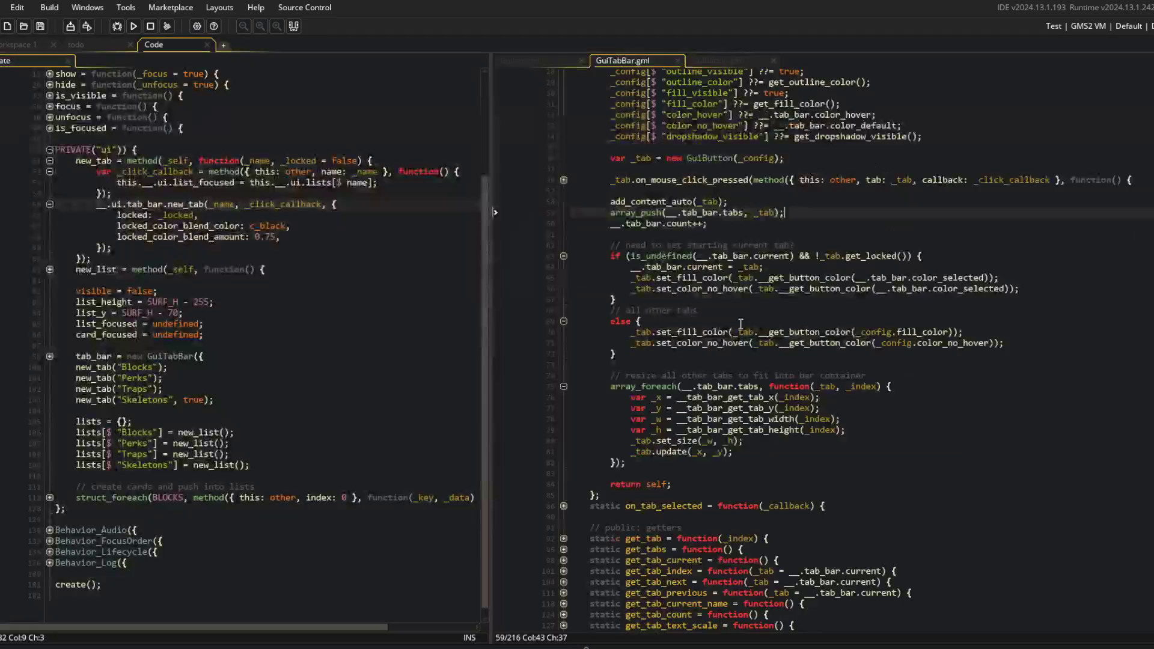
pyautogui.moveTo(571, 257); pyautogui.dragTo(856, 361)
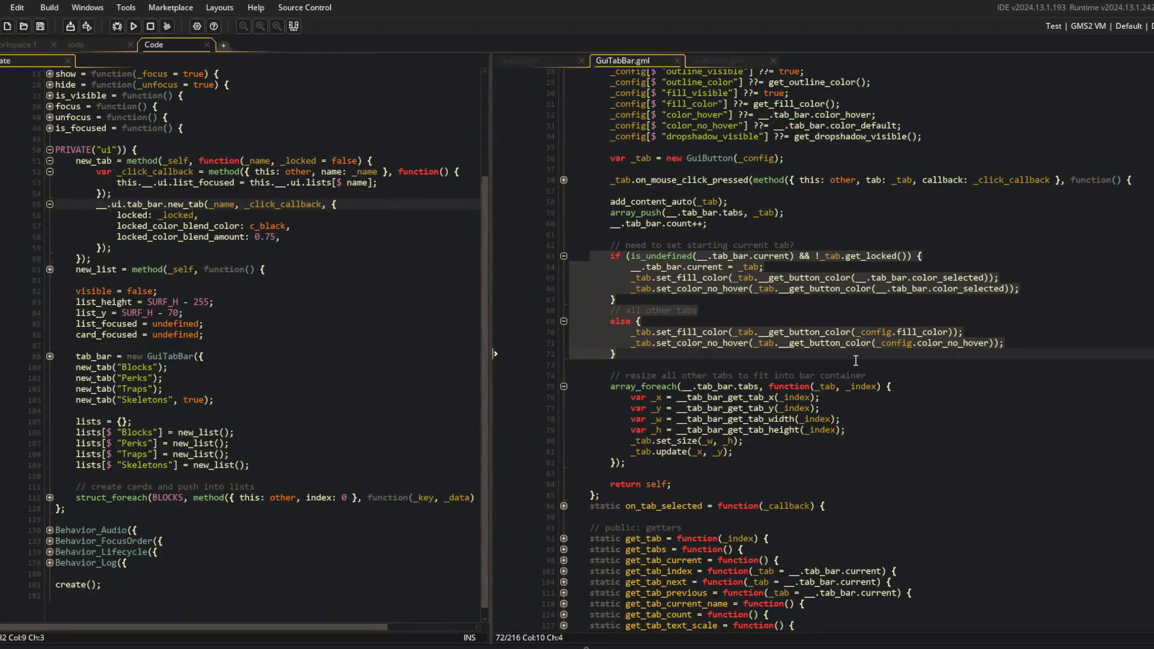
pyautogui.click(842, 332)
pyautogui.scroll(5, 781, 313)
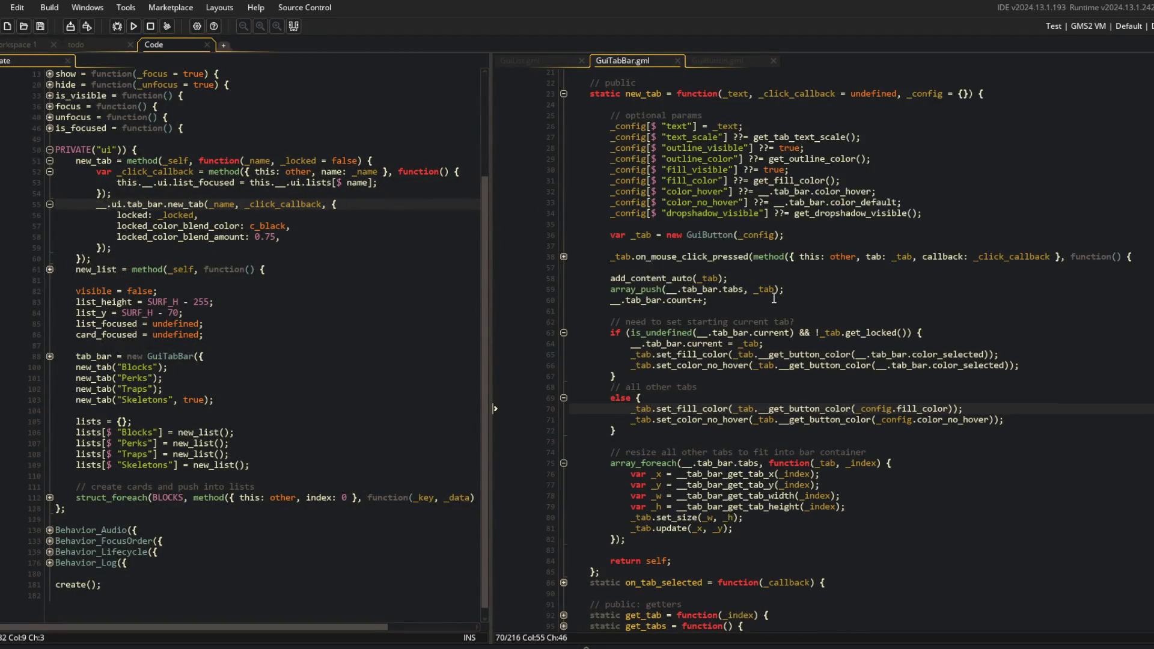
# Clear the GuiTabBar if/else selection and review GuiButton's hover and no-hover colour calls
pyautogui.scroll(-5, 774, 299)
pyautogui.moveTo(571, 230); pyautogui.dragTo(777, 404)
pyautogui.click(822, 334)
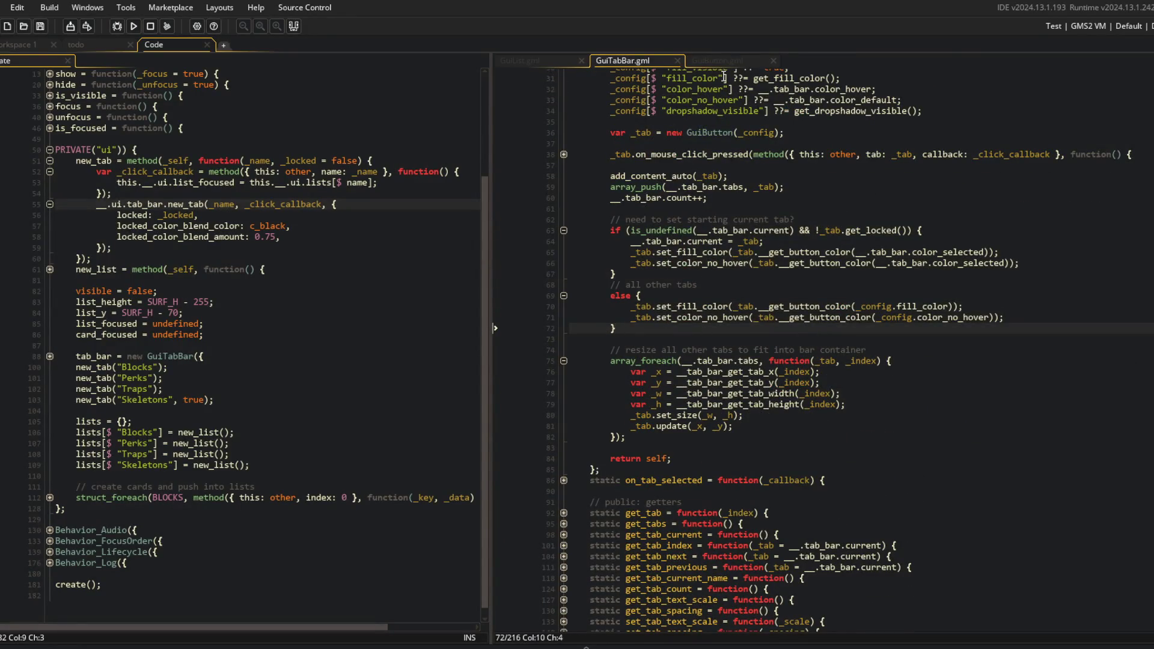
pyautogui.click(718, 62)
pyautogui.scroll(3, 577, 145)
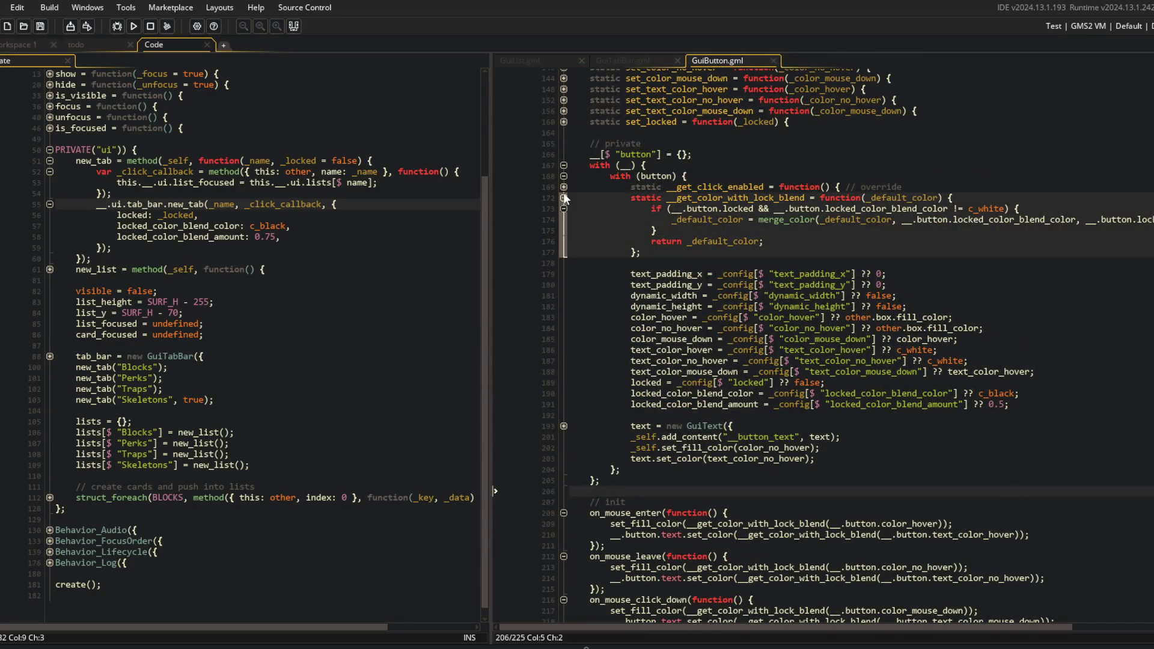
pyautogui.scroll(-3, 650, 214)
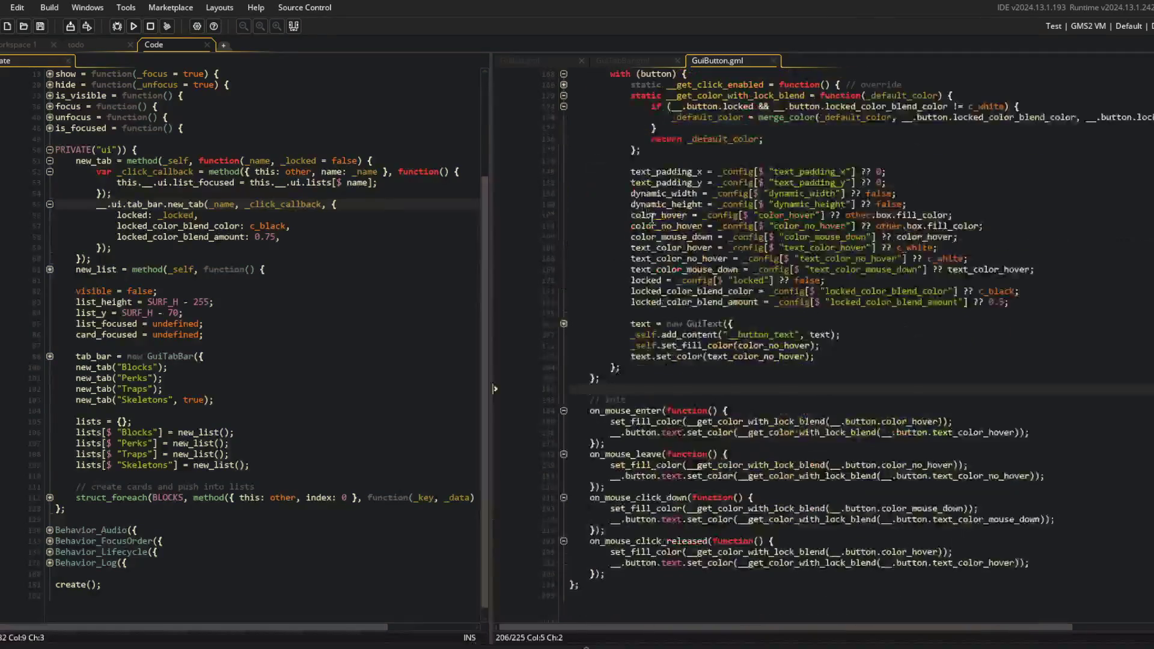
pyautogui.click(682, 432)
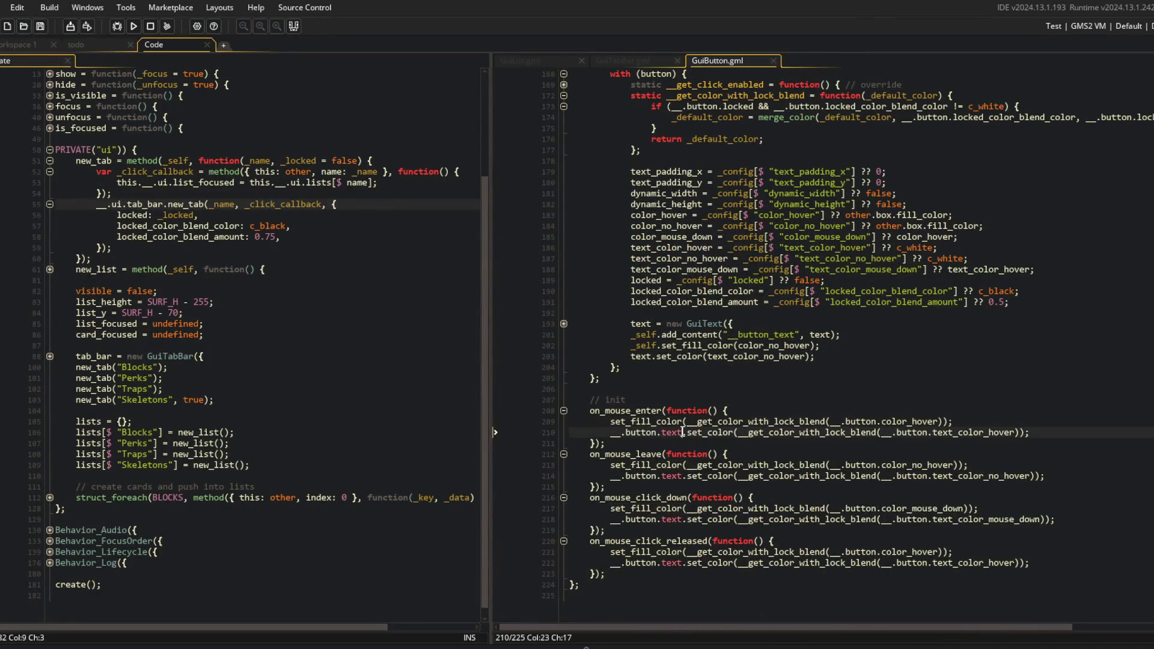
pyautogui.scroll(1, 657, 253)
pyautogui.click(657, 253)
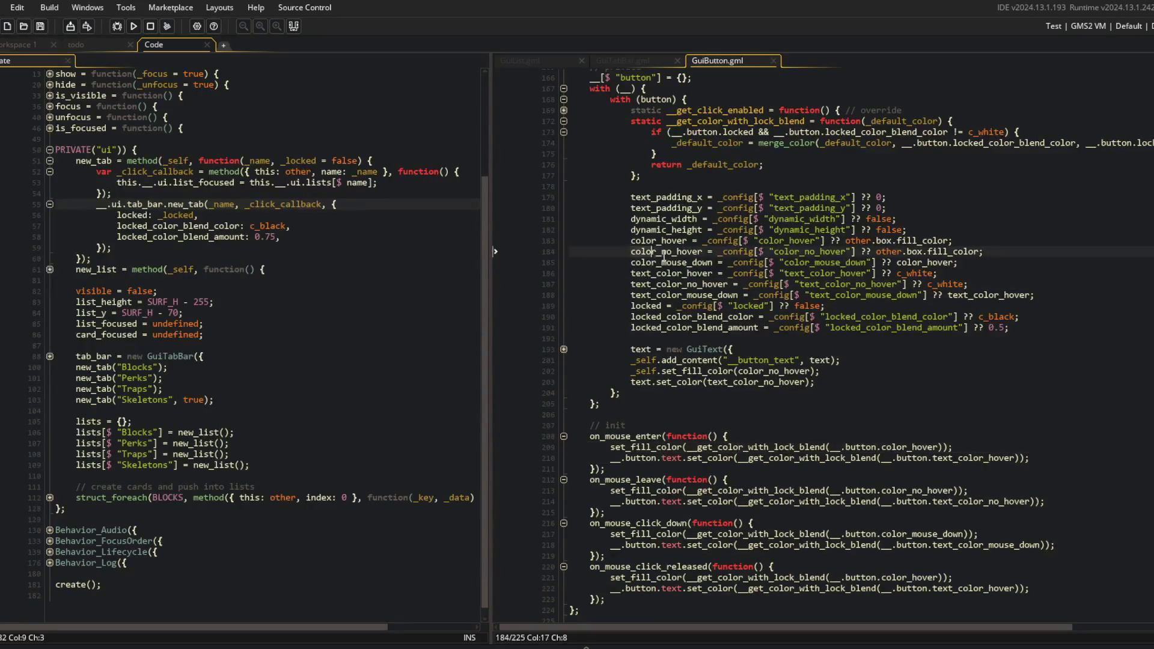
# Fold the on_mouse_enter, on_mouse_leave, on_mouse_click_down and on_mouse_click_released handlers in GuiButton.gml
pyautogui.click(564, 436)
pyautogui.click(565, 487)
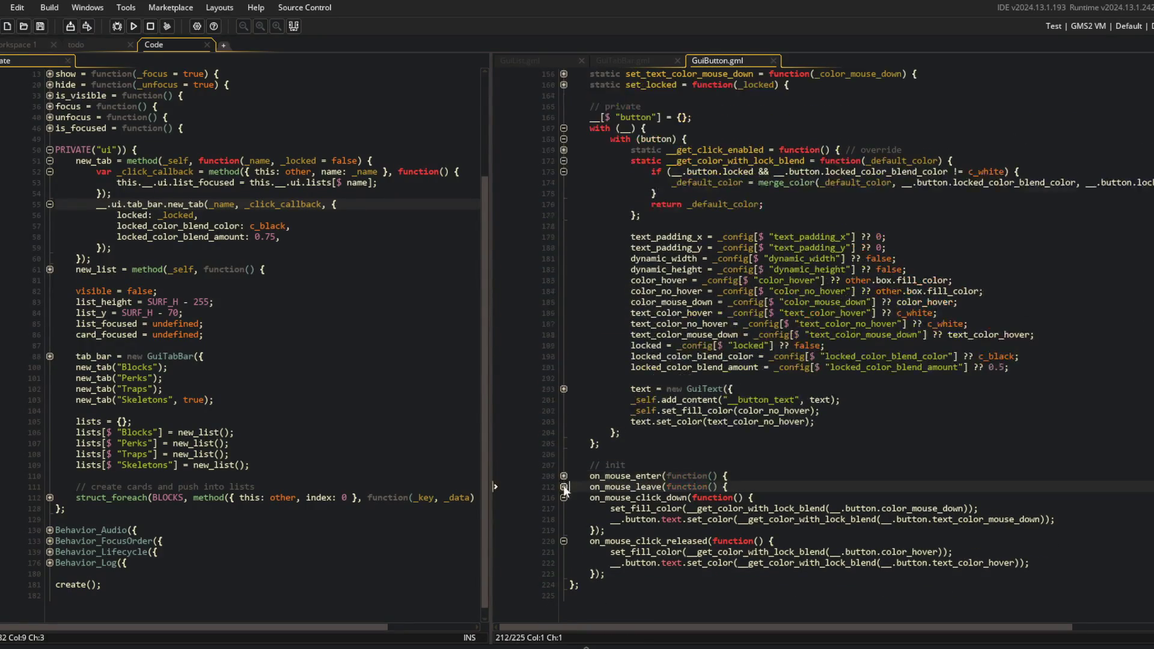
pyautogui.click(564, 498)
pyautogui.click(564, 541)
pyautogui.click(670, 378)
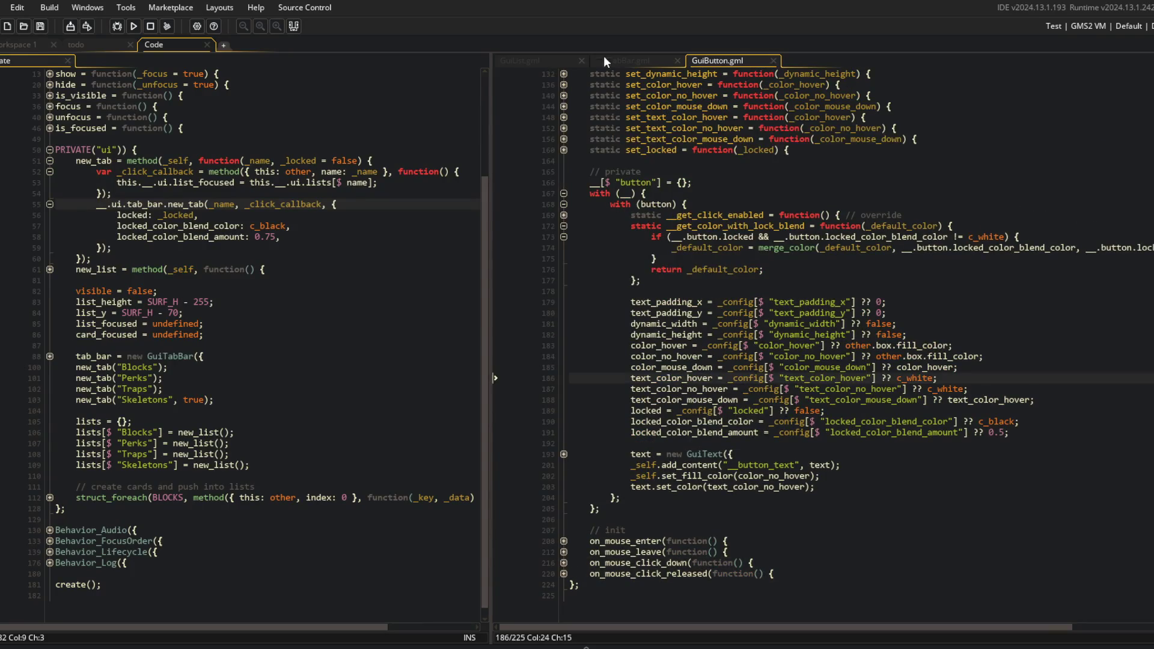
# Check the starting tab's two colour setter lines in GuiTabBar.gml, then return to GuiButton.gml
pyautogui.click(614, 62)
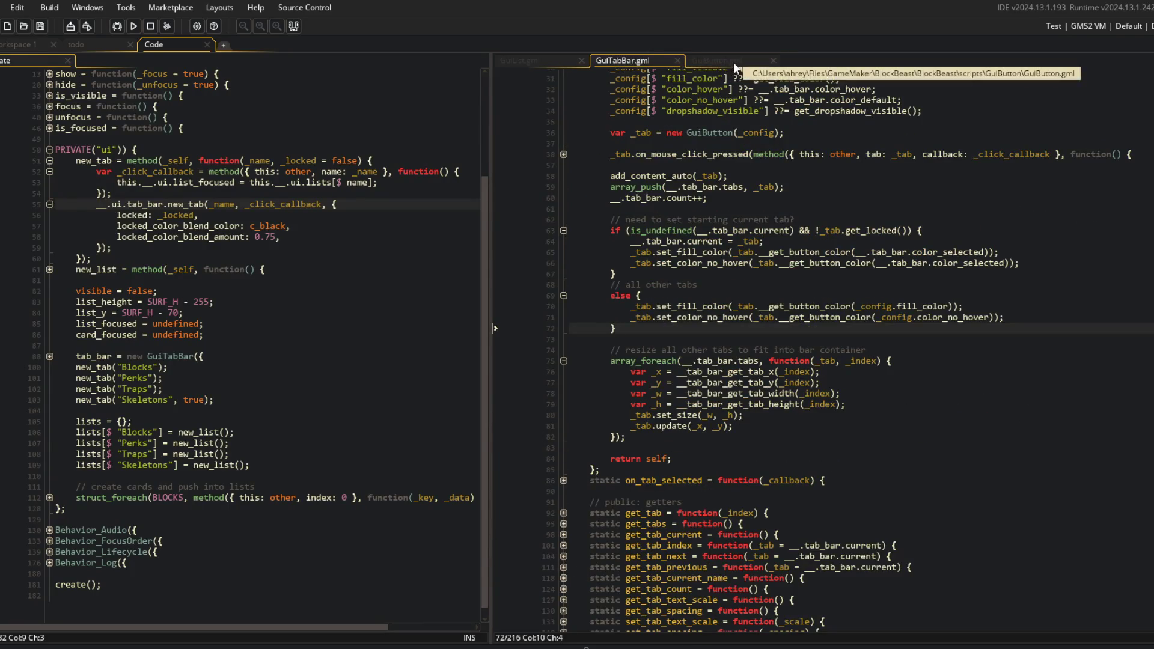
pyautogui.click(712, 252)
pyautogui.moveTo(622, 252); pyautogui.dragTo(1020, 264)
pyautogui.click(1020, 264)
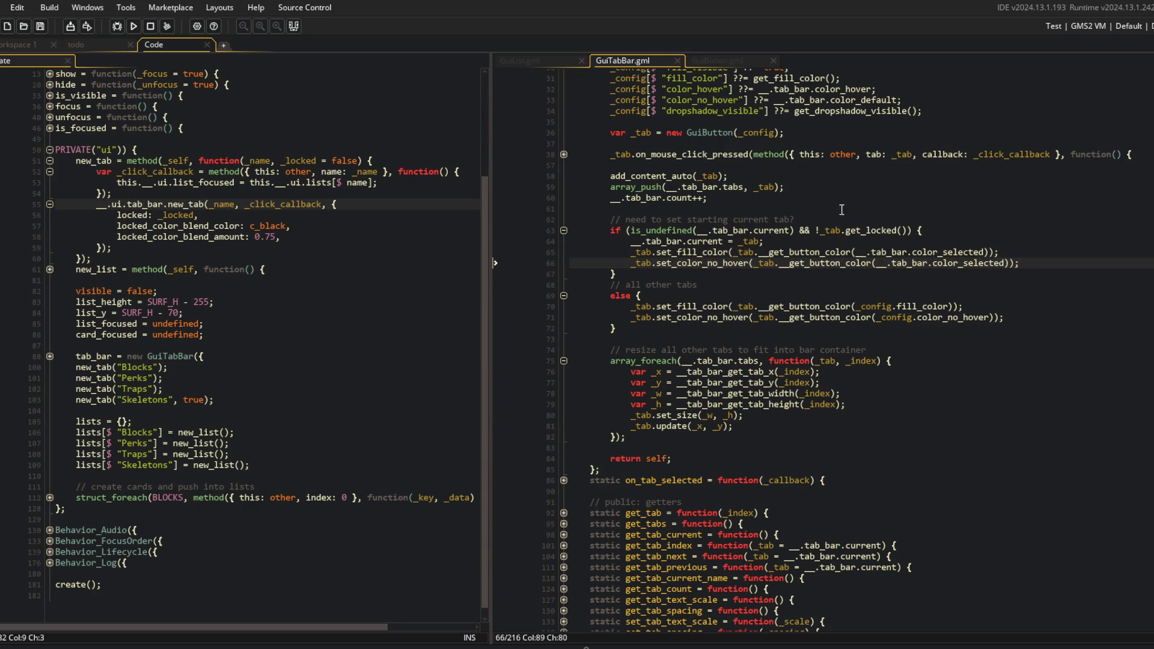
pyautogui.click(701, 59)
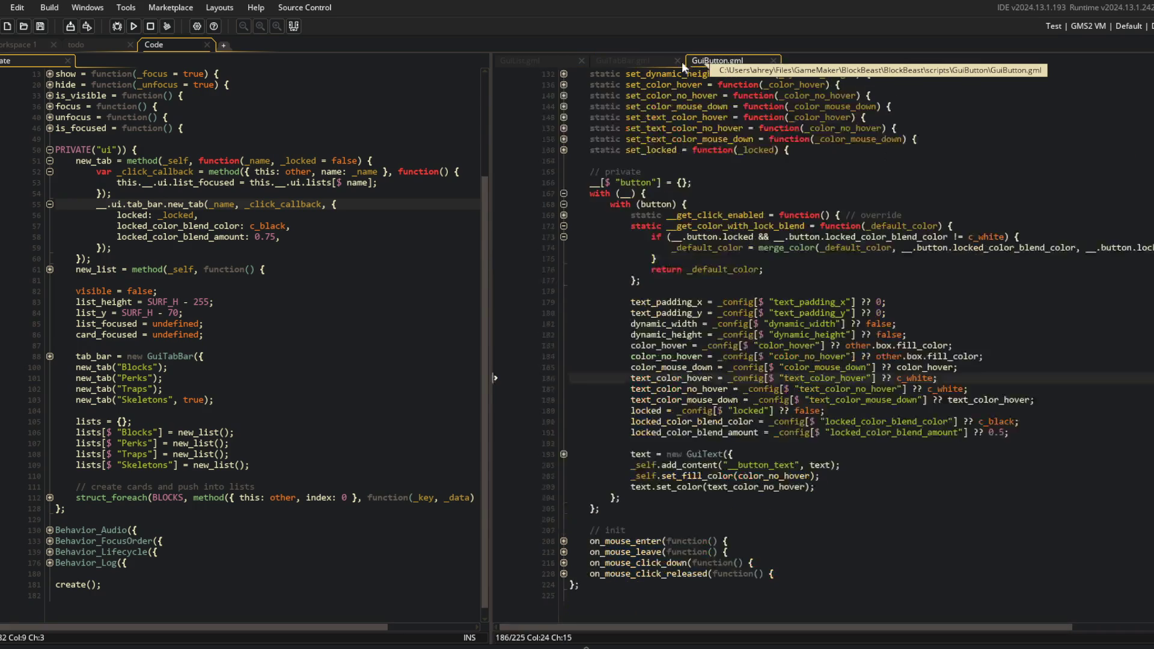
pyautogui.click(560, 225)
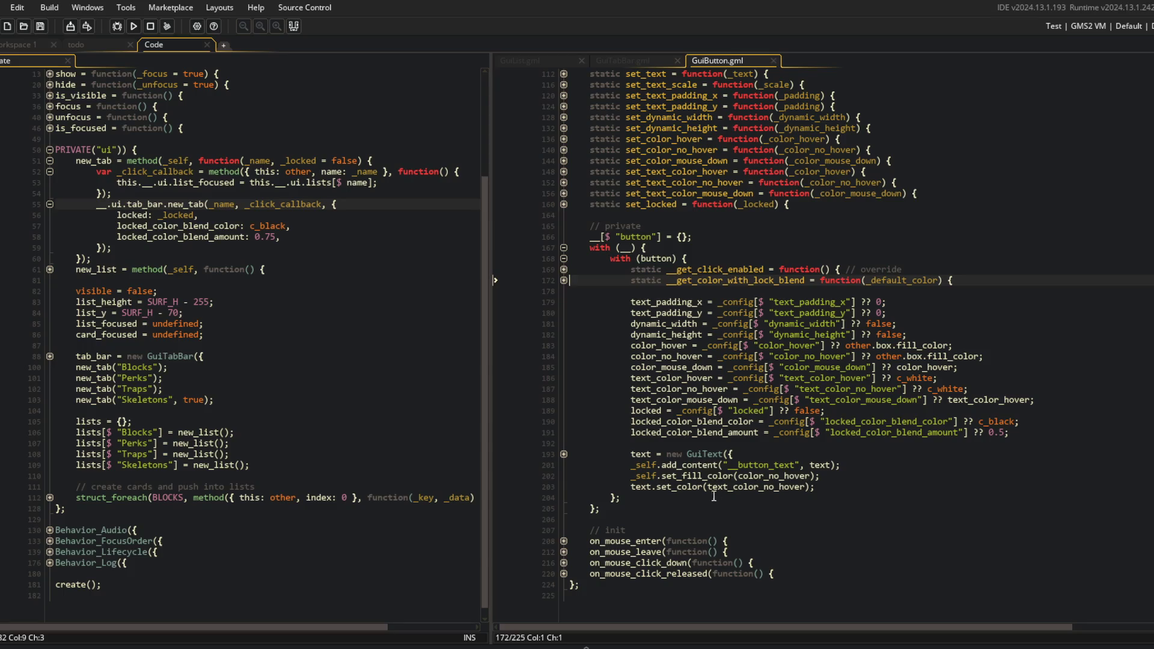
# Peek inside the click-released handler and look over the end of the button text setup
pyautogui.click(708, 574)
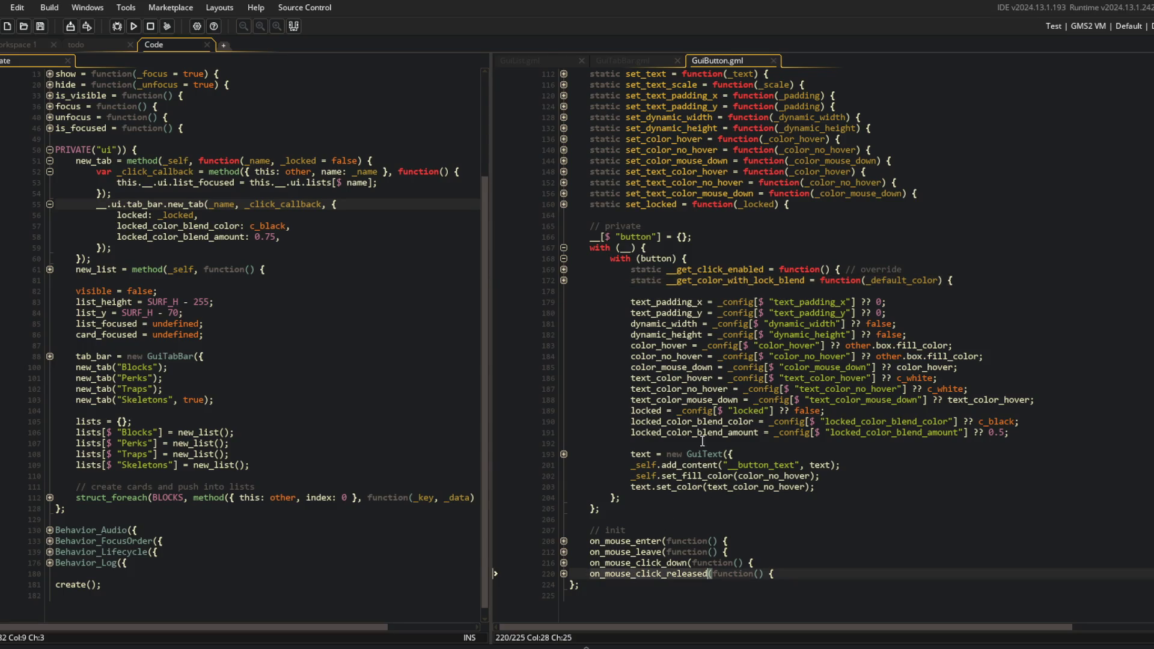
pyautogui.click(564, 574)
pyautogui.click(564, 574)
pyautogui.click(649, 494)
pyautogui.scroll(8, 649, 494)
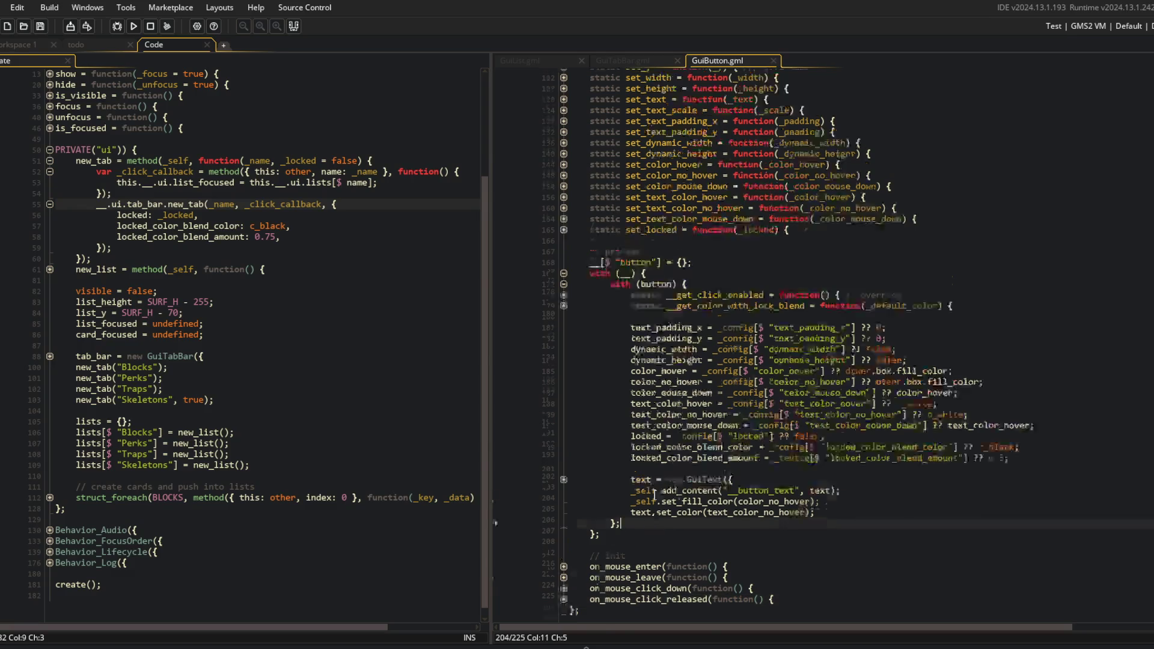
# Look over GuiTabBar's new_list method and the other tabs' fill colour line
pyautogui.click(621, 60)
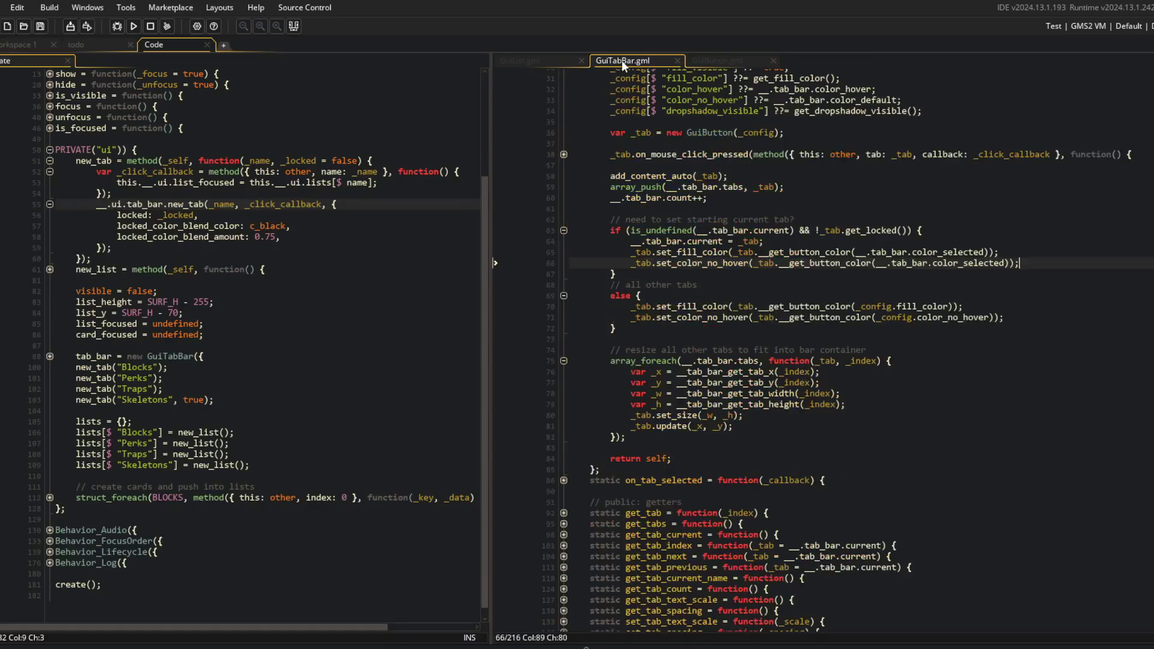
pyautogui.click(274, 269)
pyautogui.scroll(5, 274, 269)
pyautogui.scroll(-5, 161, 192)
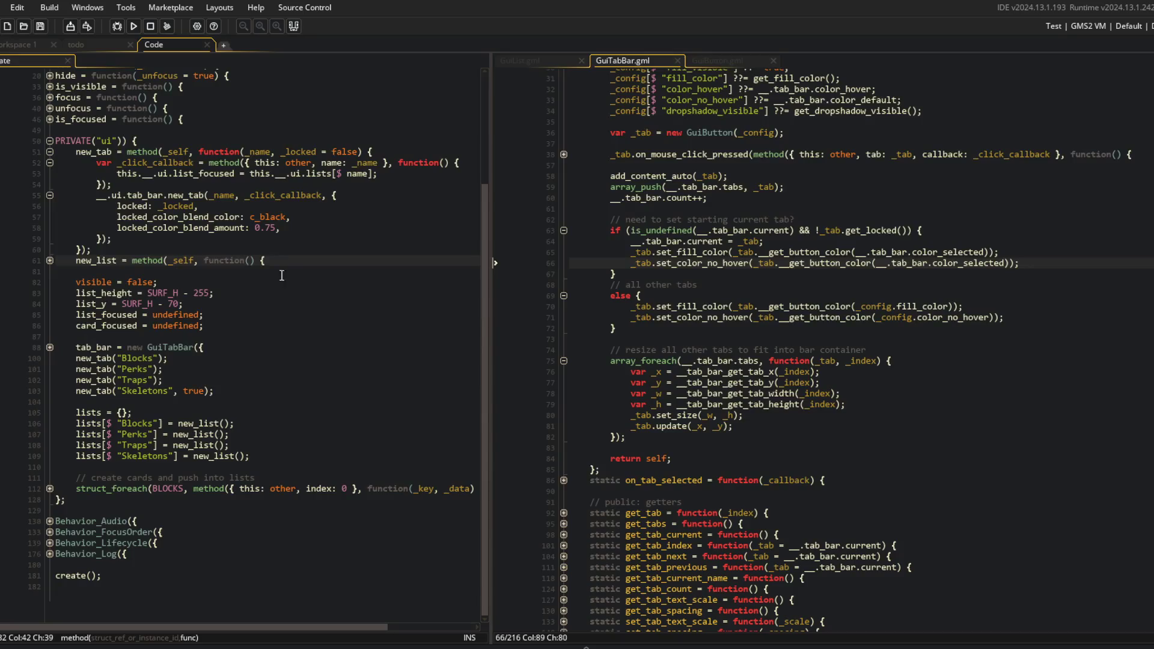
pyautogui.click(694, 306)
pyautogui.scroll(4, 694, 306)
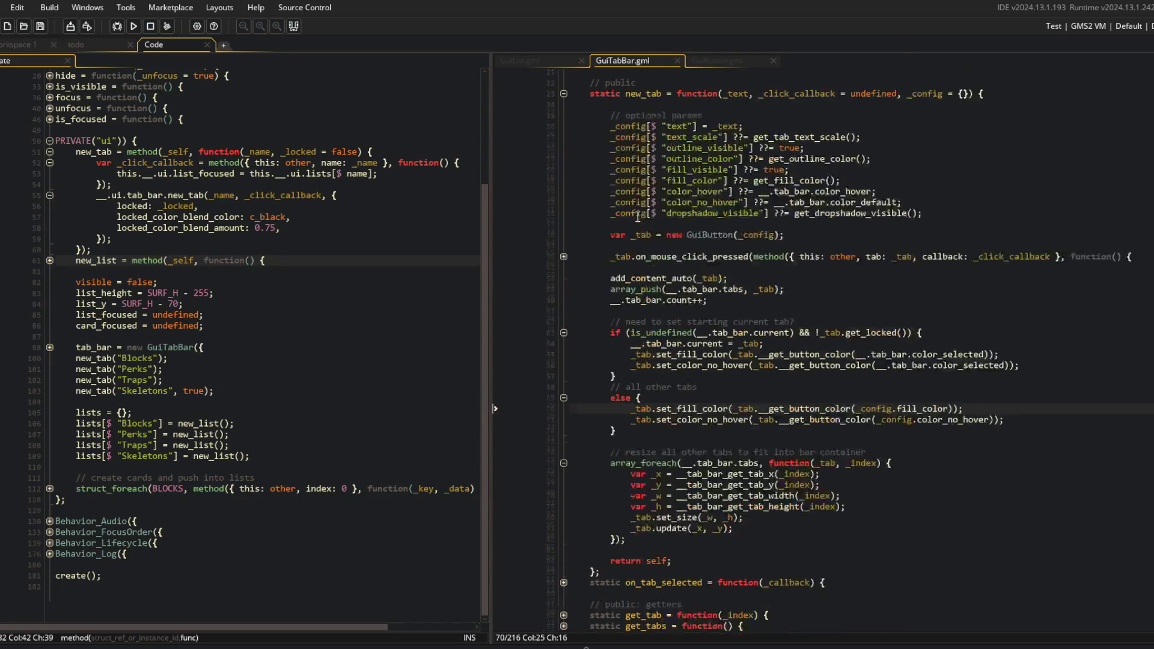
# Back in GuiButton.gml, unfold all four on_mouse_* handlers and go to the lock-blend helper's end
pyautogui.click(712, 59)
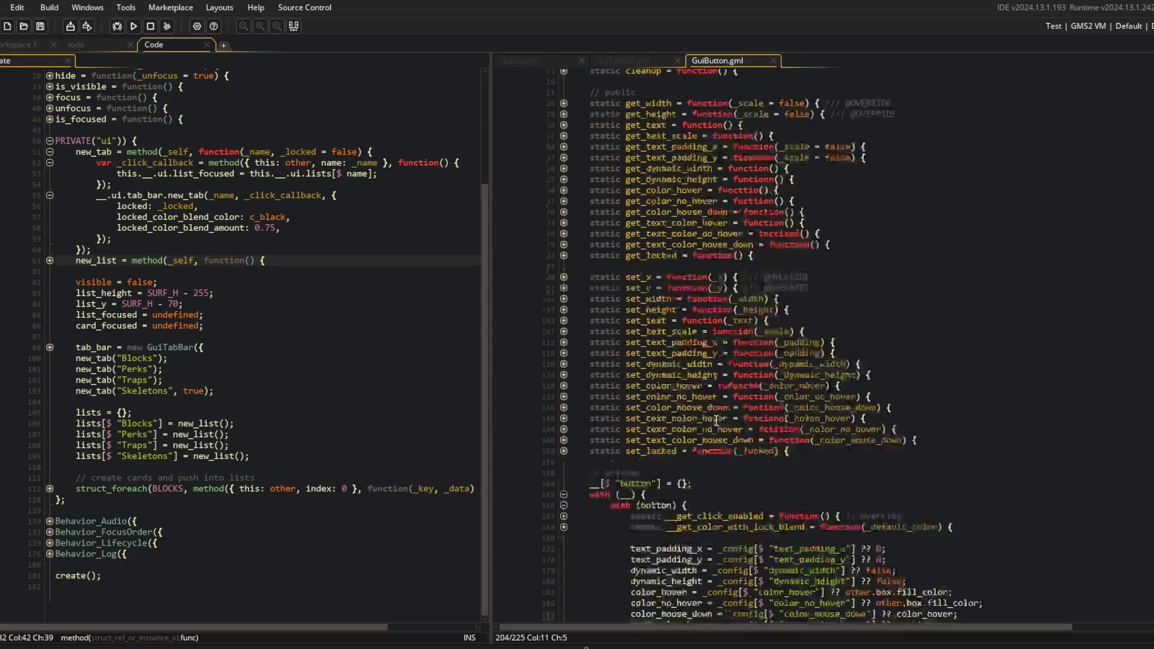
pyautogui.click(789, 441)
pyautogui.scroll(1, 789, 441)
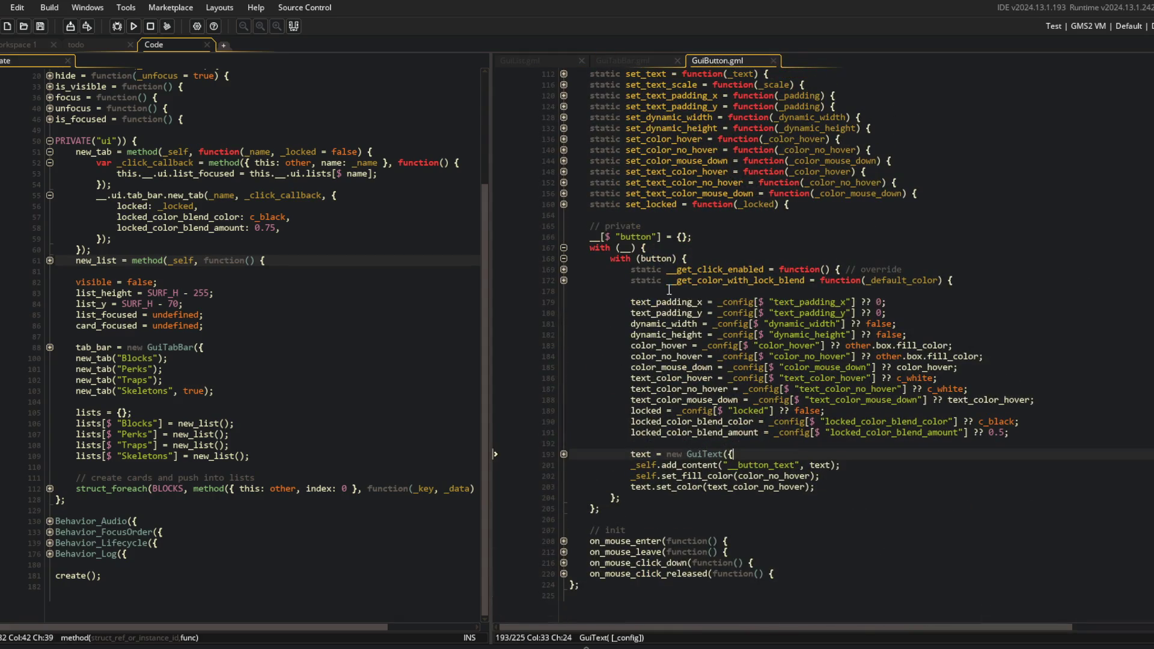
pyautogui.click(563, 541)
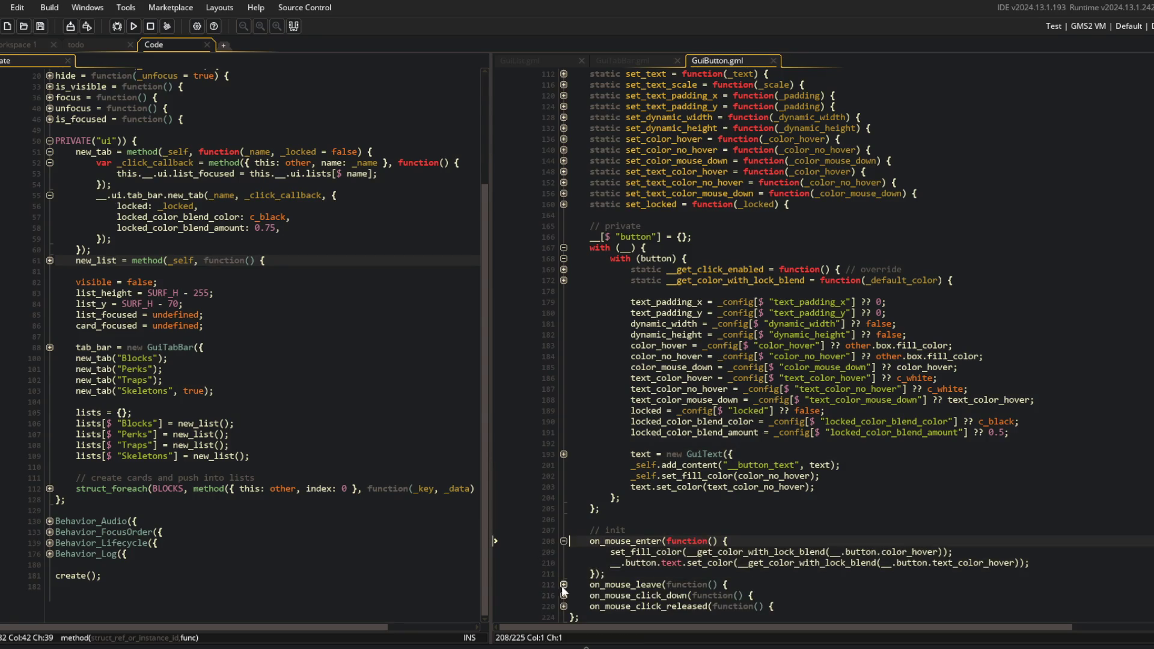
pyautogui.click(564, 585)
pyautogui.scroll(-2, 564, 585)
pyautogui.click(564, 553)
pyautogui.click(564, 561)
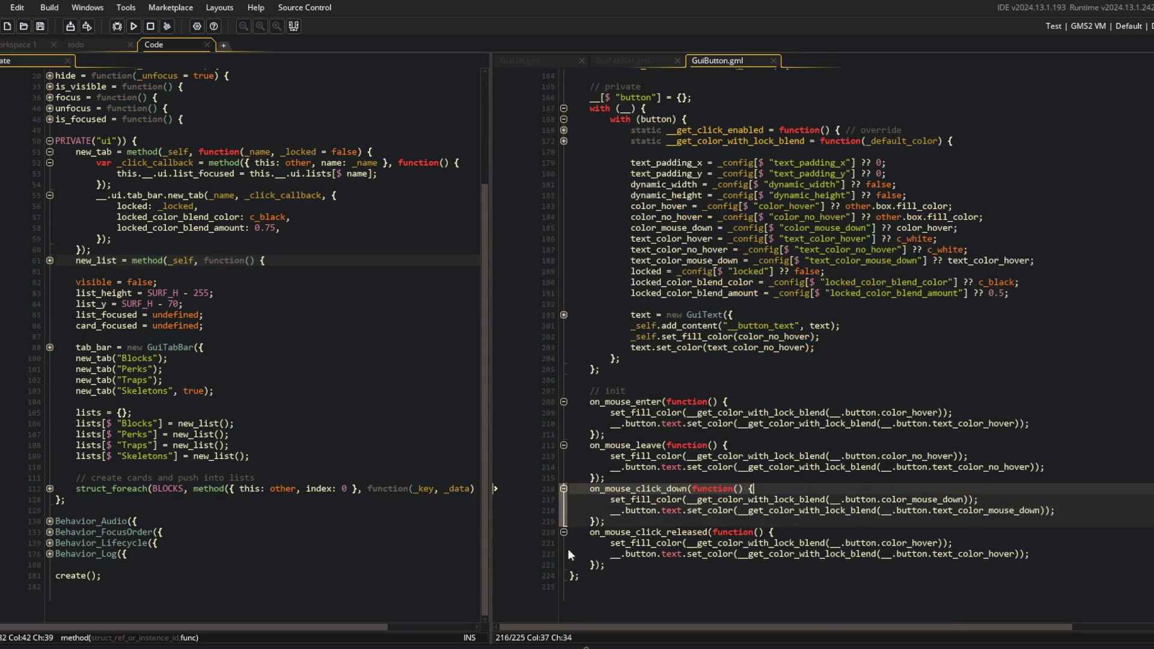
pyautogui.click(785, 320)
pyautogui.click(1002, 201)
pyautogui.scroll(-2, 997, 210)
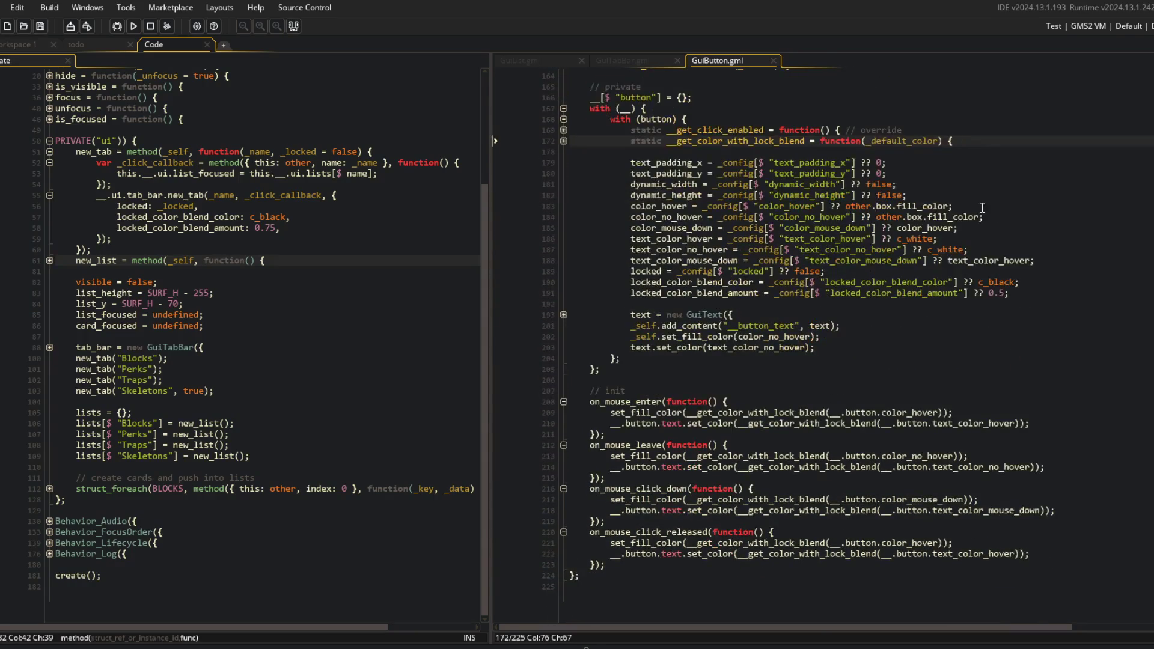
# Add an empty static __set_colors_to_mouse_hover function below the lock-blend helper
pyautogui.press('Return')
pyautogui.write('stati')
pyautogui.press('BackSpace')
pyautogui.press('BackSpace')
pyautogui.press('BackSpace')
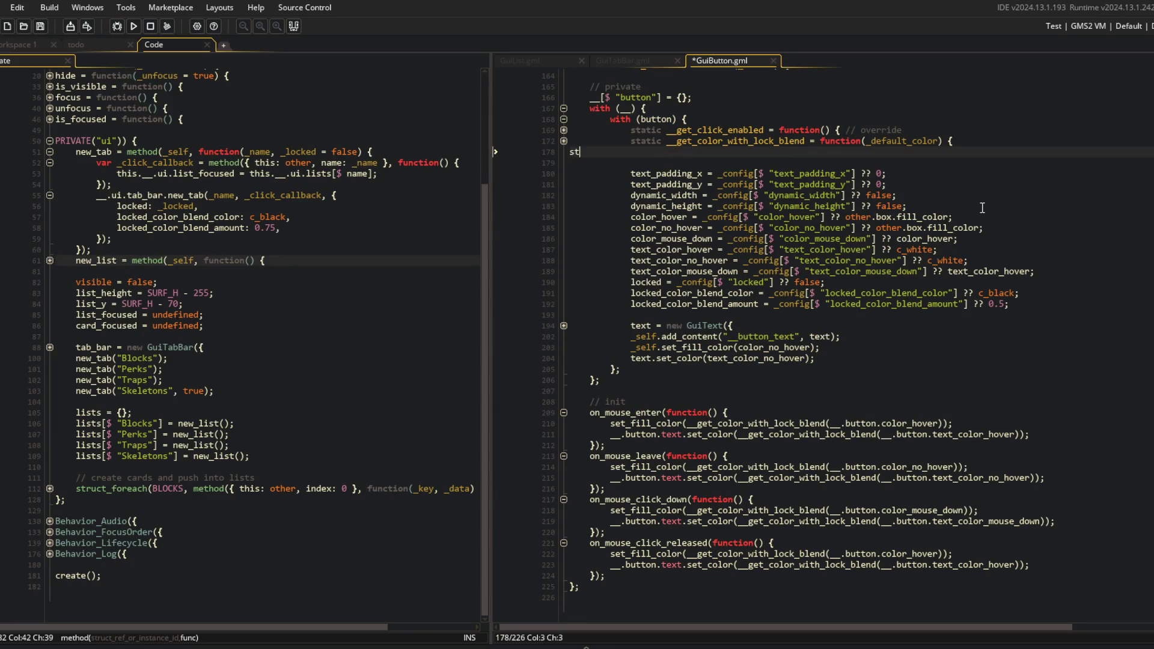
pyautogui.write('c _')
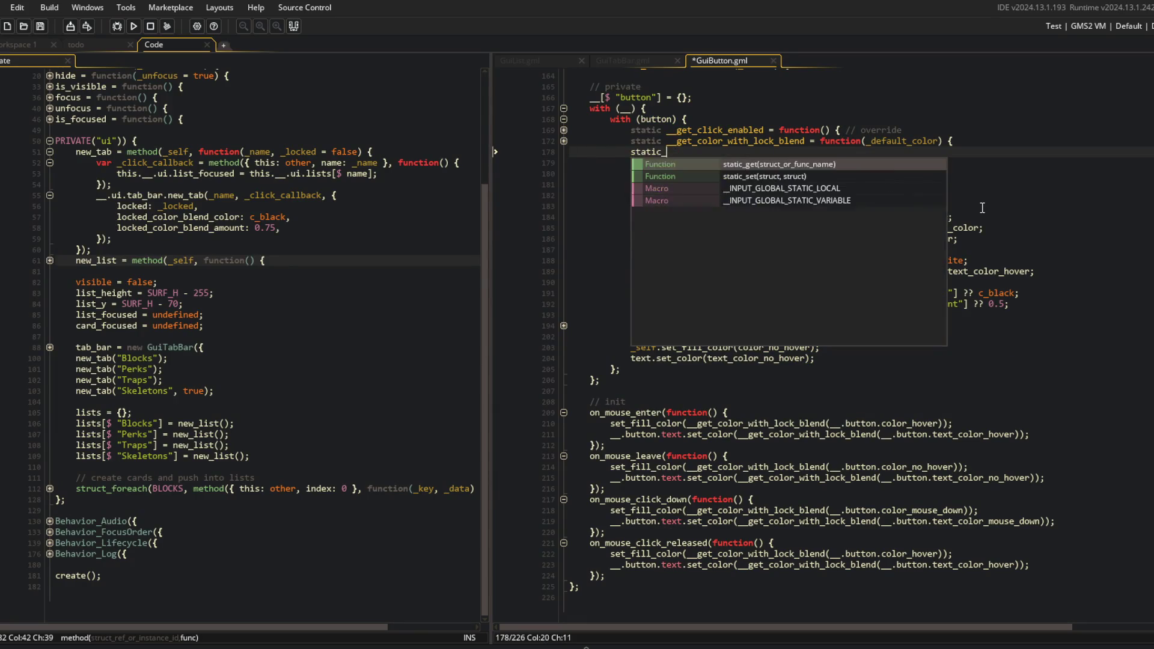
pyautogui.write('_set_colors')
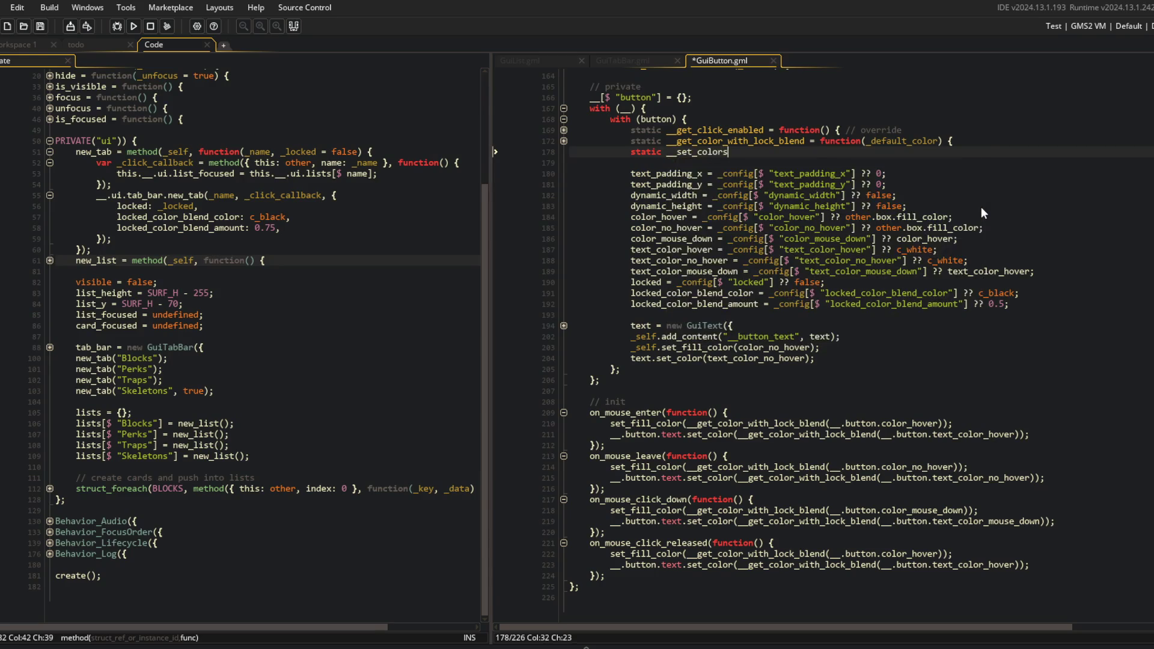
pyautogui.write('_to_hove')
pyautogui.press('BackSpace')
pyautogui.press('BackSpace')
pyautogui.press('BackSpace')
pyautogui.write('use_hover = function')
pyautogui.write('() P')
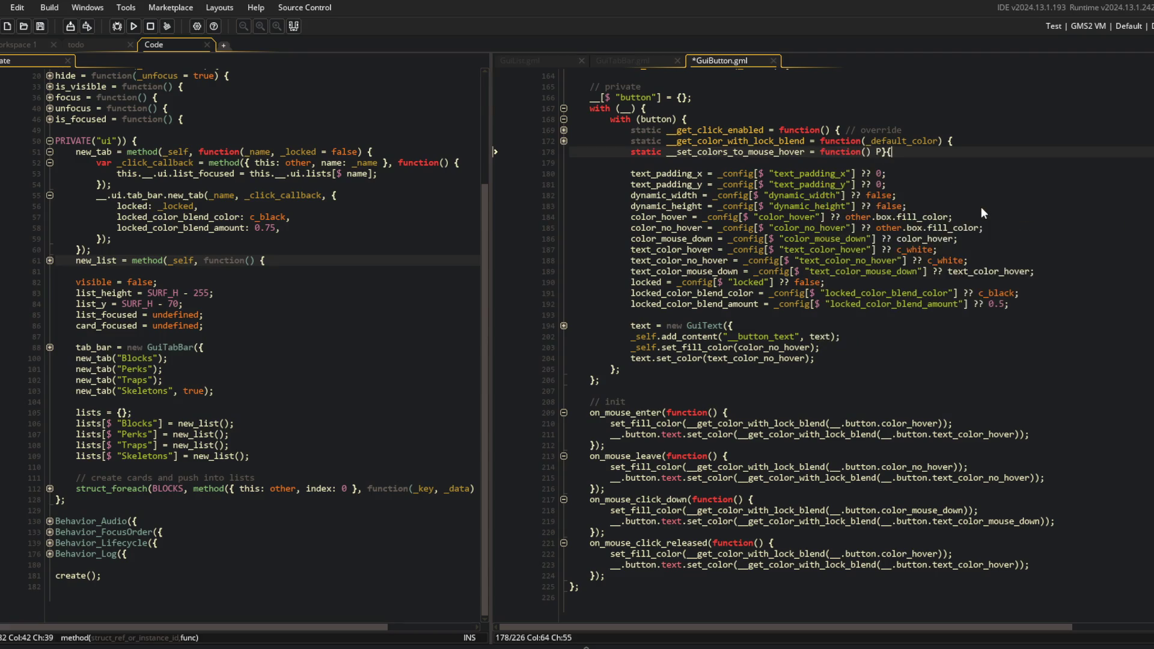
pyautogui.write('{}l')
# Add empty static stubs __set_colors_to_mouse_no_hover, __set_colors_to_mouse_down and __set_colors_to_mouse_release
pyautogui.press('Return')
pyautogui.write('static __set_colors_to')
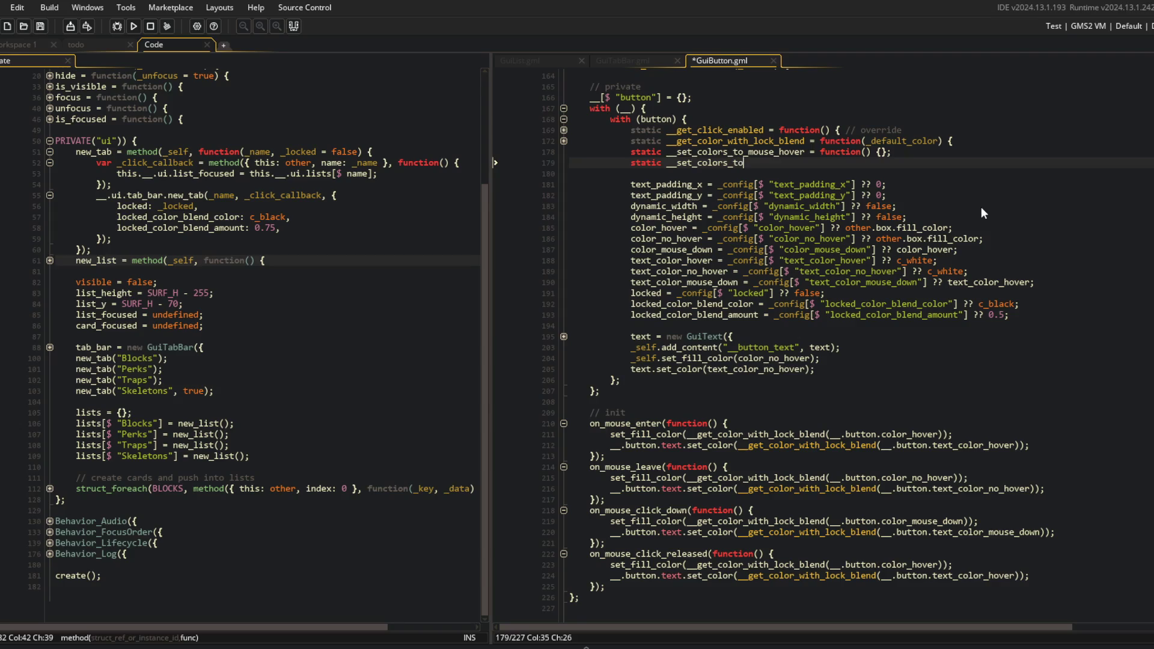
pyautogui.write('_mouse_no_hover = function()')
pyautogui.write(' {};')
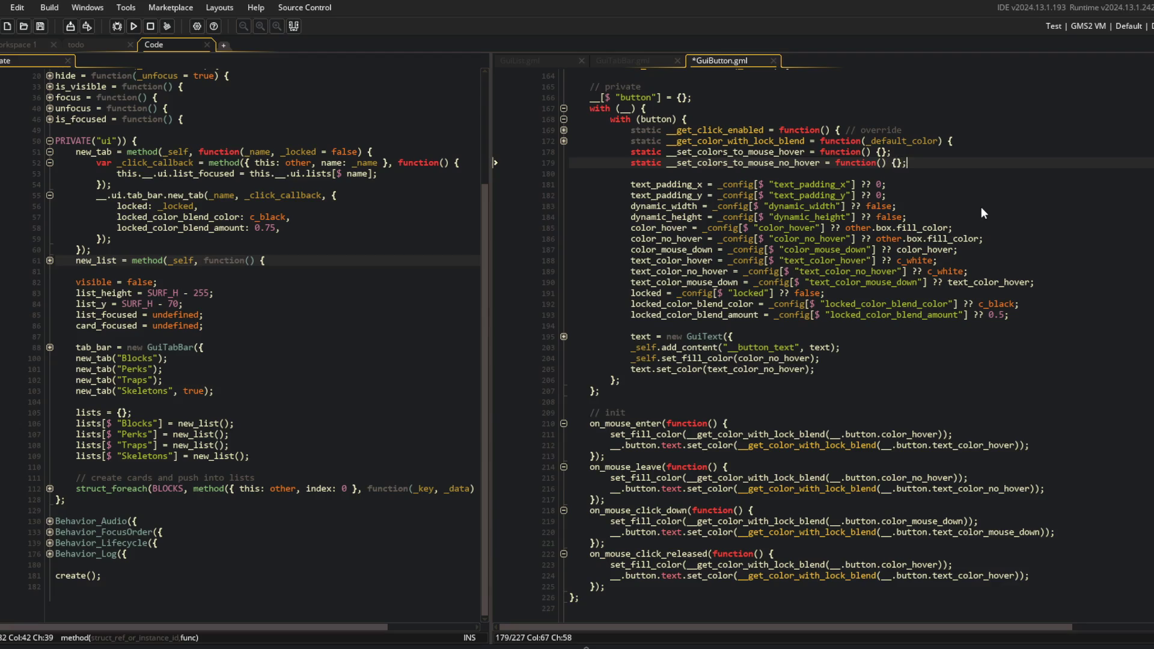
pyautogui.press('Return')
pyautogui.write('static __set_colors')
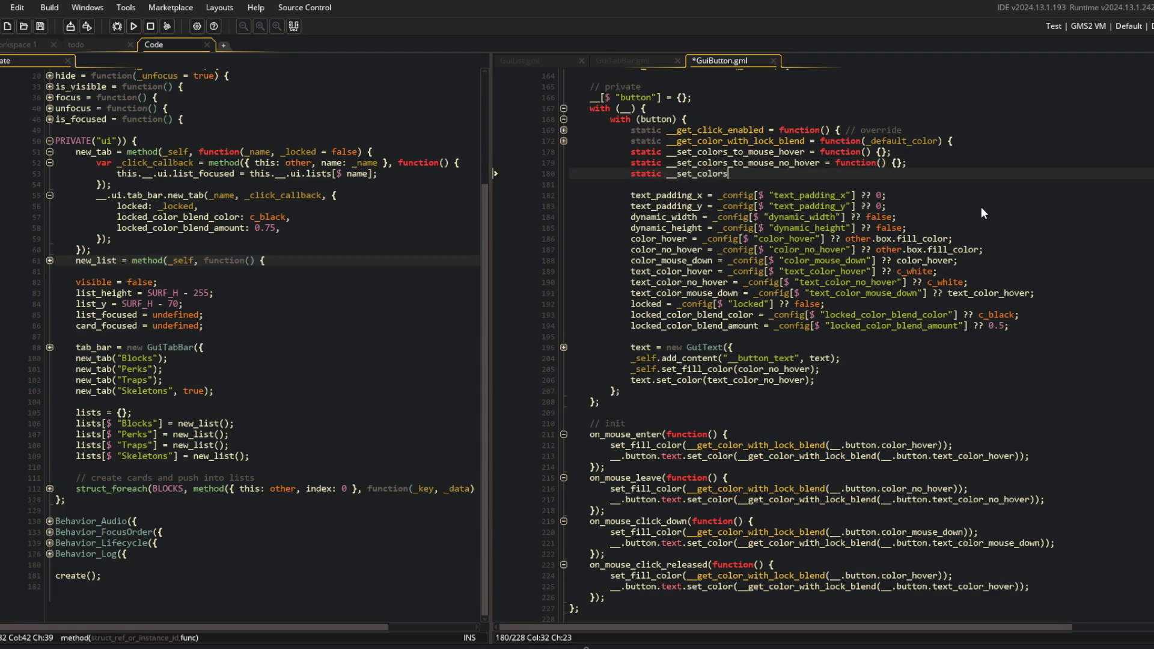
pyautogui.write('_to_mouse_down = function() ')
pyautogui.write('{};')
pyautogui.press('Return')
pyautogui.write('static __set_colors_to_m')
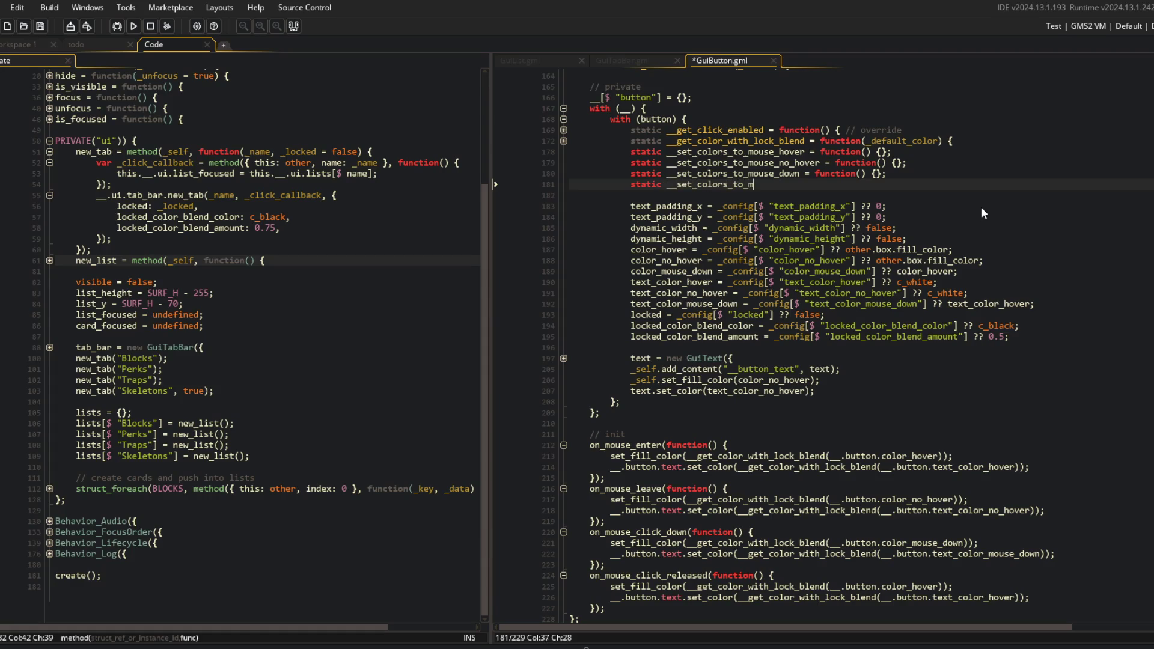
pyautogui.write('ouse_release = func')
pyautogui.write('tion() {};')
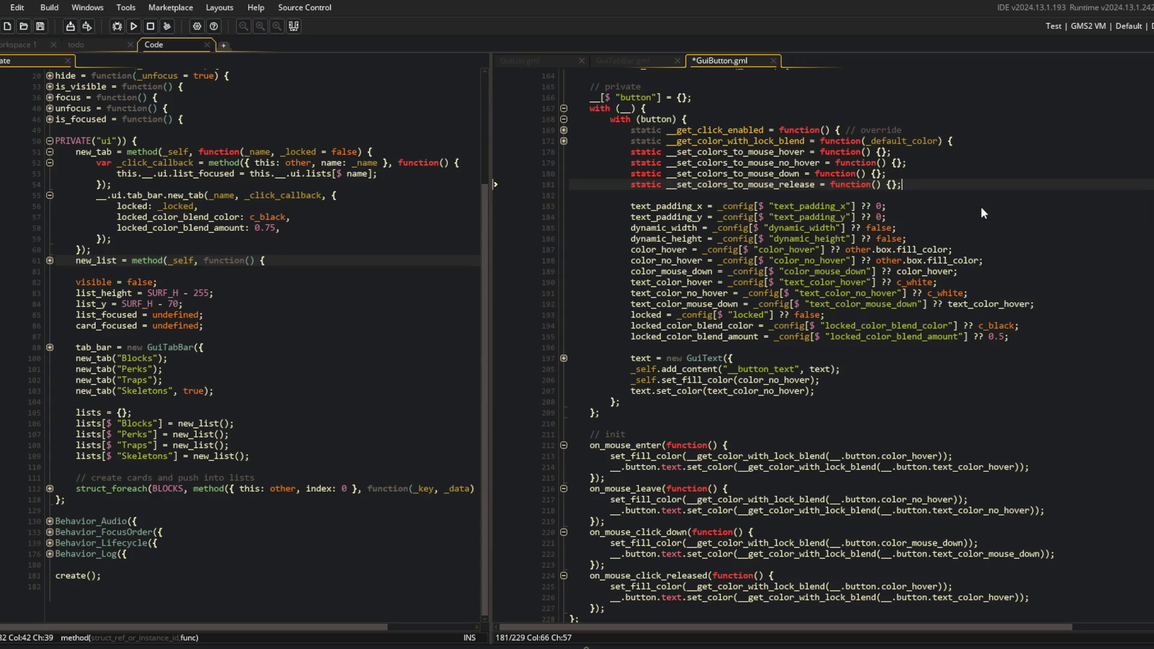
pyautogui.press('Return')
# Split the mouse-down, no-hover and hover helper stubs' bodies onto separate lines
pyautogui.press('Up')
pyautogui.press('Up')
pyautogui.press('End')
pyautogui.press('Left')
pyautogui.press('Left')
pyautogui.press('Return')
pyautogui.press('Up')
pyautogui.press('Up')
pyautogui.press('End')
pyautogui.press('Left')
pyautogui.press('Left')
pyautogui.press('Return')
pyautogui.press('Up')
pyautogui.press('Up')
pyautogui.press('Up')
pyautogui.press('End')
pyautogui.press('Left')
pyautogui.press('Left')
pyautogui.press('Return')
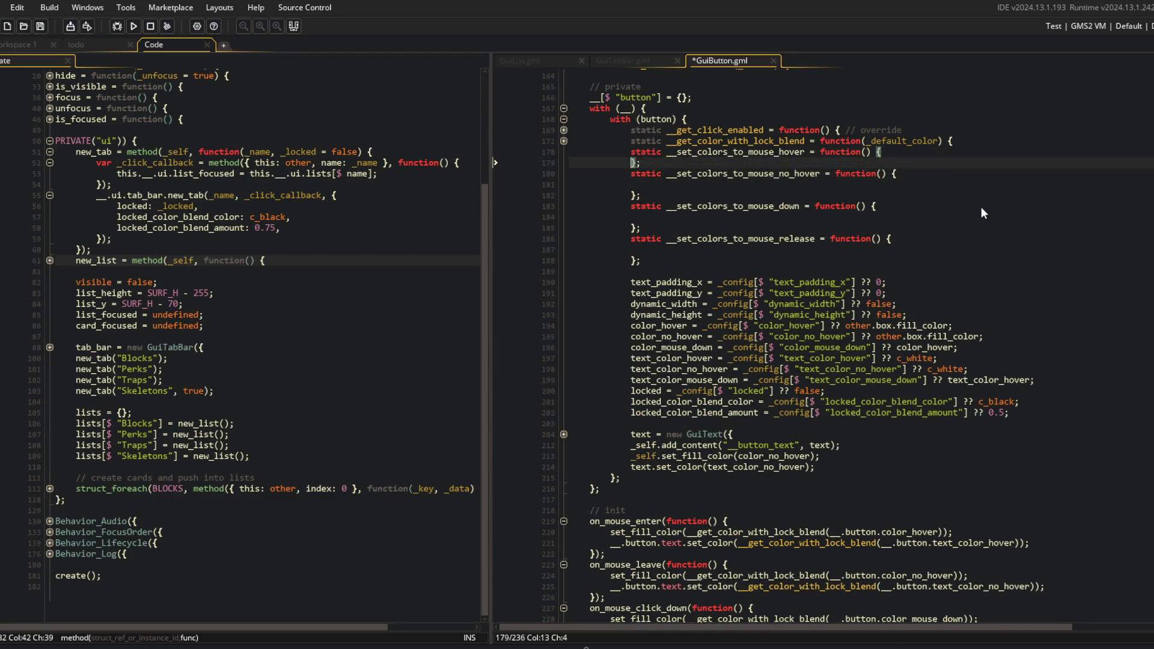
pyautogui.hotkey('ctrl', 'End')
pyautogui.press('Up')
pyautogui.press('Up')
pyautogui.press('Up')
# Move the two hover colour lines into on_mouse_click_down and save
pyautogui.press('End')
pyautogui.hotkey('shift', 'Up')
pyautogui.hotkey('shift', 'Home')
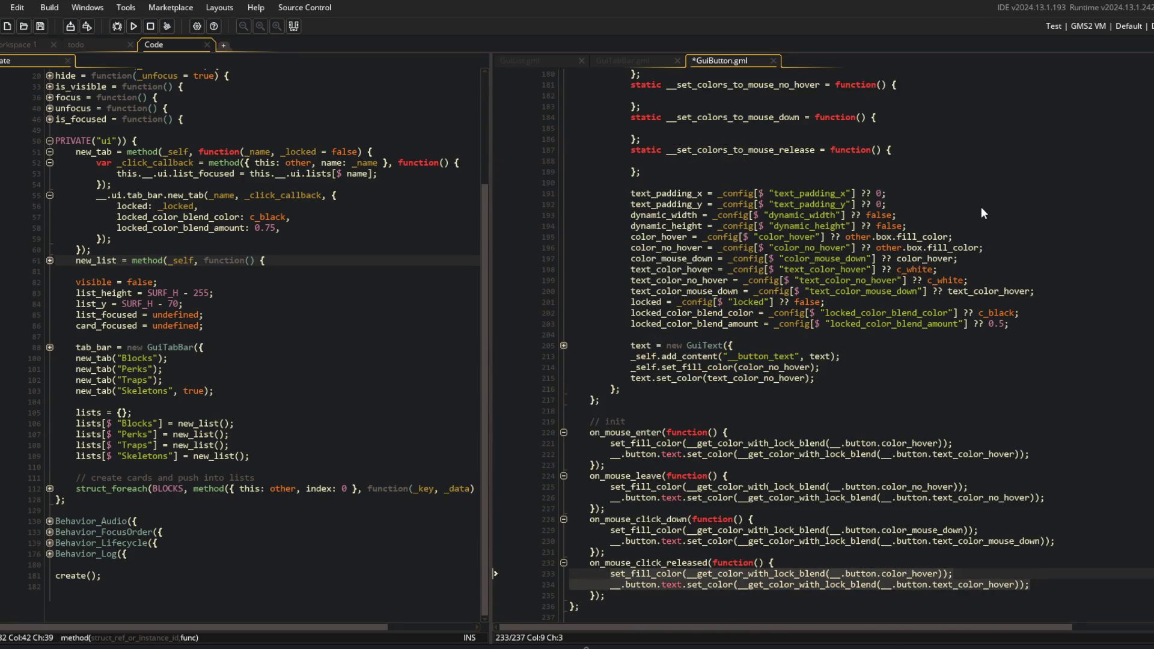
pyautogui.hotkey('ctrl', 'x')
pyautogui.press('Up')
pyautogui.press('Up')
pyautogui.press('Up')
pyautogui.press('End')
pyautogui.press('Return')
pyautogui.hotkey('ctrl', 'v')
pyautogui.hotkey('ctrl', 's')
# Move the hover and mouse-down colour lines up into on_mouse_leave
pyautogui.hotkey('shift', 'Up')
pyautogui.hotkey('shift', 'Up')
pyautogui.hotkey('shift', 'Up')
pyautogui.hotkey('shift', 'Home')
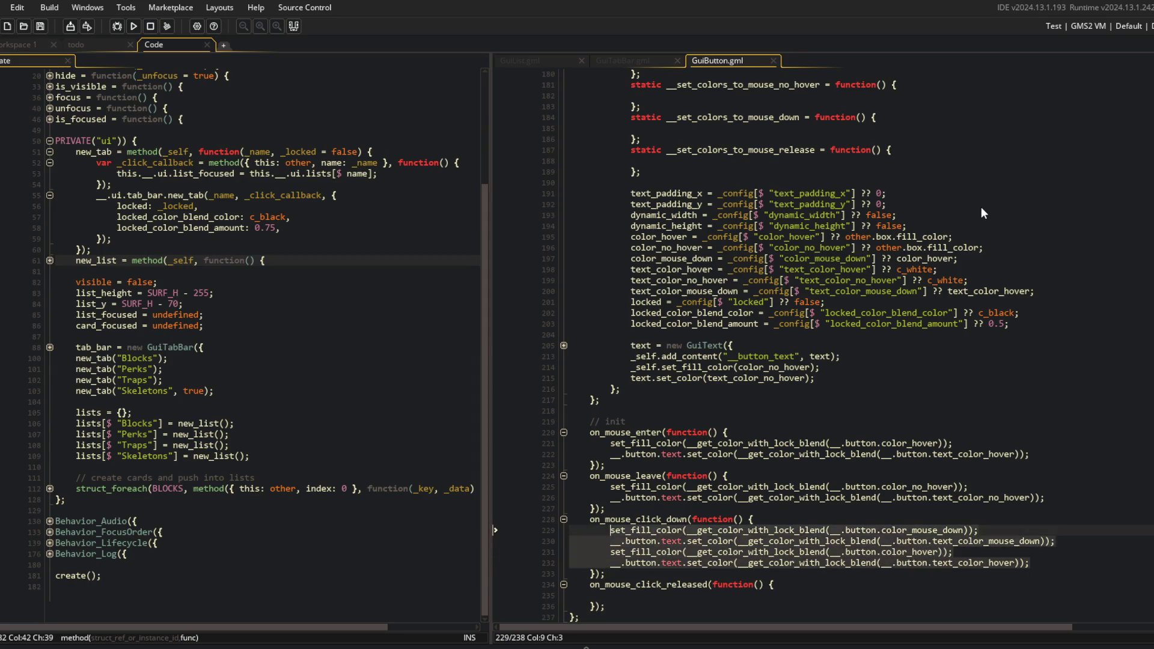
pyautogui.hotkey('ctrl', 'x')
pyautogui.press('Up')
pyautogui.press('Up')
pyautogui.press('Up')
pyautogui.press('End')
pyautogui.press('Return')
pyautogui.hotkey('ctrl', 'v')
# Gather every handler's colour lines into on_mouse_enter, then cut the whole block
pyautogui.hotkey('shift', 'Up')
pyautogui.hotkey('shift', 'Up')
pyautogui.hotkey('shift', 'Up')
pyautogui.hotkey('shift', 'Home')
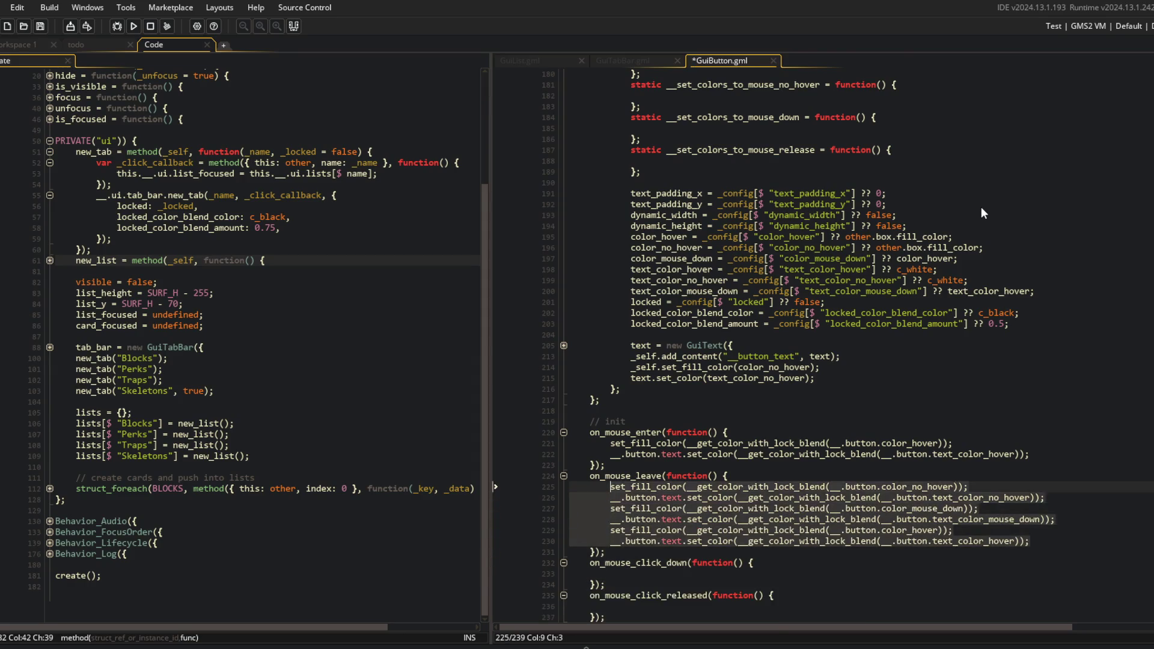
pyautogui.hotkey('ctrl', 'x')
pyautogui.press('Up')
pyautogui.press('Up')
pyautogui.press('Up')
pyautogui.press('End')
pyautogui.press('Return')
pyautogui.hotkey('ctrl', 'v')
pyautogui.hotkey('shift', 'Up')
pyautogui.hotkey('shift', 'Home')
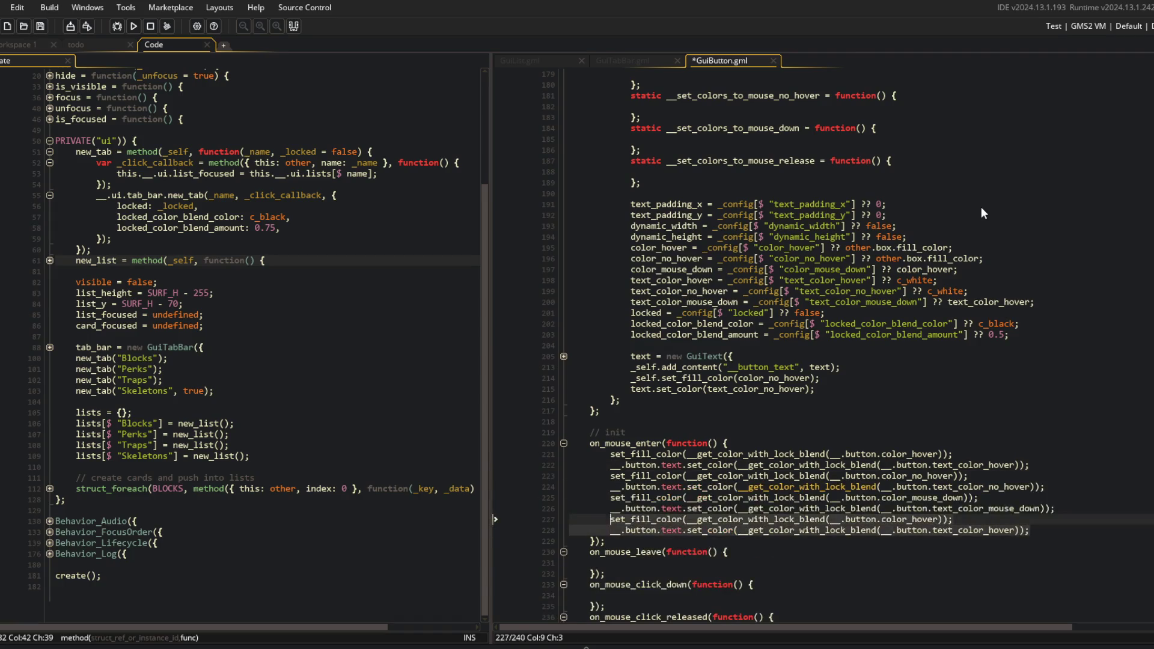
pyautogui.hotkey('shift', 'Up')
pyautogui.hotkey('shift', 'Up')
pyautogui.hotkey('shift', 'Up')
pyautogui.press('BackSpace')
# Paste the colour lines into the hover helper and indent them
pyautogui.scroll(2, 792, 189)
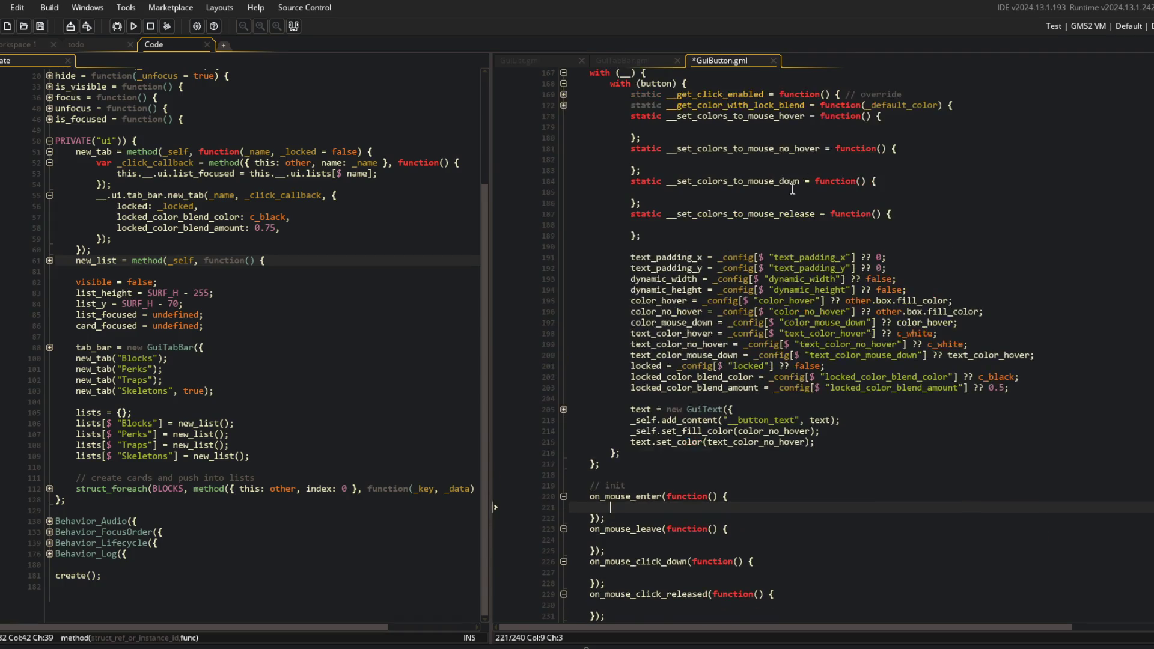
pyautogui.scroll(2, 792, 188)
pyautogui.click(711, 178)
pyautogui.hotkey('ctrl', 'v')
pyautogui.hotkey('shift', 'Up')
pyautogui.hotkey('shift', 'Up')
pyautogui.hotkey('shift', 'Up')
pyautogui.hotkey('shift', 'Home')
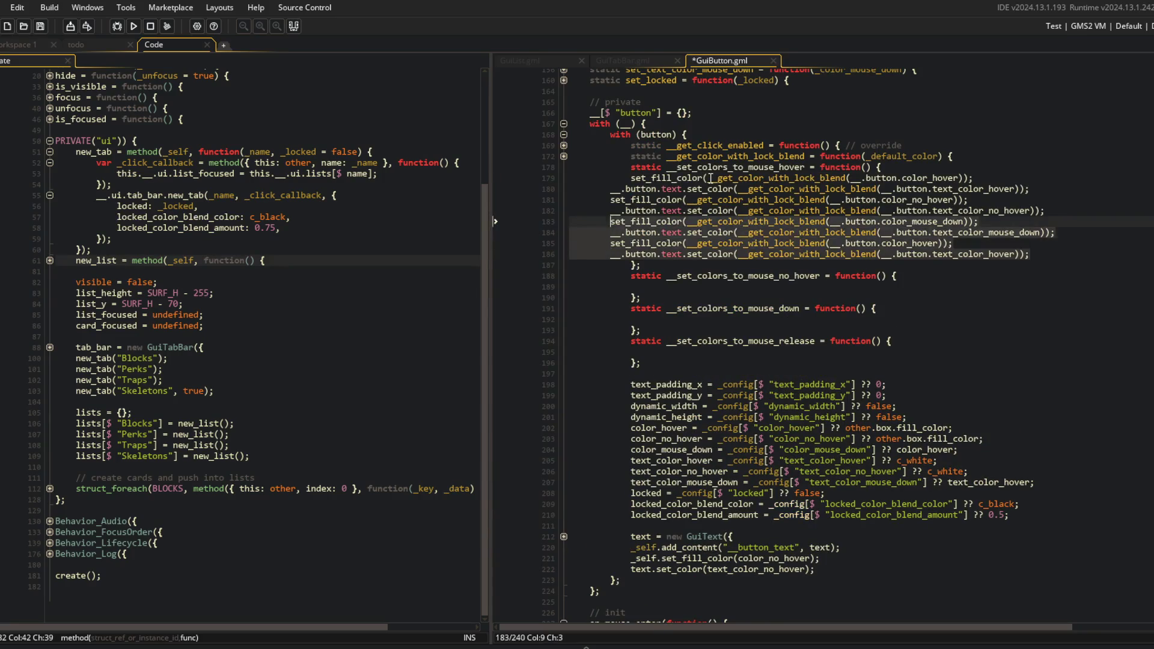
pyautogui.hotkey('shift', 'Up')
pyautogui.hotkey('shift', 'Up')
pyautogui.hotkey('shift', 'Up')
pyautogui.press('Tab')
pyautogui.press('Tab')
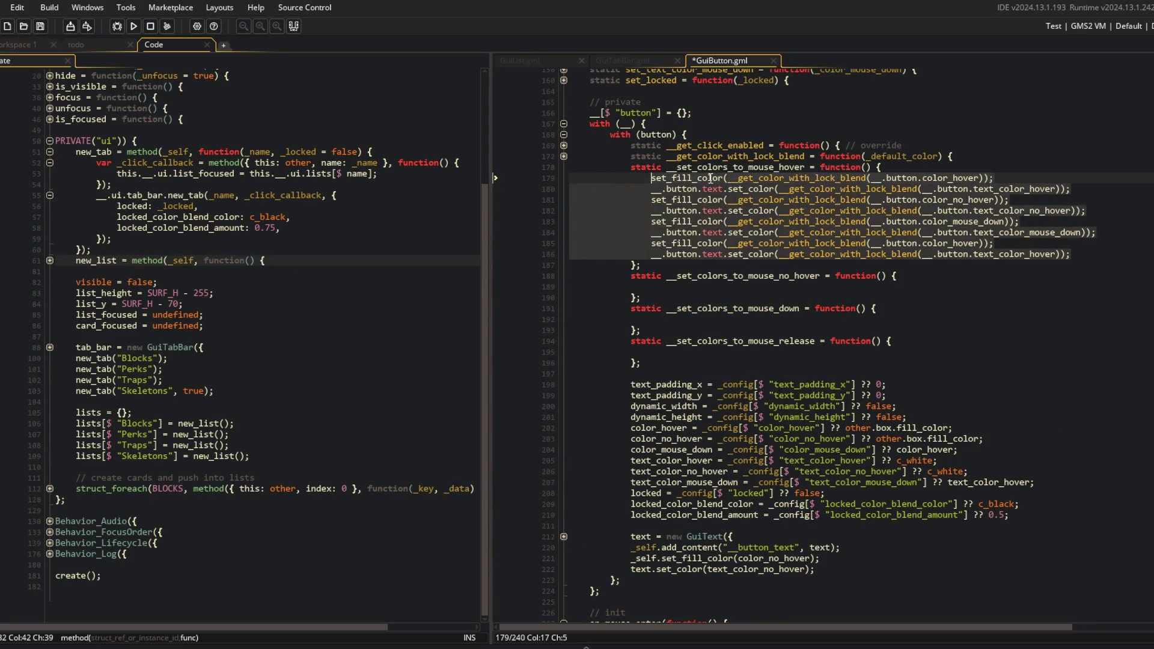
# Move the no-hover colour pair into the no-hover helper, cutting away the remaining lines
pyautogui.hotkey('shift', 'Down')
pyautogui.hotkey('shift', 'Down')
pyautogui.hotkey('shift', 'Down')
pyautogui.hotkey('shift', 'End')
pyautogui.hotkey('ctrl', 'x')
pyautogui.press('Down')
pyautogui.press('Down')
pyautogui.press('Down')
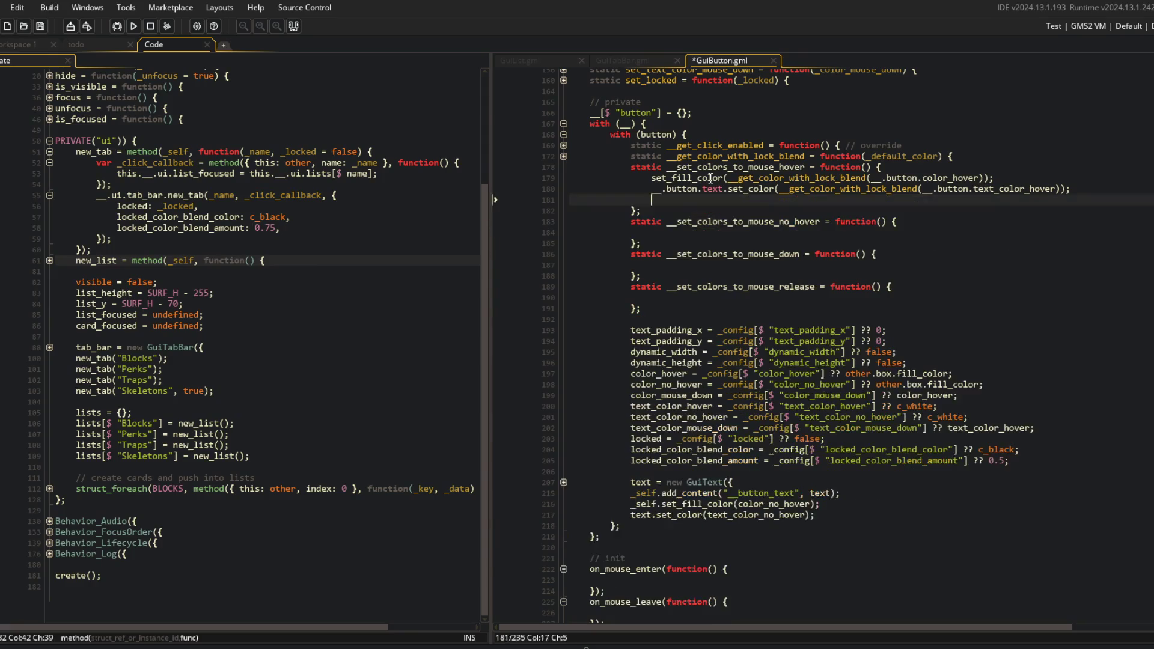
pyautogui.hotkey('ctrl', 'v')
pyautogui.press('Up')
pyautogui.press('Up')
pyautogui.press('Up')
pyautogui.press('Tab')
pyautogui.hotkey('shift', 'Down')
pyautogui.hotkey('shift', 'Down')
pyautogui.hotkey('shift', 'Down')
pyautogui.hotkey('shift', 'End')
pyautogui.hotkey('ctrl', 'x')
# Paste colour lines into the mouse-down and release helpers, removing the blank line
pyautogui.press('Down')
pyautogui.press('Down')
pyautogui.press('Down')
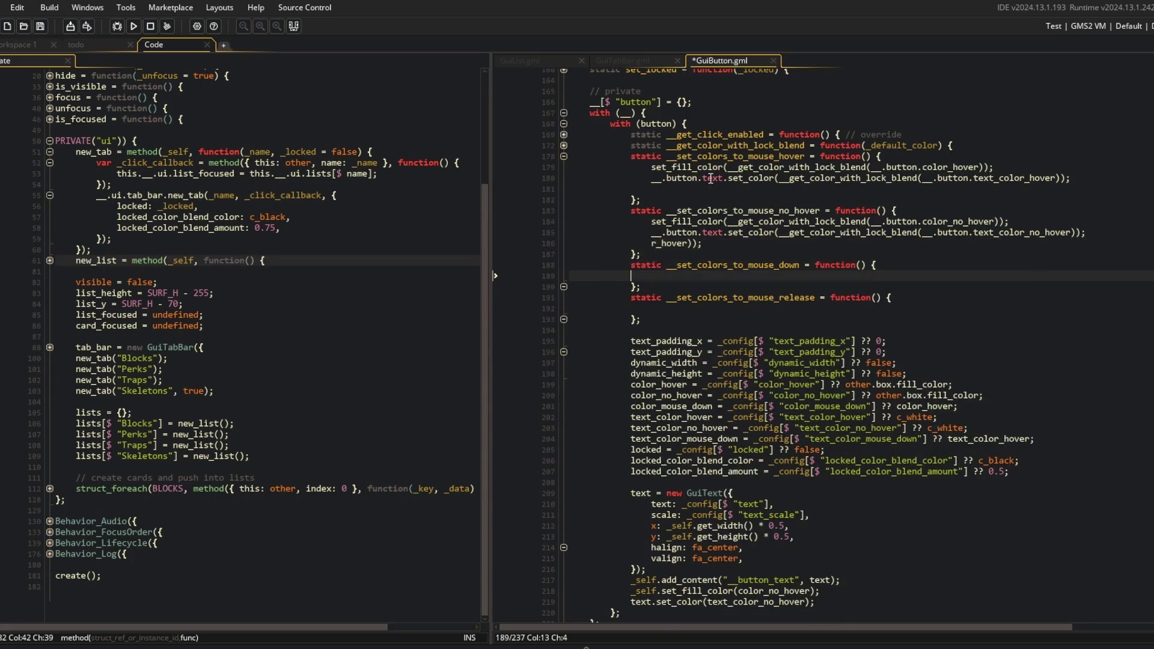
pyautogui.hotkey('ctrl', 'v')
pyautogui.press('Down')
pyautogui.press('Down')
pyautogui.press('Down')
pyautogui.hotkey('ctrl', 'v')
pyautogui.press('Up')
pyautogui.press('Up')
pyautogui.press('Up')
pyautogui.press('BackSpace')
# Delete the leftover r_hover fragment and complete the truncated release text colour line with r_hover));
pyautogui.press('Up')
pyautogui.press('Up')
pyautogui.press('Up')
pyautogui.press('Home')
pyautogui.hotkey('shift', 'End')
pyautogui.press('BackSpace')
pyautogui.hotkey('shift', 'Home')
pyautogui.press('BackSpace')
pyautogui.press('BackSpace')
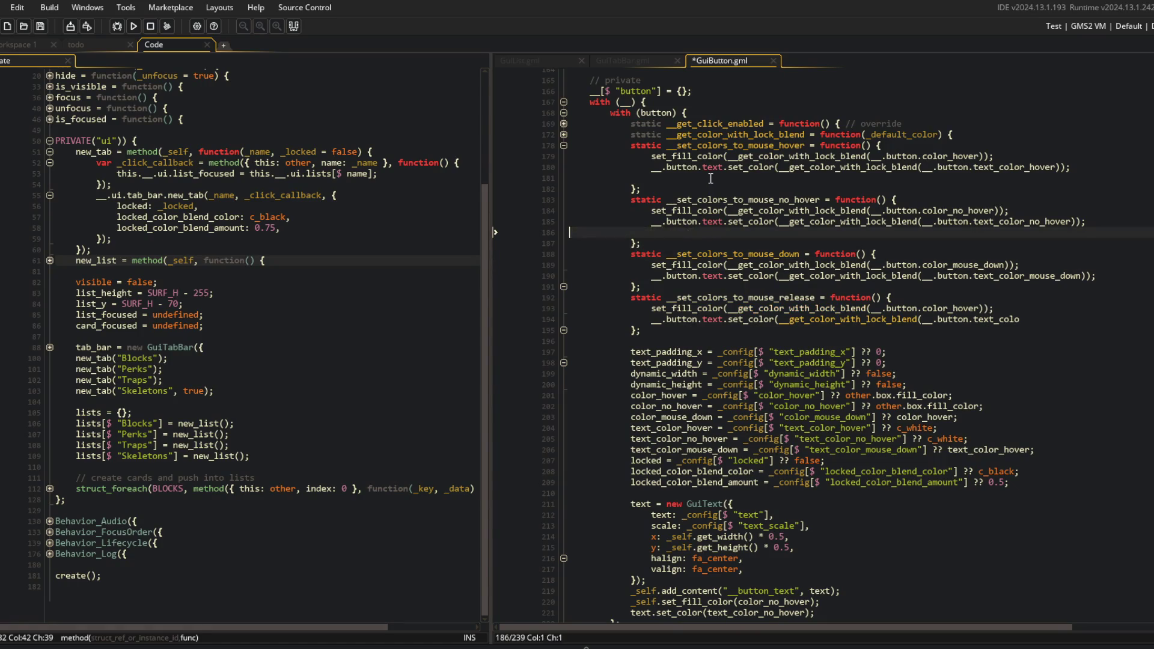
pyautogui.press('Down')
pyautogui.press('Down')
pyautogui.press('Down')
pyautogui.hotkey('ctrl', 's')
pyautogui.press('Down')
pyautogui.press('Down')
pyautogui.press('Down')
pyautogui.press('End')
pyautogui.write('r_hover));')
# Remove the empty line inside the hover helper
pyautogui.press('Up')
pyautogui.press('Up')
pyautogui.press('Up')
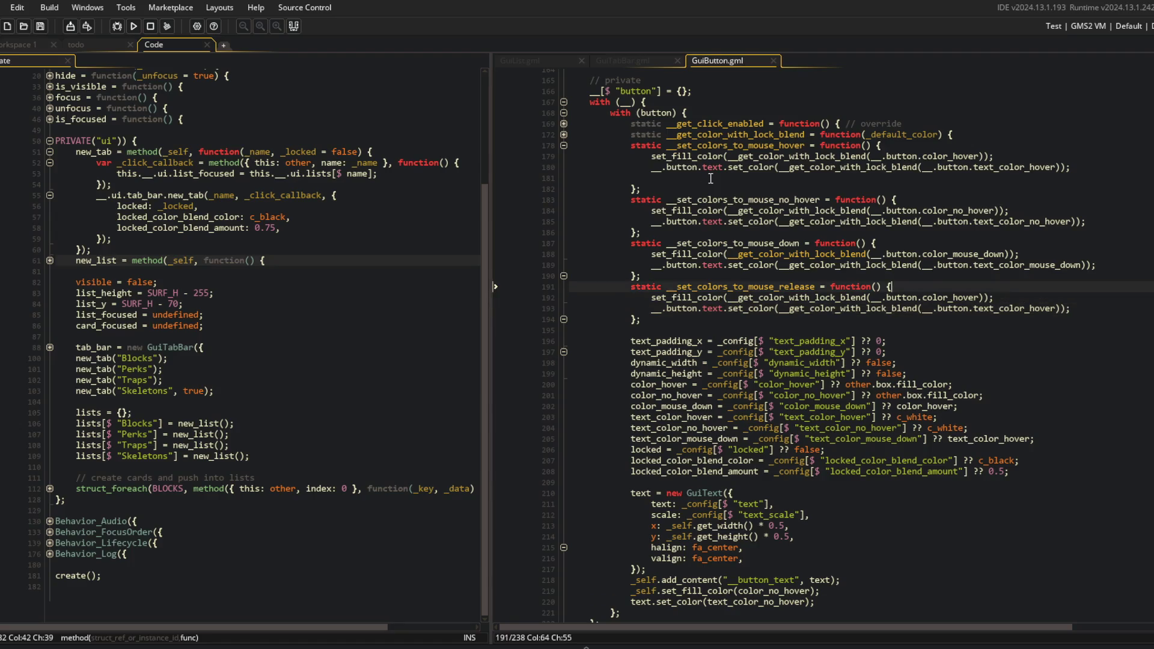
pyautogui.press('Down')
pyautogui.press('BackSpace')
pyautogui.press('Up')
pyautogui.press('Up')
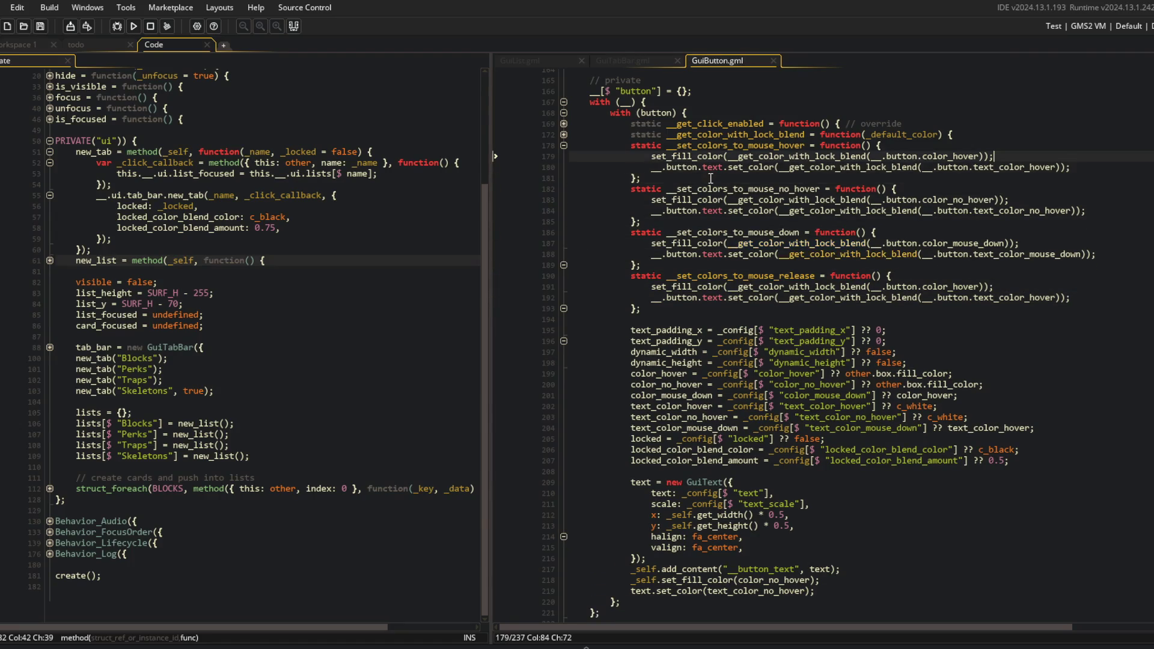
# Fold the hover, no-hover, mouse-down and release helper functions
pyautogui.hotkey('ctrl', 'shift', '[')
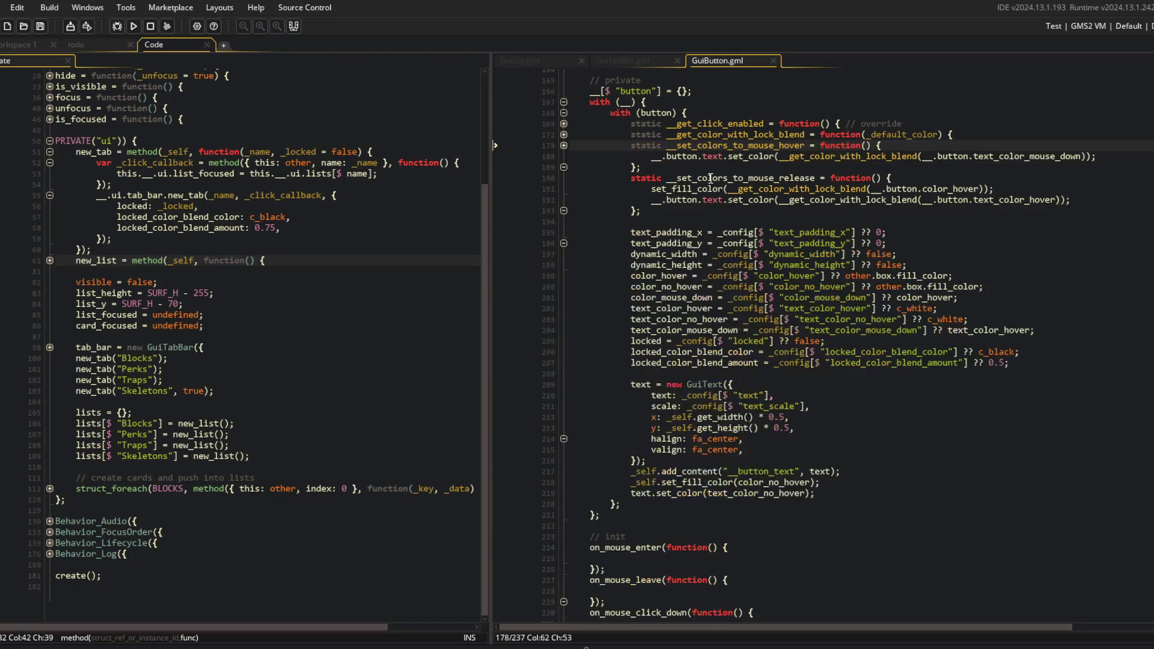
pyautogui.press('Down')
pyautogui.press('Down')
pyautogui.press('Down')
pyautogui.press('Up')
pyautogui.press('Up')
pyautogui.press('Up')
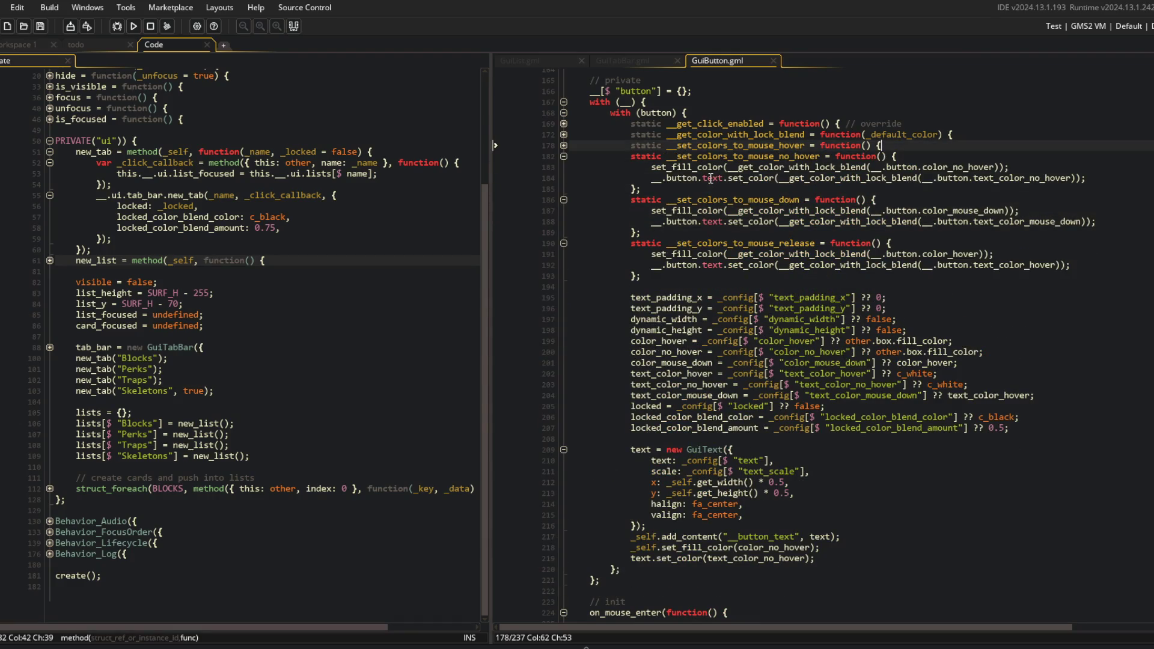
pyautogui.hotkey('ctrl', 'shift', '[')
pyautogui.press('Down')
pyautogui.hotkey('ctrl', 'shift', '[')
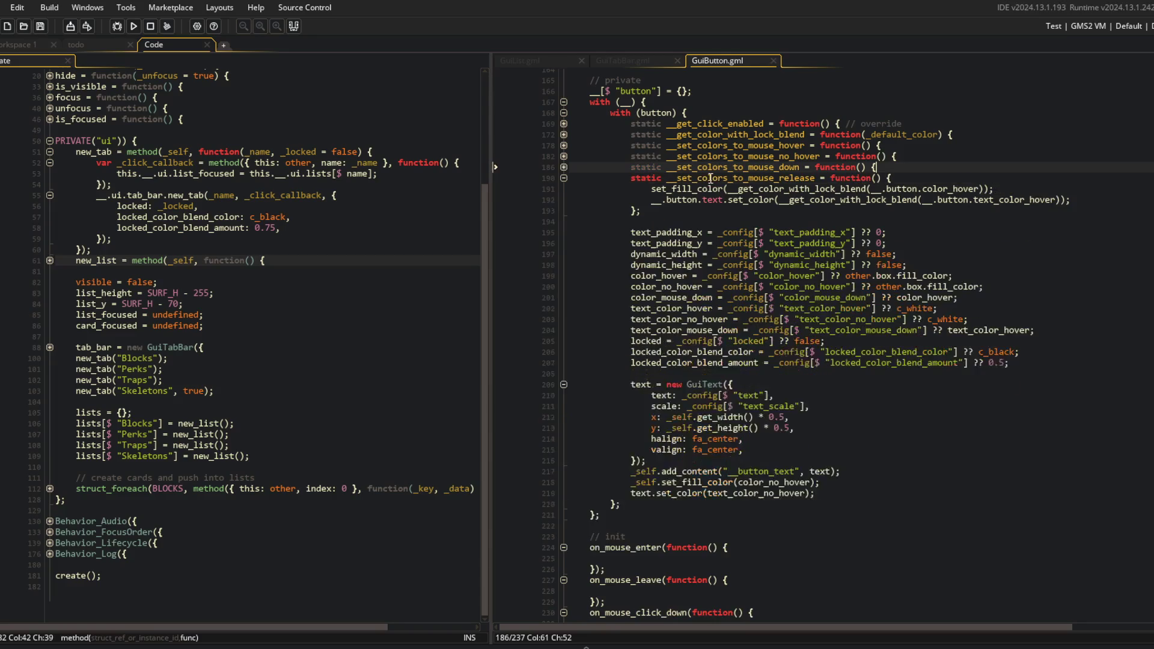
pyautogui.press('Down')
pyautogui.hotkey('ctrl', 'shift', '[')
pyautogui.press('Up')
pyautogui.press('Up')
pyautogui.press('Up')
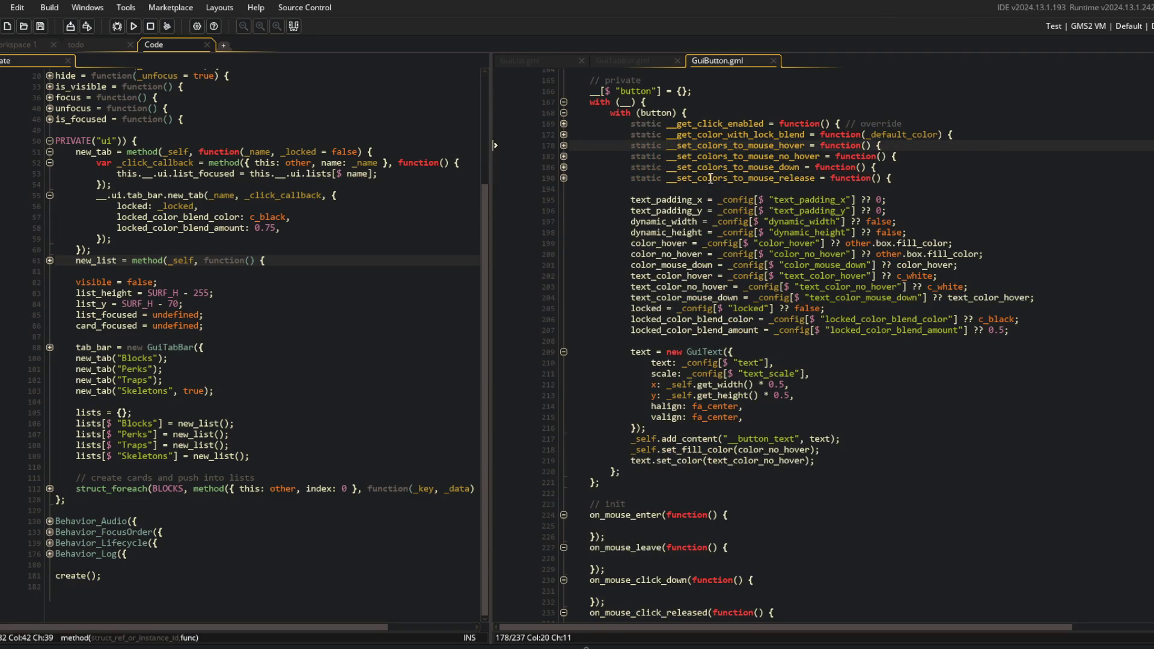
pyautogui.press('Down')
pyautogui.press('Down')
pyautogui.press('Down')
pyautogui.press('Down')
pyautogui.press('Down')
pyautogui.press('Down')
# Call __set_colors_to_mouse_hover() in on_mouse_enter and __set_colors_to_mouse_no_hover() in on_mouse_leave
pyautogui.write('__set_colors_to_mouse_hover();')
pyautogui.hotkey('ctrl', 's')
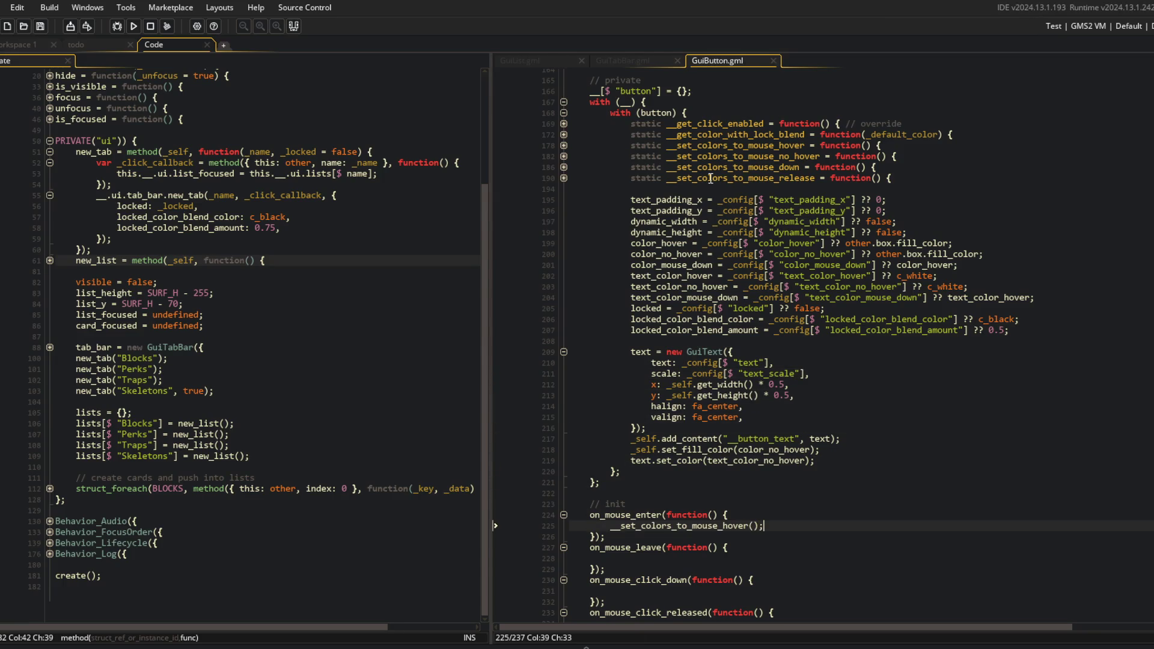
pyautogui.scroll(-2, 775, 144)
pyautogui.press('Down')
pyautogui.press('Down')
pyautogui.press('Down')
pyautogui.write('__set_colors_to_mouse_hover')
pyautogui.hotkey('ctrl', 's')
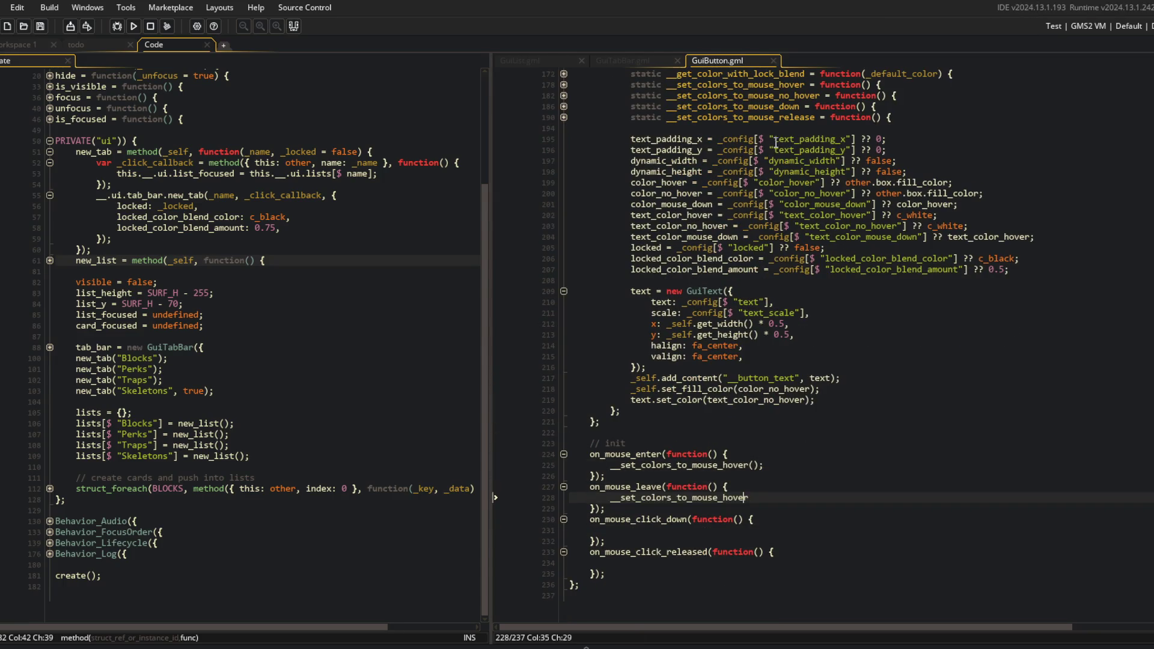
pyautogui.write('no_hover();')
pyautogui.hotkey('ctrl', 's')
# Add helper calls to click_down and click_released, making the released one __set_colors_to_mouse_release()
pyautogui.press('Down')
pyautogui.press('Down')
pyautogui.press('Down')
pyautogui.write('__set_colors_to_mouse_hover()')
pyautogui.hotkey('ctrl', 's')
pyautogui.write(';')
pyautogui.press('Down')
pyautogui.press('Down')
pyautogui.press('Down')
pyautogui.write('__set_colors_to_mouse_hover();')
pyautogui.hotkey('ctrl', 's')
pyautogui.press('BackSpace')
pyautogui.press('BackSpace')
pyautogui.press('BackSpace')
pyautogui.write('release')
pyautogui.hotkey('ctrl', 's')
# Rename the click-down call to __set_colors_to_mouse_down() and save
pyautogui.press('Up')
pyautogui.press('Up')
pyautogui.press('Up')
pyautogui.press('Left')
pyautogui.press('Left')
pyautogui.press('BackSpace')
pyautogui.press('BackSpace')
pyautogui.press('BackSpace')
pyautogui.press('BackSpace')
pyautogui.write('down')
pyautogui.hotkey('ctrl', 's')
# Fold the enter, leave, click-down and click-released handler blocks
pyautogui.press('Up')
pyautogui.press('Up')
pyautogui.press('Up')
pyautogui.press('Up')
pyautogui.hotkey('ctrl', 'shift', '[')
pyautogui.press('Down')
pyautogui.hotkey('ctrl', 'shift', '[')
pyautogui.press('Down')
pyautogui.hotkey('ctrl', 'shift', '[')
pyautogui.press('Down')
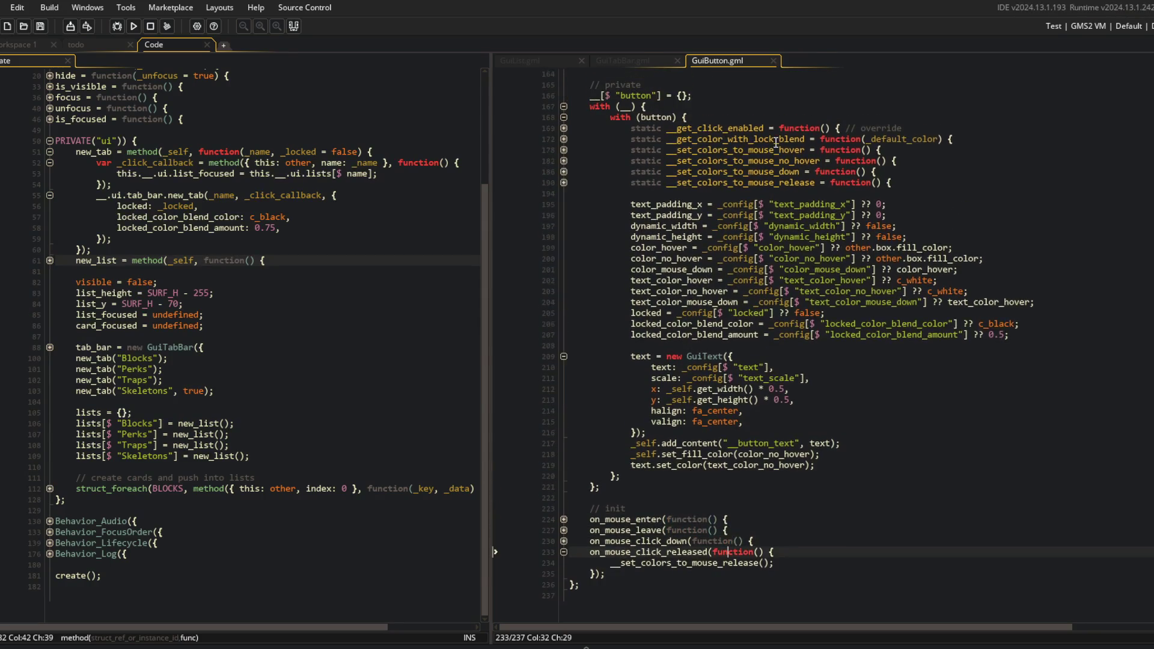
pyautogui.hotkey('ctrl', 'shift', '[')
pyautogui.click(703, 126)
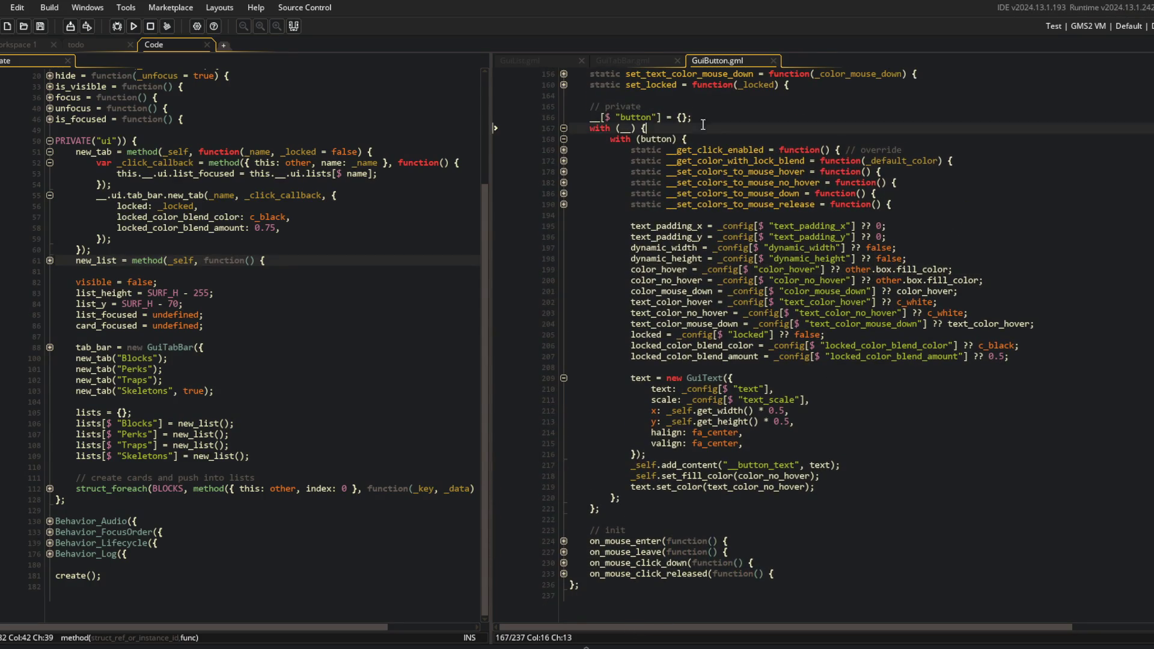
# Fold the with block and start a new line below the current-tab assignment in GuiTabBar.gml
pyautogui.click(564, 128)
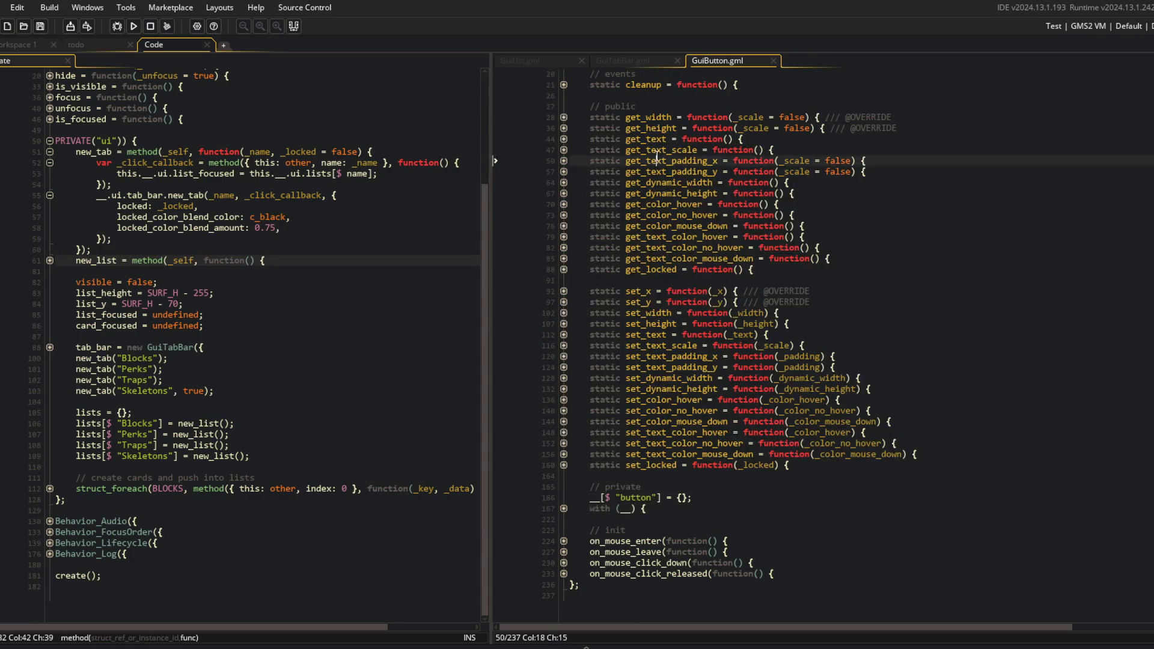
pyautogui.scroll(3, 661, 301)
pyautogui.click(633, 70)
pyautogui.click(631, 369)
pyautogui.press('Down')
pyautogui.press('Down')
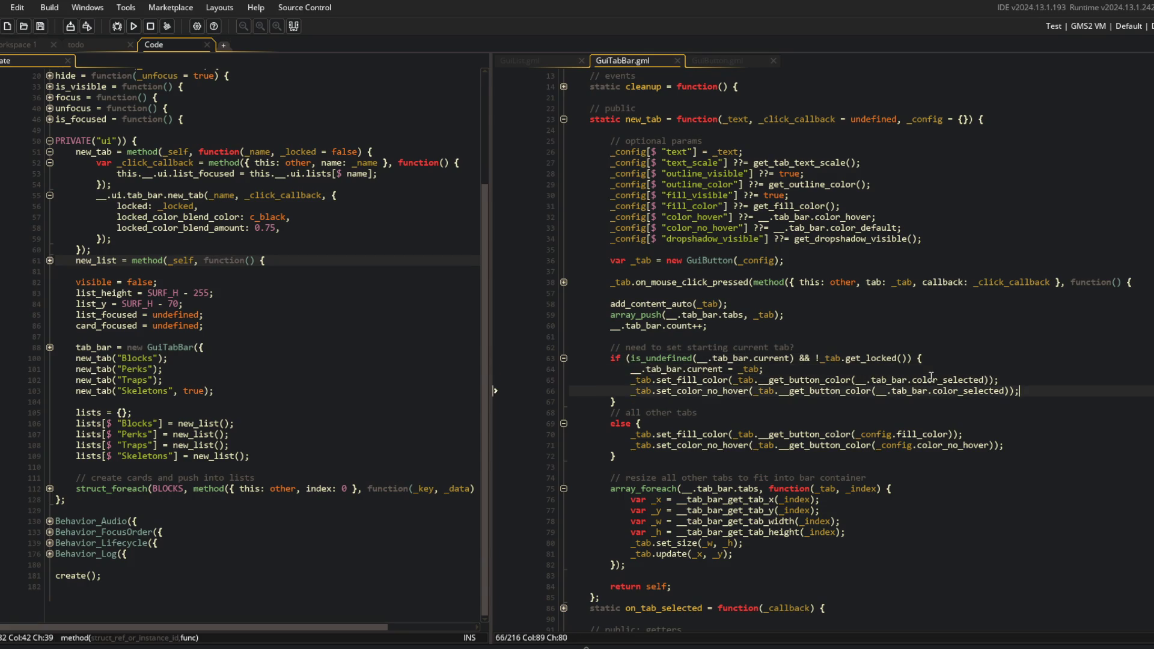
pyautogui.press('Up')
pyautogui.press('Up')
pyautogui.press('End')
pyautogui.press('Return')
# Add _tab.__set_colors_to_mouse_clicked(); to the starting-tab branch and save
pyautogui.write('_tab.set_c')
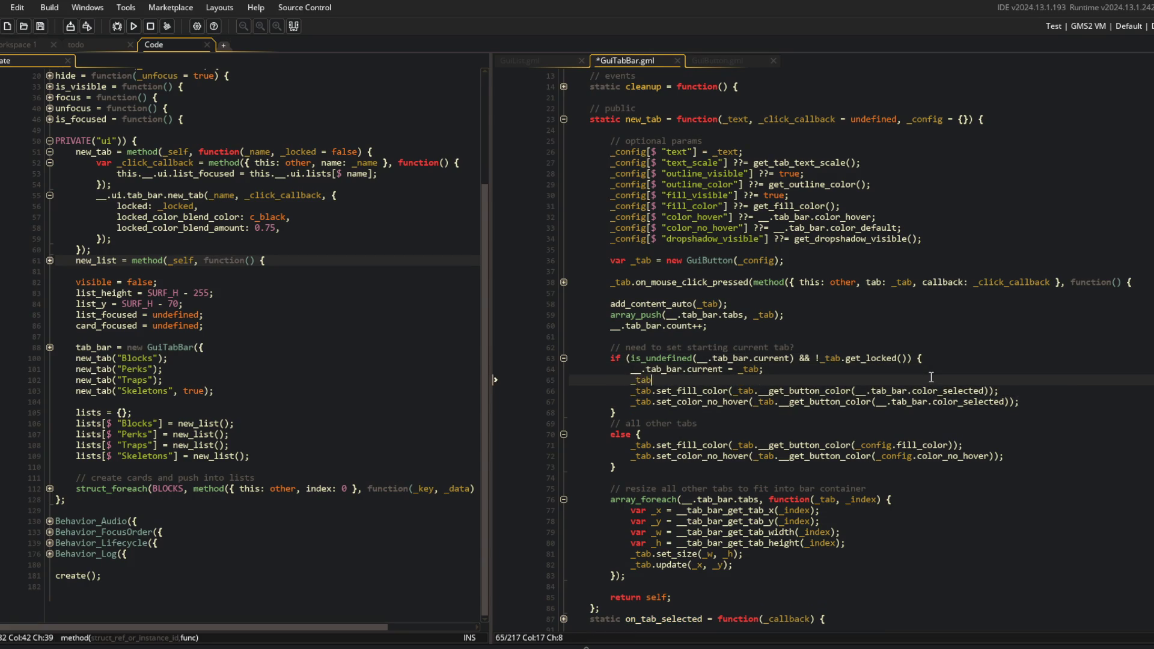
pyautogui.press('BackSpace')
pyautogui.press('BackSpace')
pyautogui.press('BackSpace')
pyautogui.write('__')
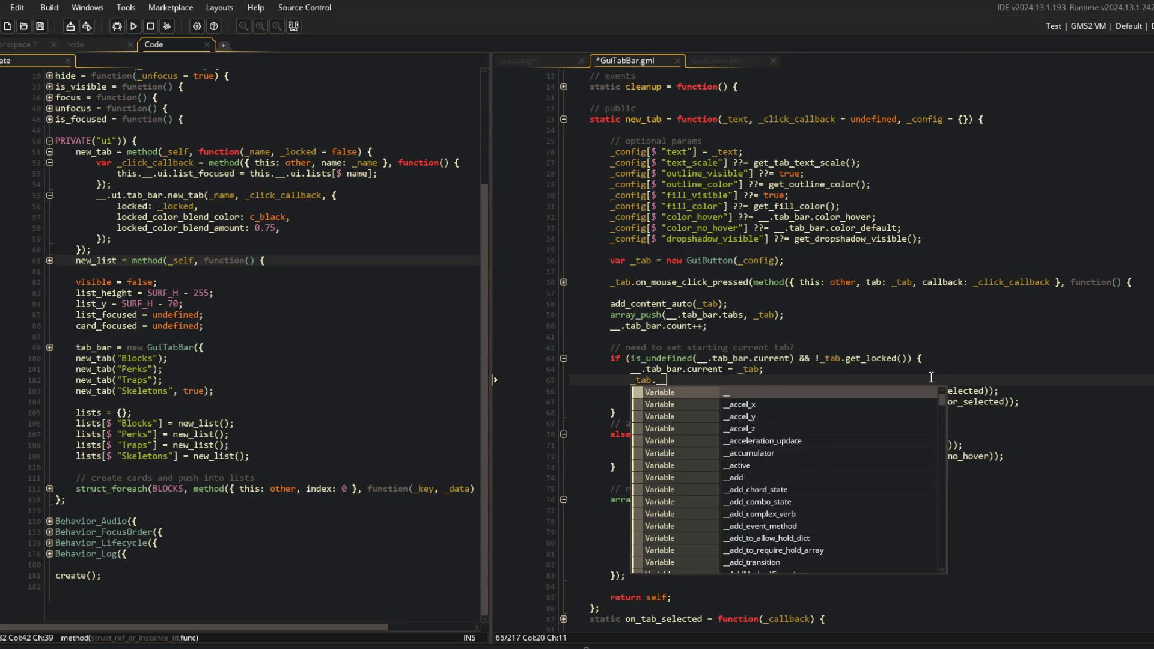
pyautogui.write('set_colors_to')
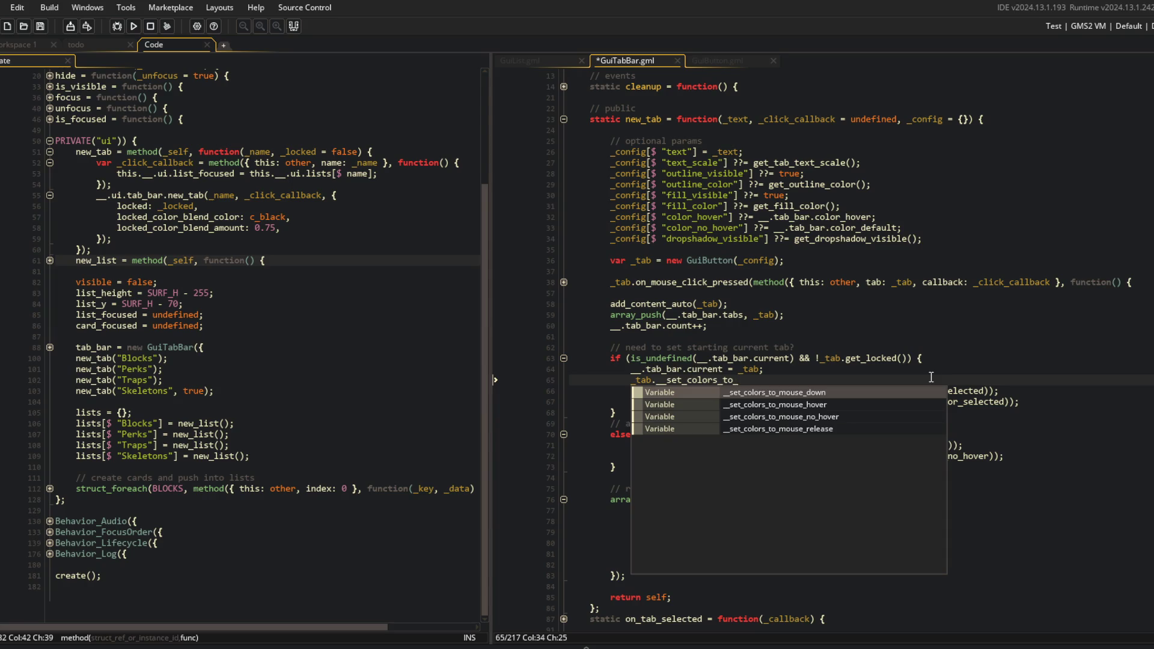
pyautogui.write('_mouse_clo')
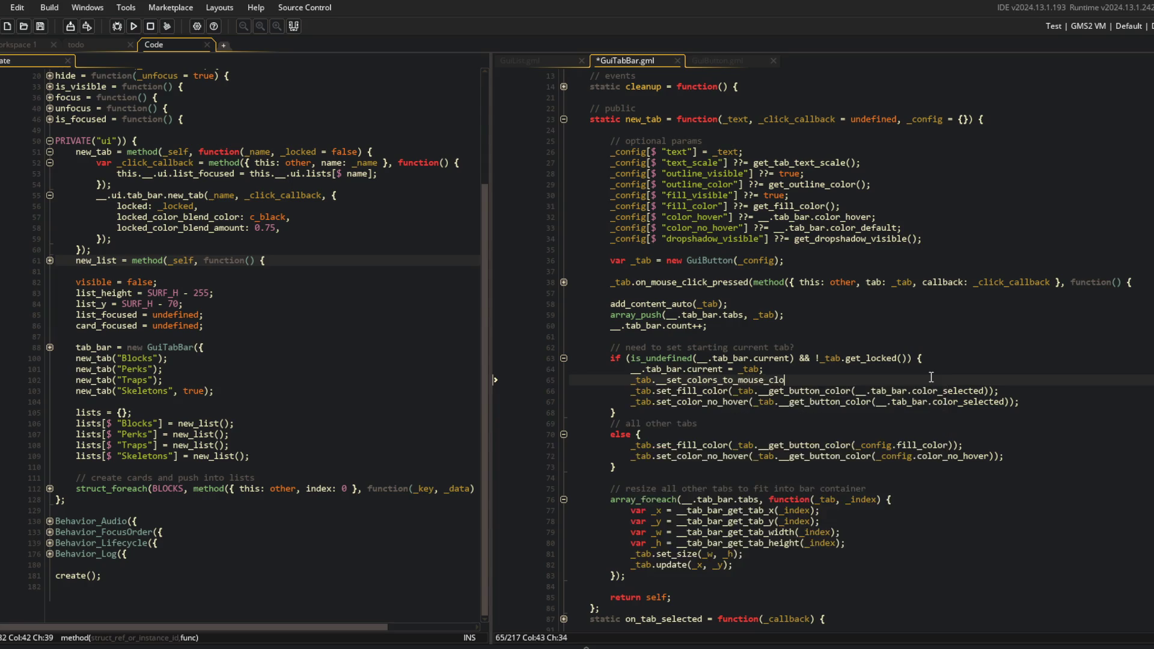
pyautogui.write(';')
pyautogui.hotkey('ctrl', 's')
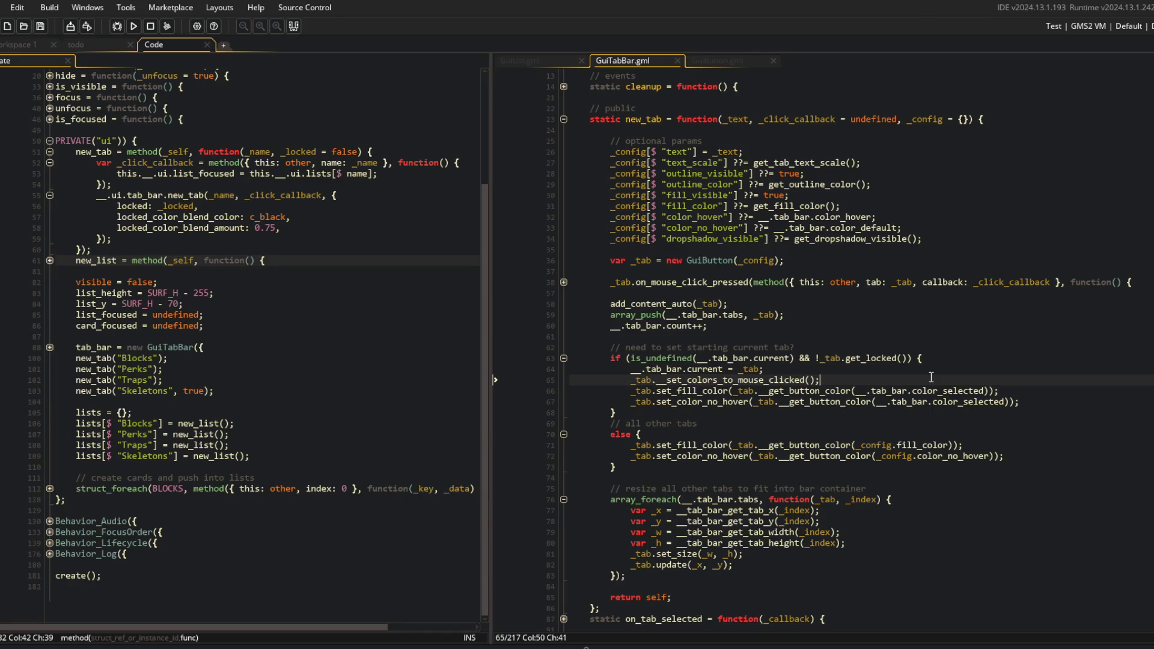
# Return to GuiButton.gml and scroll down through the code
pyautogui.click(727, 61)
pyautogui.click(751, 243)
pyautogui.scroll(-3, 751, 246)
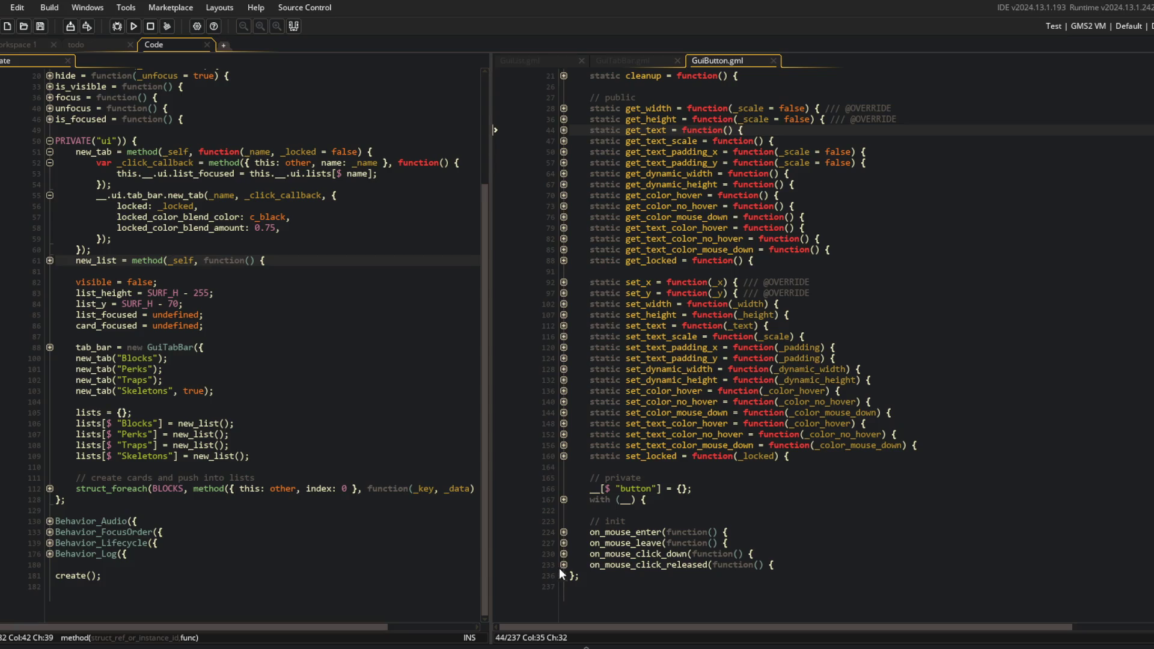
# Rename the button's colour helpers to __set_colors_to_mouse_clicked and __set_colors_to_mouse_released
pyautogui.click(564, 554)
pyautogui.scroll(-1, 598, 222)
pyautogui.click(564, 478)
pyautogui.scroll(-4, 661, 421)
pyautogui.click(781, 407)
pyautogui.doubleClick(784, 399)
pyautogui.write('clicked')
pyautogui.doubleClick(781, 407)
pyautogui.write('released')
pyautogui.hotkey('ctrl', 's')
# Point the click-down and click-released handlers at the renamed helpers, then save GuiButton.gml
pyautogui.click(691, 300)
pyautogui.scroll(-7, 714, 560)
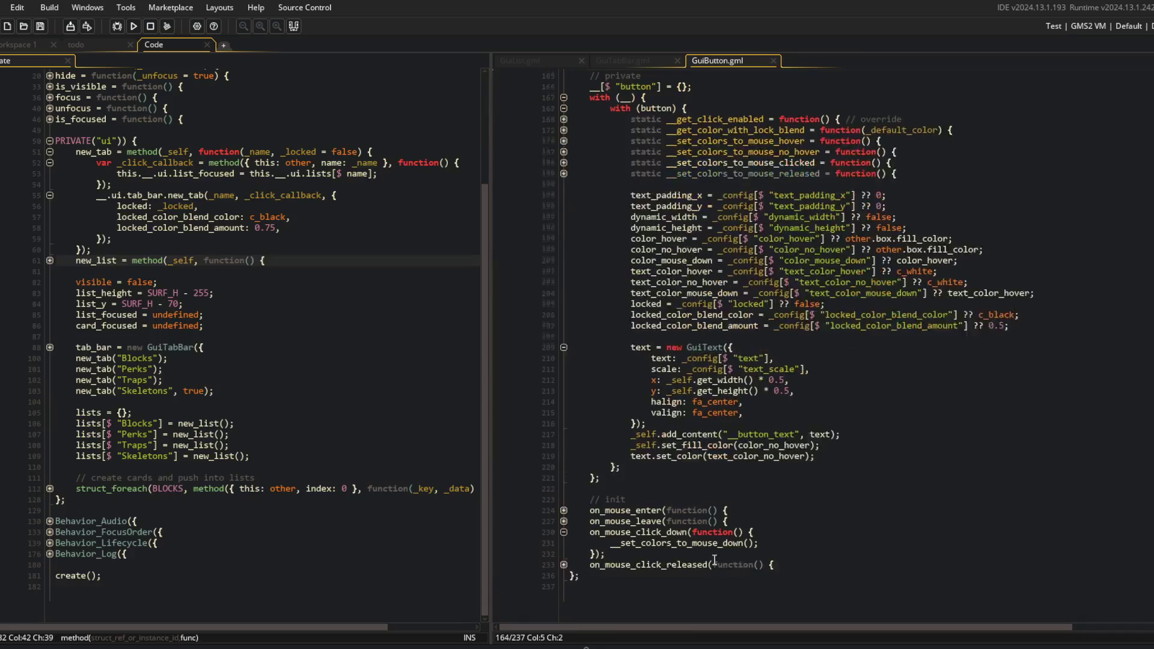
pyautogui.scroll(1, 714, 560)
pyautogui.doubleClick(727, 552)
pyautogui.write('cli')
pyautogui.press('Return')
pyautogui.press('Down')
pyautogui.press('Down')
pyautogui.press('Down')
pyautogui.write('d')
pyautogui.hotkey('ctrl', 's')
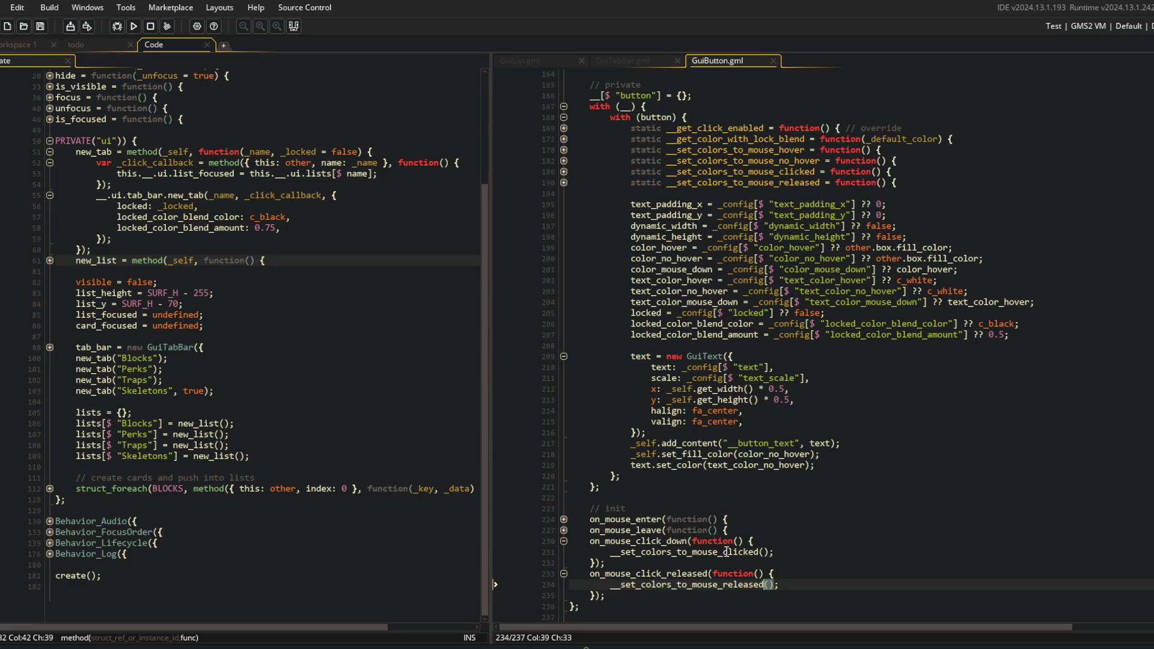
# Collapse the on_mouse_click_down and on_mouse_click_released handler bodies
pyautogui.click(742, 411)
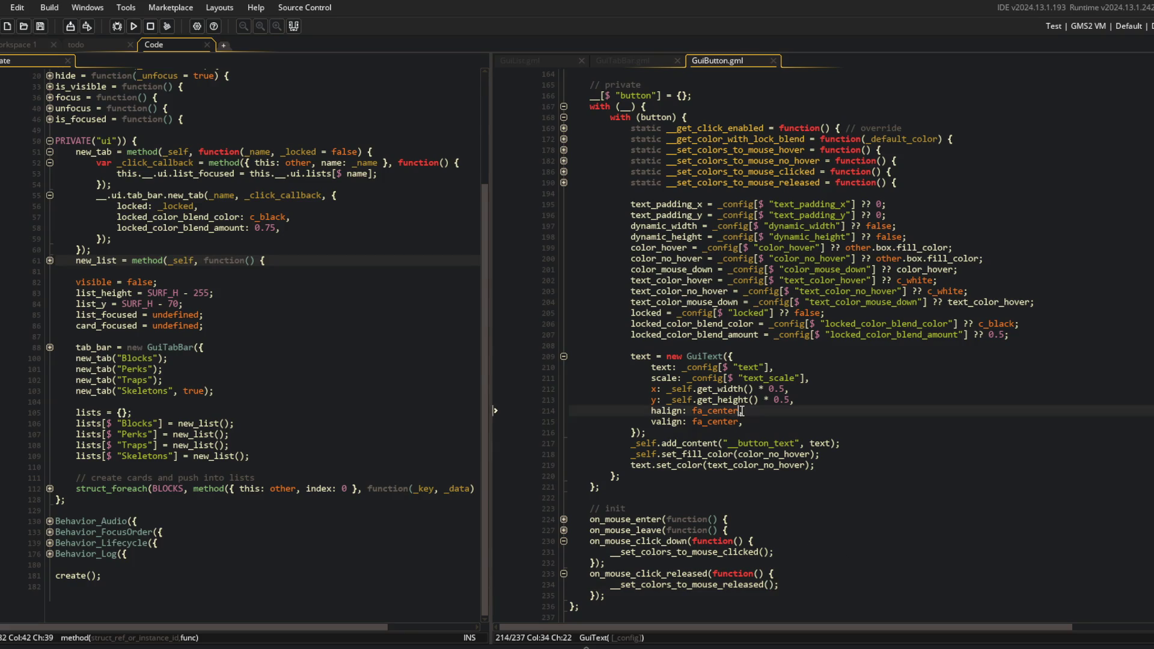
pyautogui.click(729, 519)
pyautogui.scroll(-3, 899, 390)
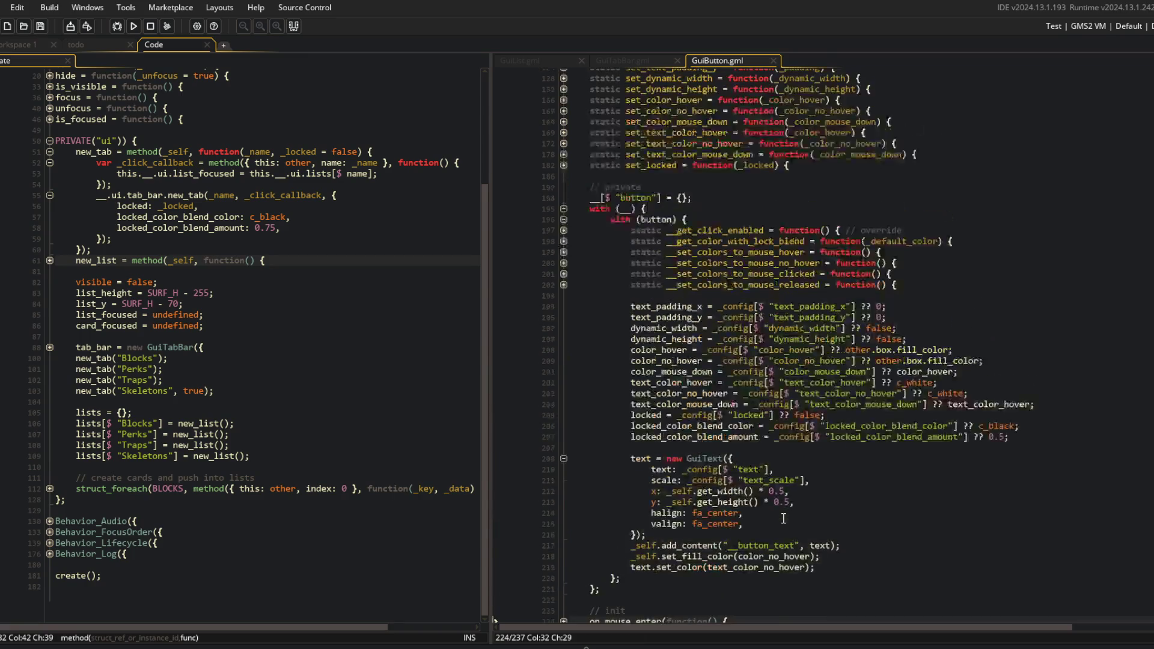
pyautogui.click(563, 510)
pyautogui.click(563, 543)
pyautogui.click(724, 400)
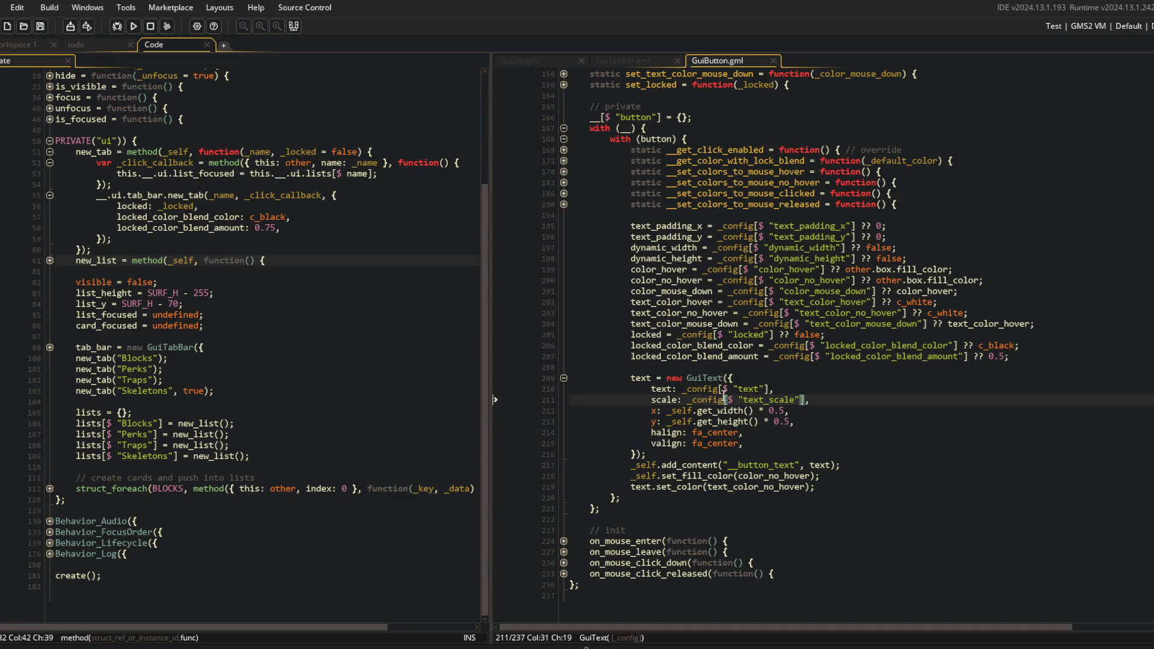
pyautogui.click(916, 336)
# Add _tab.__set_colors_to_mouse_no_hover() to the tab's click handler in GuiTabBar.gml and save
pyautogui.click(647, 59)
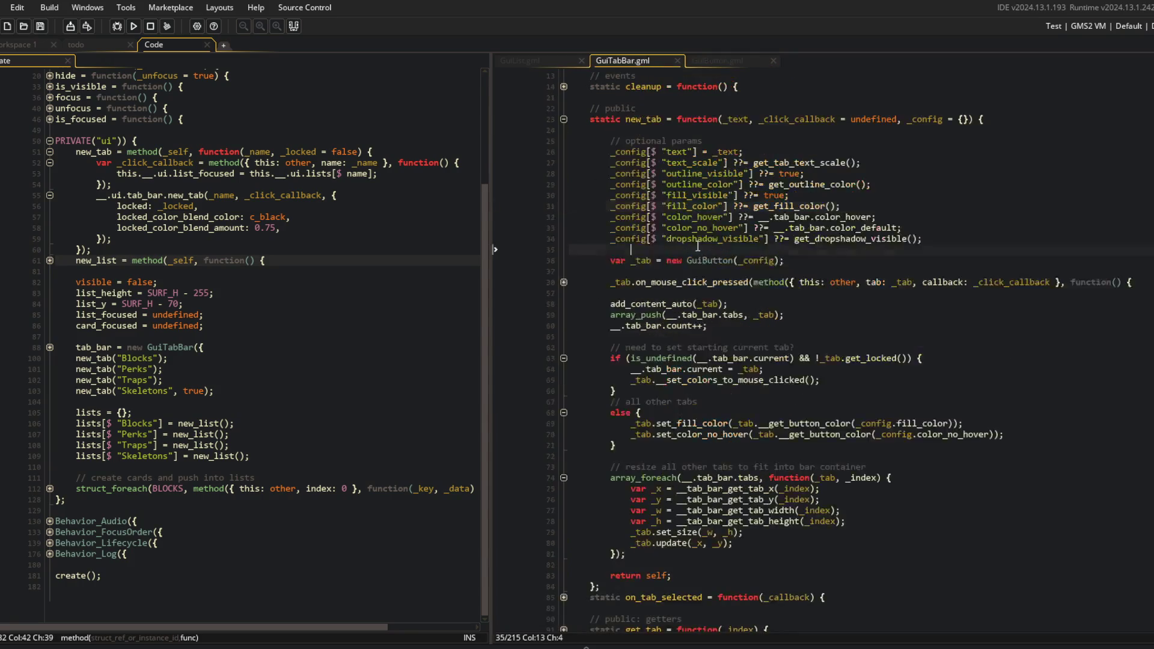
pyautogui.click(801, 370)
pyautogui.click(804, 399)
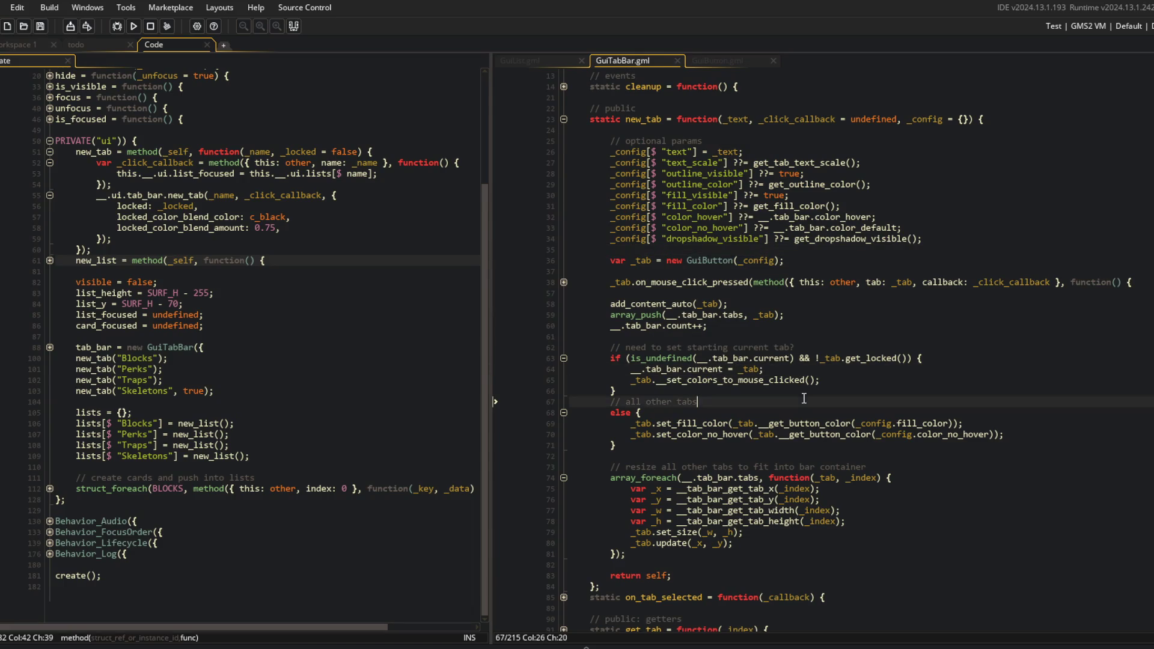
pyautogui.press('Up')
pyautogui.press('Up')
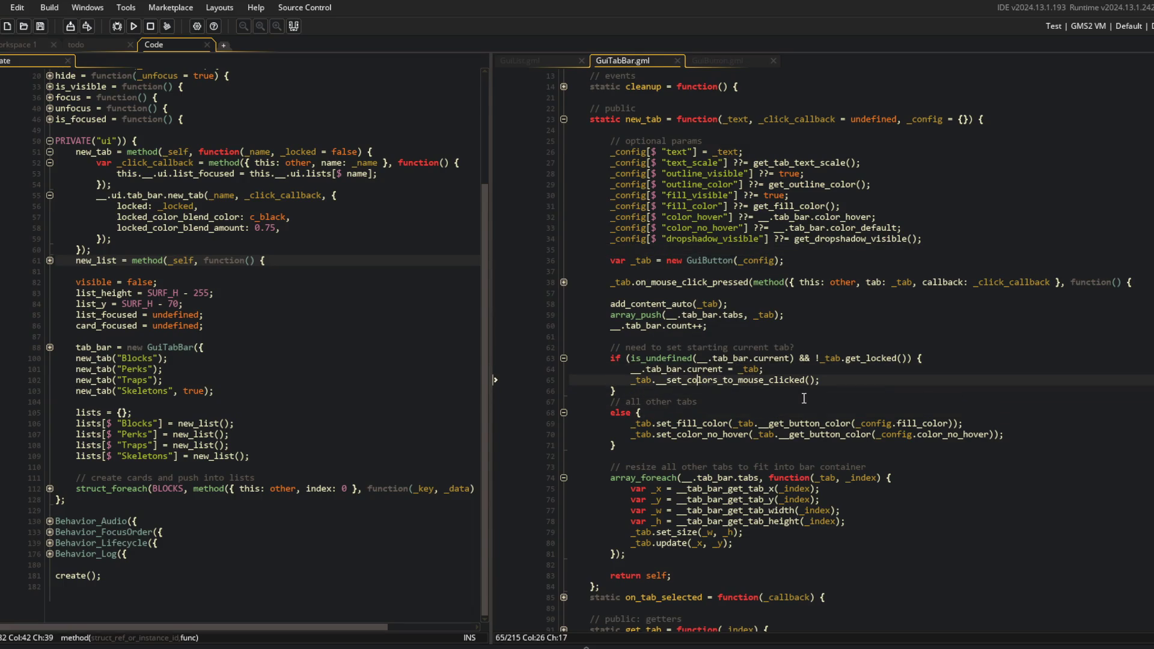
pyautogui.press('Up')
pyautogui.press('Up')
pyautogui.press('Up')
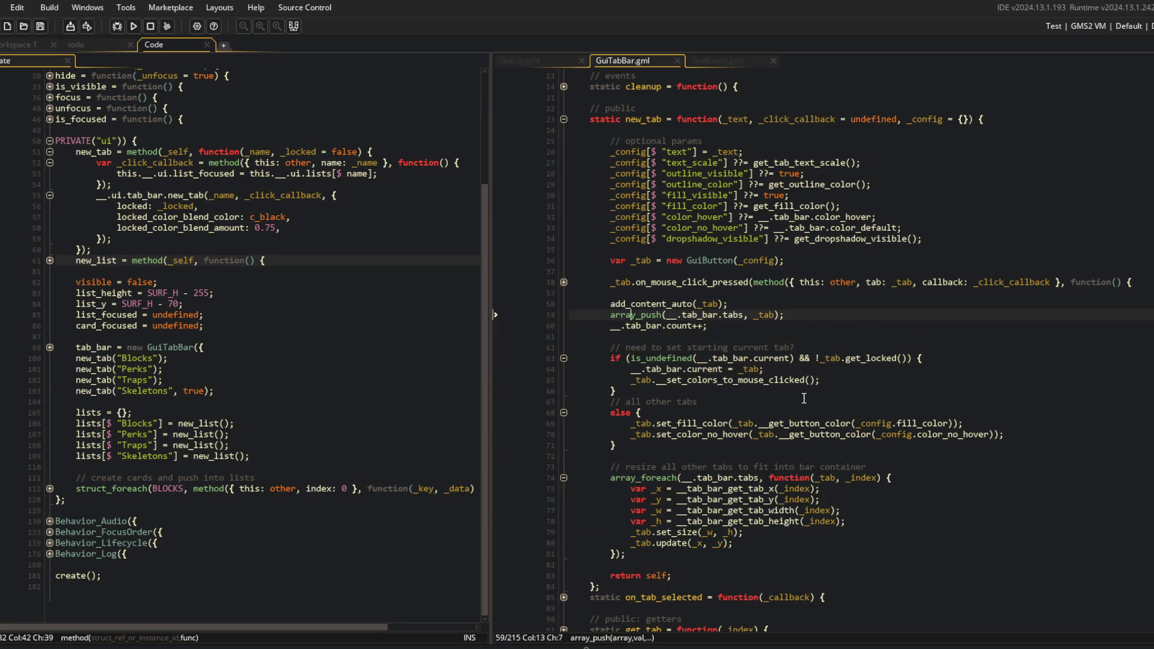
pyautogui.press('End')
pyautogui.press('Return')
pyautogui.hotkey('ctrl', 'v')
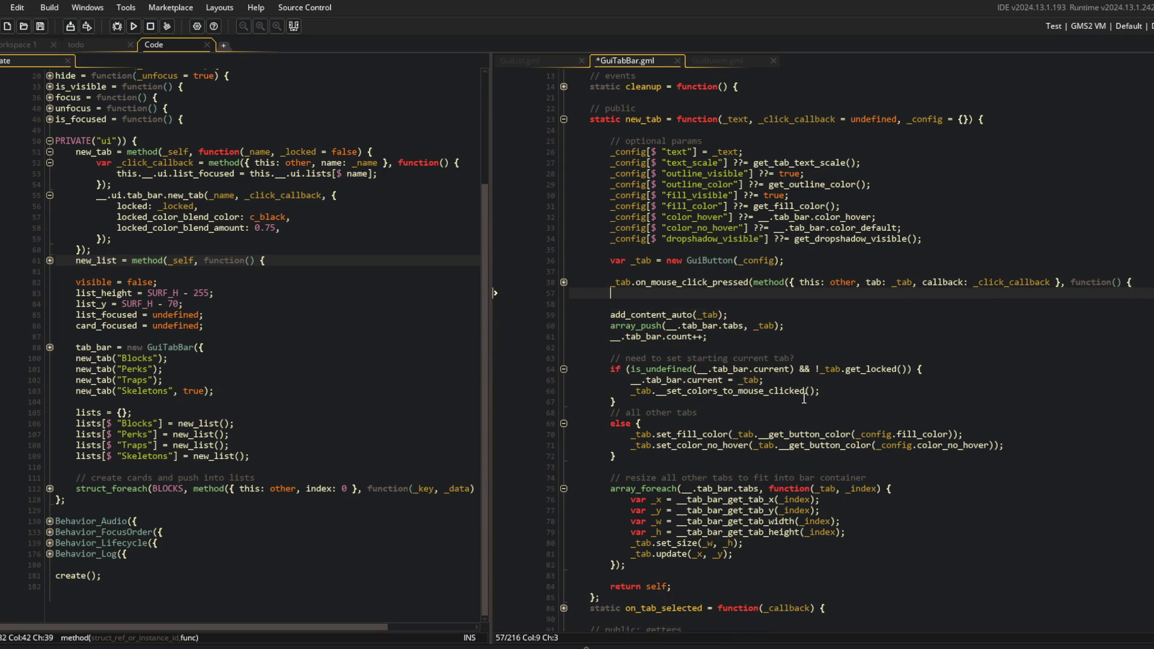
pyautogui.press('Left')
pyautogui.press('Left')
pyautogui.press('BackSpace')
pyautogui.press('BackSpace')
pyautogui.press('BackSpace')
pyautogui.write('n')
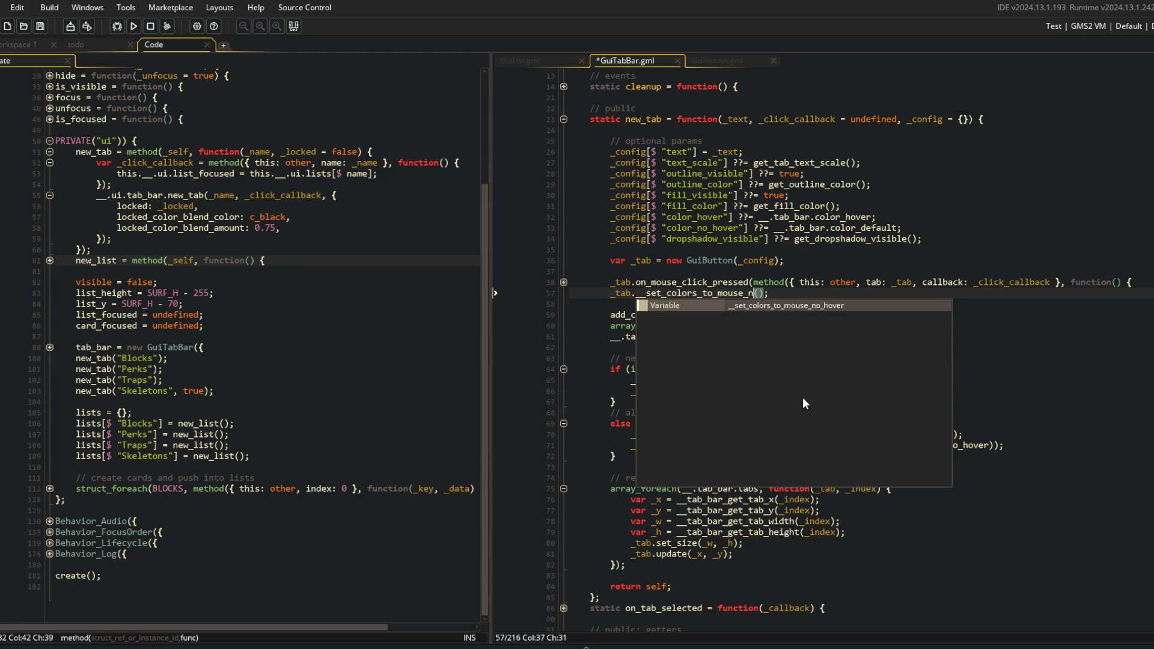
pyautogui.press('Return')
pyautogui.hotkey('ctrl', 's')
# Delete the other-tabs else branch and build and run the game with F5
pyautogui.press('Down')
pyautogui.press('Down')
pyautogui.press('Down')
pyautogui.press('Down')
pyautogui.press('Down')
pyautogui.press('Down')
pyautogui.press('Up')
pyautogui.press('Down')
pyautogui.hotkey('ctrl', 'd')
pyautogui.hotkey('ctrl', 'd')
pyautogui.hotkey('ctrl', 'd')
pyautogui.press('Up')
pyautogui.press('Up')
pyautogui.press('End')
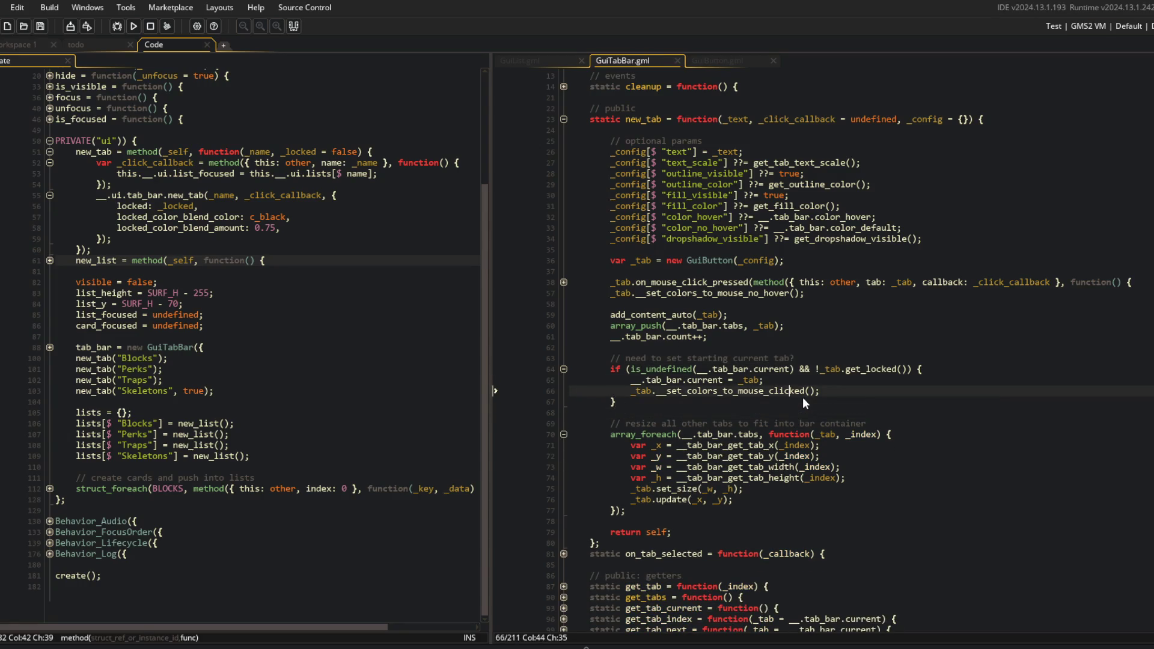
pyautogui.press('F5')
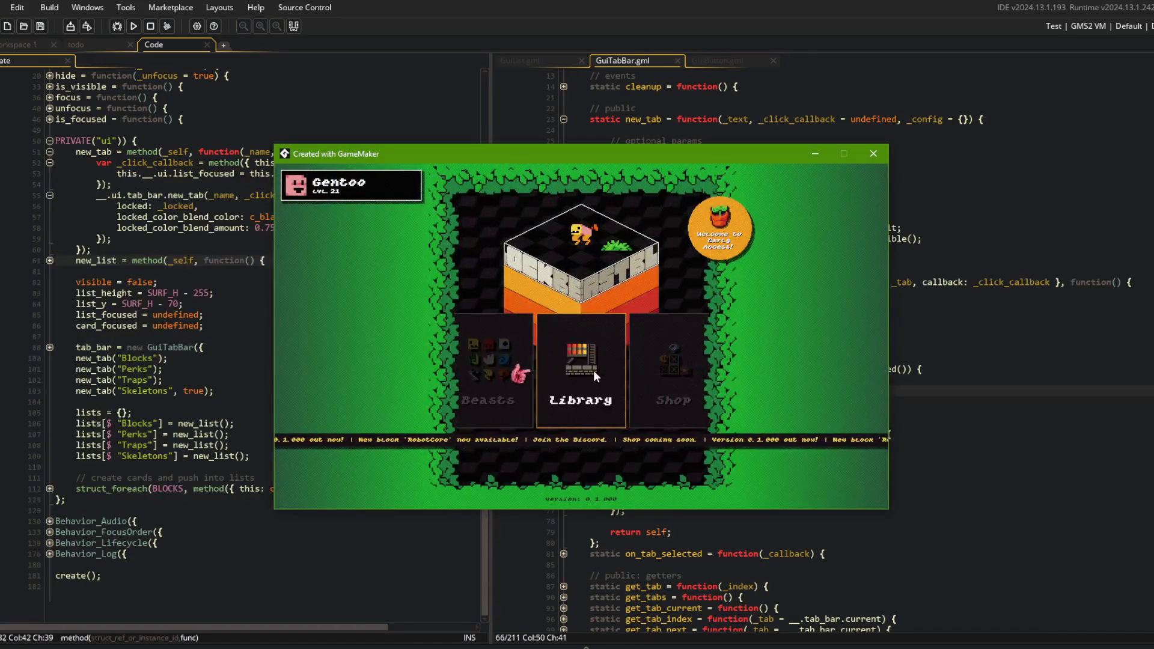
pyautogui.click(592, 370)
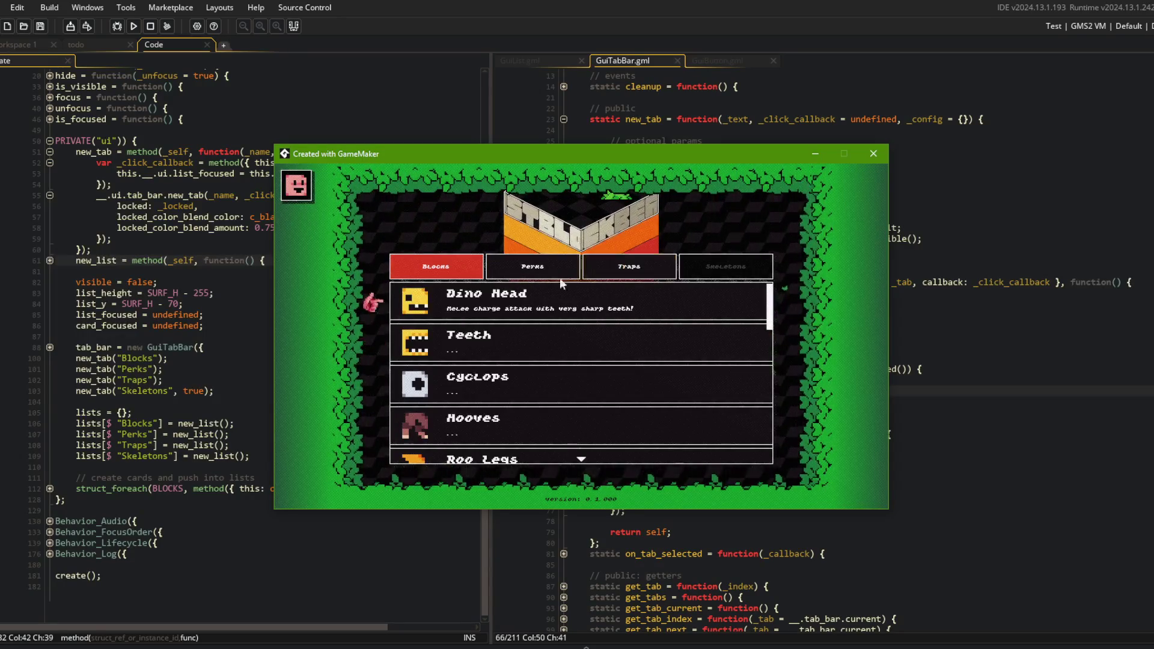
pyautogui.click(496, 265)
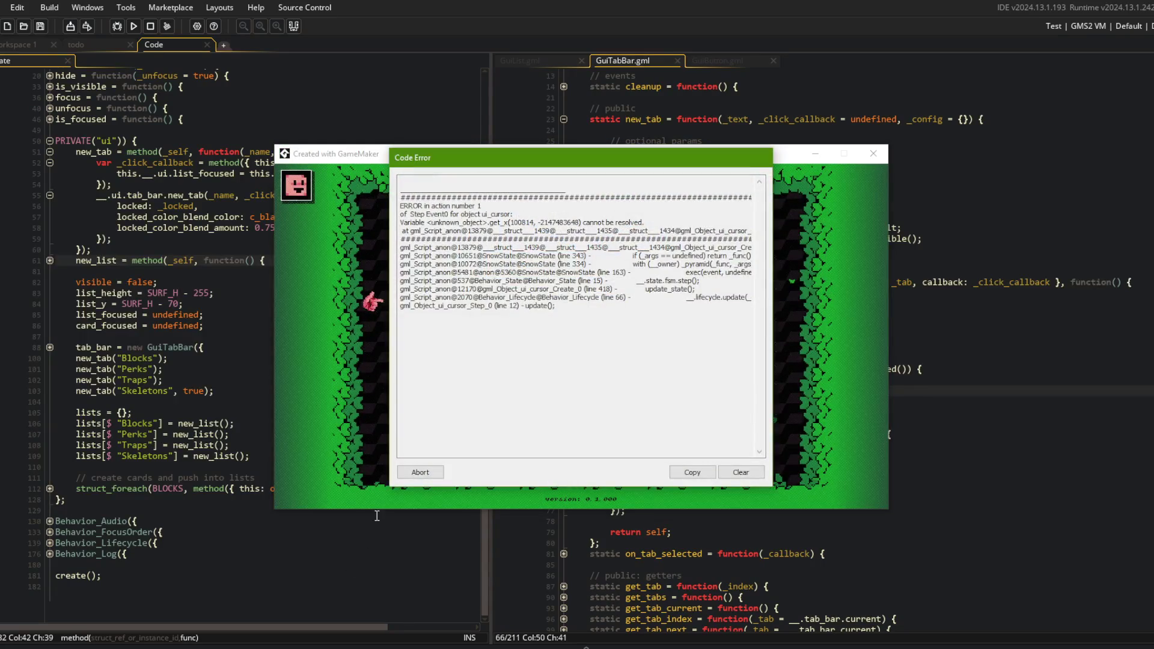
pyautogui.press('Return')
pyautogui.scroll(-3, 781, 327)
pyautogui.click(776, 302)
pyautogui.click(827, 266)
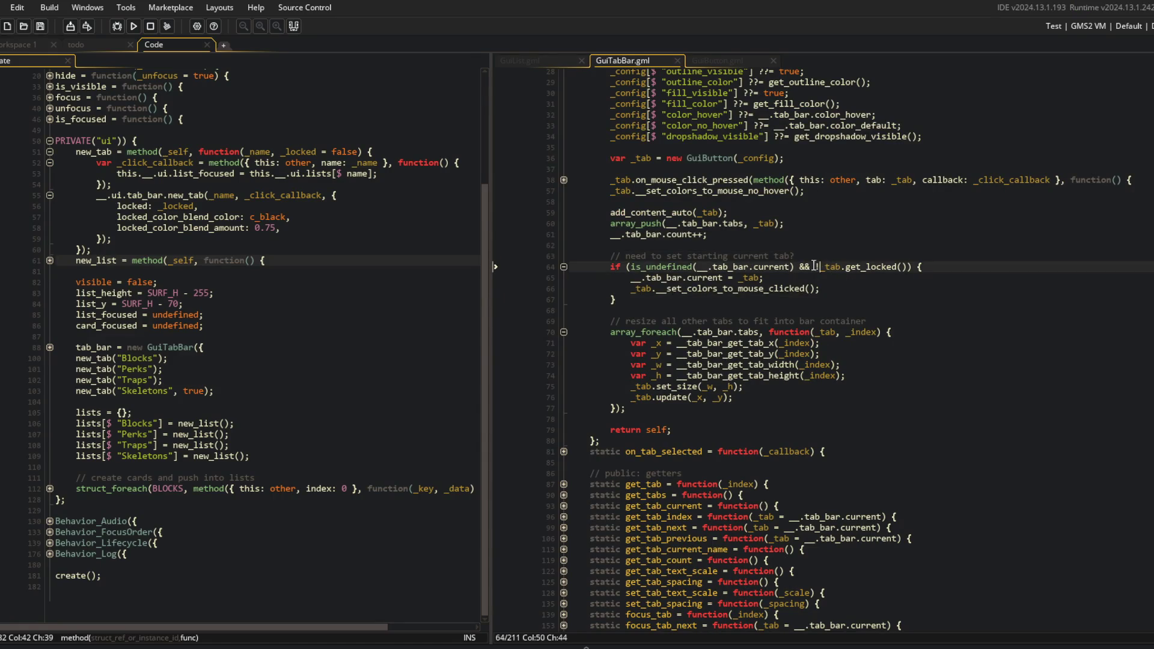
# Review where current is used and the starting-tab colour call in GuiTabBar.gml
pyautogui.doubleClick(703, 277)
pyautogui.click(749, 277)
pyautogui.click(828, 268)
pyautogui.click(913, 258)
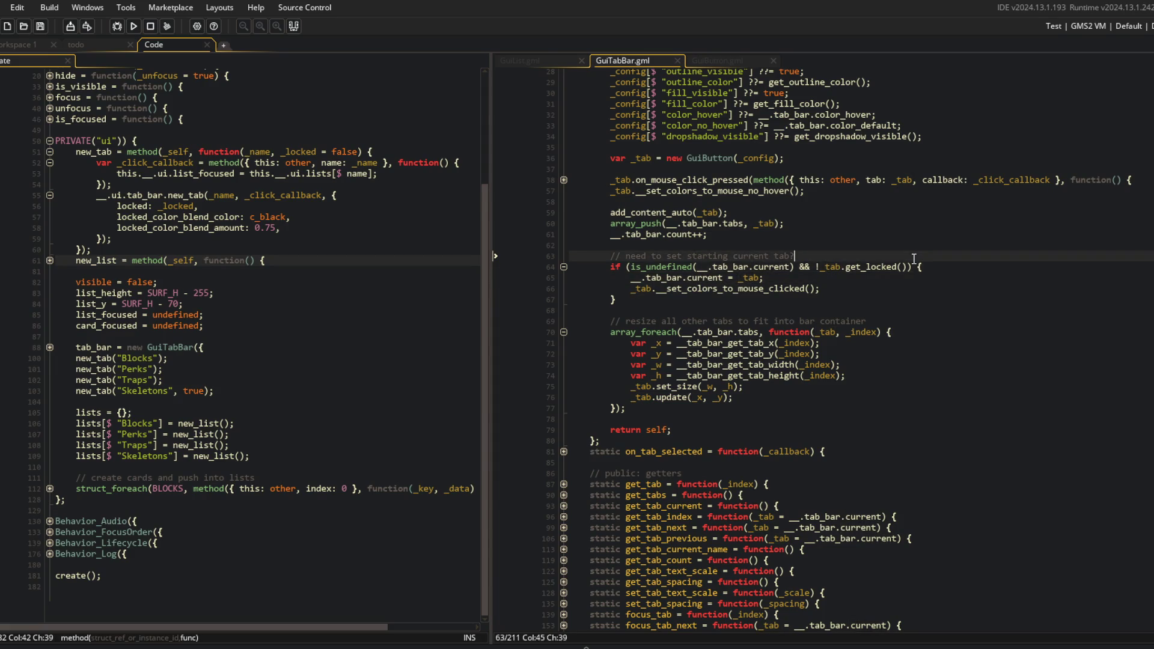
pyautogui.click(802, 236)
pyautogui.click(716, 300)
pyautogui.click(726, 289)
pyautogui.click(719, 61)
pyautogui.click(640, 60)
pyautogui.click(723, 203)
pyautogui.scroll(4, 723, 202)
pyautogui.scroll(-1, 723, 202)
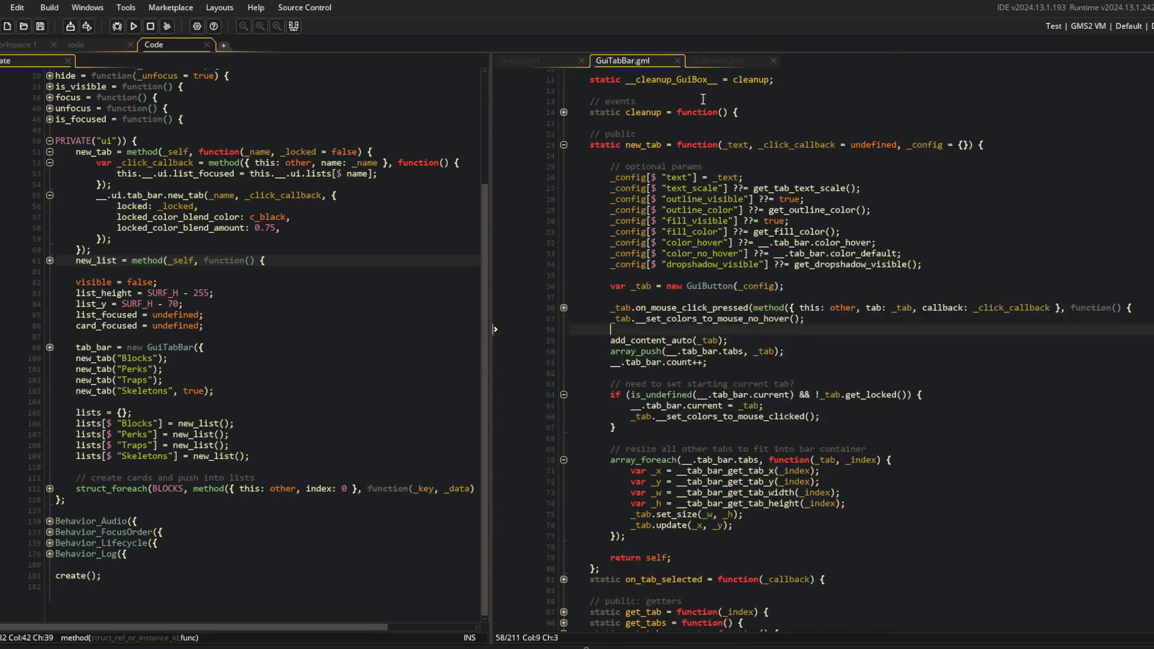
# In GuiButton.gml, expand the clicked and released colour setters and the on_mouse_click_down handler
pyautogui.click(704, 60)
pyautogui.click(731, 269)
pyautogui.scroll(-1, 730, 270)
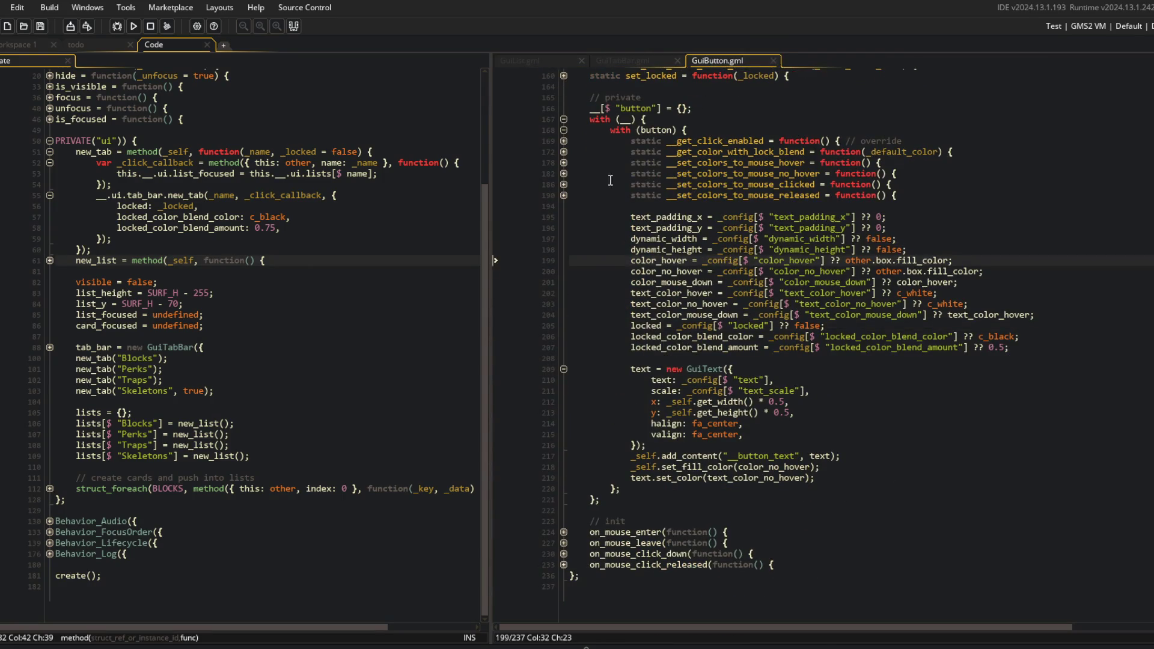
pyautogui.click(563, 184)
pyautogui.click(861, 214)
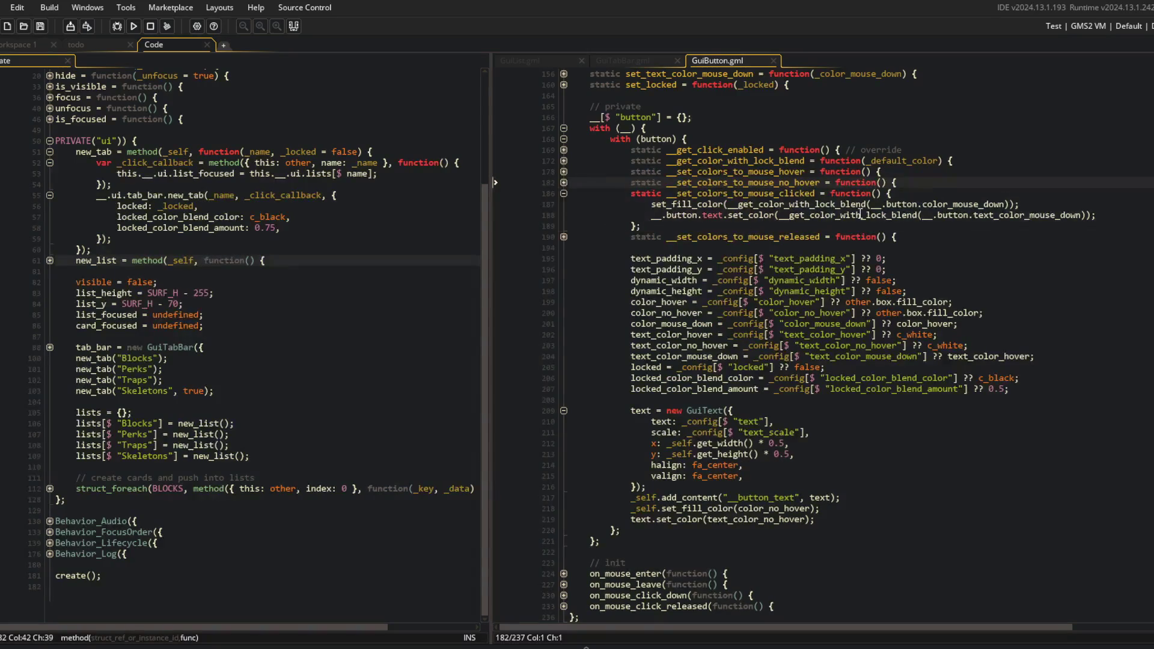
pyautogui.click(1004, 204)
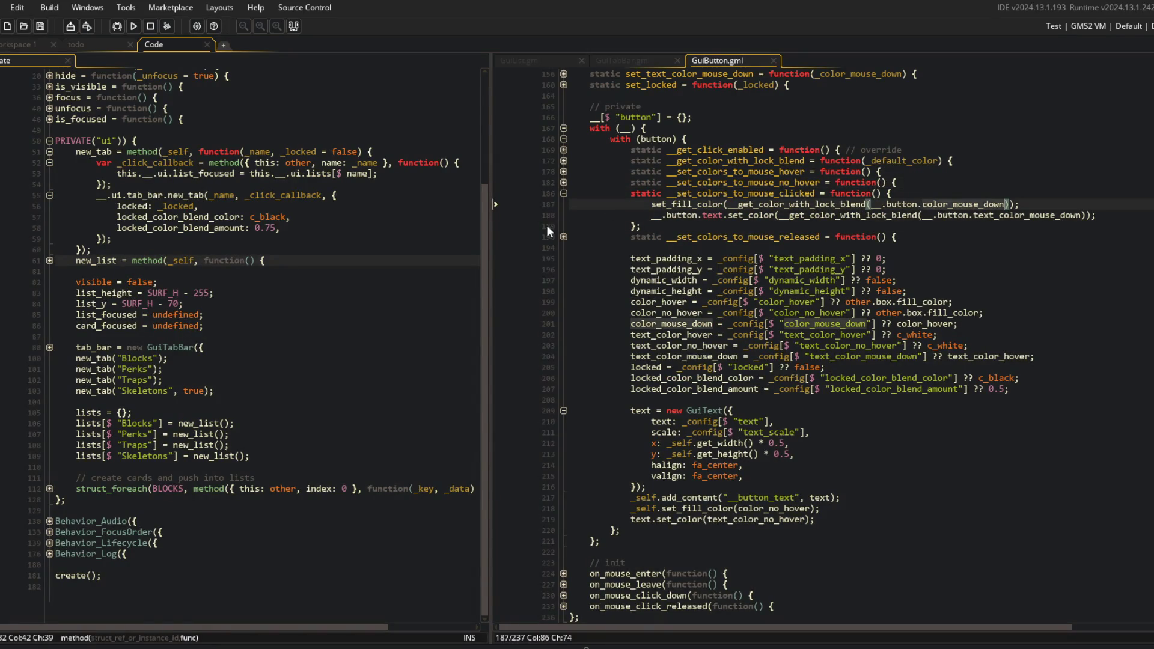
pyautogui.click(565, 238)
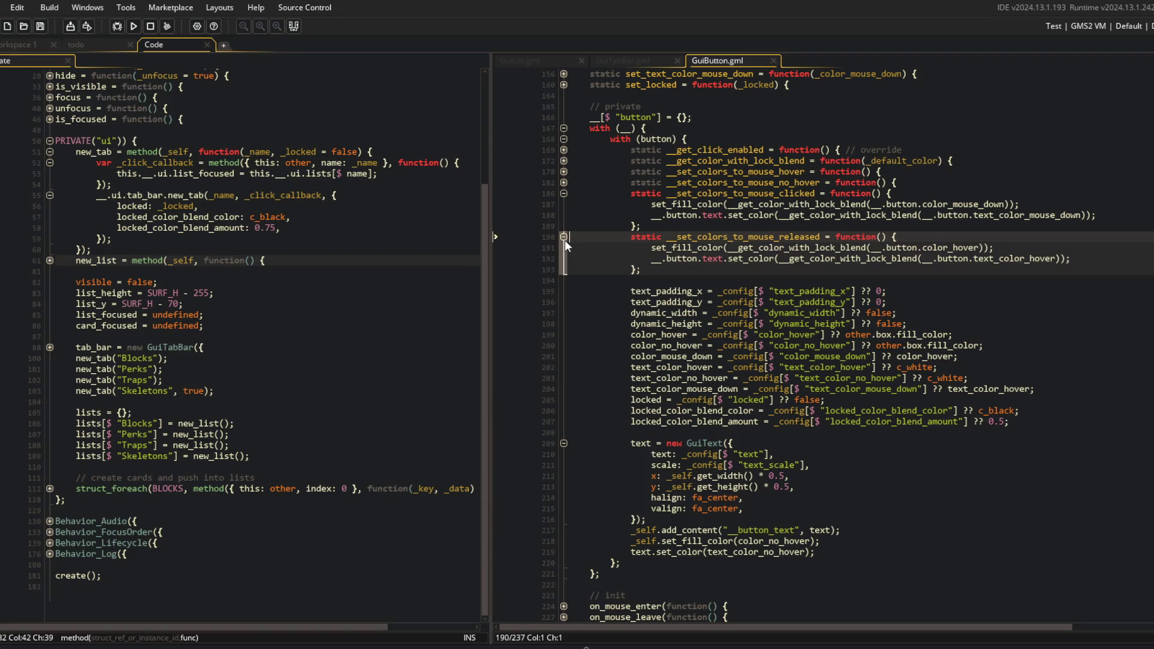
pyautogui.scroll(-2, 568, 361)
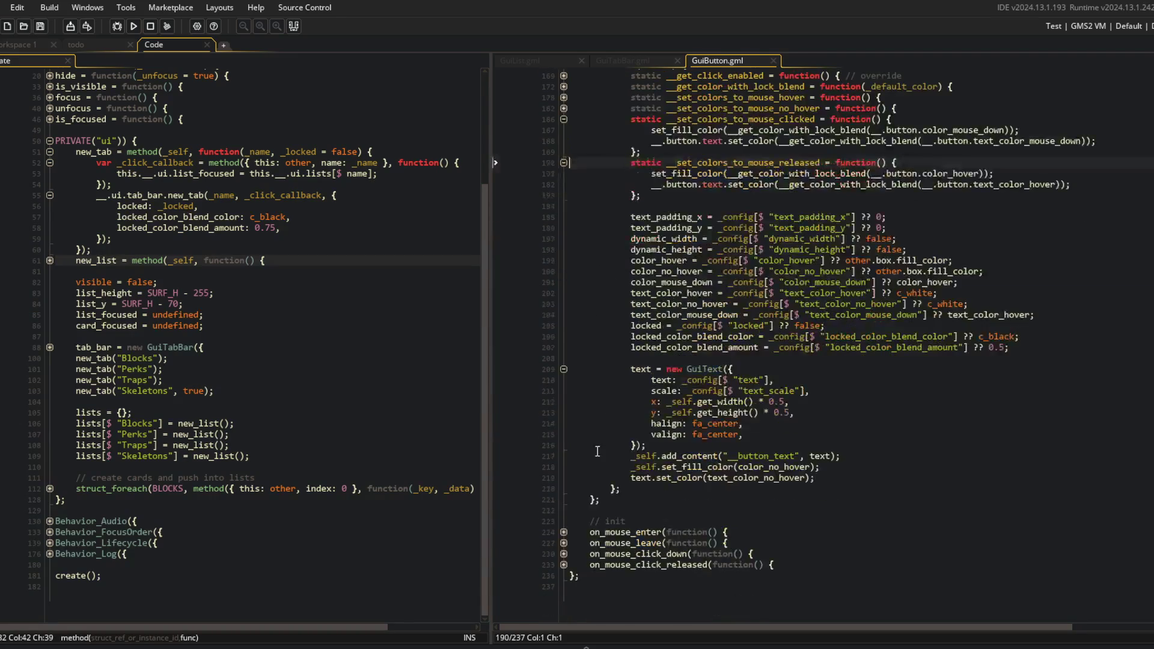
pyautogui.click(565, 553)
pyautogui.scroll(3, 751, 391)
pyautogui.click(782, 230)
# Rename the helper to __set_colors_to_mouse_down, update the click-down handler's call, and save GuiButton.gml
pyautogui.hotkey('ctrl', 'Delete')
pyautogui.write('down')
pyautogui.press('Down')
pyautogui.press('Down')
pyautogui.press('Up')
pyautogui.press('Up')
pyautogui.press('Up')
pyautogui.press('Down')
pyautogui.press('Left')
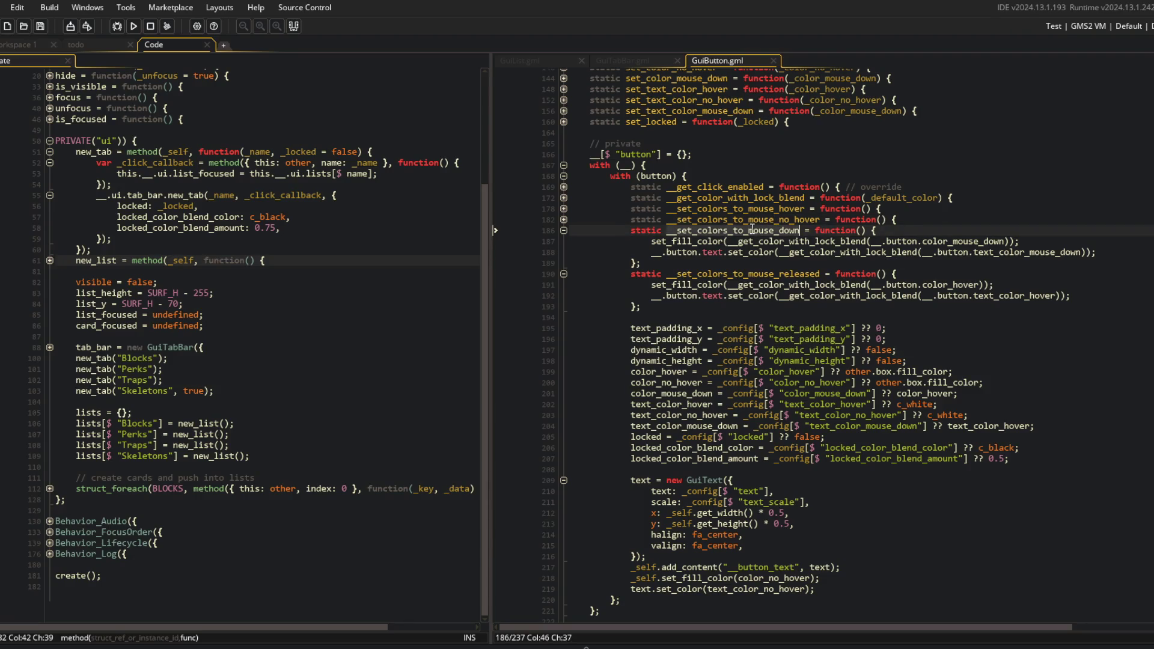
pyautogui.scroll(-4, 752, 229)
pyautogui.click(711, 545)
pyautogui.doubleClick(687, 555)
pyautogui.write('__set_colors_to_mouse_down')
pyautogui.hotkey('ctrl', 's')
# Change GuiTabBar.gml's starting-tab call to __set_colors_to_mouse_down() and save
pyautogui.scroll(1, 673, 541)
pyautogui.click(653, 523)
pyautogui.scroll(4, 659, 513)
pyautogui.scroll(-3, 658, 511)
pyautogui.scroll(4, 661, 271)
pyautogui.click(611, 60)
pyautogui.click(747, 276)
pyautogui.click(737, 352)
pyautogui.click(744, 374)
pyautogui.click(733, 321)
pyautogui.click(751, 415)
pyautogui.write('down')
pyautogui.hotkey('ctrl', 's')
# Check the click handler's no_hover call, then build and run the game
pyautogui.click(770, 210)
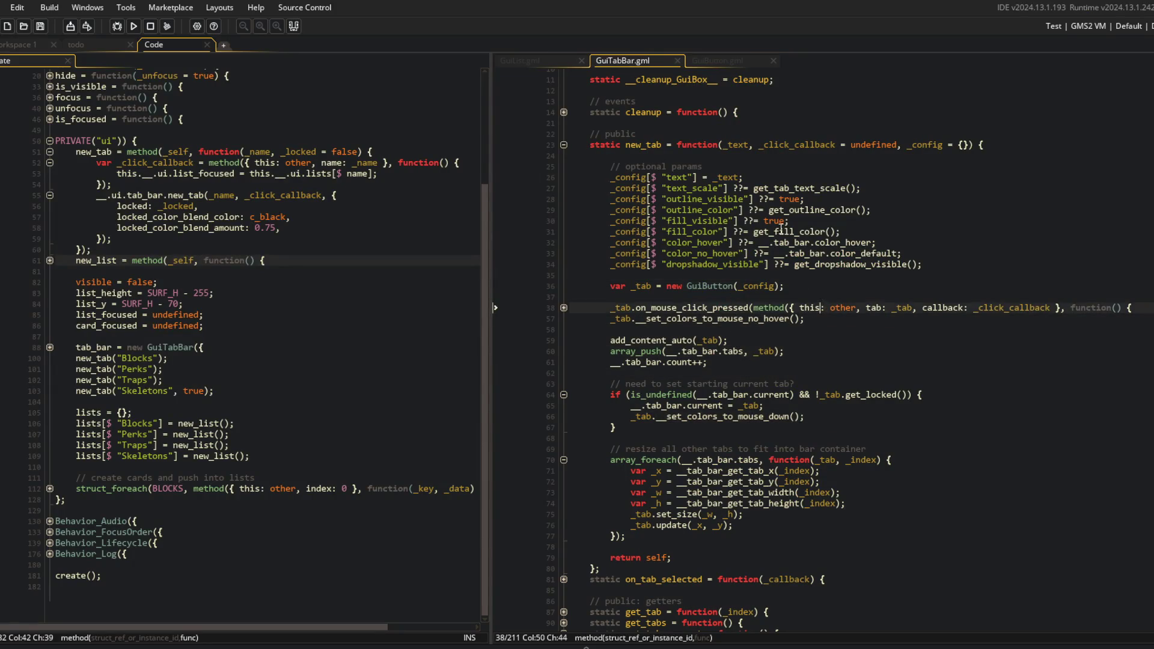
pyautogui.click(715, 319)
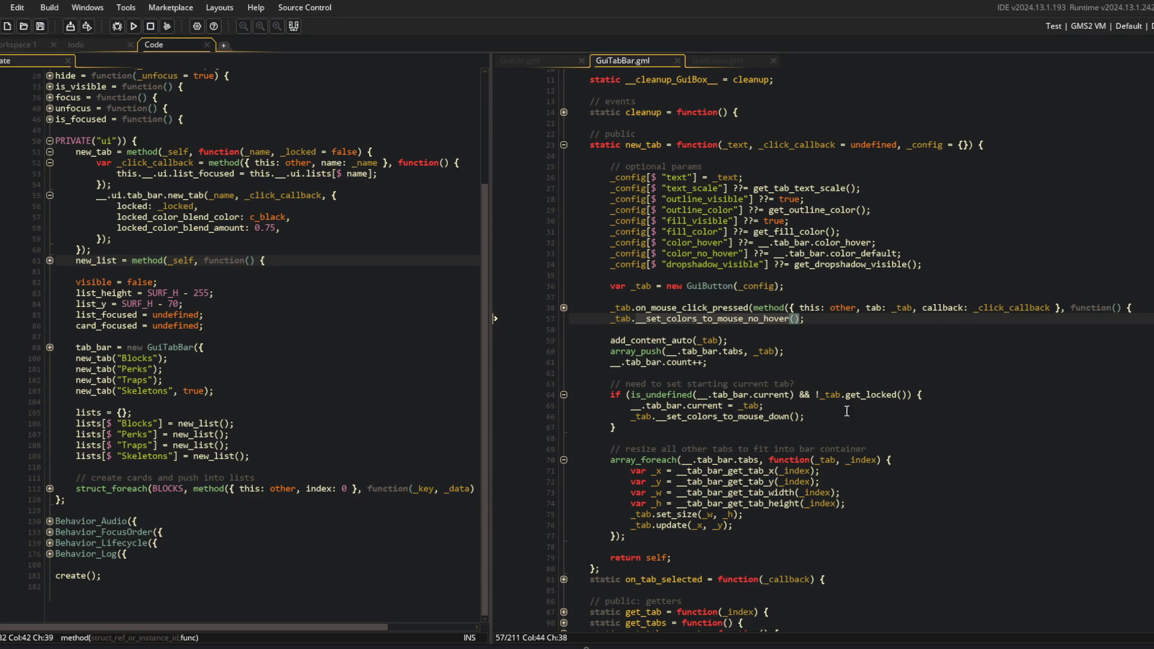
pyautogui.click(769, 416)
pyautogui.click(712, 59)
pyautogui.click(661, 61)
pyautogui.click(133, 26)
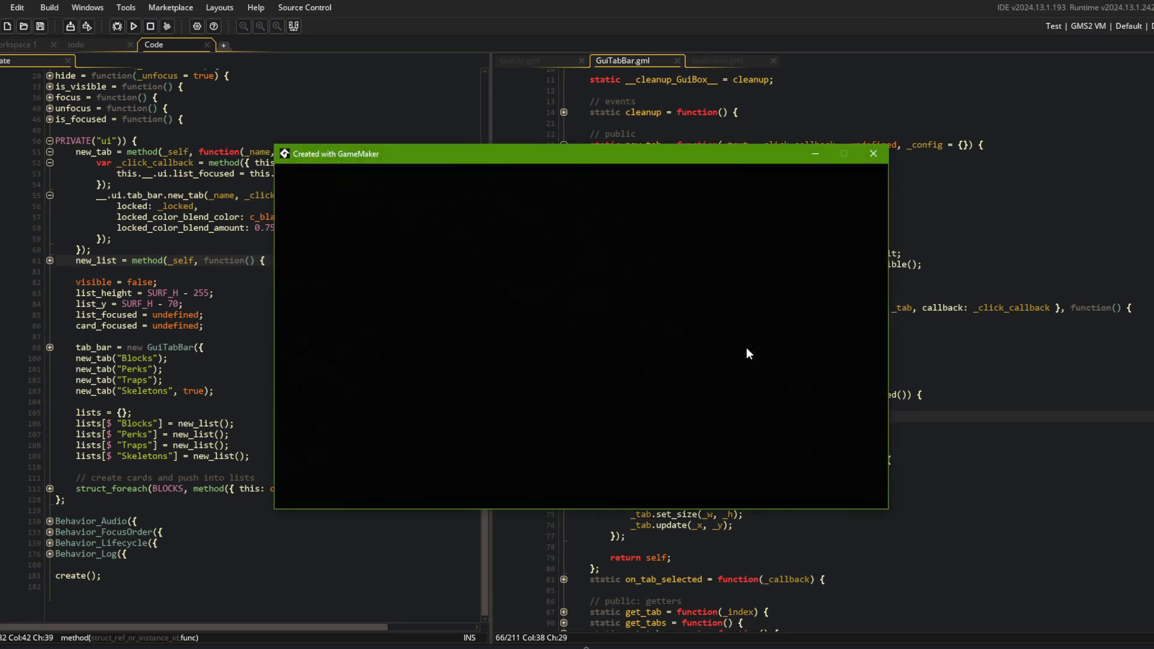
# Open the Library card's Blocks/Perks/Traps/Skeletons list in the running game, then return to the code
pyautogui.click(619, 369)
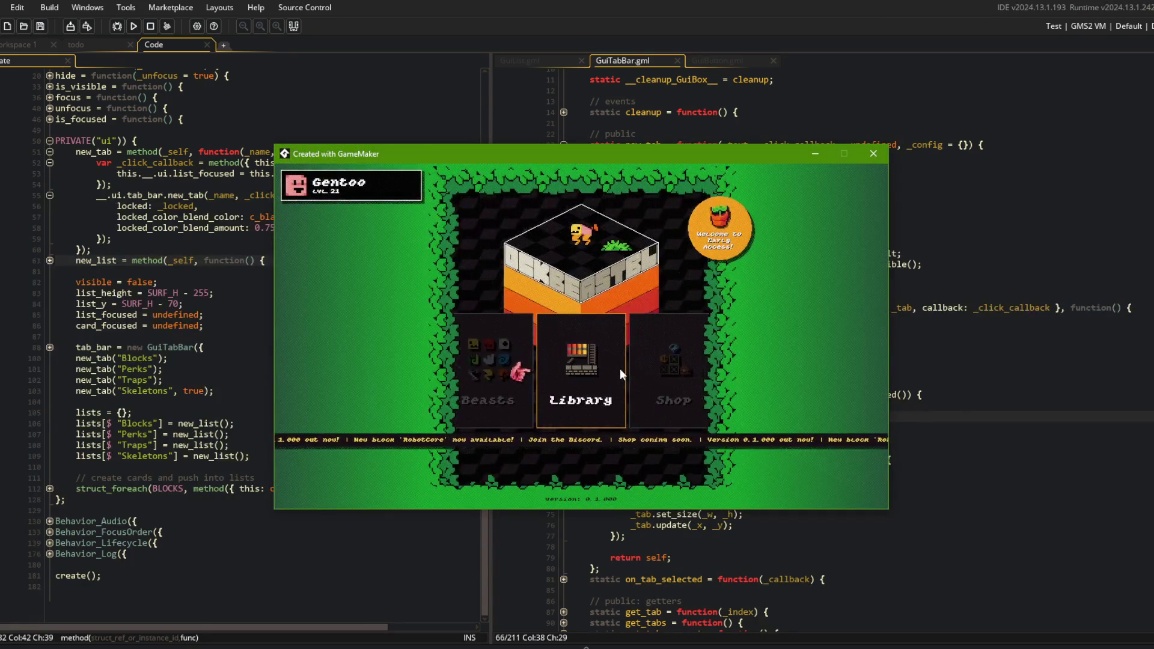
pyautogui.click(619, 369)
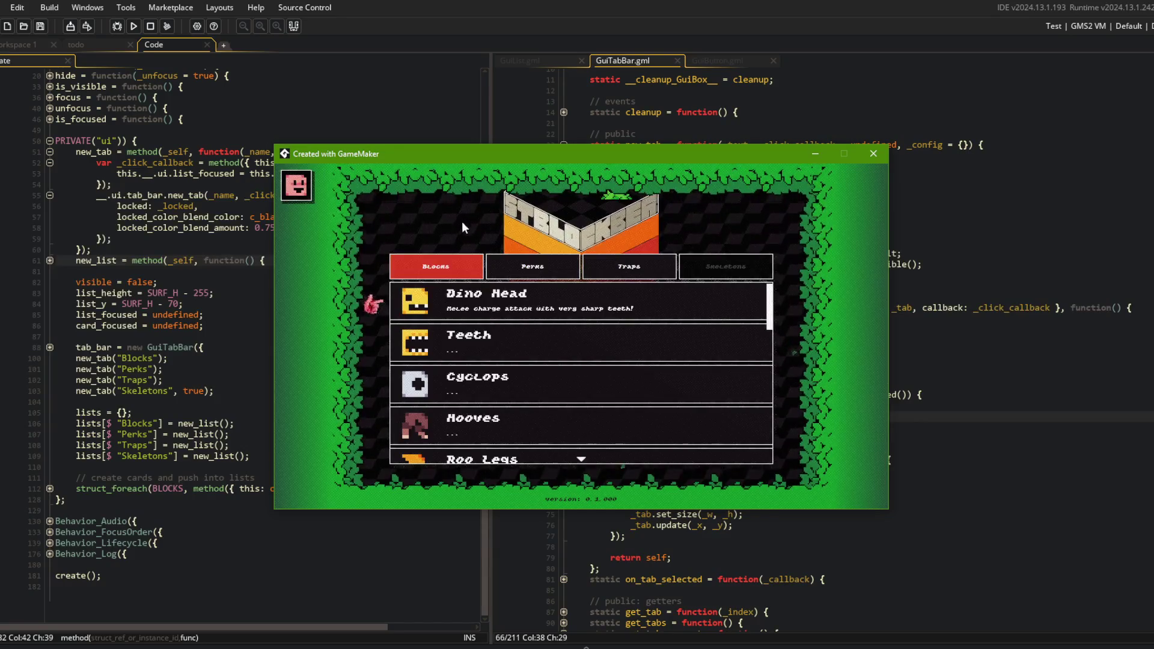
pyautogui.click(992, 253)
pyautogui.click(822, 335)
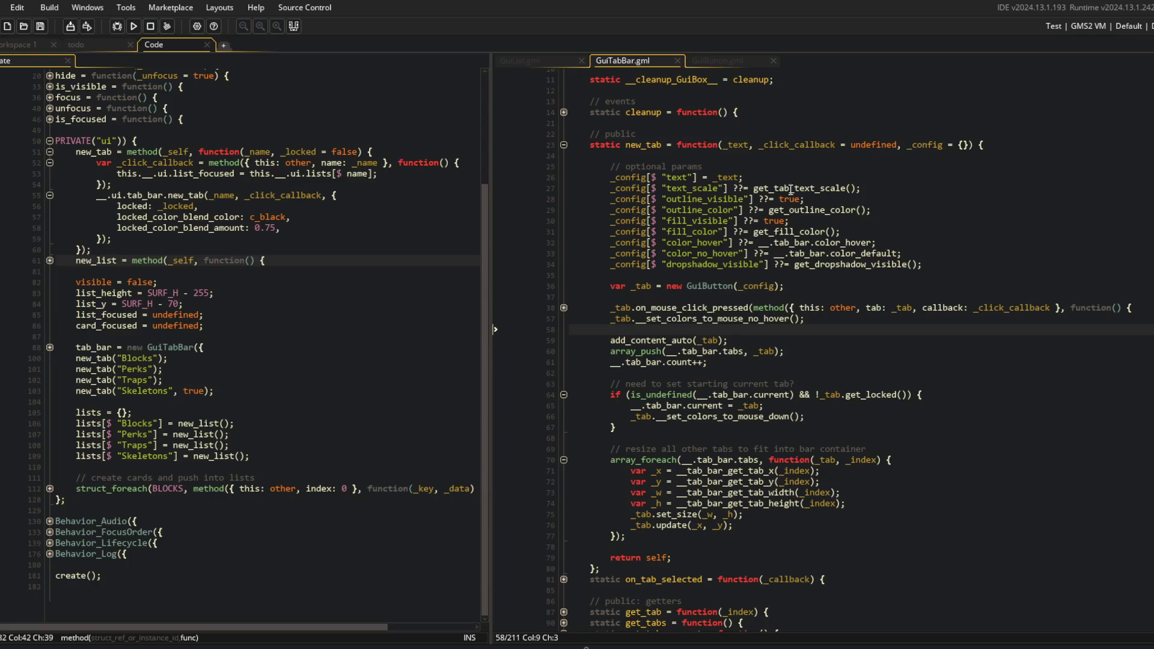
# In GuiButton.gml, collapse the mouse-down and mouse-released colour setters and the GuiText creation block
pyautogui.click(714, 59)
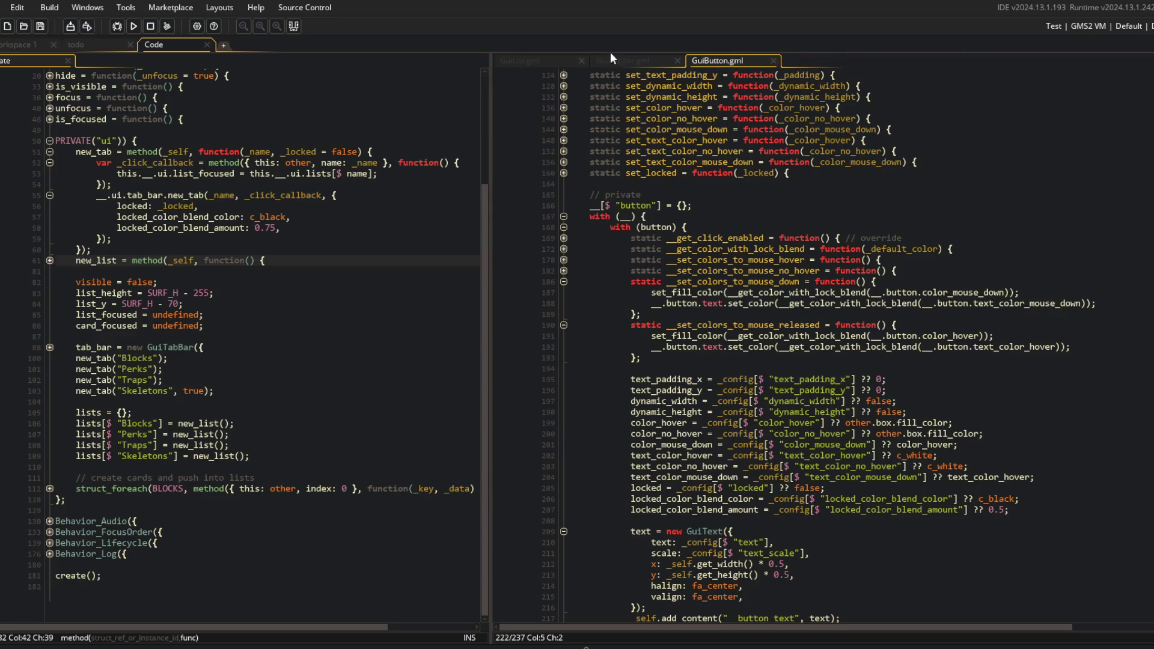
pyautogui.click(465, 80)
pyautogui.click(248, 239)
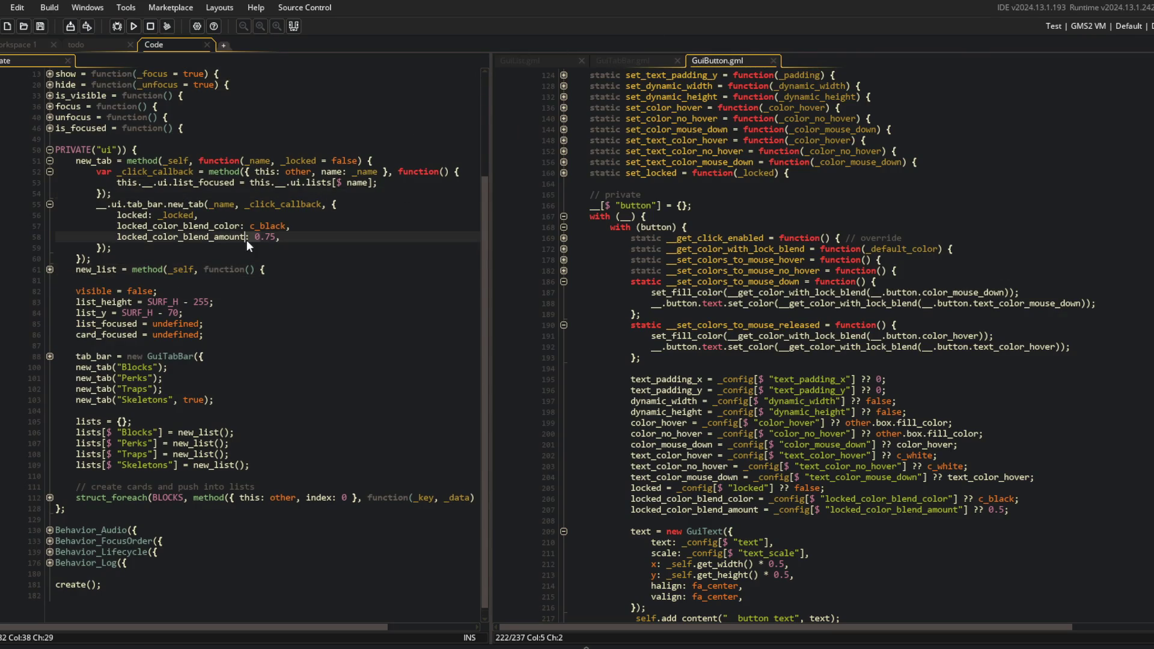
pyautogui.click(50, 172)
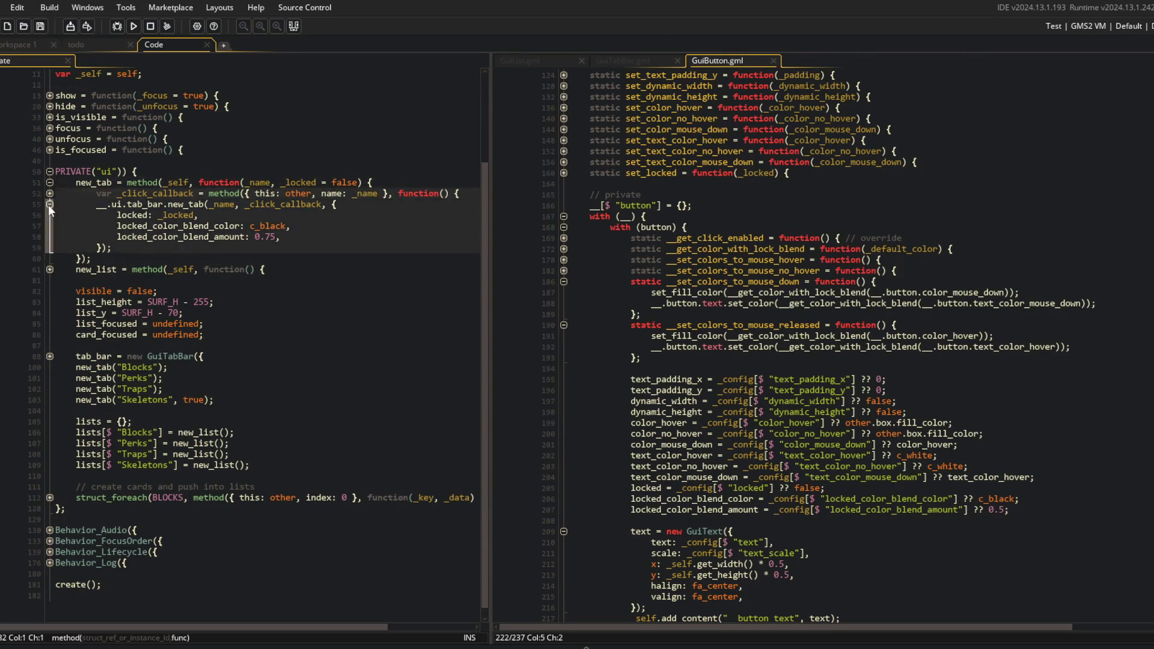
pyautogui.click(893, 204)
pyautogui.click(559, 286)
pyautogui.click(562, 292)
pyautogui.click(687, 270)
pyautogui.scroll(-2, 626, 387)
pyautogui.click(564, 389)
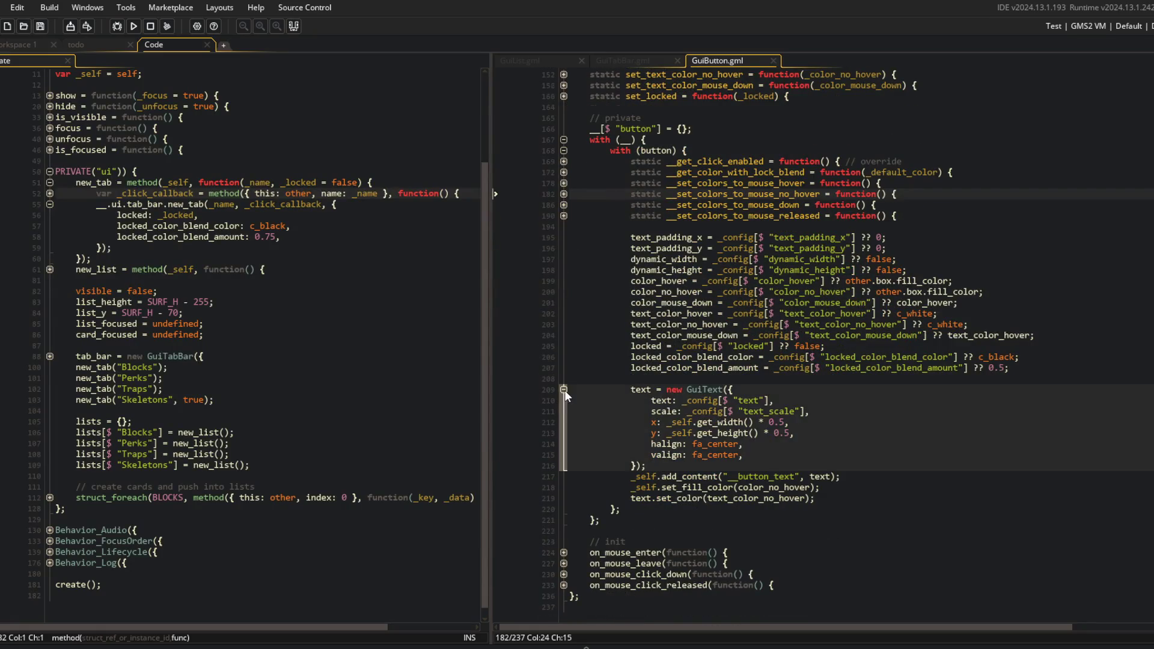
# Expand the click handlers and mouse-down colour setter to read them, then collapse them again
pyautogui.click(563, 562)
pyautogui.click(658, 574)
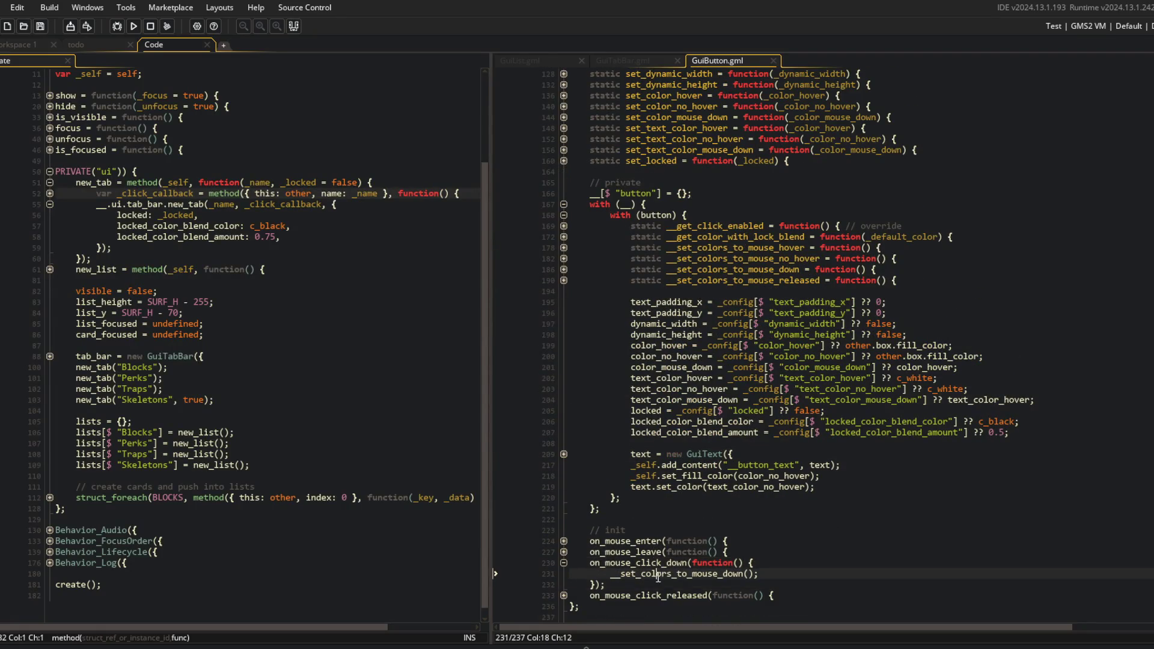
pyautogui.click(564, 595)
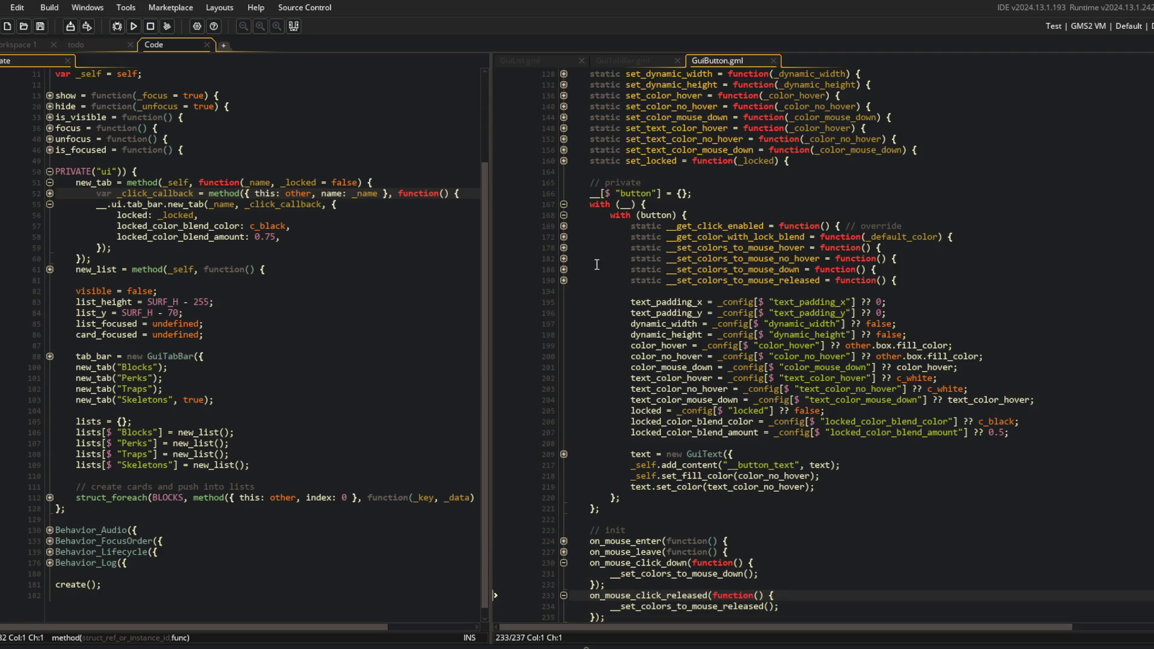
pyautogui.click(564, 269)
pyautogui.scroll(-3, 576, 229)
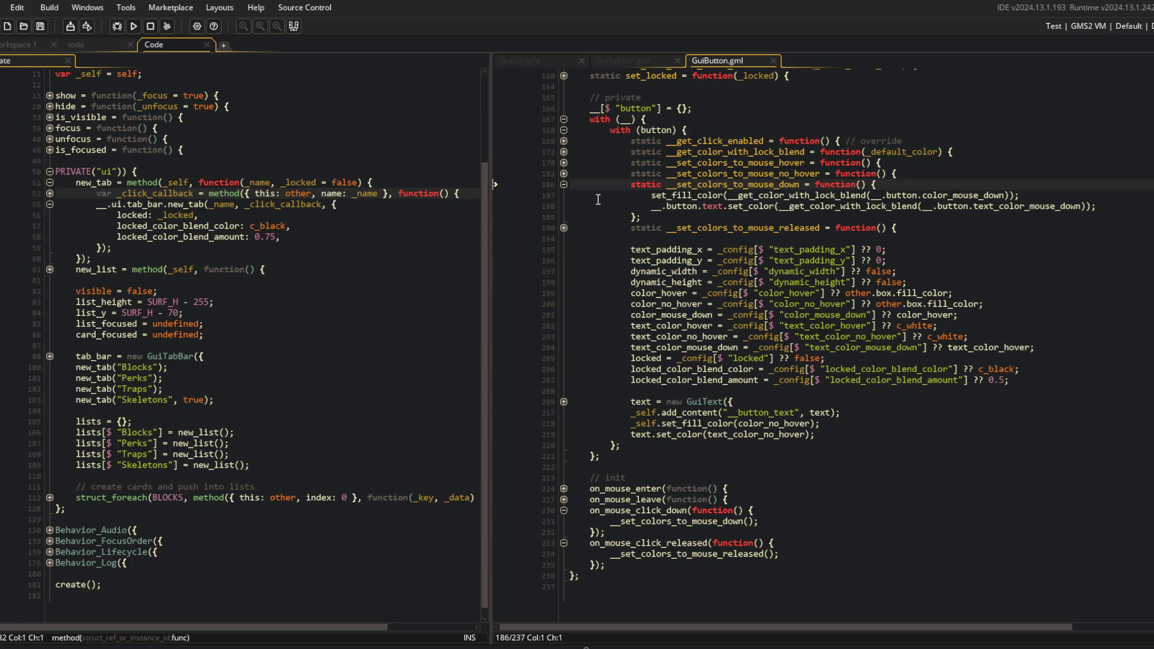
pyautogui.click(564, 184)
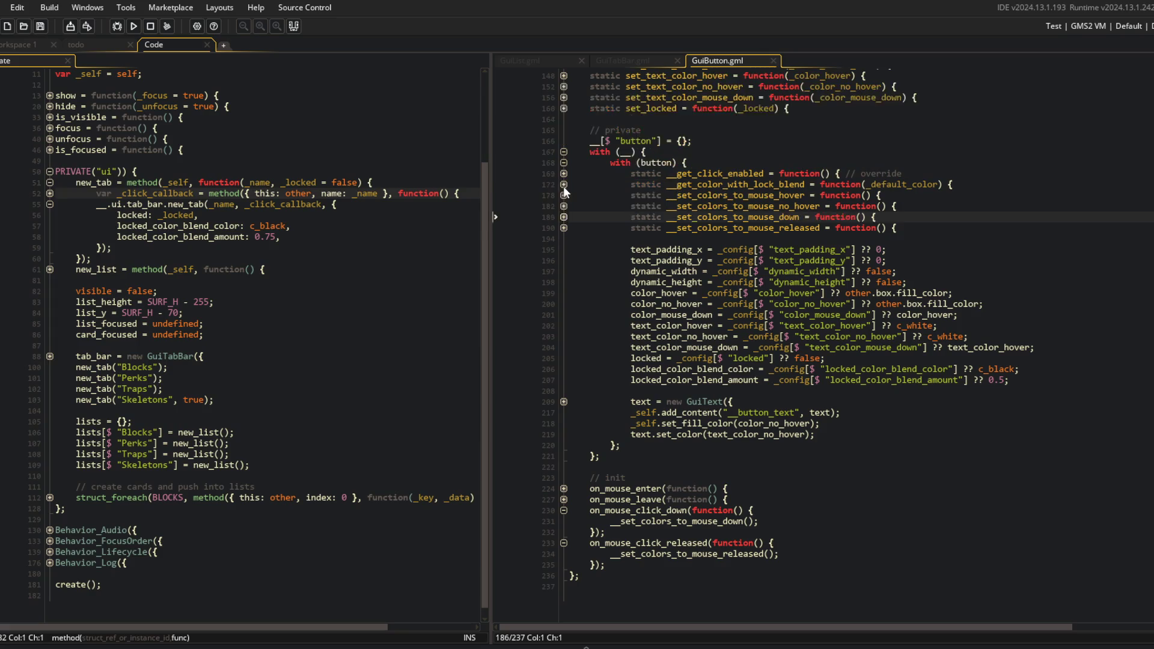
pyautogui.click(564, 511)
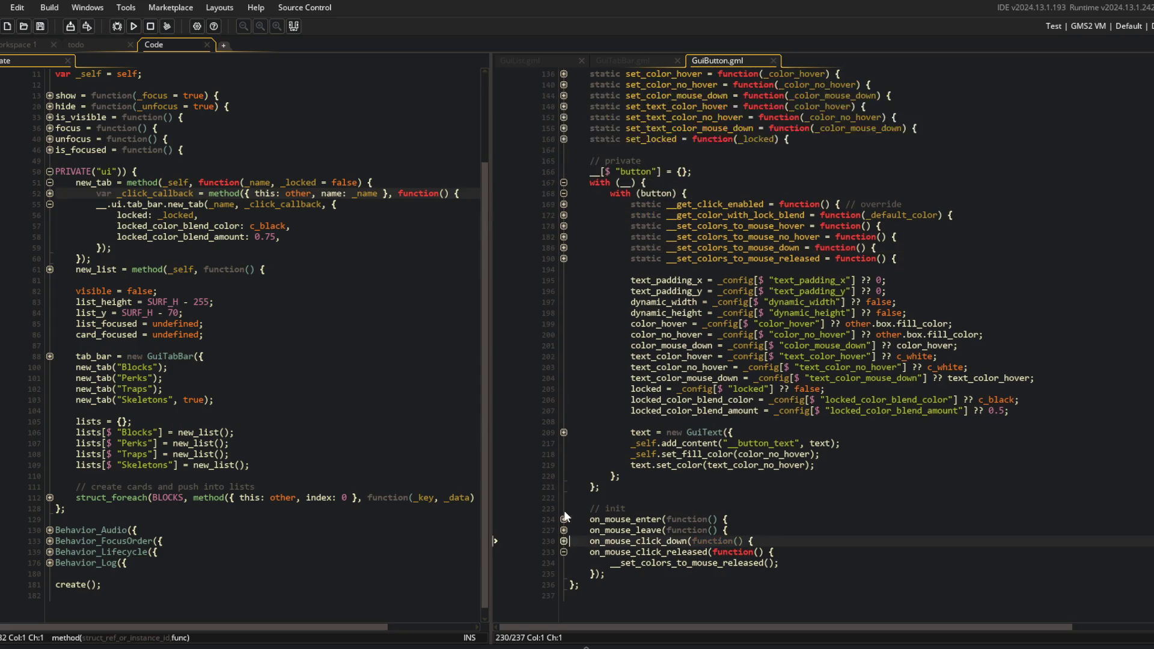
pyautogui.click(564, 556)
pyautogui.click(601, 592)
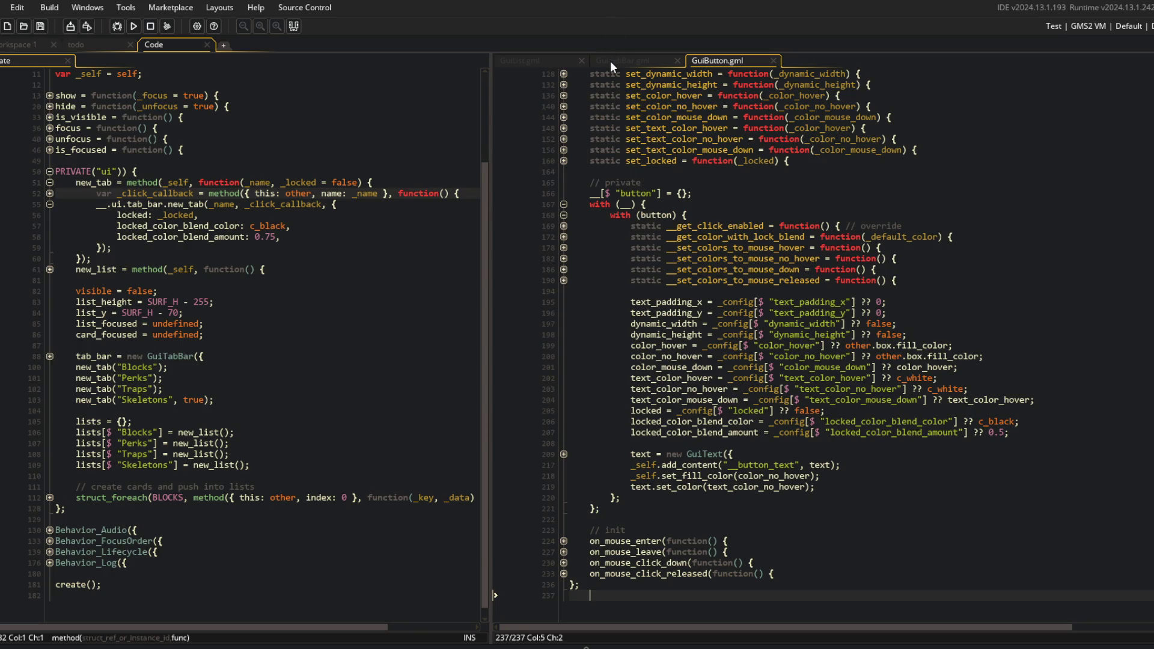
# Switch between the GuiTabBar and GuiList scripts, ending on GuiList.gml
pyautogui.click(611, 60)
pyautogui.click(554, 64)
pyautogui.click(622, 62)
pyautogui.click(557, 61)
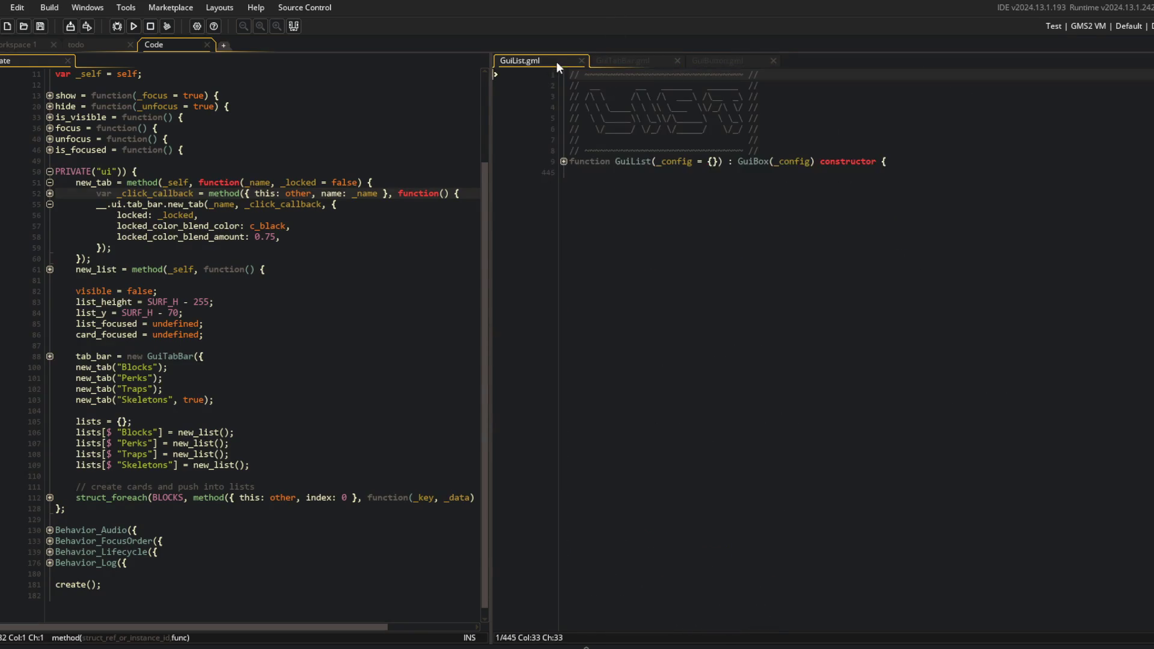
# Expand GuiList's constructor, glance at GuiButton.gml, then scroll GuiTabBar.gml to new_tab's starting-tab code
pyautogui.click(563, 161)
pyautogui.click(610, 60)
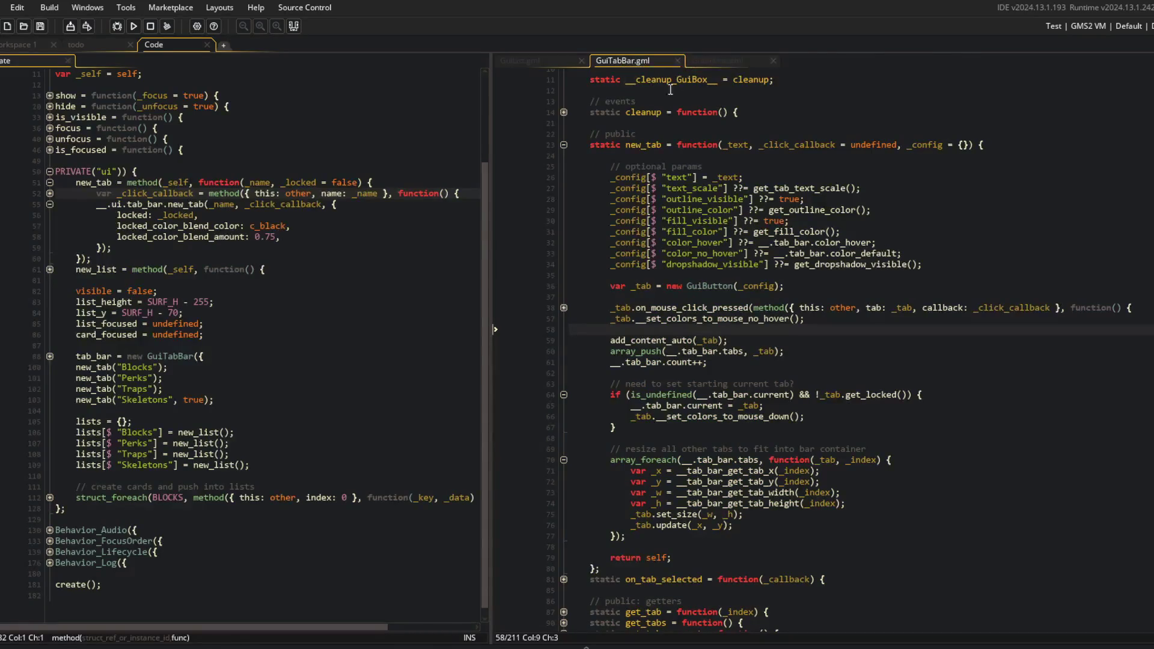
pyautogui.click(715, 63)
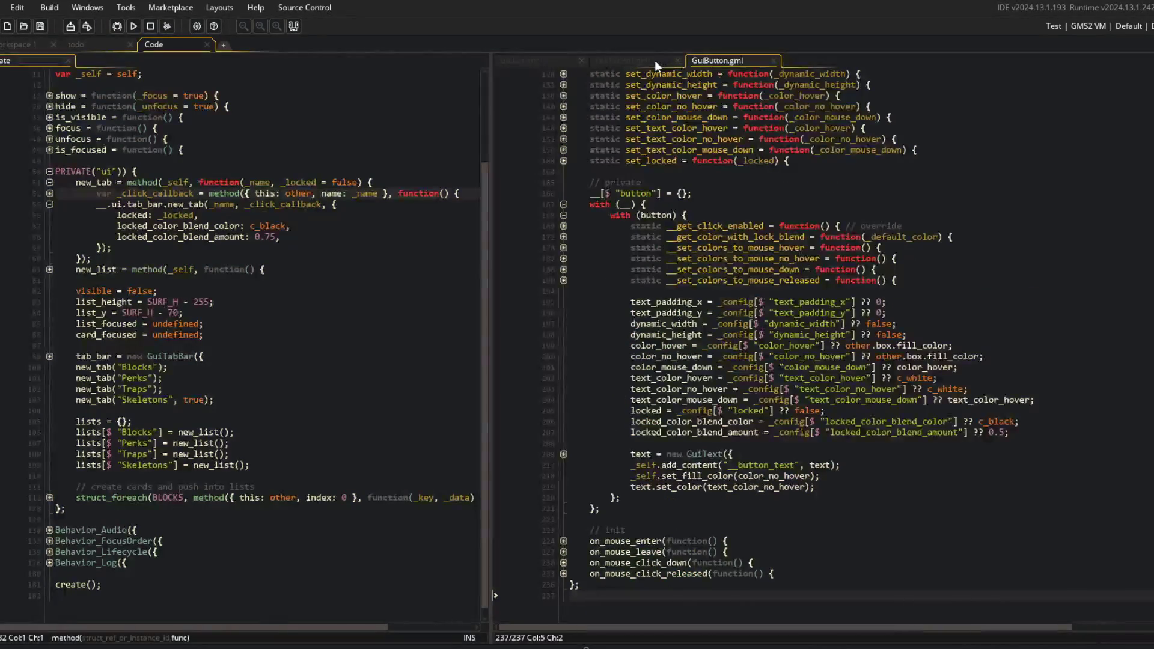
pyautogui.click(654, 60)
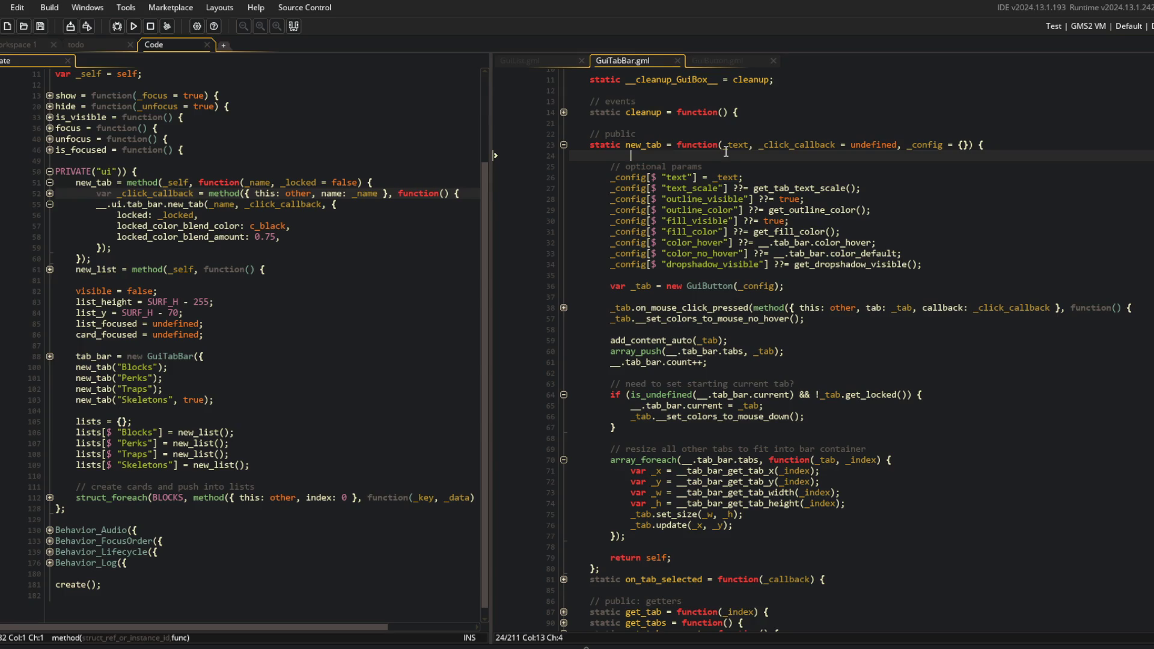
pyautogui.click(812, 307)
pyautogui.scroll(-3, 811, 303)
pyautogui.click(808, 314)
pyautogui.click(258, 244)
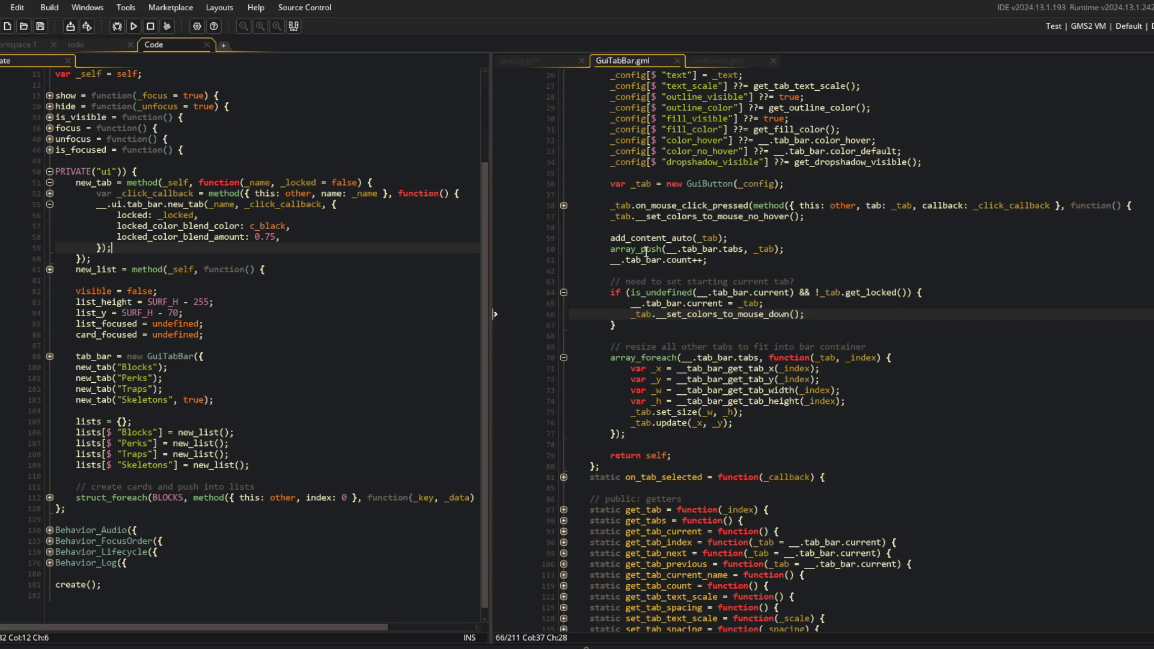
# Inspect the starting-tab condition's is_undefined and get_locked calls in GuiTabBar.gml
pyautogui.press('Down')
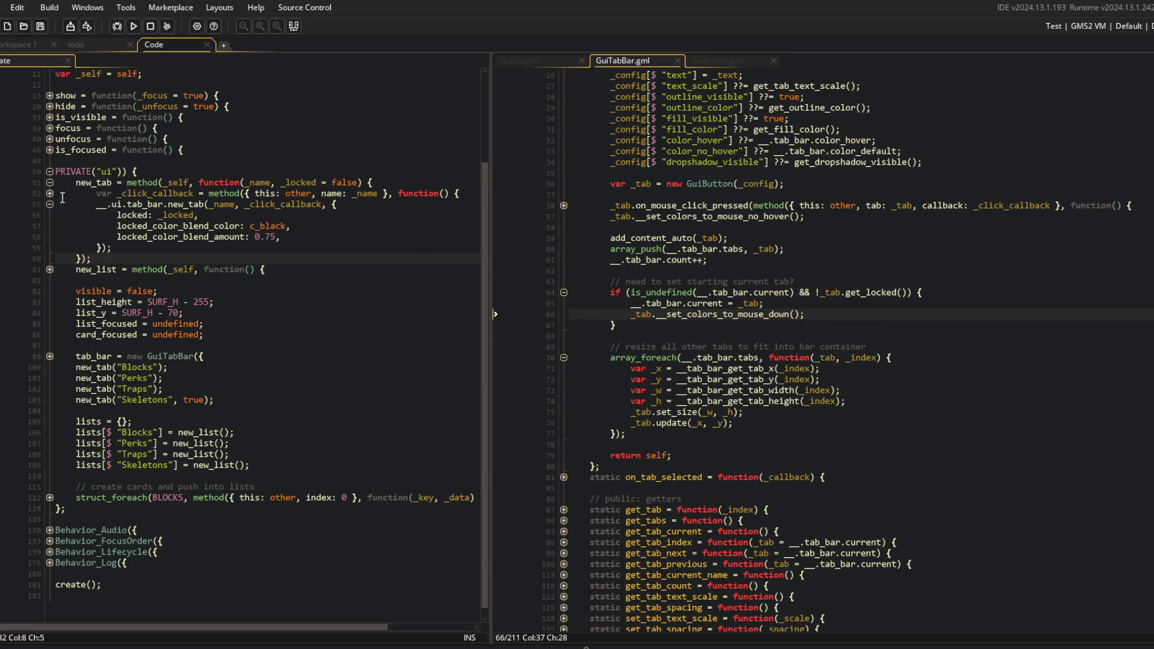
pyautogui.click(50, 194)
pyautogui.click(49, 193)
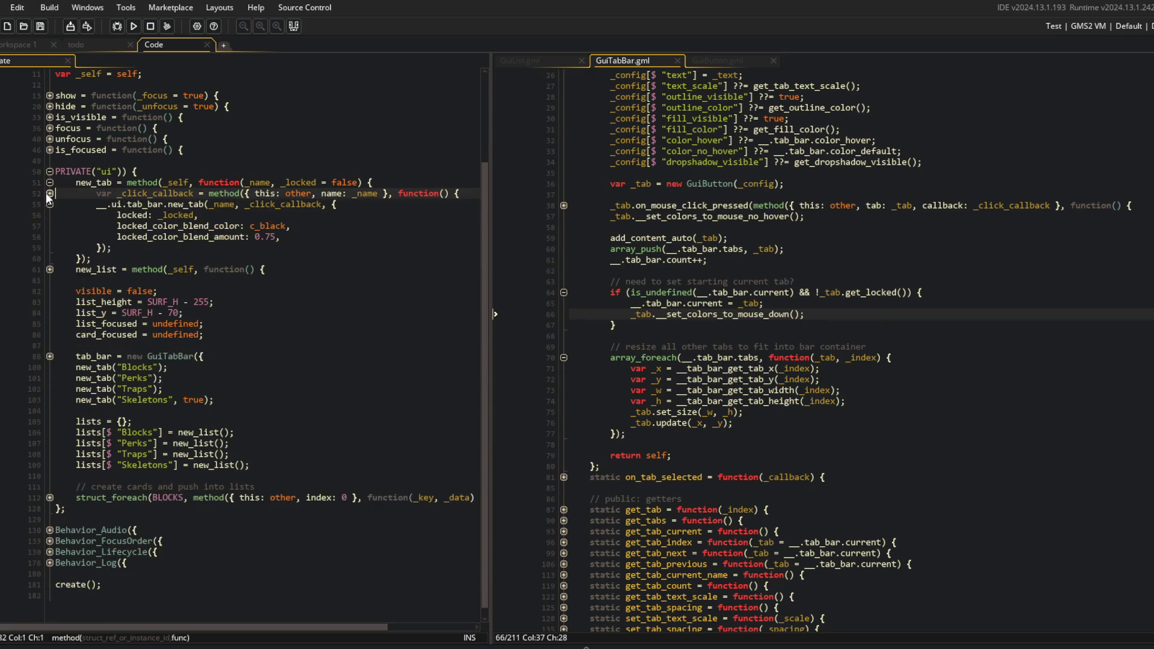
pyautogui.click(806, 302)
pyautogui.click(779, 240)
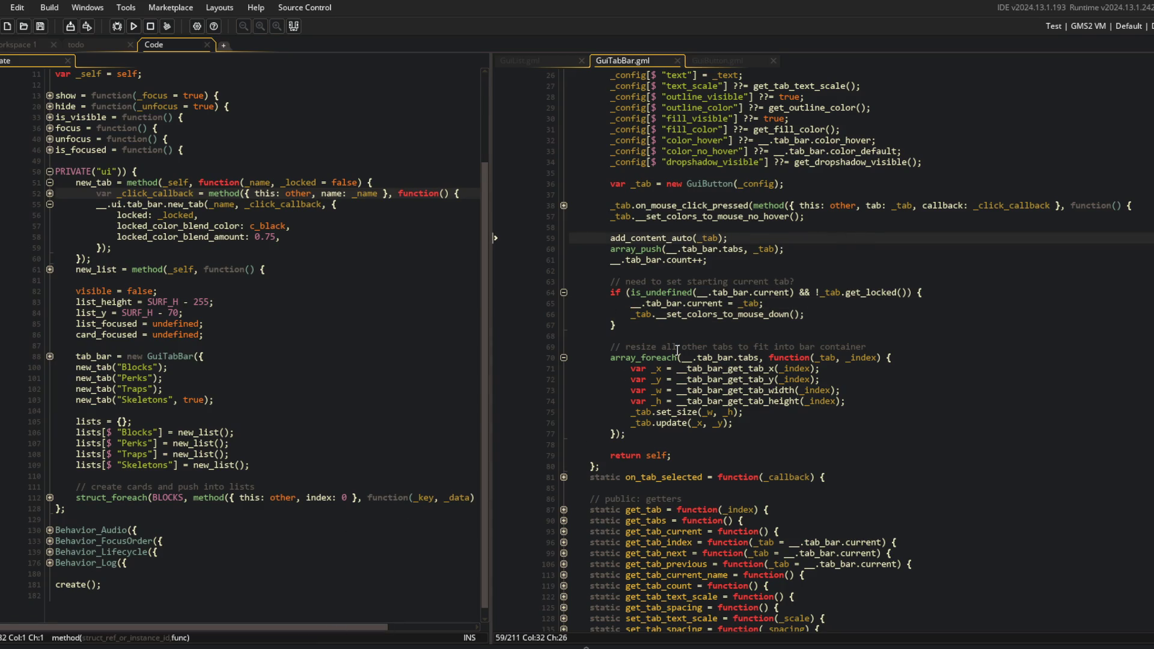
pyautogui.click(603, 294)
pyautogui.click(766, 293)
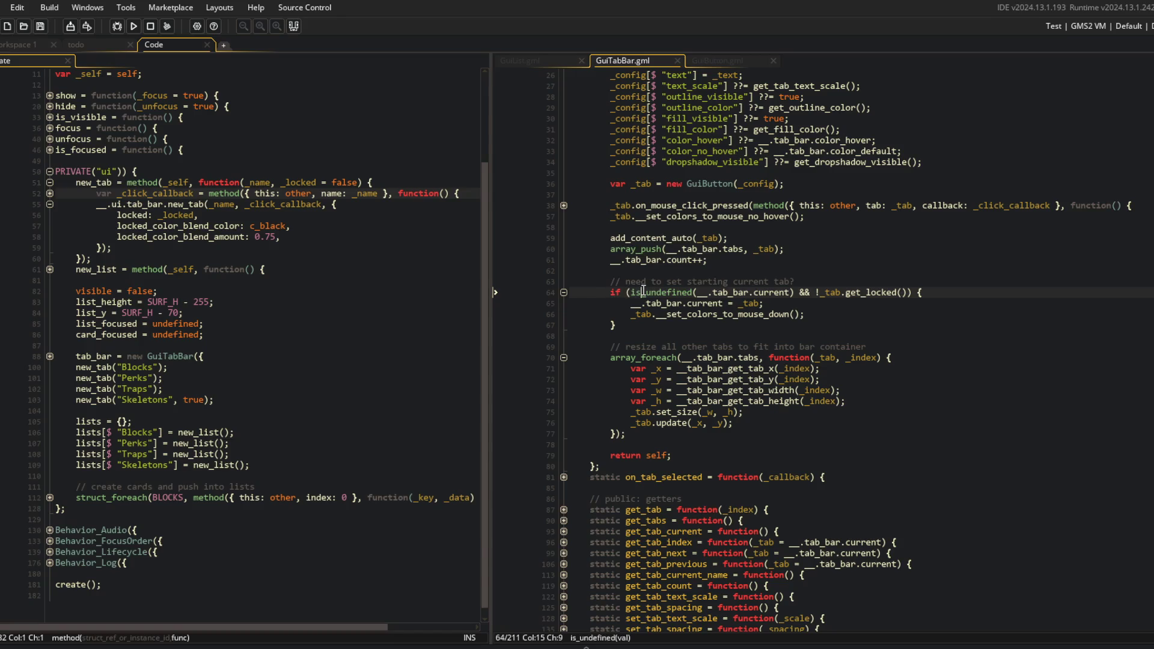
pyautogui.doubleClick(880, 293)
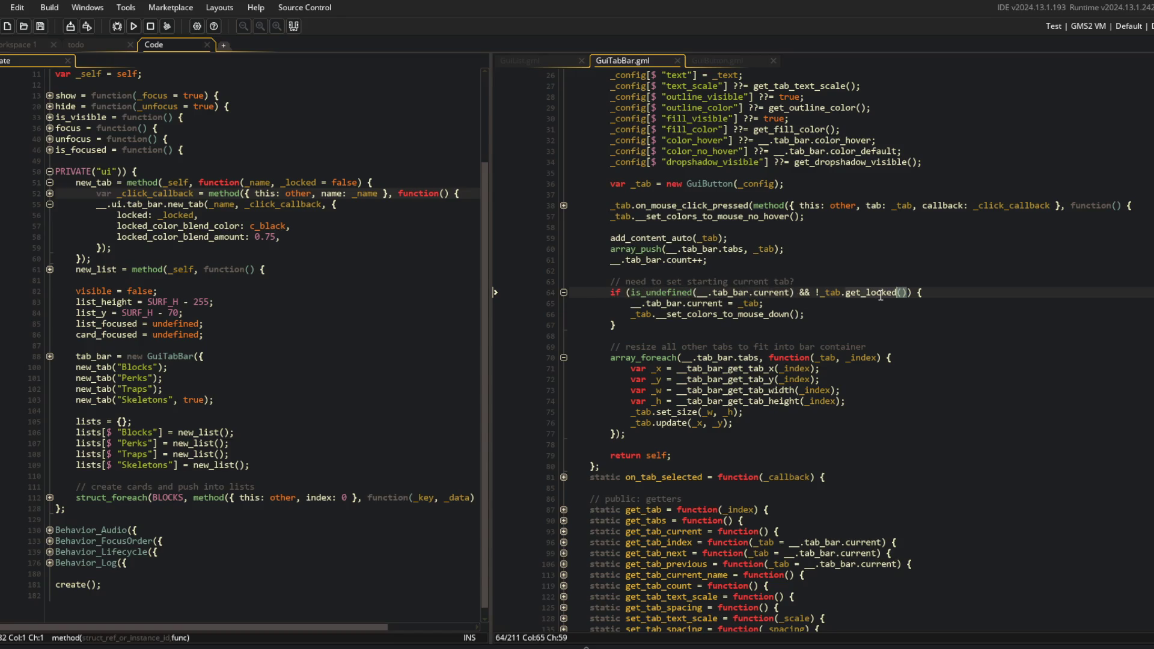
# Unfold the tab click handler and its old-tab colour reset block, selecting set_colors_to_mouse_no_hover
pyautogui.click(564, 206)
pyautogui.click(564, 216)
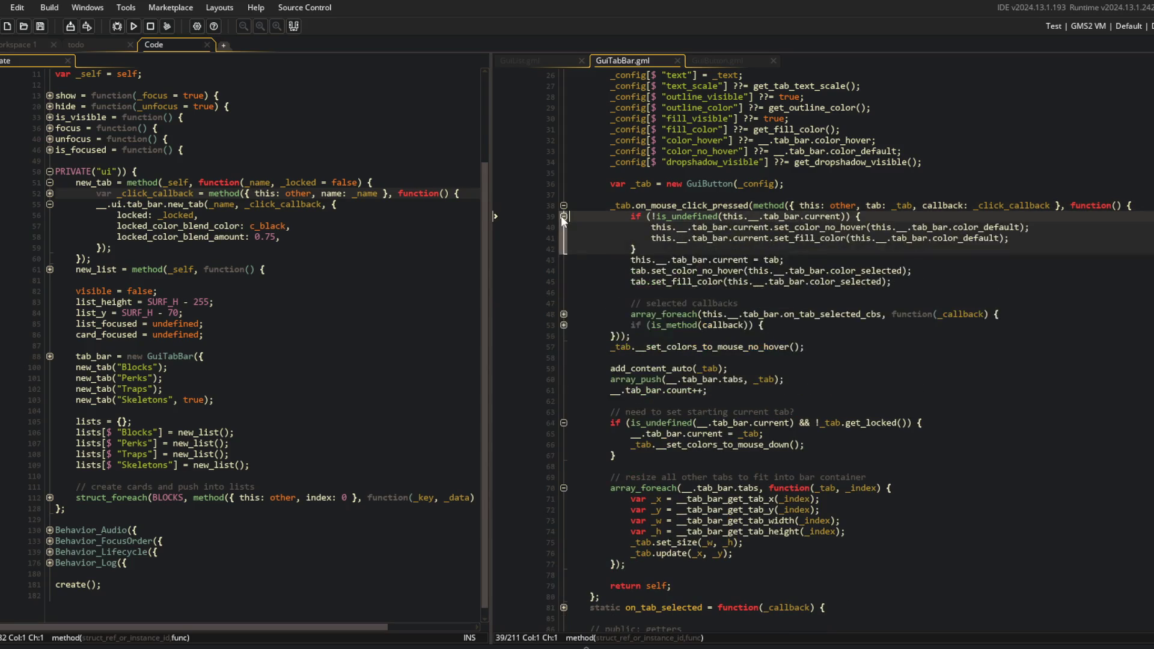
pyautogui.click(564, 206)
pyautogui.click(640, 238)
pyautogui.doubleClick(680, 217)
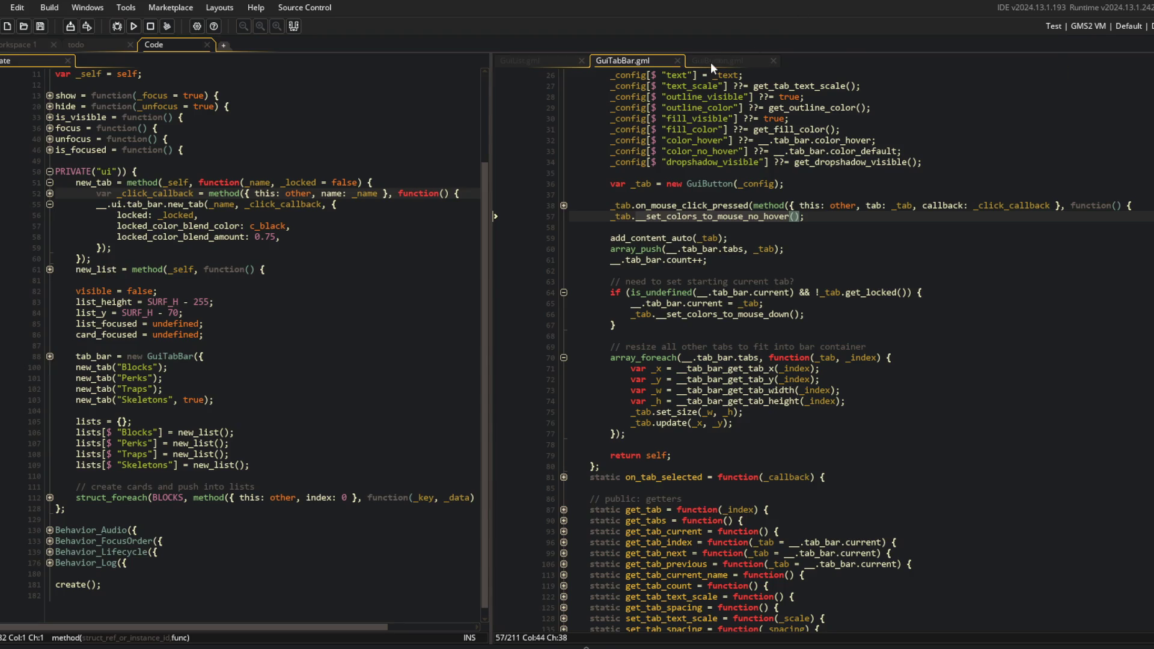
# Widen the GuiTabBar pane and check GuiButton's locked colour defaults before returning
pyautogui.moveTo(492, 84); pyautogui.dragTo(425, 84)
pyautogui.click(668, 194)
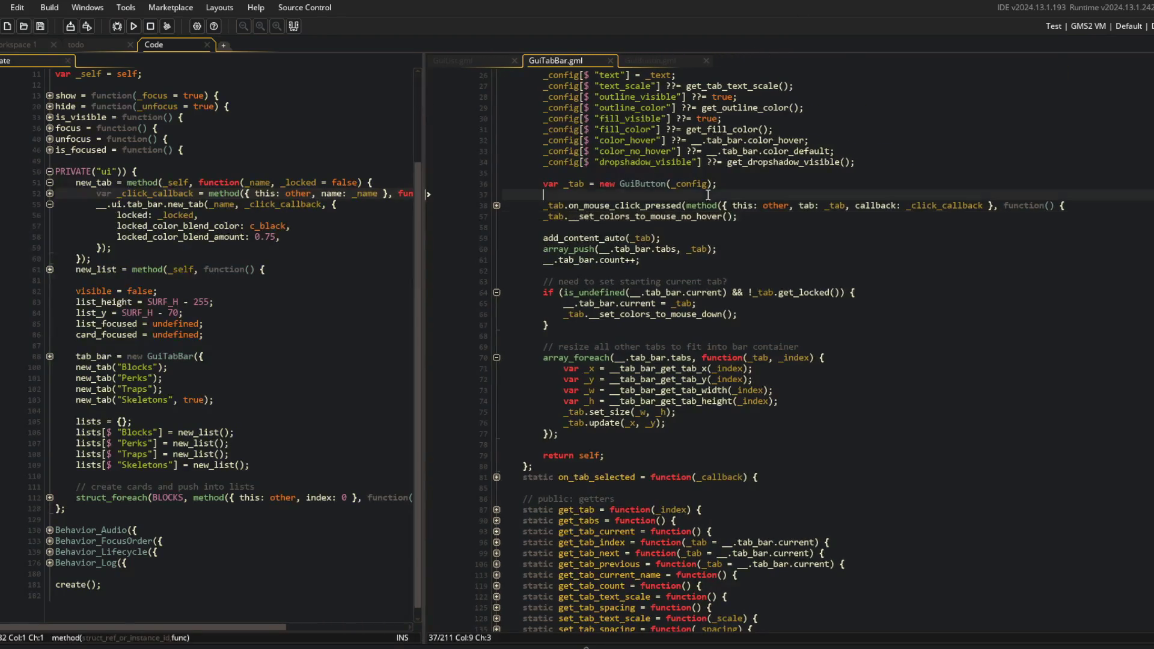
pyautogui.click(653, 62)
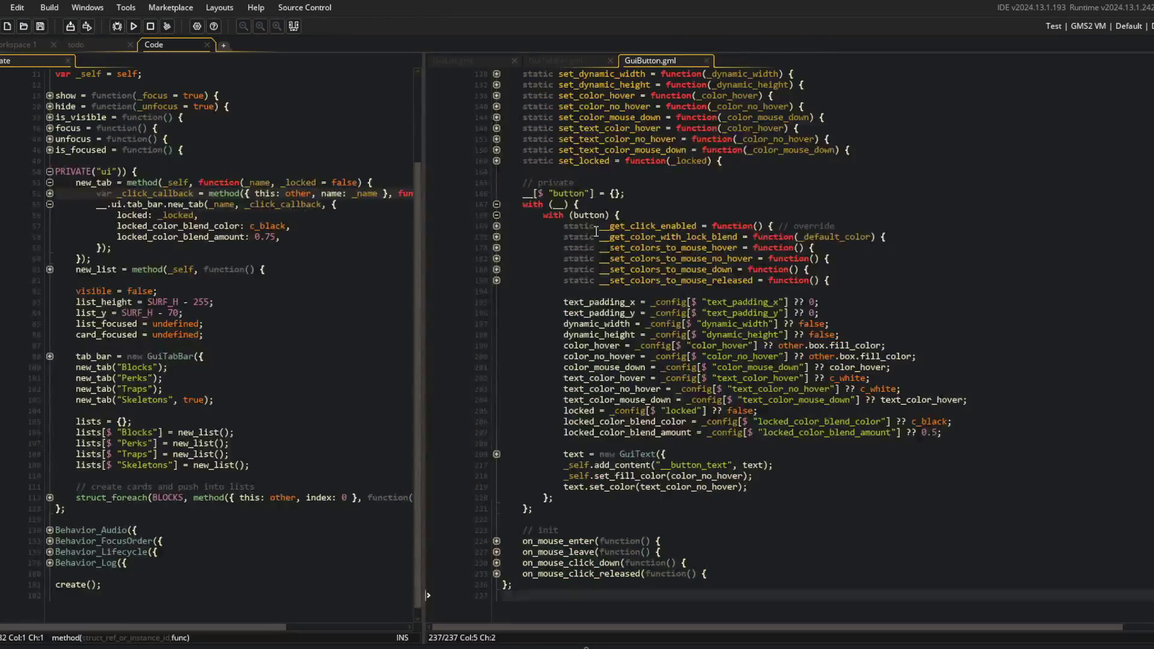
pyautogui.click(730, 412)
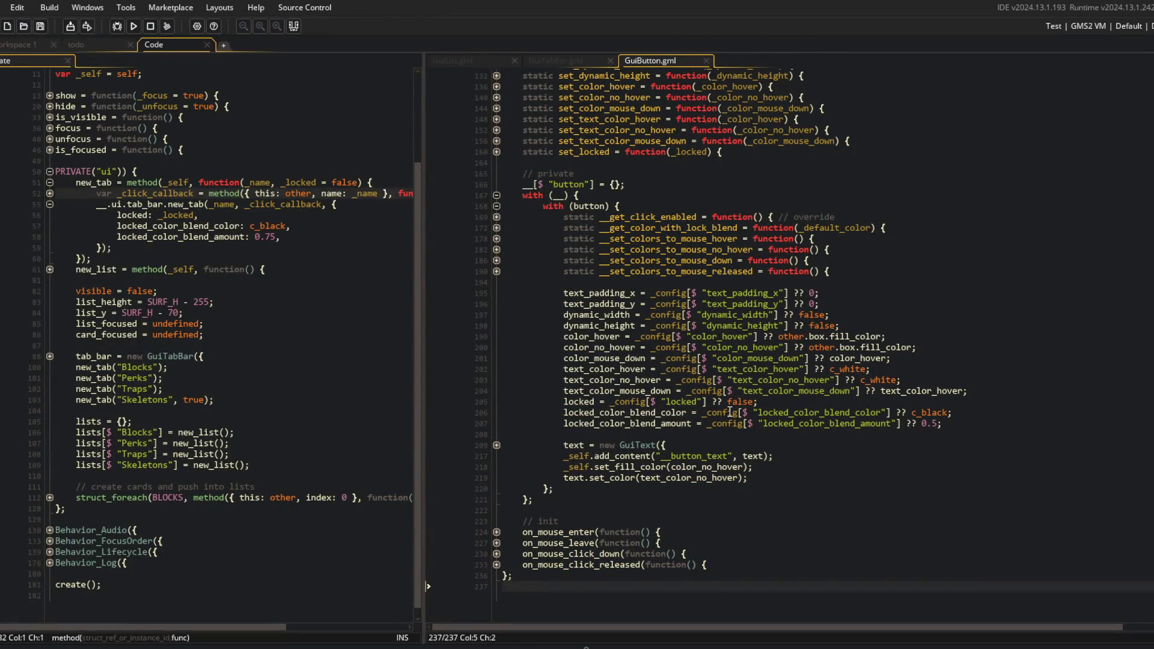
pyautogui.scroll(3, 520, 70)
pyautogui.click(561, 60)
pyautogui.click(687, 379)
pyautogui.scroll(-2, 843, 315)
pyautogui.click(730, 286)
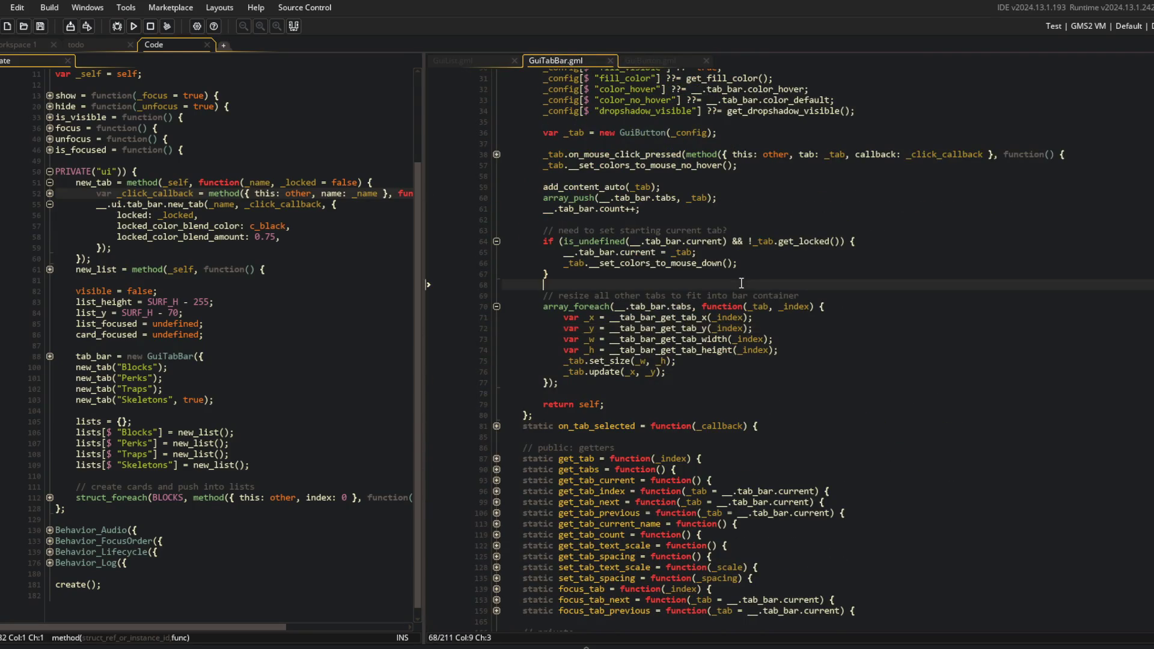
pyautogui.scroll(2, 758, 293)
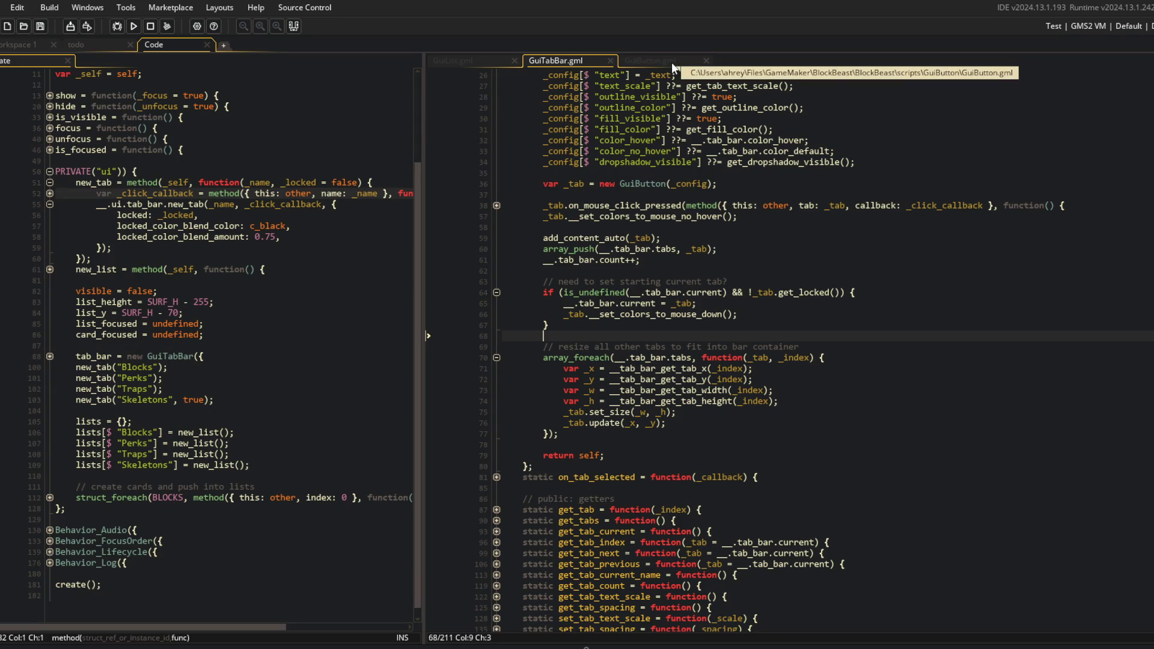
# Expand the tab click handler and review its tab_bar uses and is_undefined check
pyautogui.click(497, 205)
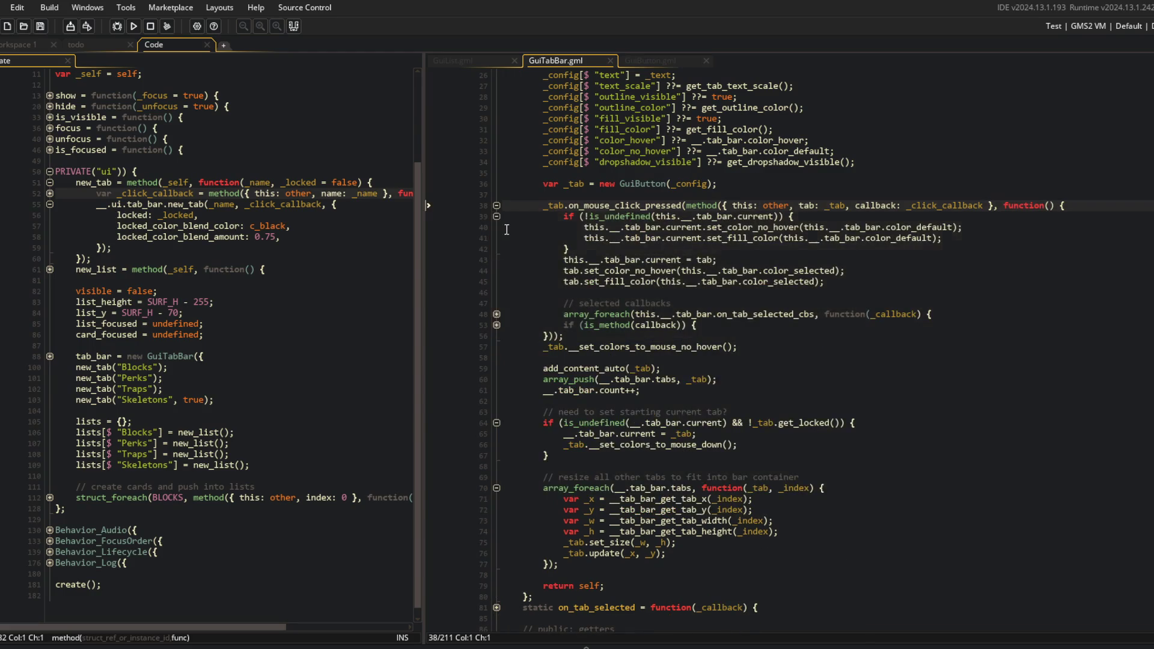
pyautogui.click(653, 228)
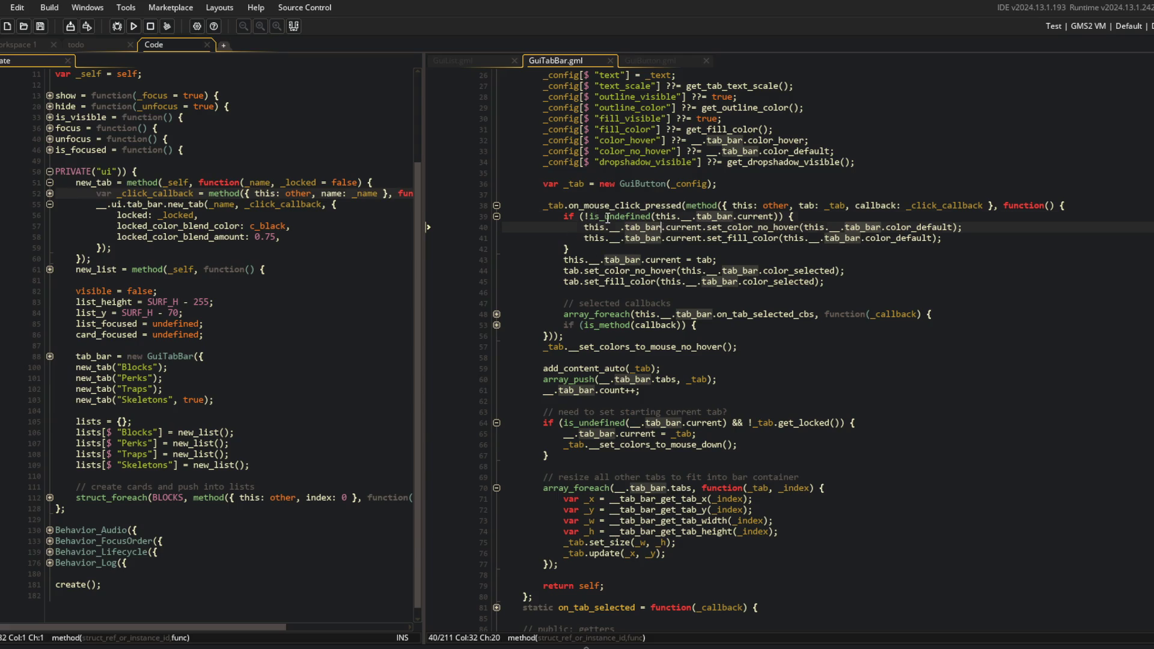
pyautogui.click(652, 216)
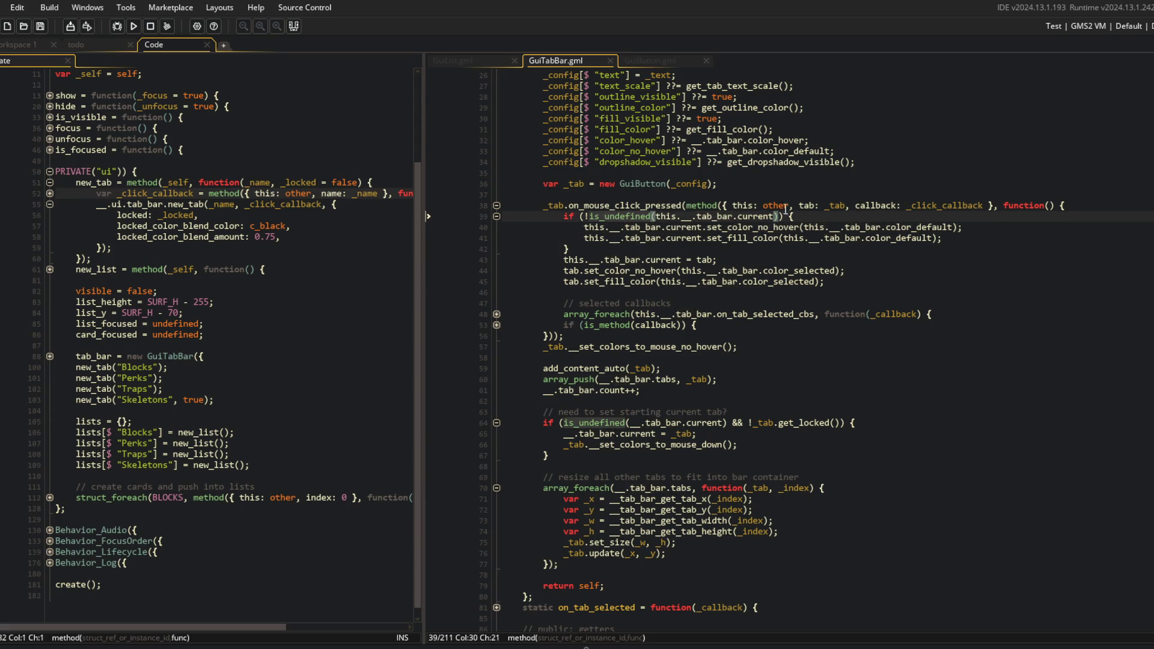
pyautogui.click(1114, 206)
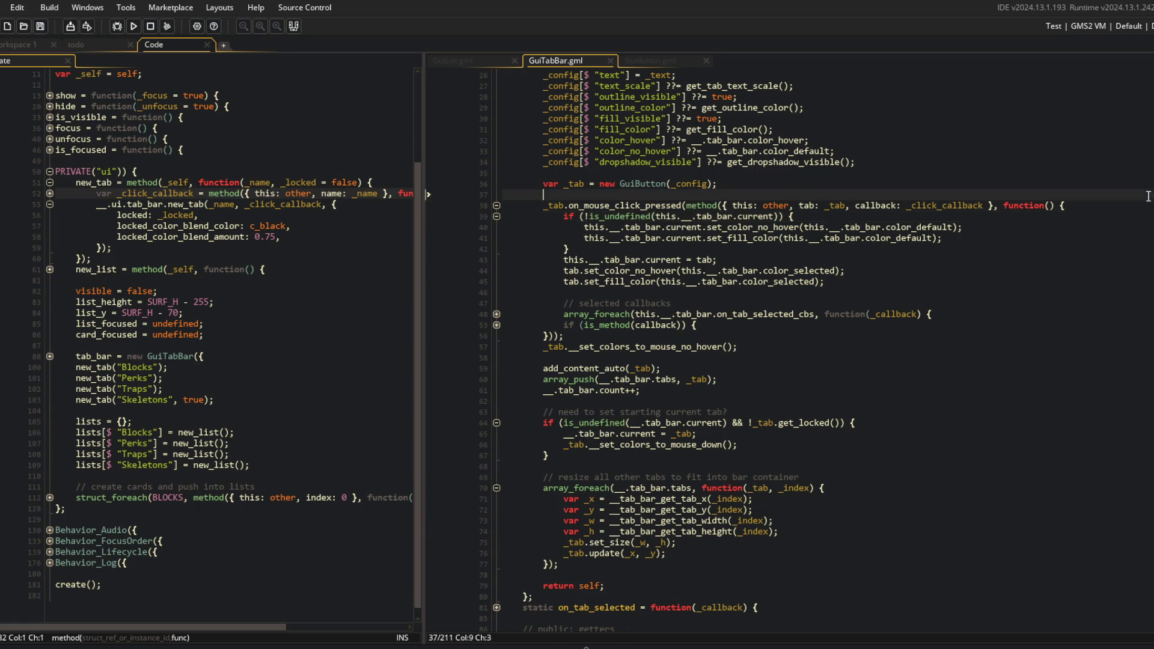
# Add 'clear old tab colors' and 'set current tab and update colors' comments to the handler and save
pyautogui.press('Return')
pyautogui.write('// reset')
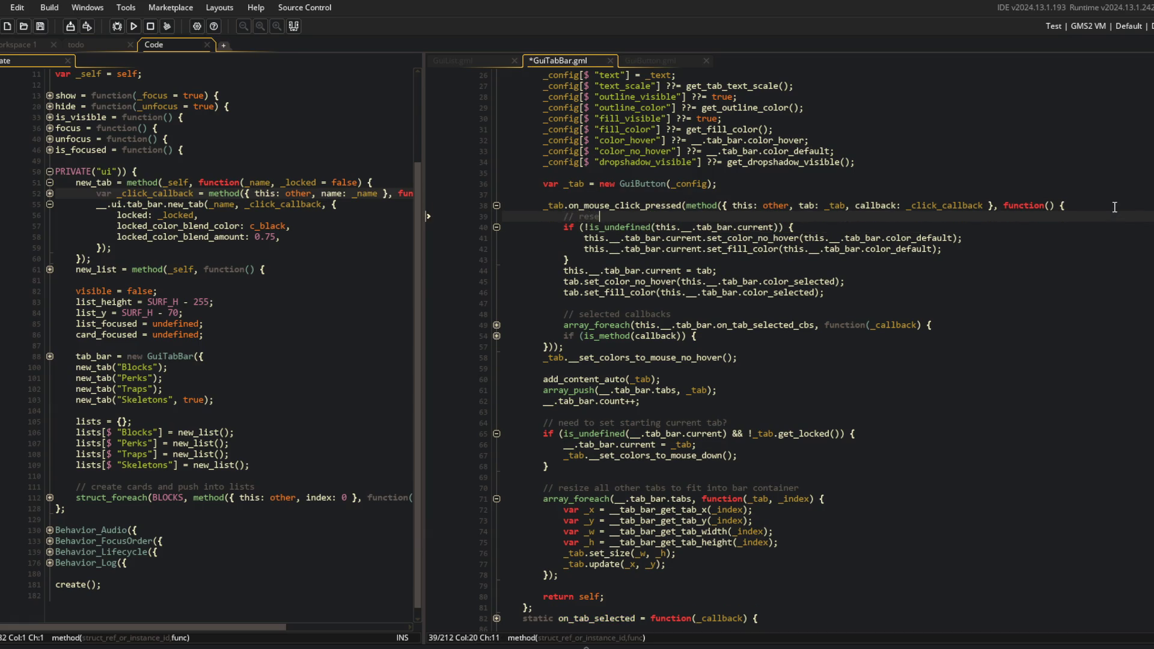
pyautogui.press('BackSpace')
pyautogui.press('BackSpace')
pyautogui.press('BackSpace')
pyautogui.write('clear ')
pyautogui.write('old tab col')
pyautogui.write('ors')
pyautogui.press('Down')
pyautogui.press('Down')
pyautogui.press('Down')
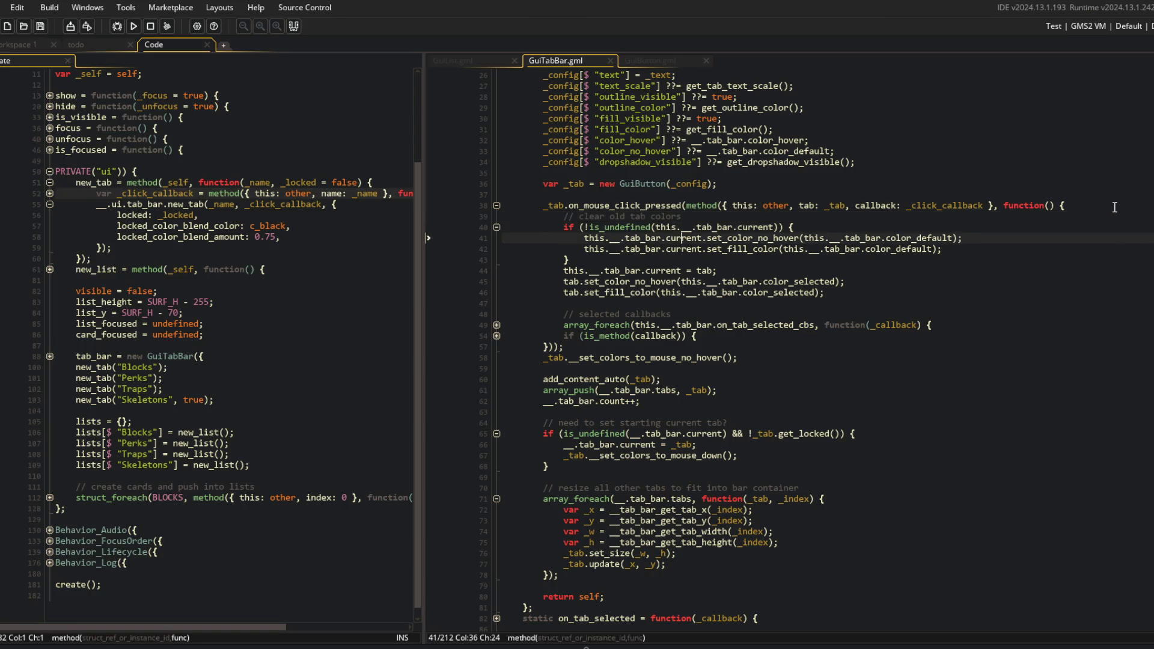
pyautogui.press('Return')
pyautogui.press('Return')
pyautogui.write('// s')
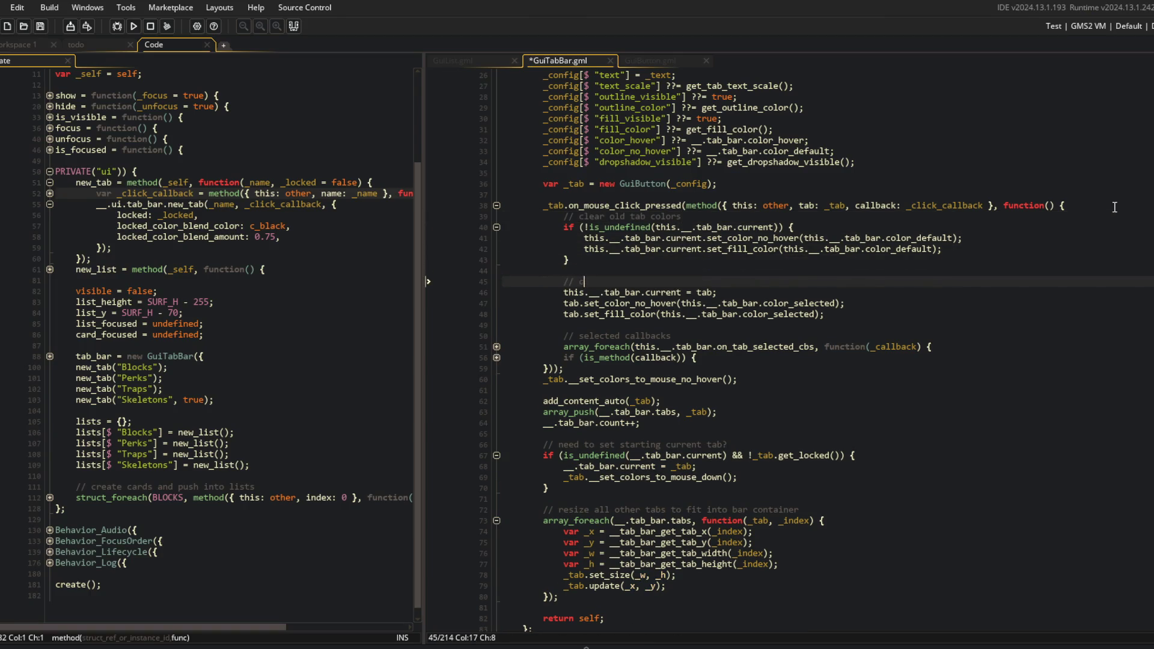
pyautogui.write('et current tab and updat')
pyautogui.write('e colors')
pyautogui.hotkey('ctrl', 's')
# Locate the clicked tab's set_color_no_hover call and switch to GuiButton.gml to compare setters
pyautogui.press('Down')
pyautogui.press('Down')
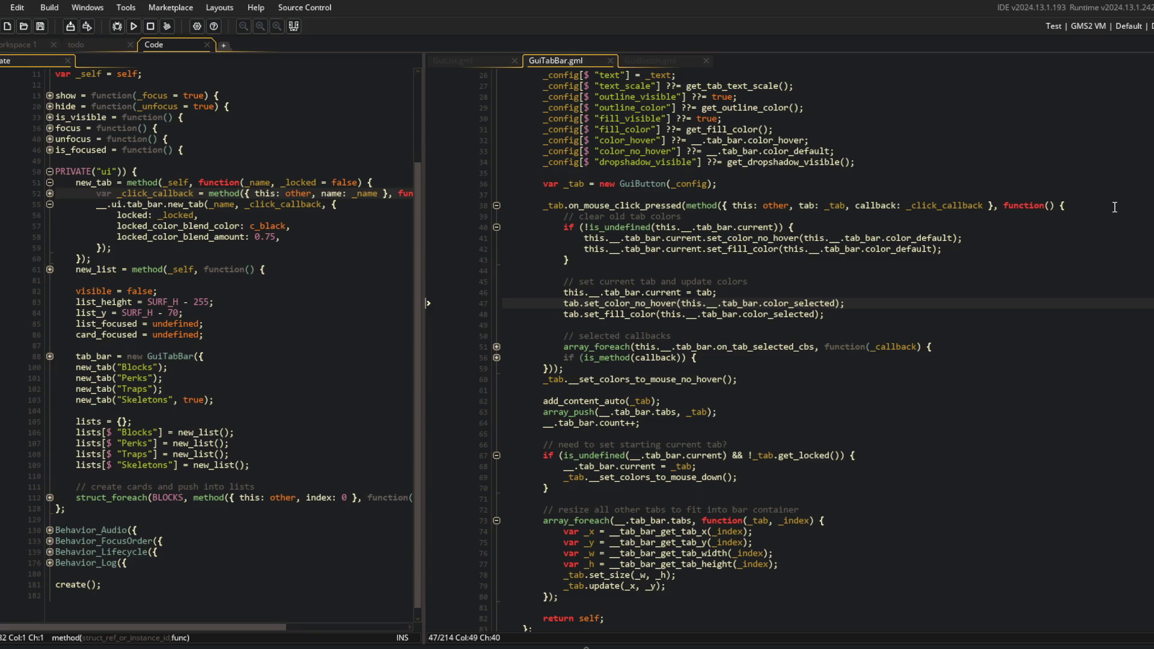
pyautogui.click(677, 303)
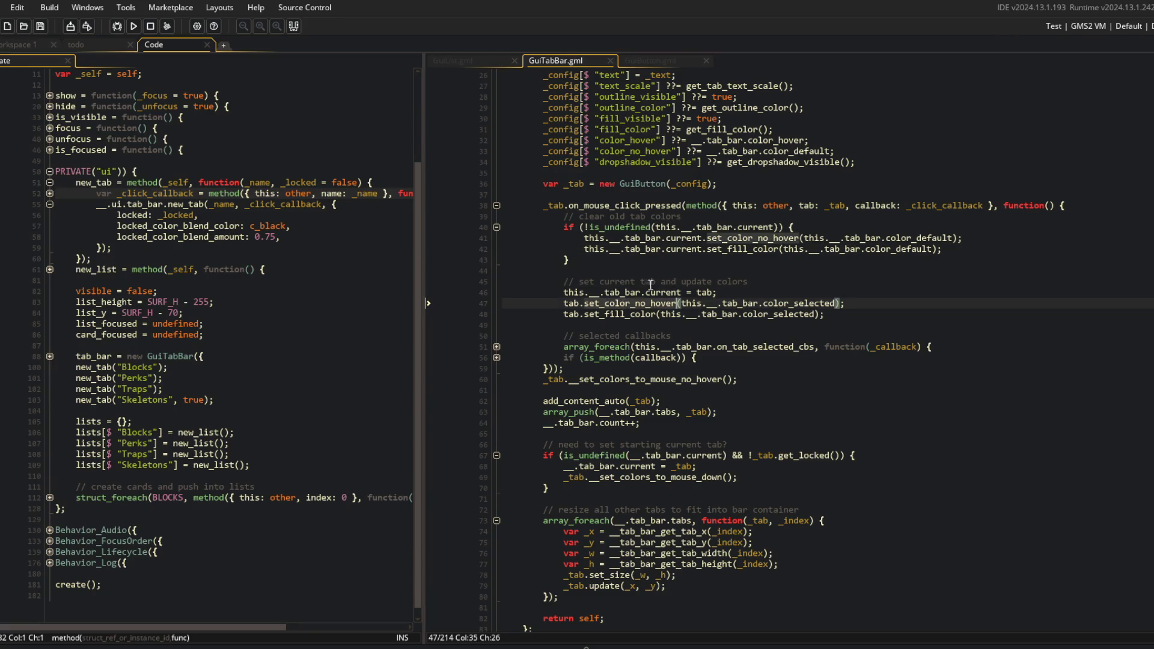
pyautogui.click(639, 64)
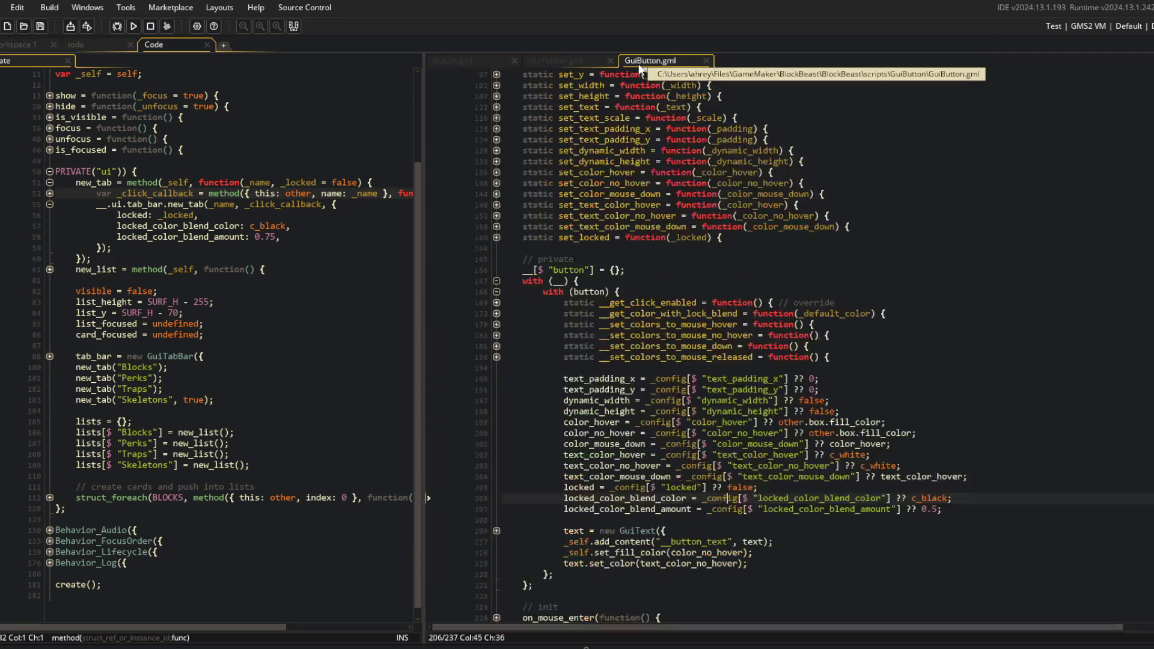
# Back in GuiTabBar.gml, swap line 47's setter for __set_colors_to_mouse_no_hover and save
pyautogui.click(535, 60)
pyautogui.click(622, 303)
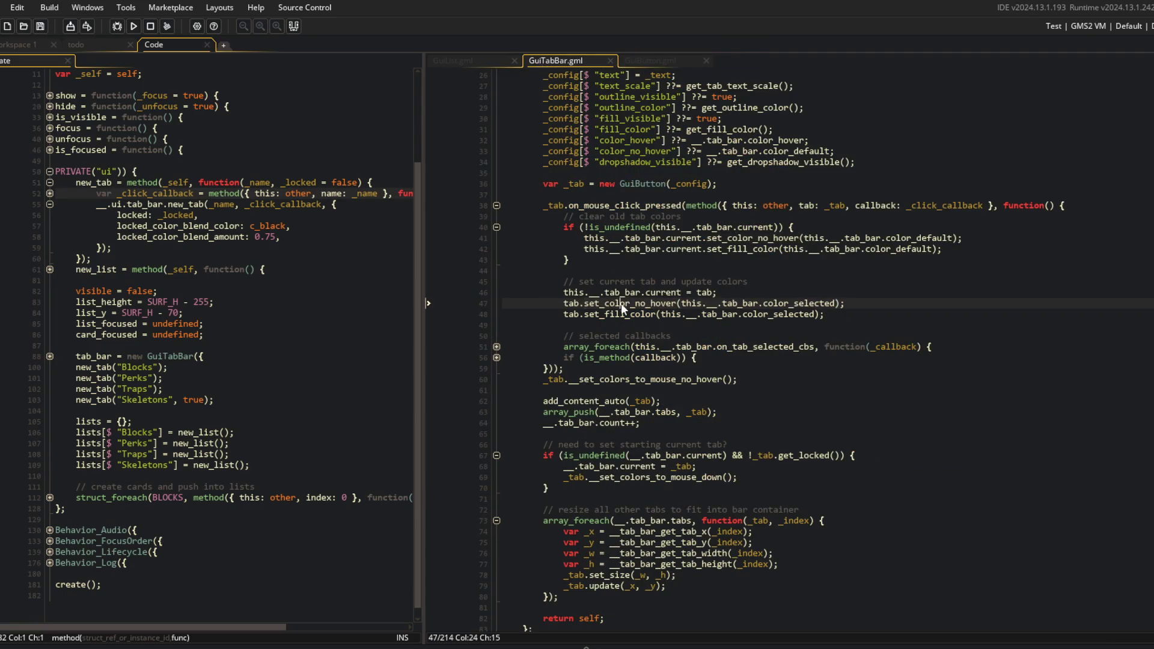
pyautogui.hotkey('ctrl', 'Left')
pyautogui.write('__')
pyautogui.hotkey('ctrl', 'Right')
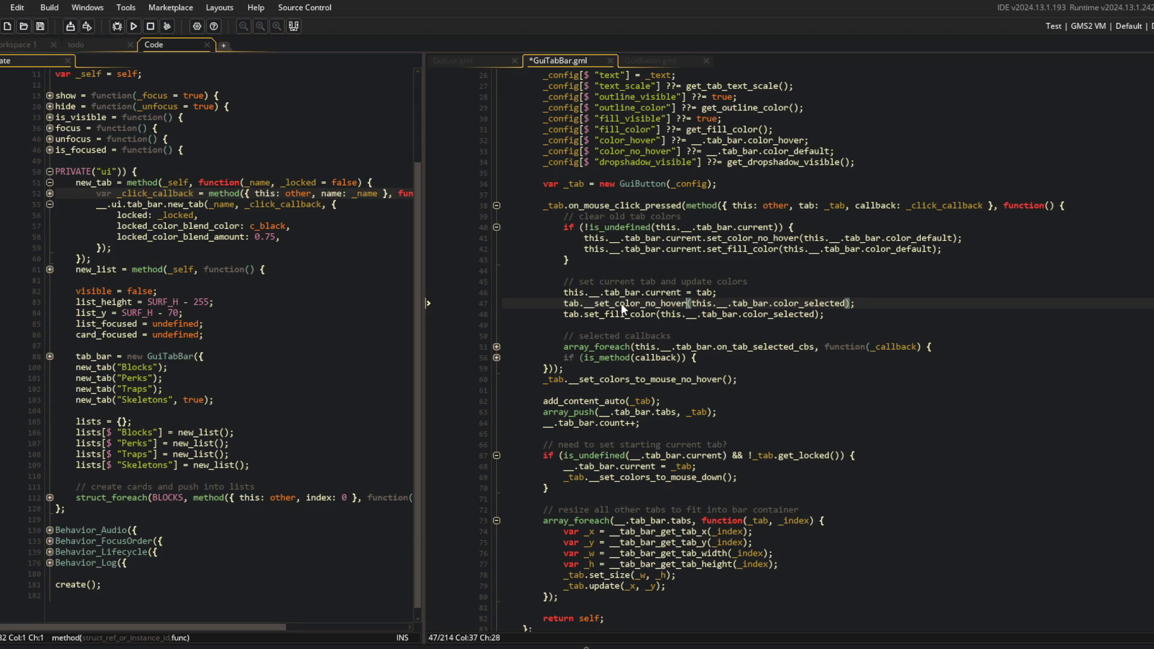
pyautogui.press('BackSpace')
pyautogui.press('BackSpace')
pyautogui.press('BackSpace')
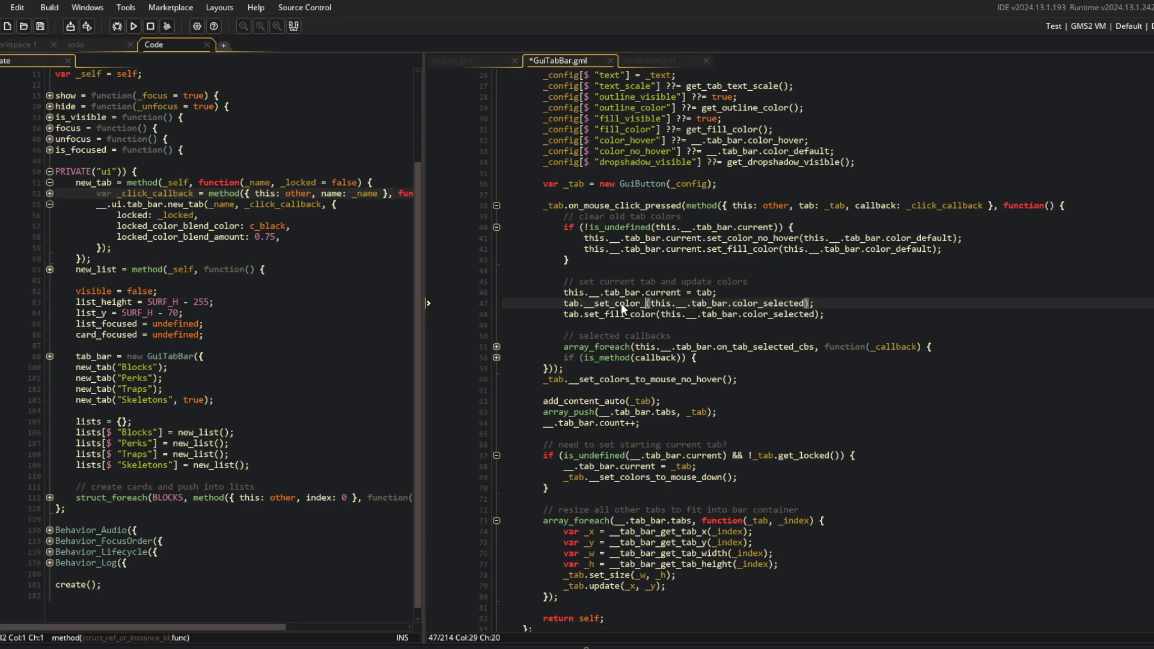
pyautogui.press('BackSpace')
pyautogui.write('s_t')
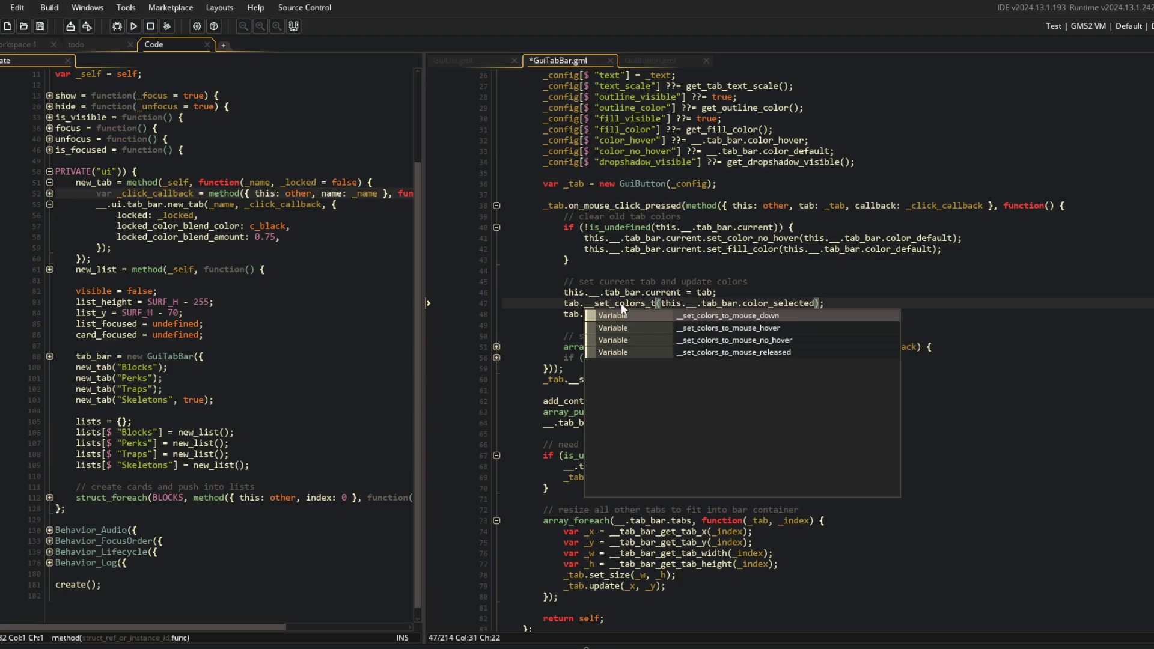
pyautogui.press('Down')
pyautogui.press('Down')
pyautogui.press('Return')
pyautogui.hotkey('ctrl', 's')
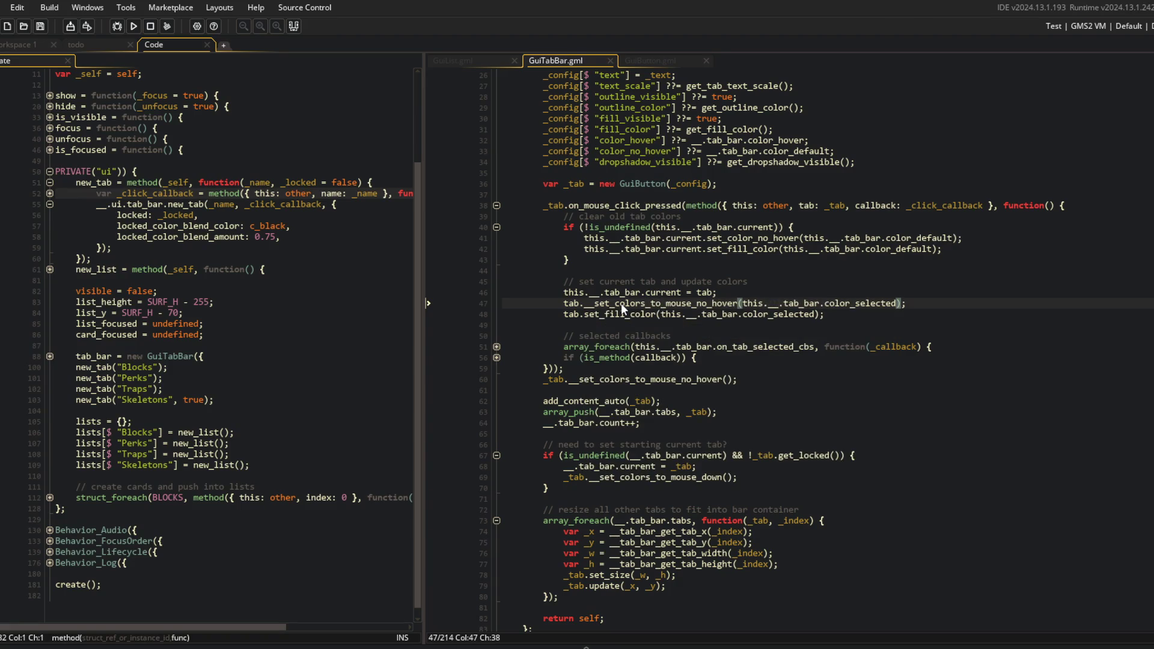
# Revert line 47 to set_color_no_hover, then retry the private helper suggestion
pyautogui.press('BackSpace')
pyautogui.press('BackSpace')
pyautogui.press('BackSpace')
pyautogui.write('_no_hover')
pyautogui.hotkey('ctrl', 'Left')
pyautogui.press('Delete')
pyautogui.press('Delete')
pyautogui.write('__')
pyautogui.press('Return')
# Restore line 47 to set_color_no_hover and undo trimming the 'clear old tab colors' comment
pyautogui.press('BackSpace')
pyautogui.press('BackSpace')
pyautogui.press('BackSpace')
pyautogui.write('_no_hover')
pyautogui.hotkey('ctrl', 'Left')
pyautogui.press('Delete')
pyautogui.press('Delete')
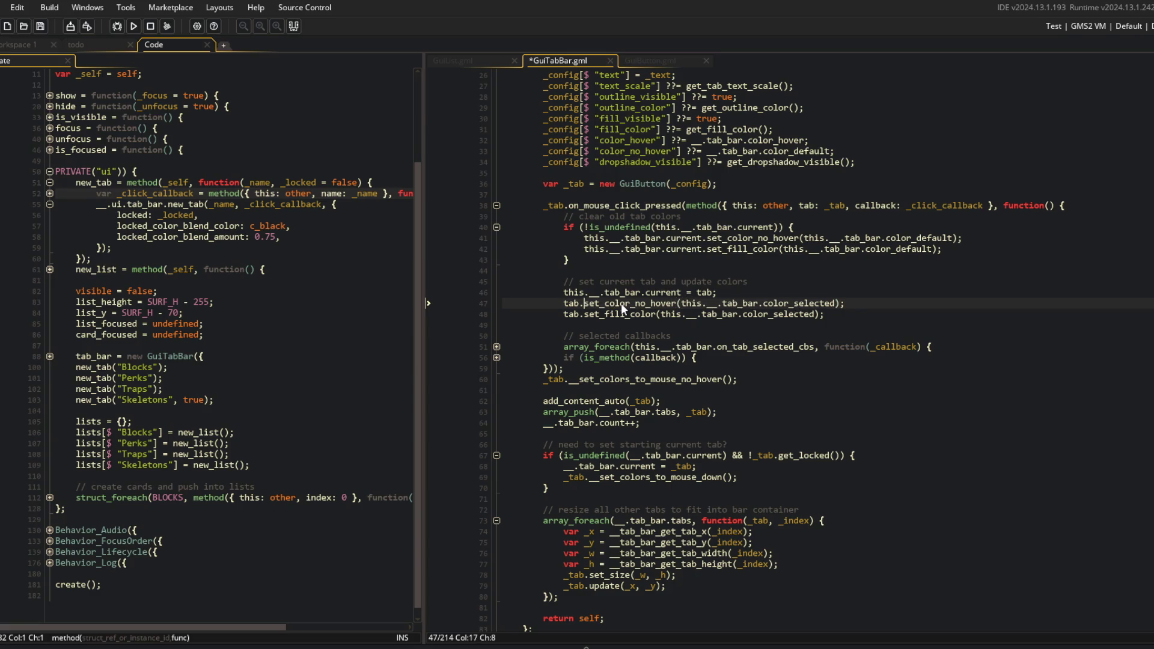
pyautogui.press('Up')
pyautogui.press('Up')
pyautogui.press('End')
pyautogui.press('BackSpace')
pyautogui.press('BackSpace')
pyautogui.press('BackSpace')
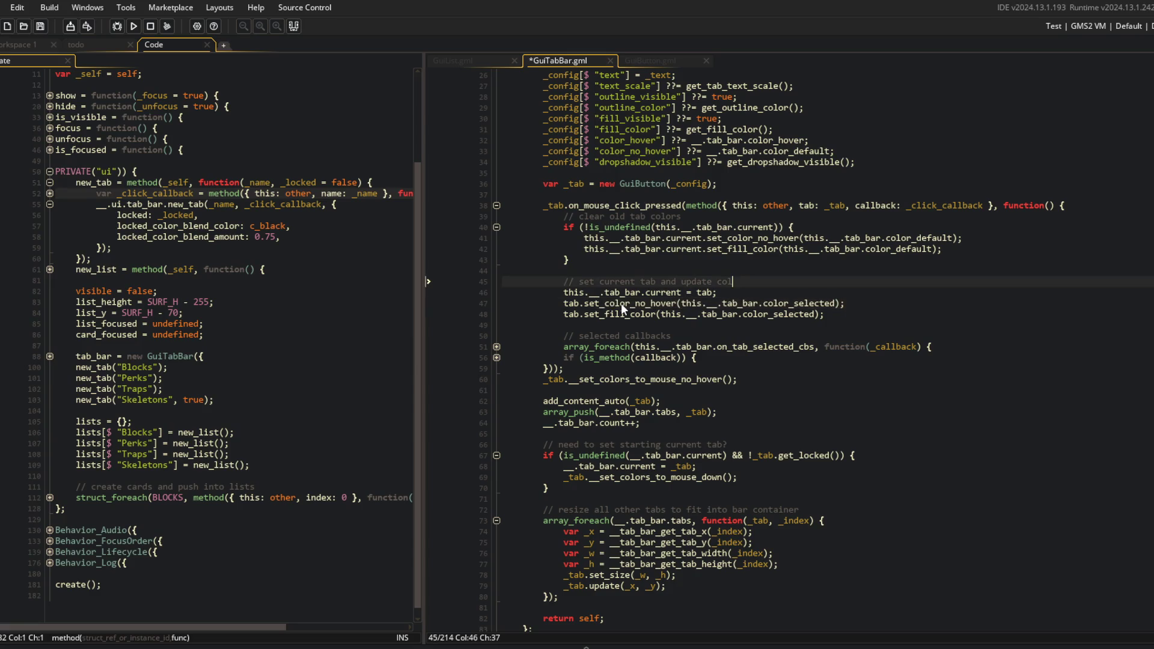
pyautogui.hotkey('ctrl', 'BackSpace')
pyautogui.hotkey('ctrl', 'BackSpace')
pyautogui.hotkey('ctrl', 'BackSpace')
pyautogui.hotkey('ctrl', 'z')
pyautogui.hotkey('ctrl', 'z')
pyautogui.hotkey('ctrl', 'z')
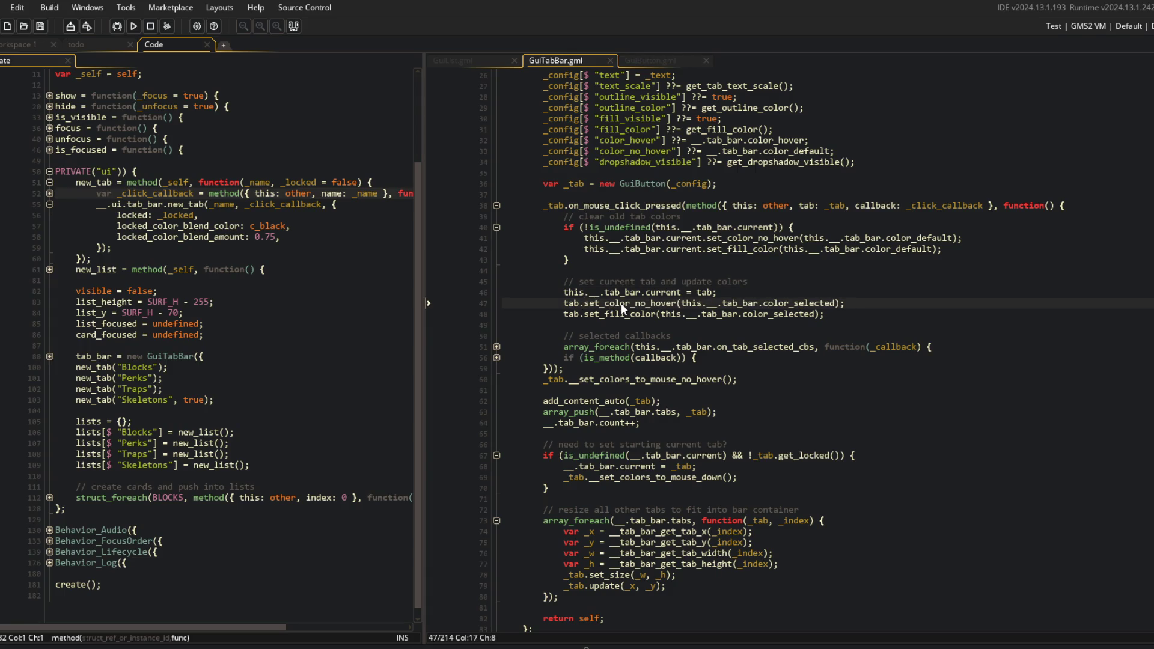
# Review the comment, fill colour reset and set_color_no_hover lines, then switch to GuiButton.gml
pyautogui.click(766, 260)
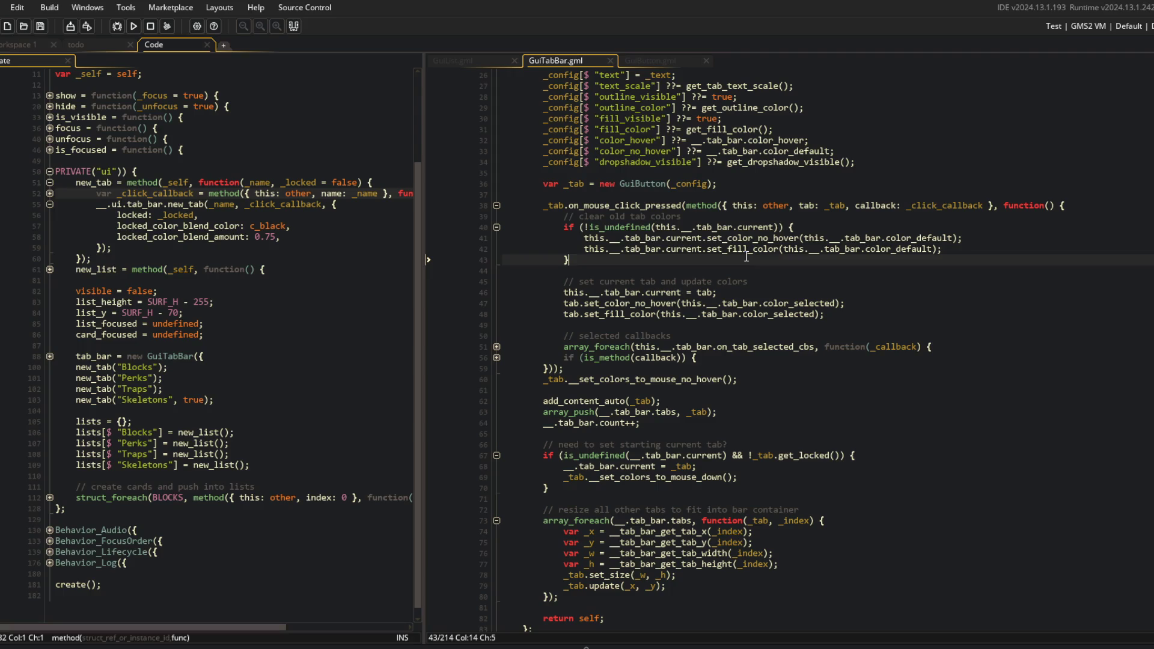
pyautogui.click(685, 216)
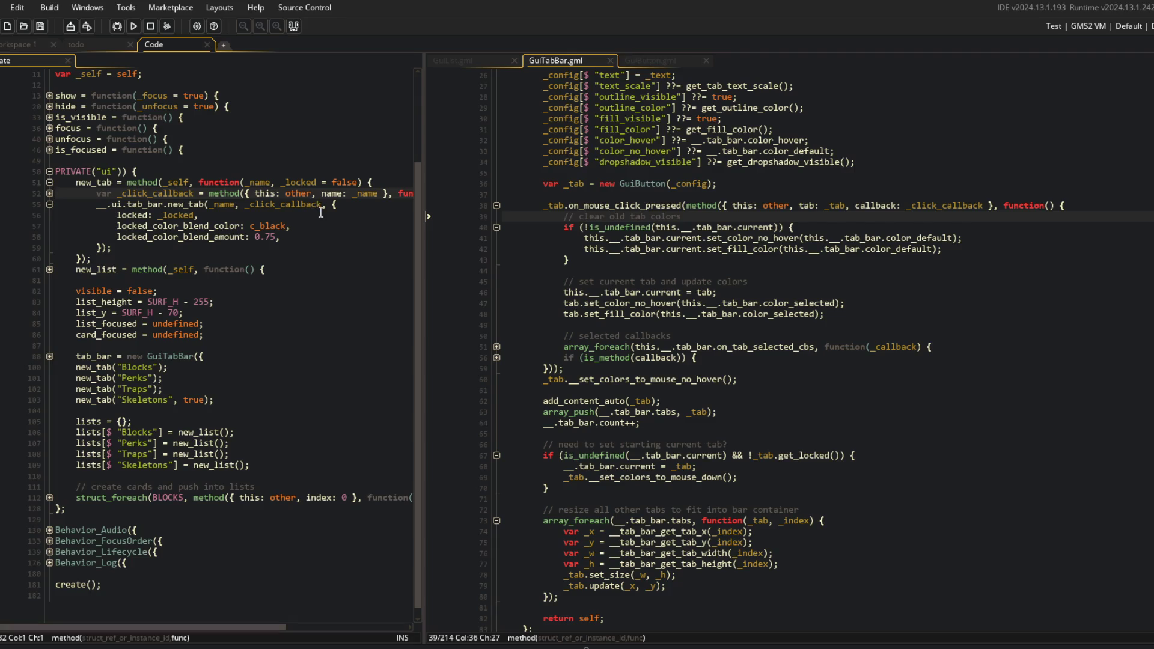
pyautogui.click(638, 250)
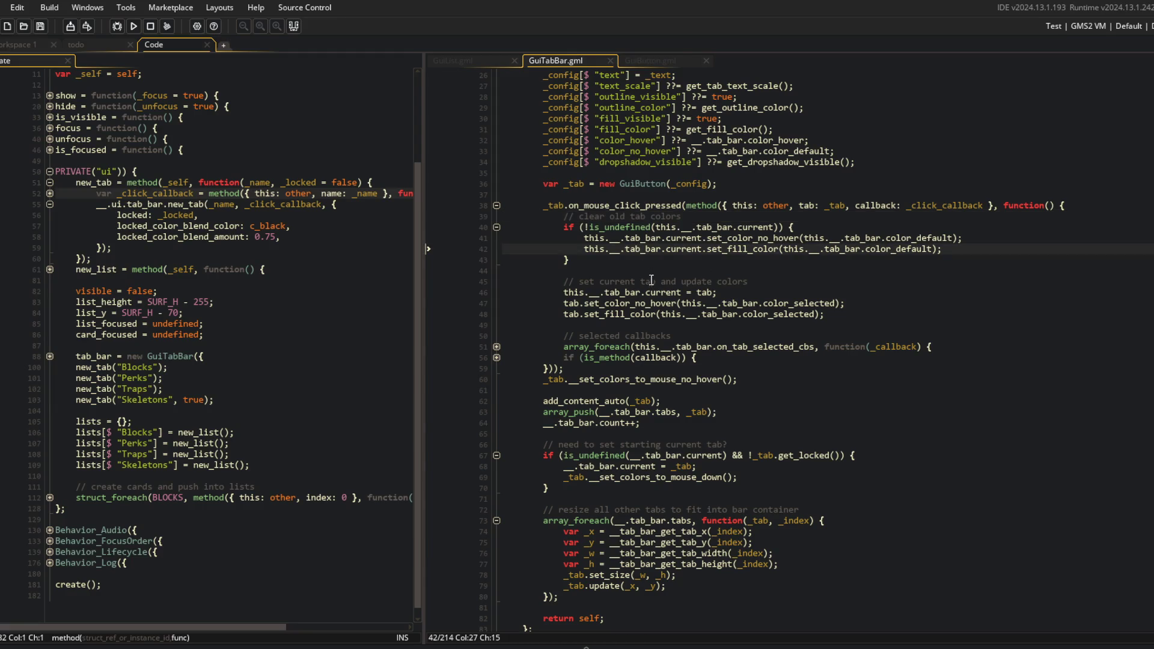
pyautogui.click(675, 303)
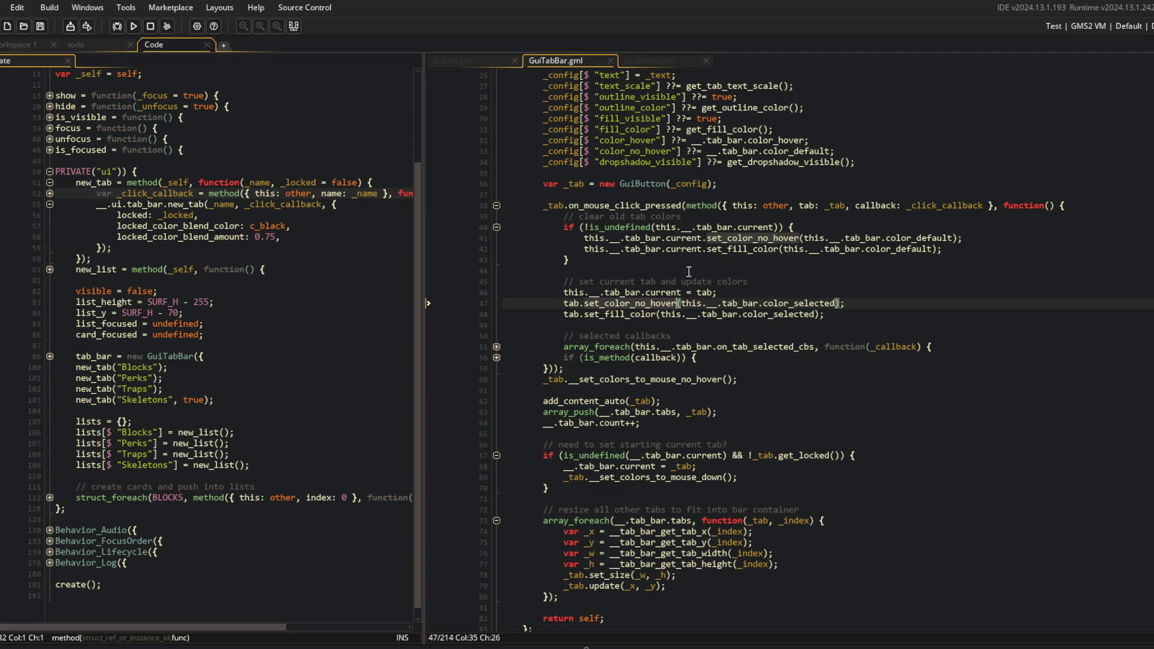
pyautogui.click(658, 56)
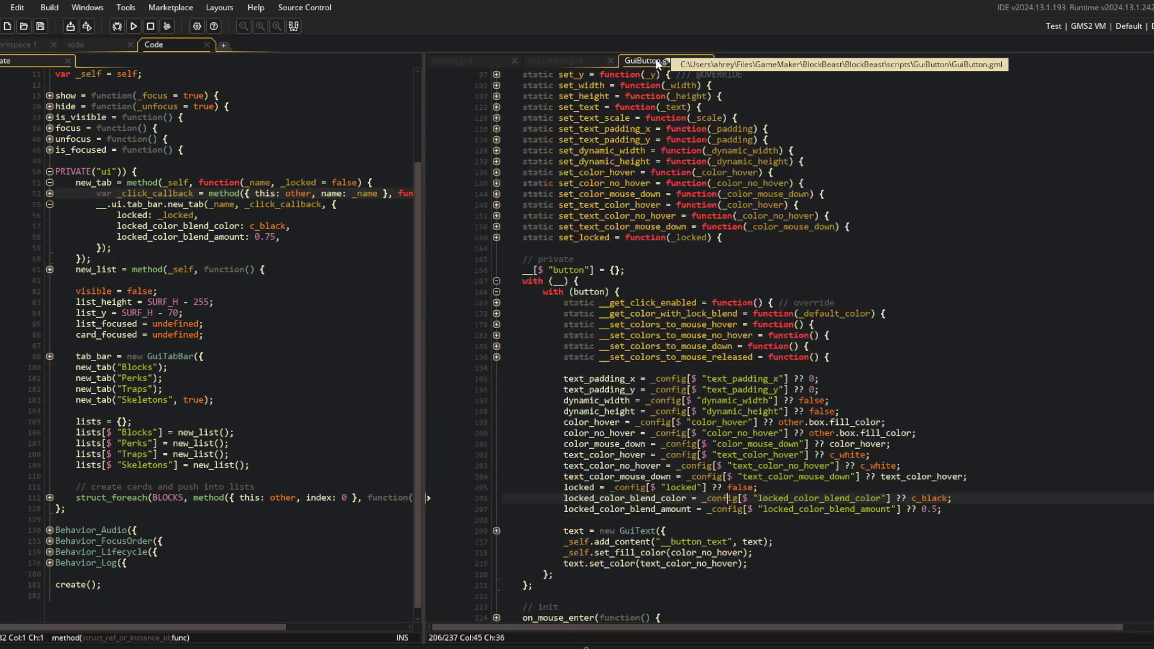
# Unfold GuiButton's set_color_hover, no_hover, mouse_down and matching set_text_color functions
pyautogui.click(497, 172)
pyautogui.click(496, 215)
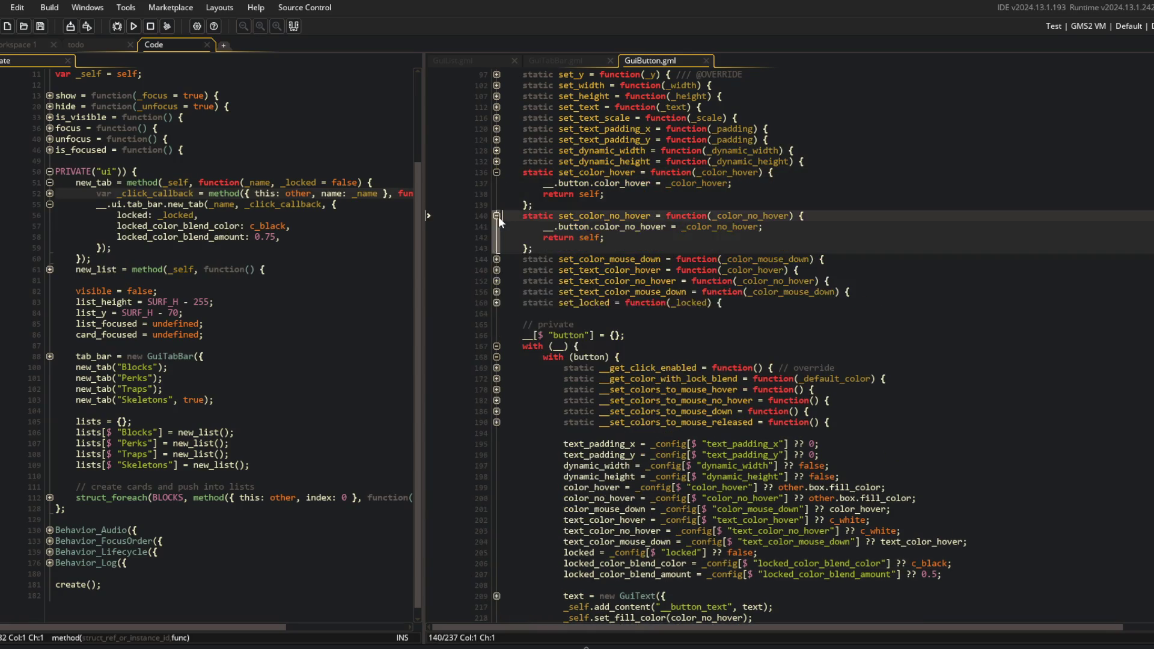
pyautogui.click(496, 259)
pyautogui.click(496, 302)
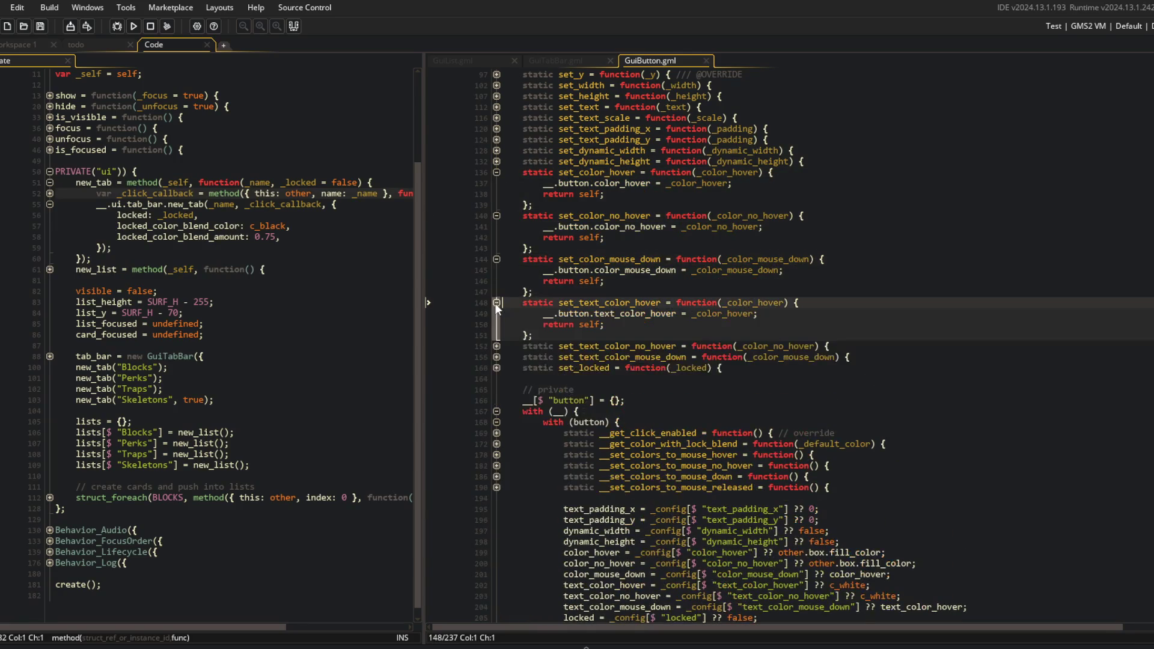
pyautogui.click(496, 347)
pyautogui.click(496, 388)
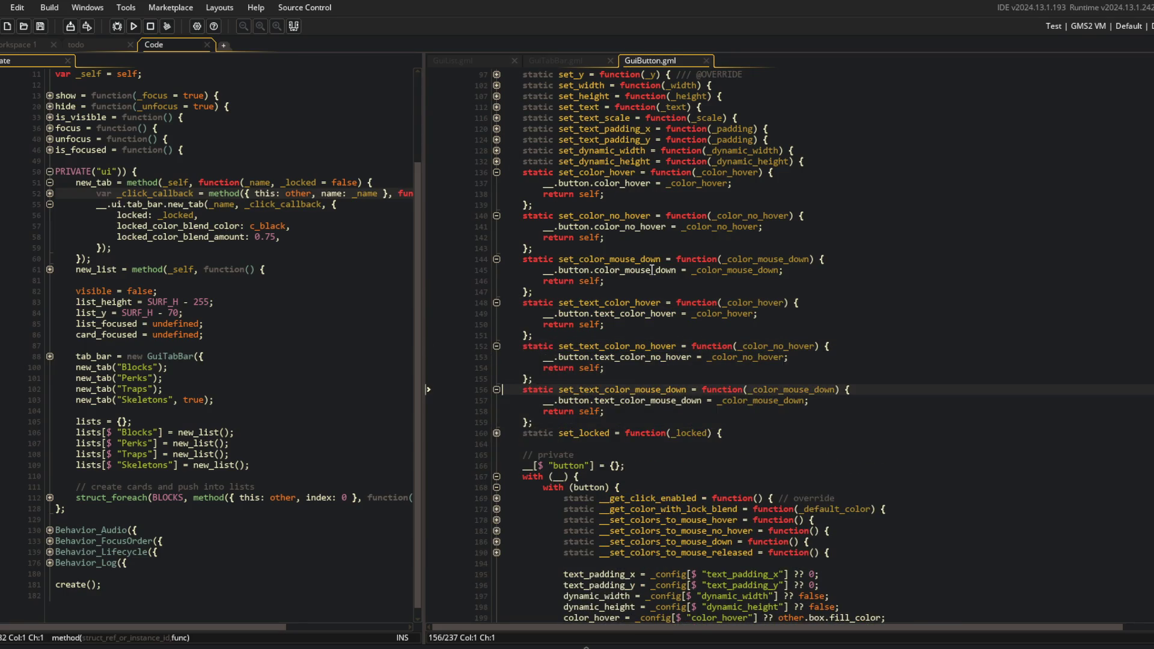
pyautogui.scroll(-7, 652, 270)
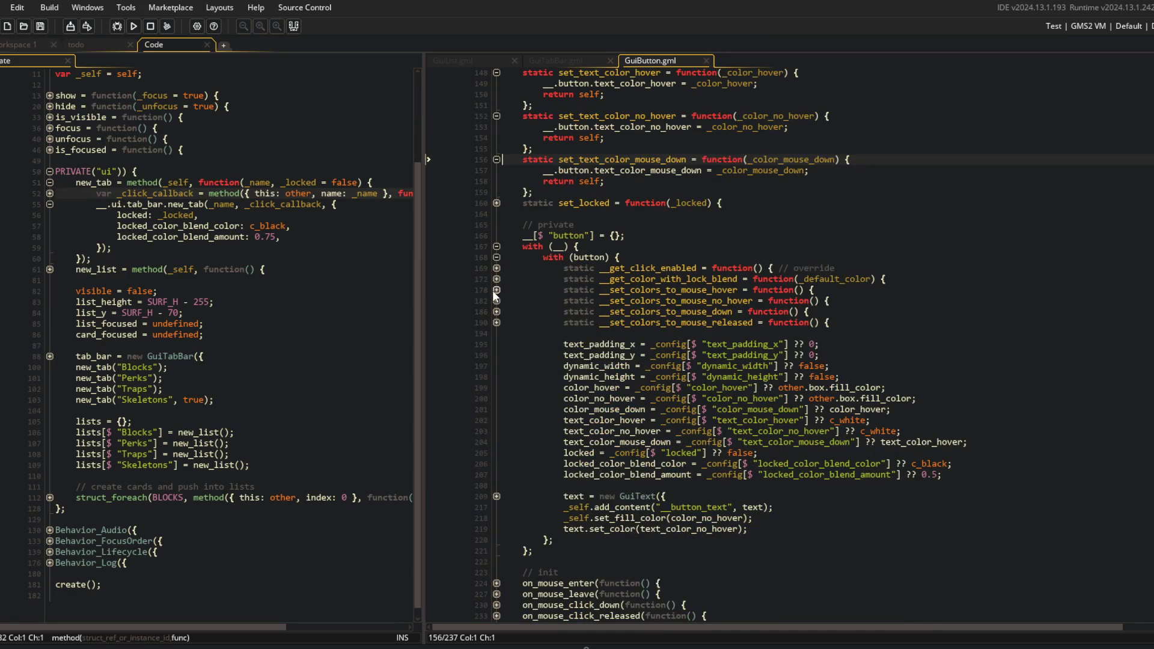
# Inspect the __set_colors_to_mouse_hover body, then fold it and go back to GuiTabBar.gml
pyautogui.click(493, 290)
pyautogui.click(493, 290)
pyautogui.click(494, 291)
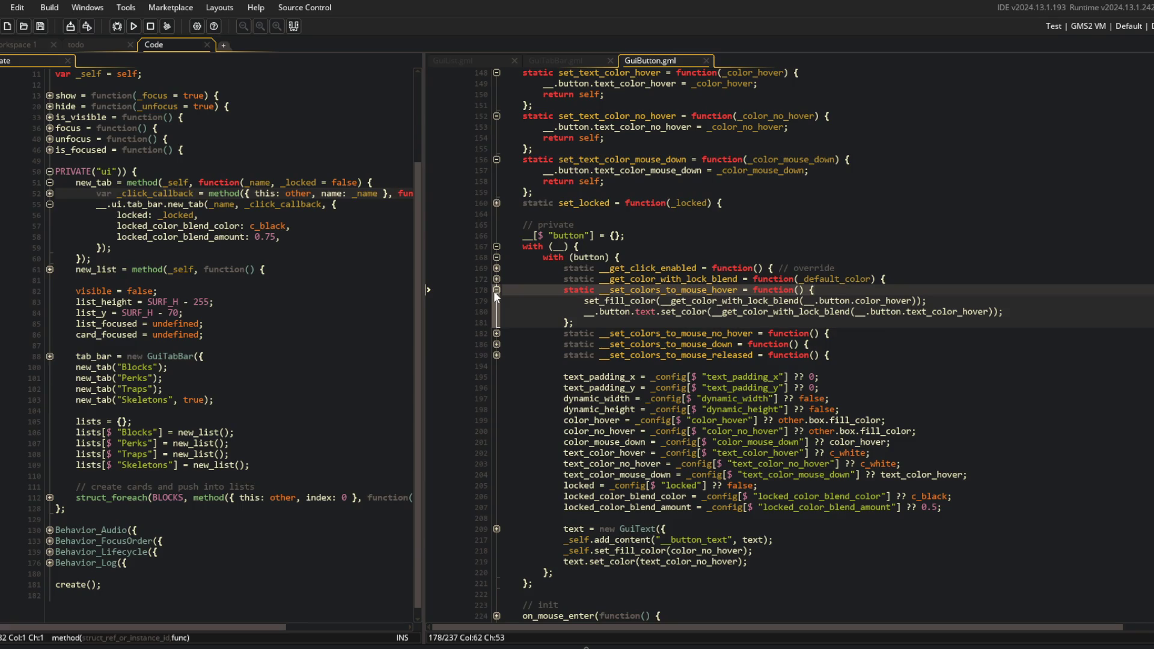
pyautogui.scroll(5, 496, 294)
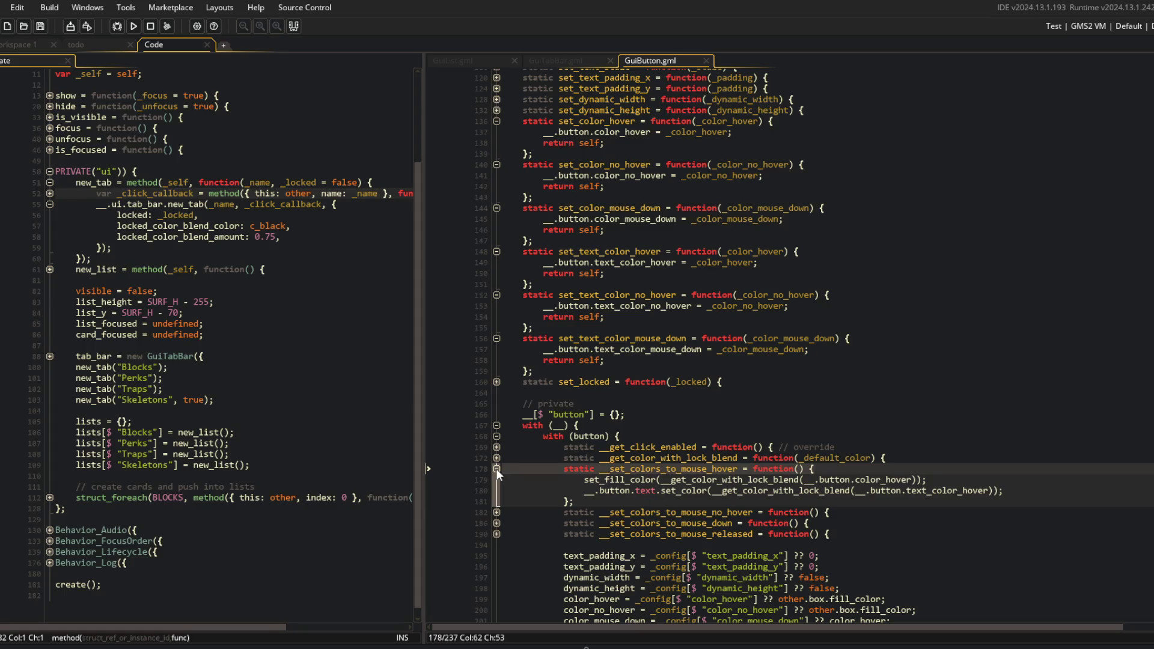
pyautogui.click(496, 469)
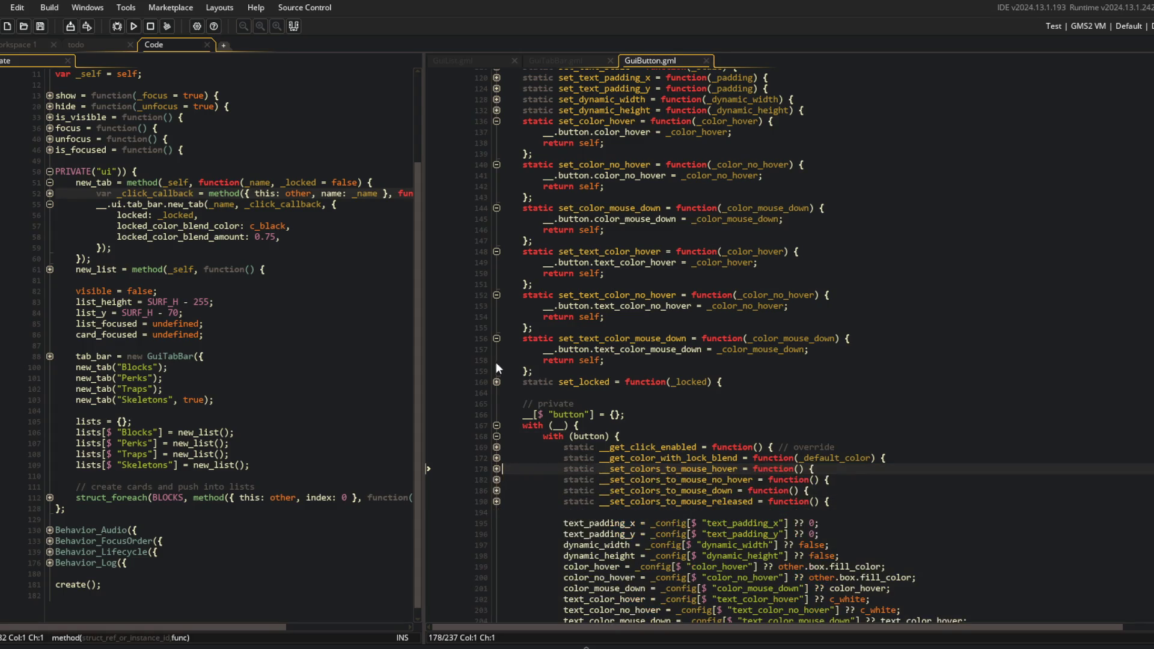
pyautogui.click(546, 59)
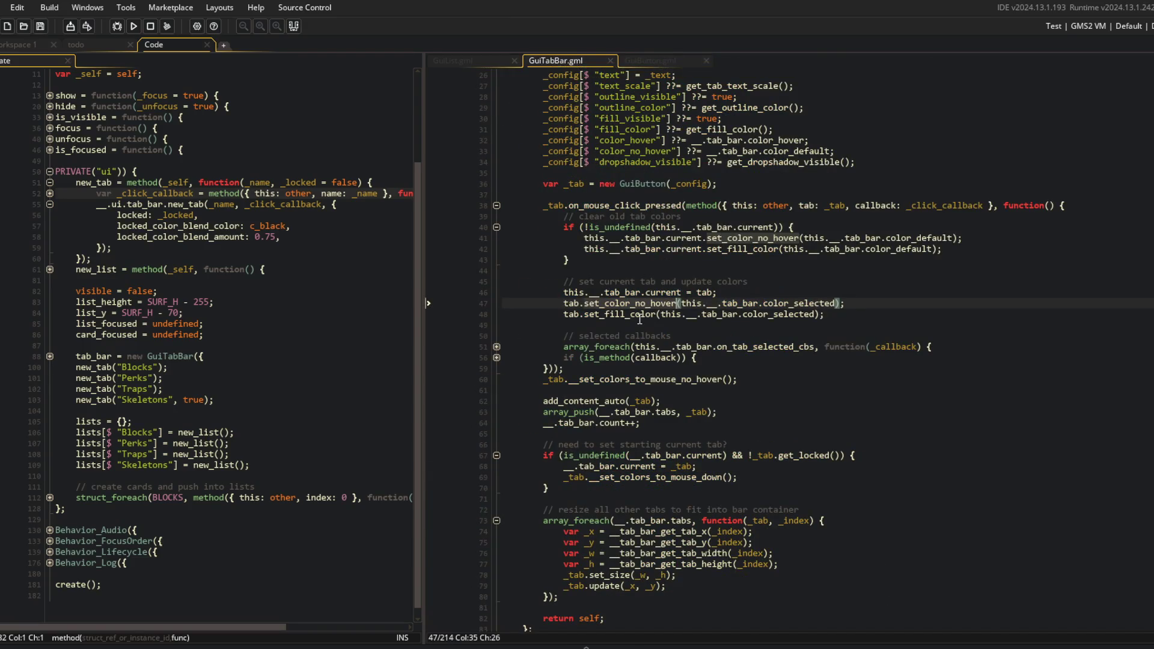
# Select the set_color_no_hover and set_fill_color lines 47–48 for reuse on the starting tab
pyautogui.doubleClick(675, 379)
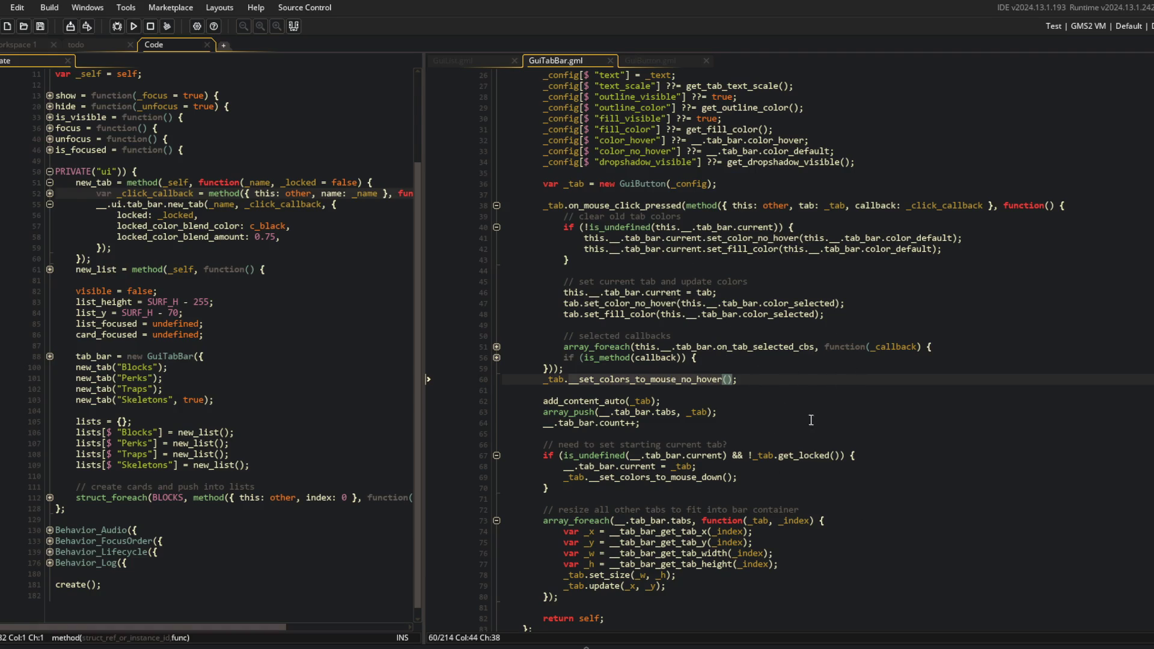
pyautogui.click(745, 476)
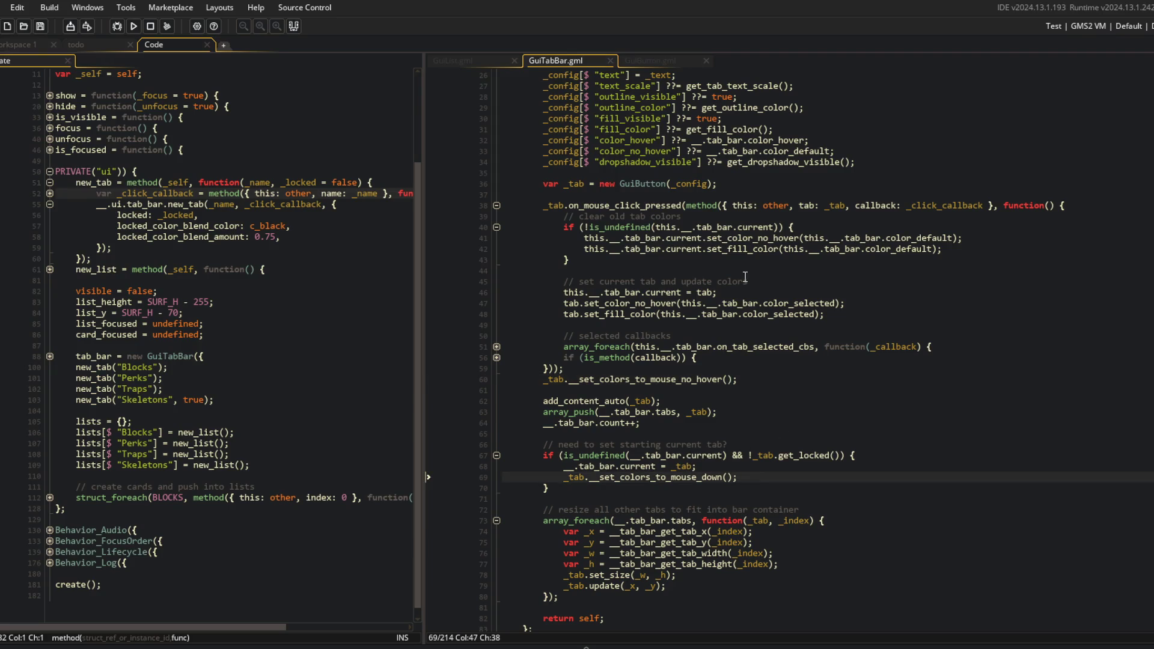
pyautogui.click(624, 303)
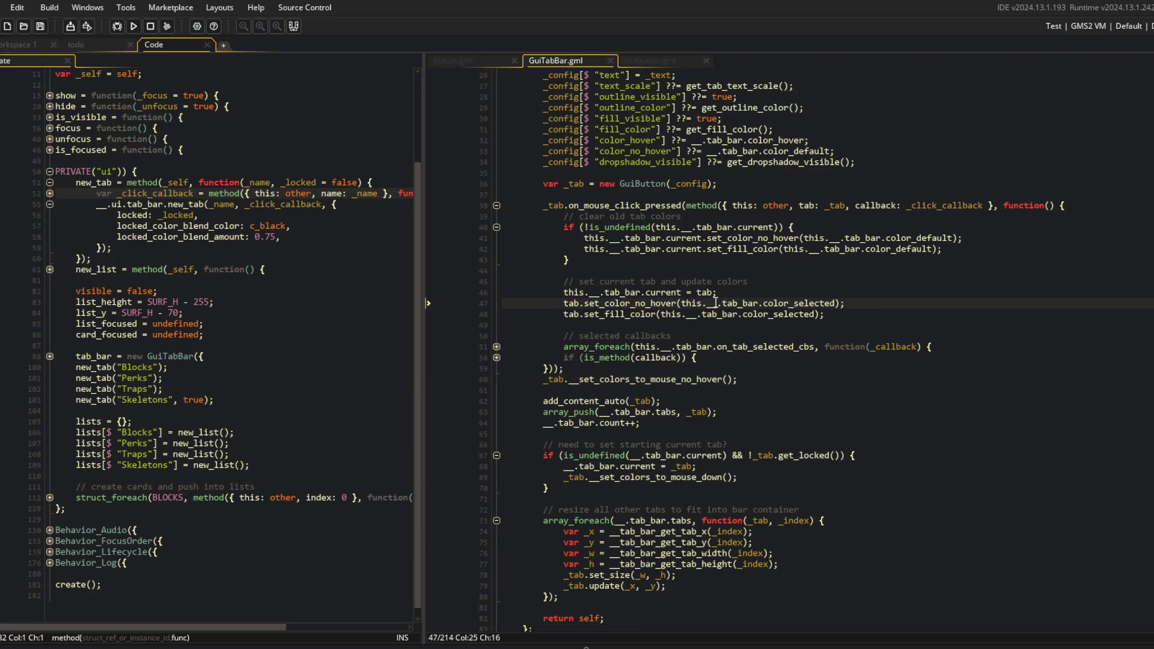
pyautogui.press('Down')
pyautogui.press('End')
pyautogui.hotkey('shift', 'Up')
pyautogui.hotkey('shift', 'Home')
pyautogui.hotkey('ctrl', 'c')
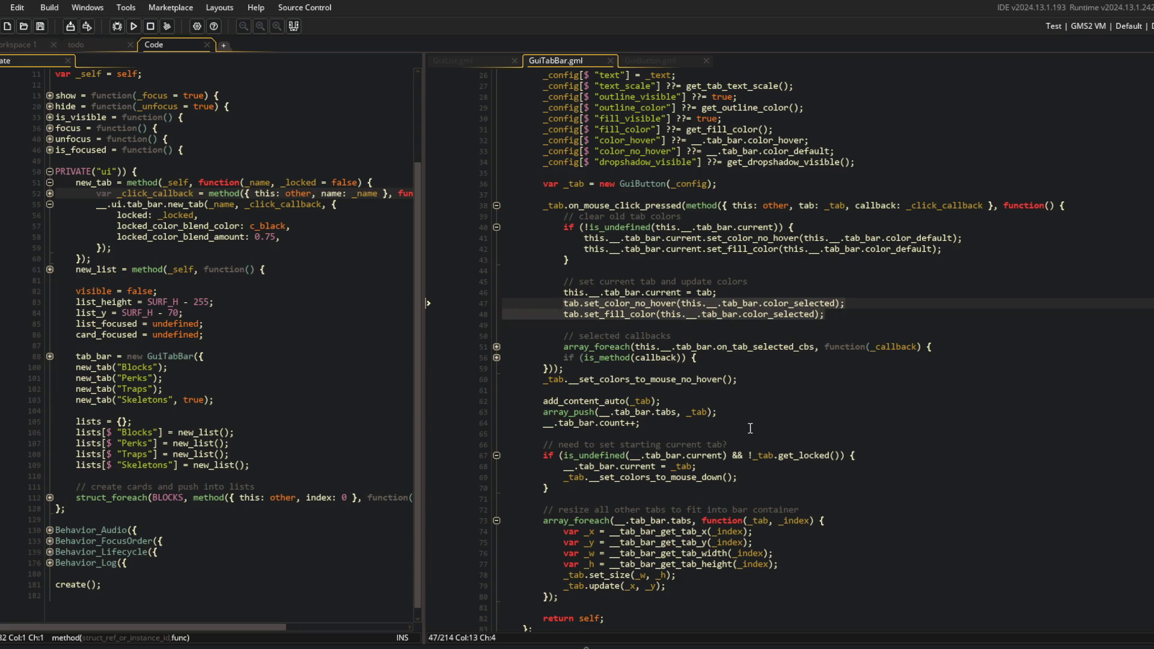
# Replace the starting tab's mouse-down colour call with those setters, drop 'this.', and run the game
pyautogui.click(768, 474)
pyautogui.hotkey('shift', 'Home')
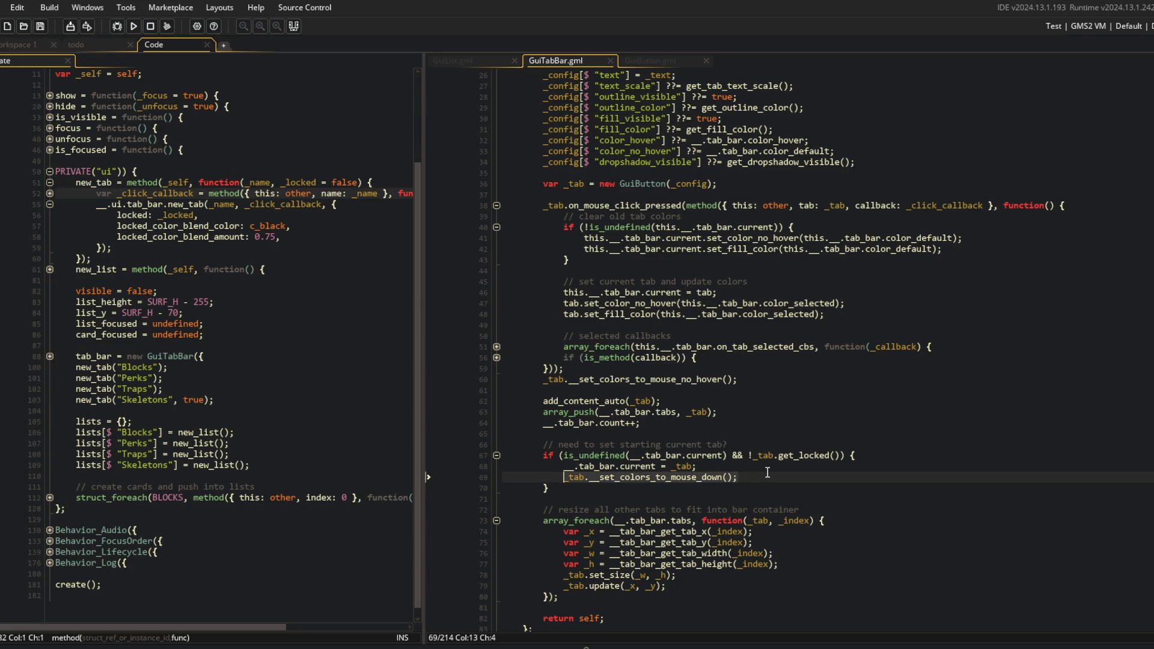
pyautogui.hotkey('ctrl', 'v')
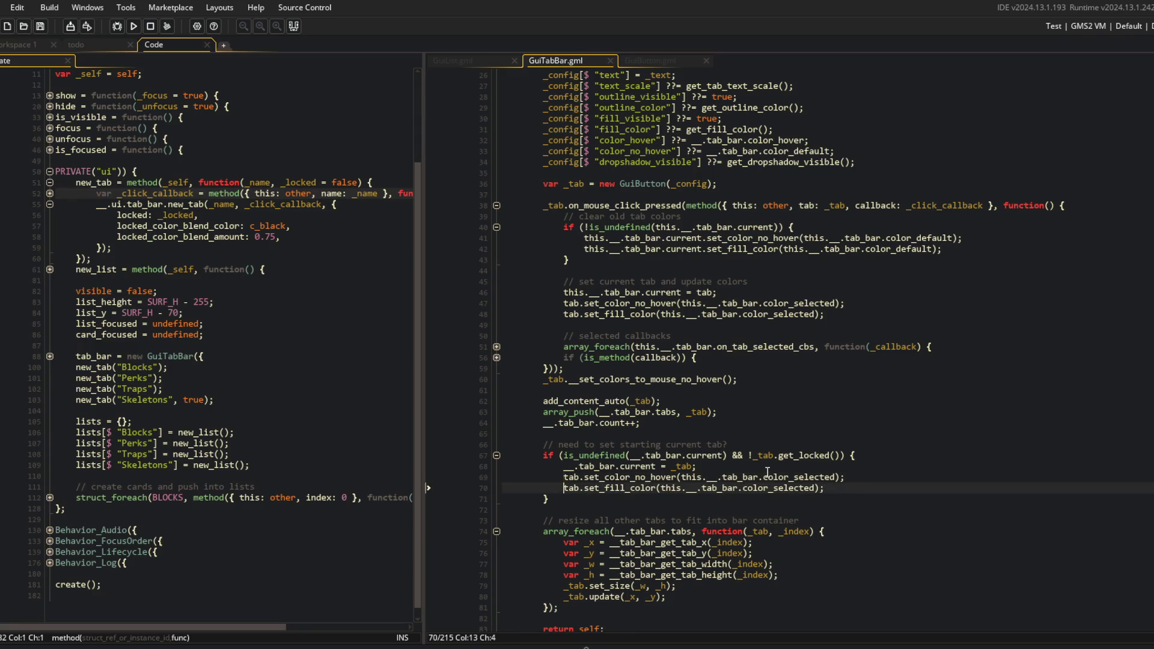
pyautogui.write('_')
pyautogui.click(711, 477)
pyautogui.press('BackSpace')
pyautogui.press('BackSpace')
pyautogui.press('BackSpace')
pyautogui.press('Down')
pyautogui.press('BackSpace')
pyautogui.press('BackSpace')
pyautogui.press('BackSpace')
pyautogui.click(730, 314)
pyautogui.click(133, 25)
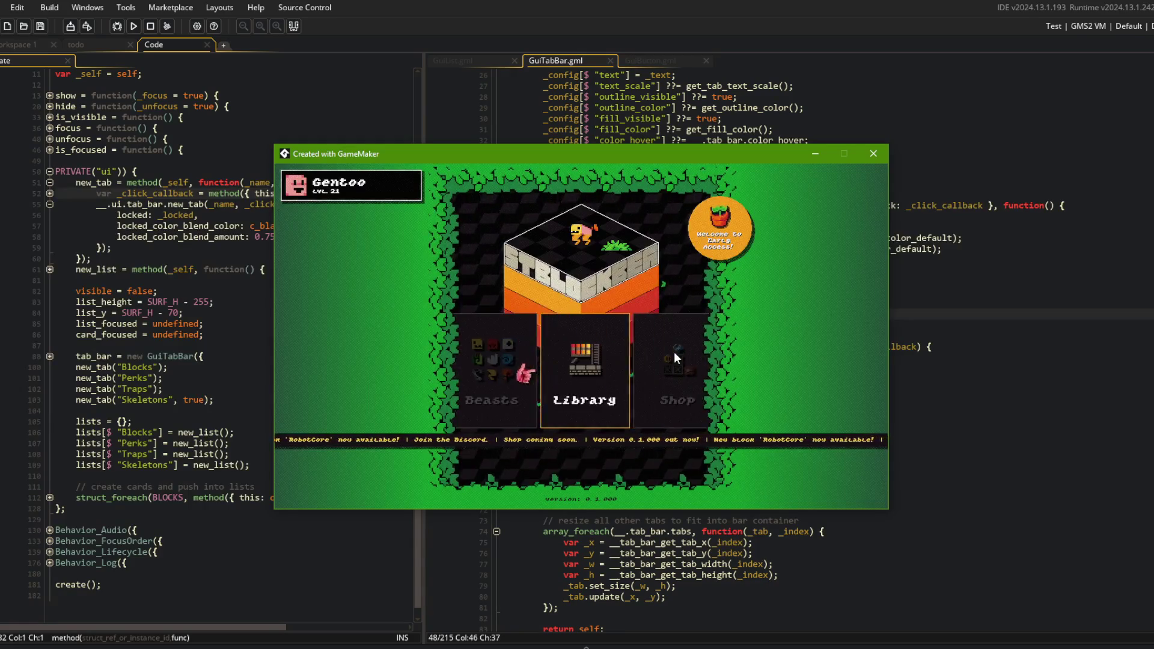
# Open the block list in the game, switch to Perks, and abort the resulting crash
pyautogui.click(573, 362)
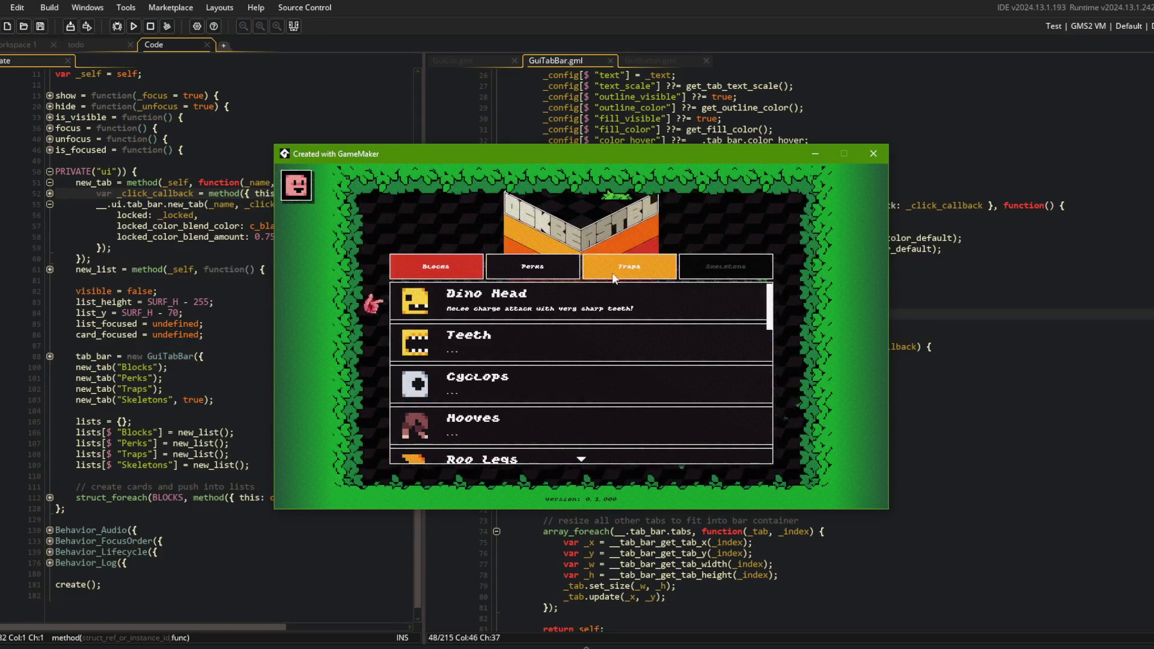
pyautogui.click(532, 266)
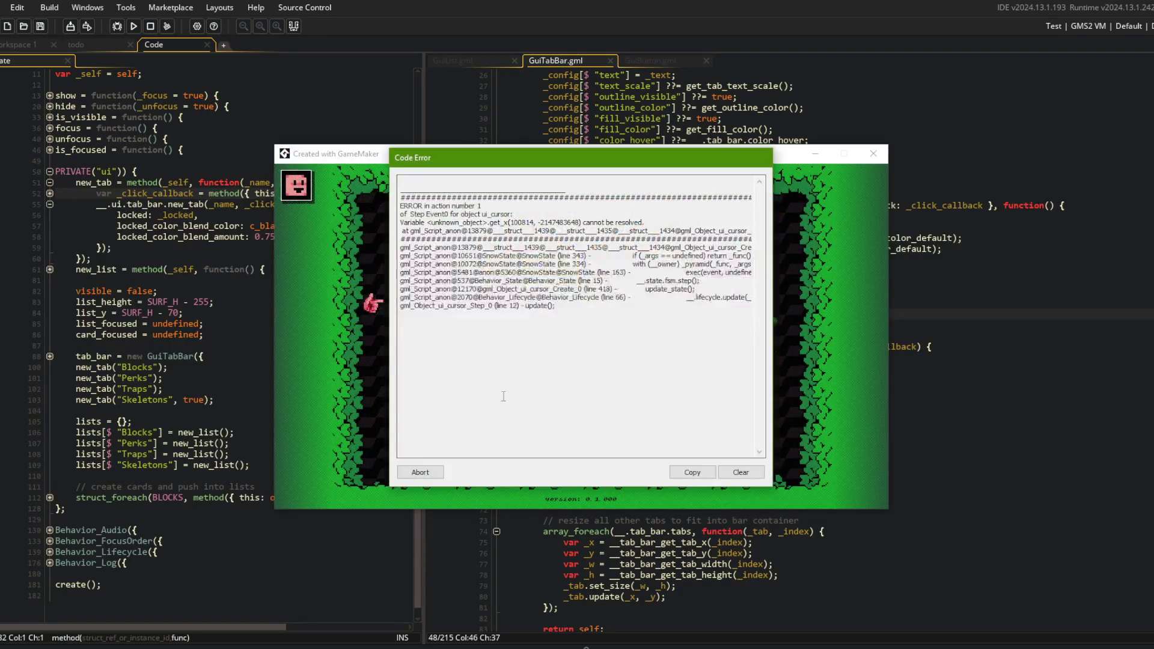
pyautogui.click(348, 471)
pyautogui.click(212, 84)
# Rerun the game, log in, open the Blocks list, then close the game window
pyautogui.click(133, 26)
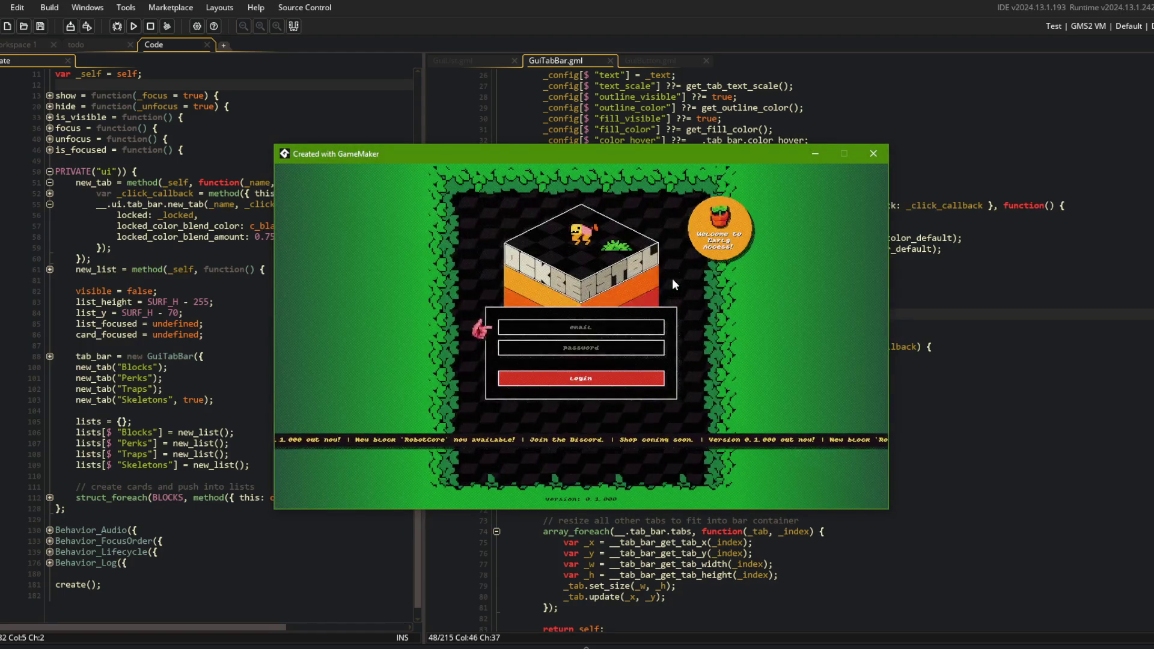
pyautogui.click(574, 379)
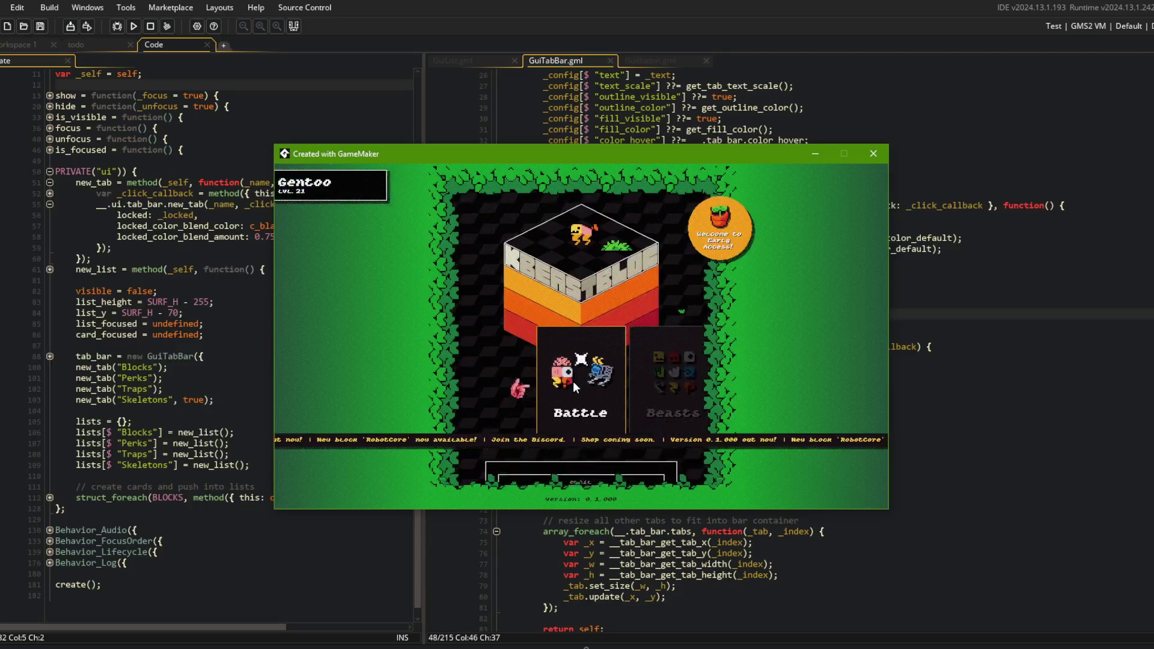
pyautogui.press('Right')
pyautogui.click(571, 367)
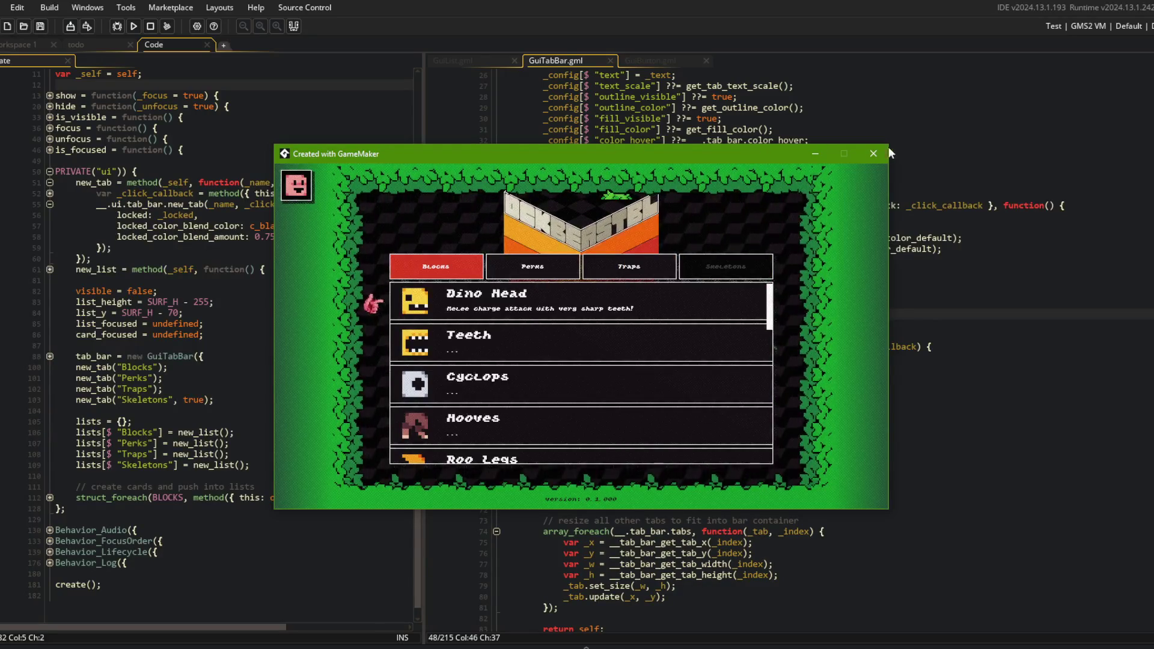
pyautogui.click(873, 154)
pyautogui.press('Up')
pyautogui.press('Up')
pyautogui.press('Up')
pyautogui.scroll(-2, 619, 327)
# Expand the callback check on line 56 and highlight every use of 'this' in the handler
pyautogui.click(843, 413)
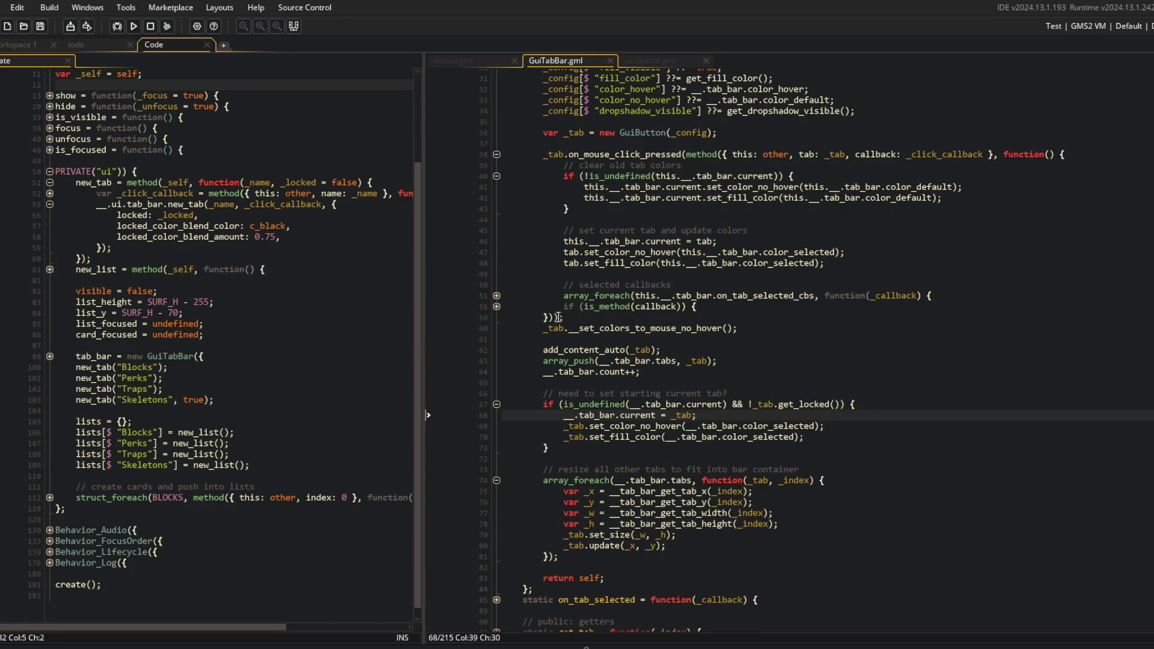
pyautogui.scroll(-5, 734, 332)
pyautogui.scroll(3, 734, 332)
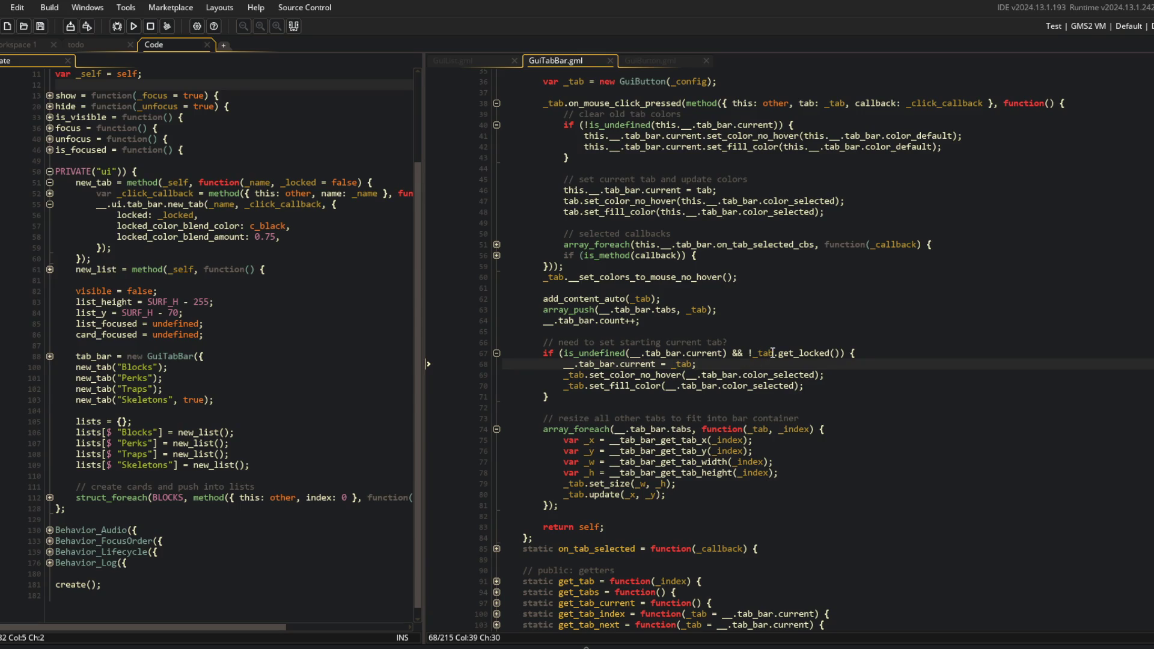
pyautogui.scroll(2, 801, 276)
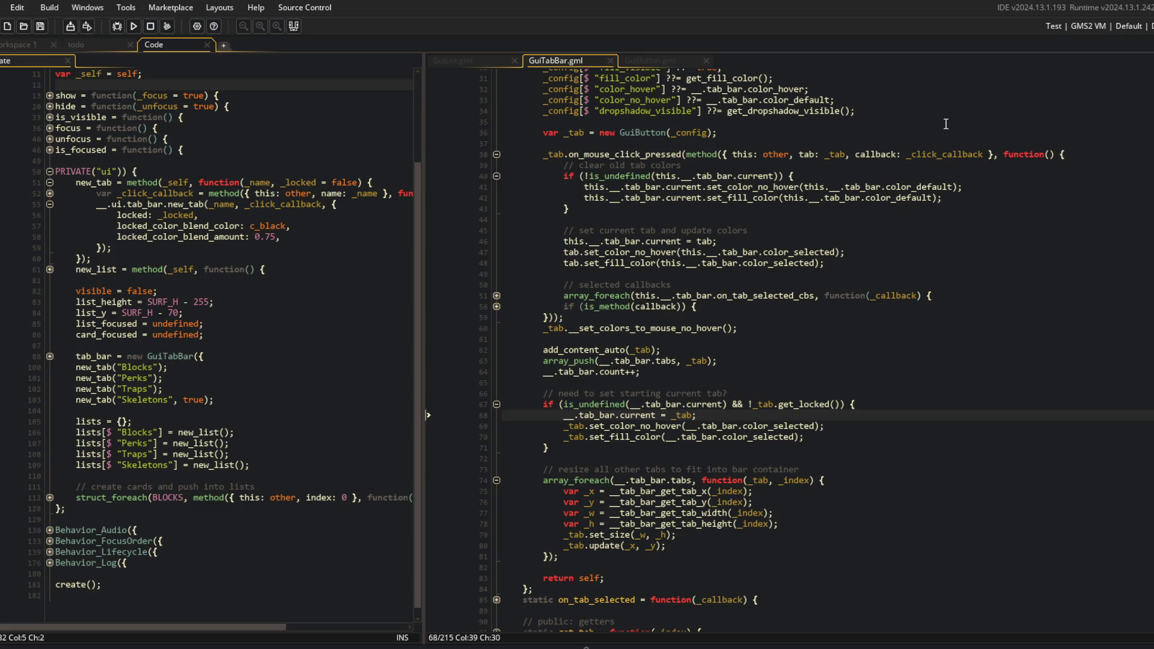
pyautogui.click(751, 154)
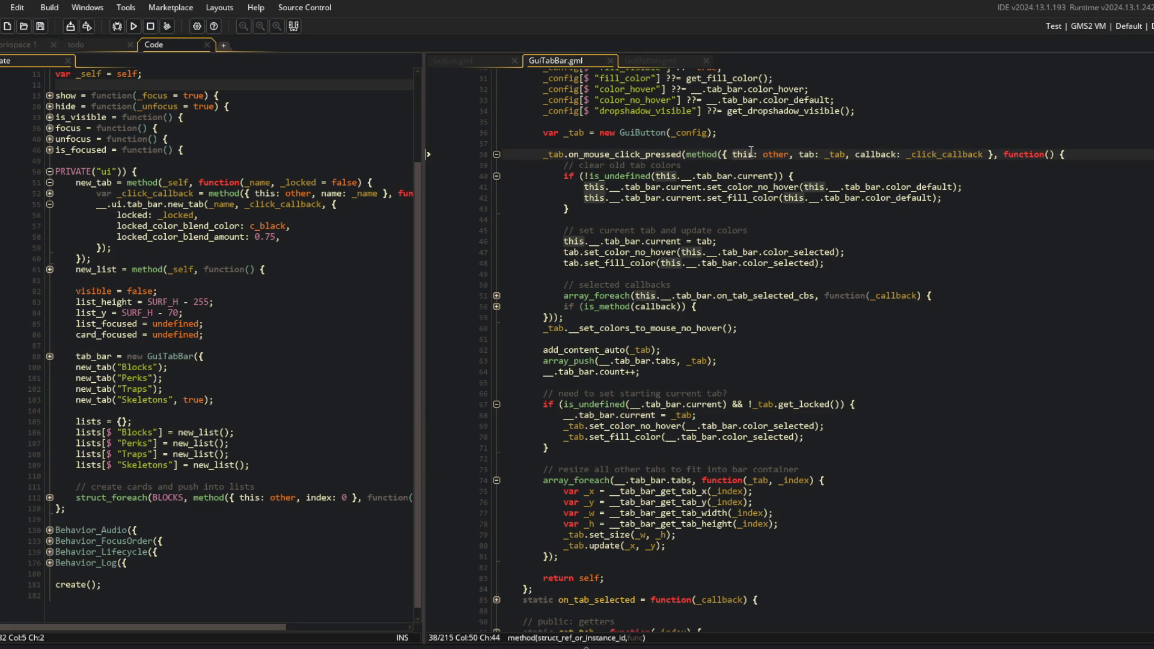
pyautogui.click(496, 306)
pyautogui.click(742, 156)
pyautogui.doubleClick(743, 155)
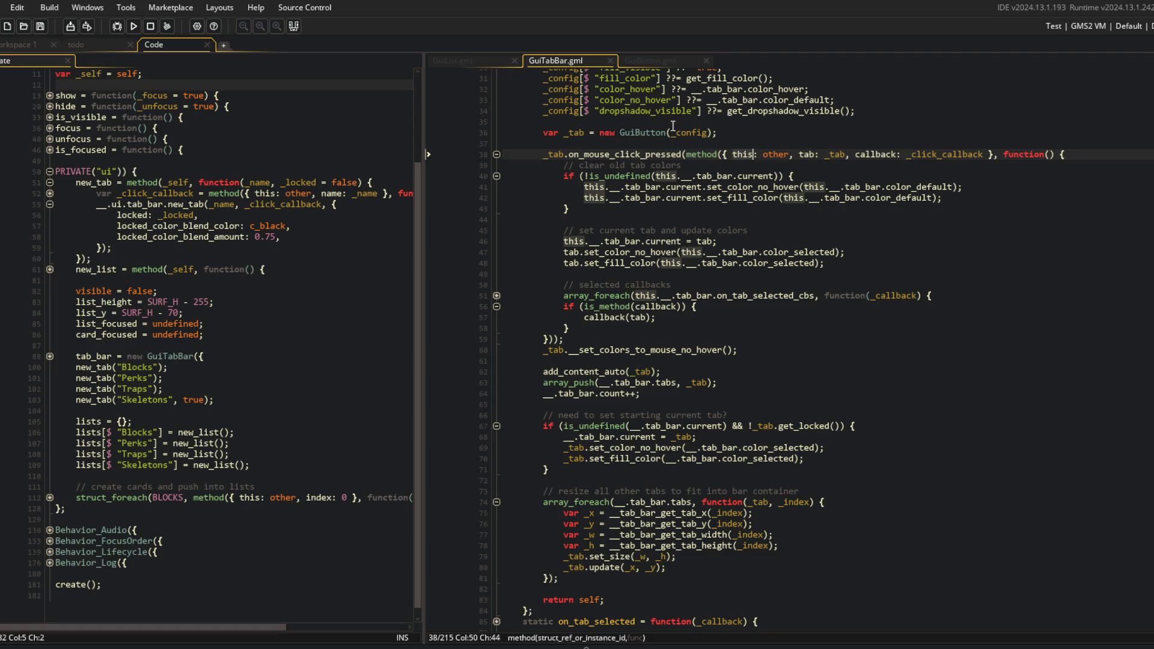
pyautogui.click(652, 271)
# Fold and unfold the old-tab colour reset block, then move to the selected callbacks comment
pyautogui.click(711, 220)
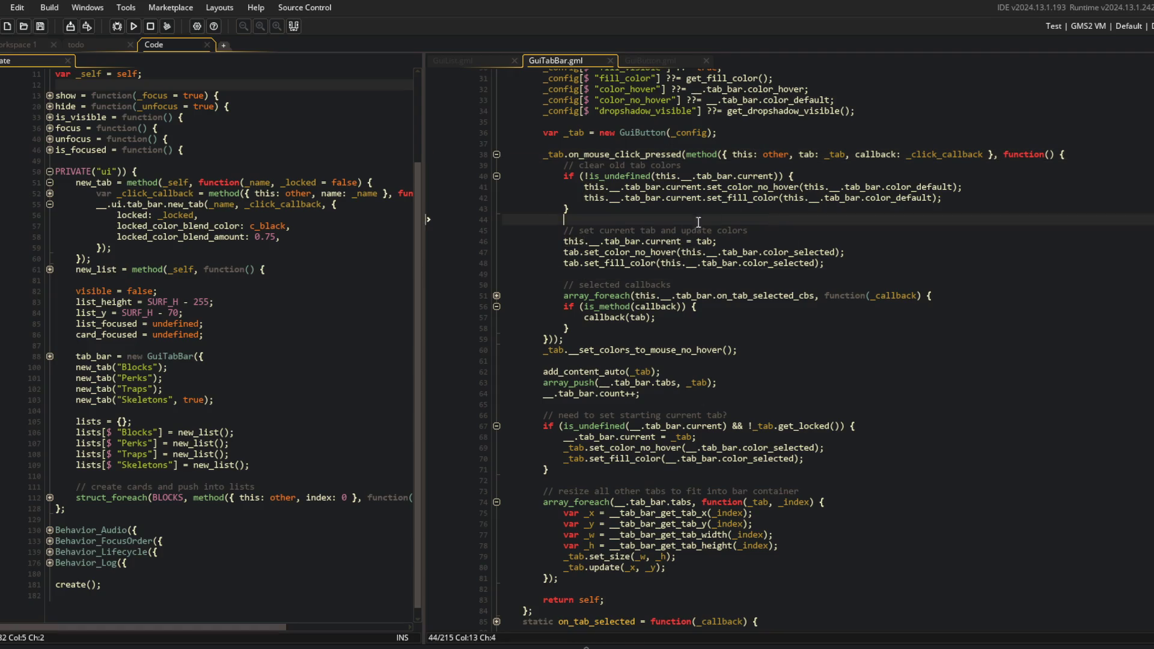
pyautogui.scroll(-3, 681, 224)
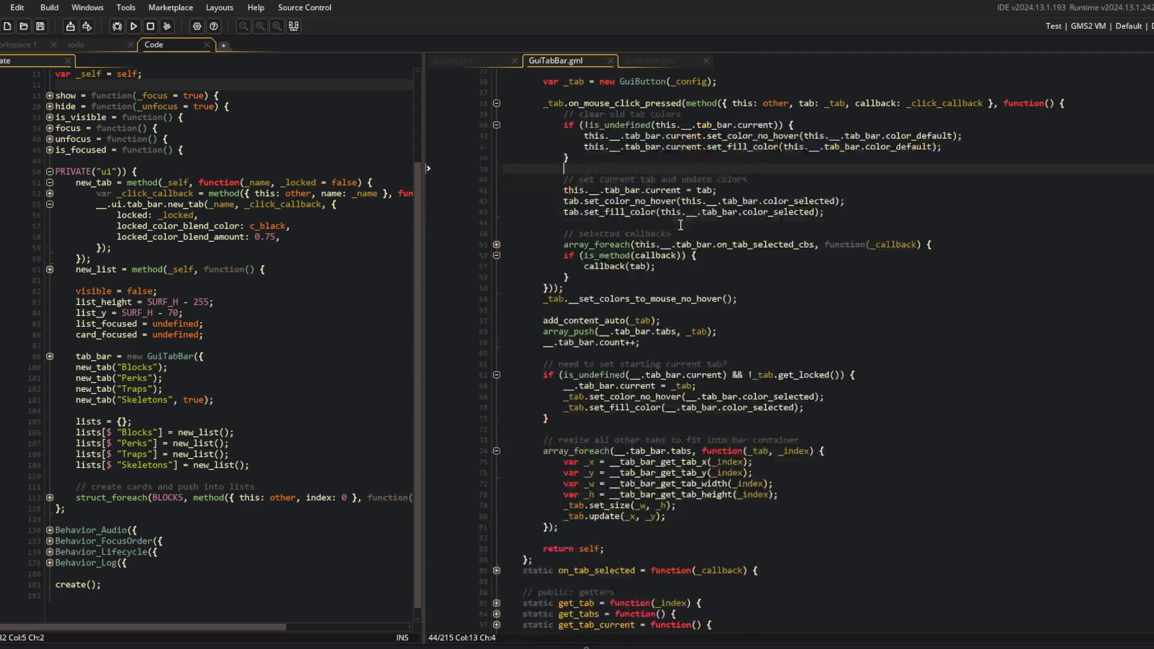
pyautogui.scroll(-1, 677, 275)
pyautogui.scroll(3, 676, 275)
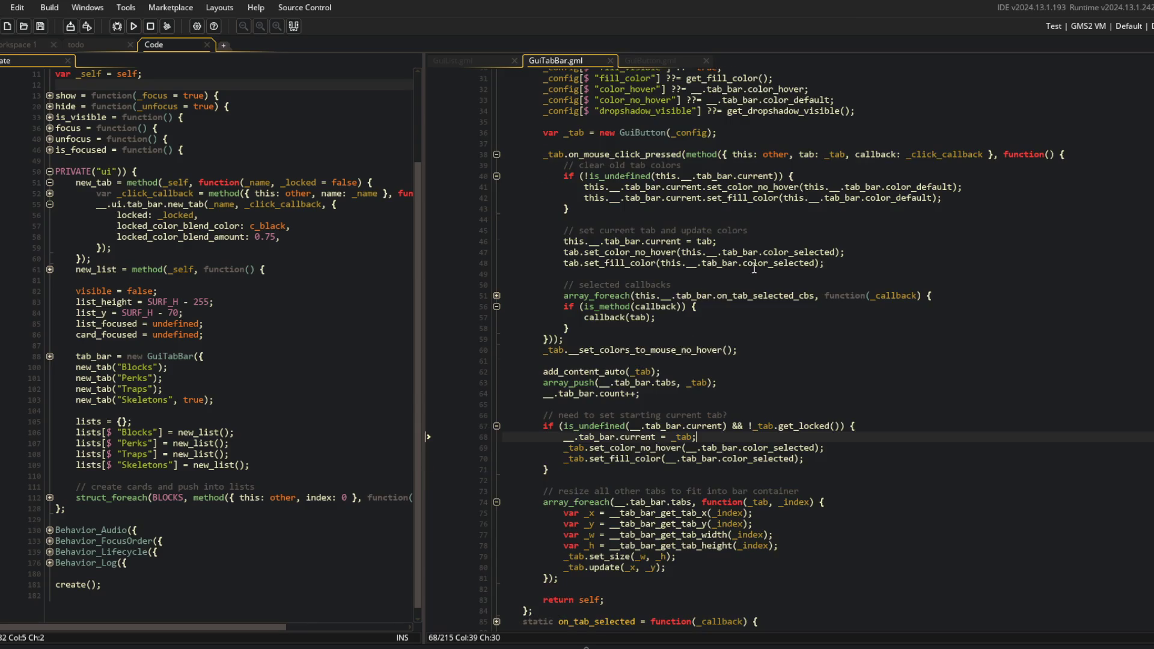
pyautogui.scroll(2, 781, 437)
pyautogui.click(495, 227)
pyautogui.click(494, 226)
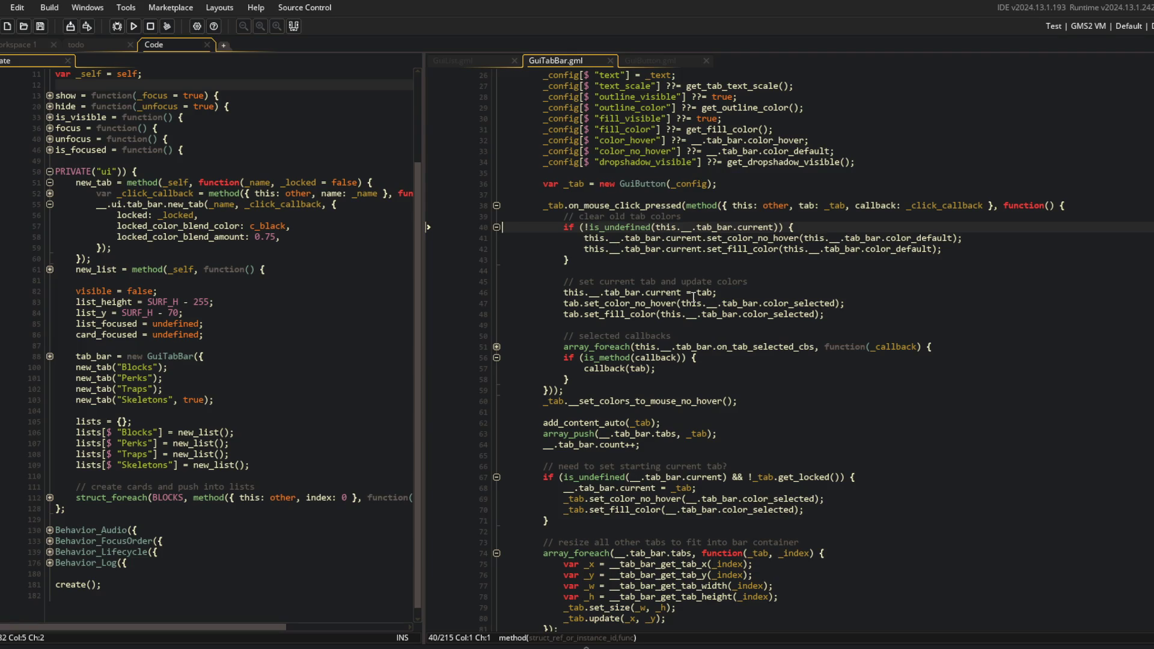
pyautogui.click(745, 333)
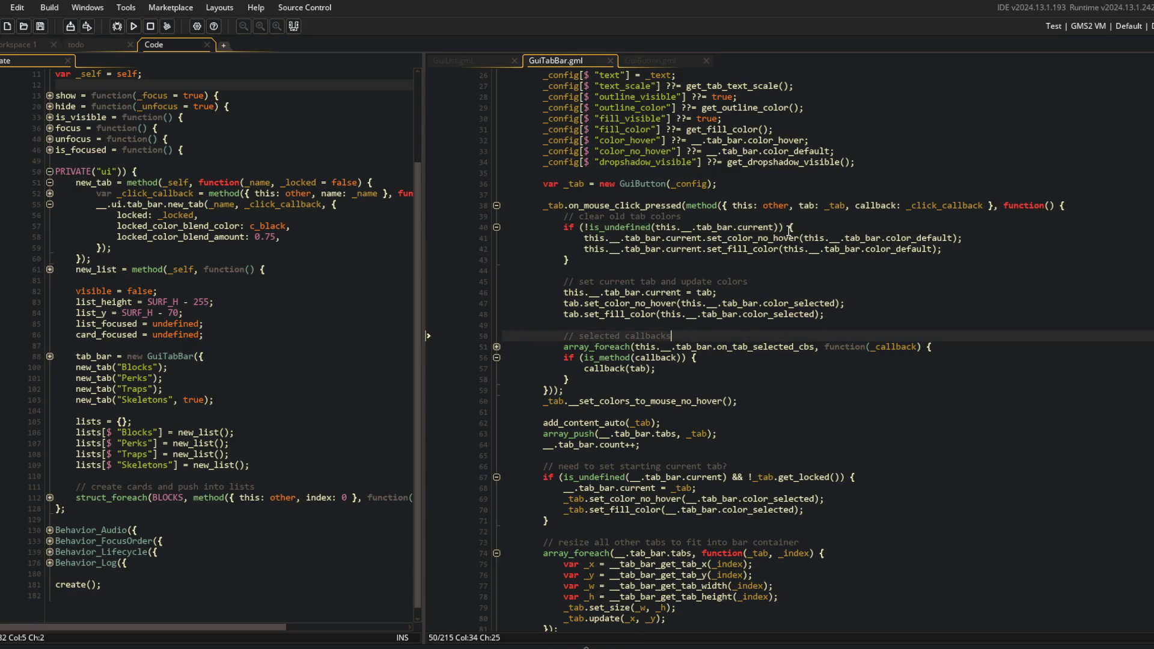
# Unfold the array_foreach over selected-tab callbacks, inspect its is_method check, and widen the pane
pyautogui.click(496, 347)
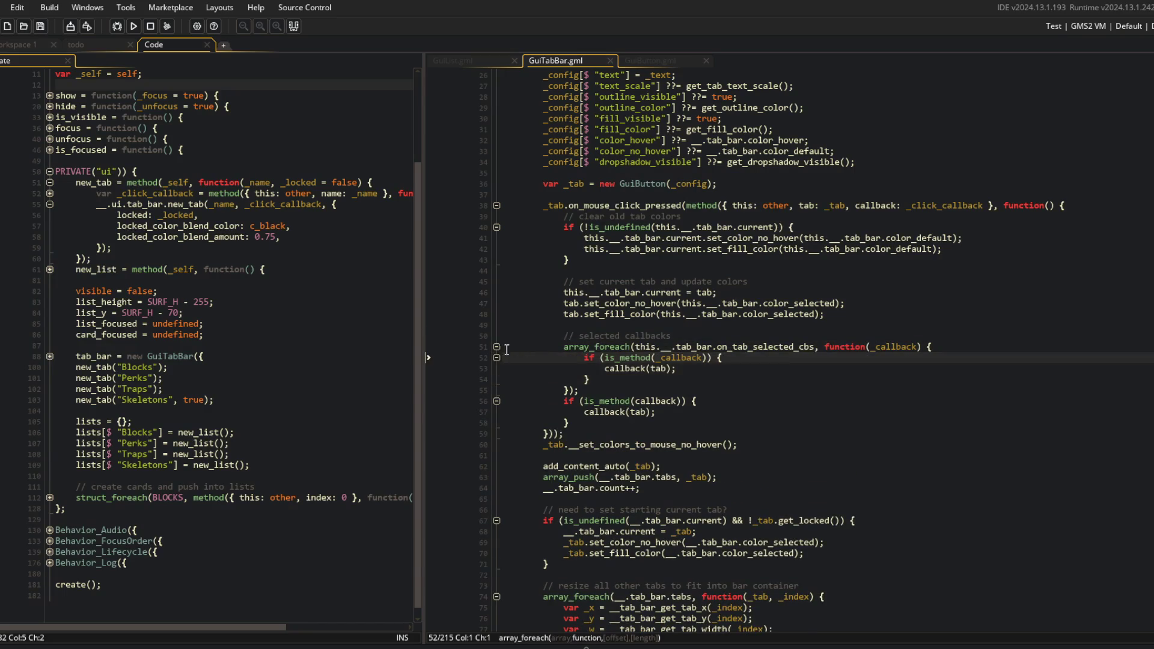
pyautogui.click(692, 359)
pyautogui.click(603, 372)
pyautogui.click(725, 371)
pyautogui.click(837, 297)
pyautogui.click(837, 313)
pyautogui.scroll(3, 917, 287)
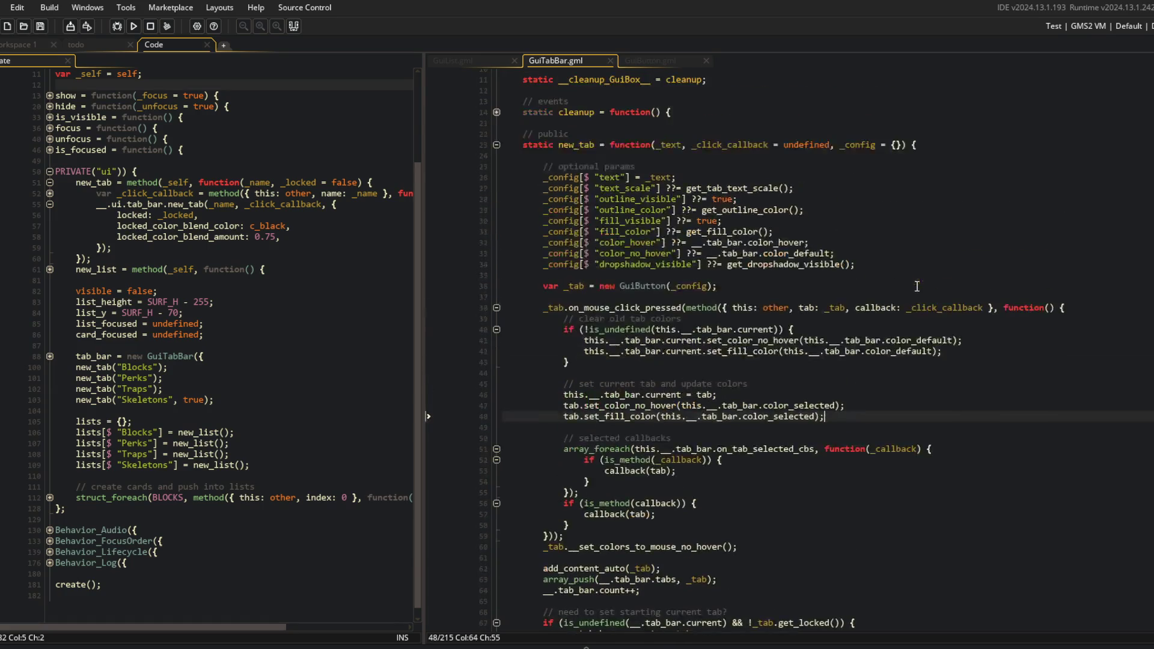
pyautogui.moveTo(425, 95); pyautogui.dragTo(398, 94)
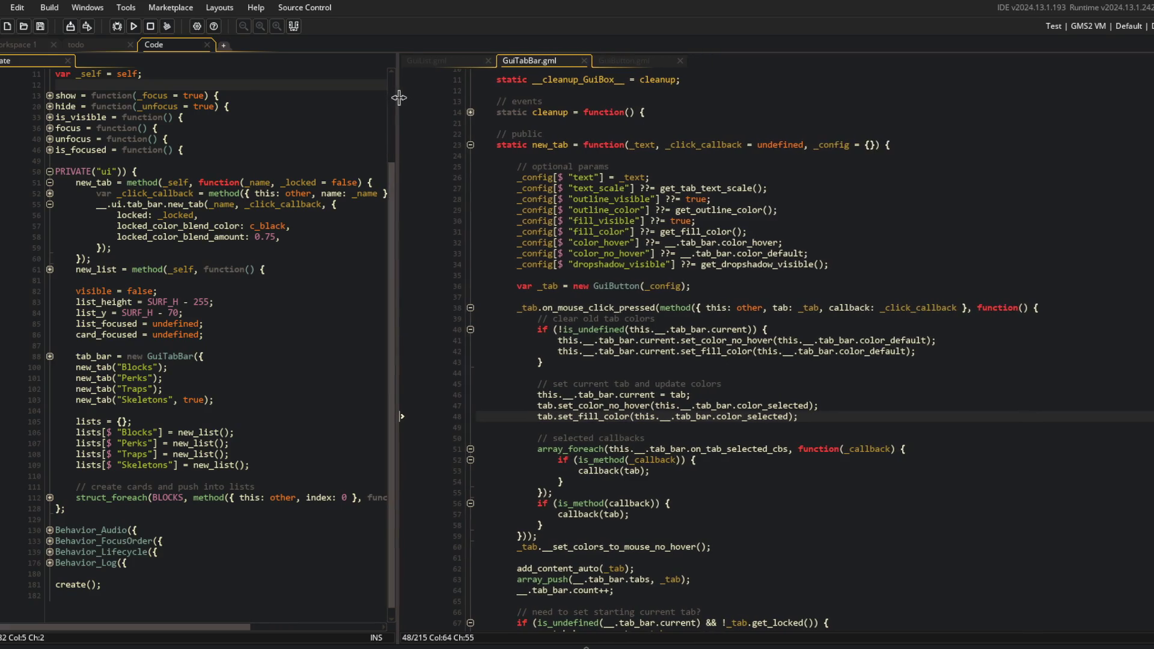
pyautogui.click(567, 188)
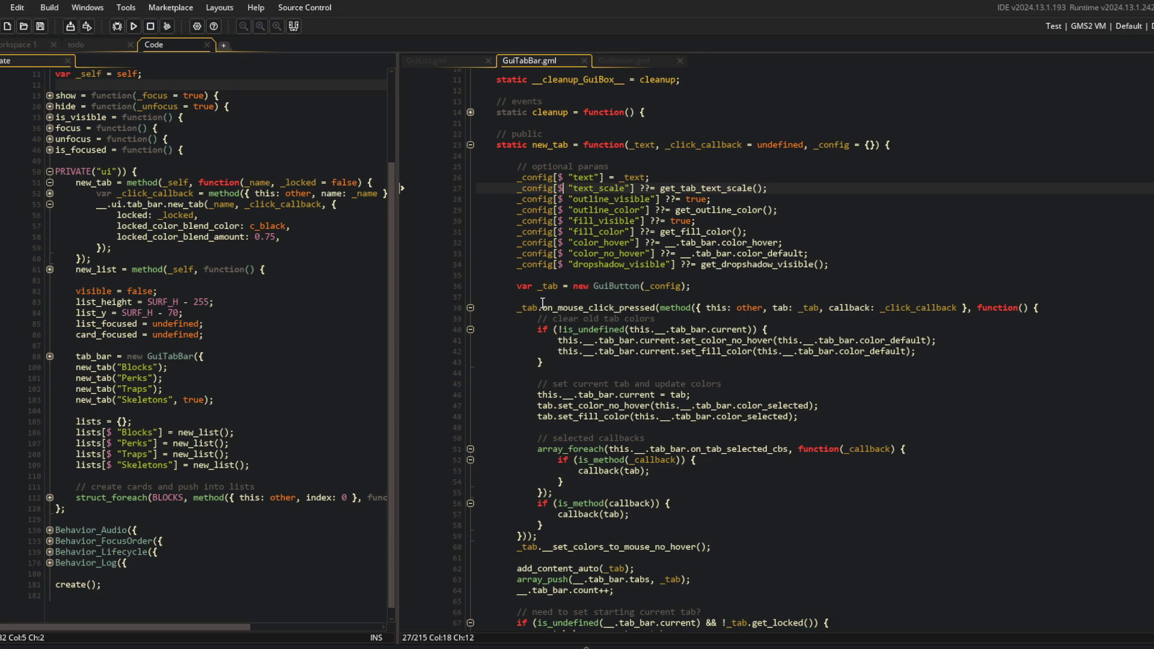
# Review GuiTabBar's tab colour defaults and the fill colour reset for old tabs
pyautogui.click(598, 253)
pyautogui.click(194, 226)
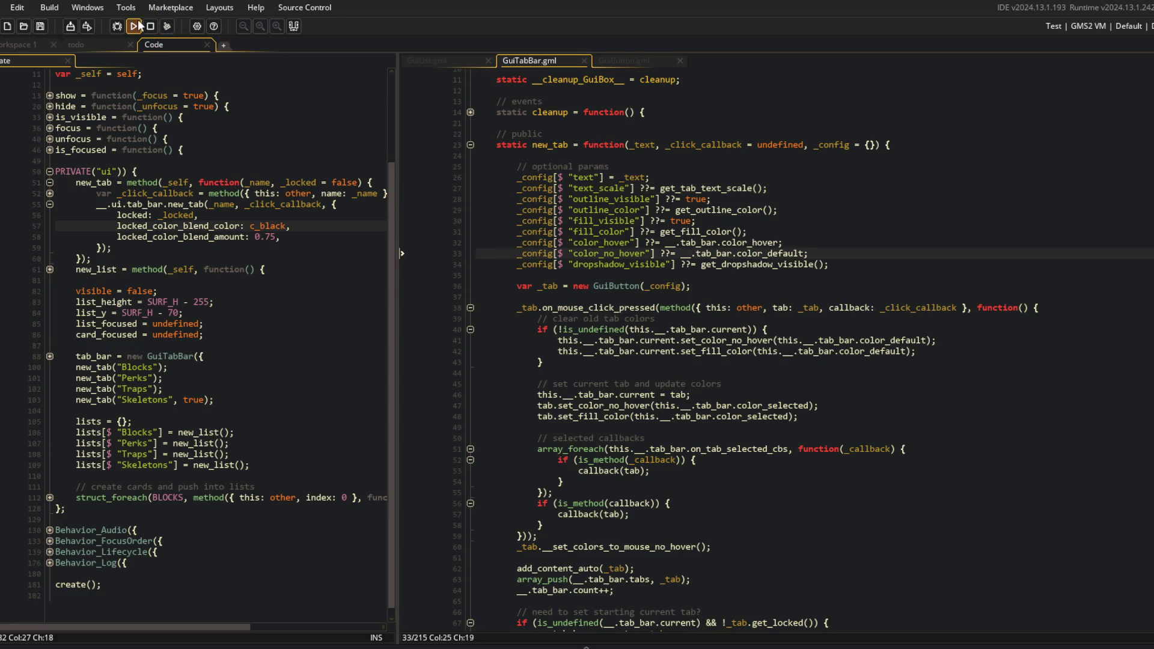
pyautogui.click(161, 389)
pyautogui.click(690, 363)
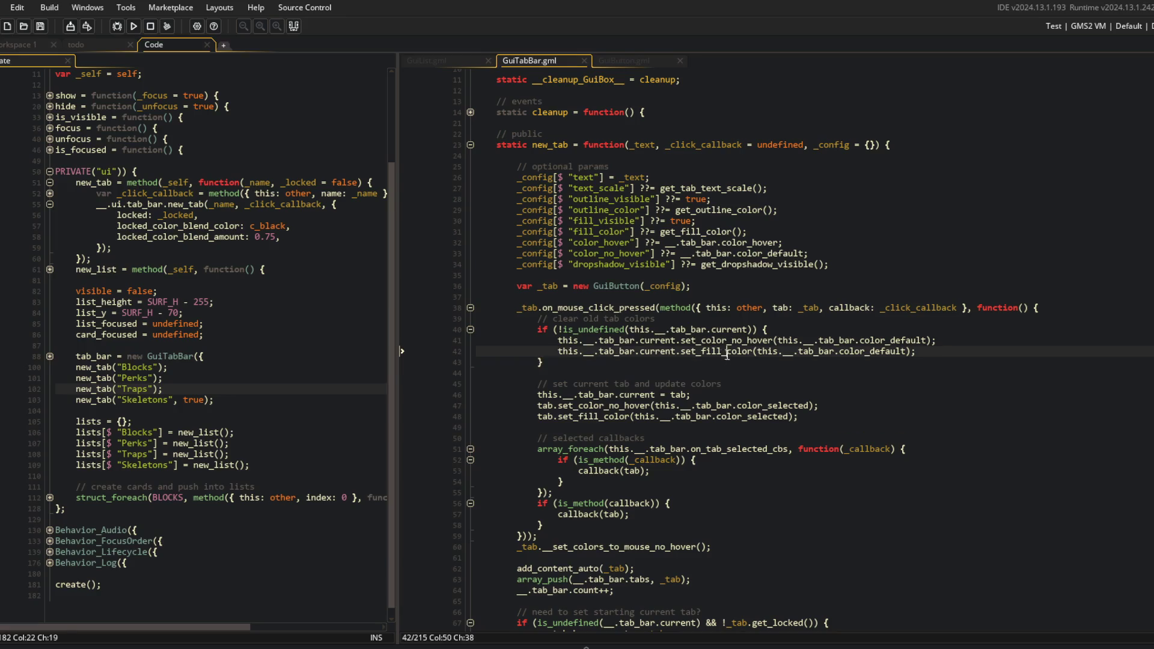
pyautogui.scroll(3, 691, 363)
# Leave the GuiTabBar script and bring the Command Prompt window to the front
pyautogui.click(632, 305)
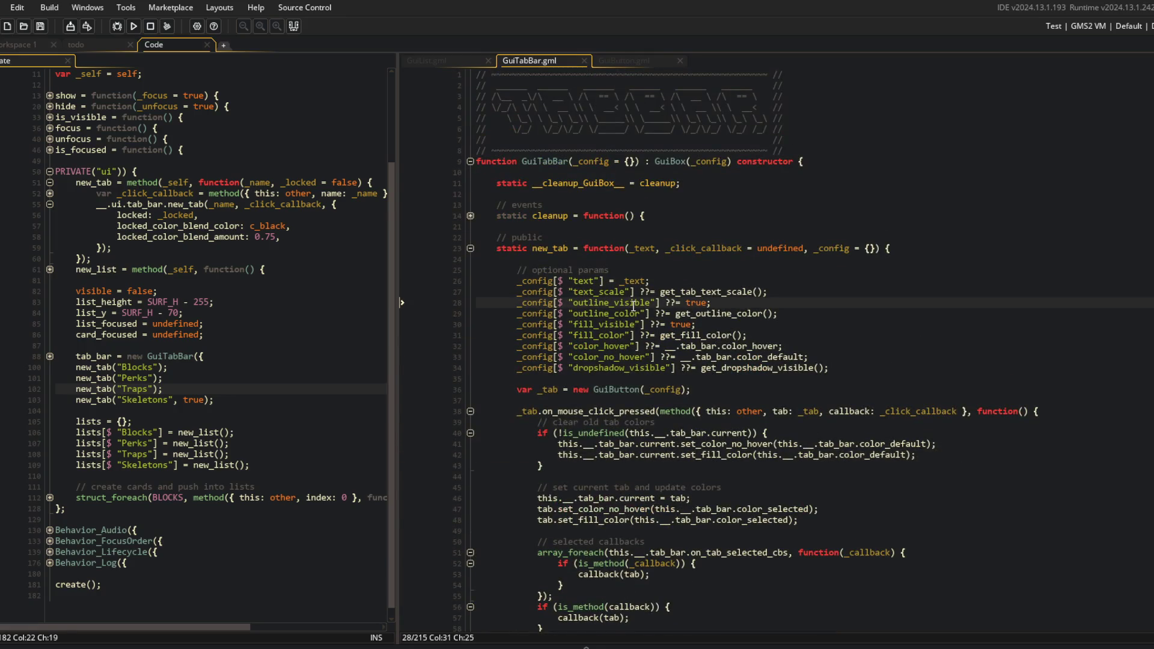
pyautogui.hotkey('alt', 'Tab')
pyautogui.click(834, 351)
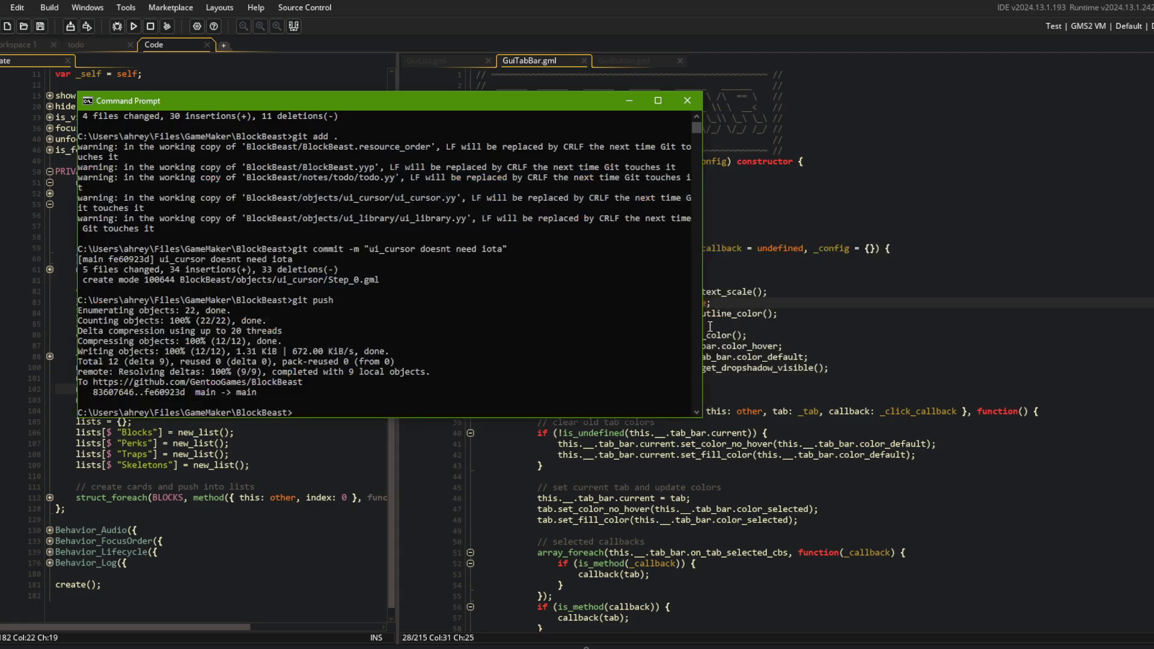
# Stage all changes and commit them as "fixed tab bar coloring. added lock param to buttons"
pyautogui.write('add .')
pyautogui.press('Return')
pyautogui.write('git commit -m "fixed t')
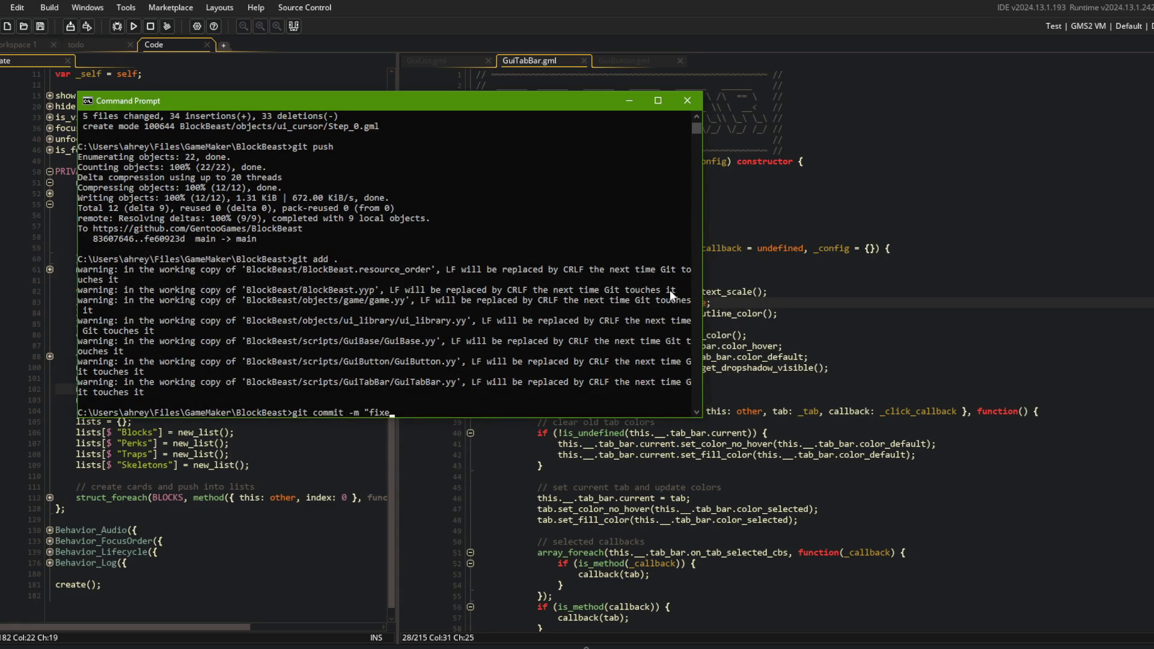
pyautogui.write('ab bar coloring. added lock')
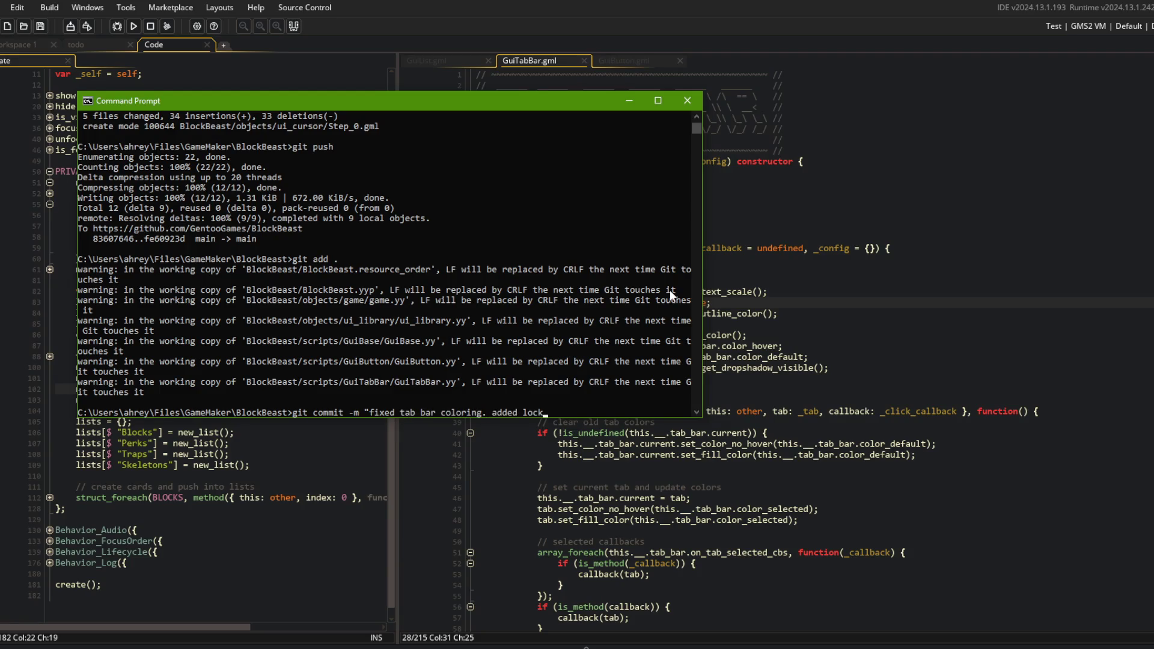
pyautogui.write(' param to buttons"')
pyautogui.press('Return')
# Push the commit to GitHub and return to the ui_library code in GameMaker
pyautogui.write('git push')
pyautogui.press('Return')
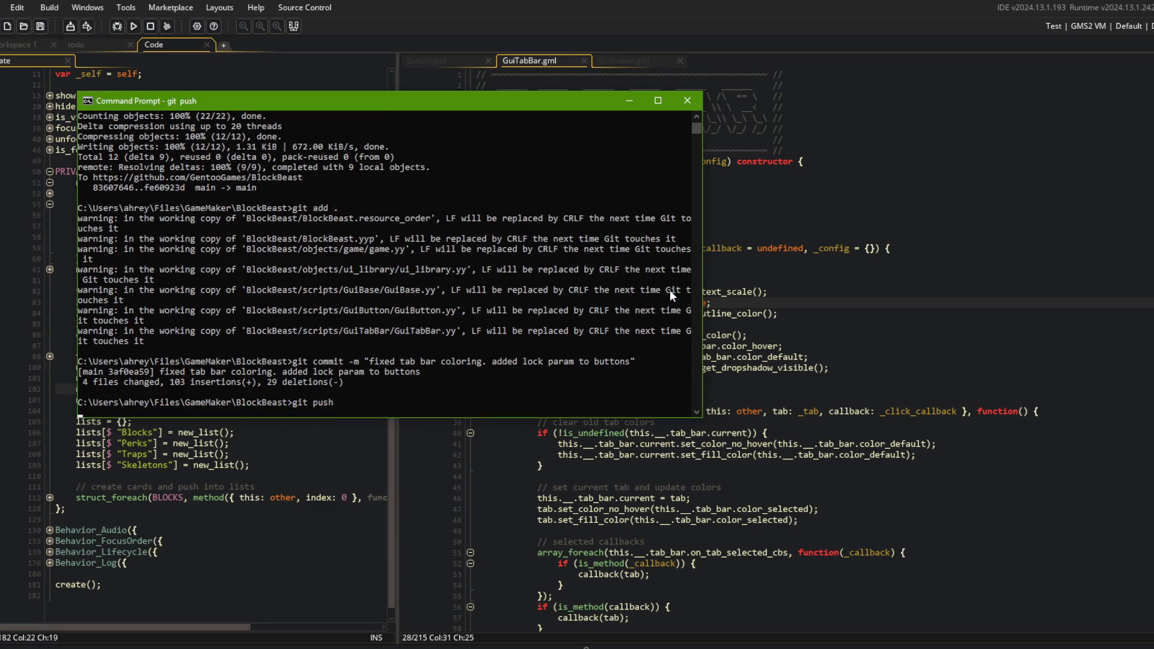
pyautogui.click(805, 247)
pyautogui.click(142, 194)
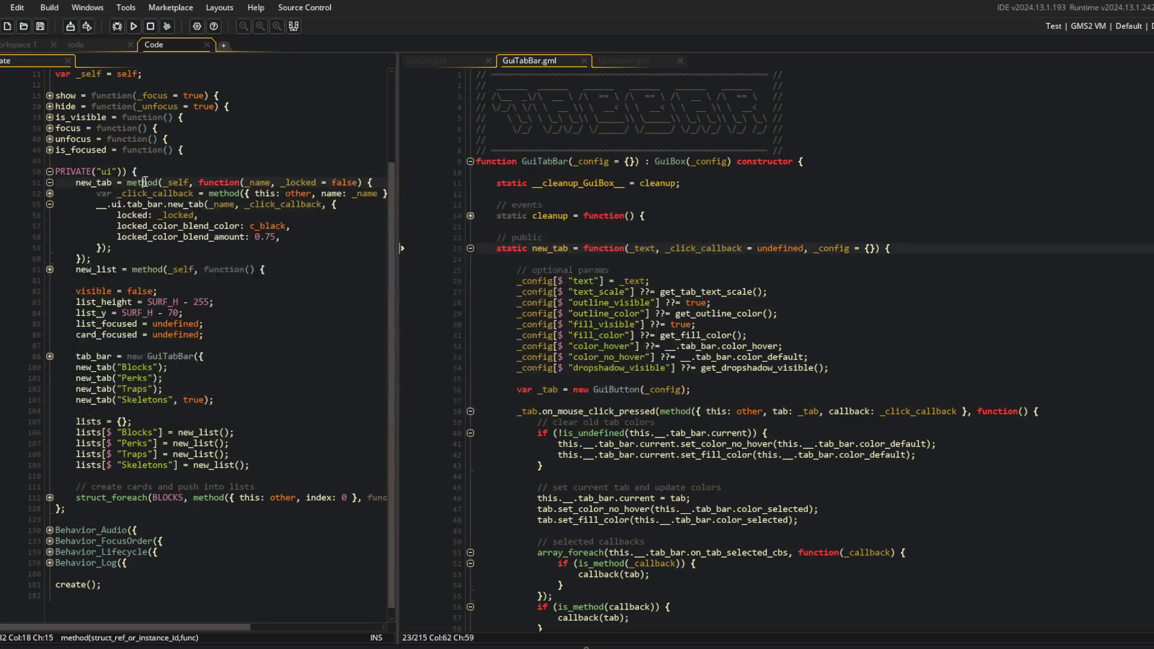
# Review the tab_bar.new_tab call and the new_tab method, resizing the left code pane
pyautogui.scroll(2, 91, 271)
pyautogui.click(49, 281)
pyautogui.click(49, 282)
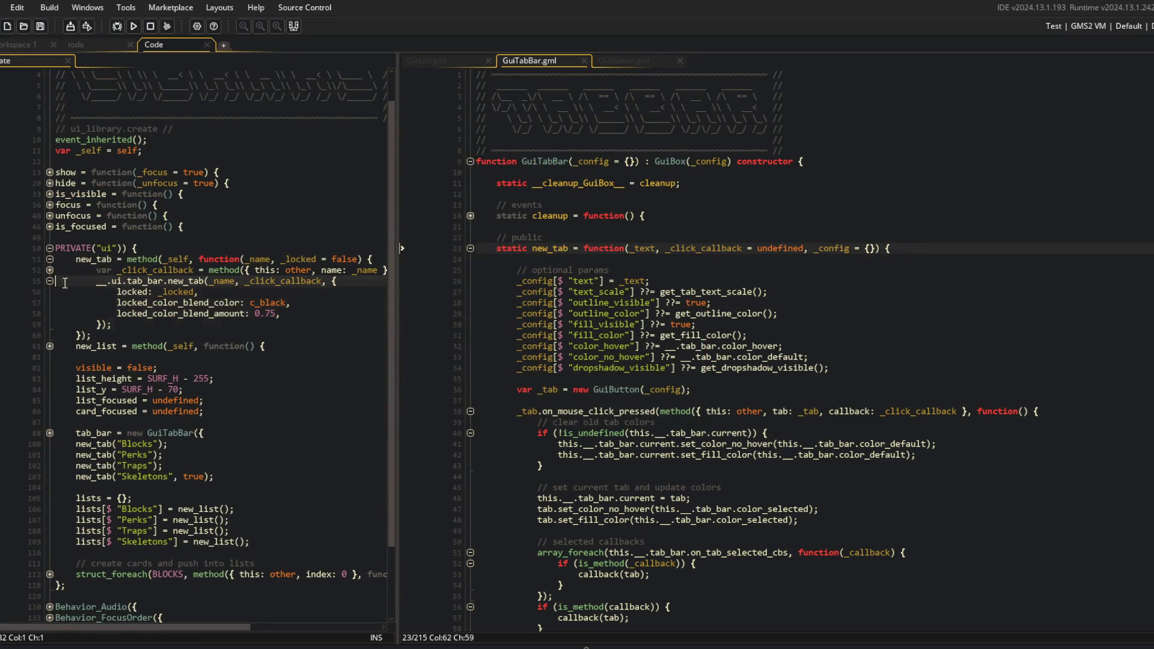
pyautogui.moveTo(397, 217); pyautogui.dragTo(453, 235)
pyautogui.click(350, 336)
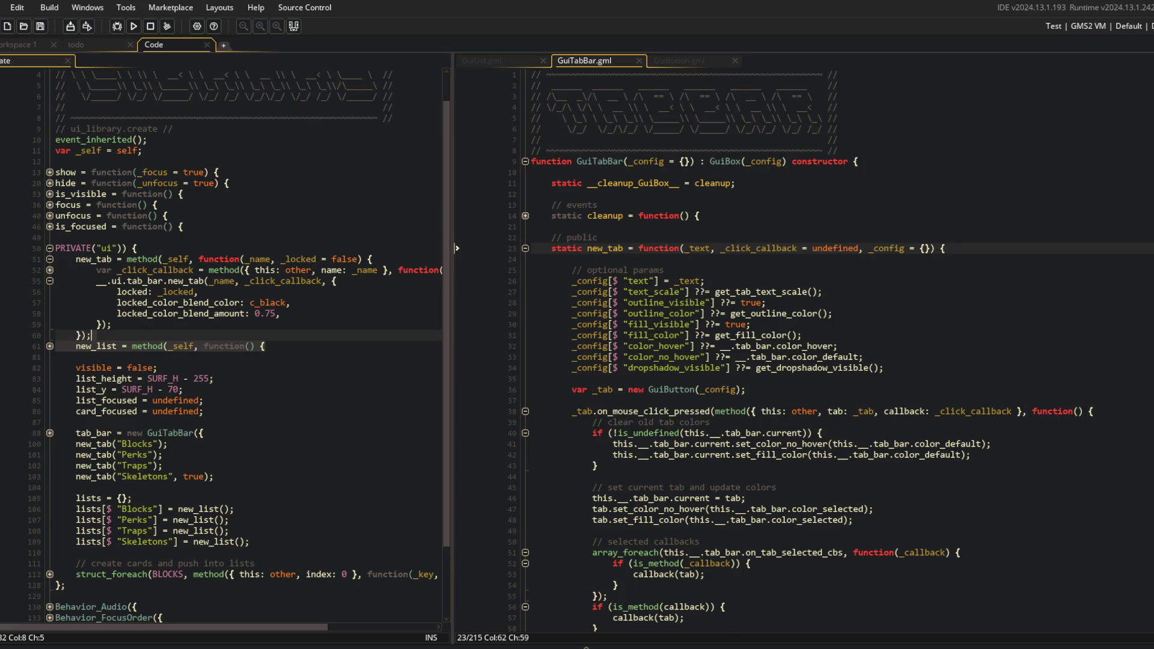
pyautogui.click(1051, 255)
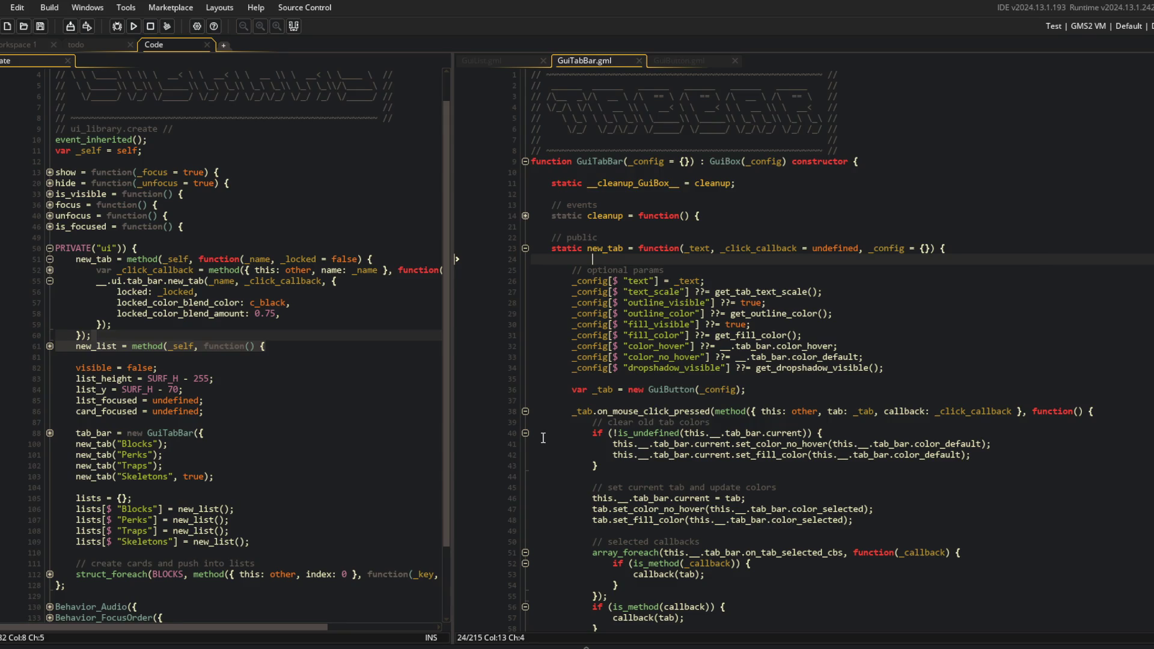
pyautogui.moveTo(452, 207); pyautogui.dragTo(427, 202)
pyautogui.click(411, 194)
# Fold and unfold the new_tab and _click_callback blocks while checking GuiTabBar's static cleanup
pyautogui.scroll(1, 374, 262)
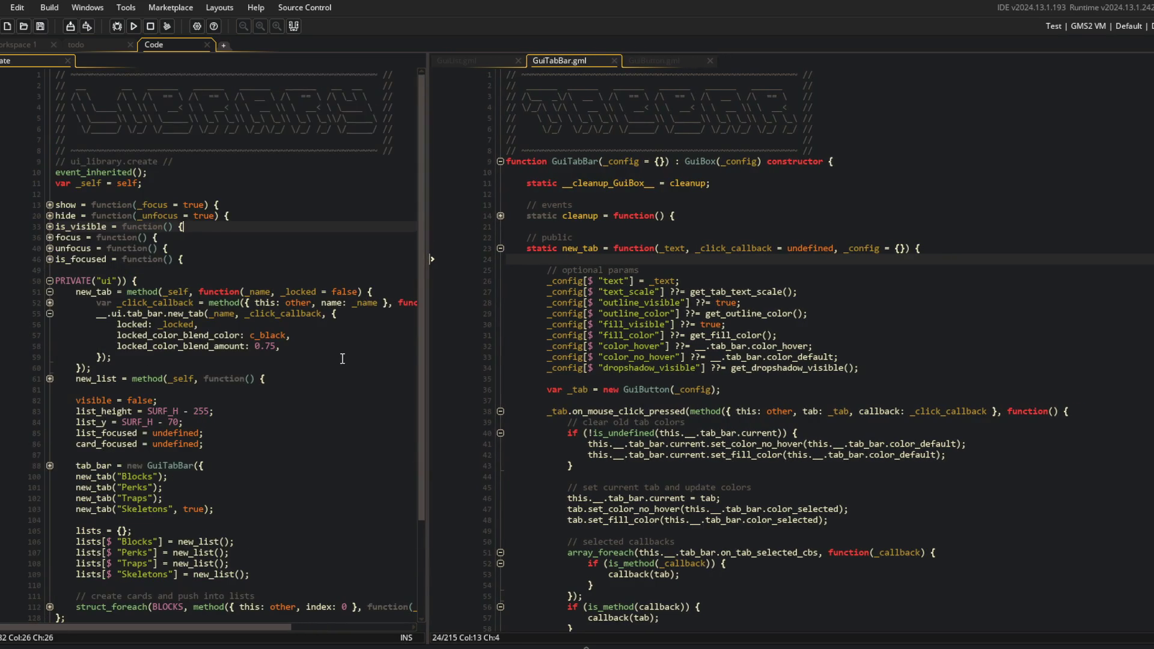
pyautogui.click(50, 314)
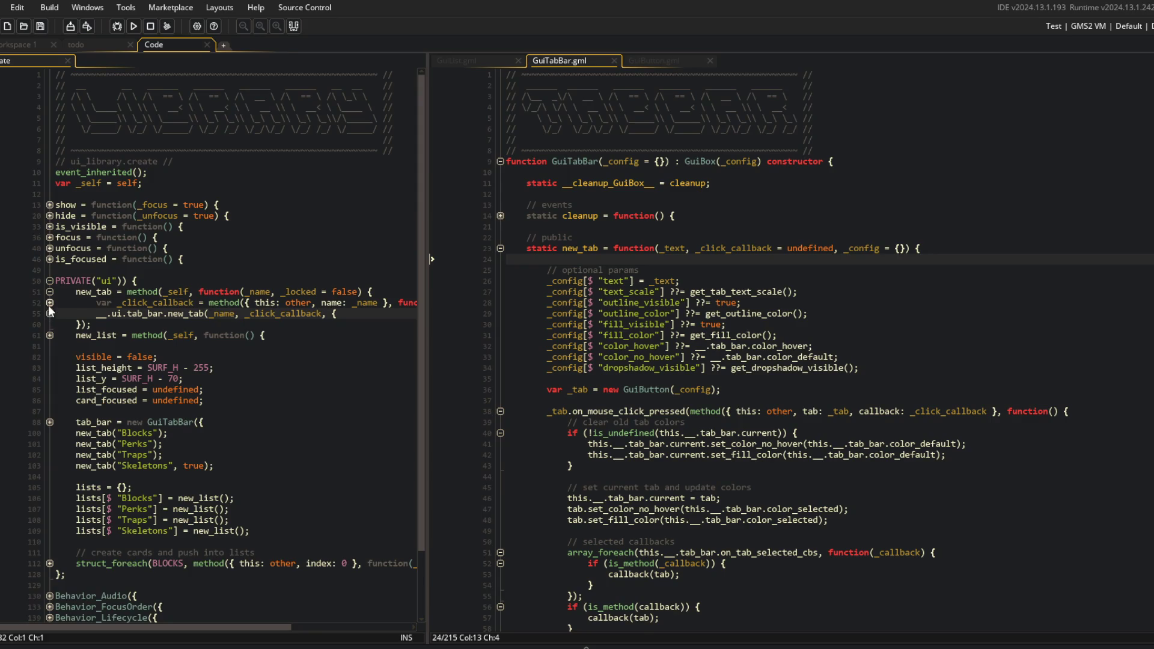
pyautogui.click(50, 303)
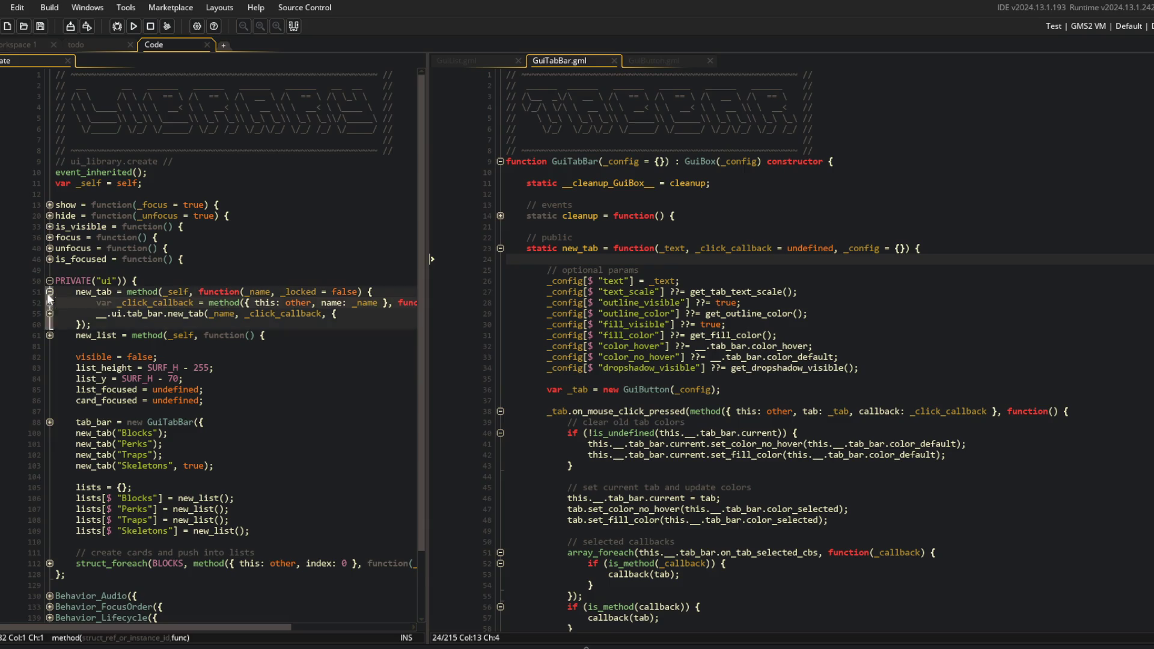
pyautogui.click(49, 292)
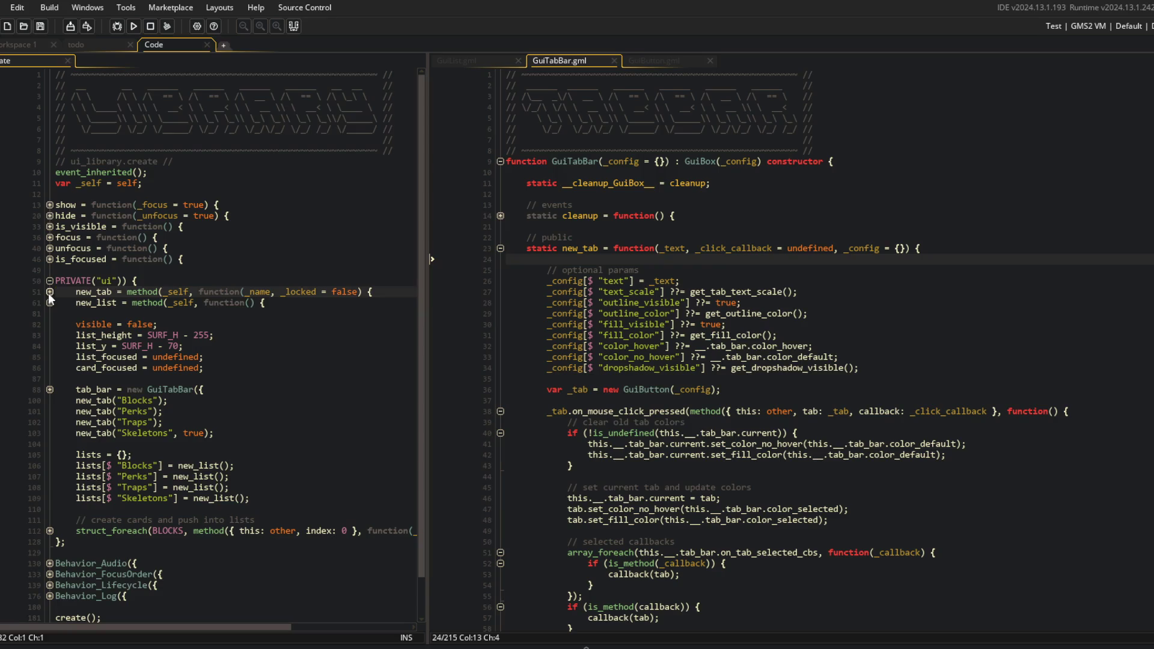
pyautogui.click(705, 151)
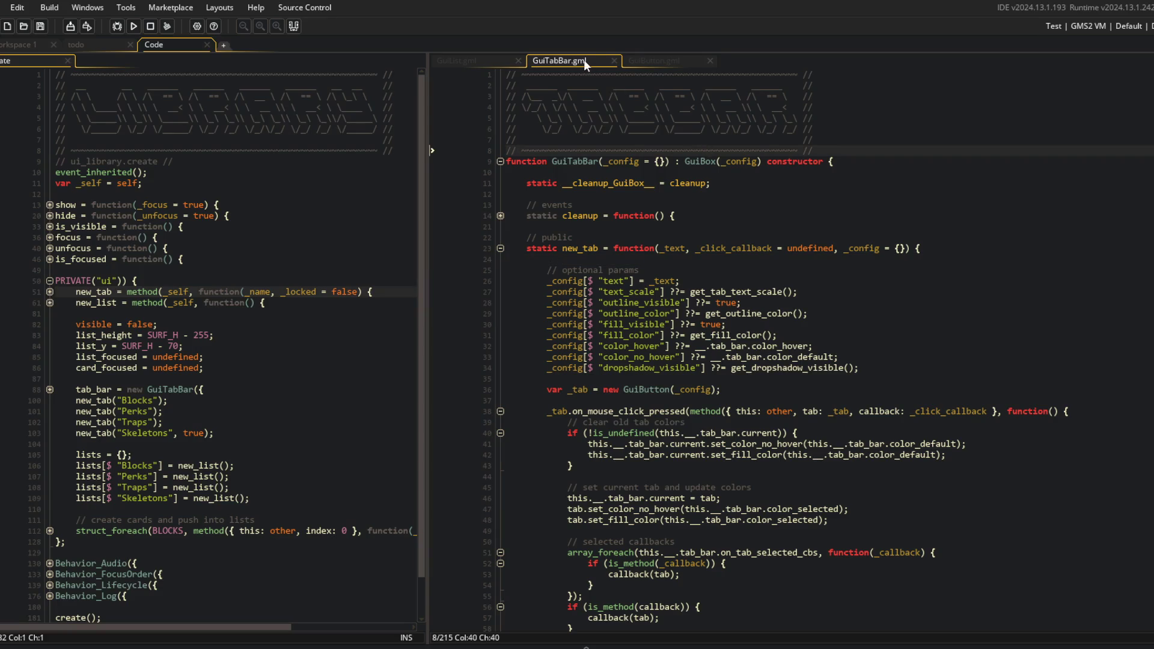
pyautogui.click(605, 218)
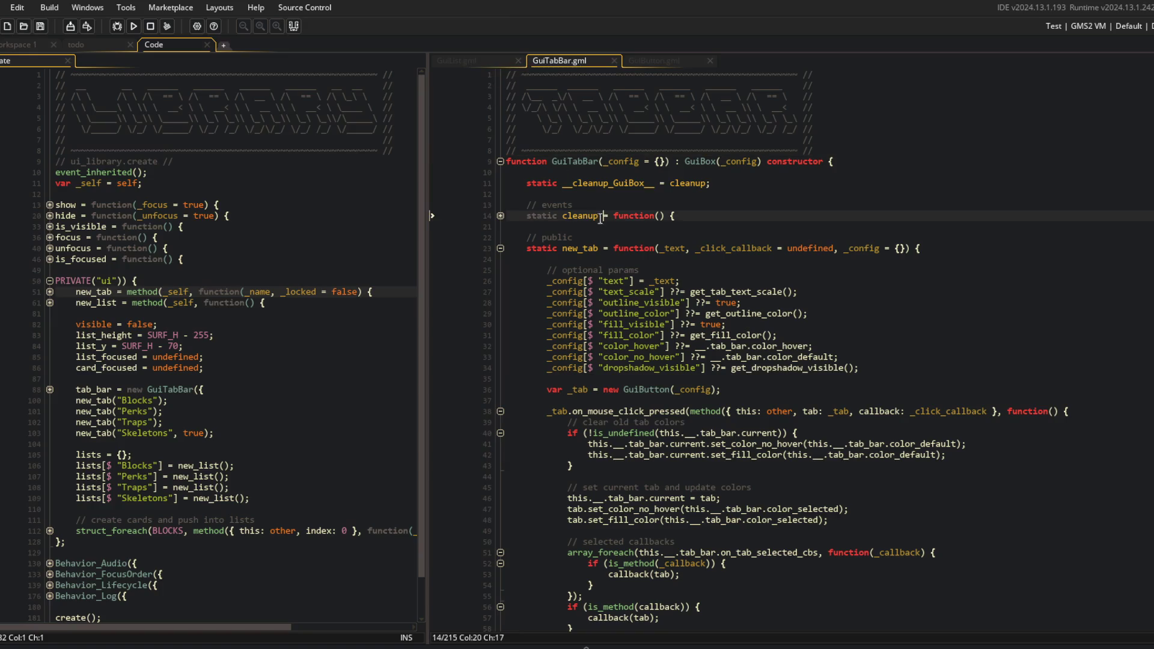
pyautogui.click(50, 292)
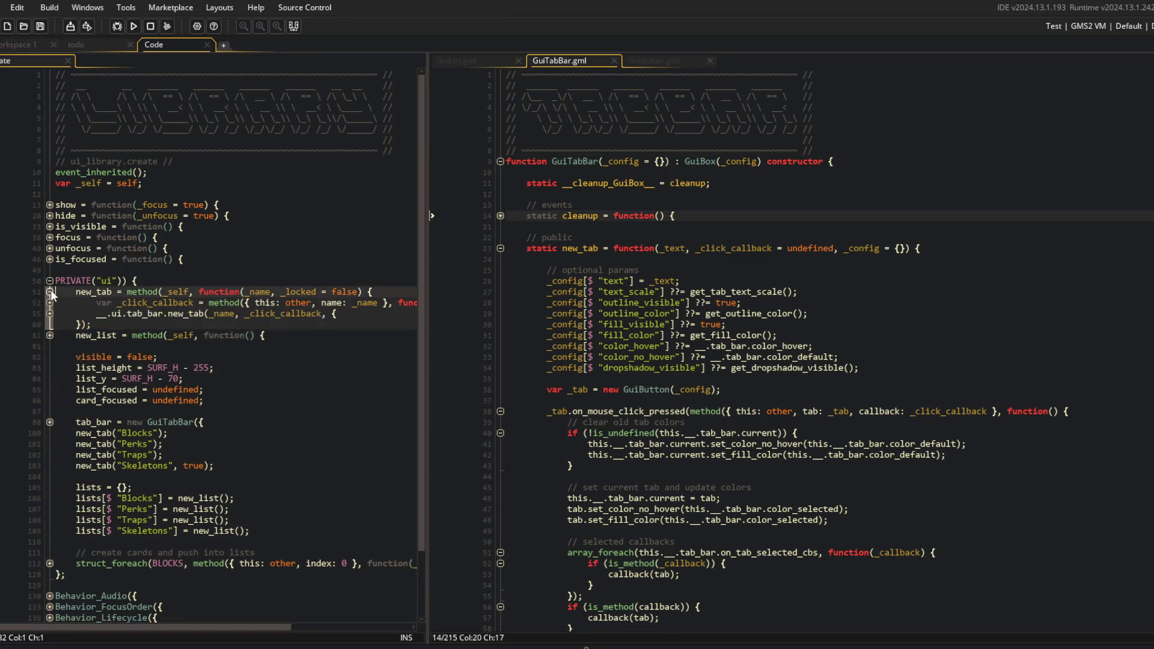
pyautogui.click(50, 303)
pyautogui.click(51, 335)
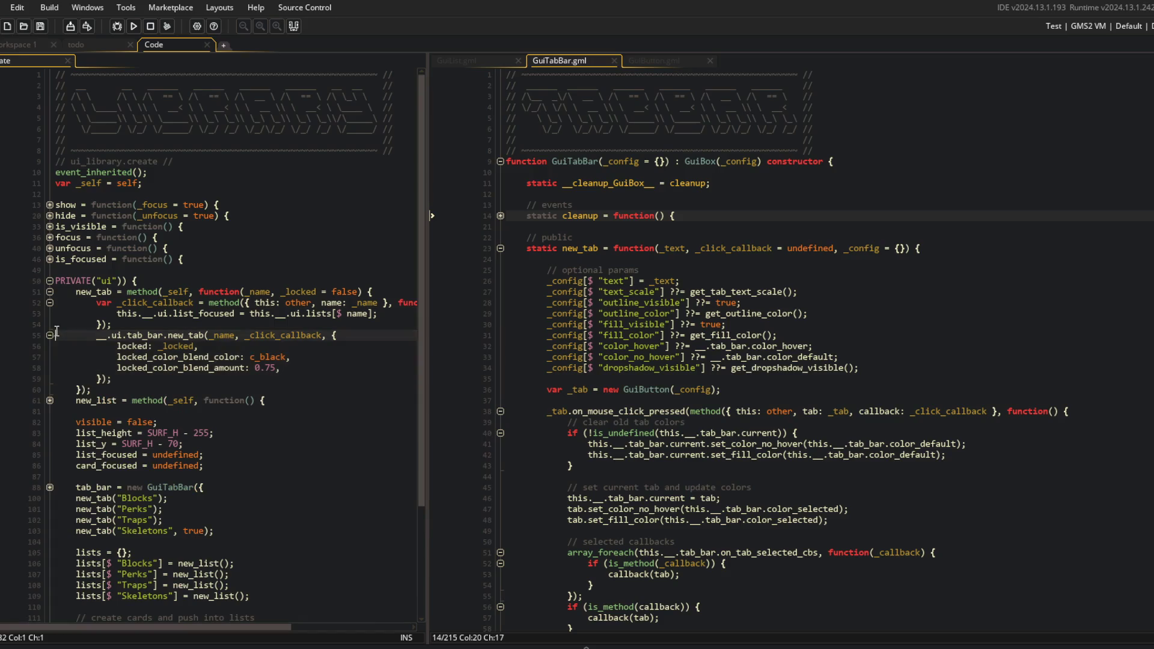
# Open the GuiBox parent script from the GuiTabBar header, then build and run the game
pyautogui.click(702, 249)
pyautogui.middleClick(708, 162)
pyautogui.click(689, 325)
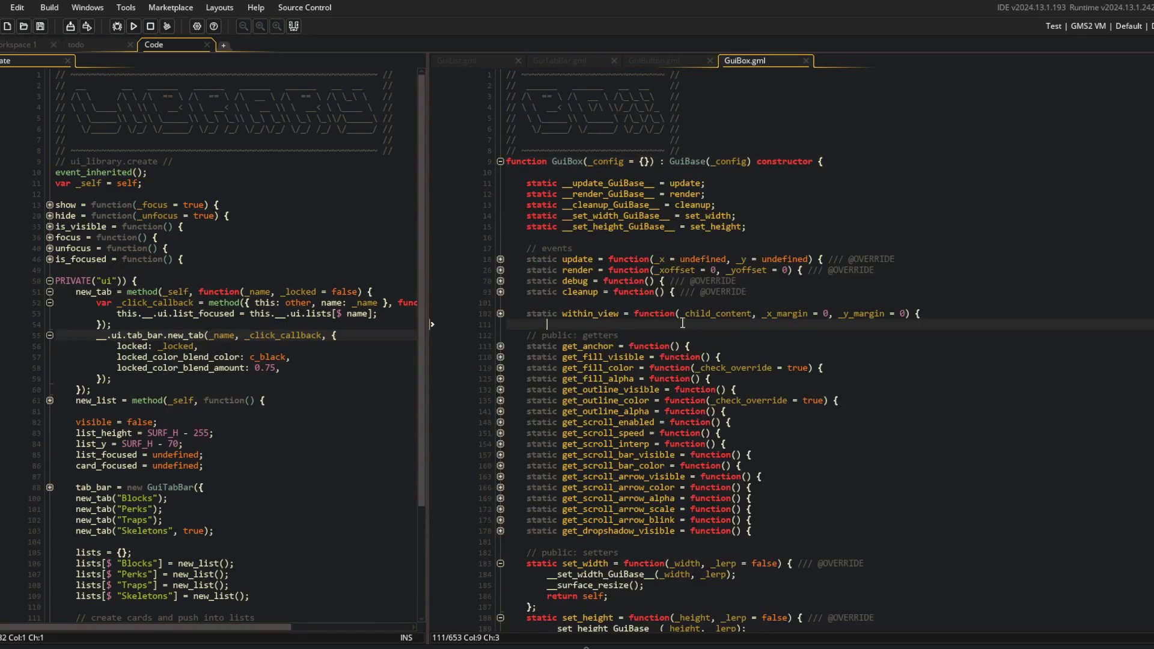
pyautogui.press('F5')
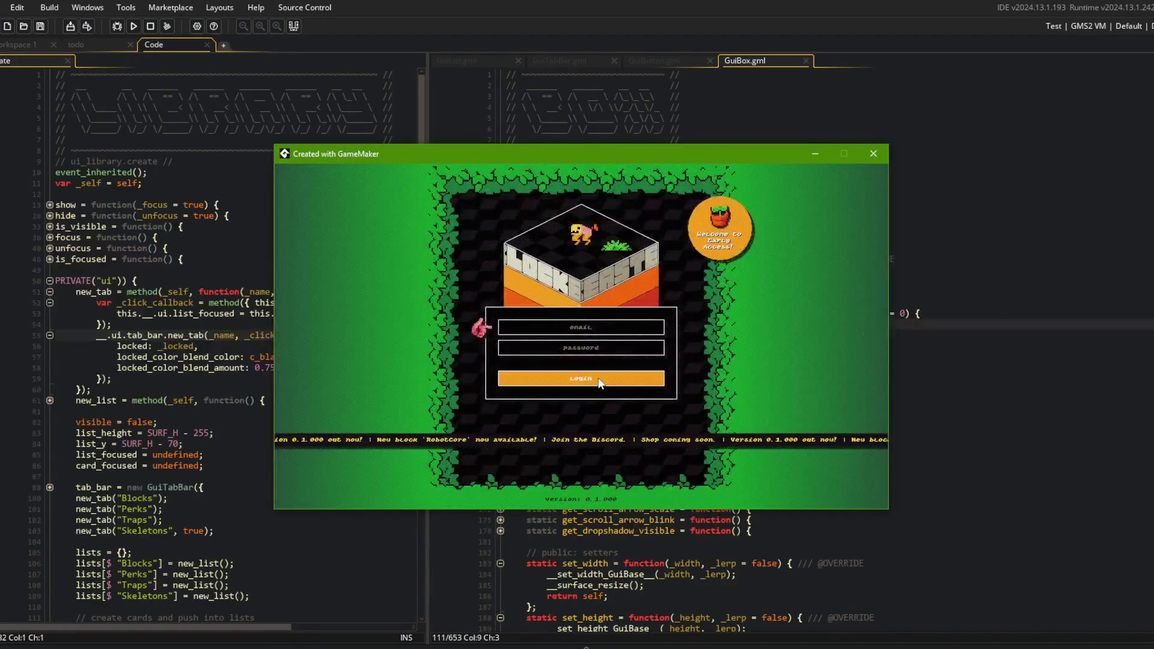
pyautogui.click(584, 355)
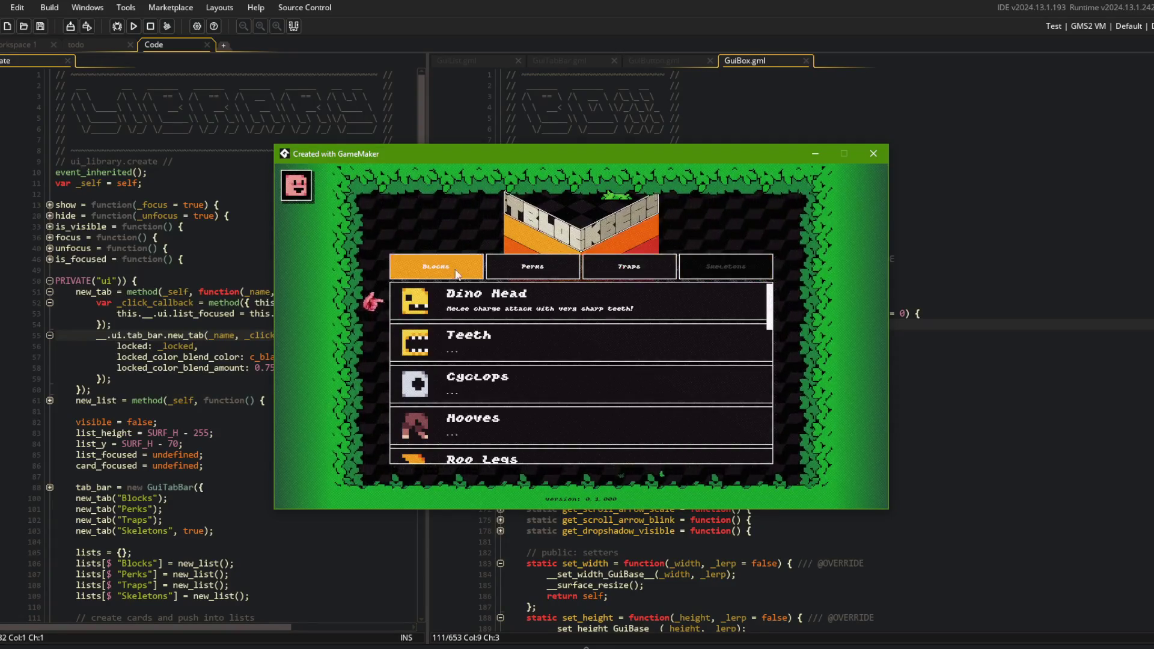
pyautogui.click(625, 268)
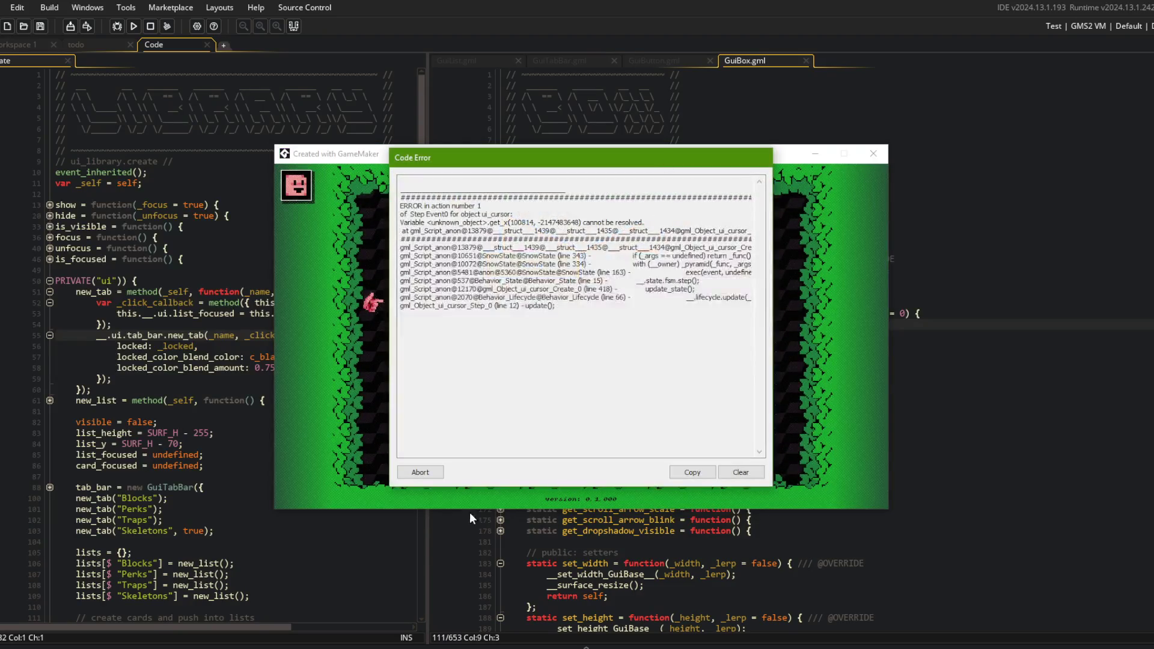
pyautogui.click(420, 473)
pyautogui.scroll(-2, 240, 361)
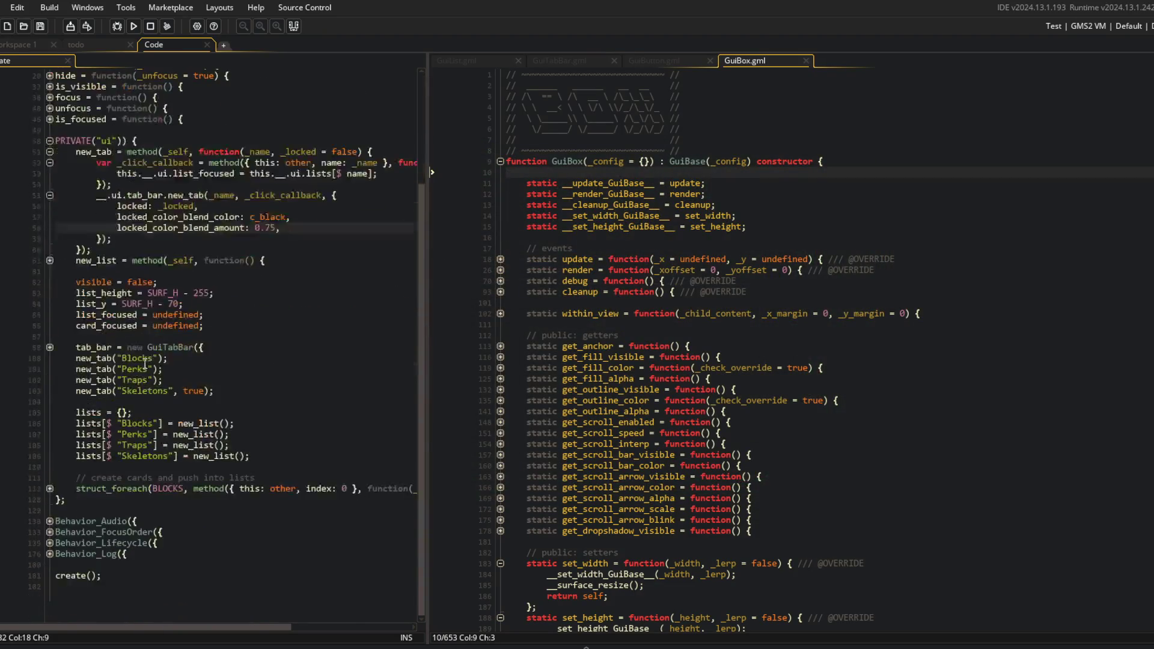
# Fold GuiBox's functions and look over its public setters section
pyautogui.click(249, 373)
pyautogui.scroll(-10, 714, 250)
pyautogui.click(714, 246)
pyautogui.hotkey('ctrl', 'm')
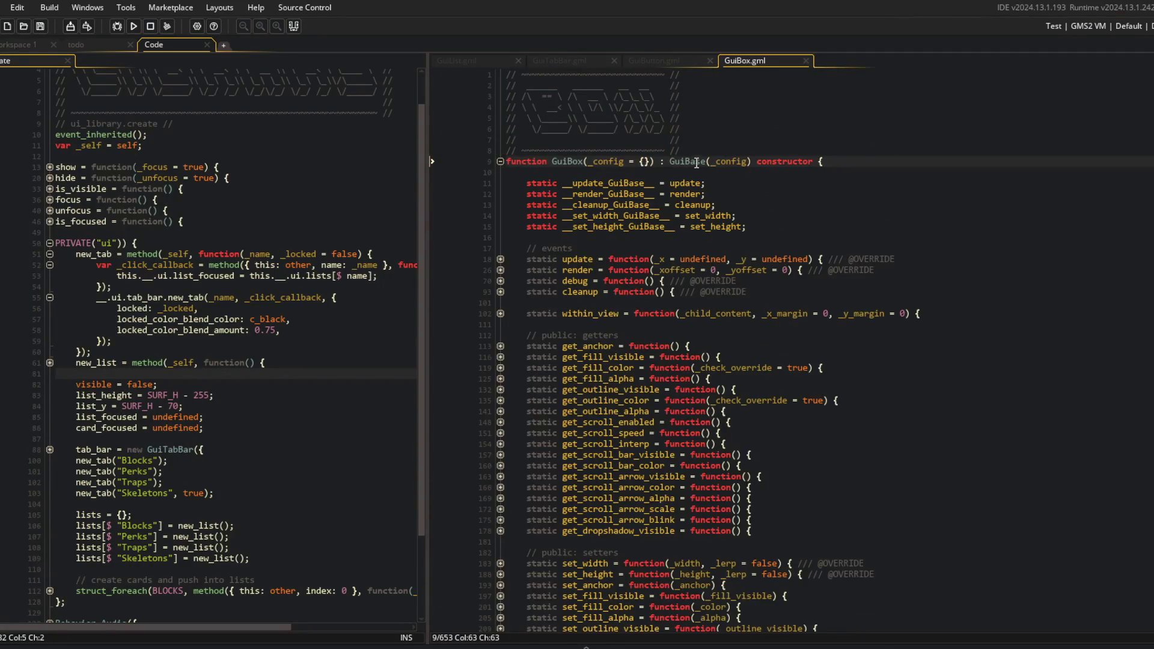
pyautogui.scroll(-7, 686, 170)
pyautogui.scroll(6, 629, 243)
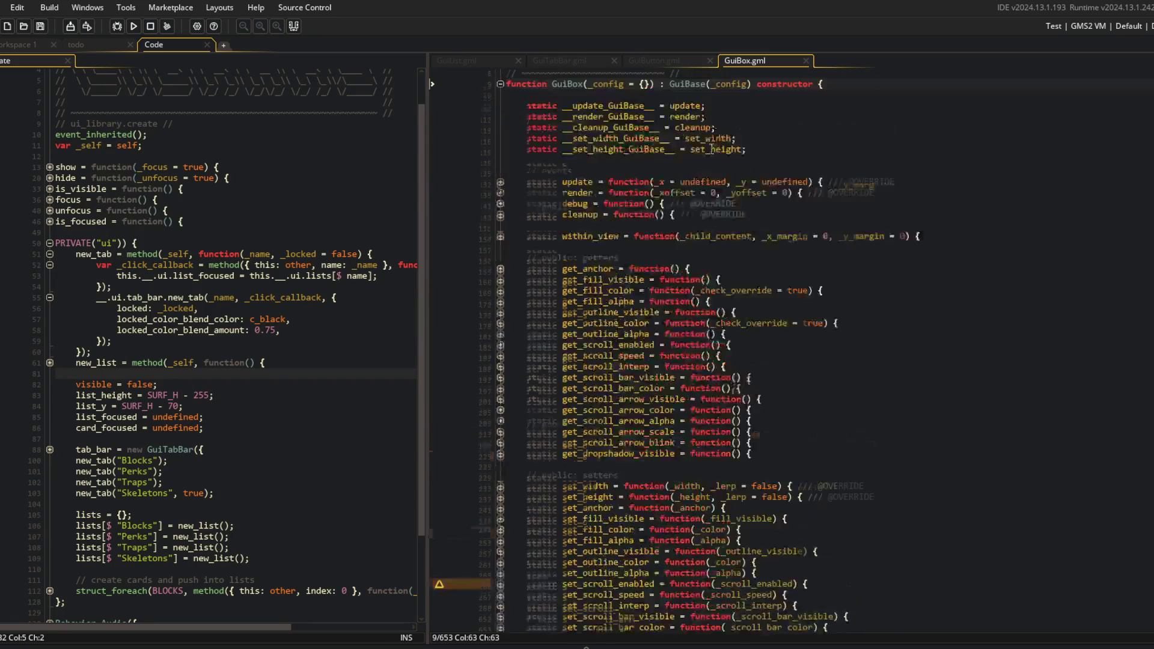
# Open the GuiBase parent script, close the stray GuiButton script, and review GuiBase's setters and getters
pyautogui.middleClick(686, 111)
pyautogui.click(674, 67)
pyautogui.middleClick(674, 67)
pyautogui.click(690, 194)
pyautogui.hotkey('ctrl', 'shift', '[')
pyautogui.hotkey('ctrl', 'shift', ']')
pyautogui.scroll(-12, 696, 364)
pyautogui.scroll(-3, 695, 365)
pyautogui.click(579, 518)
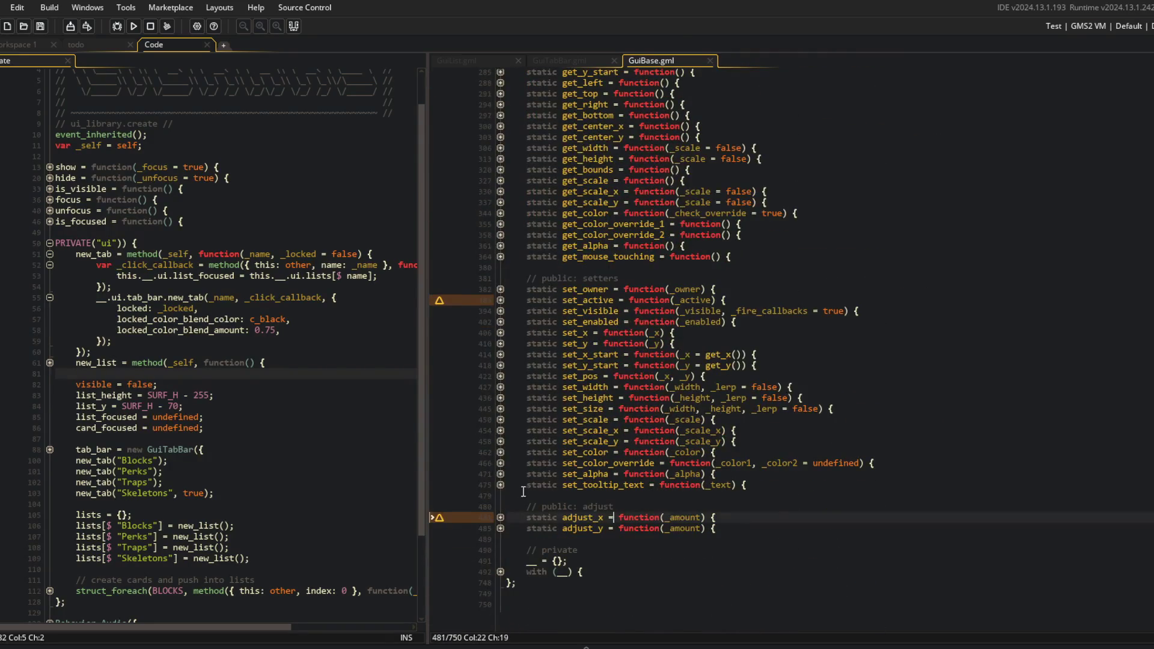
pyautogui.scroll(3, 581, 471)
pyautogui.scroll(4, 667, 265)
pyautogui.click(667, 264)
pyautogui.scroll(1, 667, 265)
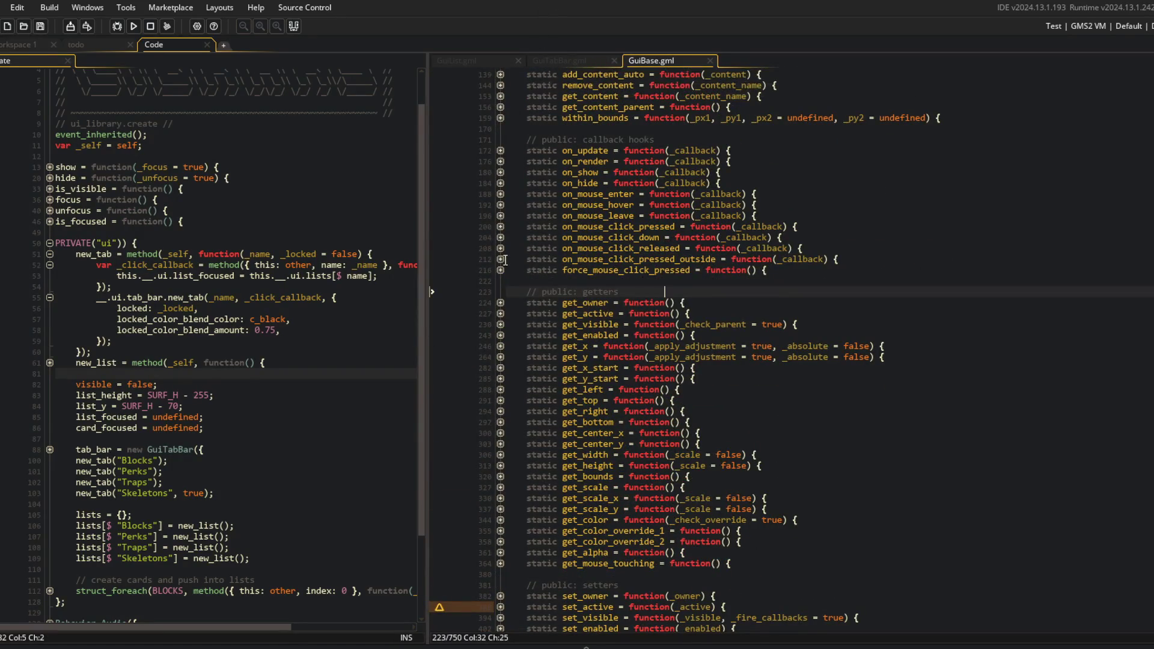
# Expand GuiBase's private config block to confirm the tooltip_text property name
pyautogui.click(231, 339)
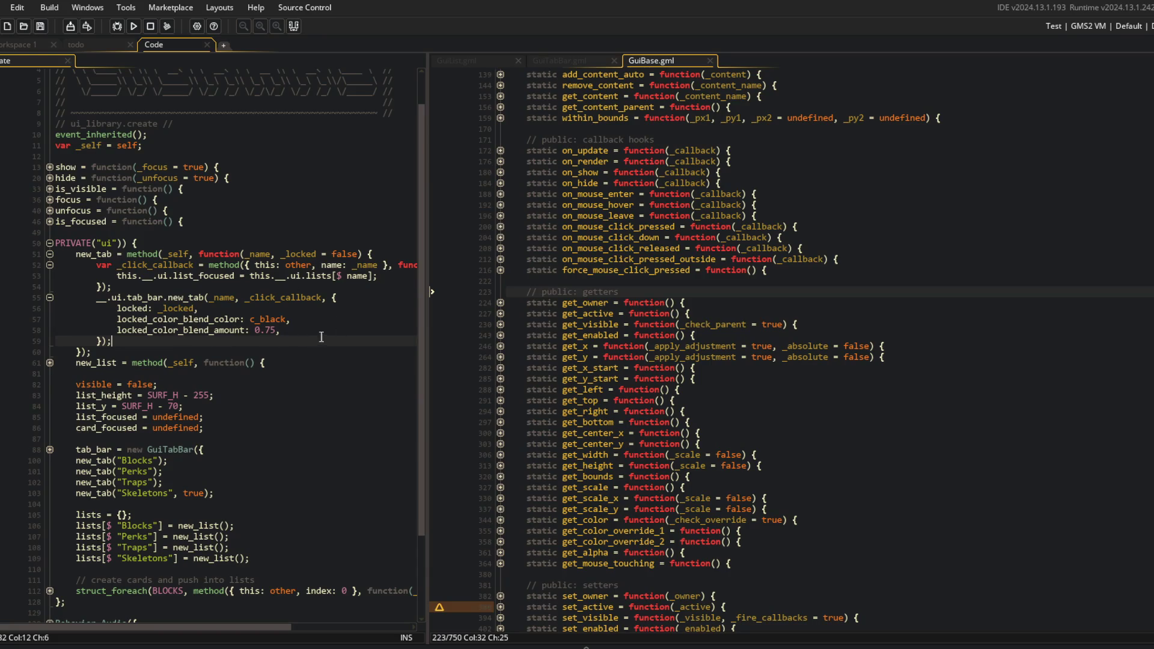
pyautogui.scroll(-8, 785, 411)
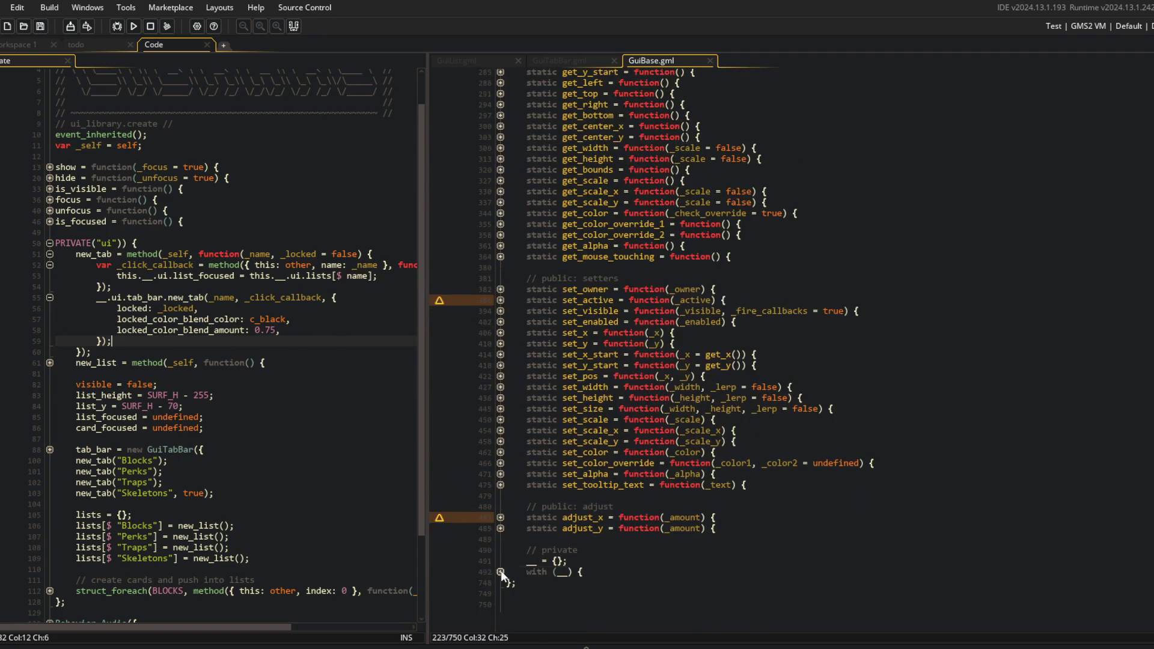
pyautogui.click(500, 572)
pyautogui.scroll(-15, 601, 511)
pyautogui.click(620, 487)
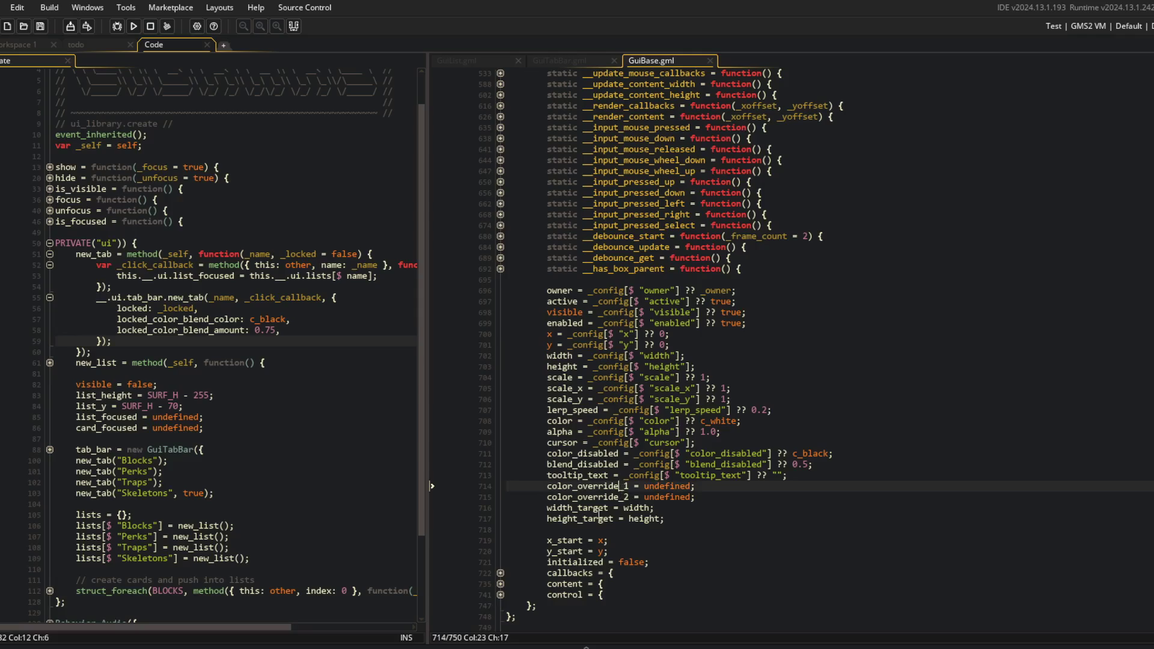
pyautogui.doubleClick(568, 474)
# Add tooltip_text: (_locked) ? "locked" : undefined below the blend amount line and build the game
pyautogui.click(310, 330)
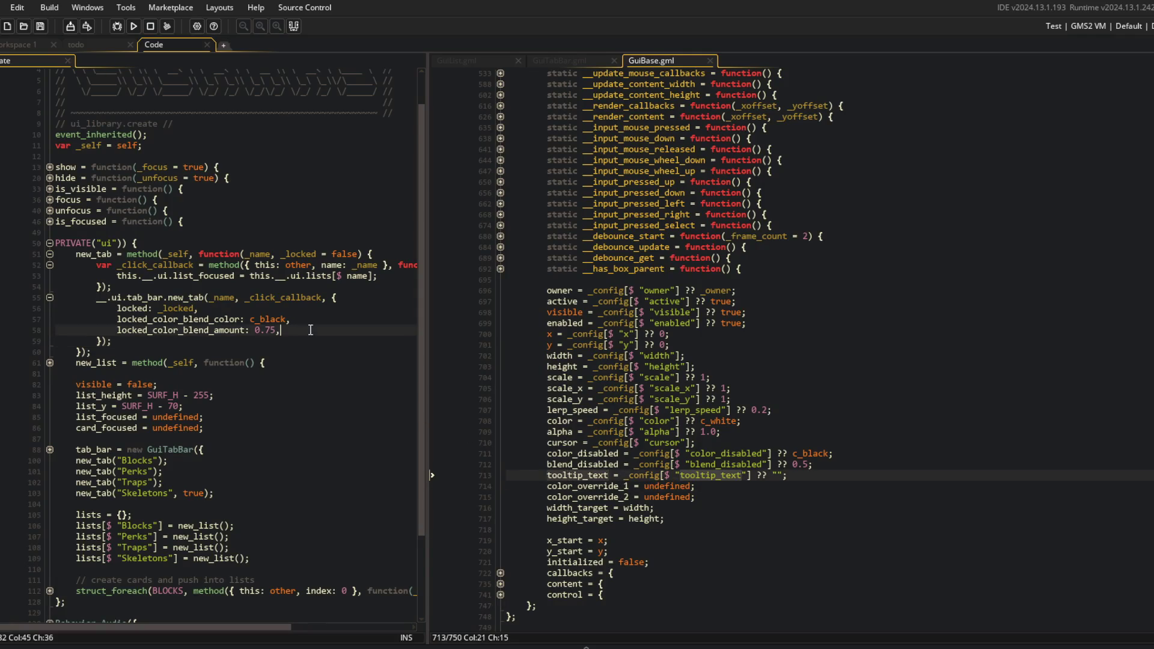
pyautogui.press('Return')
pyautogui.write('tooltip_text: ')
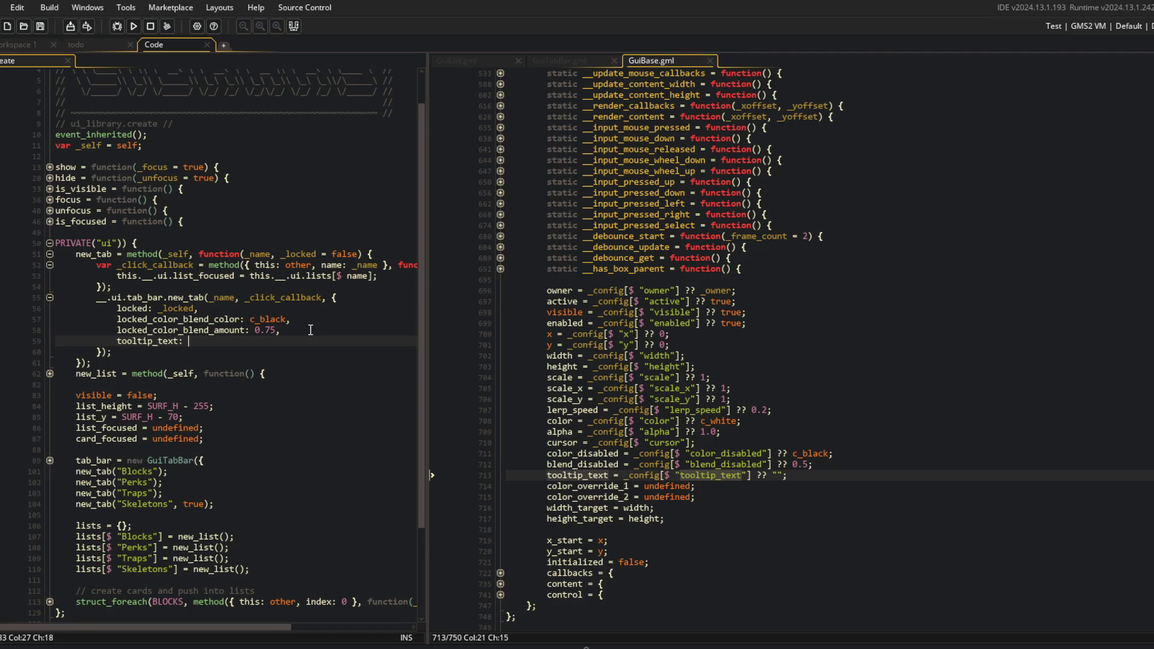
pyautogui.write('(_locked) ?')
pyautogui.press('F5')
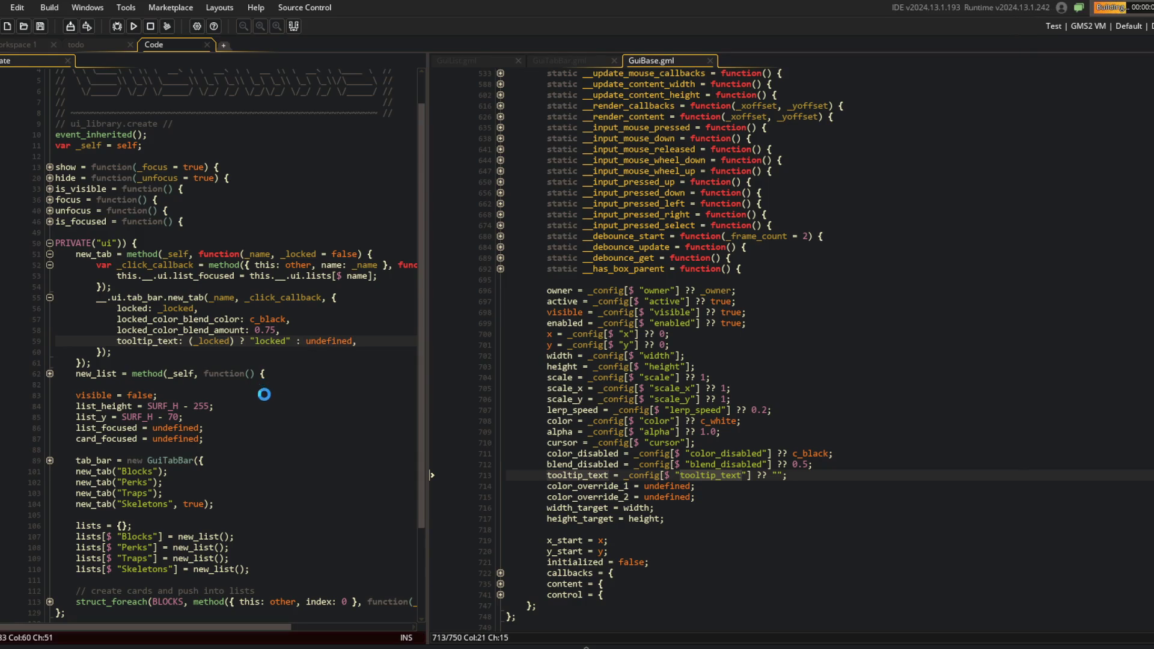
pyautogui.click(292, 254)
pyautogui.scroll(-2, 286, 282)
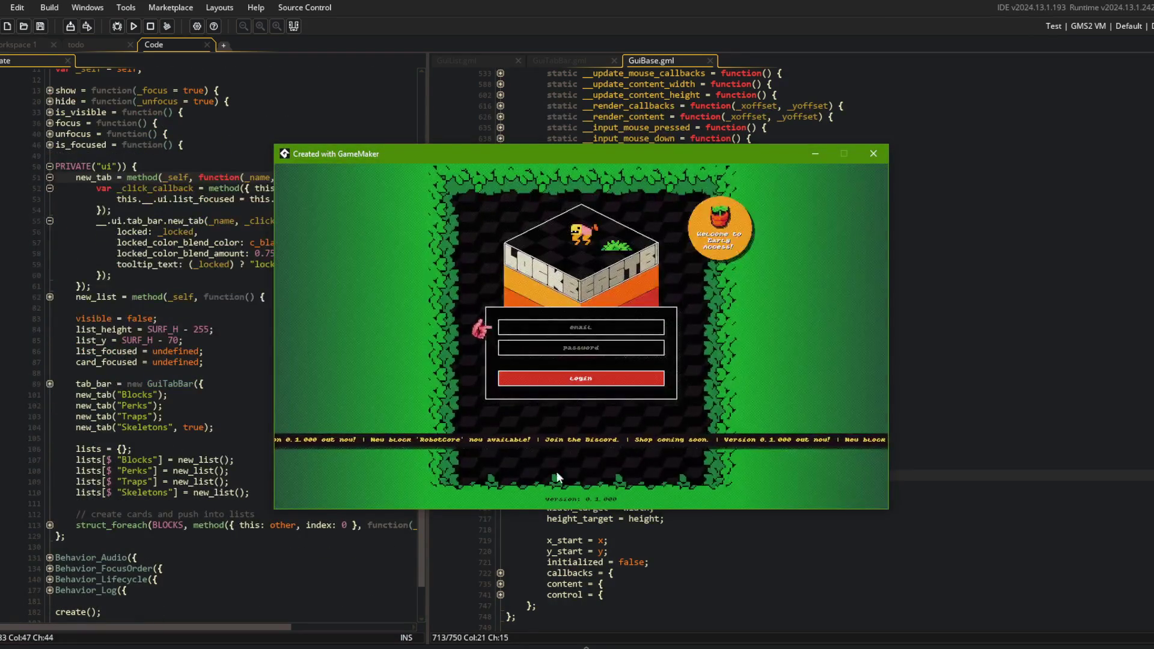
pyautogui.click(573, 380)
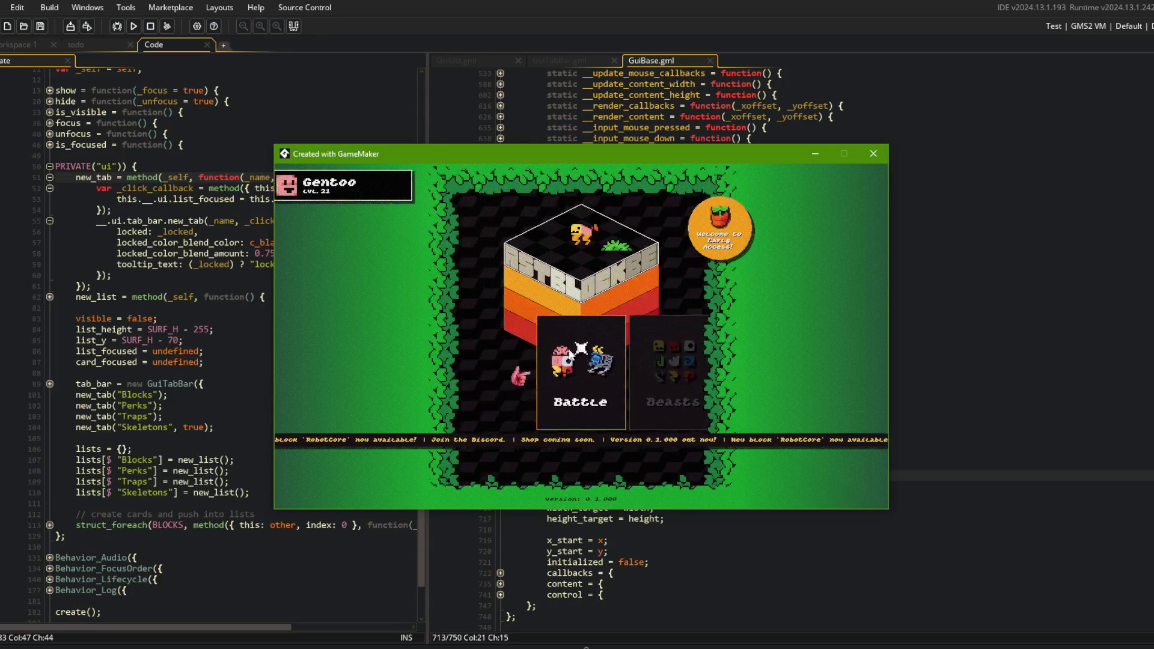
pyautogui.click(601, 329)
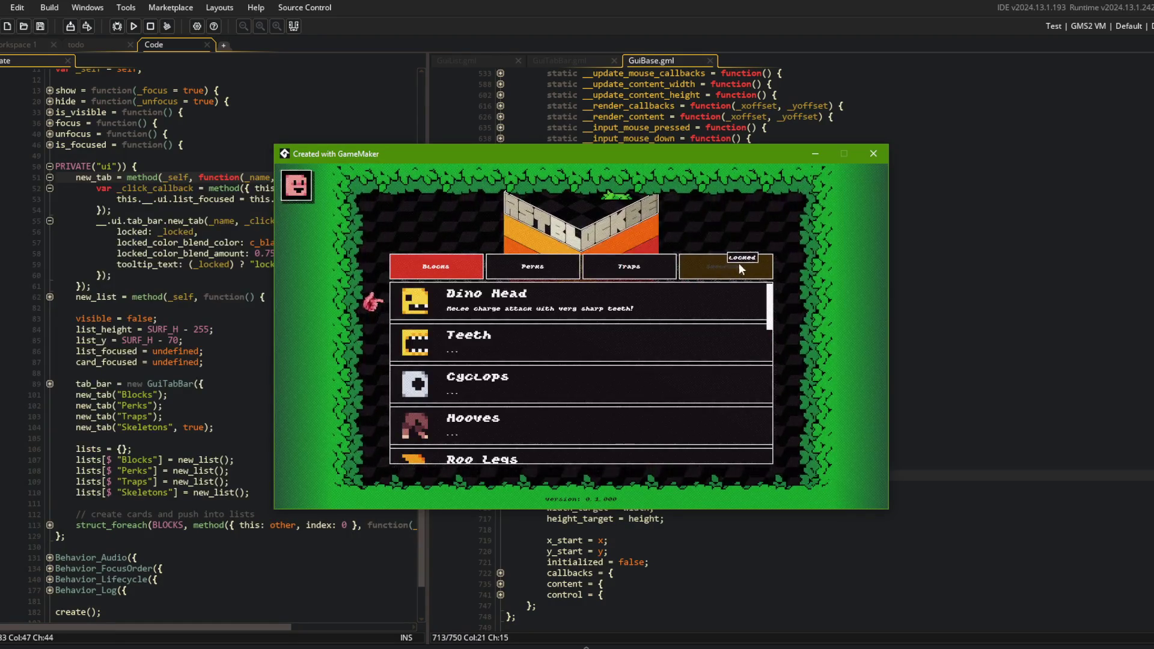
pyautogui.press('Escape')
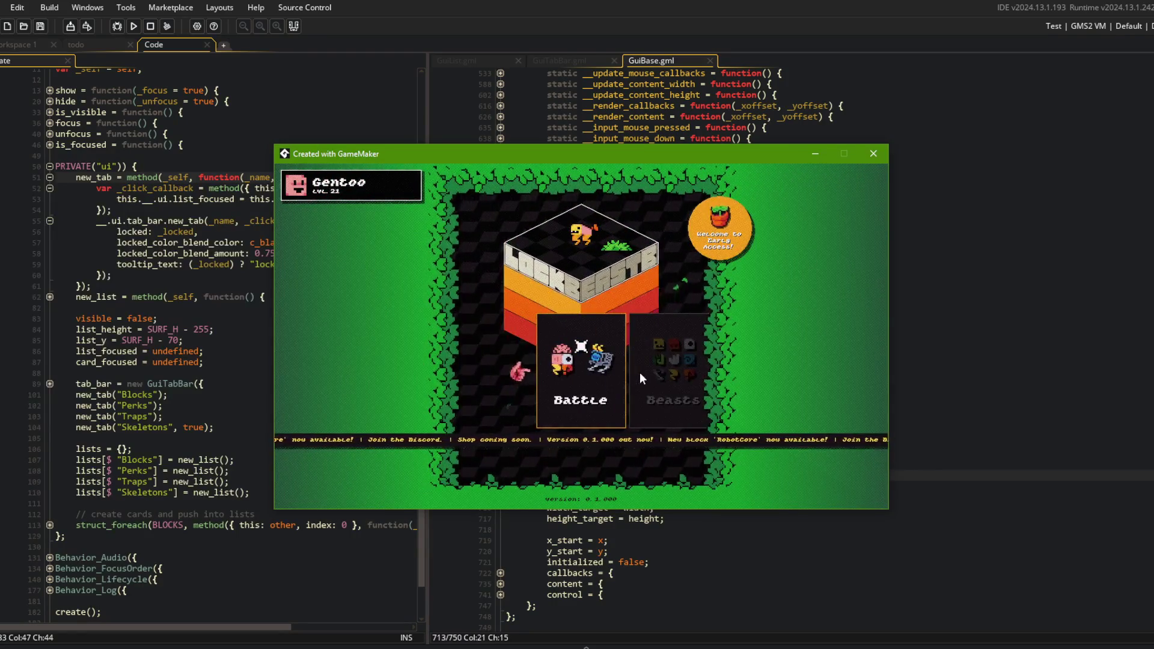
pyautogui.press('Return')
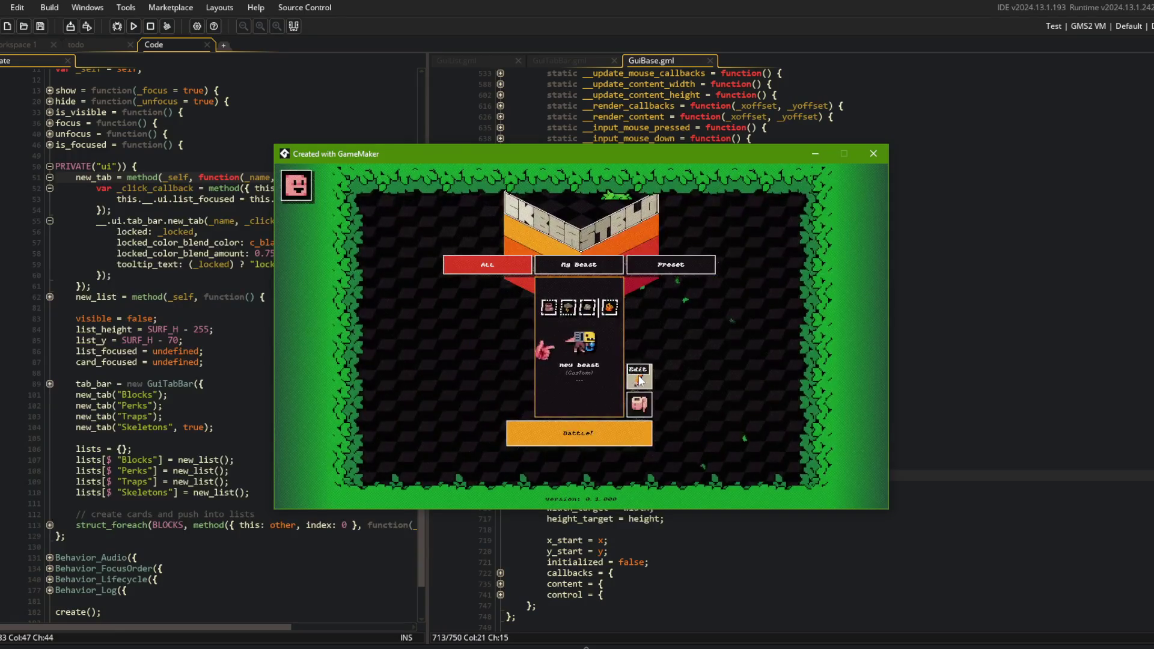
pyautogui.click(593, 271)
pyautogui.click(631, 265)
pyautogui.click(499, 262)
pyautogui.click(578, 265)
pyautogui.click(634, 271)
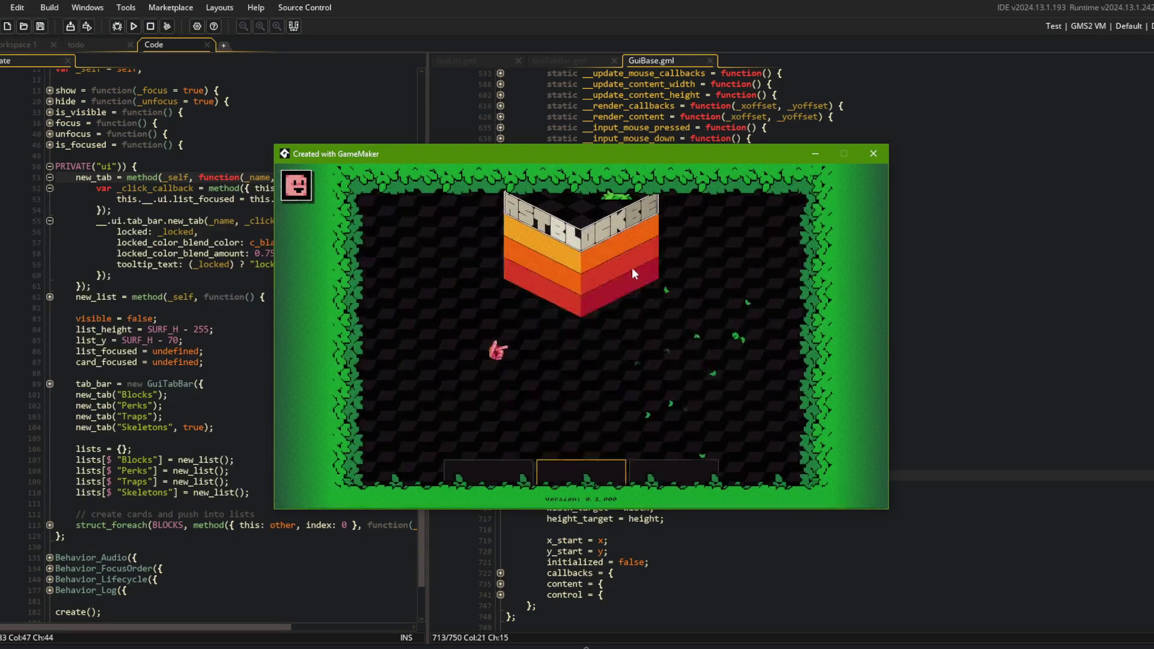
pyautogui.press('Escape')
pyautogui.click(655, 373)
pyautogui.click(593, 363)
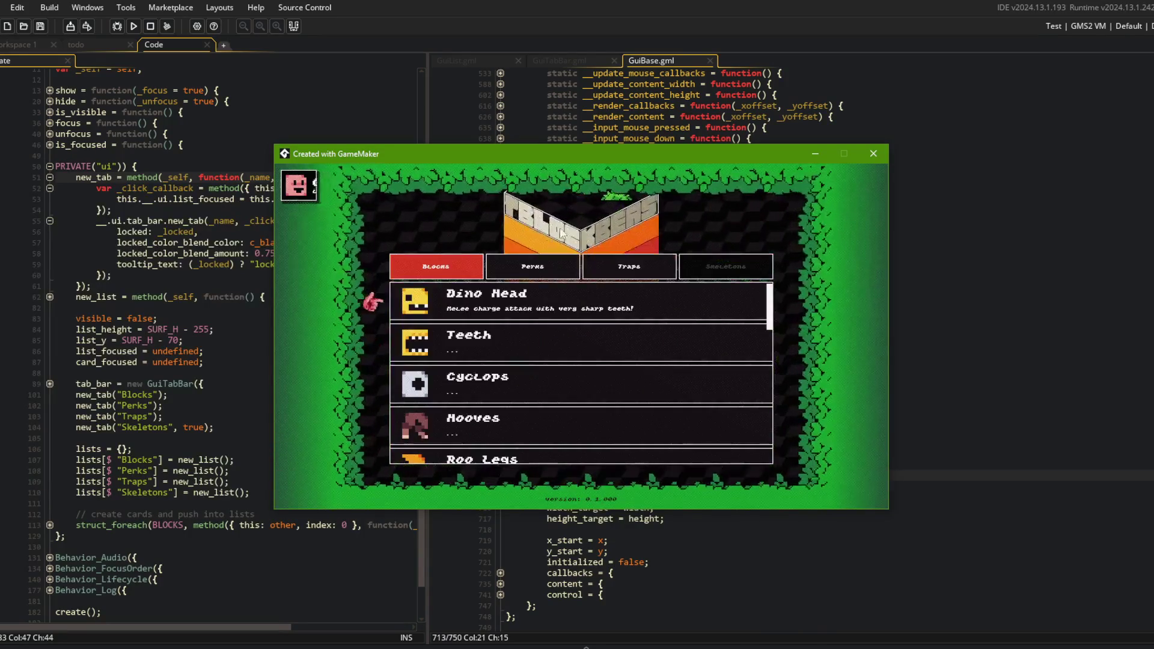
pyautogui.click(429, 269)
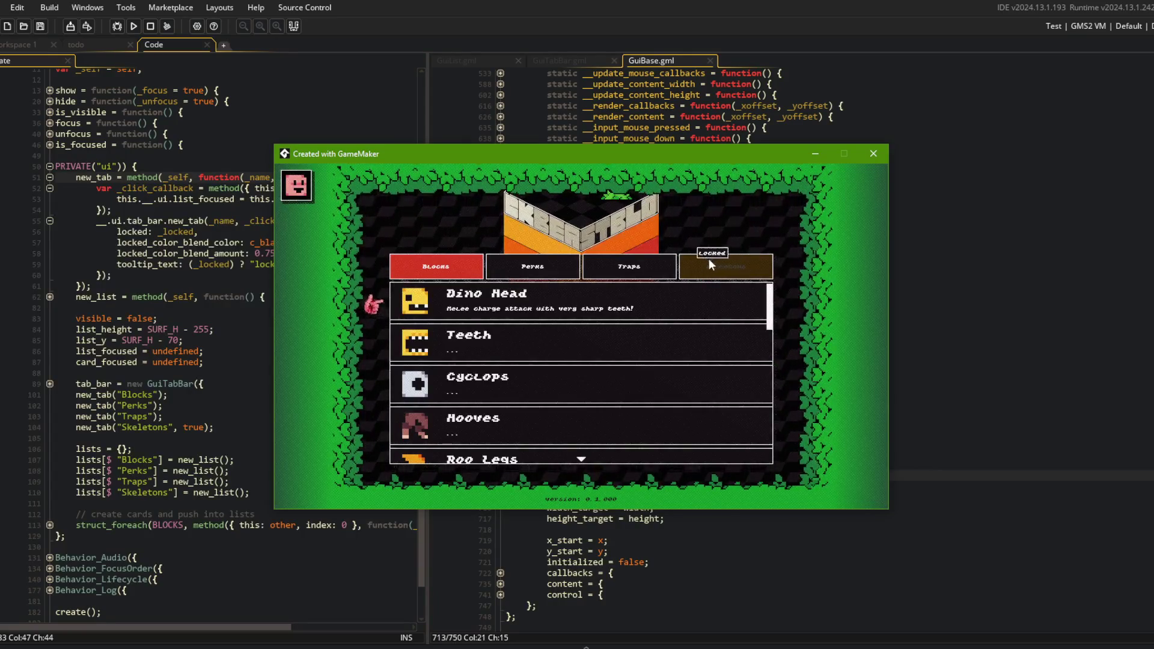
pyautogui.click(709, 230)
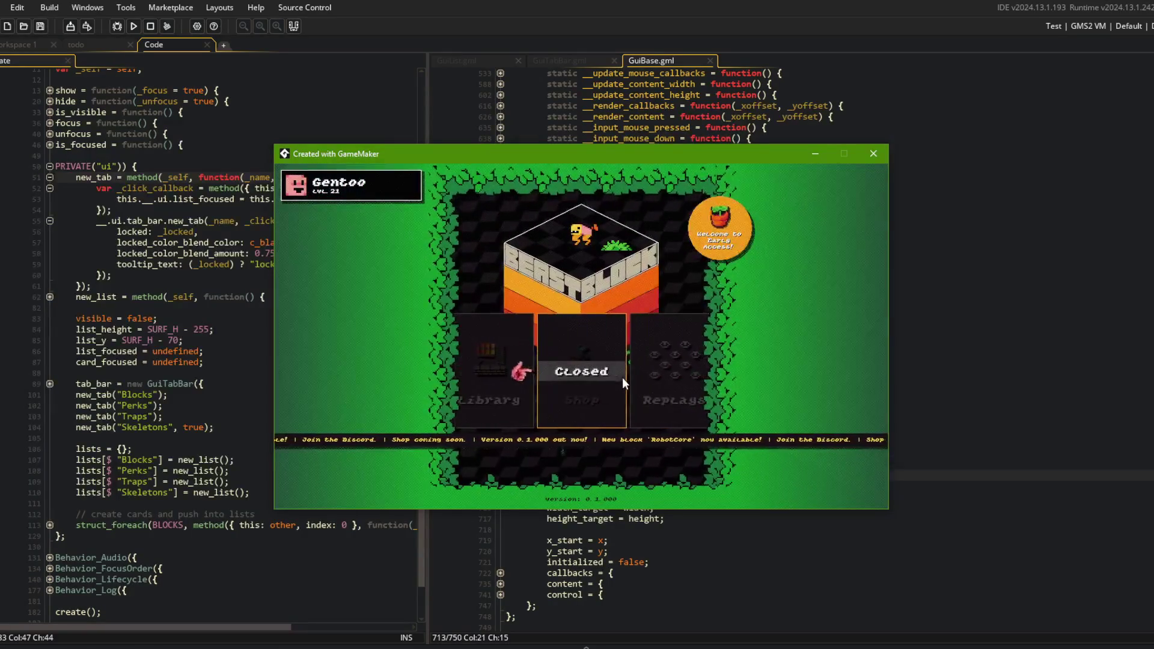
pyautogui.scroll(-4, 590, 378)
pyautogui.scroll(-3, 509, 353)
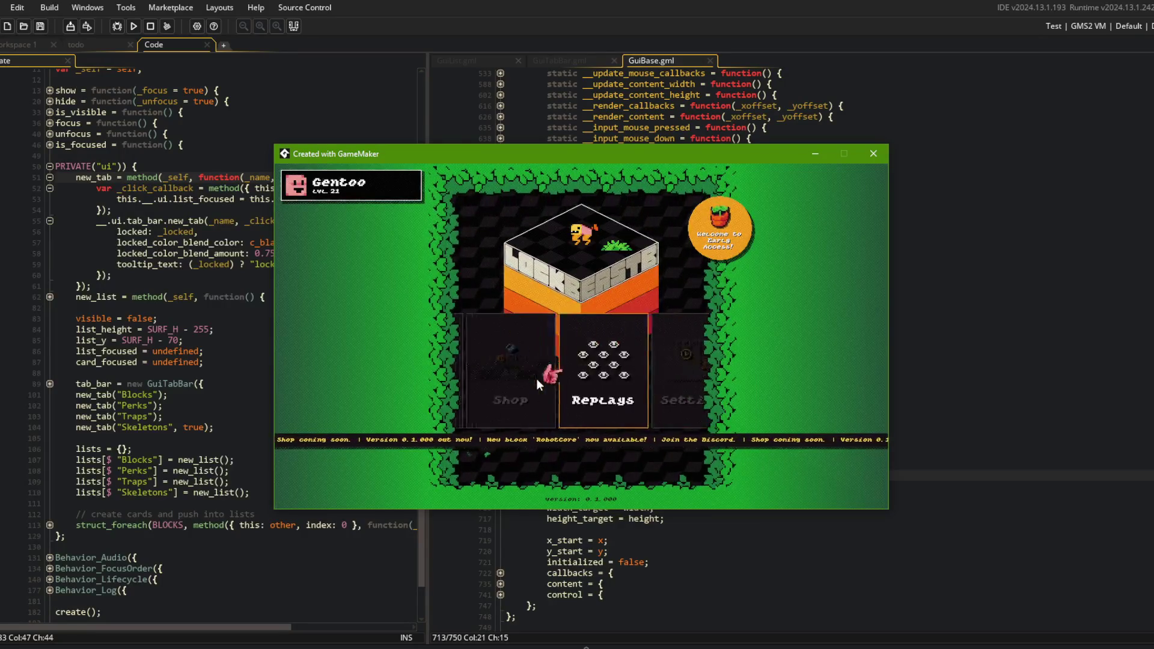
pyautogui.scroll(4, 536, 382)
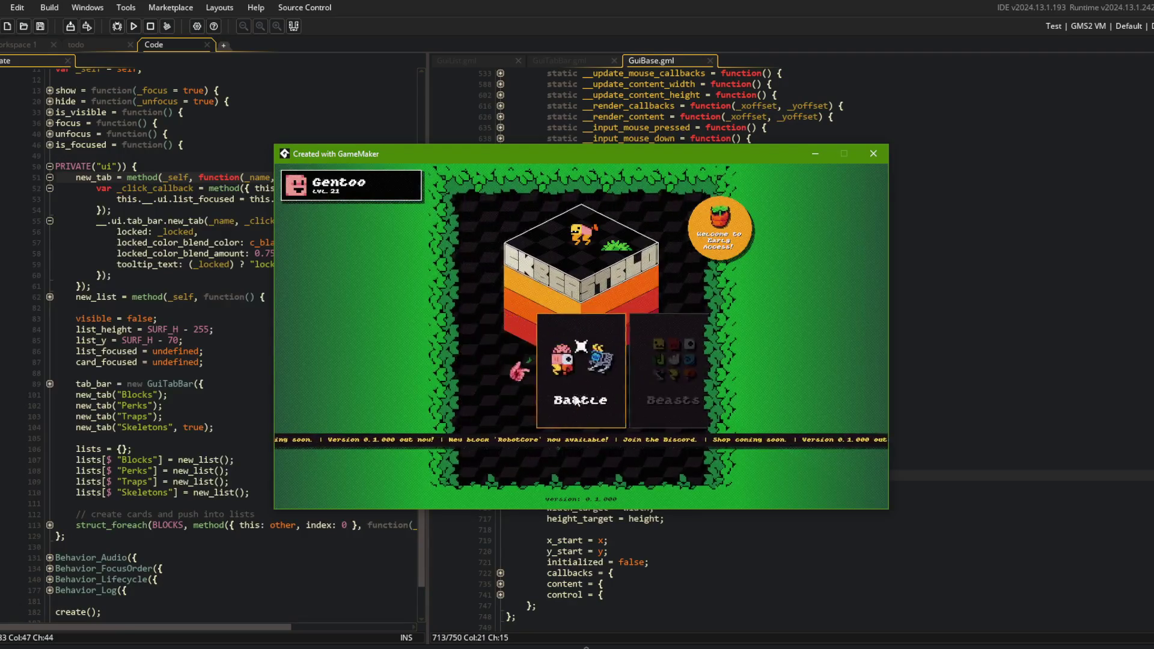
pyautogui.scroll(1, 576, 397)
pyautogui.scroll(-3, 541, 373)
pyautogui.click(589, 366)
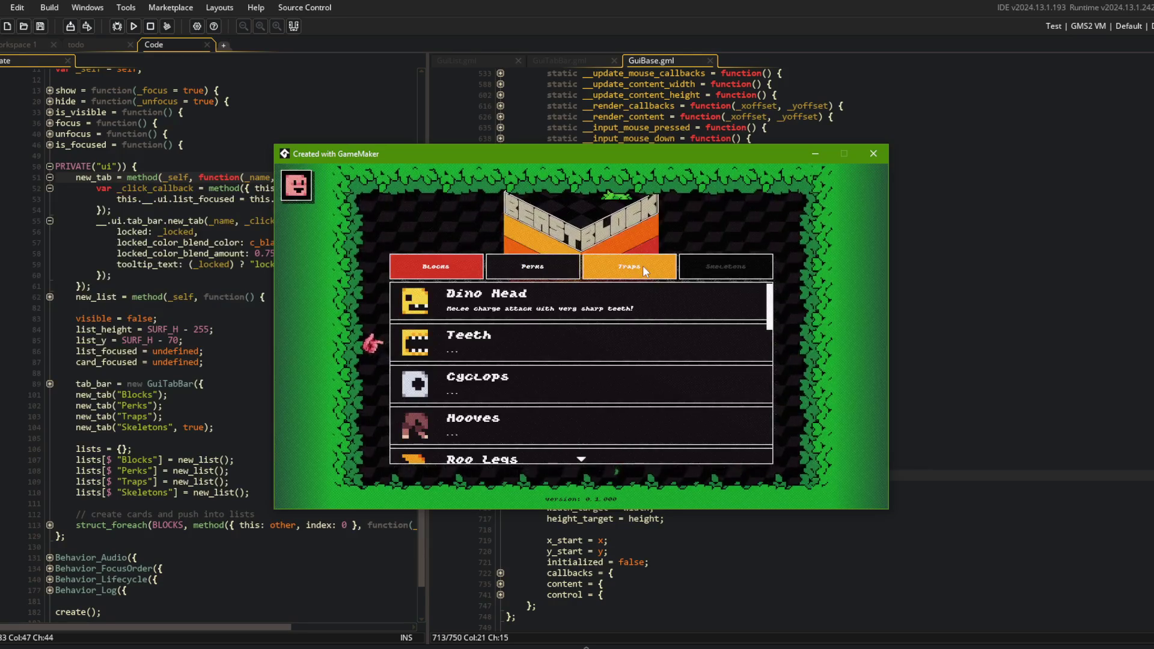
pyautogui.click(873, 154)
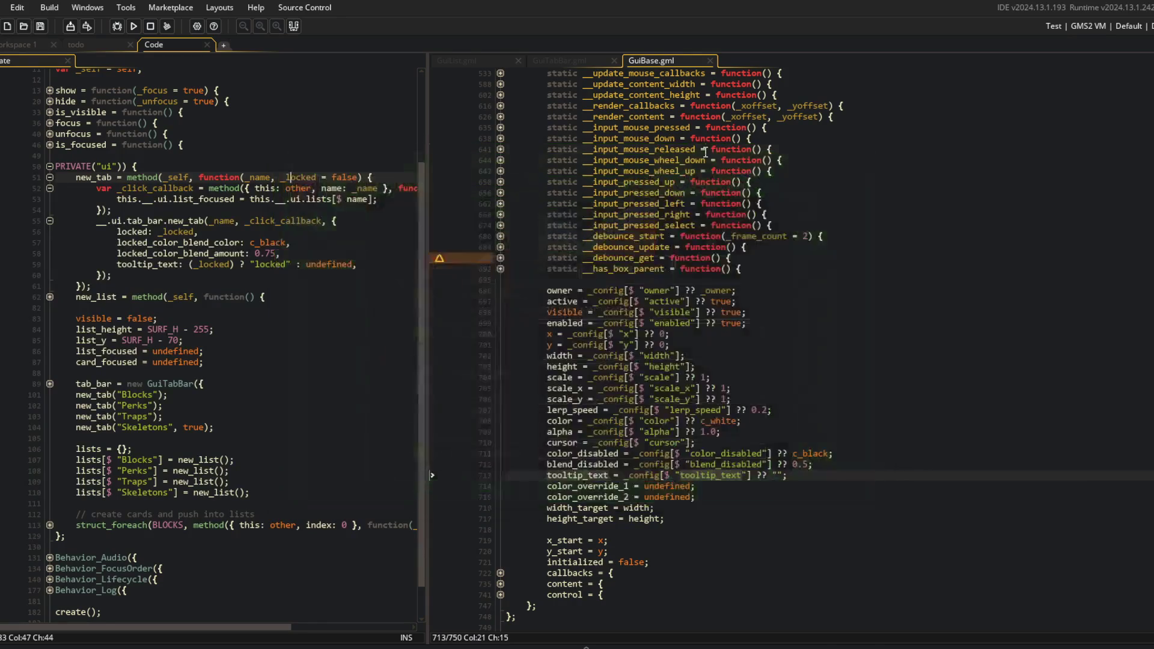
# In Command Prompt, stage all changes with git add
pyautogui.hotkey('alt', 'Tab')
pyautogui.click(387, 297)
pyautogui.click(510, 301)
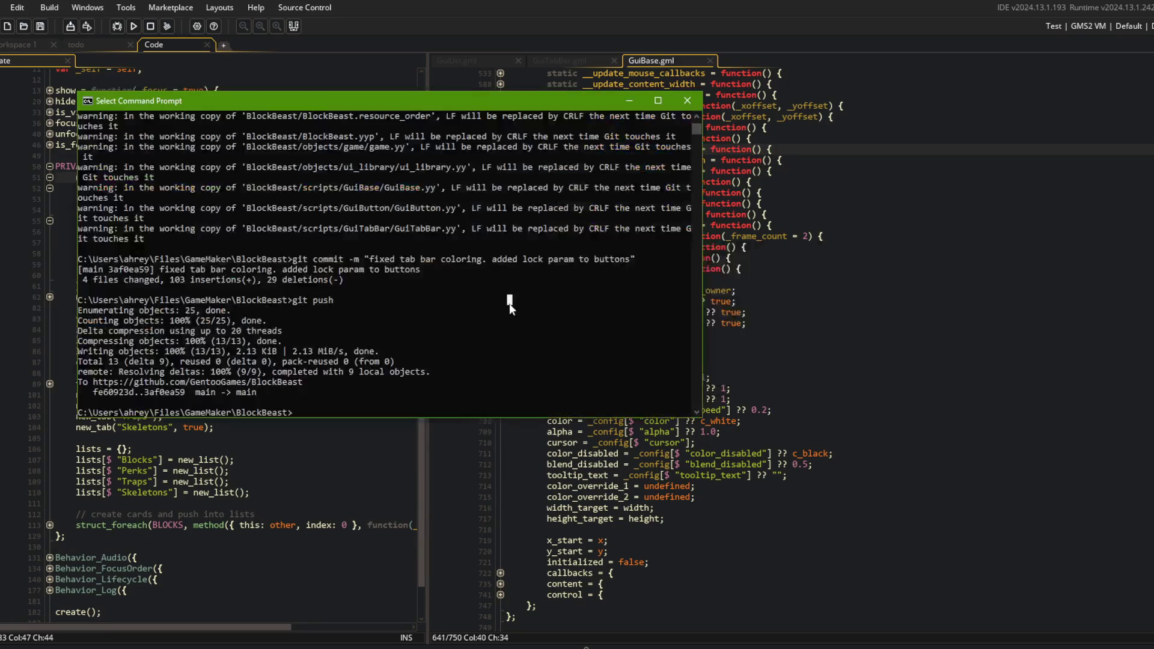
pyautogui.write('t add .')
pyautogui.press('Return')
pyautogui.write('git commit')
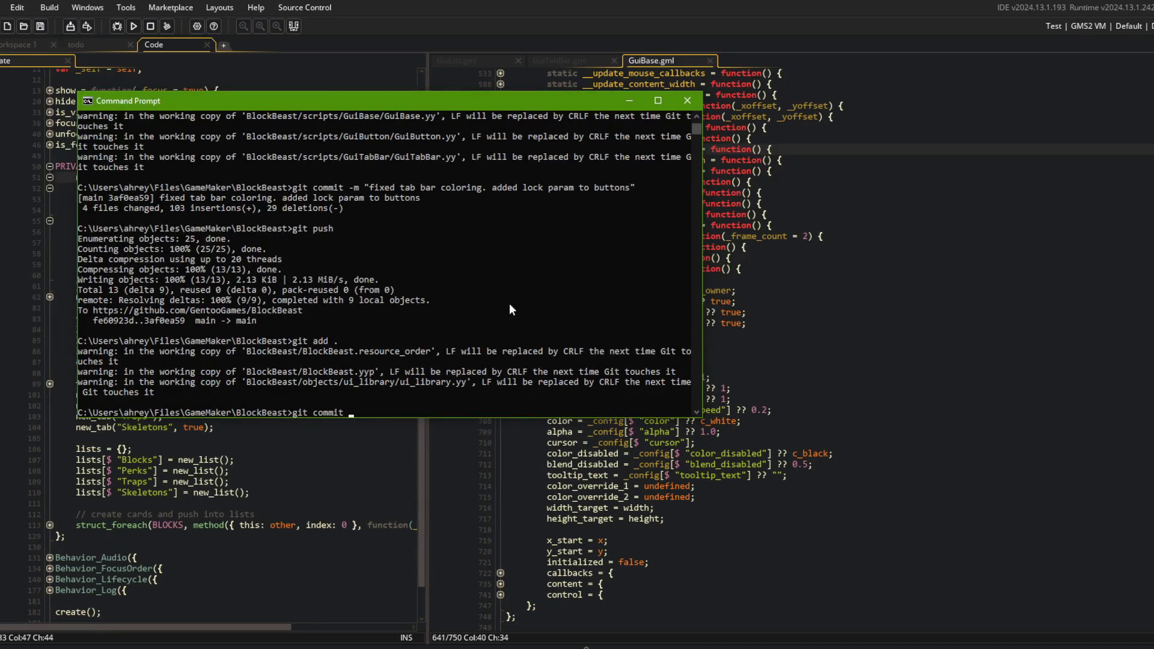
# Commit as "locked tab tooltip text", push to GitHub, and return to the GuiBase code
pyautogui.write('-m "locked tab to')
pyautogui.write('oltip text"')
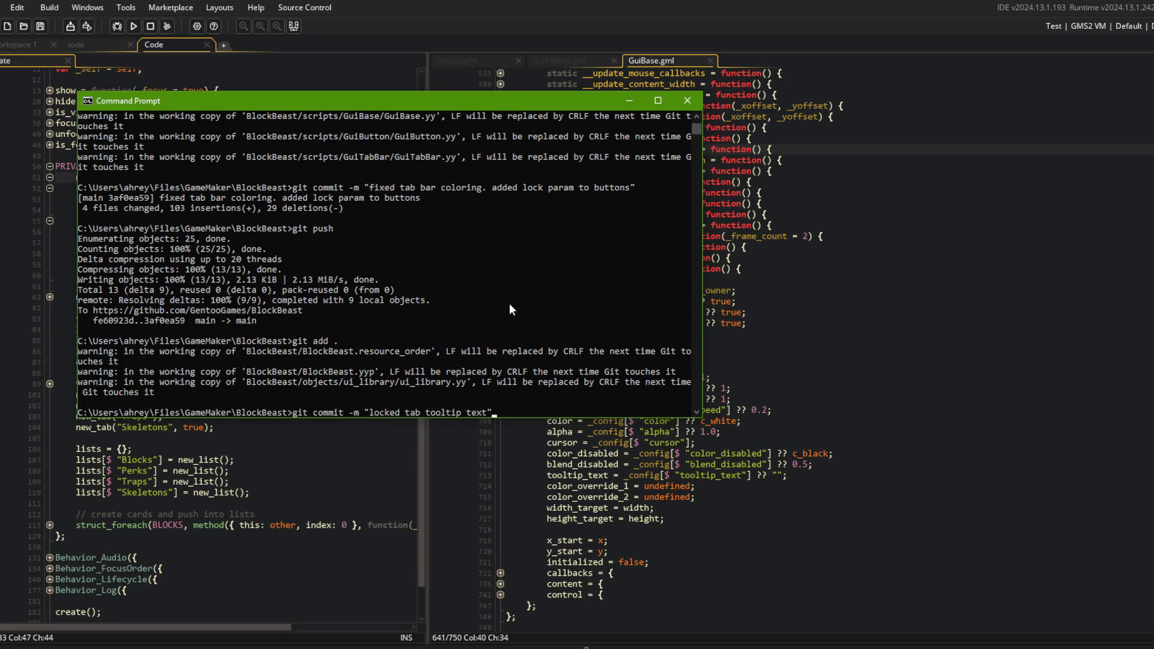
pyautogui.press('Return')
pyautogui.write('git push')
pyautogui.press('Return')
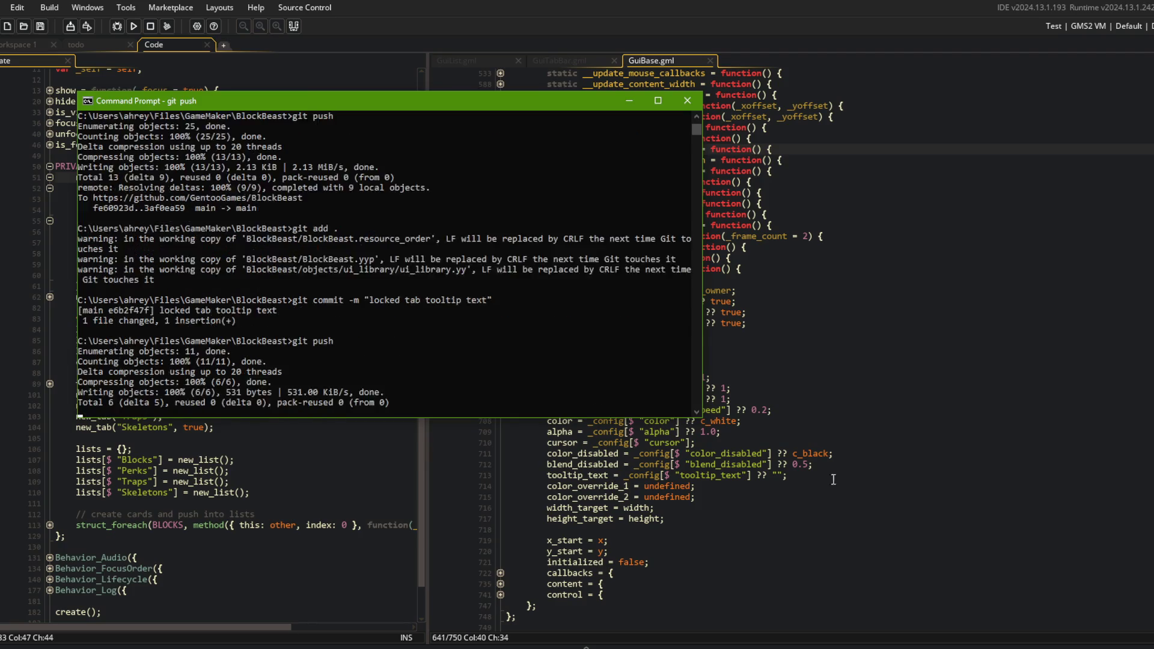
pyautogui.click(881, 368)
pyautogui.click(821, 296)
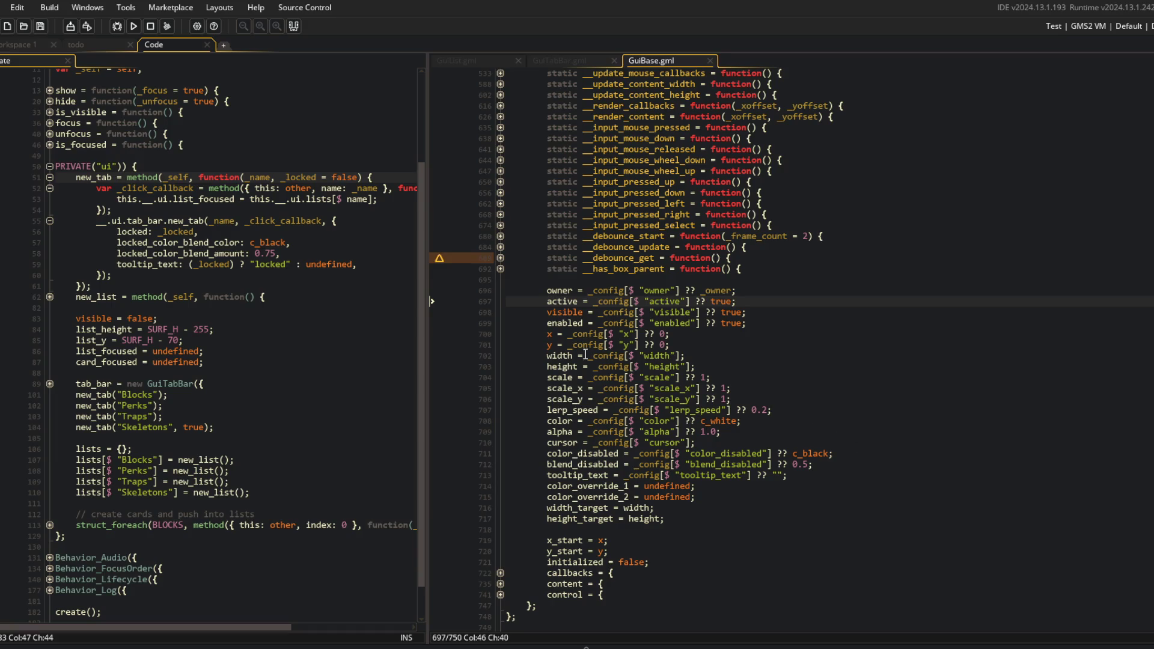
# Build and run the game again, widening the left code pane while it builds
pyautogui.click(354, 317)
pyautogui.click(247, 188)
pyautogui.click(133, 26)
pyautogui.moveTo(428, 89); pyautogui.dragTo(485, 90)
pyautogui.click(323, 307)
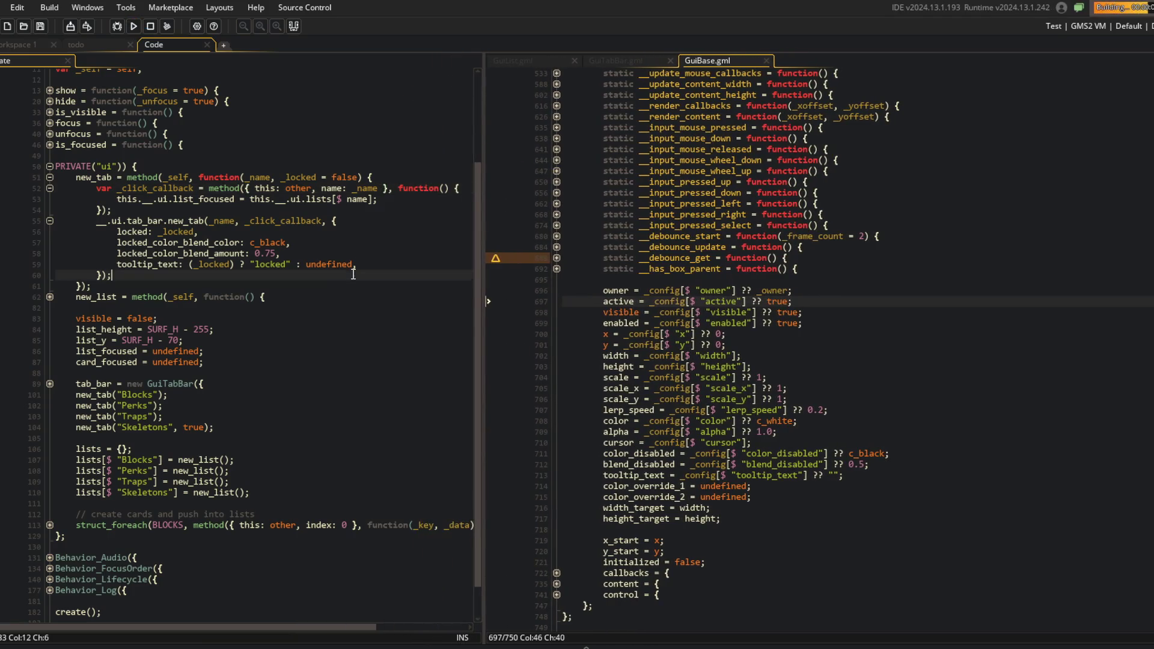
pyautogui.click(303, 297)
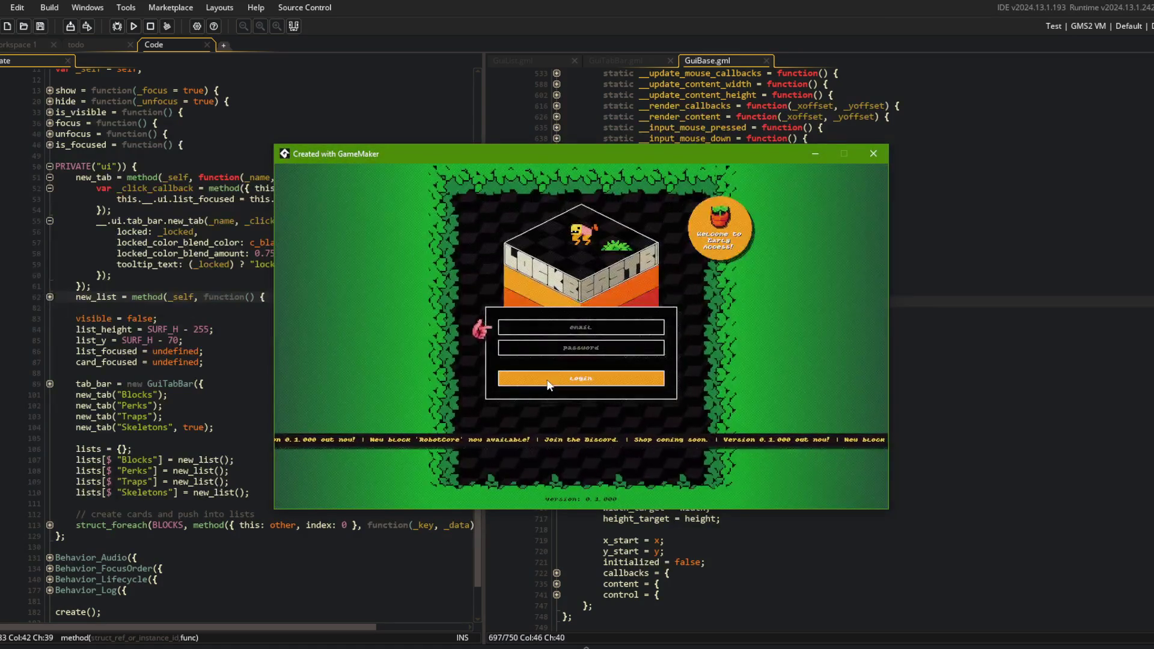
# Log in, open Battle and pick a mode to view beast selection, then back out
pyautogui.click(547, 380)
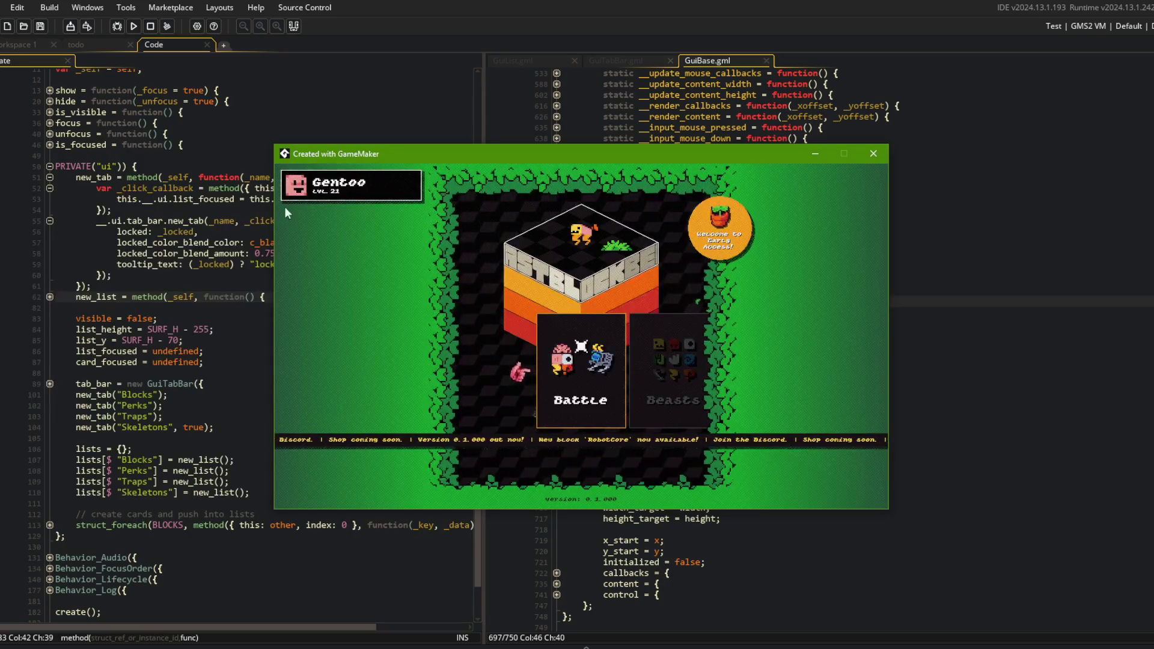
pyautogui.click(605, 335)
pyautogui.click(641, 366)
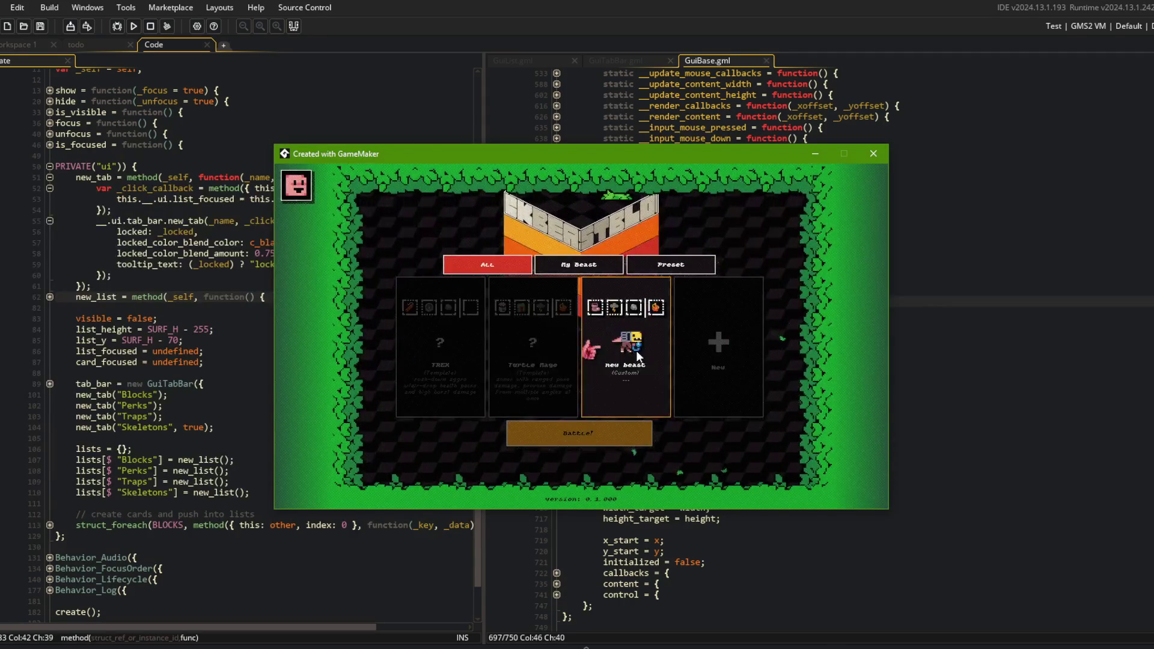
pyautogui.press('Escape')
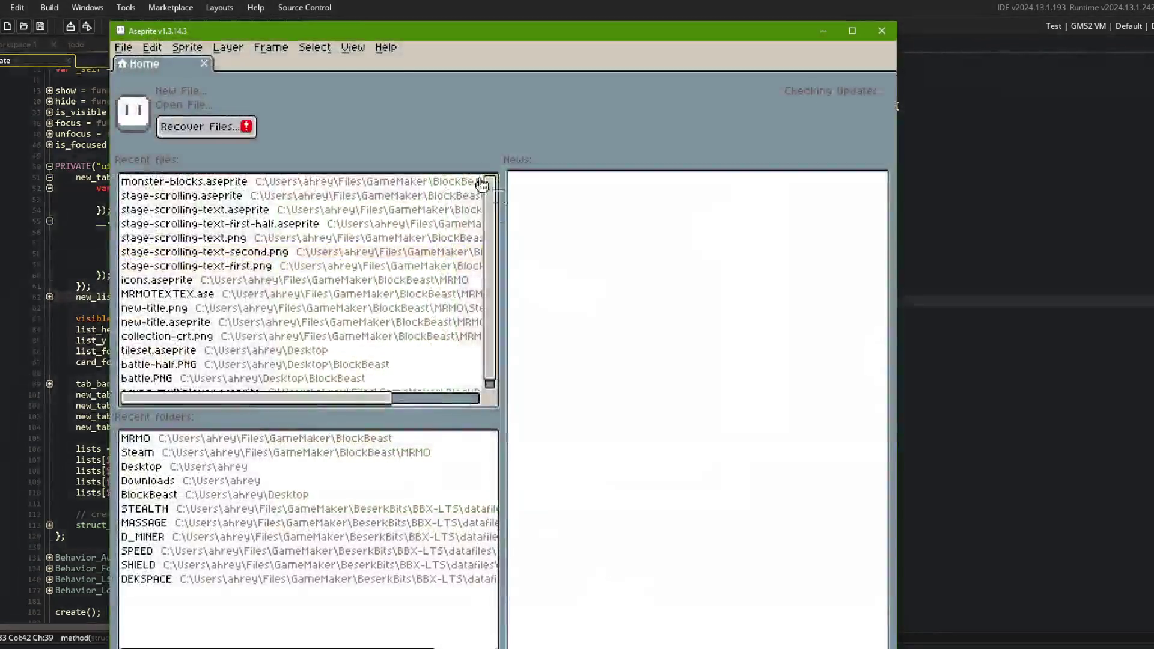
# Maximize Aseprite and pan and zoom around the monster-blocks sprite sheet
pyautogui.moveTo(273, 30); pyautogui.dragTo(275, 3)
pyautogui.scroll(2, 516, 390)
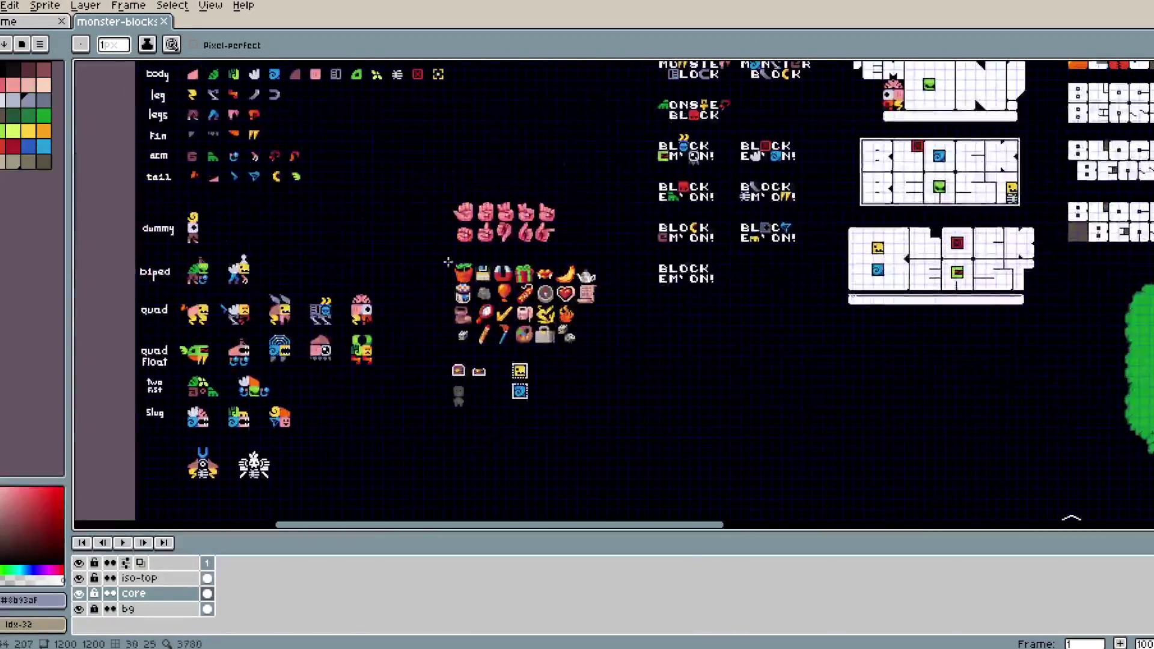
pyautogui.scroll(4, 367, 289)
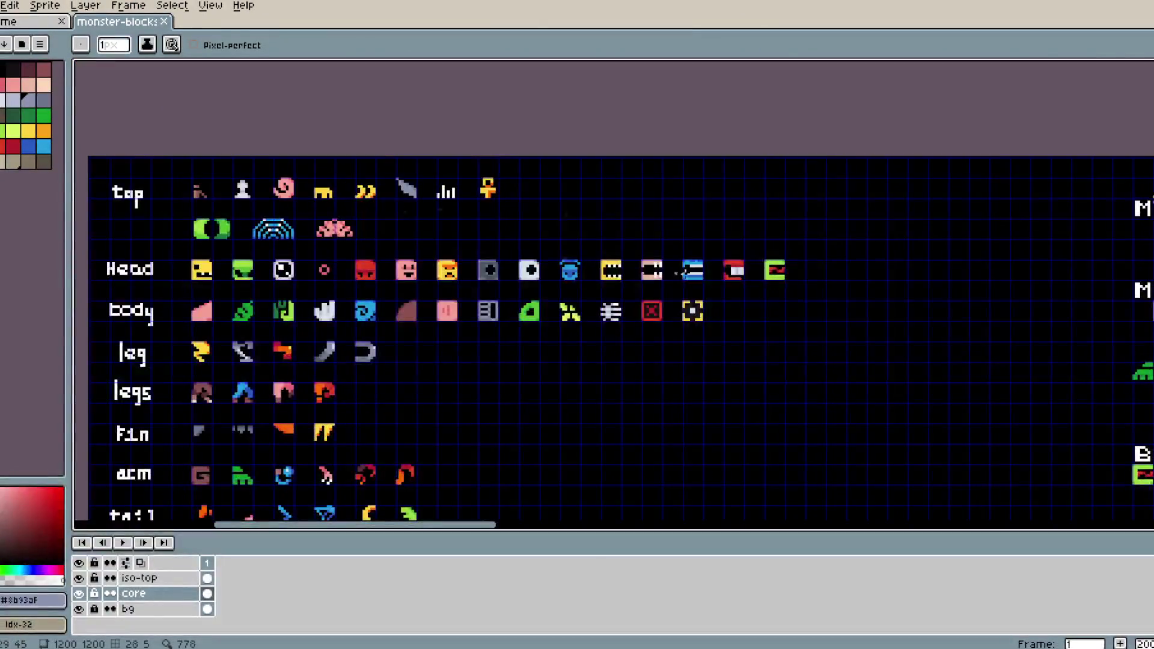
pyautogui.scroll(2, 816, 279)
pyautogui.scroll(-2, 781, 276)
pyautogui.scroll(2, 334, 301)
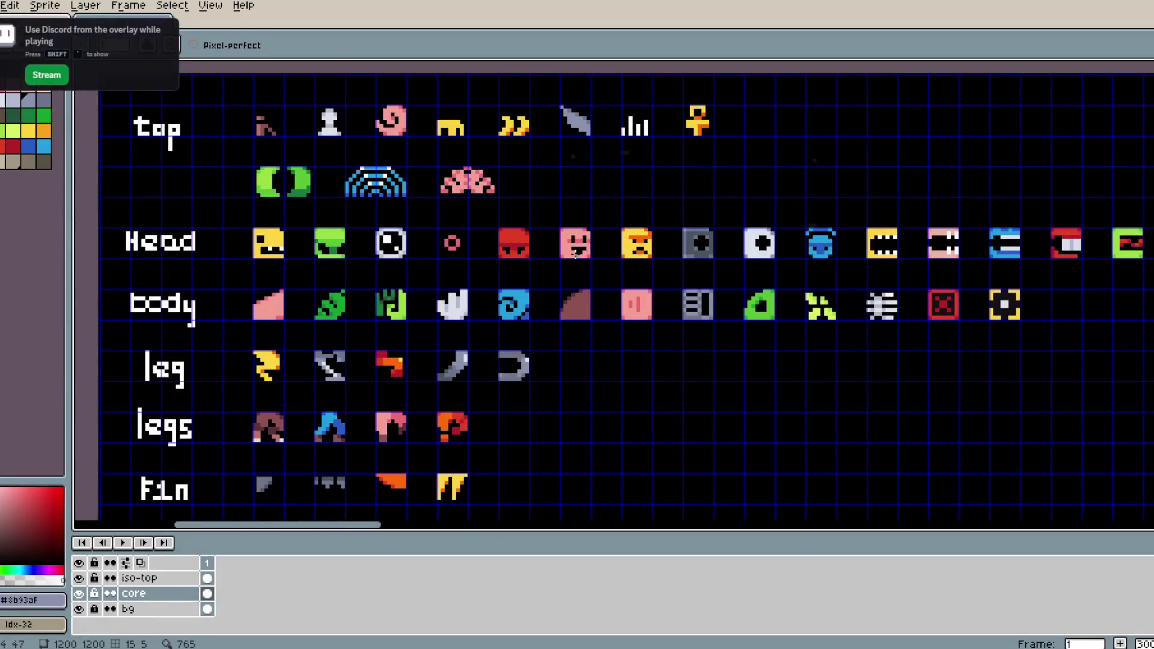
pyautogui.scroll(-2, 571, 253)
pyautogui.scroll(1, 520, 258)
pyautogui.scroll(-3, 657, 367)
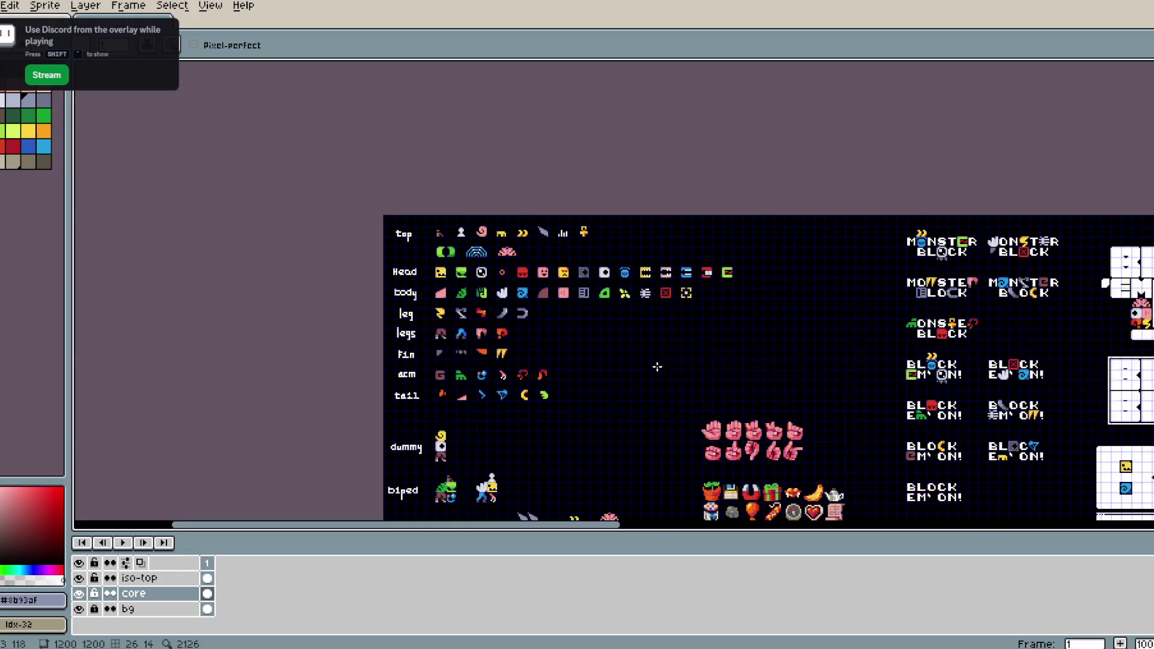
pyautogui.scroll(1, 575, 307)
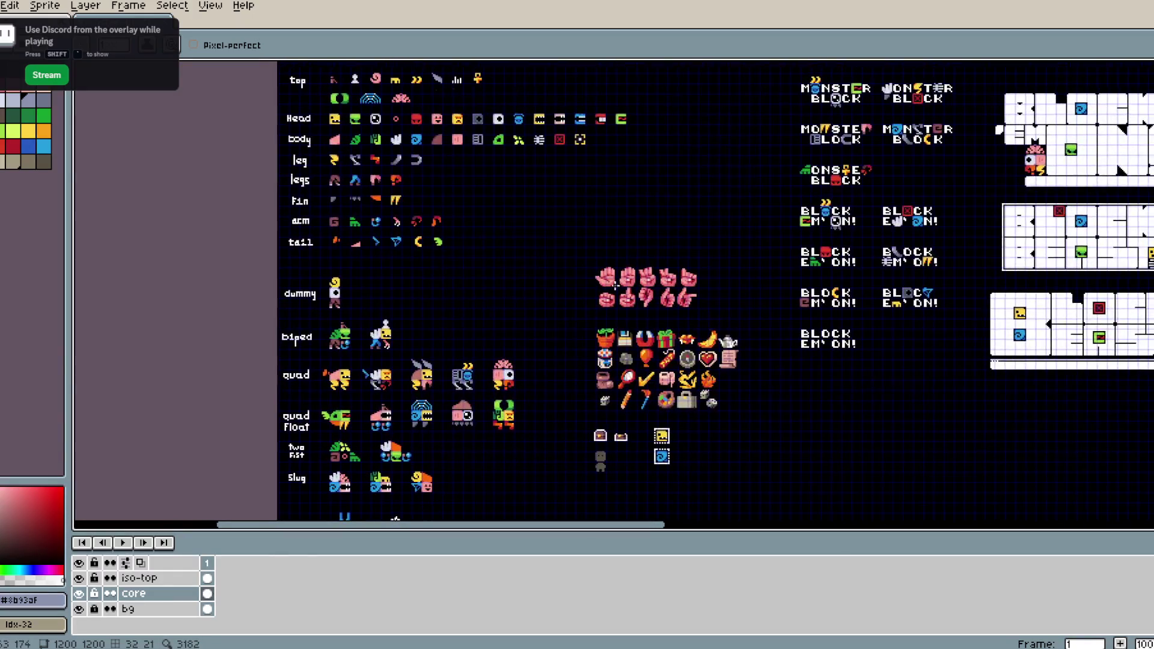
pyautogui.scroll(-5, 611, 288)
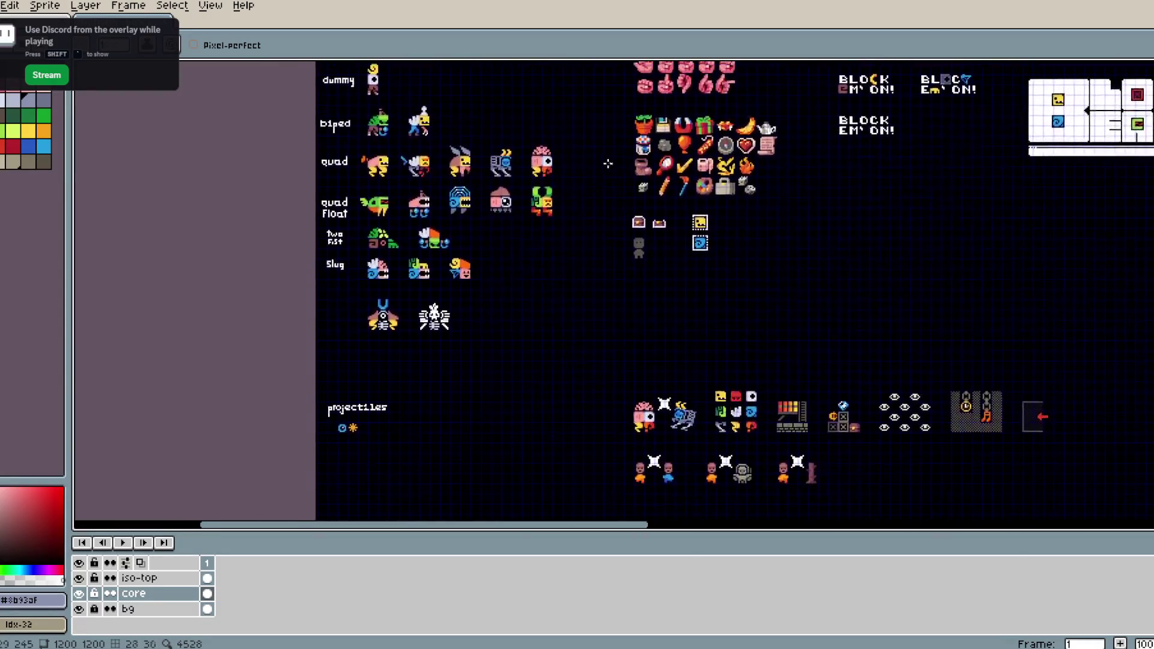
pyautogui.scroll(-1, 611, 268)
pyautogui.hscroll(2, 611, 268)
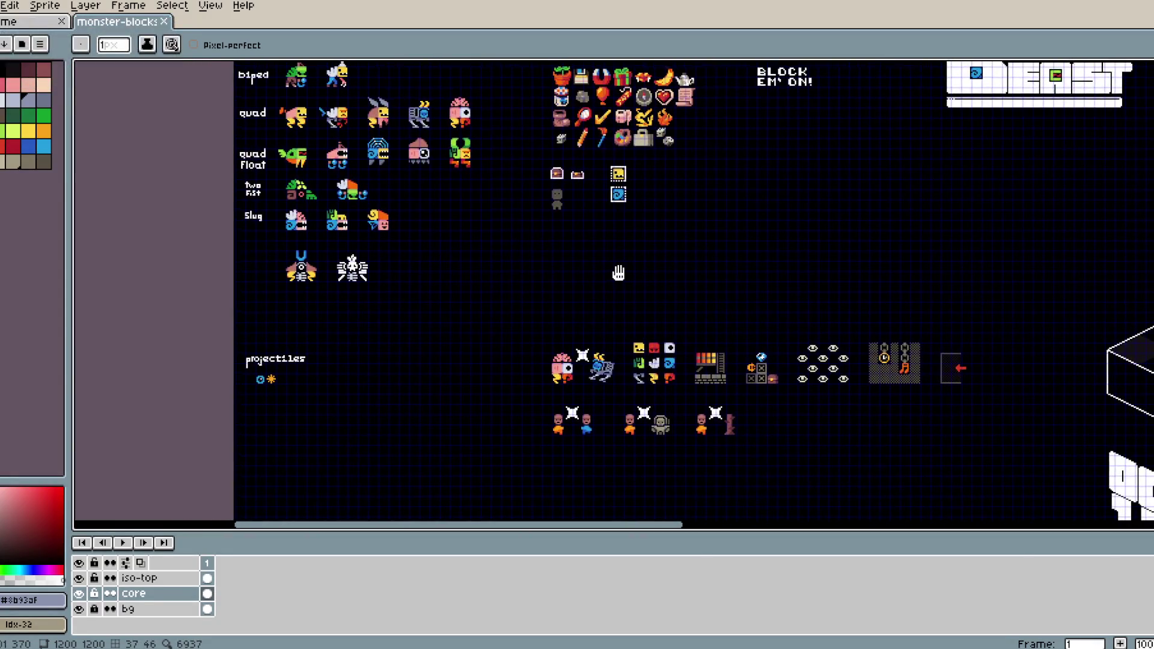
pyautogui.hscroll(10, 619, 273)
pyautogui.scroll(-2, 493, 286)
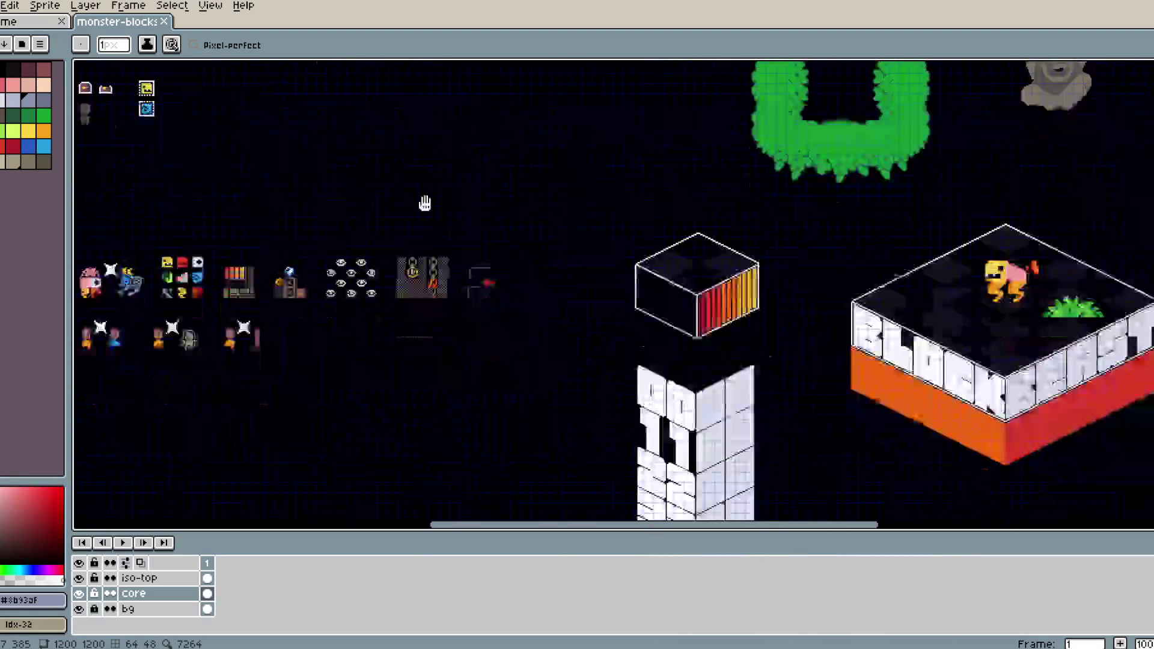
pyautogui.scroll(-1, 423, 209)
pyautogui.moveTo(439, 189); pyautogui.dragTo(619, 352)
pyautogui.moveTo(545, 298); pyautogui.dragTo(621, 287)
pyautogui.scroll(1, 796, 202)
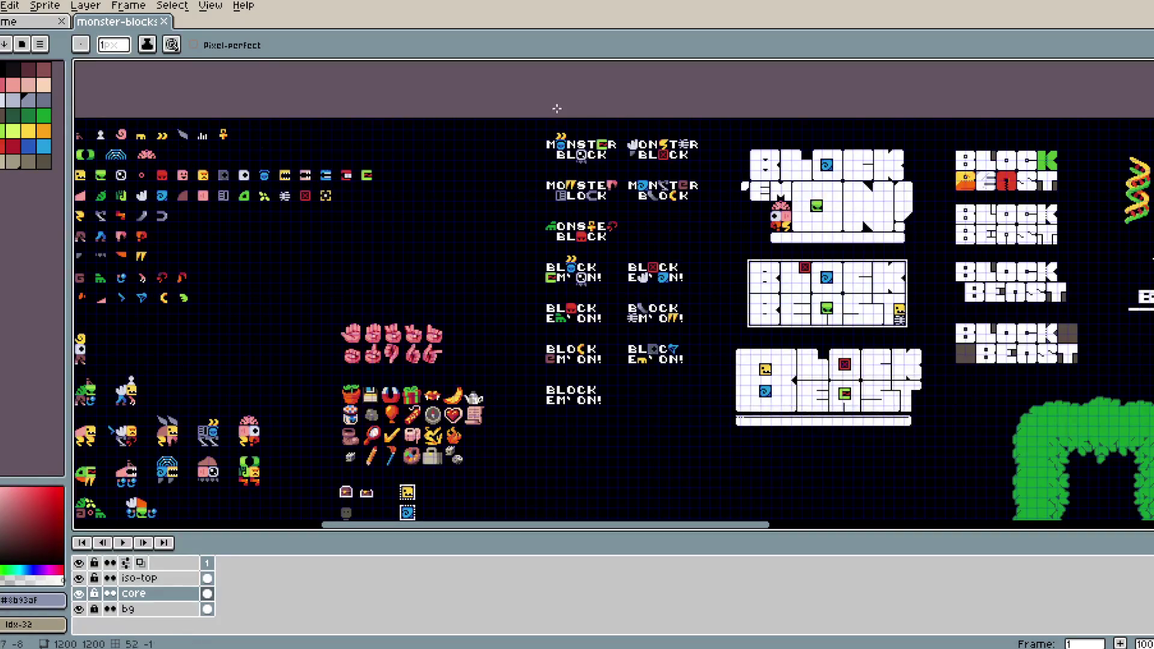
# Undo the stray grey stroke on the monster-blocks sheet and save it
pyautogui.moveTo(526, 109)
pyautogui.mouseDown()
pyautogui.moveTo(938, 313)
pyautogui.moveTo(637, 228)
pyautogui.moveTo(901, 276)
pyautogui.moveTo(1053, 369)
pyautogui.moveTo(635, 268)
pyautogui.mouseUp()
pyautogui.hotkey('ctrl', 'z')
pyautogui.hotkey('ctrl', 's')
# Look over the saved sheet, then close the other open sprite document
pyautogui.hscroll(-4, 635, 268)
pyautogui.hscroll(5, 613, 312)
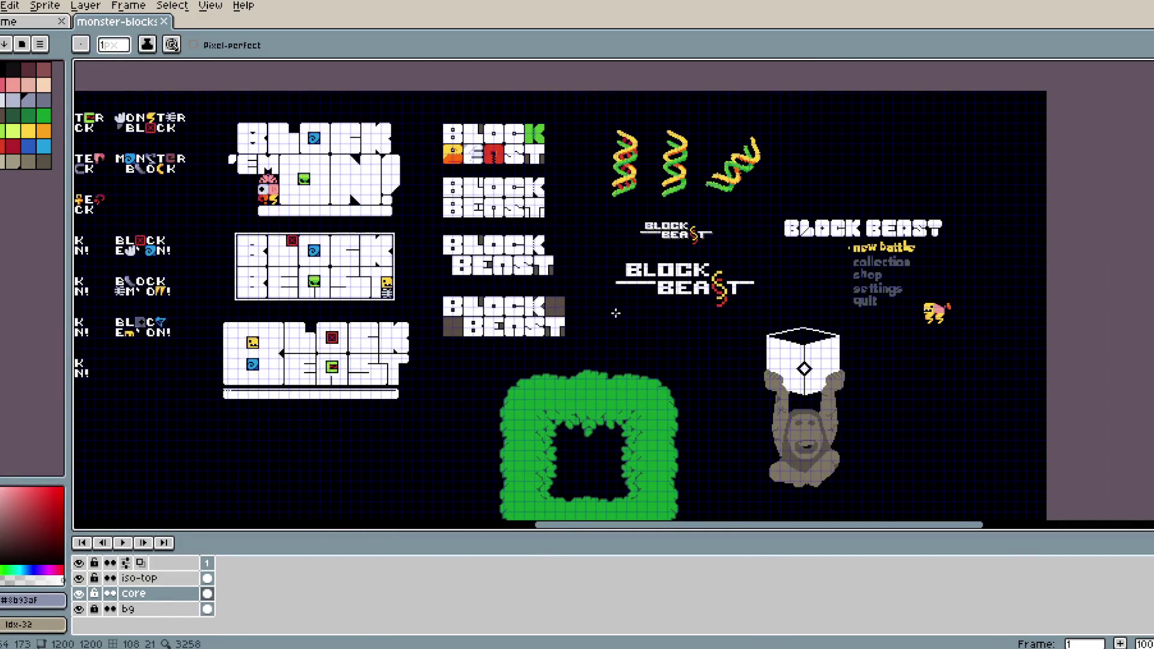
pyautogui.hscroll(-8, 613, 311)
pyautogui.hscroll(-8, 702, 243)
pyautogui.scroll(3, 628, 230)
pyautogui.hscroll(3, 628, 231)
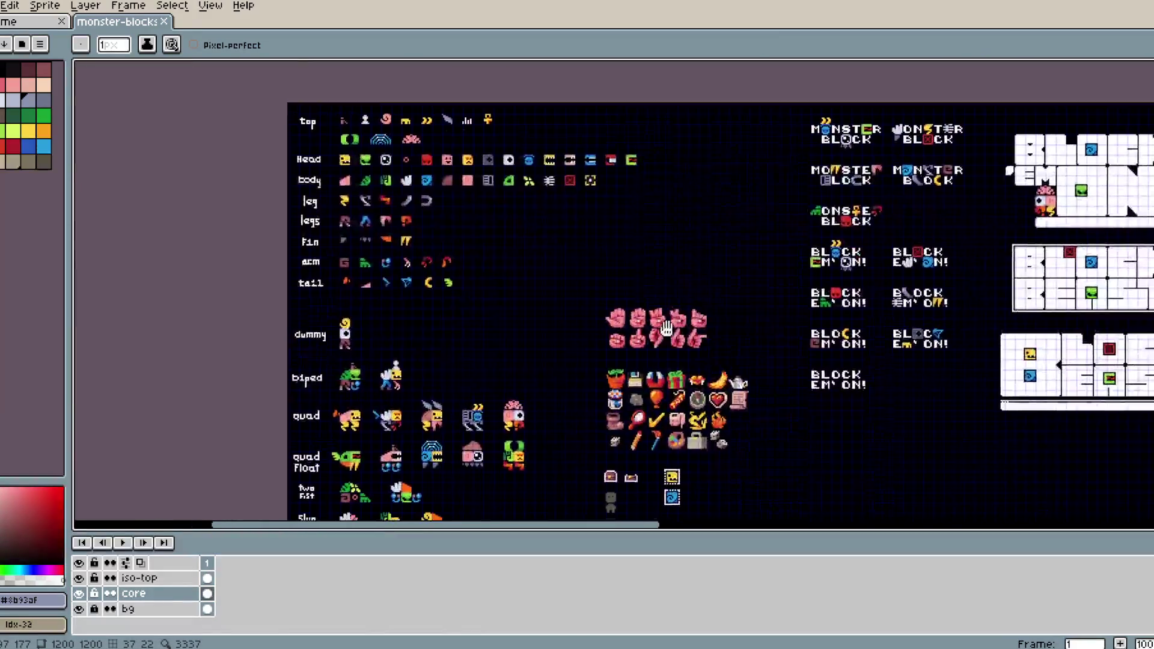
pyautogui.scroll(-2, 542, 286)
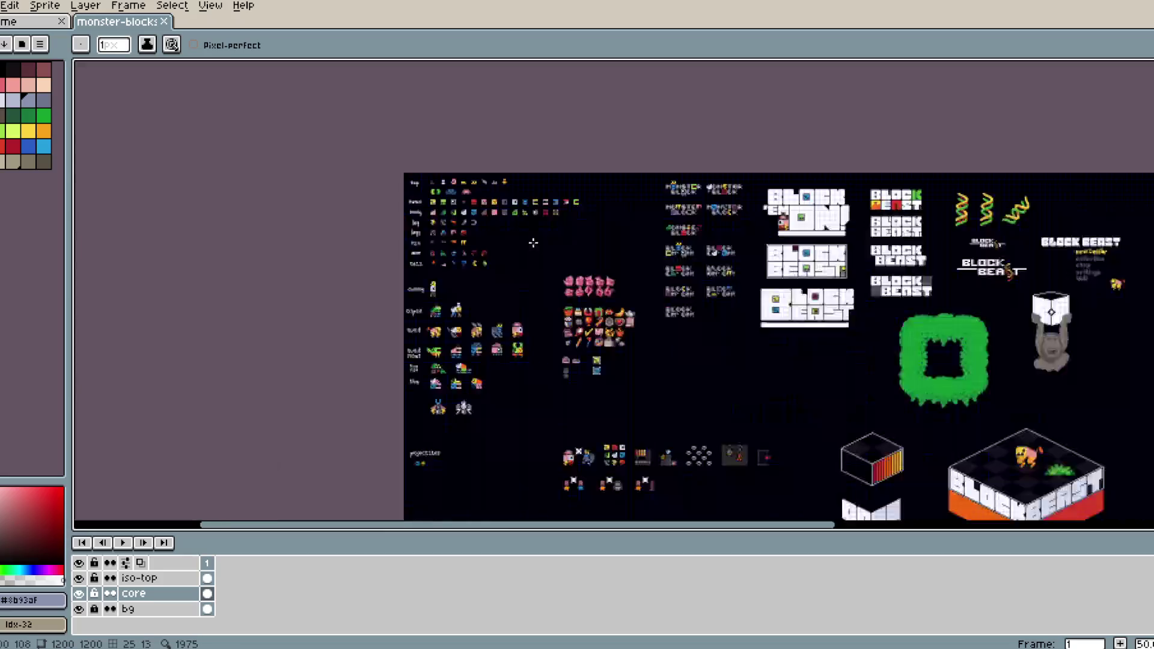
pyautogui.scroll(2, 527, 286)
pyautogui.scroll(-5, 528, 283)
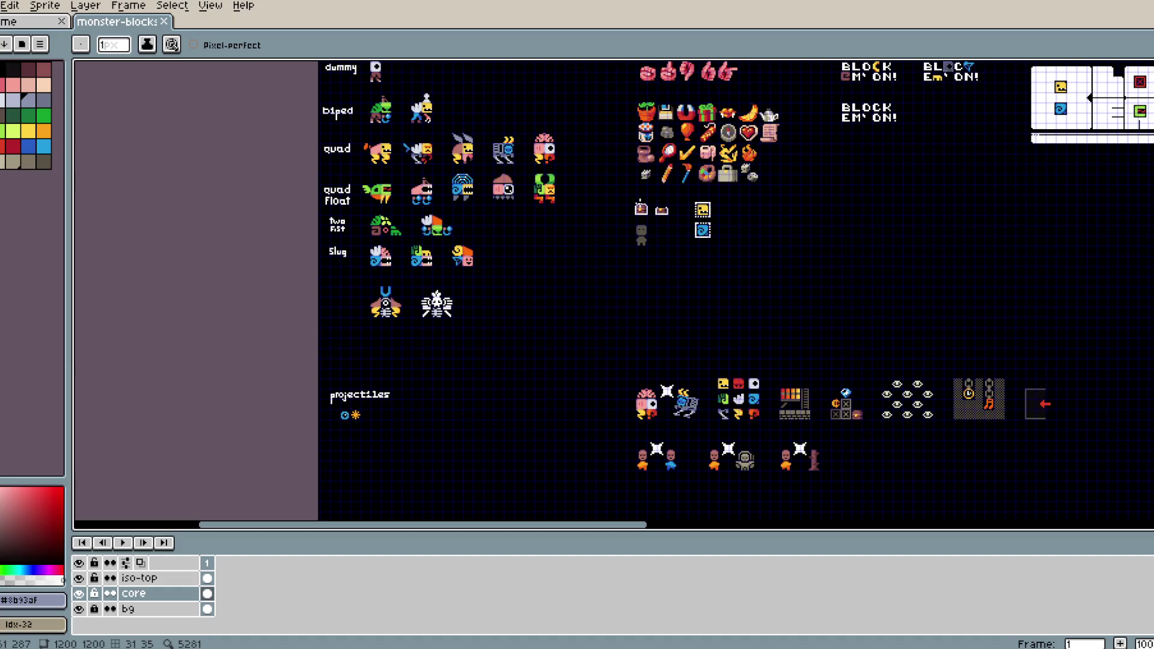
pyautogui.middleClick(21, 28)
pyautogui.scroll(5, 705, 139)
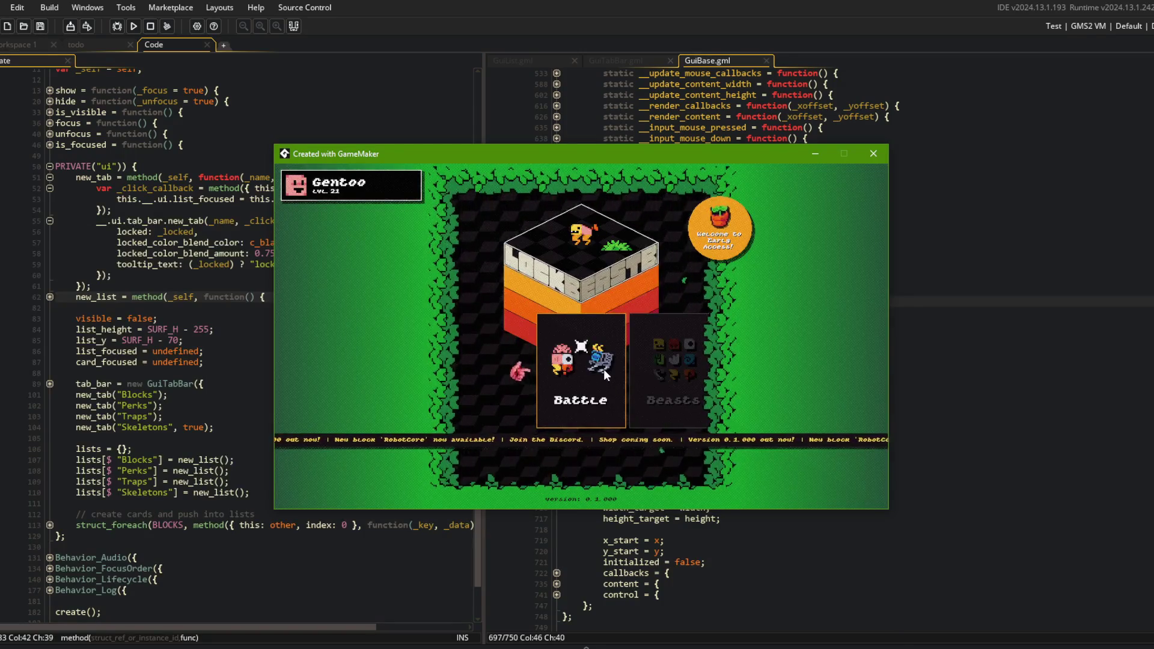
# Rotate the game menu to Library and open its Blocks list
pyautogui.click(638, 355)
pyautogui.click(668, 361)
pyautogui.click(568, 363)
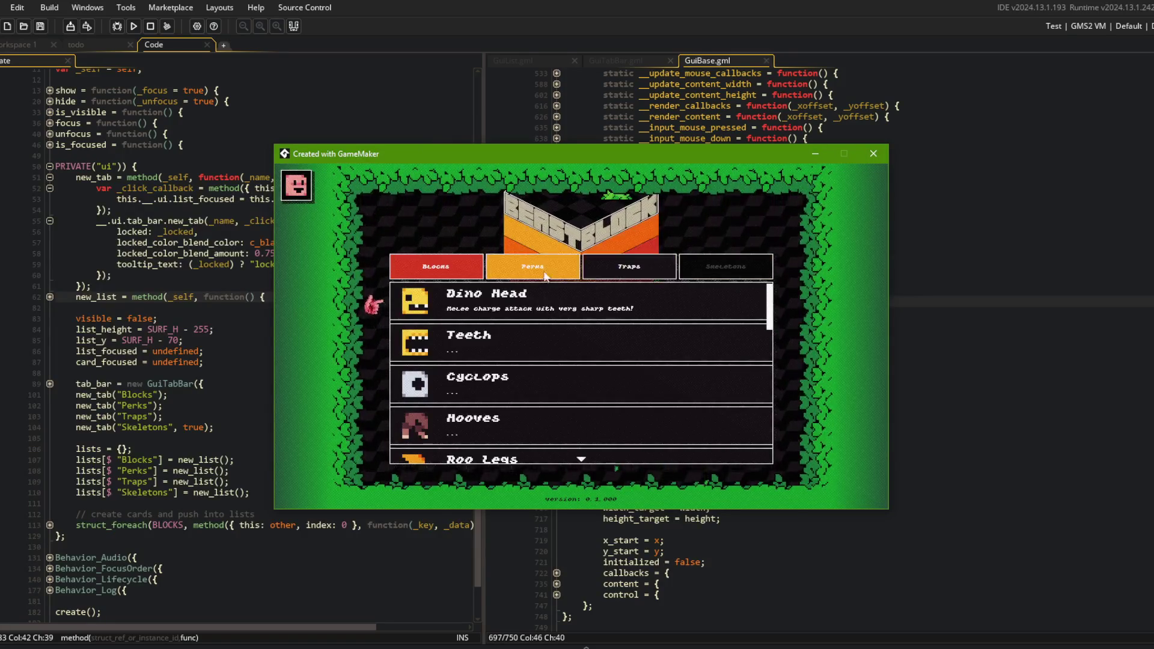
# Return to the game's main menu, then switch GameMaker to the todo notes
pyautogui.press('Escape')
pyautogui.press('Right')
pyautogui.press('Right')
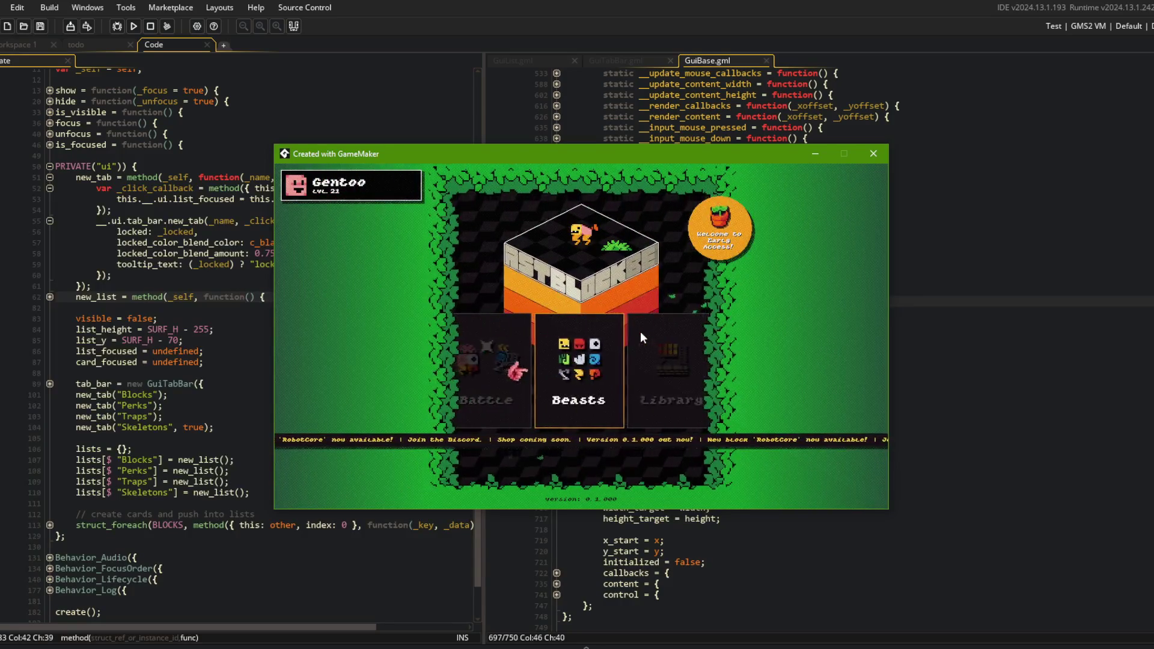
pyautogui.click(185, 79)
pyautogui.click(77, 45)
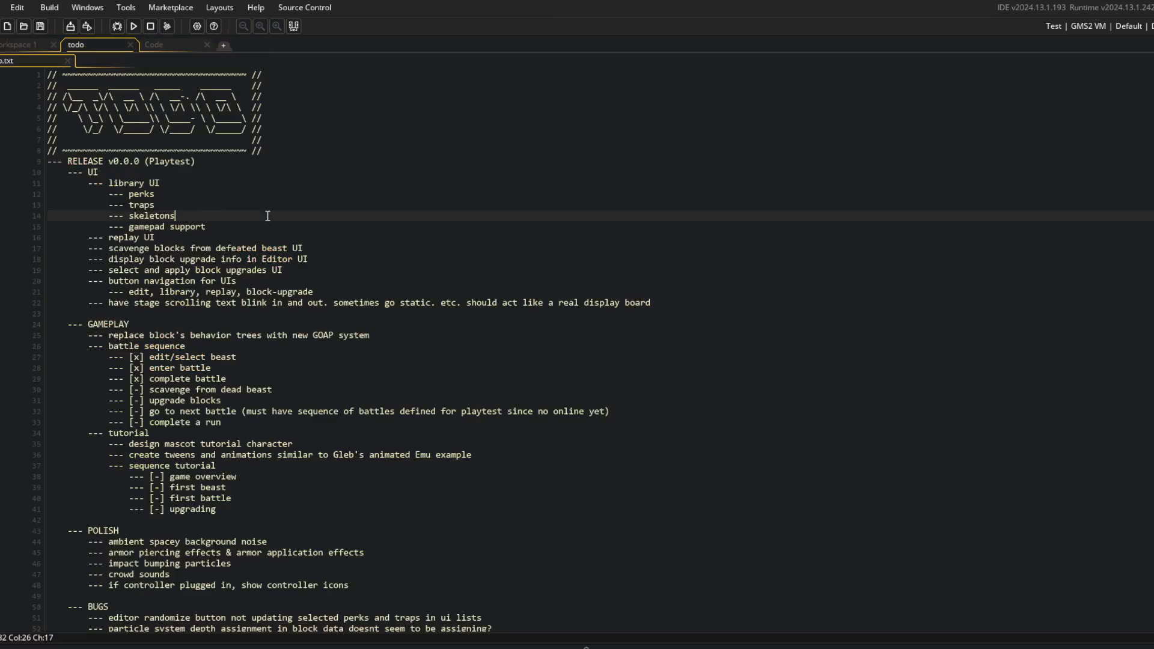
# Delete the skeletons task line from the library UI list in todo.txt
pyautogui.click(271, 212)
pyautogui.hotkey('shift', 'Home')
pyautogui.press('BackSpace')
pyautogui.hotkey('shift', 'Home')
pyautogui.press('BackSpace')
pyautogui.press('BackSpace')
# Add a '-- skeletons library tab/page' task under the v1.0.0 heading
pyautogui.scroll(-10, 280, 257)
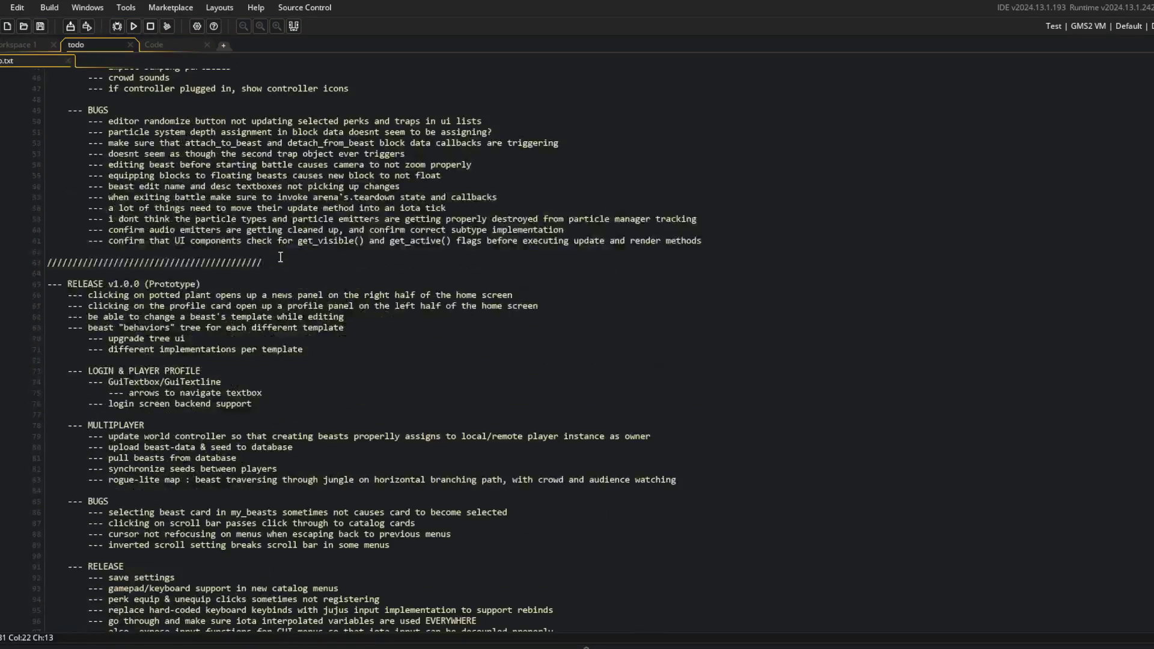
pyautogui.click(268, 243)
pyautogui.press('Home')
pyautogui.press('Return')
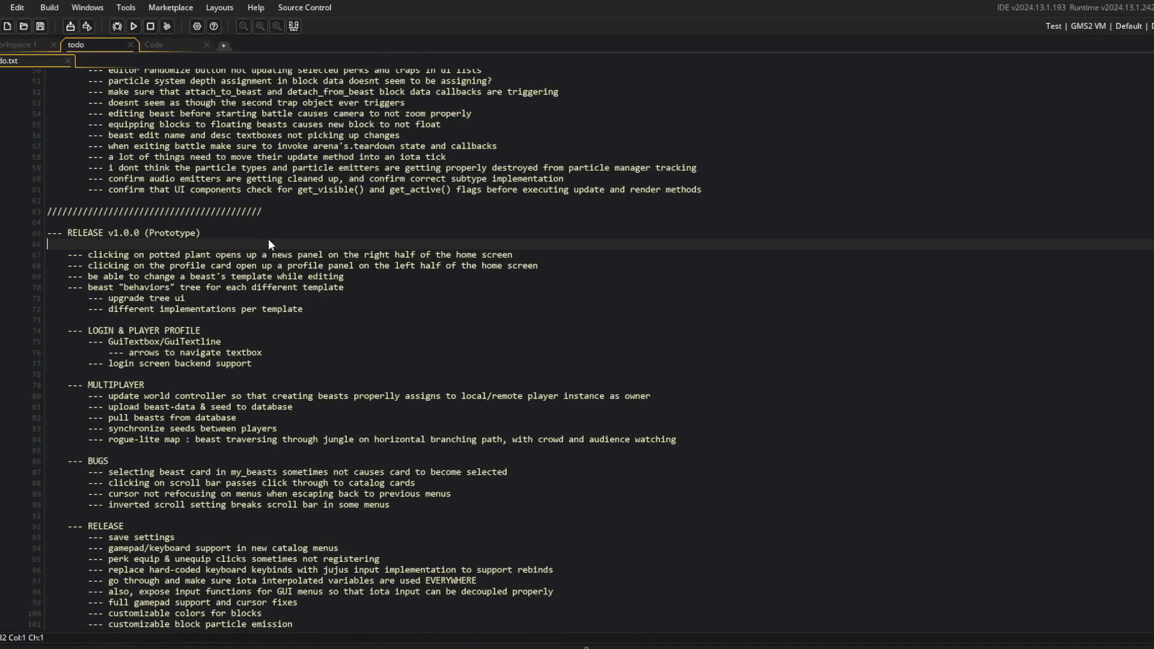
pyautogui.write('-- skeletons ')
pyautogui.write('library ')
pyautogui.write('tab/page')
# Append ' UI' to the perks and traps lines so they read 'perks UI' and 'traps UI'
pyautogui.scroll(5, 268, 239)
pyautogui.scroll(12, 268, 239)
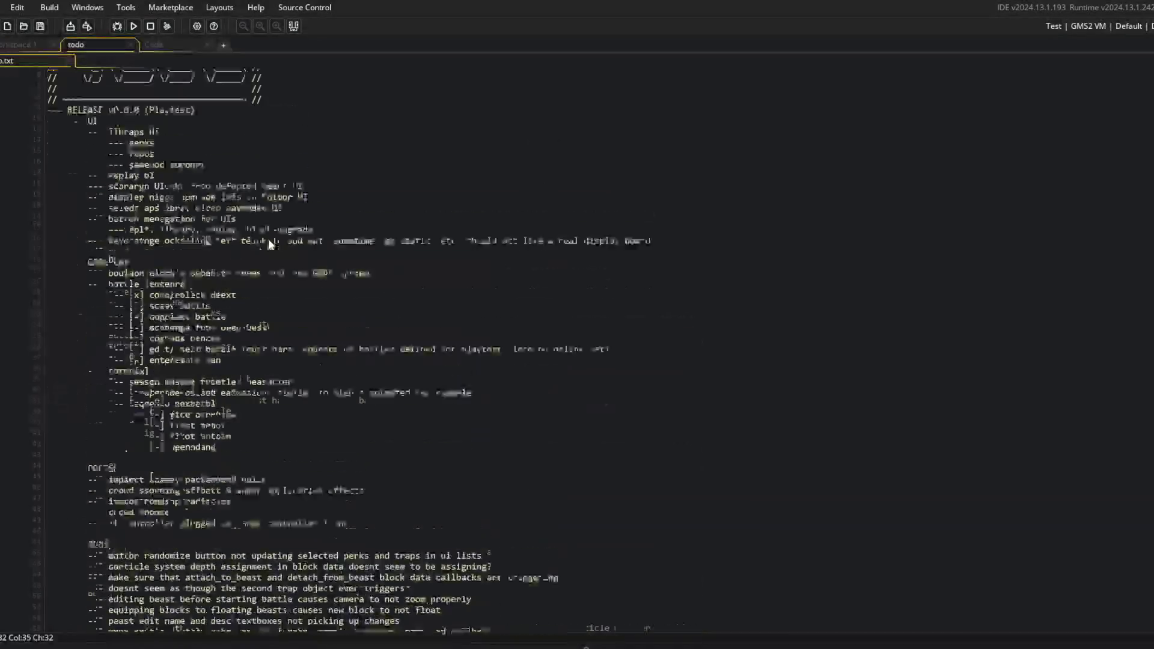
pyautogui.click(268, 240)
pyautogui.click(260, 225)
pyautogui.click(254, 219)
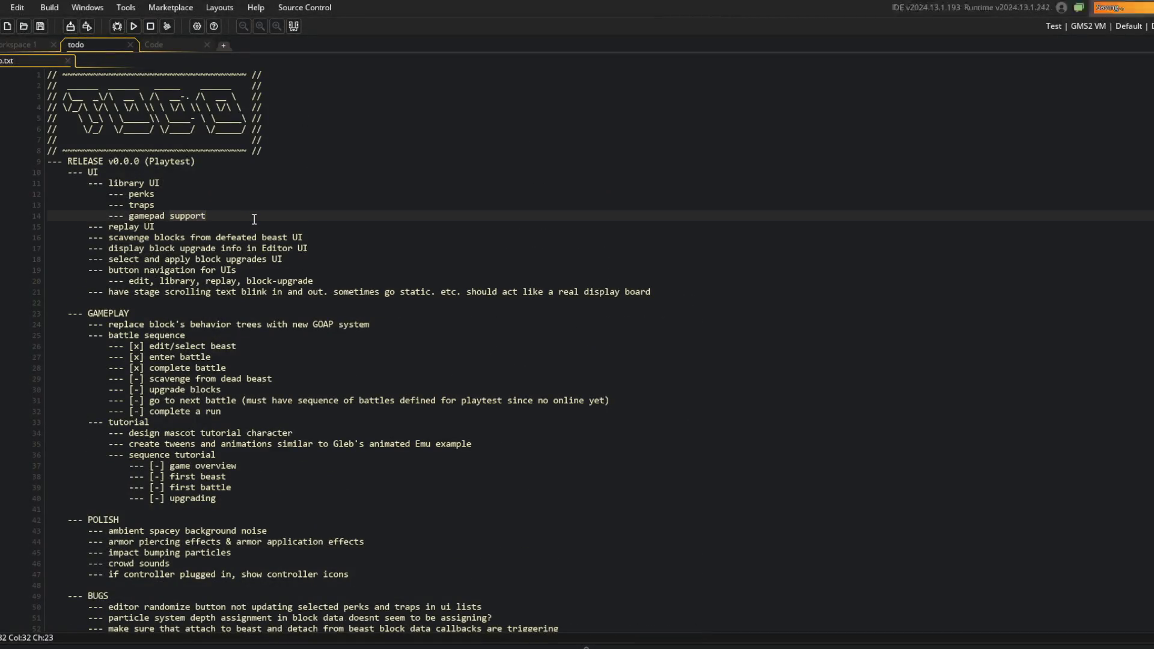
pyautogui.press('Up')
pyautogui.press('Up')
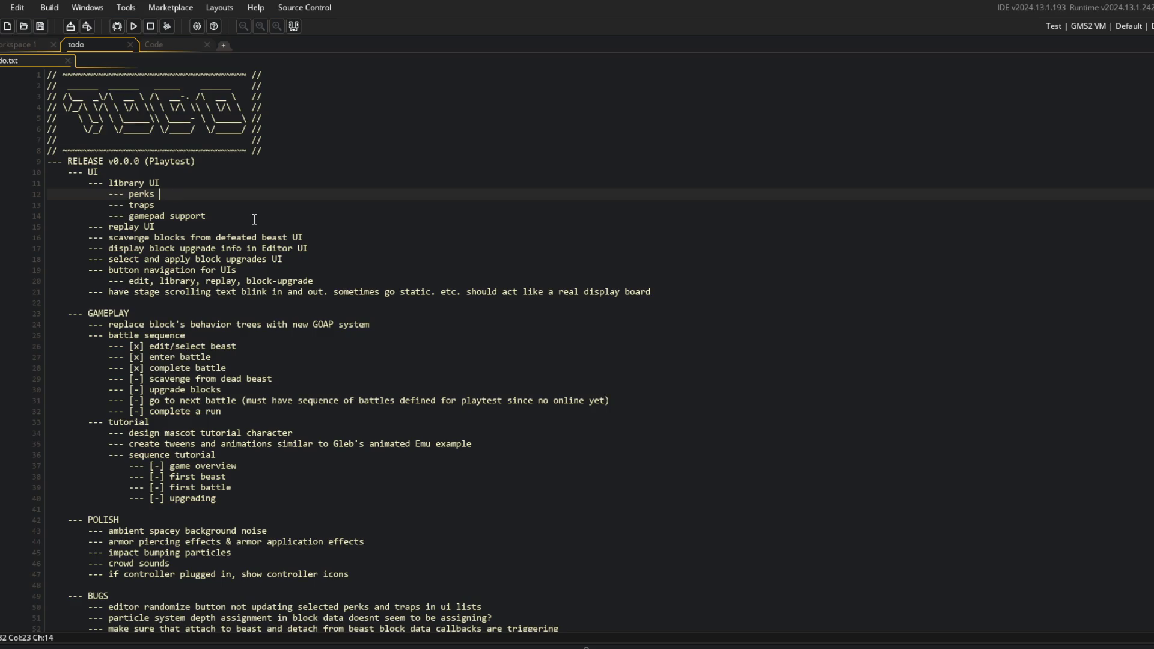
pyautogui.press('Down')
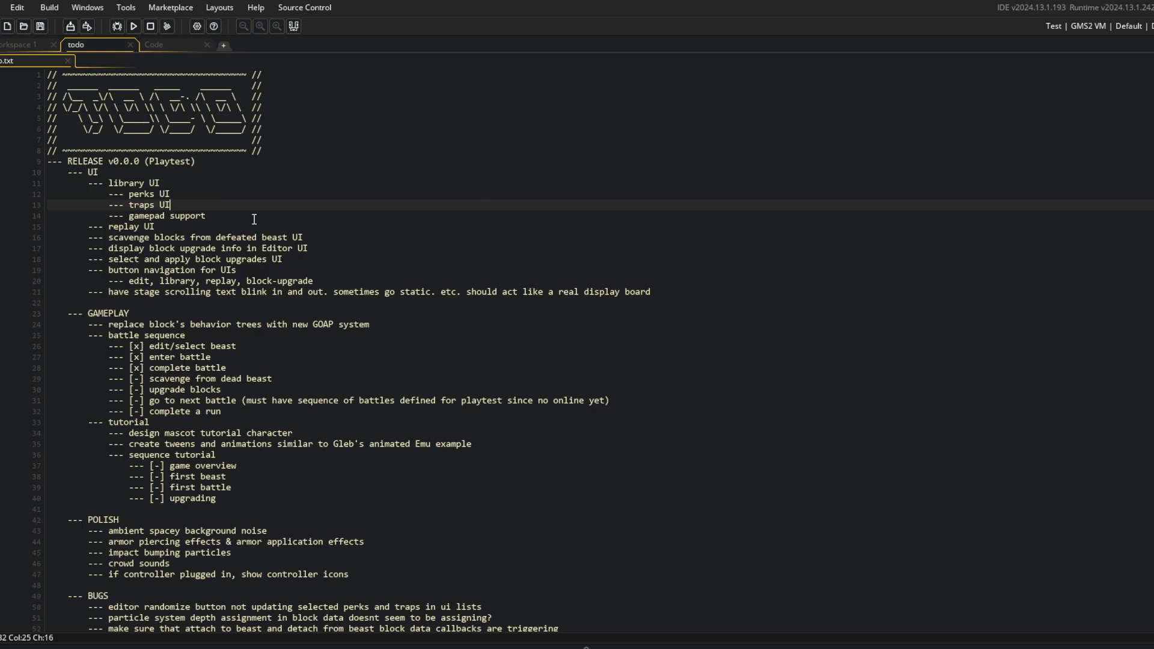
pyautogui.hotkey('alt', 'Tab')
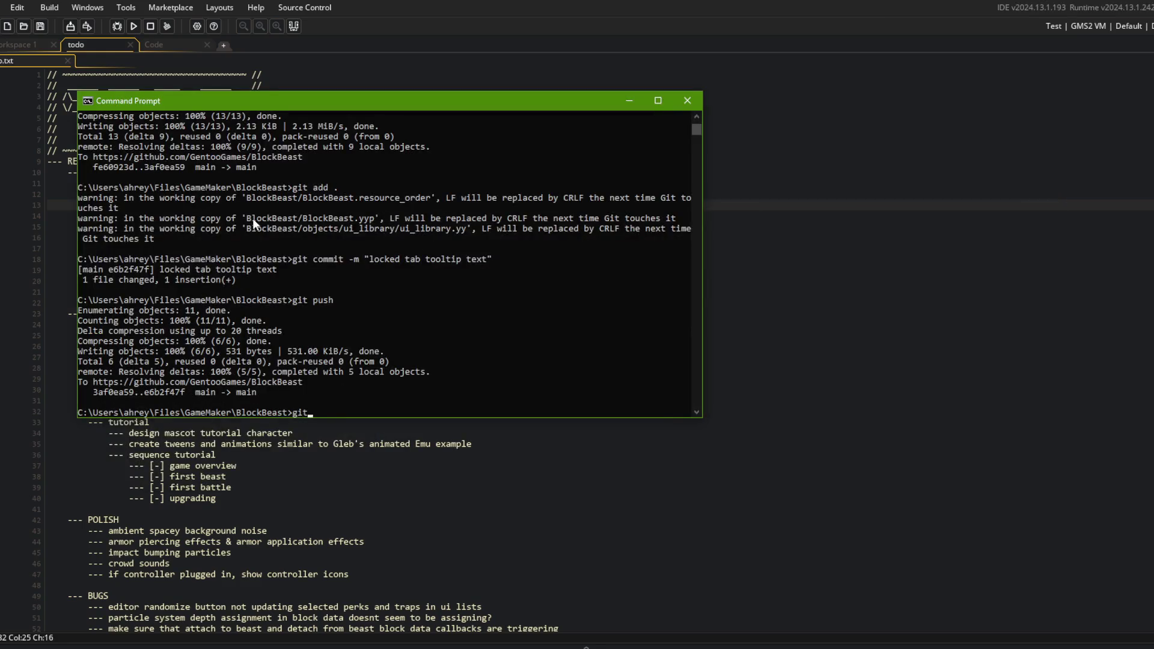
# Stage all changes, commit them as 'updated todo', and git push to main
pyautogui.write(' add .')
pyautogui.press('Return')
pyautogui.write('c')
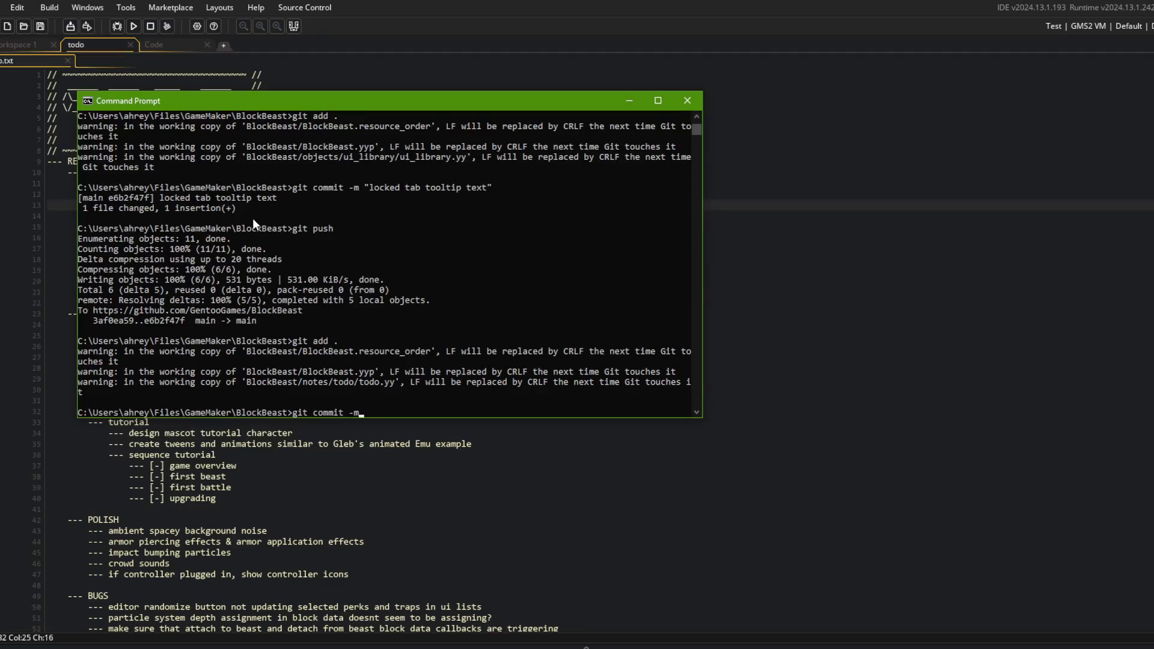
pyautogui.write('do"')
pyautogui.press('Return')
pyautogui.write('git push')
pyautogui.press('Return')
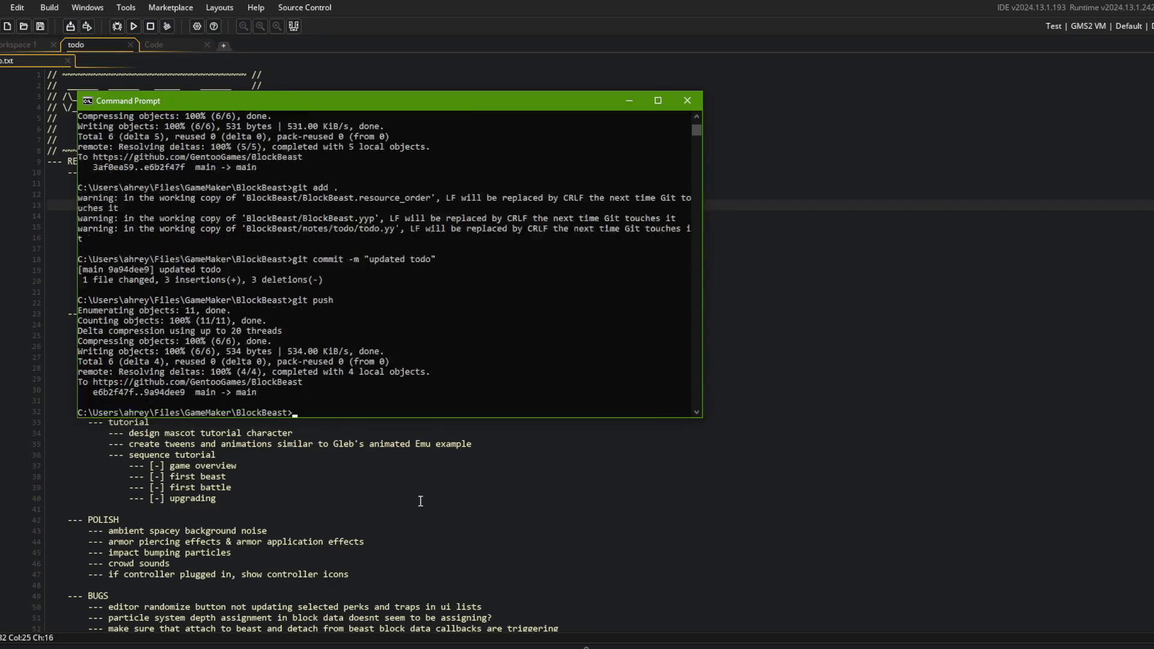
pyautogui.hotkey('alt', 'Tab')
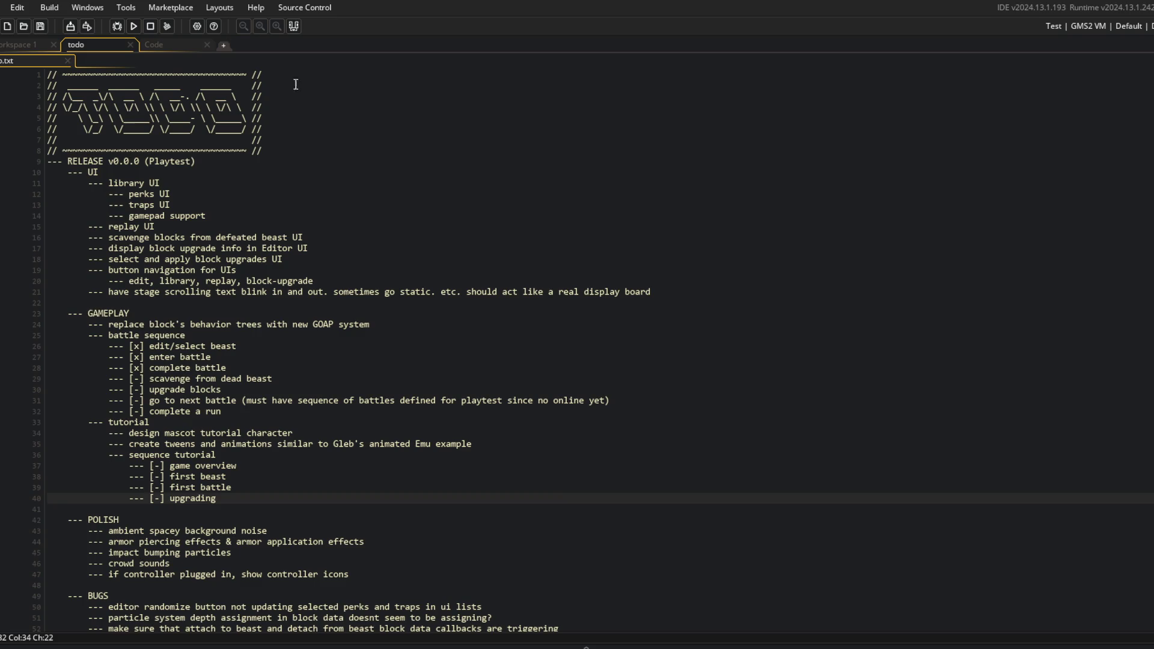
pyautogui.click(158, 238)
pyautogui.click(233, 238)
pyautogui.press('Up')
pyautogui.moveTo(100, 238); pyautogui.dragTo(360, 237)
pyautogui.press('Right')
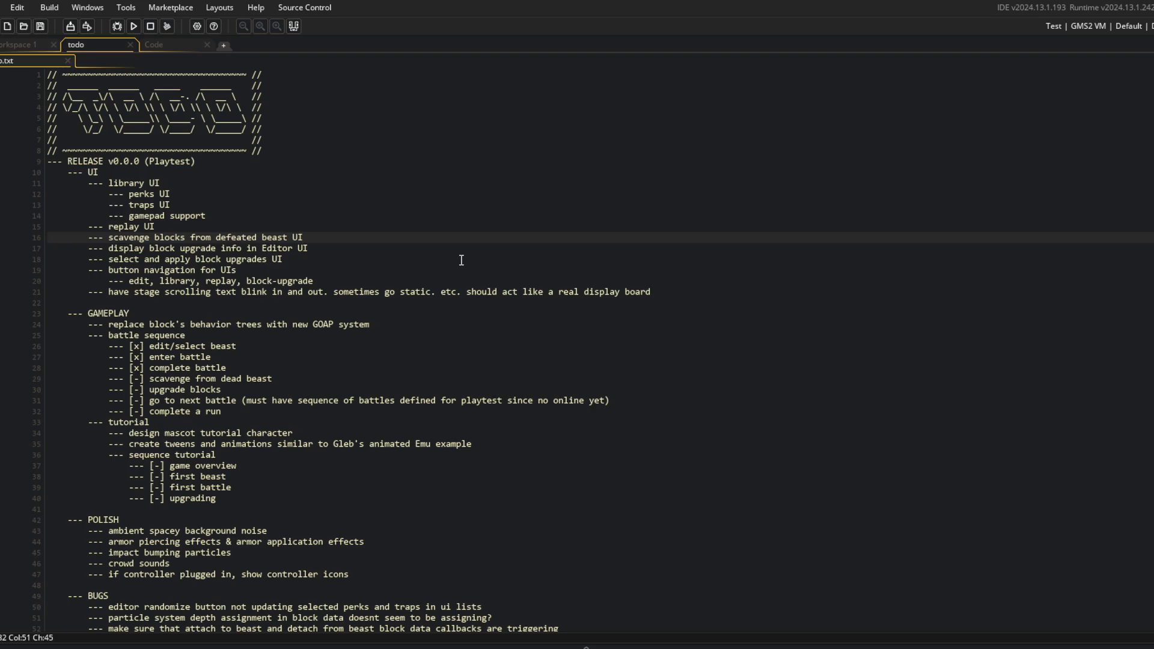
pyautogui.click(292, 206)
pyautogui.click(199, 182)
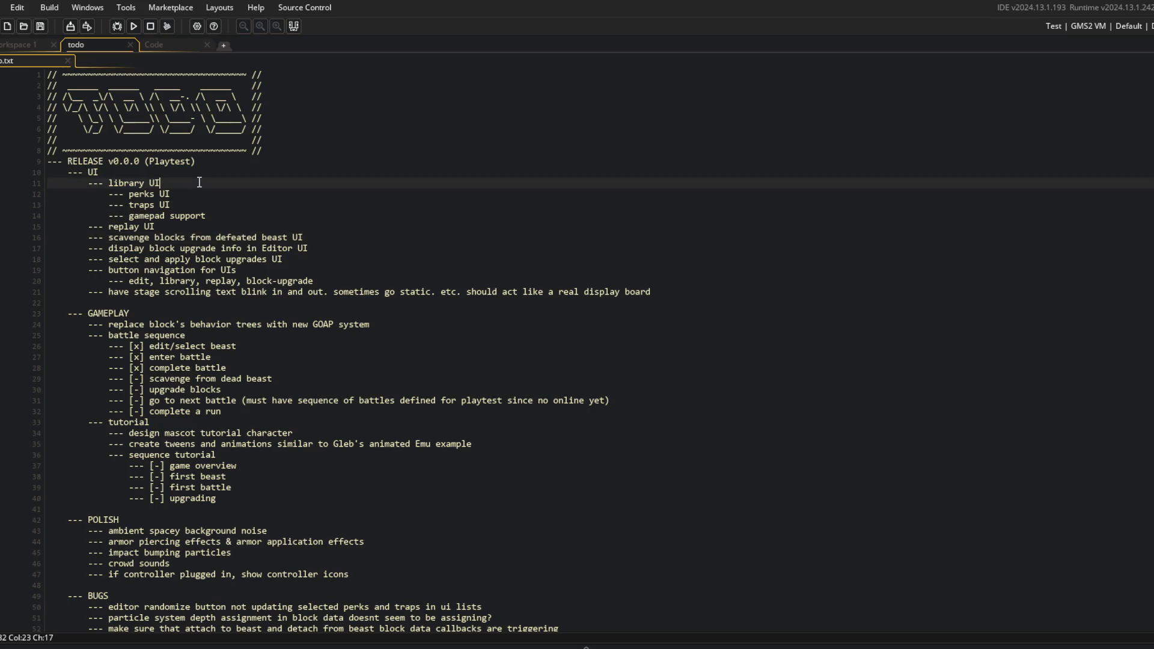
pyautogui.click(164, 46)
pyautogui.click(117, 46)
pyautogui.click(169, 119)
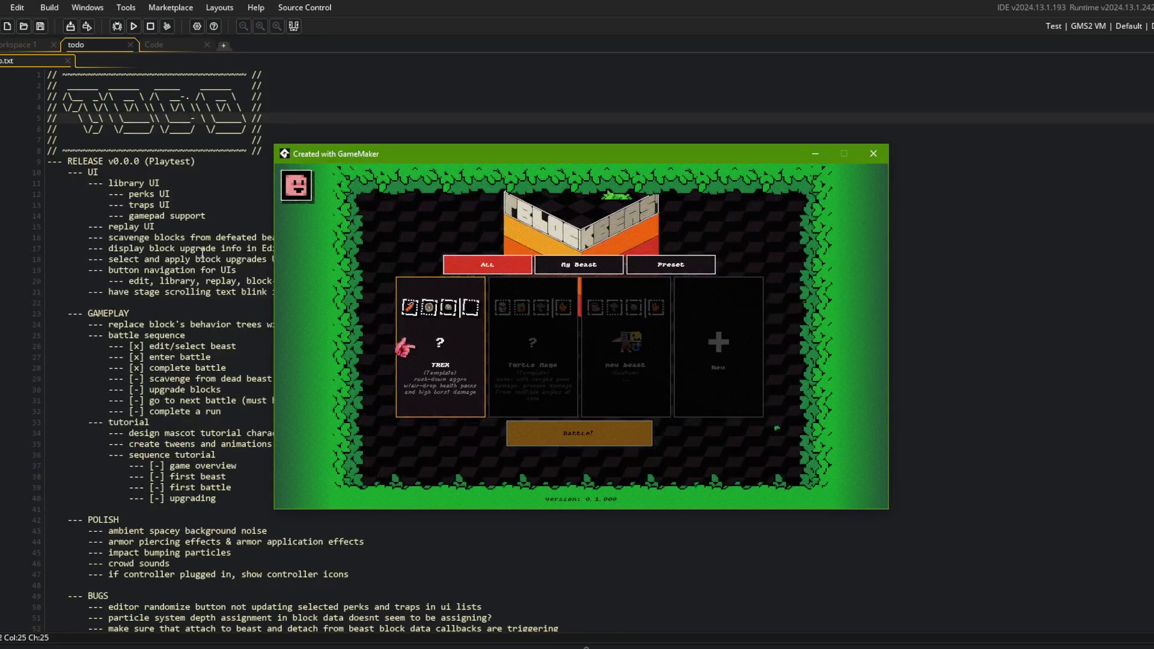
# Bring the game window forward, select the TREX beast card, then return to the main menu
pyautogui.click(173, 250)
pyautogui.click(307, 248)
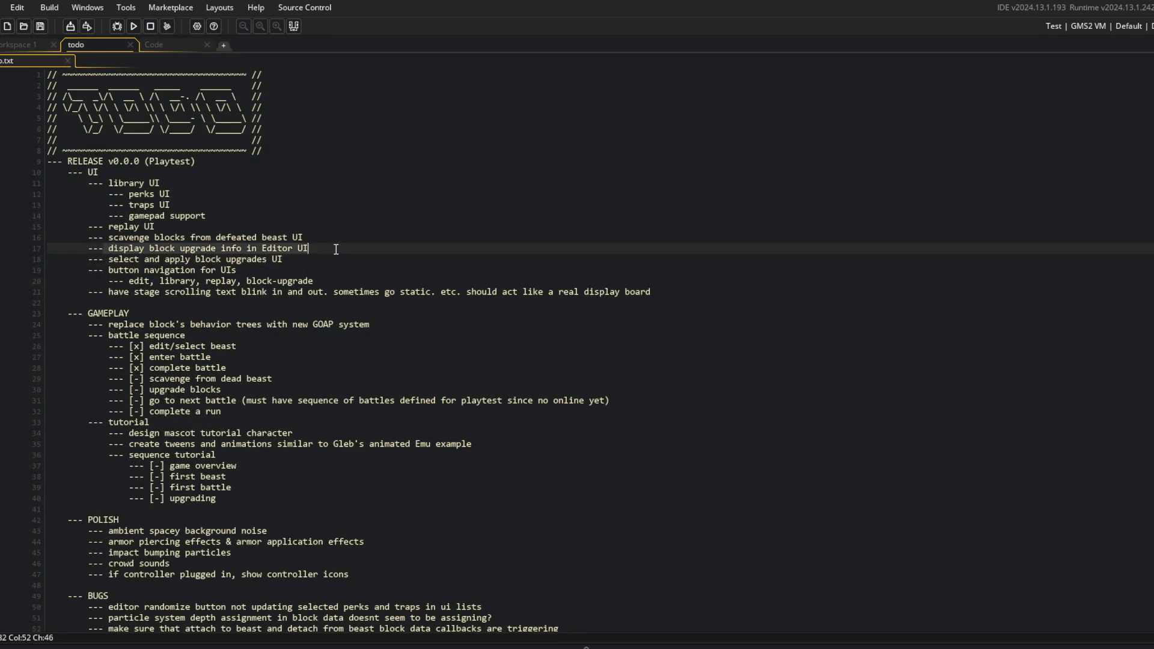
pyautogui.click(590, 646)
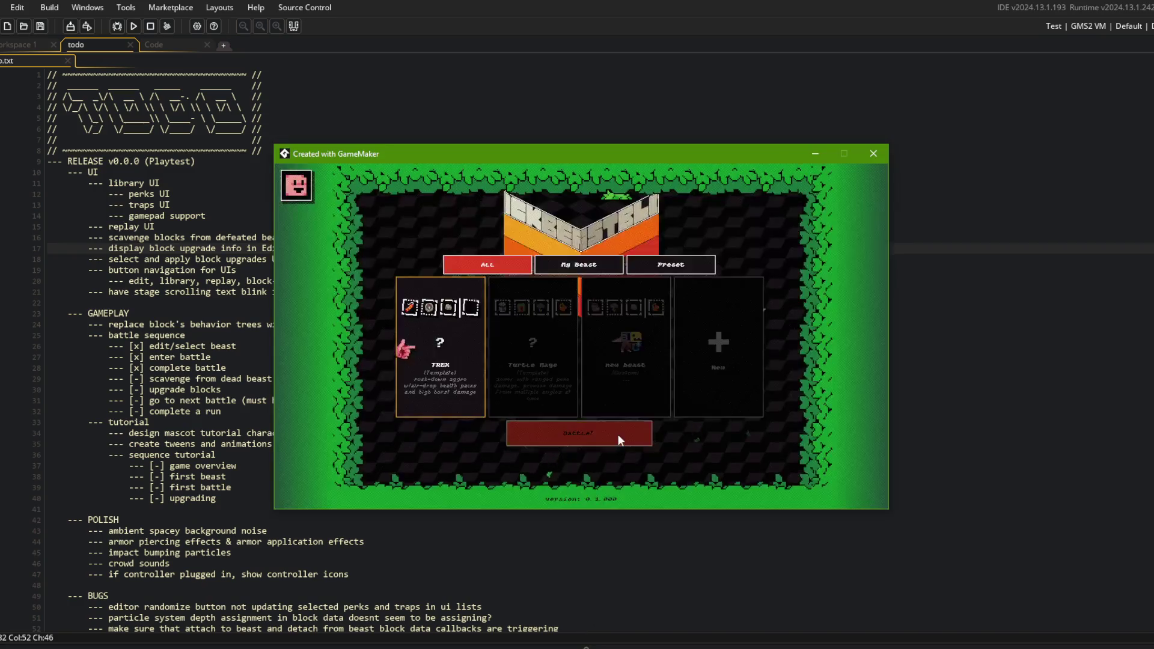
pyautogui.click(599, 352)
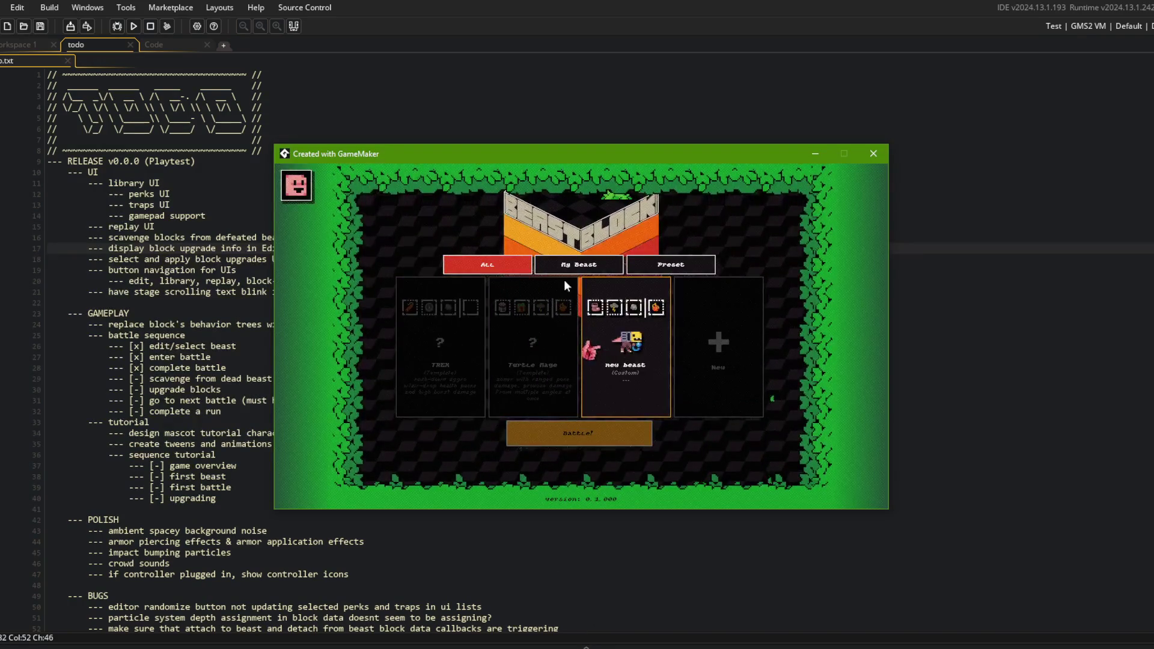
pyautogui.click(632, 358)
pyautogui.click(657, 356)
pyautogui.press('Escape')
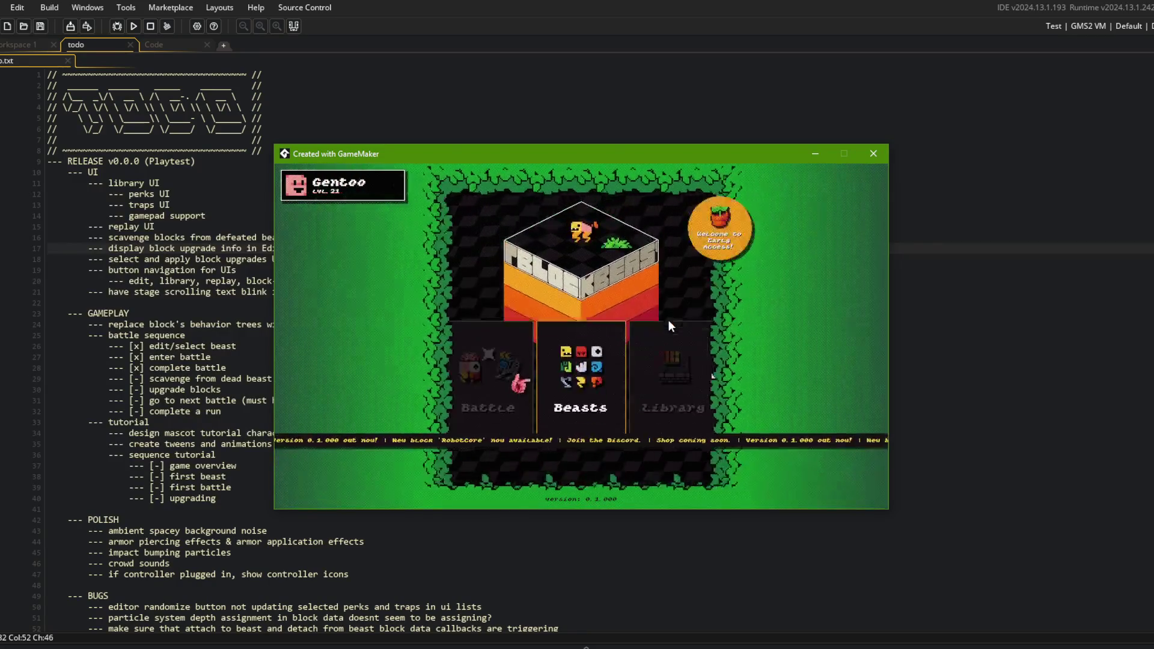
# Repeatedly open and close the Library list and the beast selection screen
pyautogui.click(703, 374)
pyautogui.click(651, 358)
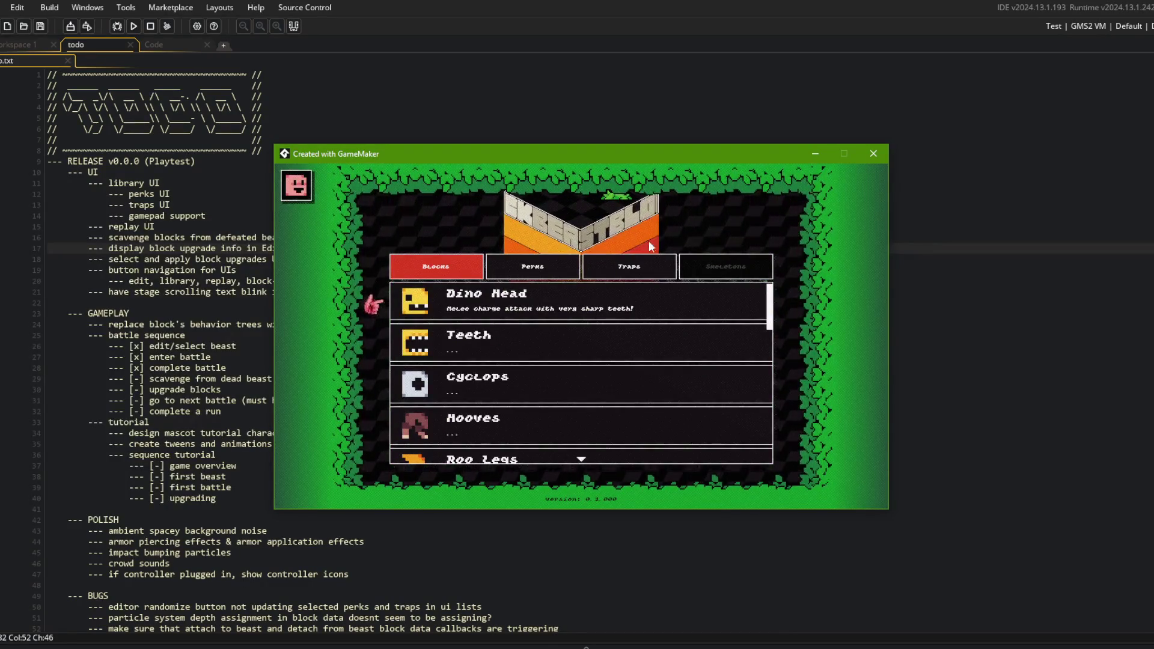
pyautogui.press('Escape')
pyautogui.click(602, 379)
pyautogui.press('Escape')
pyautogui.click(506, 360)
pyautogui.click(578, 370)
pyautogui.press('Escape')
pyautogui.click(499, 362)
pyautogui.click(576, 358)
pyautogui.press('Escape')
pyautogui.click(588, 351)
pyautogui.press('Escape')
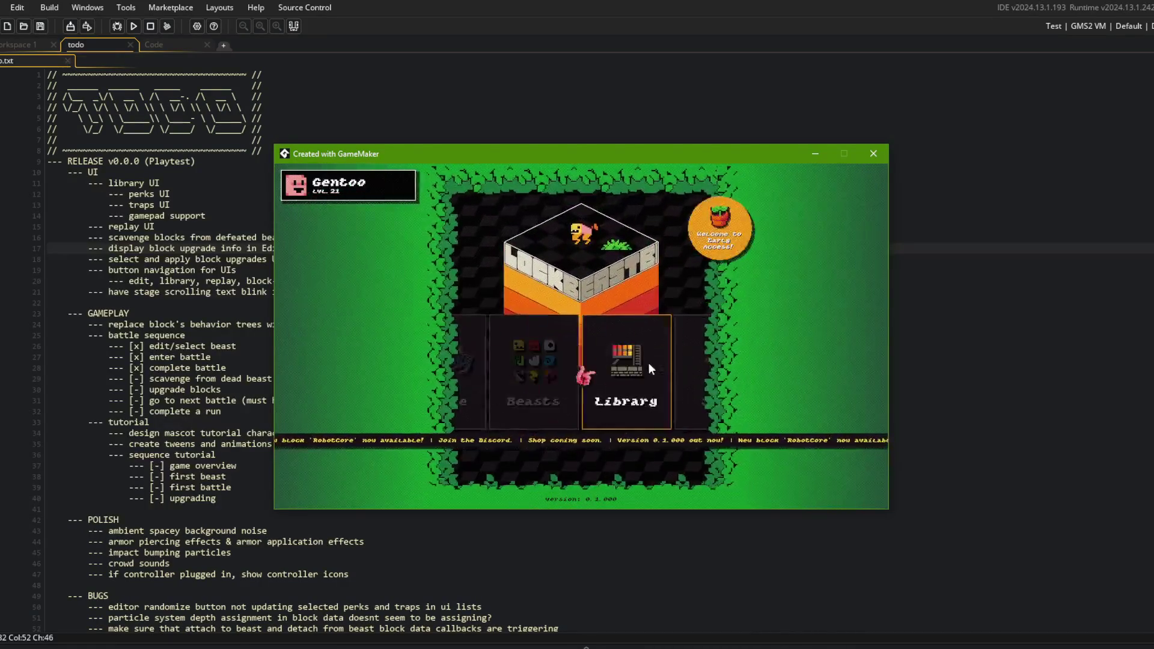
# Rotate the game menu past Shop to Replays, then open and close the settings list
pyautogui.click(648, 363)
pyautogui.click(583, 341)
pyautogui.press('Escape')
pyautogui.click(679, 355)
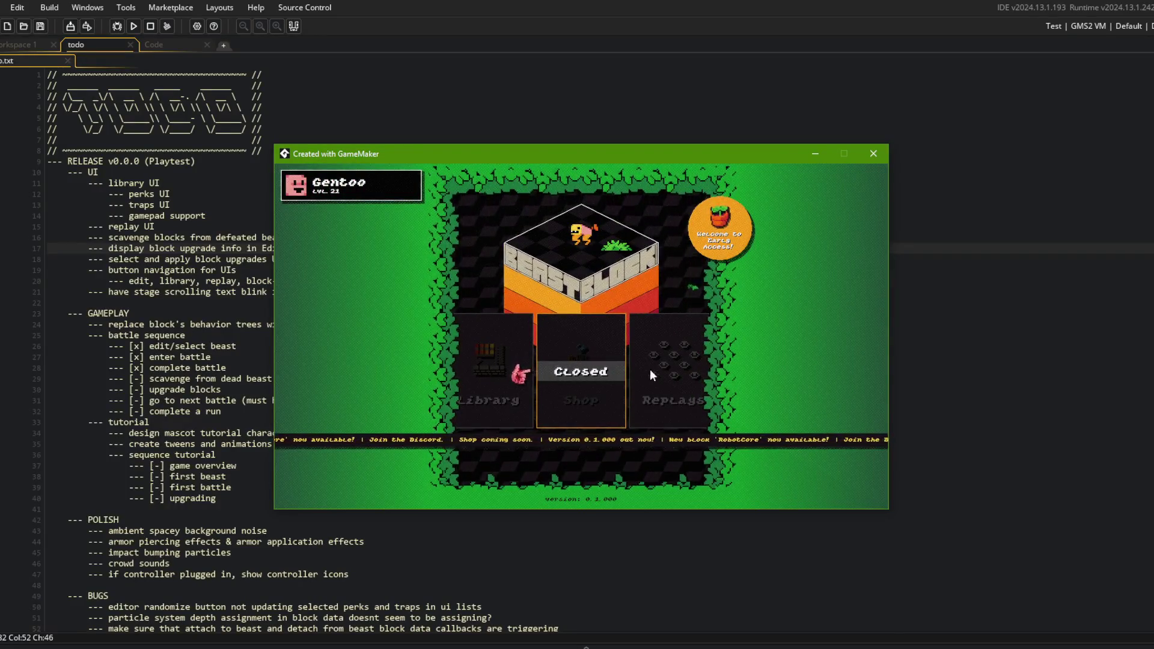
pyautogui.click(645, 369)
pyautogui.click(654, 372)
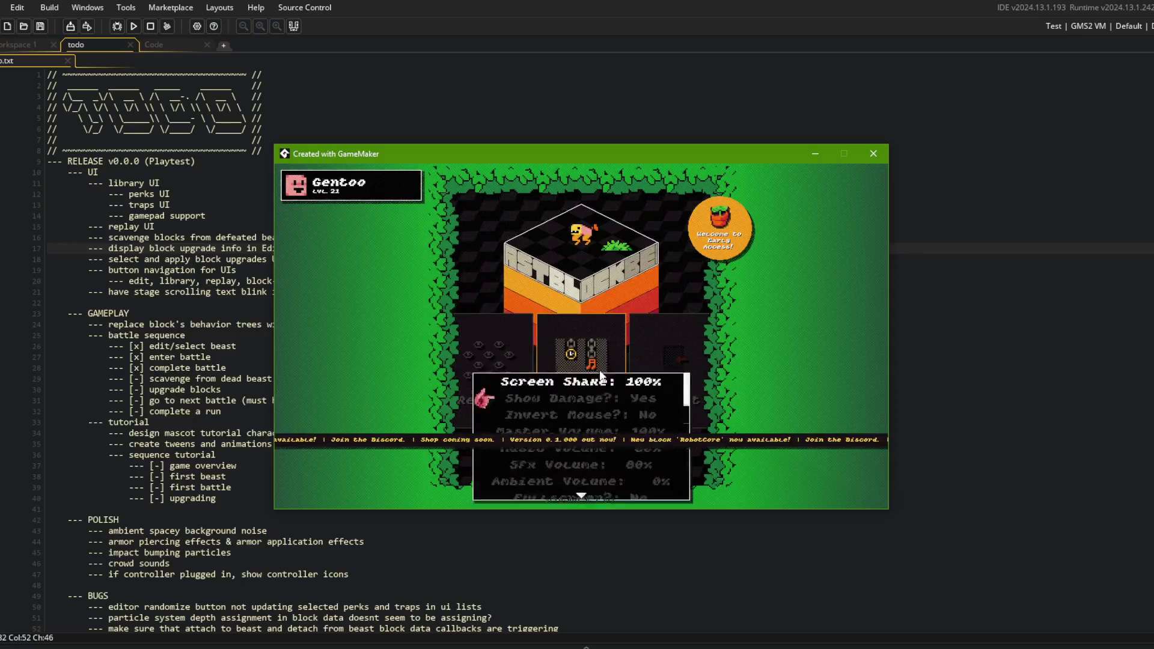
pyautogui.scroll(-5, 598, 369)
pyautogui.scroll(3, 600, 349)
pyautogui.press('Escape')
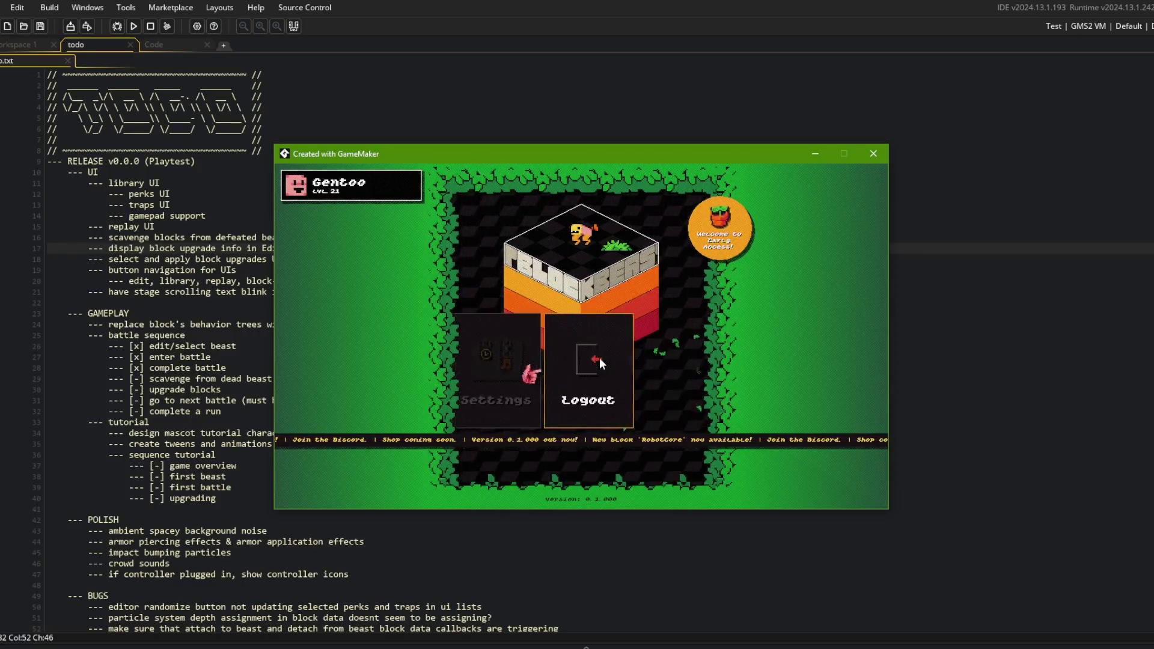
# Test the logout option, then open the Beasts screen and show the beast's Perks list
pyautogui.click(592, 362)
pyautogui.scroll(-2, 591, 384)
pyautogui.scroll(2, 592, 383)
pyautogui.scroll(-3, 588, 381)
pyautogui.scroll(2, 587, 381)
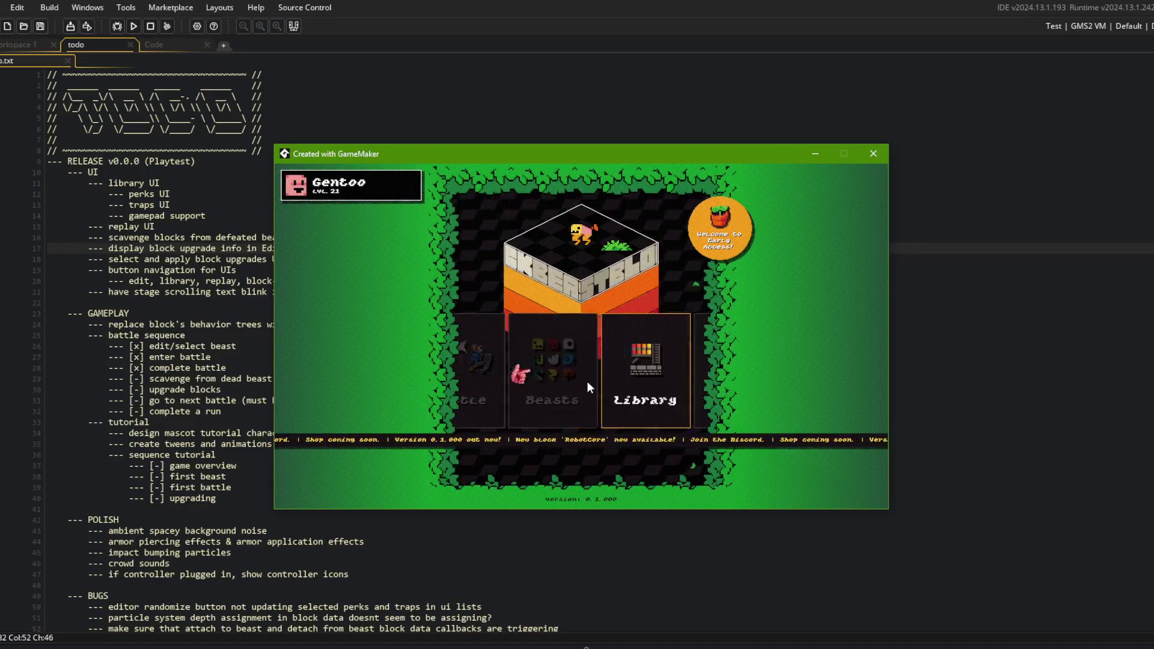
pyautogui.click(587, 381)
pyautogui.click(539, 266)
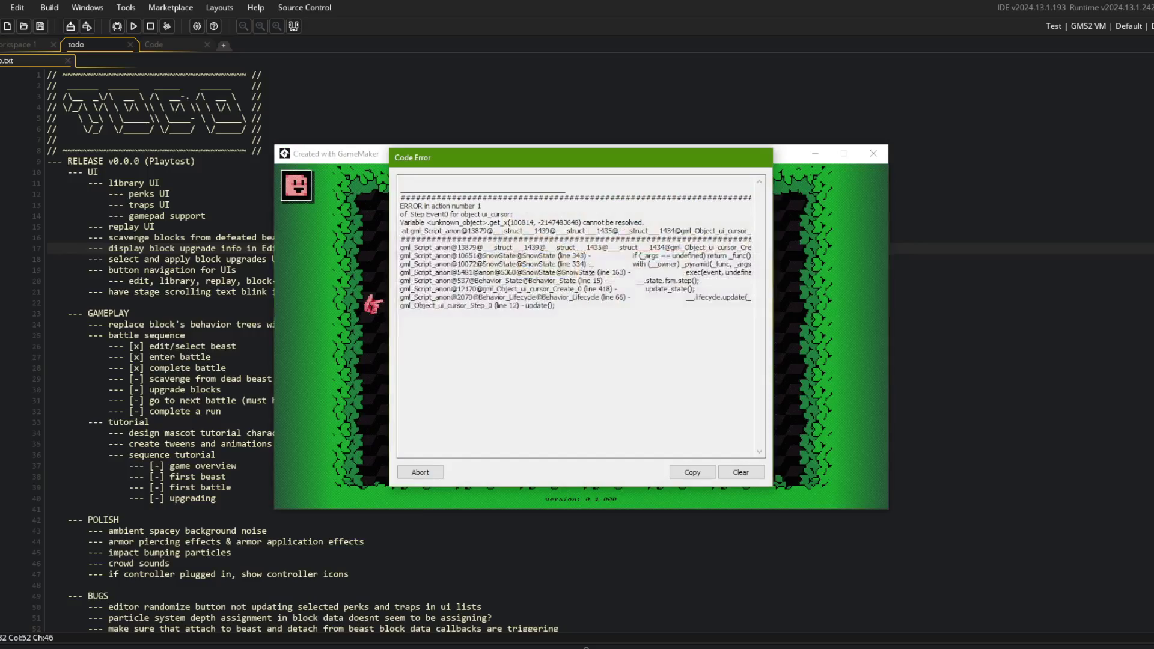
# Abort the run after the ui_cursor code error and return to the code editor
pyautogui.click(441, 470)
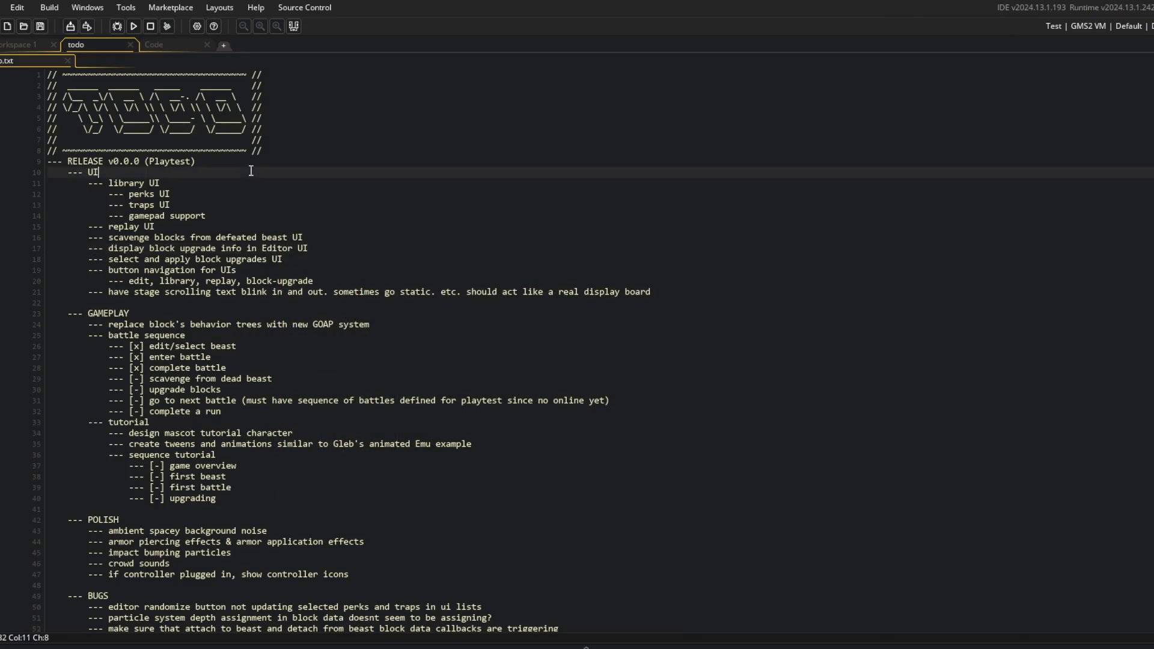
pyautogui.click(154, 44)
pyautogui.click(147, 90)
# Fold the PRIVATE ui block and close the GuiBase, GuiTabBar and GuiList script tabs
pyautogui.scroll(4, 146, 90)
pyautogui.click(268, 346)
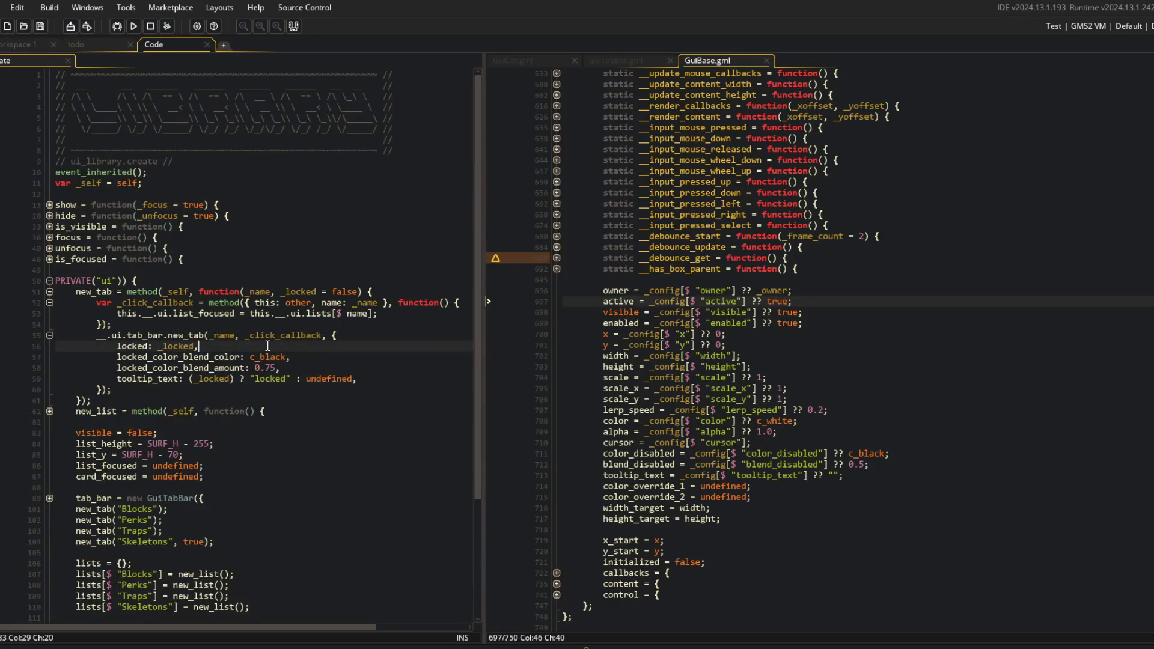
pyautogui.hotkey('ctrl', 'm')
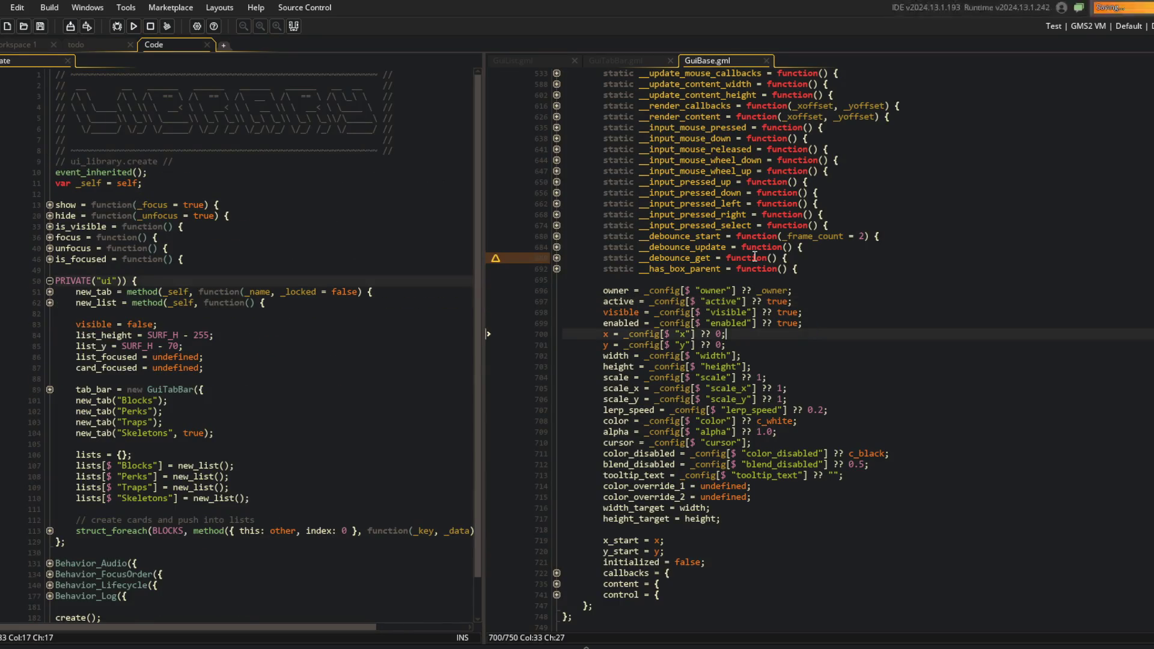
pyautogui.middleClick(703, 60)
pyautogui.middleClick(634, 61)
pyautogui.click(573, 61)
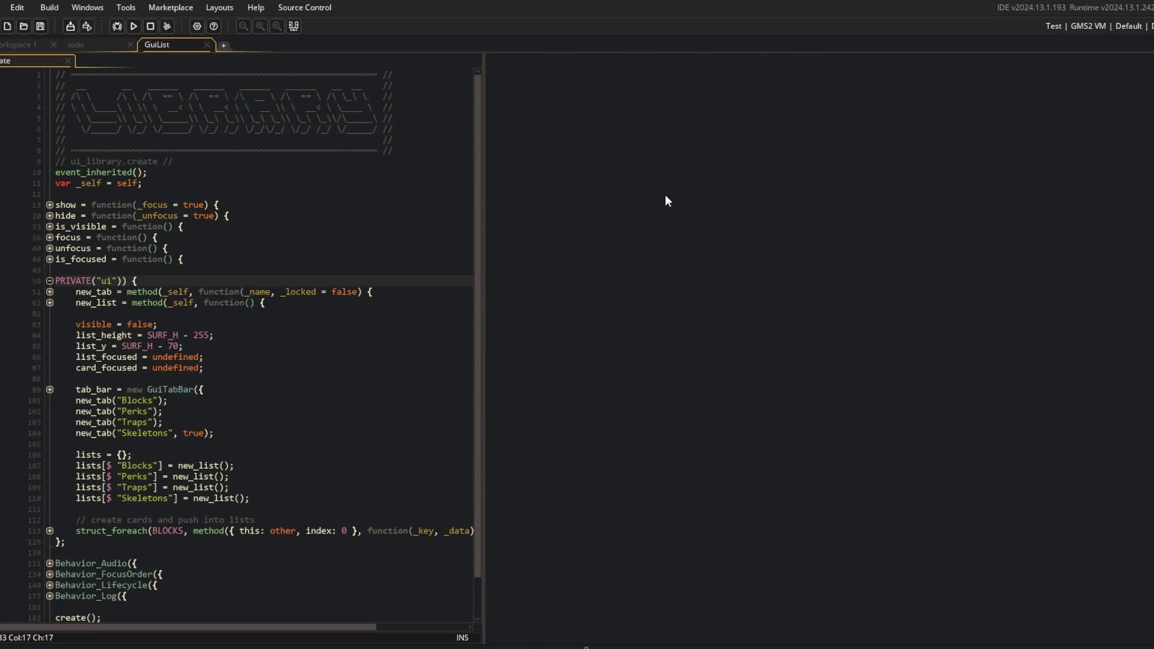
# Open GuiLibraryBlockCard and rename its '// hooks' comment to '// init'
pyautogui.hotkey('ctrl', 't')
pyautogui.write('GuiLibrary')
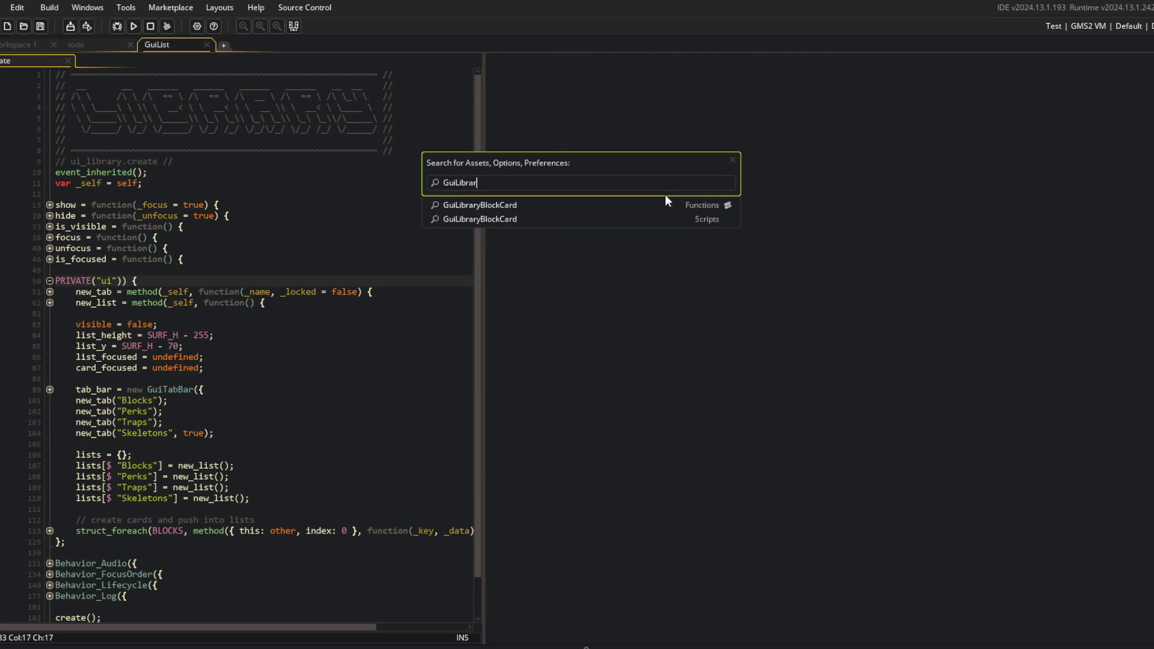
pyautogui.press('Return')
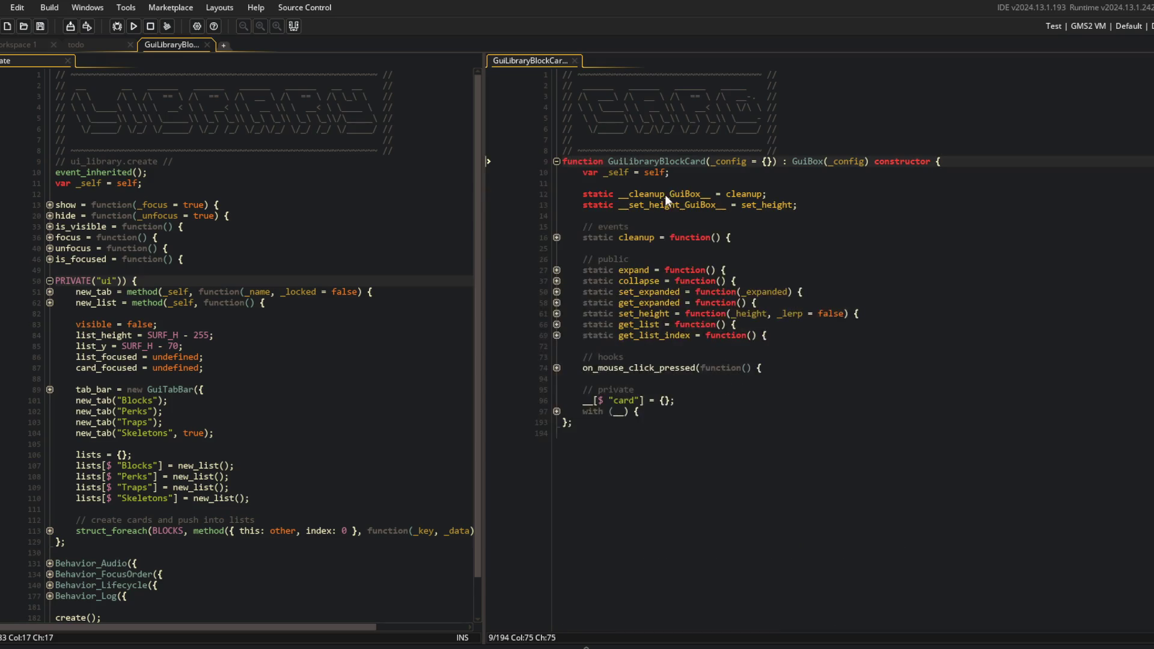
pyautogui.press('F12')
pyautogui.click(877, 368)
pyautogui.press('Up')
pyautogui.press('BackSpace')
pyautogui.press('BackSpace')
pyautogui.press('BackSpace')
pyautogui.write('init')
pyautogui.press('Down')
# Move the init click-handler block below the private with block and save the script
pyautogui.hotkey('ctrl', 'Return')
pyautogui.press('Up')
pyautogui.hotkey('shift', 'Down')
pyautogui.hotkey('shift', 'Down')
pyautogui.hotkey('shift', 'Down')
pyautogui.hotkey('ctrl', 'x')
pyautogui.press('Down')
pyautogui.press('Down')
pyautogui.press('Down')
pyautogui.hotkey('ctrl', 'v')
pyautogui.hotkey('ctrl', 's')
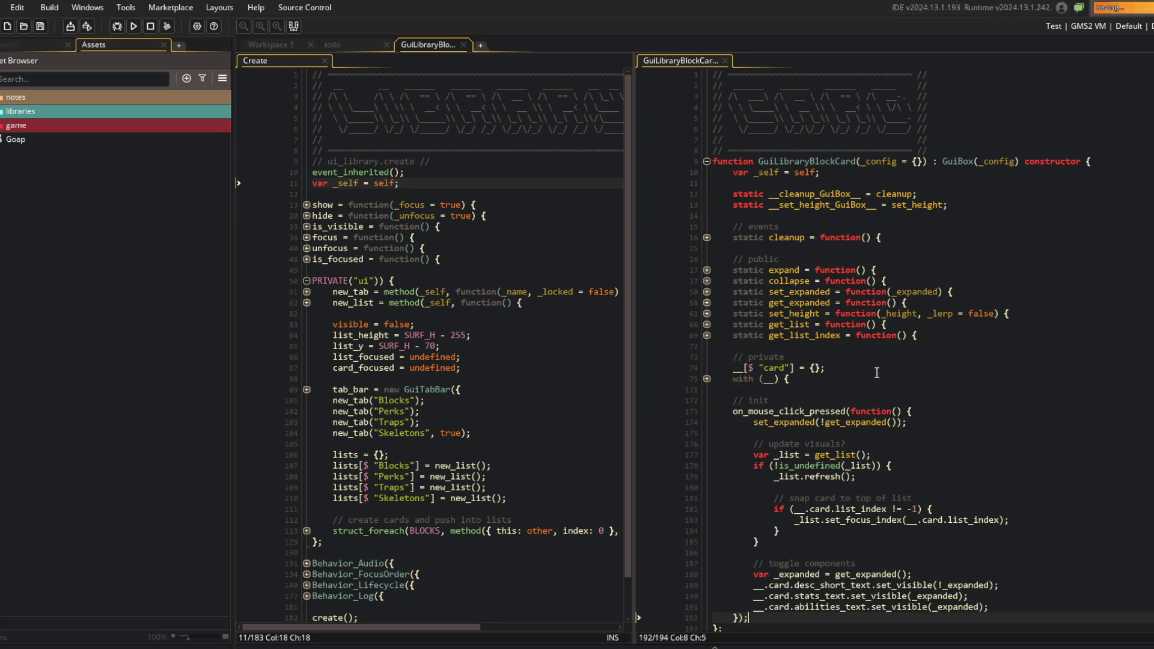
# Review the with (box) and with (card) blocks, then collapse all folds in the script
pyautogui.click(918, 279)
pyautogui.scroll(-1, 917, 279)
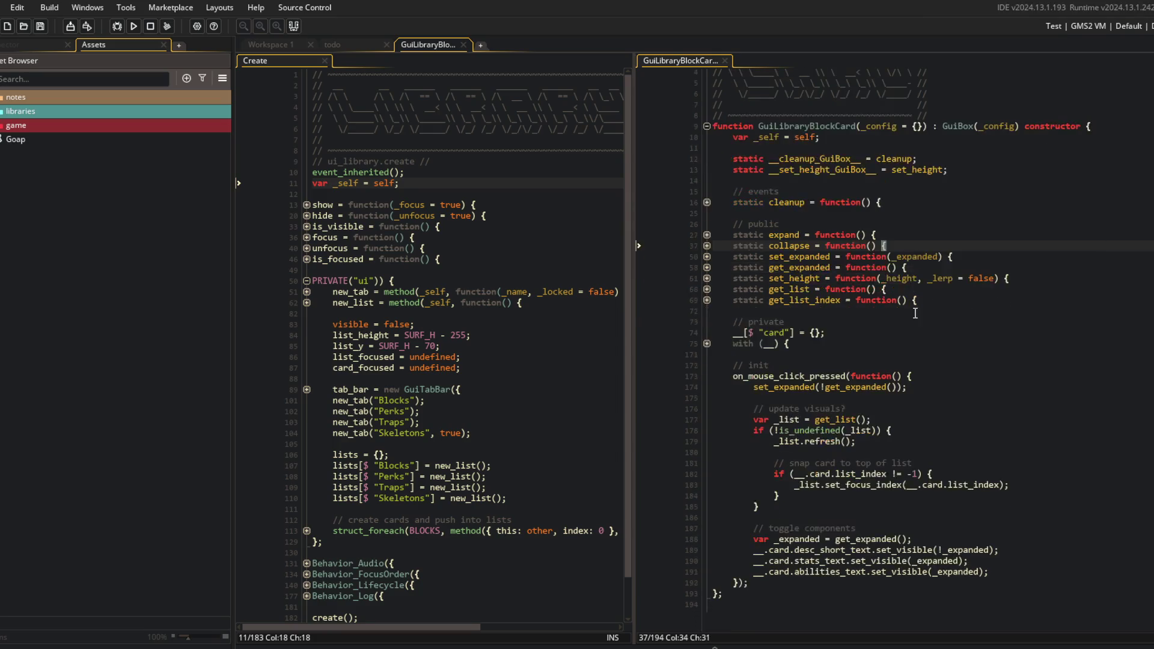
pyautogui.click(708, 377)
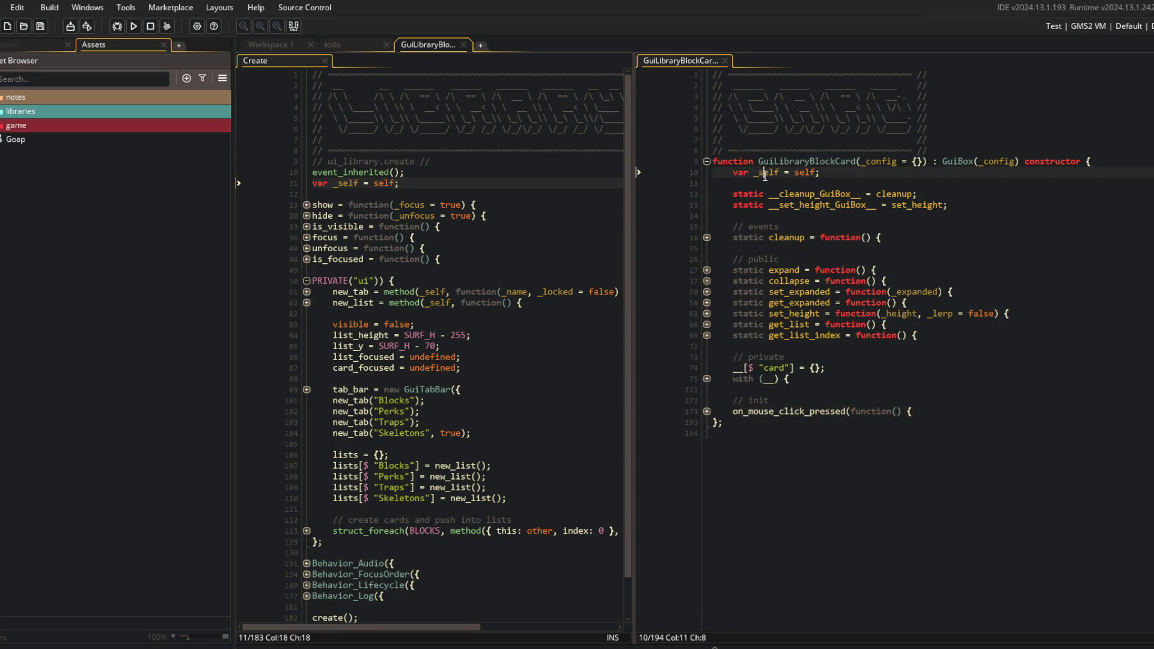
pyautogui.click(706, 379)
pyautogui.click(707, 389)
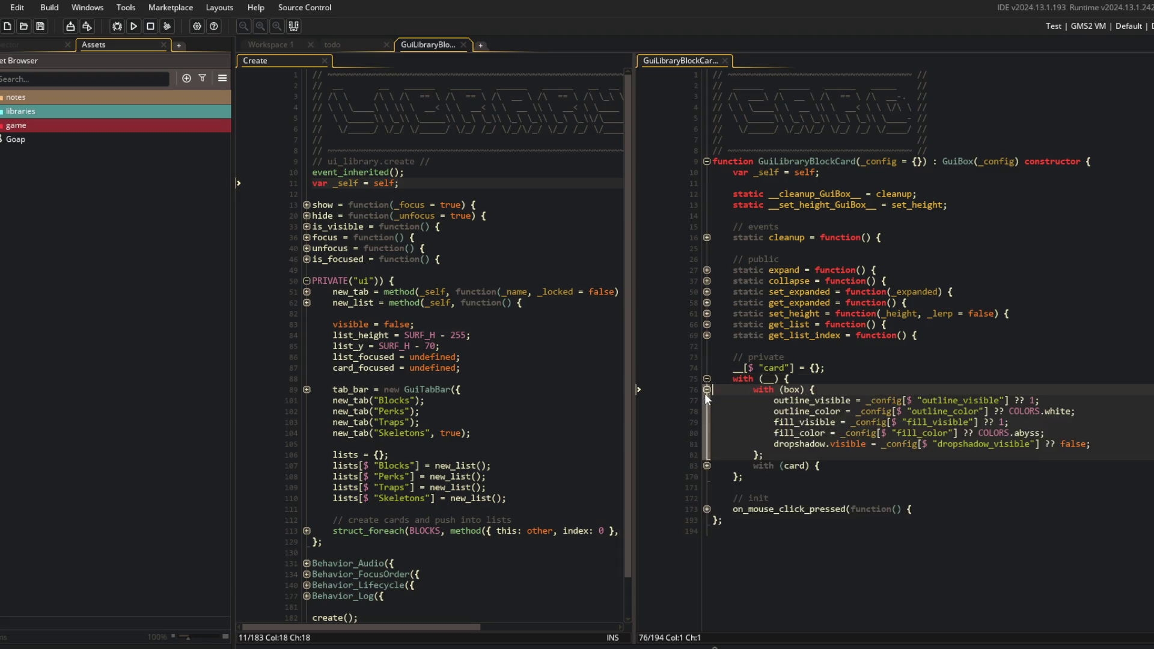
pyautogui.click(707, 466)
pyautogui.scroll(-5, 761, 310)
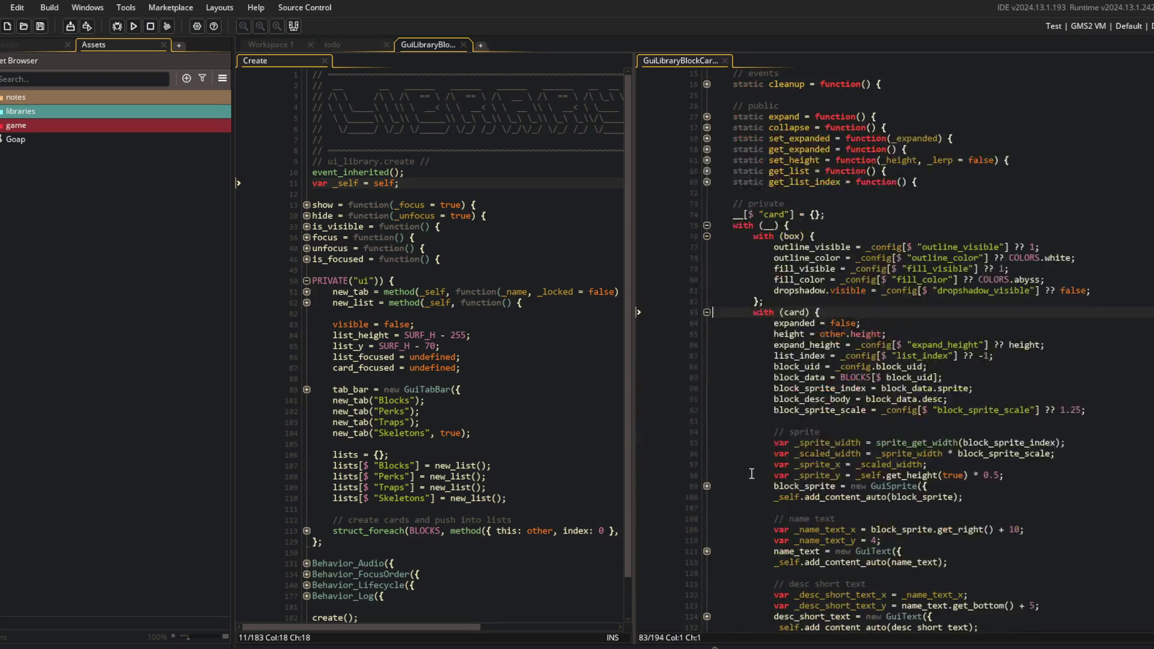
pyautogui.scroll(-4, 861, 355)
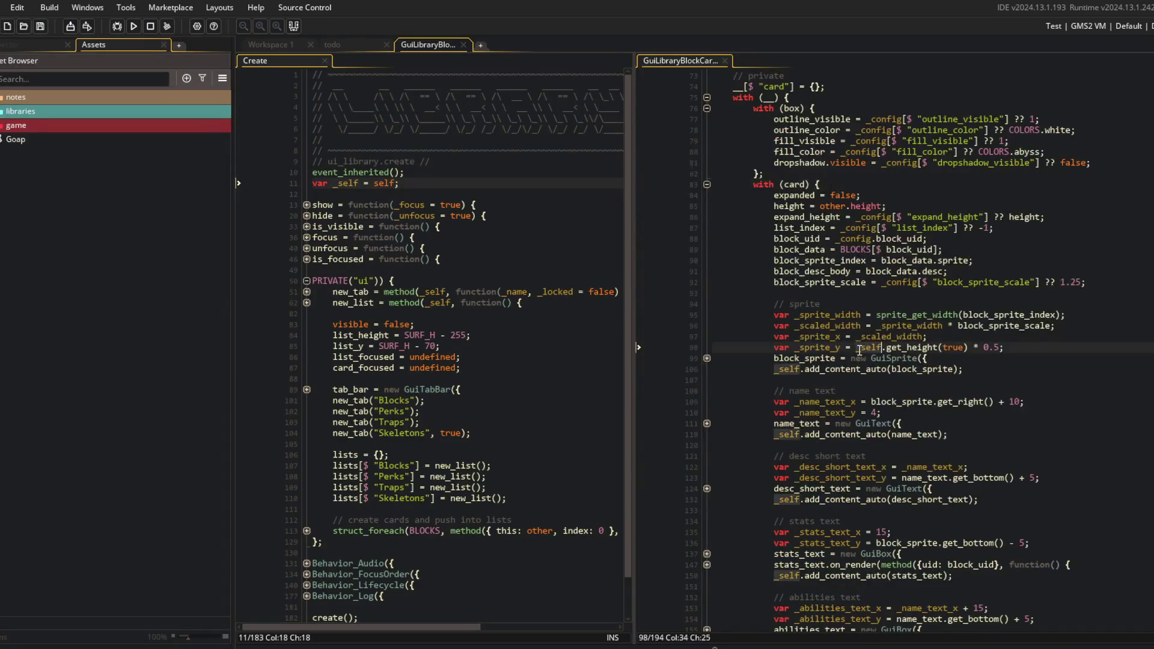
pyautogui.scroll(2, 861, 356)
pyautogui.hotkey('ctrl', 'shift', '-')
pyautogui.hotkey('alt', 'Tab')
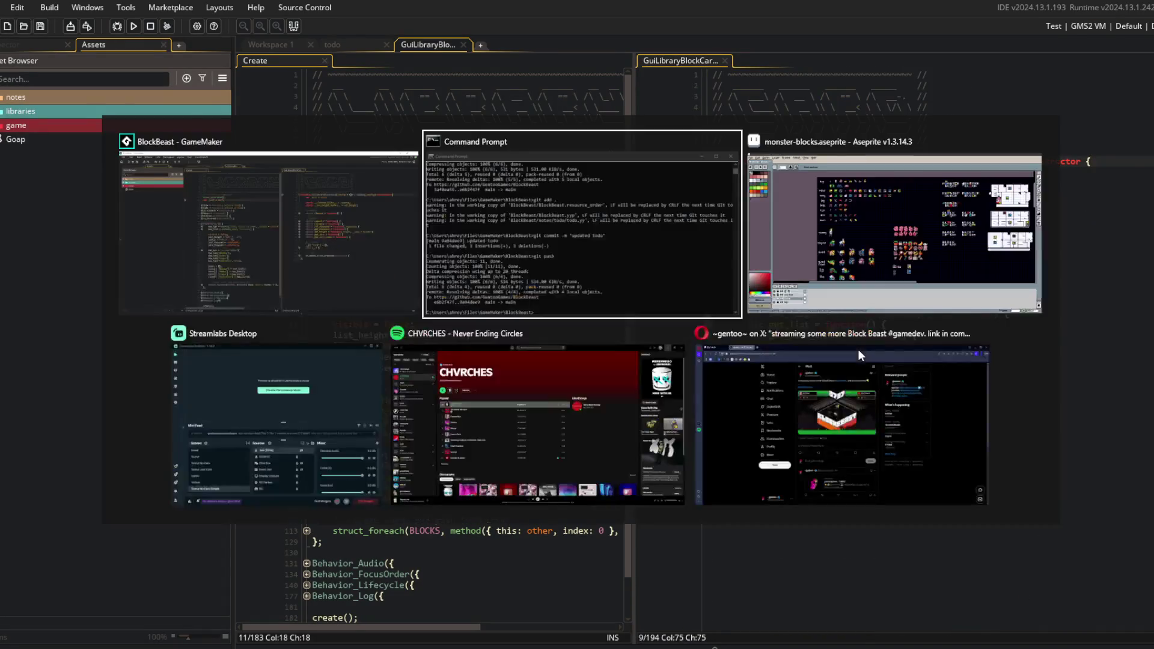
# Stage the GuiLibraryBlockCard edits, commit them as 'minor cleanup', and git push
pyautogui.write('git add .')
pyautogui.press('Return')
pyautogui.write('git commit')
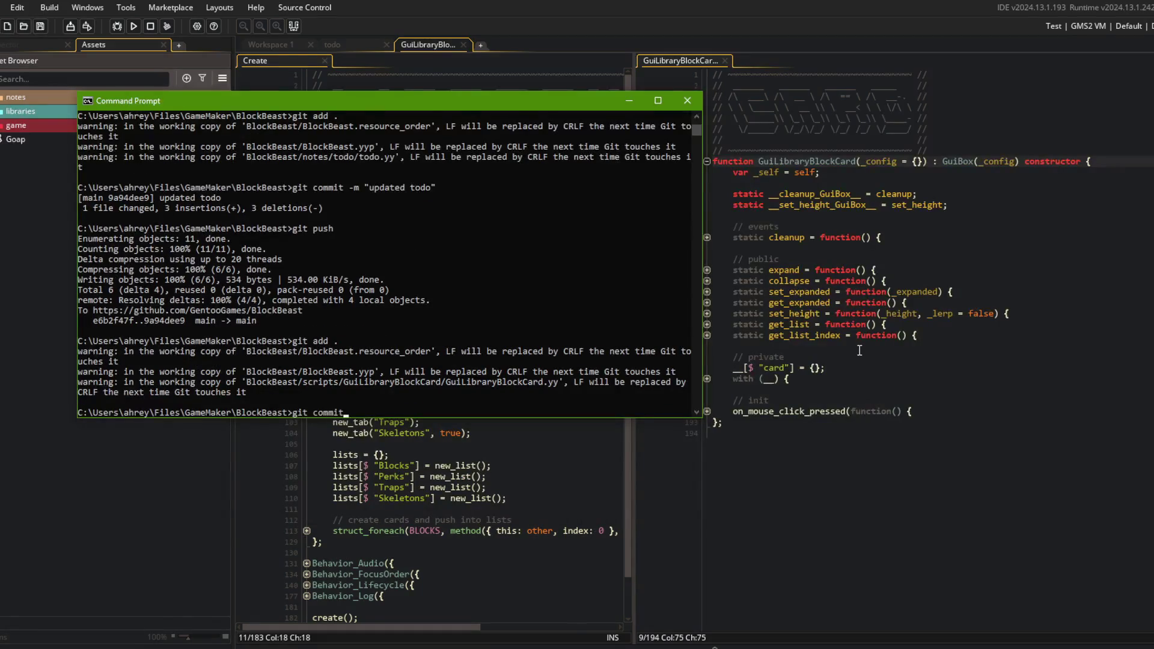
pyautogui.write(' -m "minor cleanup"')
pyautogui.press('Return')
pyautogui.write('git push')
pyautogui.press('Return')
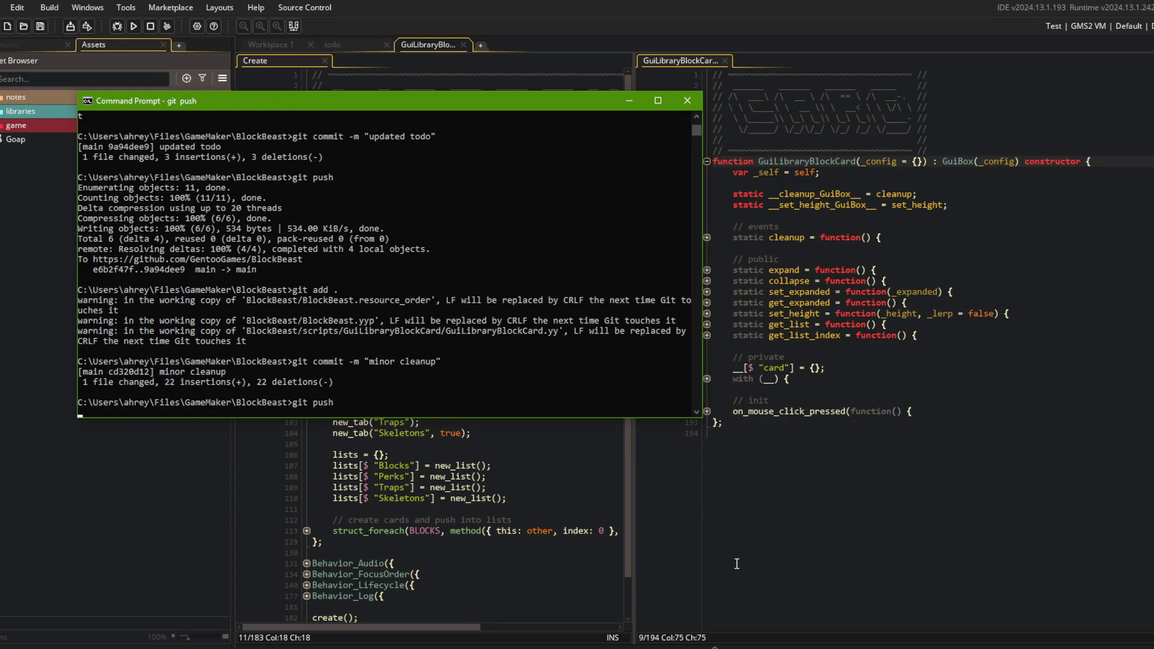
pyautogui.hotkey('alt', 'Tab')
pyautogui.click(305, 205)
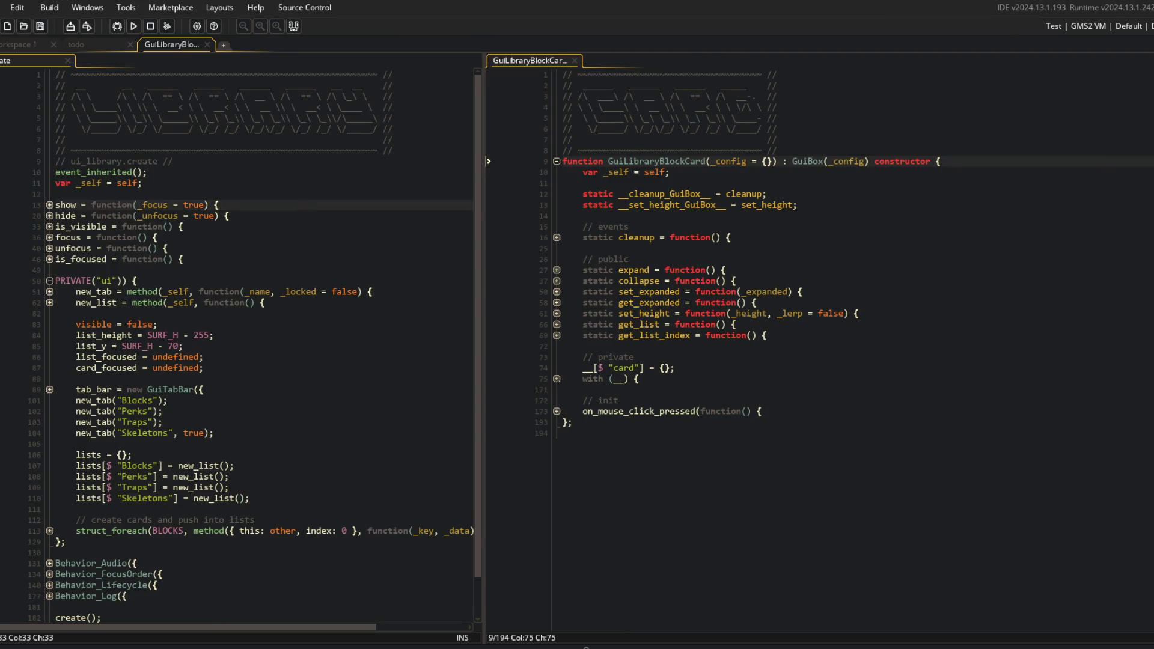
# Create a new script named GuiLibraryPerkCard in the gui-components > library folder
pyautogui.press('F12')
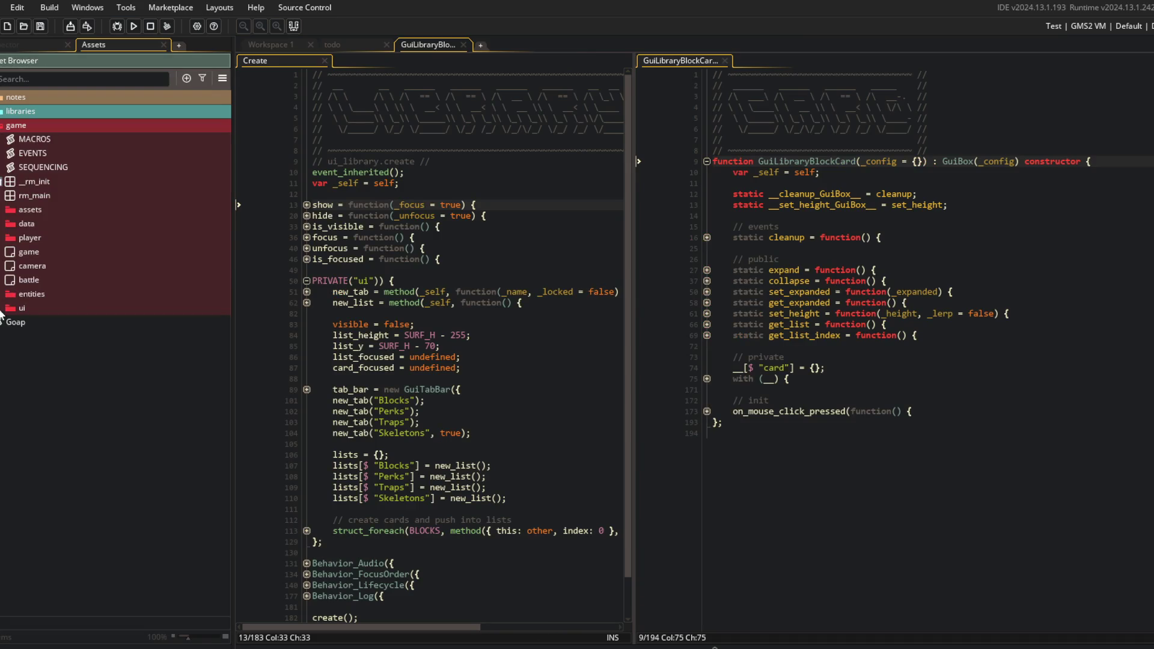
pyautogui.doubleClick(18, 302)
pyautogui.click(10, 548)
pyautogui.scroll(-1, 9, 549)
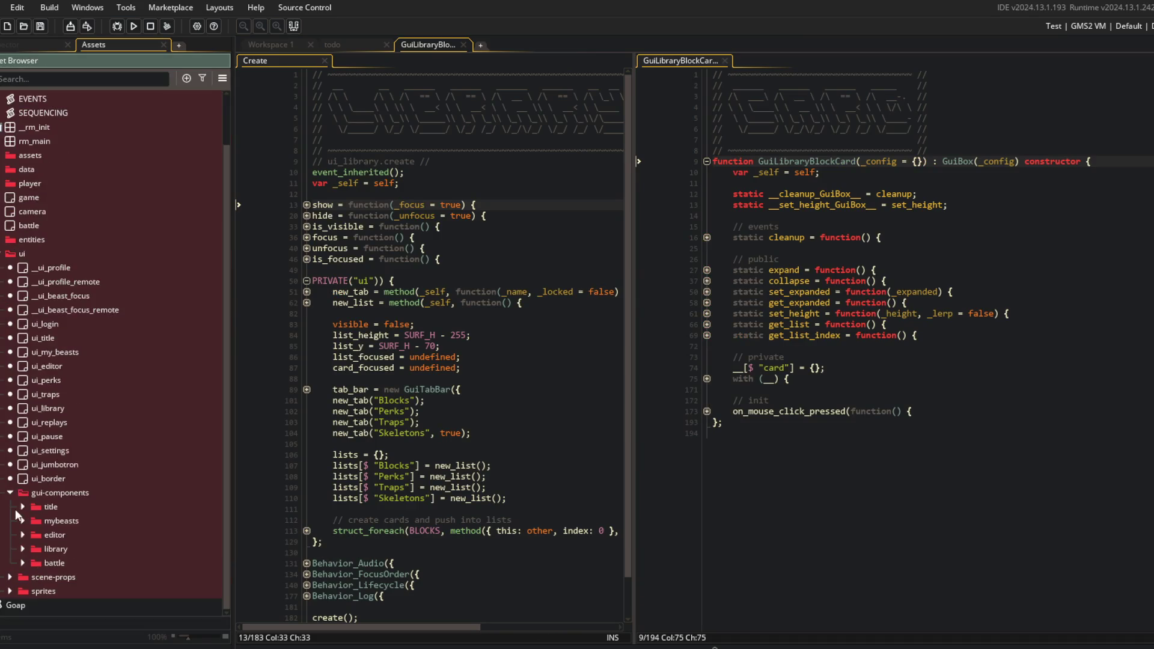
pyautogui.click(21, 554)
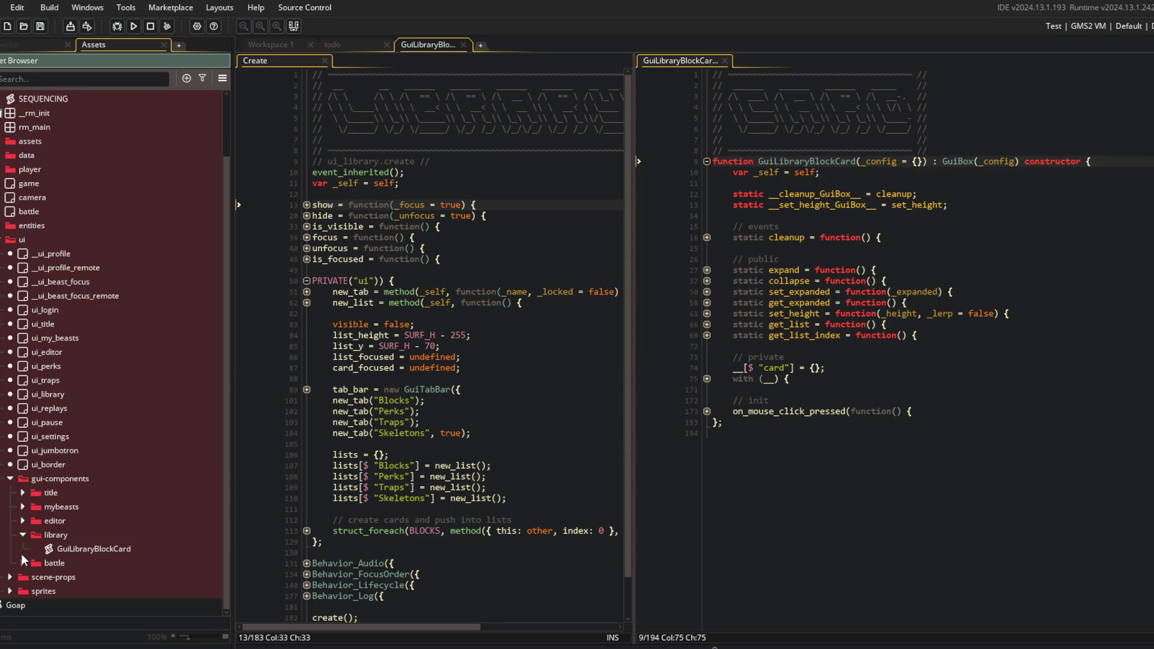
pyautogui.rightClick(107, 551)
pyautogui.click(158, 352)
pyautogui.write('GuiLibraryPerkCard')
pyautogui.press('Return')
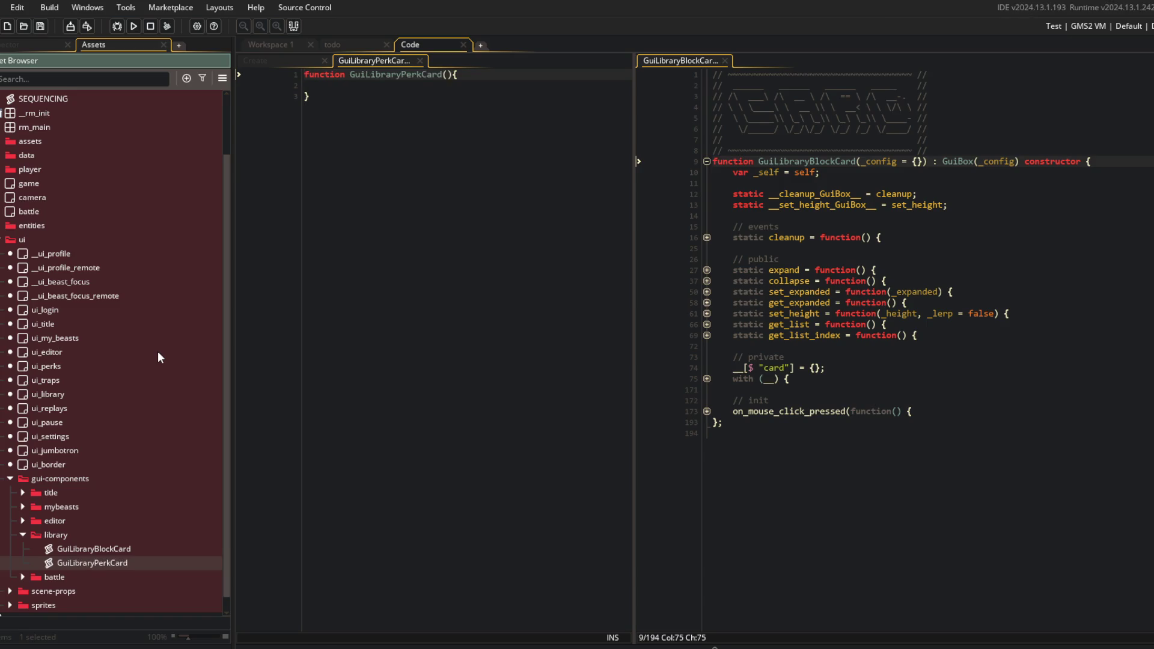
# Cancel the accidental second script and delete the unwanted Script629
pyautogui.click(785, 205)
pyautogui.rightClick(129, 564)
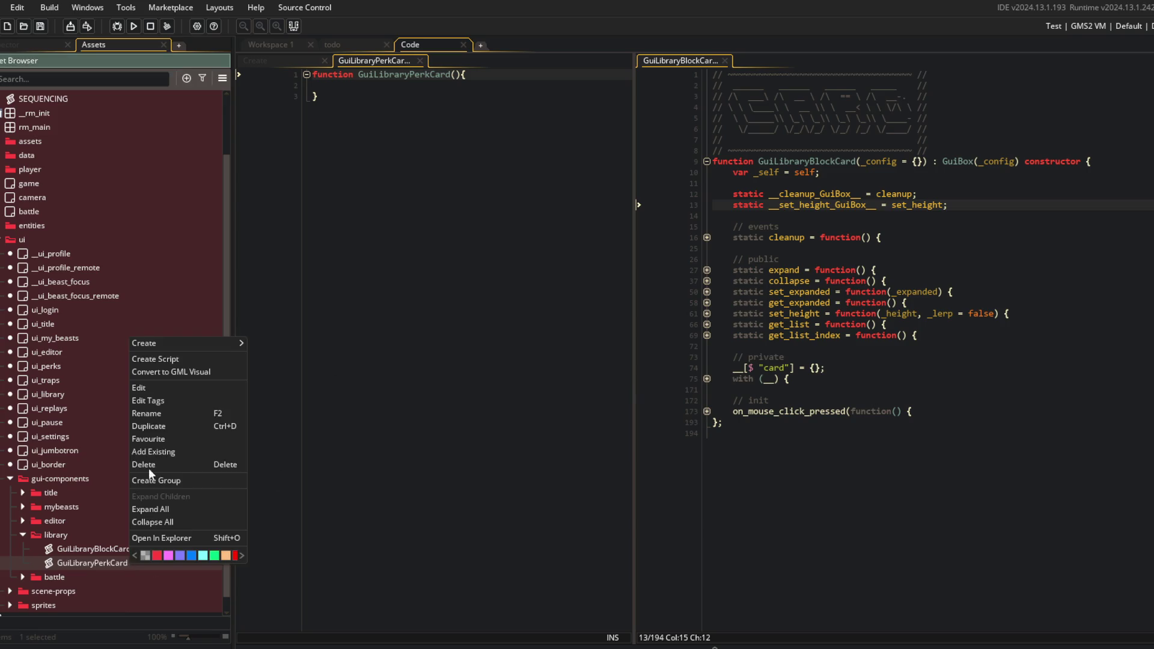
pyautogui.click(181, 359)
pyautogui.write('GuiLi')
pyautogui.press('BackSpace')
pyautogui.press('BackSpace')
pyautogui.press('BackSpace')
pyautogui.press('Escape')
pyautogui.click(81, 577)
pyautogui.press('Delete')
pyautogui.press('Return')
# In Workspace 1, open the obj_block object's Create event code
pyautogui.click(659, 226)
pyautogui.click(511, 185)
pyautogui.hotkey('alt', 'Tab')
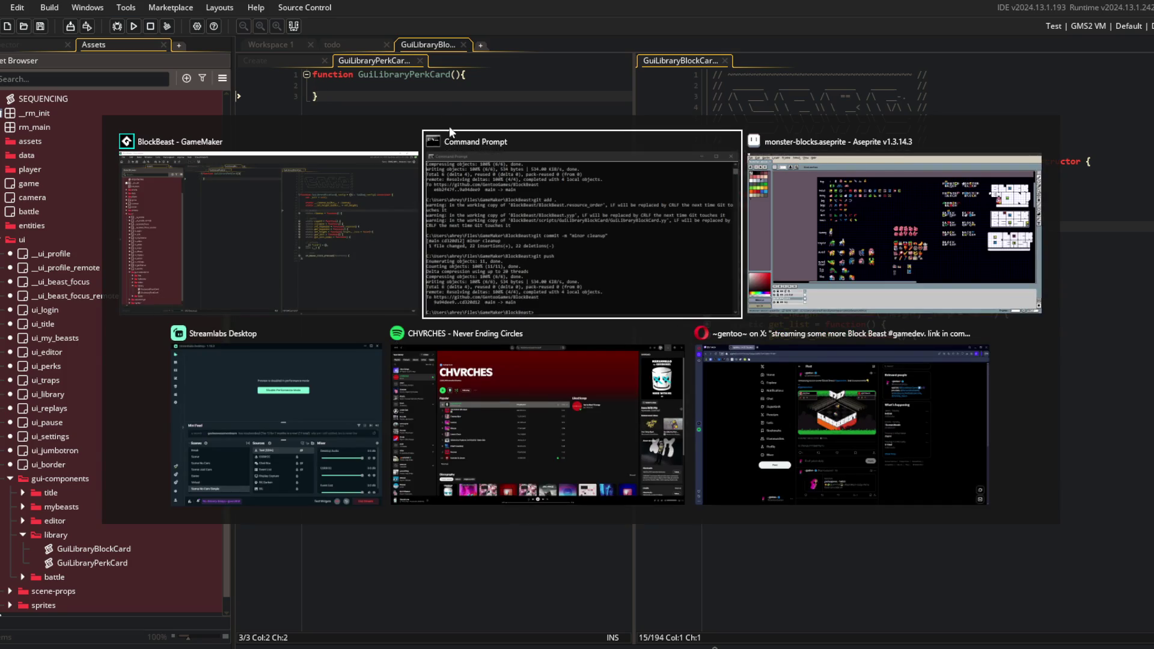
pyautogui.press('Escape')
pyautogui.click(289, 44)
pyautogui.hotkey('ctrl', 't')
pyautogui.write('obj_block')
pyautogui.press('Return')
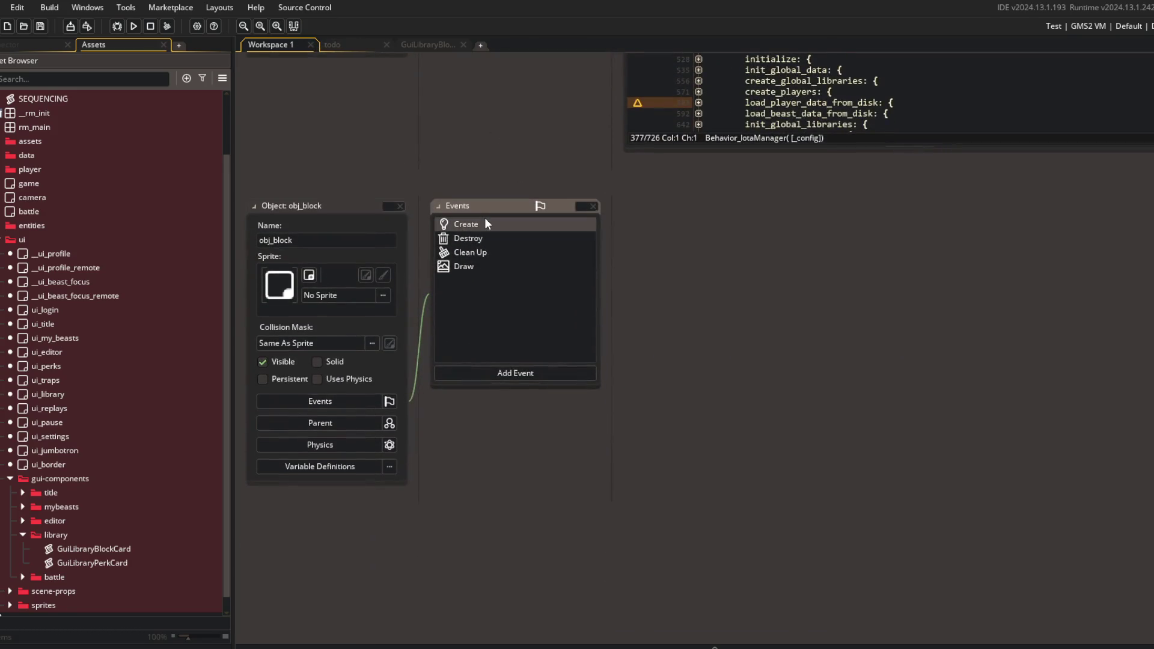
pyautogui.doubleClick(486, 221)
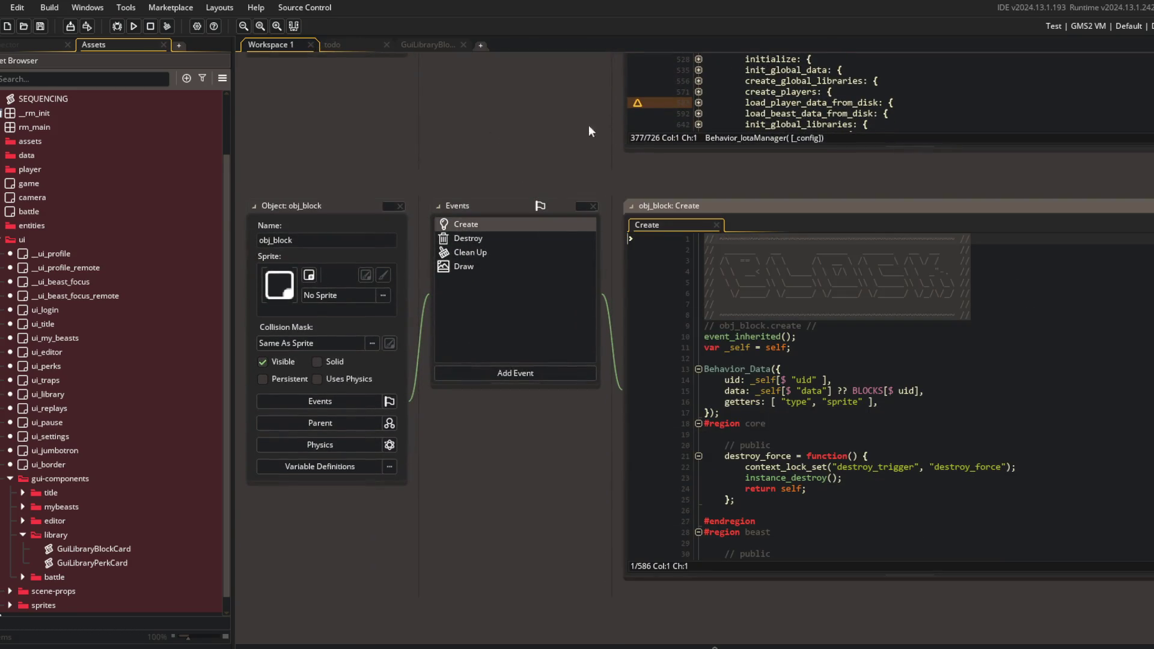
# Back in the GuiLibrary card workspace, save the GuiLibraryBlockCard script
pyautogui.click(443, 44)
pyautogui.click(984, 147)
pyautogui.hotkey('ctrl', 's')
pyautogui.press('Down')
pyautogui.press('Down')
pyautogui.press('Down')
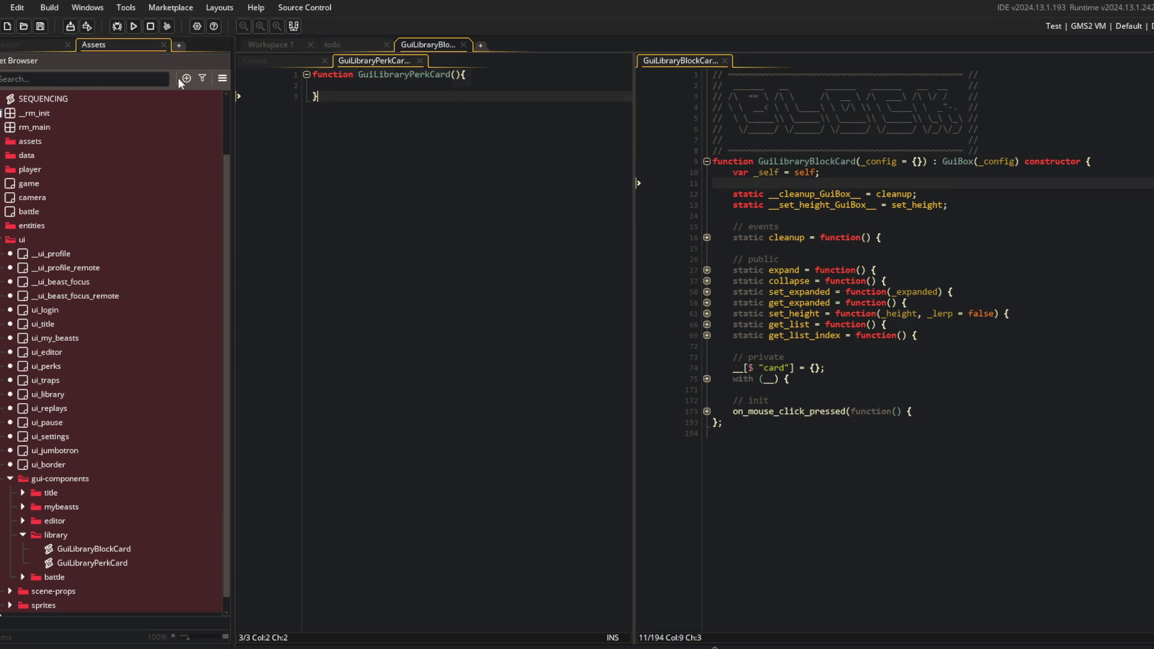
# Open GuiEditorPerkCard from the editor folder to view its ASCII header, then close it
pyautogui.rightClick(103, 219)
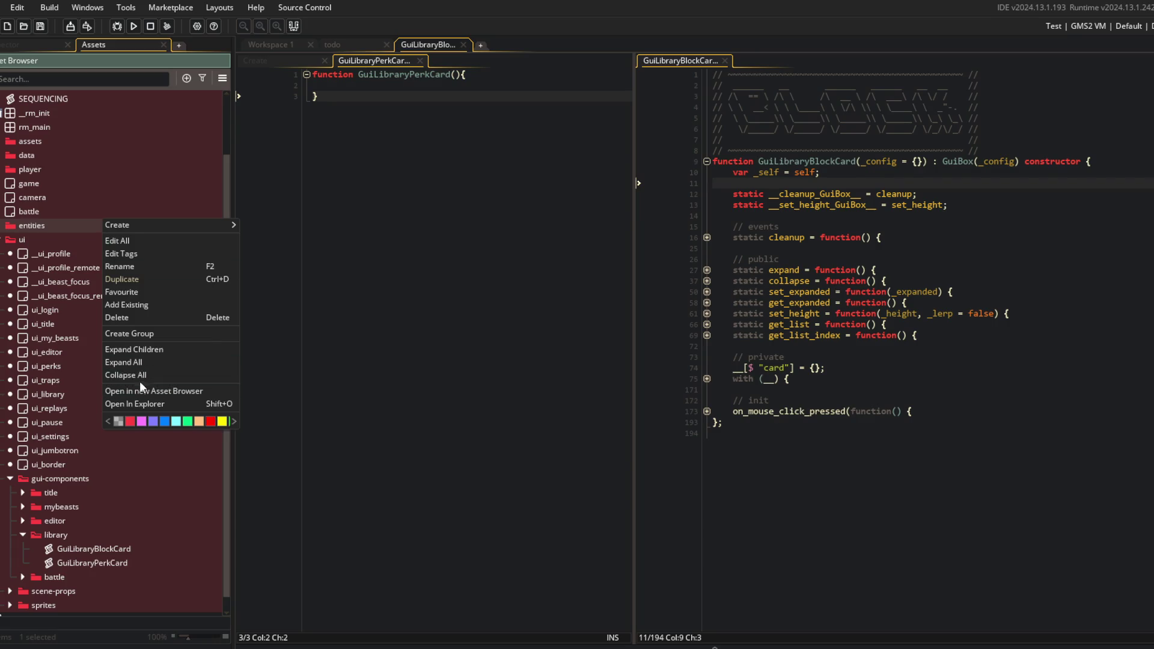
pyautogui.click(60, 300)
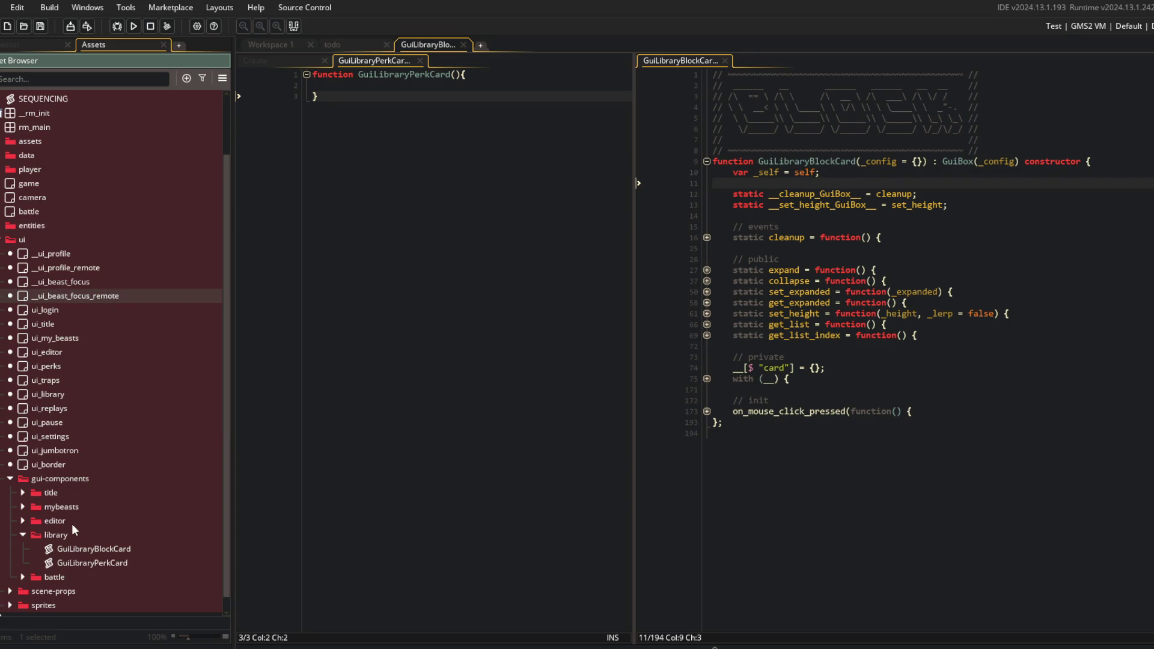
pyautogui.click(23, 520)
pyautogui.doubleClick(89, 548)
pyautogui.click(603, 145)
pyautogui.press('Down')
pyautogui.hotkey('ctrl', 'shift', 'Home')
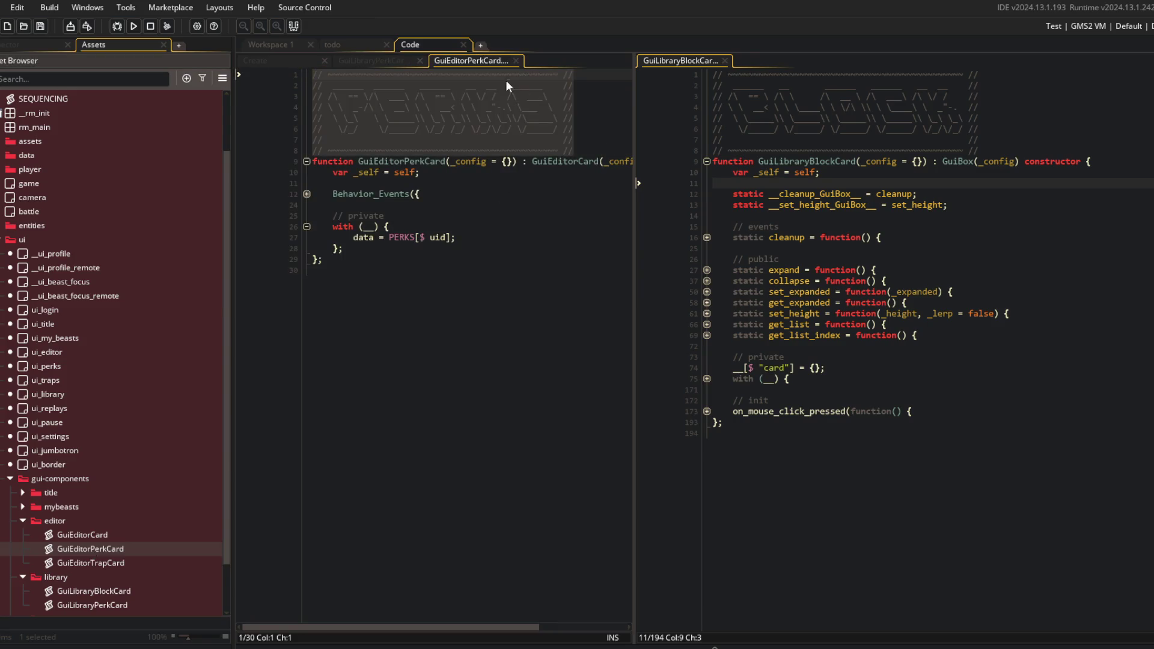
pyautogui.middleClick(481, 61)
pyautogui.hotkey('alt', 'Tab')
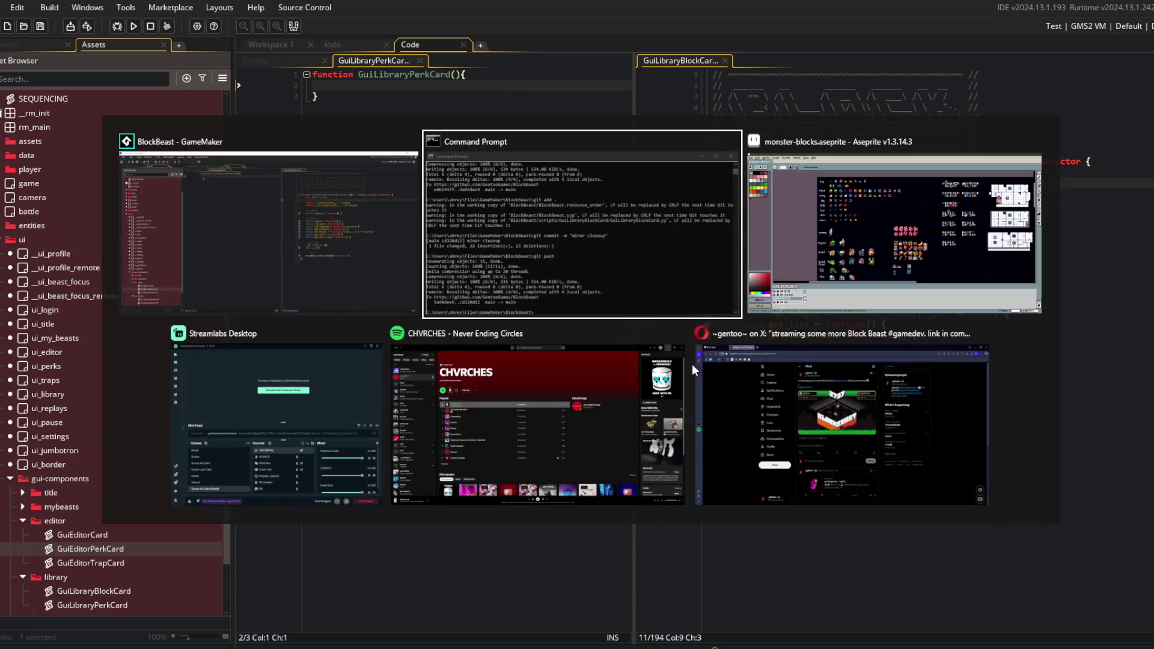
# In Opera's TAAG generator, change the text to 'perk', copy the Sub-Zero art, then view the X tab
pyautogui.click(808, 437)
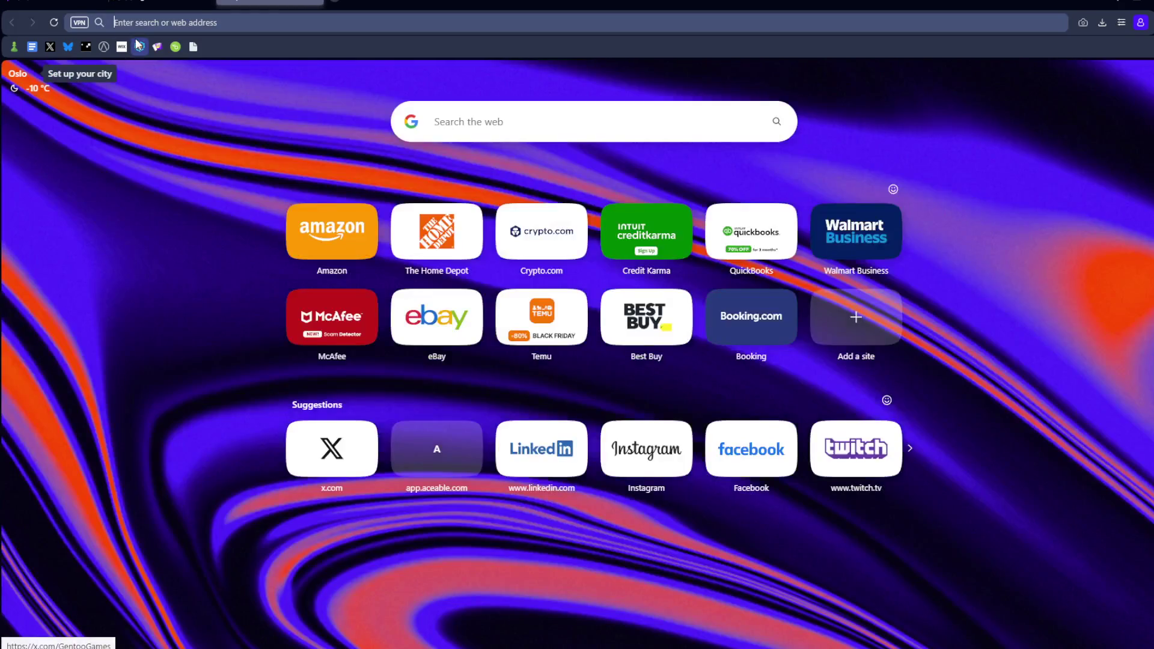
pyautogui.hotkey('ctrl', 'a')
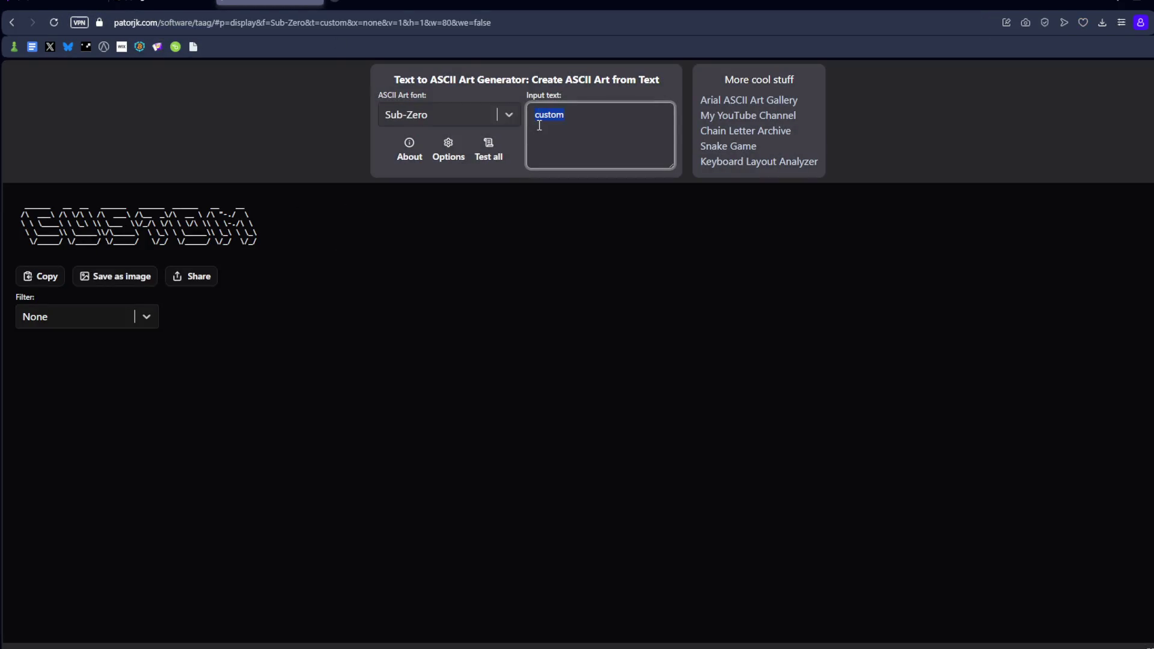
pyautogui.write('perk')
pyautogui.click(43, 277)
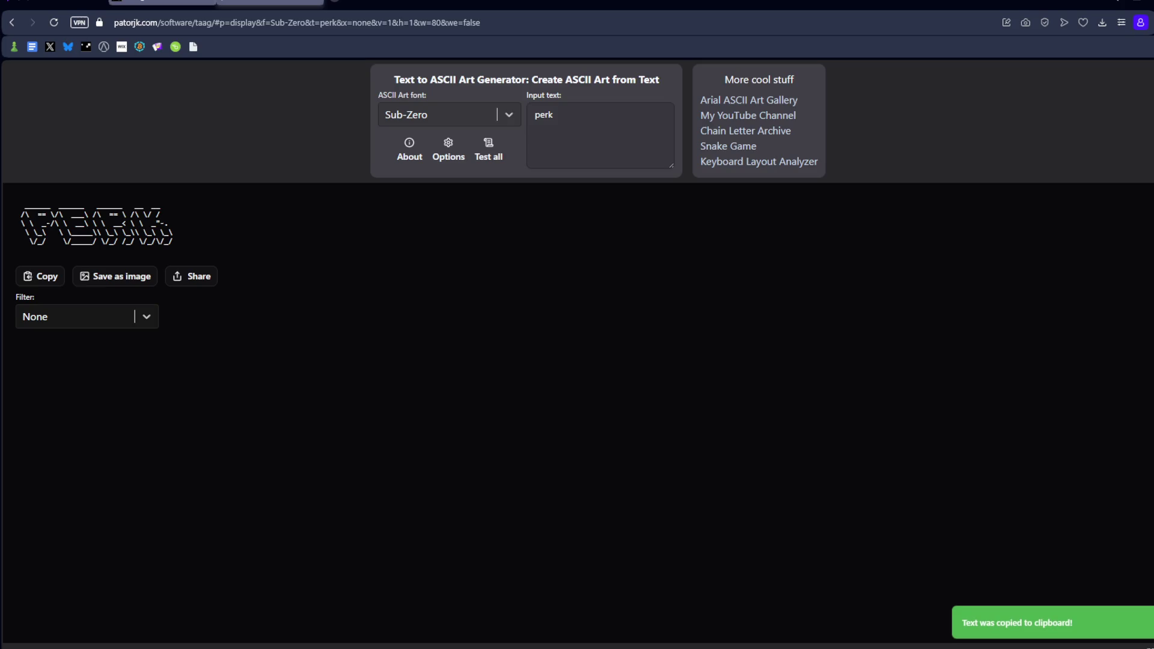
pyautogui.click(183, 2)
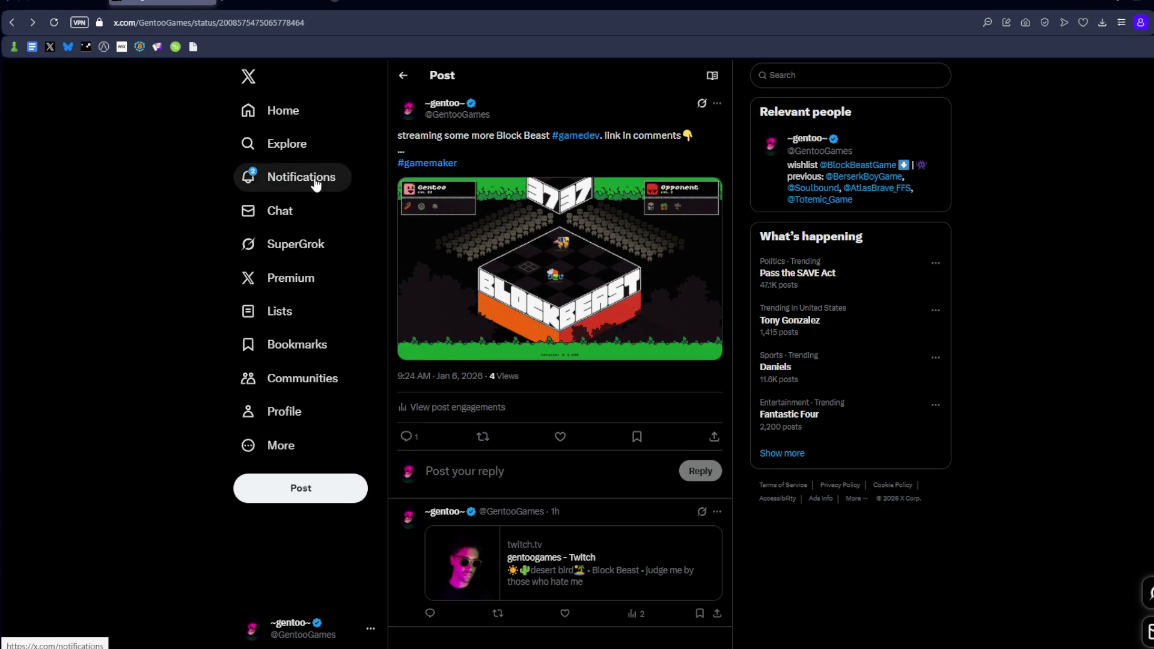
# Open the first notification's stream post, reload it to check its 21 views and engagements, then return to TAAG
pyautogui.click(316, 184)
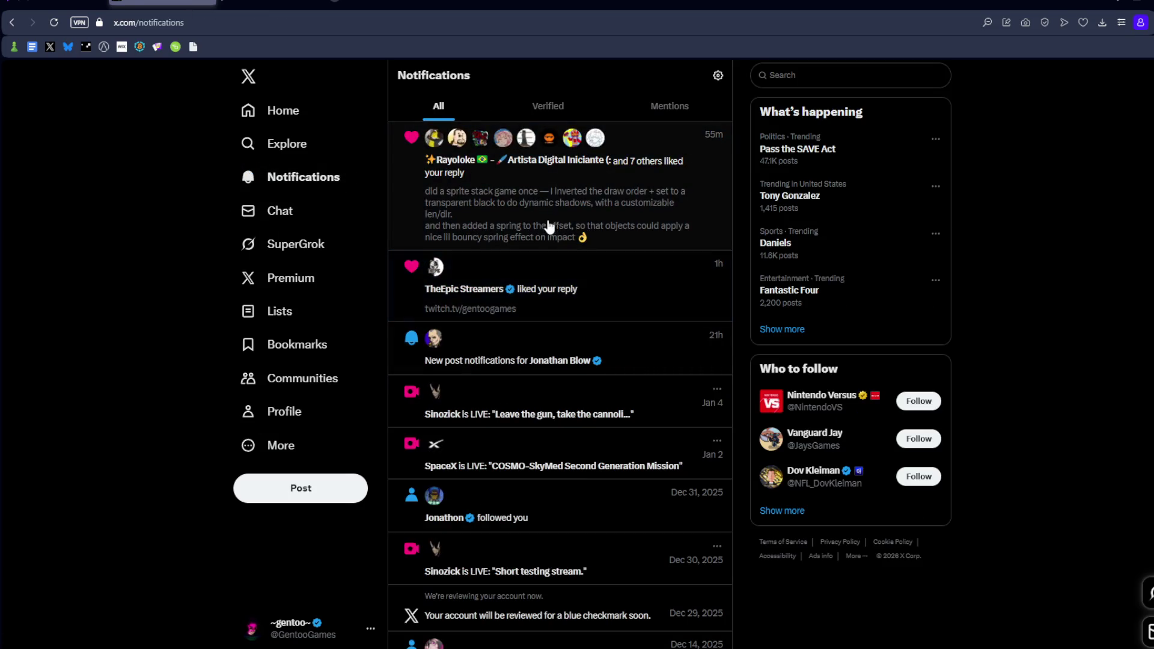
pyautogui.click(548, 227)
pyautogui.scroll(-2, 553, 241)
pyautogui.scroll(1, 558, 249)
pyautogui.click(54, 22)
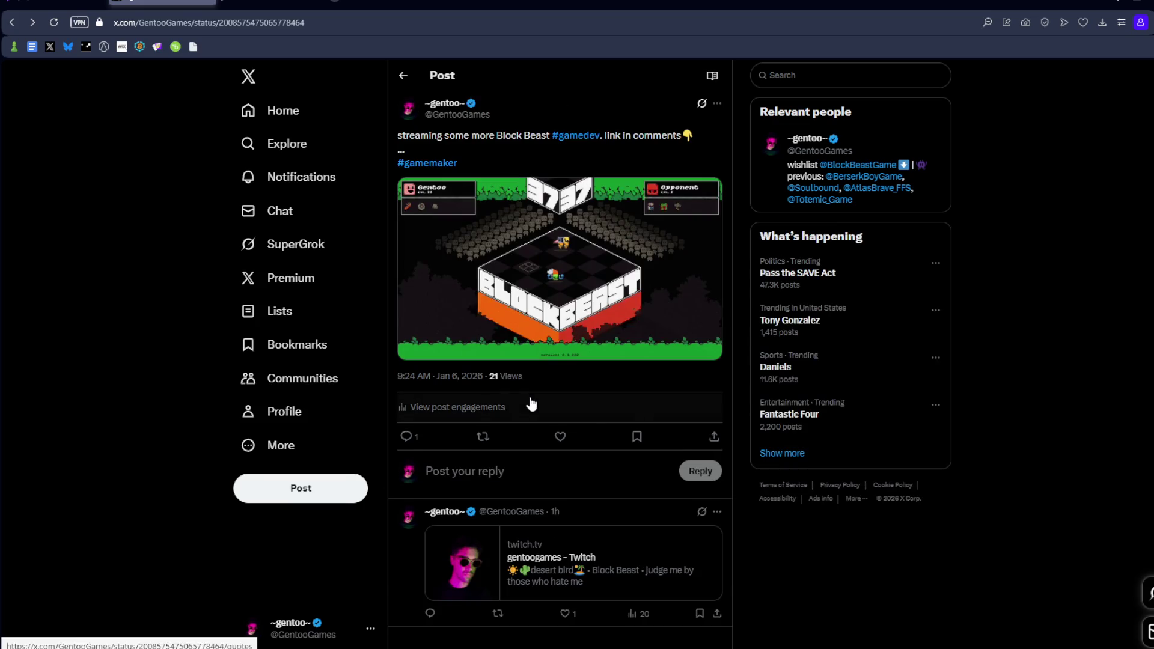
pyautogui.moveTo(488, 377); pyautogui.dragTo(523, 377)
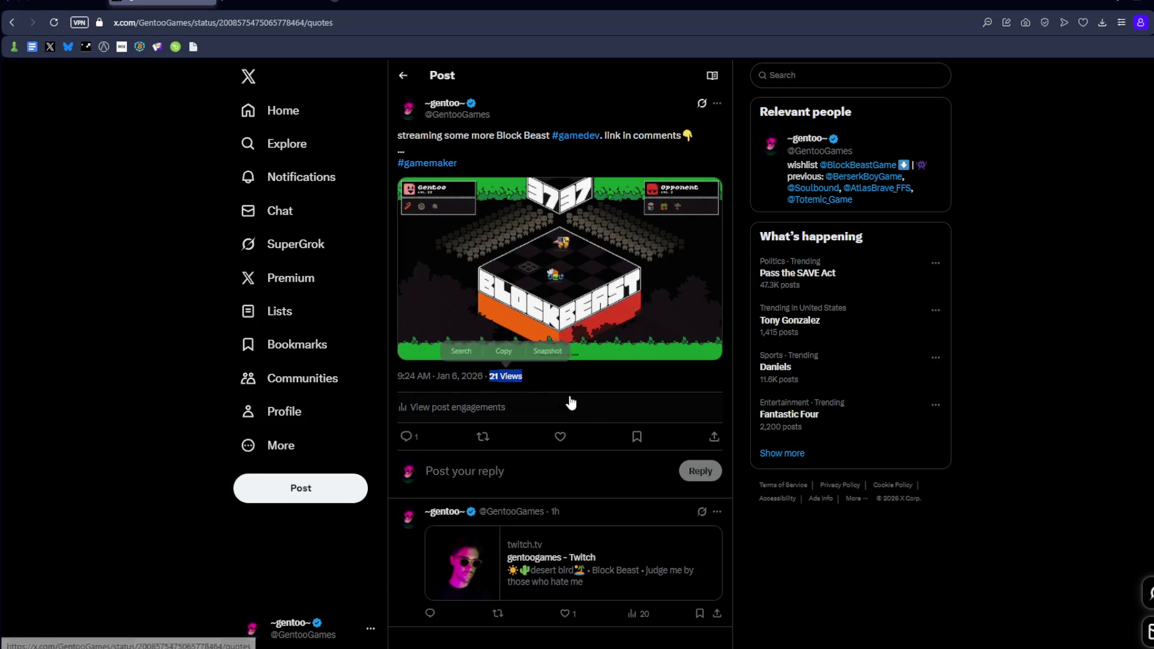
pyautogui.click(571, 402)
pyautogui.hotkey('alt', 'Left')
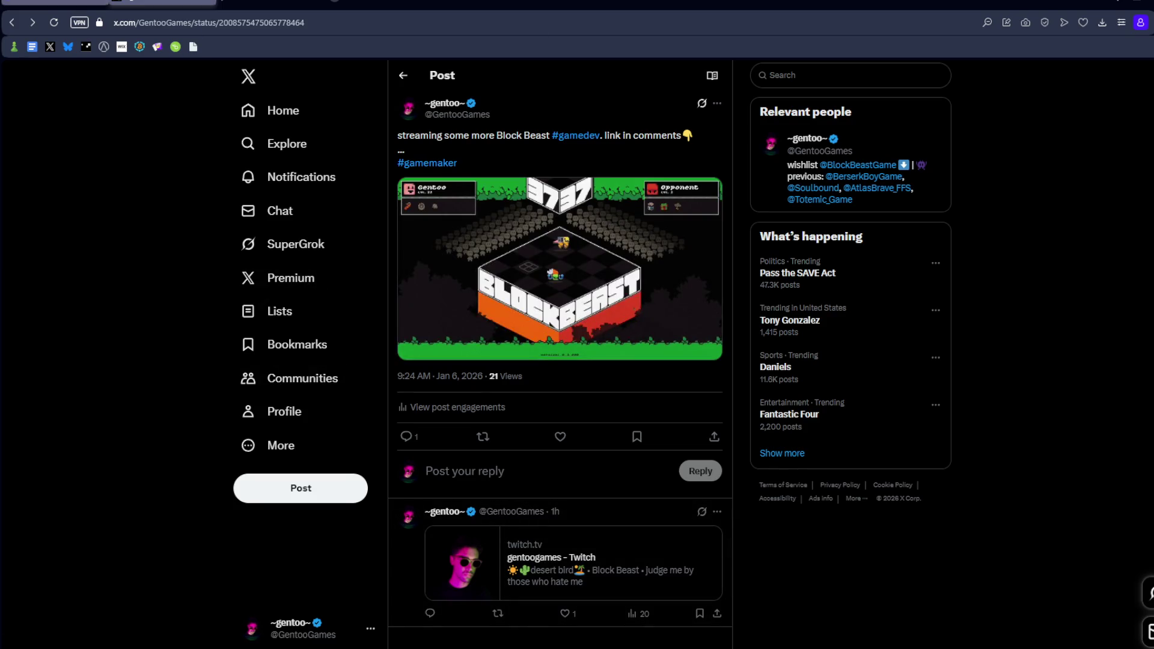
pyautogui.hotkey('ctrl', 'Tab')
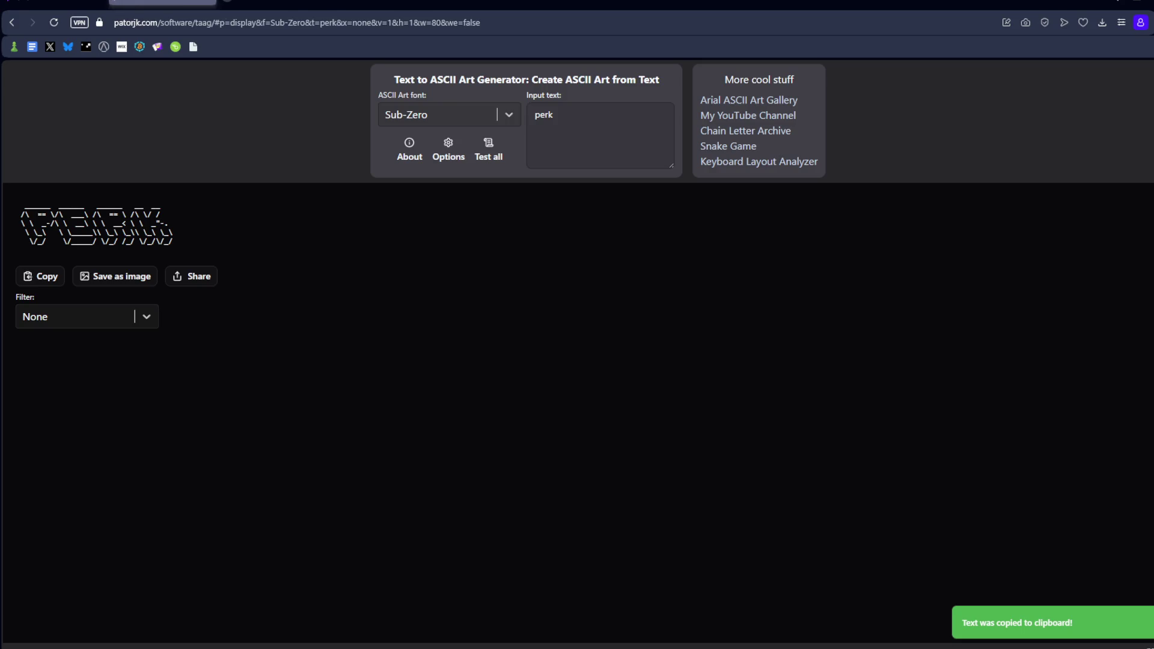
# Paste the perk ASCII banner above the GuiLibraryPerkCard function and comment it out with //
pyautogui.hotkey('alt', 'Tab')
pyautogui.hotkey('ctrl', 'Home')
pyautogui.hotkey('ctrl', 'v')
pyautogui.press('Return')
pyautogui.press('Up')
pyautogui.hotkey('shift', 'Down')
pyautogui.hotkey('shift', 'Down')
pyautogui.hotkey('shift', 'Down')
pyautogui.hotkey('shift', 'End')
pyautogui.hotkey('ctrl', 'k')
pyautogui.write('//')
pyautogui.press('Return')
# Add '// ~~~ //' tilde border rows below and above the banner
pyautogui.write('// ~~~~~~~~~~~~~~~~~~~~~~~~~~~~~~~~~~~ //')
pyautogui.press('Left')
pyautogui.press('Left')
pyautogui.press('Left')
pyautogui.press('Home')
pyautogui.hotkey('shift', 'End')
pyautogui.hotkey('ctrl', 'c')
pyautogui.hotkey('ctrl', 'Home')
pyautogui.hotkey('ctrl', 'v')
pyautogui.press('Return')
# Change the function signature to (_config = {}) : GuiBox(_config) constructor
pyautogui.hotkey('ctrl', 'End')
pyautogui.press('Up')
pyautogui.press('Up')
pyautogui.press('End')
pyautogui.press('Left')
pyautogui.write('construct')
pyautogui.press('Return')
pyautogui.press('Left')
pyautogui.press('Left')
pyautogui.press('Left')
pyautogui.write('_config = {}')
pyautogui.press('Right')
pyautogui.press('Right')
pyautogui.write(': GuiBox(_config)')
# Add a semicolon after the closing brace and save GuiLibraryPerkCard
pyautogui.press('Down')
pyautogui.press('Down')
pyautogui.press('End')
pyautogui.write(';')
pyautogui.press('Return')
pyautogui.hotkey('ctrl', 's')
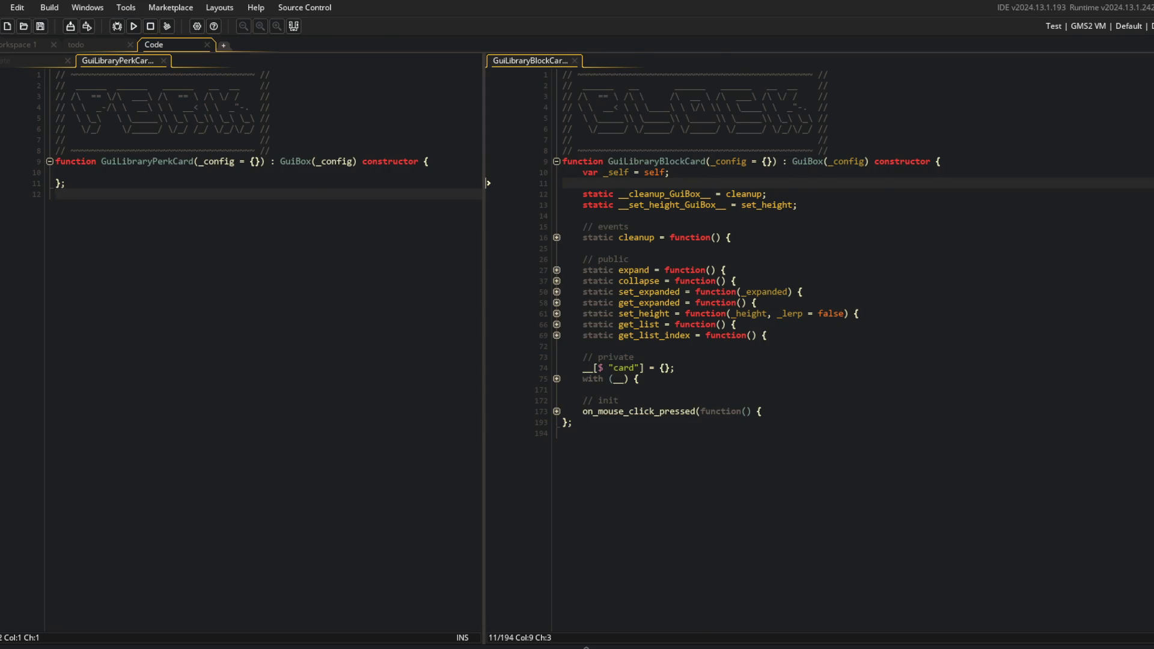
# Open a new asset browser expanded to game/ui/gui-components/library
pyautogui.rightClick(33, 173)
pyautogui.click(96, 349)
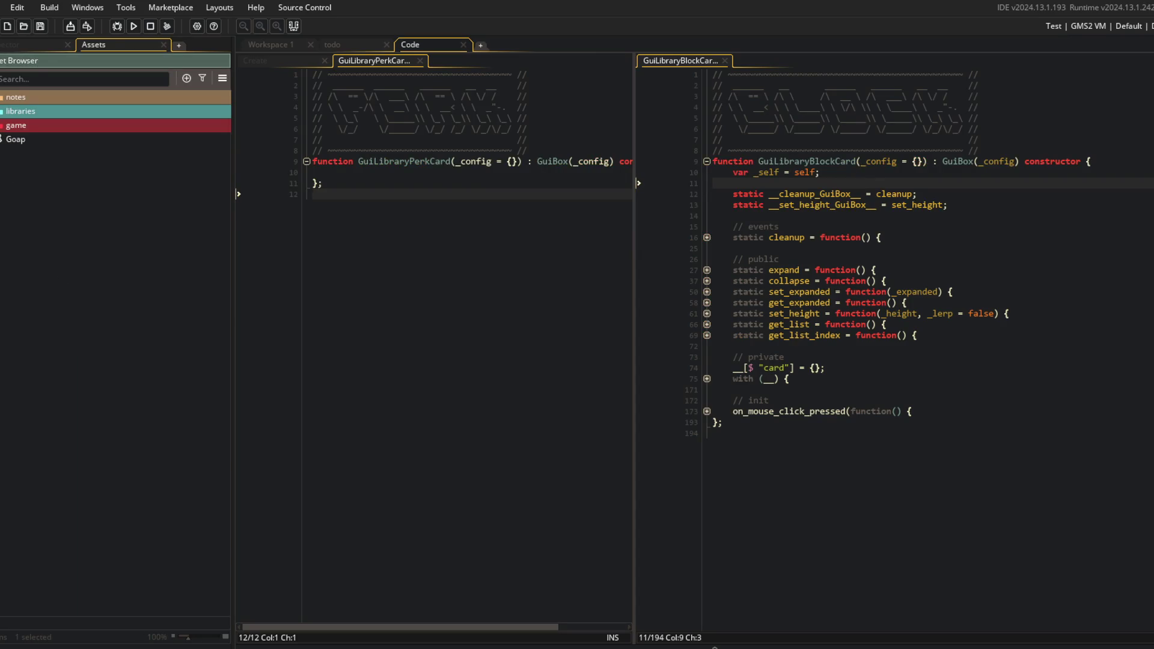
pyautogui.click(3, 125)
pyautogui.click(3, 308)
pyautogui.click(9, 547)
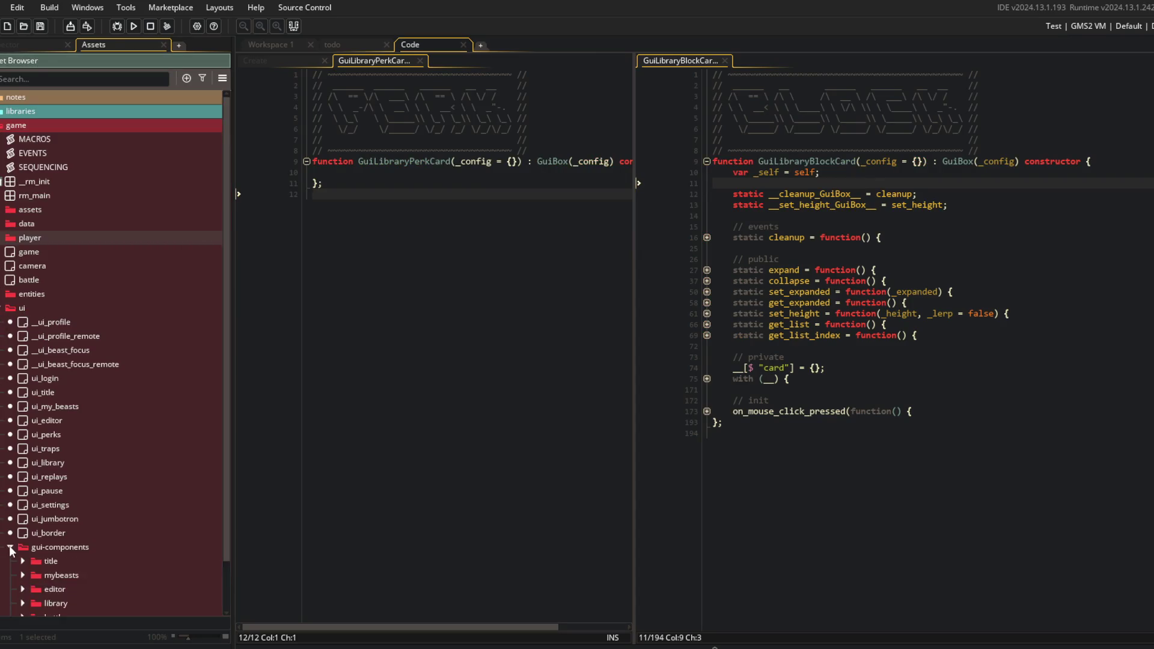
pyautogui.scroll(-2, 125, 521)
pyautogui.click(23, 548)
# Set the asset tree zoom to 75%, narrow the browser panel, and widen the GuiLibraryPerkCard editor
pyautogui.moveTo(188, 635); pyautogui.dragTo(181, 639)
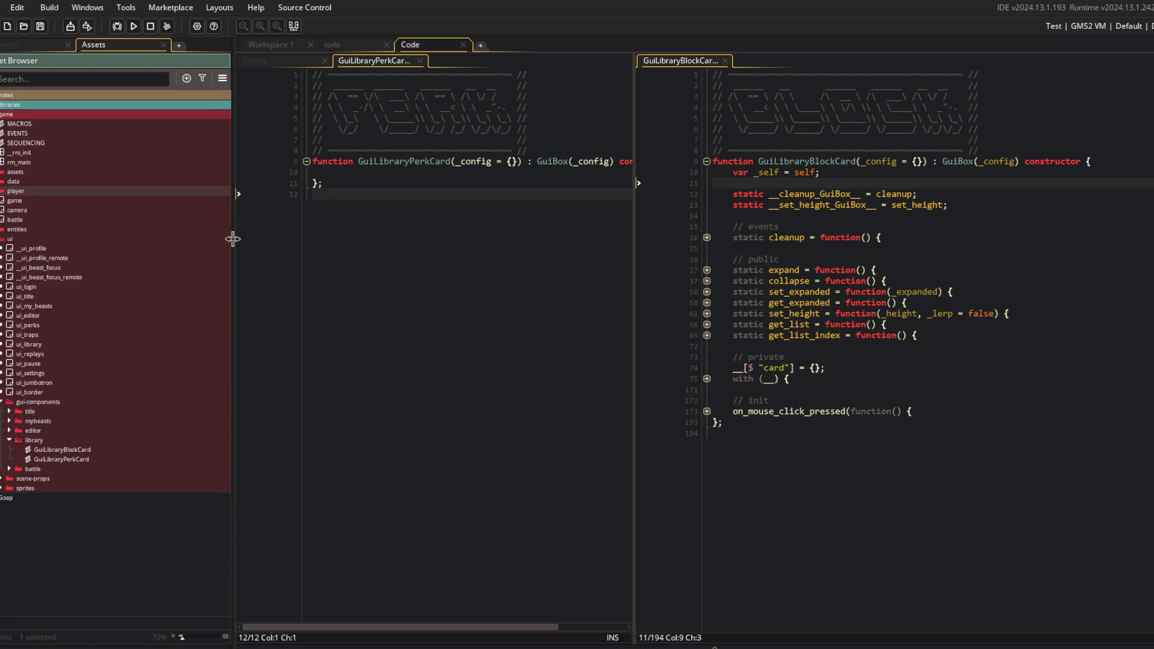
pyautogui.moveTo(232, 243); pyautogui.dragTo(158, 234)
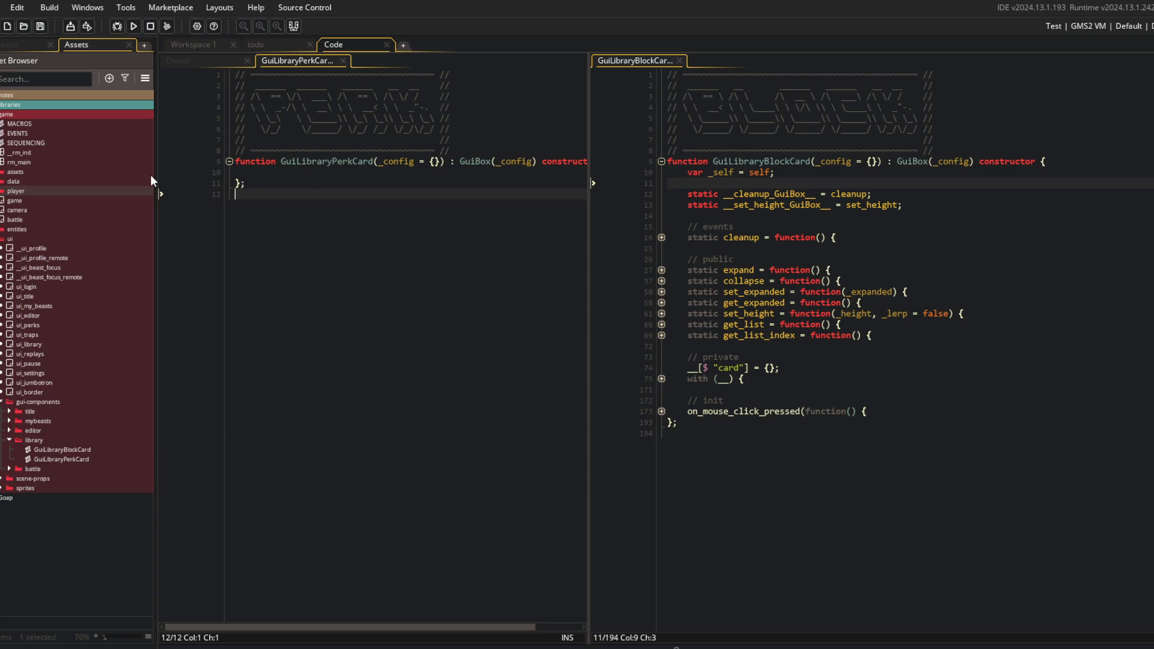
pyautogui.moveTo(151, 174); pyautogui.dragTo(110, 175)
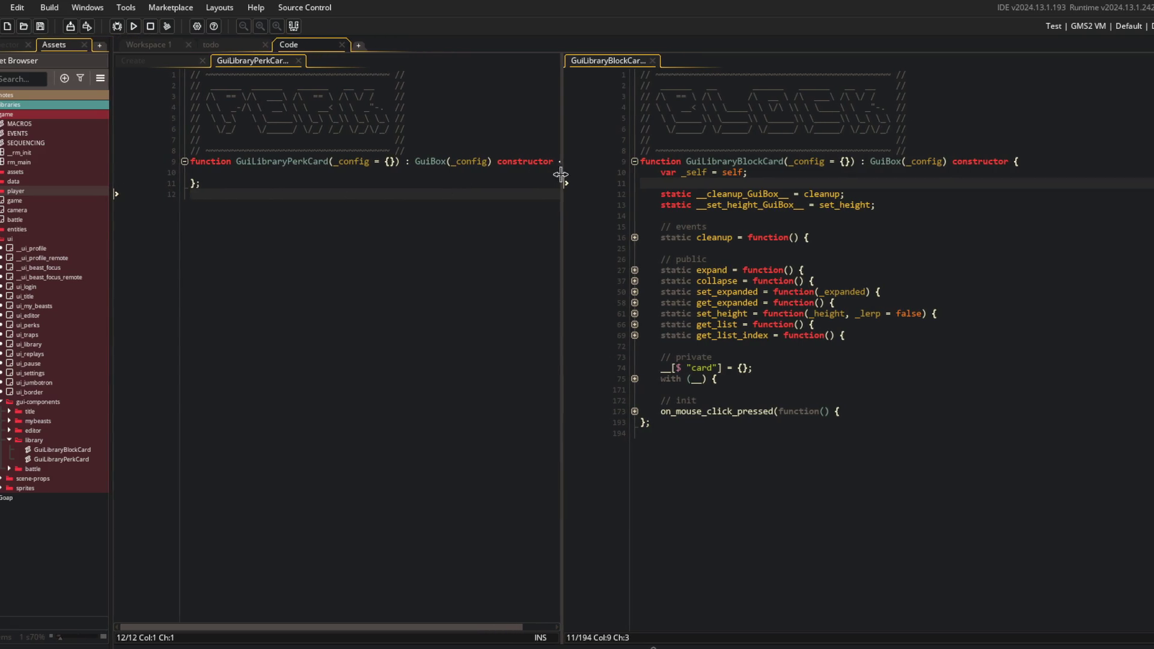
pyautogui.moveTo(561, 175); pyautogui.dragTo(632, 180)
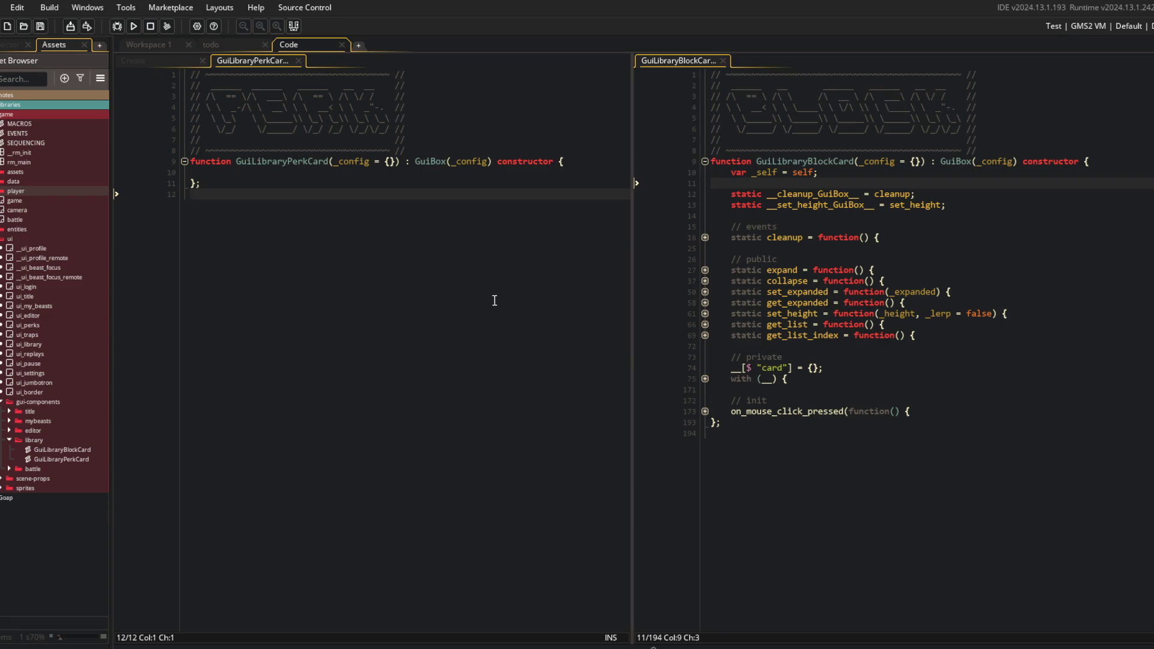
# Drag the GuiLibraryPerkCard tab from the left code pane into the right pane
pyautogui.moveTo(266, 61); pyautogui.dragTo(824, 52)
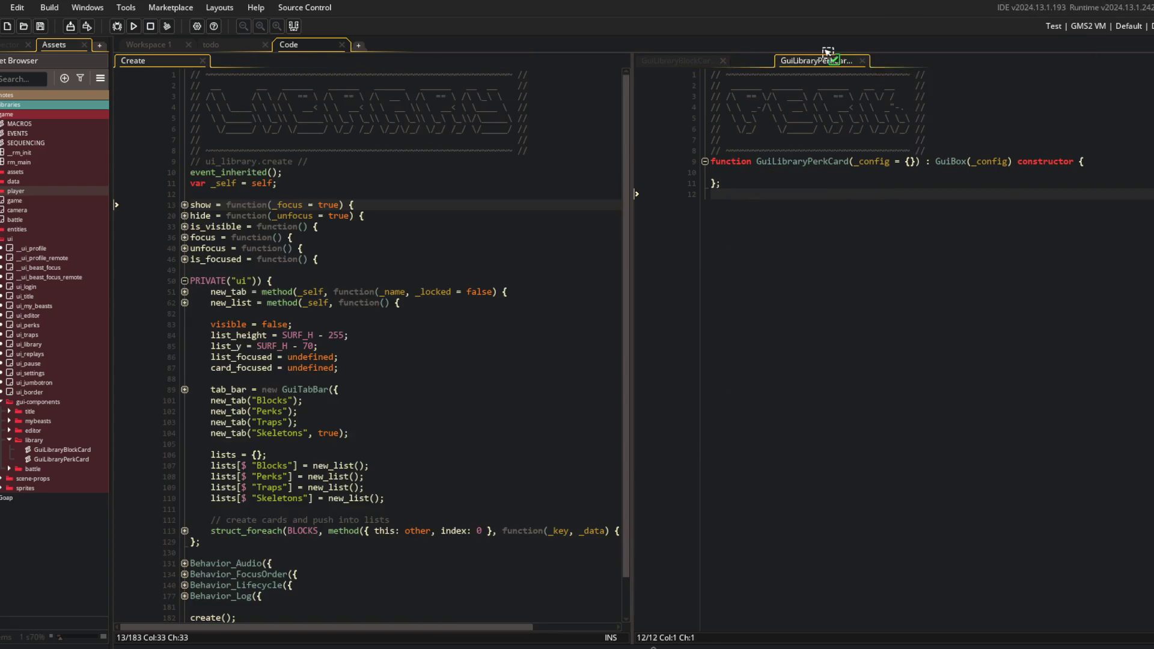
# Search for perk_data to open global_perk_data.gml, and move it into the right pane
pyautogui.press('F12')
pyautogui.click(307, 215)
pyautogui.hotkey('ctrl', 't')
pyautogui.write('PerkData')
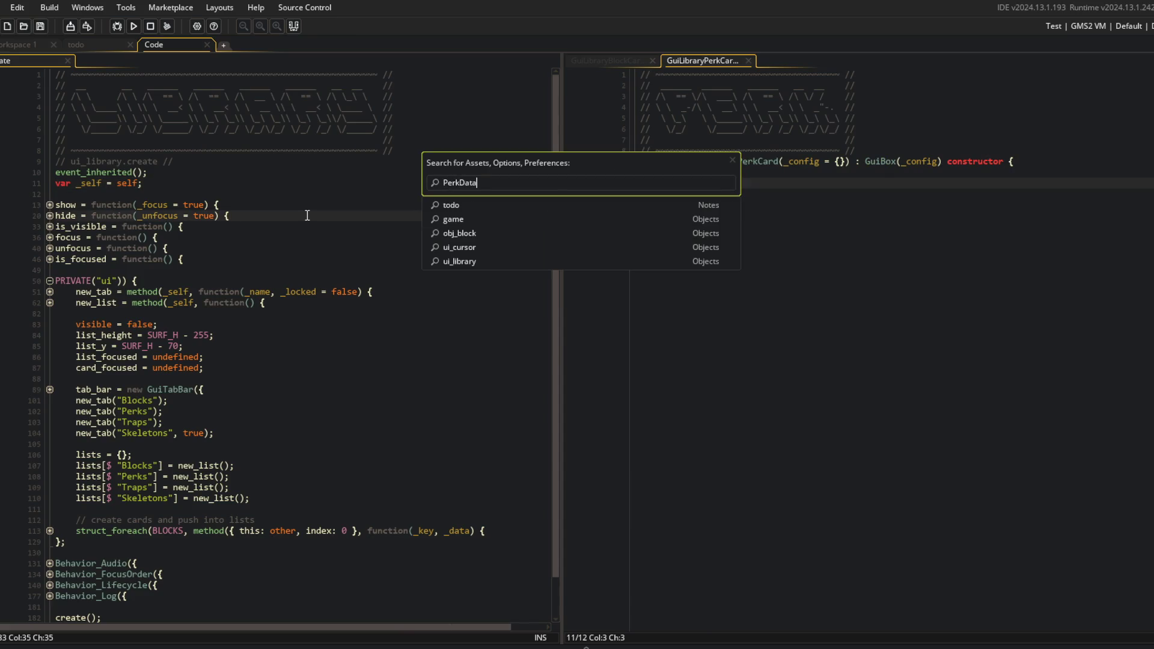
pyautogui.hotkey('ctrl', 'a')
pyautogui.write('perk_data')
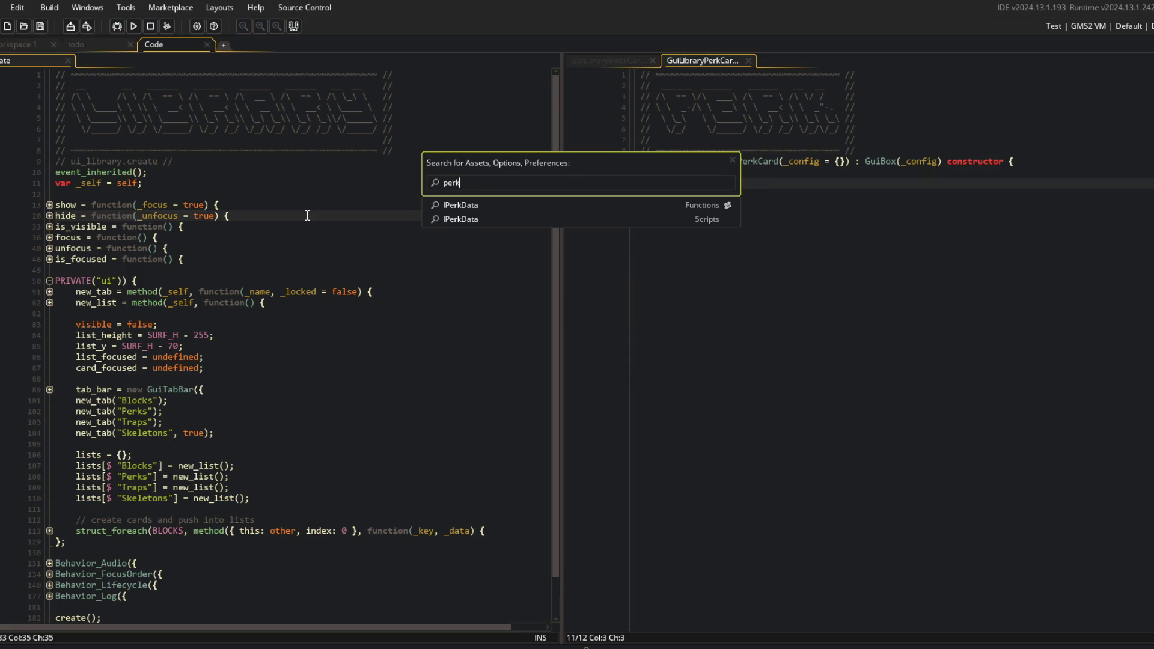
pyautogui.press('Return')
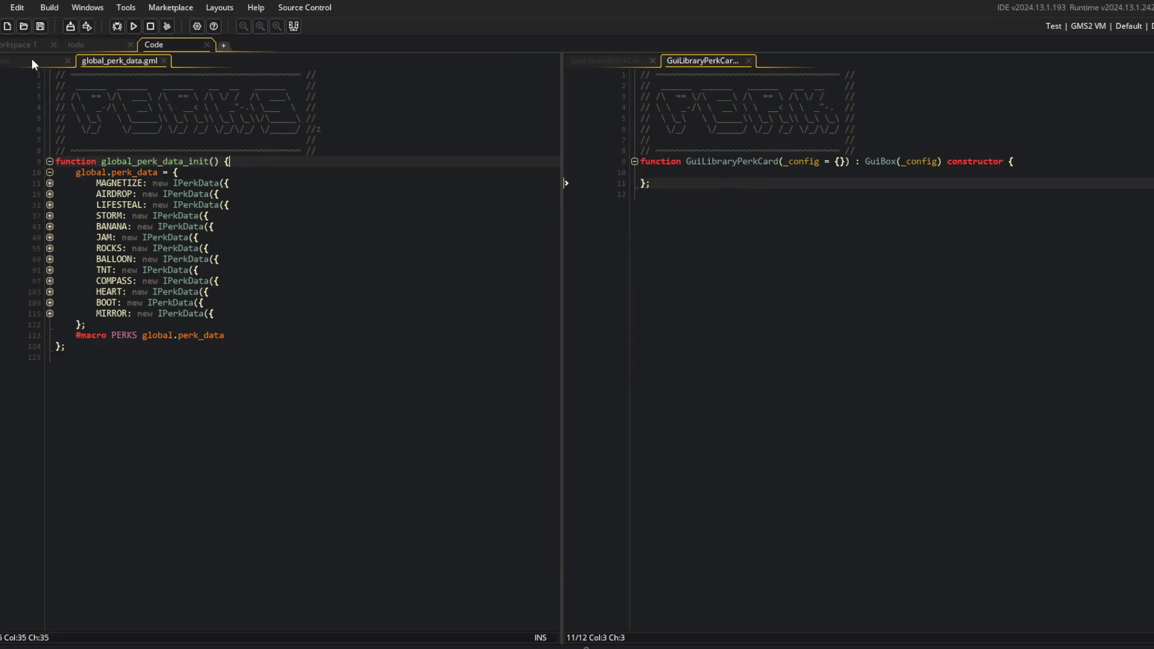
pyautogui.moveTo(117, 56); pyautogui.dragTo(797, 128)
# Unfold the BLOCKS struct_foreach card loop in ui_library's Create code and duplicate it
pyautogui.click(308, 172)
pyautogui.scroll(-1, 309, 172)
pyautogui.click(42, 494)
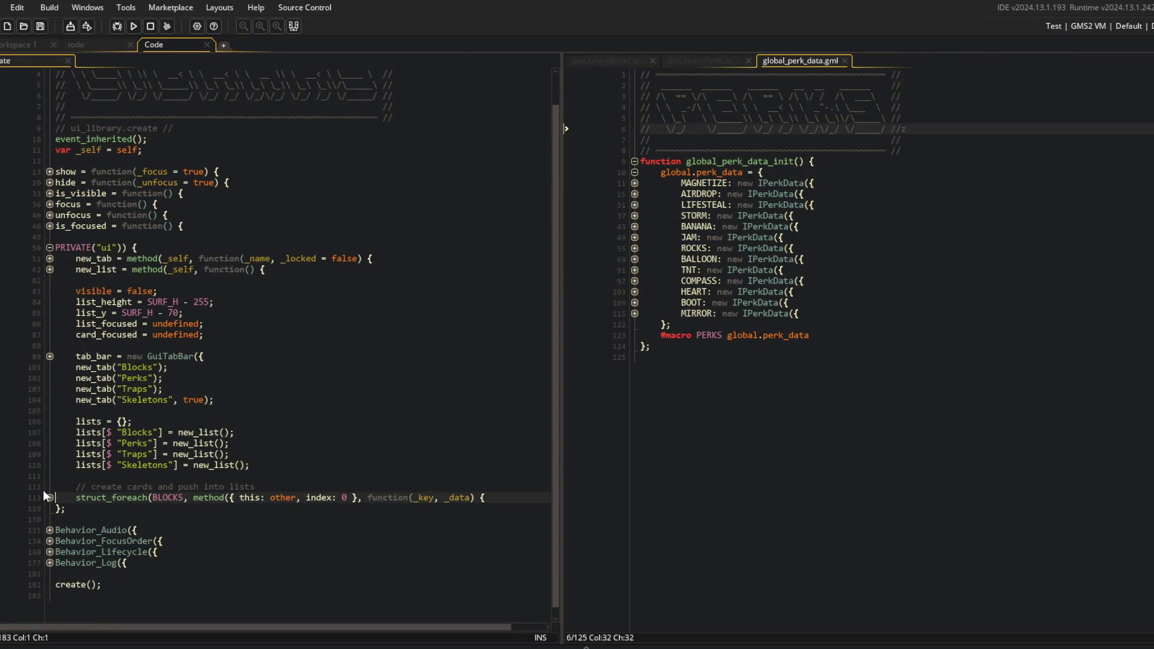
pyautogui.click(49, 499)
pyautogui.scroll(-2, 47, 495)
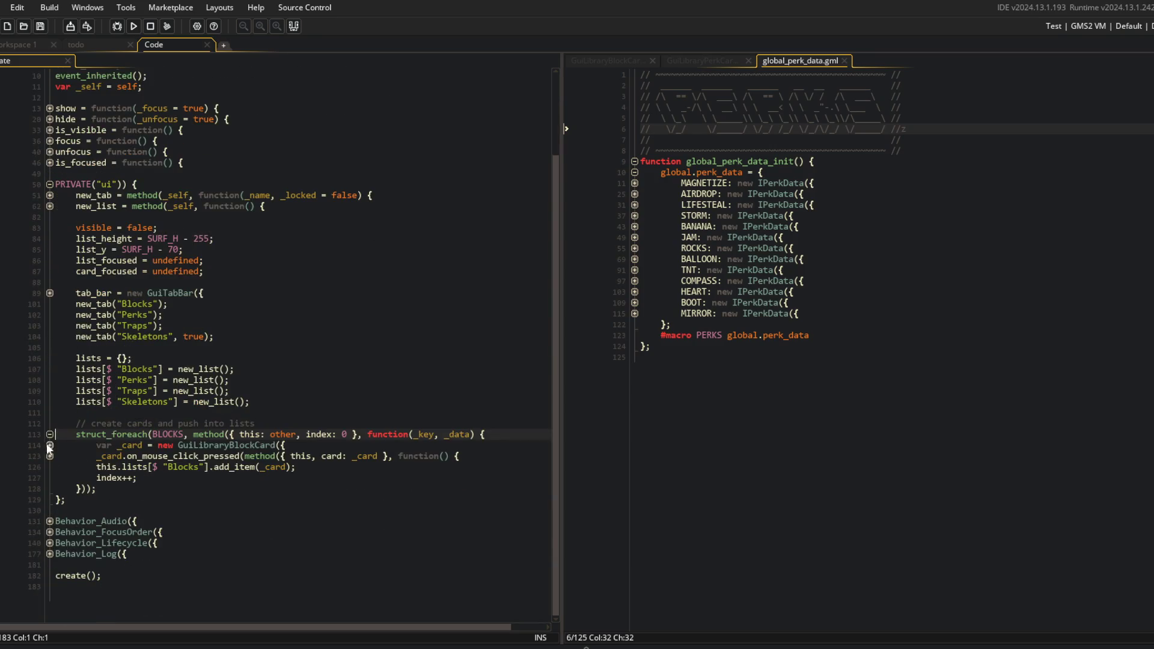
pyautogui.click(50, 543)
pyautogui.scroll(-3, 50, 541)
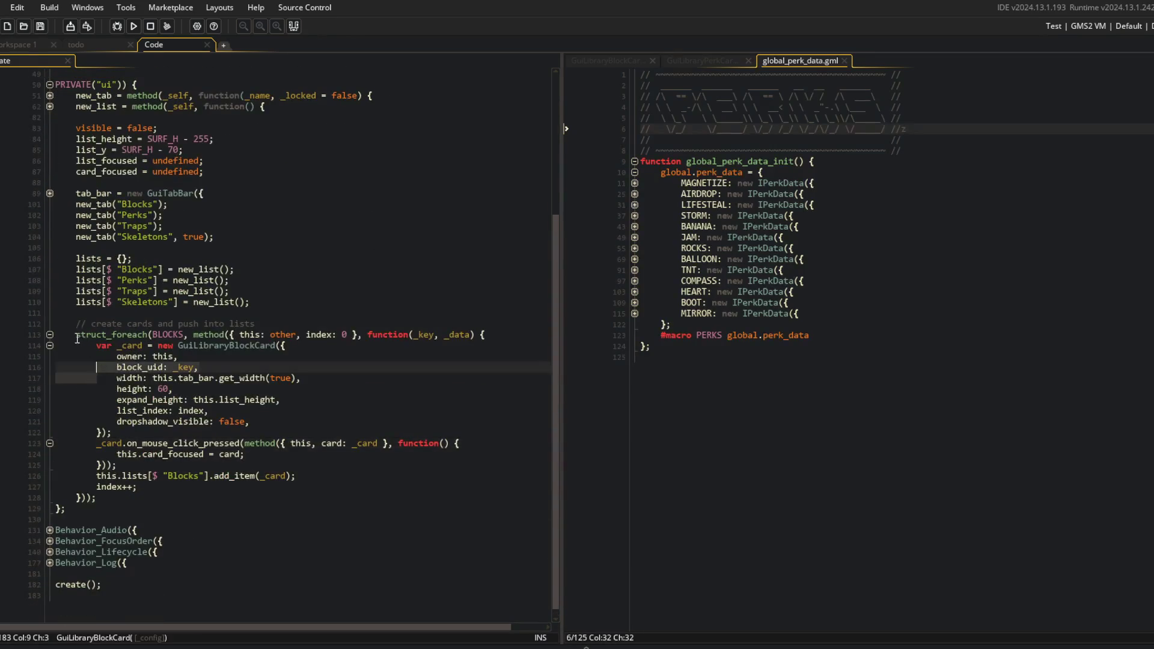
pyautogui.keyDown('shift'); pyautogui.click(97, 498); pyautogui.keyUp('shift')
pyautogui.hotkey('ctrl', 'd')
pyautogui.scroll(2, 240, 361)
pyautogui.click(129, 531)
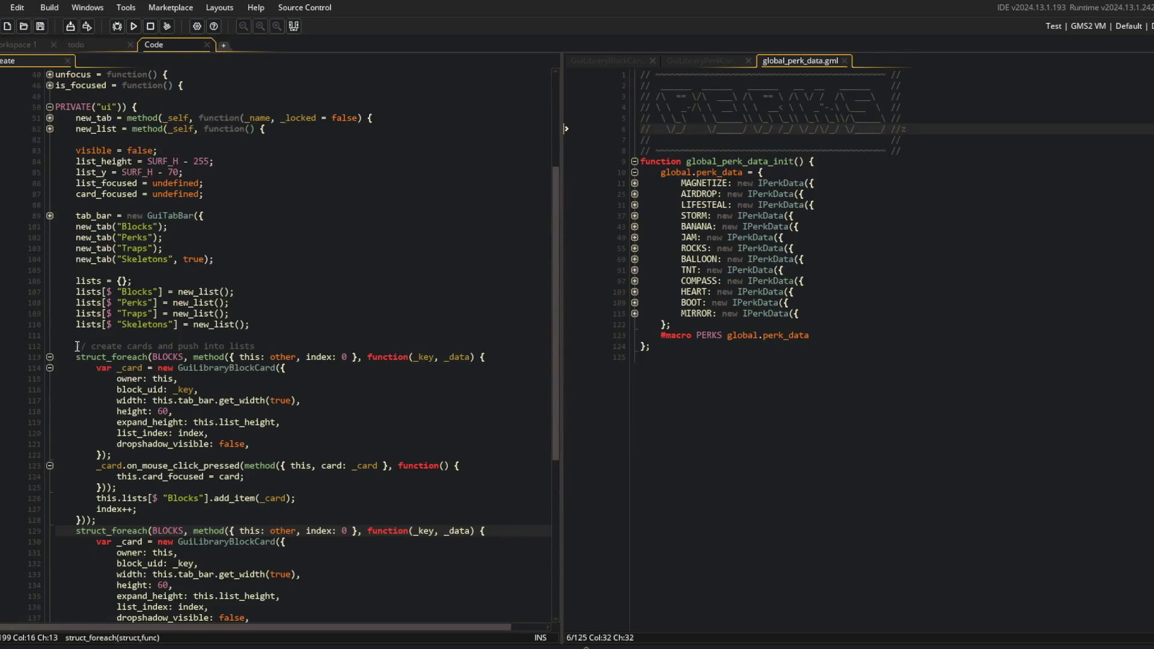
# In the copied loop, change BLOCKS to PERKS and GuiLibraryBlockCard to GuiLibraryPerkCard
pyautogui.click(51, 359)
pyautogui.scroll(1, 51, 359)
pyautogui.doubleClick(163, 394)
pyautogui.write('PERKS')
pyautogui.click(300, 371)
pyautogui.click(229, 405)
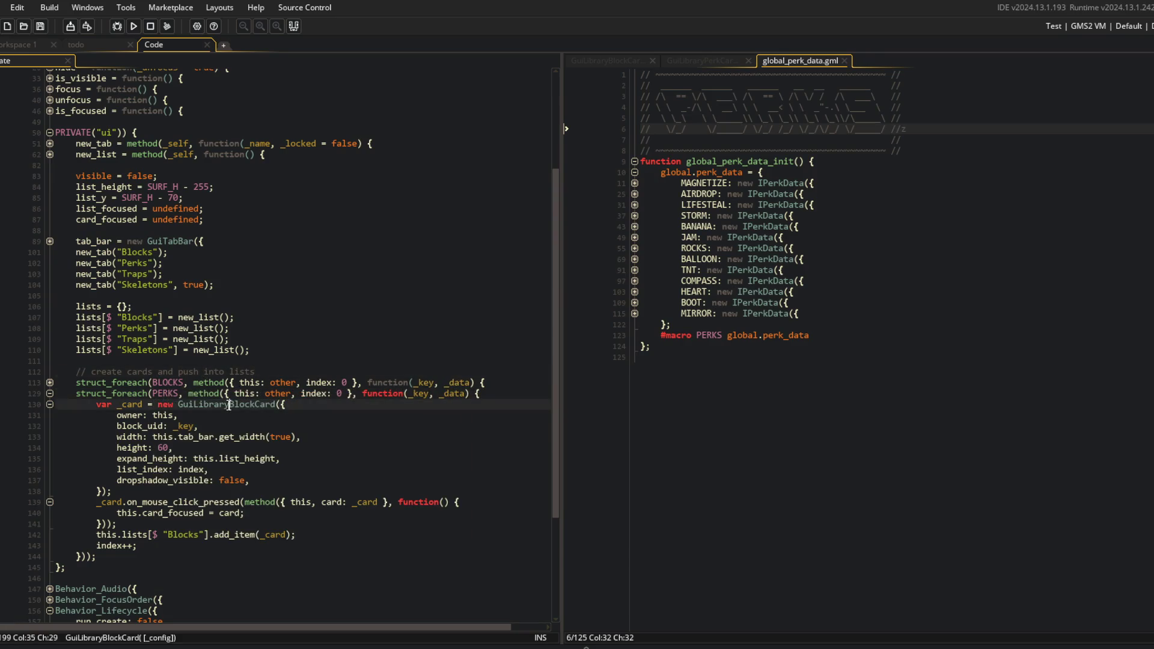
pyautogui.press('Delete')
pyautogui.press('Delete')
pyautogui.press('Delete')
pyautogui.write('Perk')
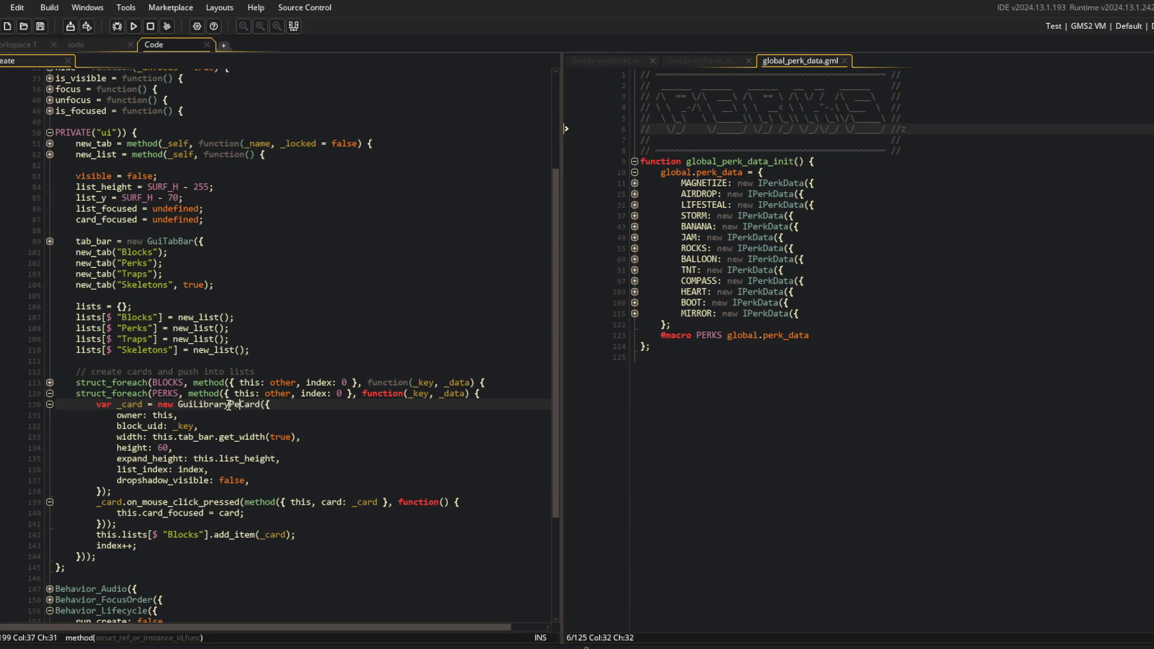
pyautogui.click(432, 351)
# Unfold the original BLOCKS loop for comparison and show GuiLibraryBlockCard's code on the right
pyautogui.scroll(-2, 297, 401)
pyautogui.scroll(-1, 309, 340)
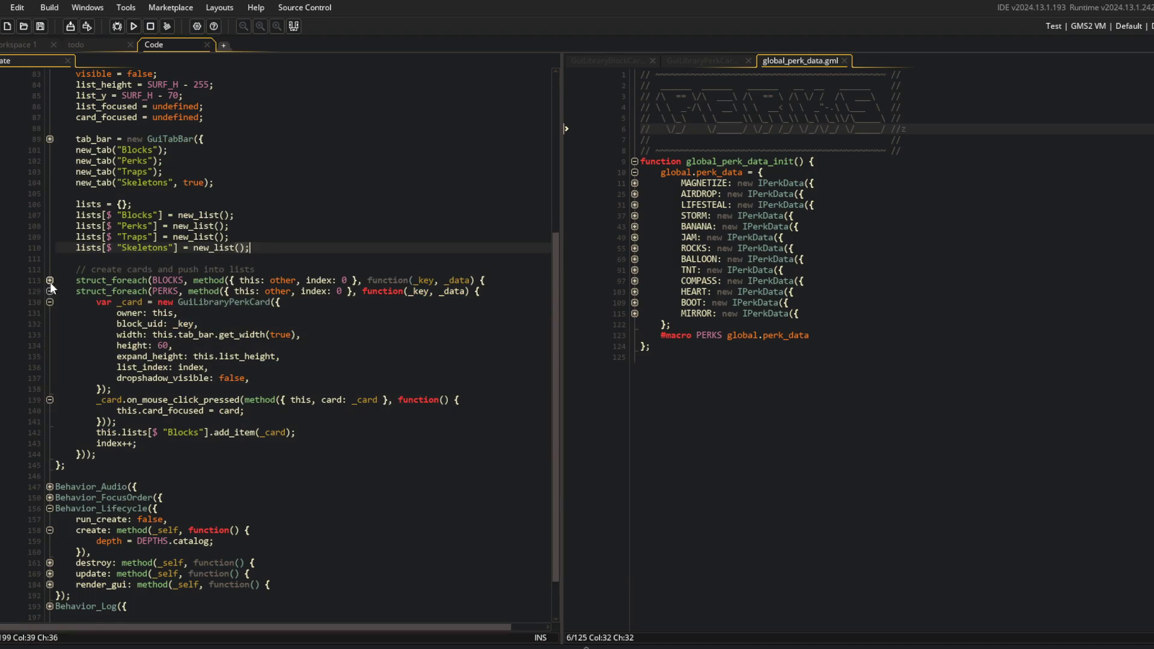
pyautogui.click(50, 281)
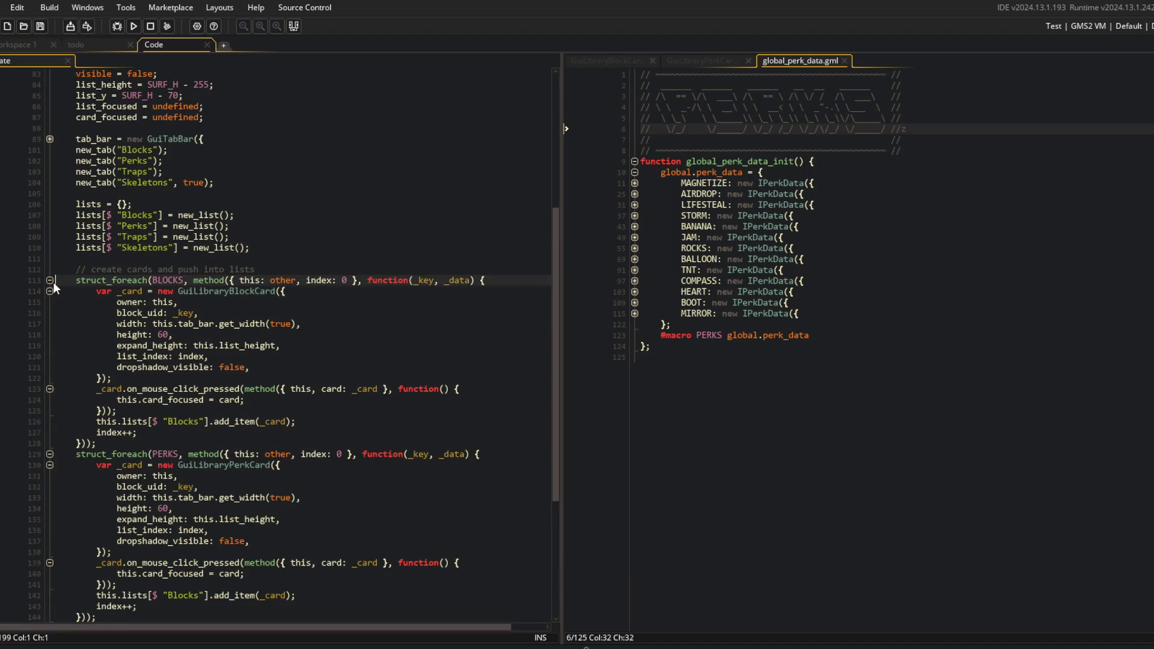
pyautogui.click(613, 65)
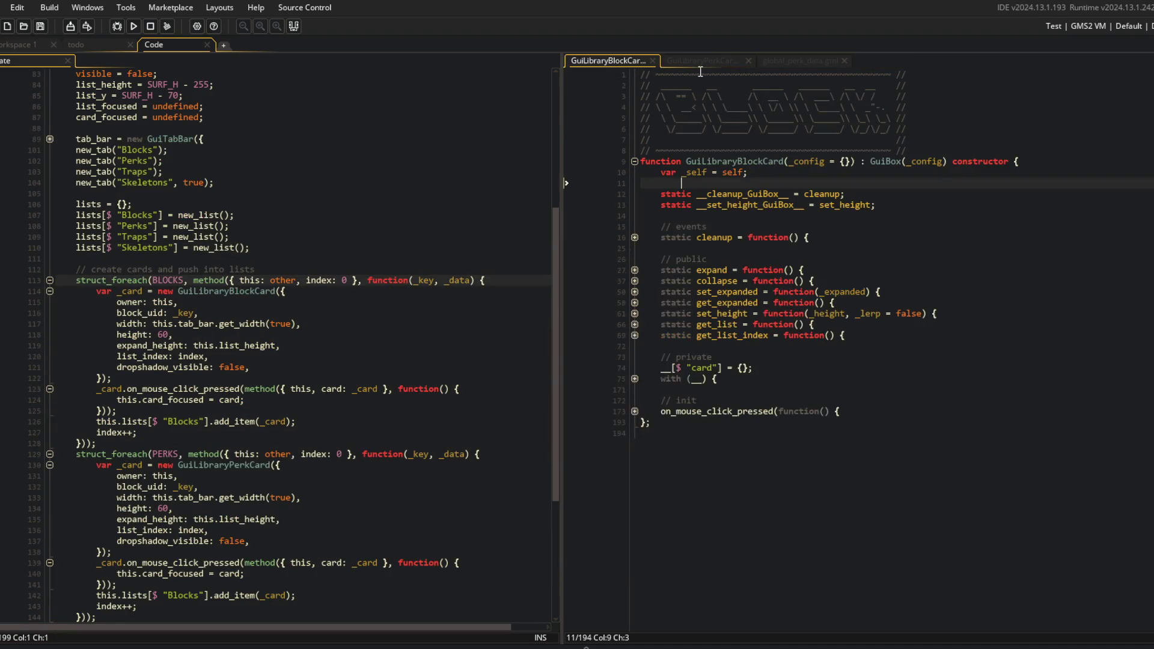
# Review the GuiLibraryBlockCard fields, the perk data script and the empty GuiLibraryPerkCard constructor
pyautogui.click(634, 380)
pyautogui.click(634, 401)
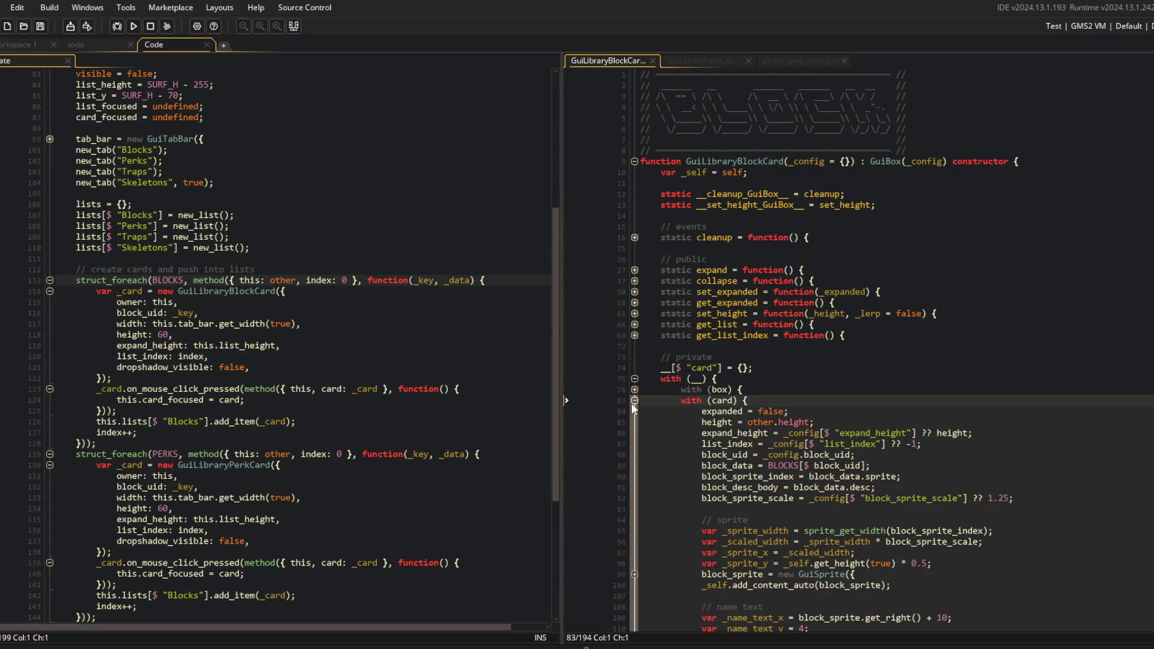
pyautogui.click(790, 63)
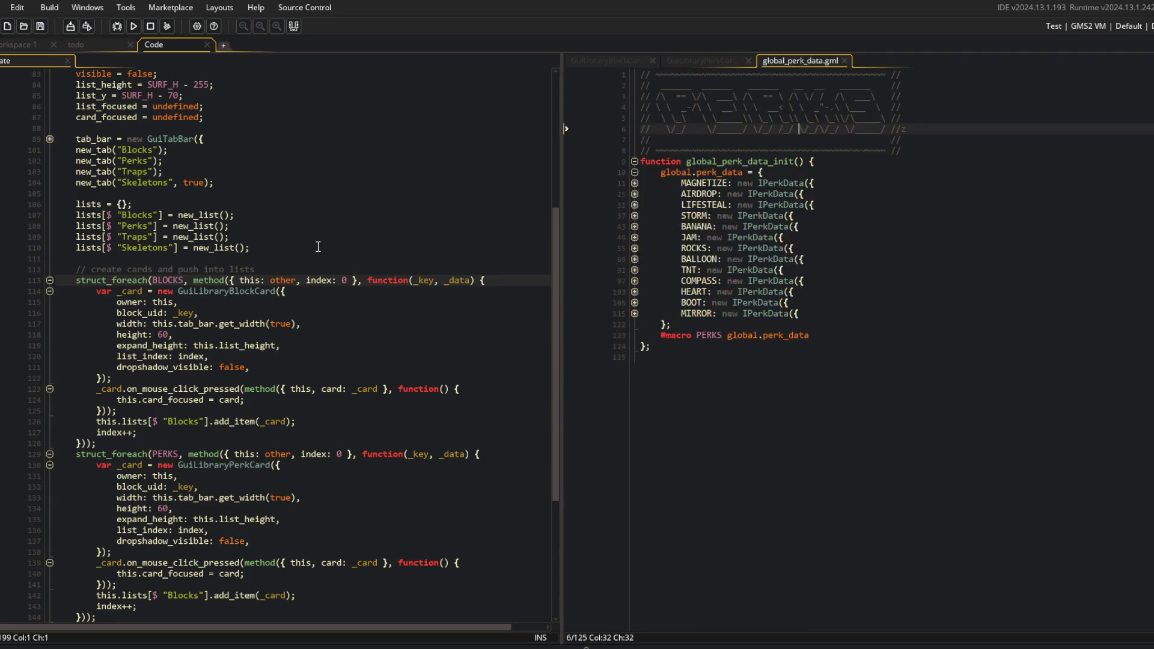
pyautogui.click(701, 61)
pyautogui.click(363, 237)
# Rename block_uid to perk_uid in the PERKS card loop
pyautogui.click(141, 487)
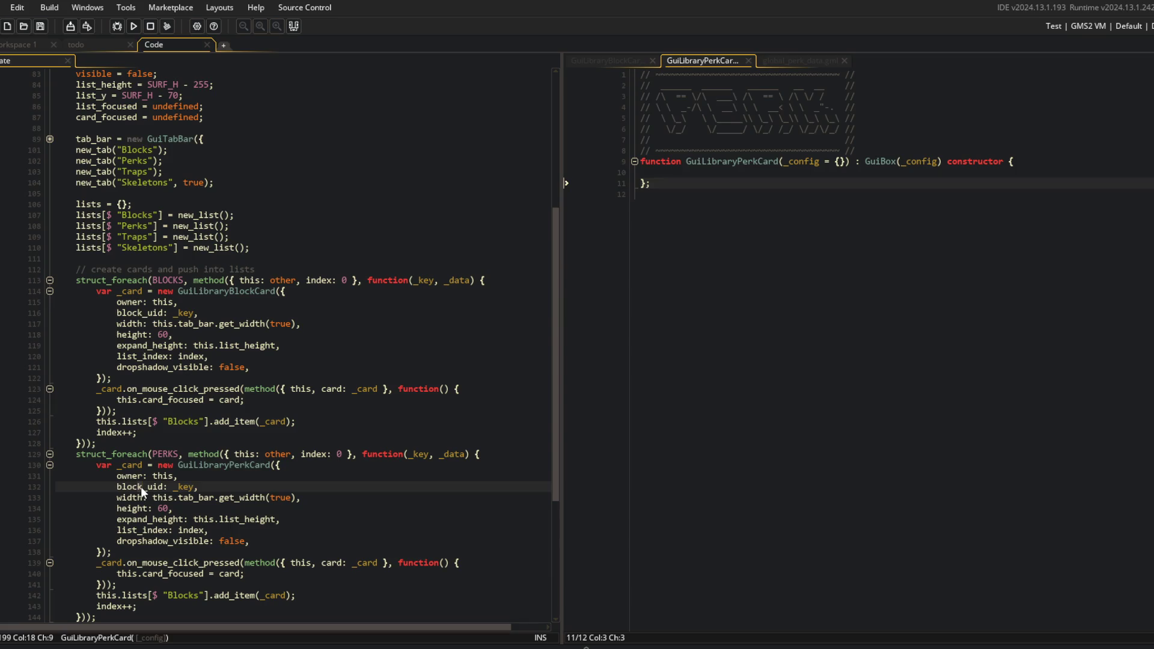
pyautogui.press('BackSpace')
pyautogui.press('BackSpace')
pyautogui.press('BackSpace')
pyautogui.write('perk')
pyautogui.click(170, 475)
pyautogui.click(244, 400)
pyautogui.scroll(-3, 244, 403)
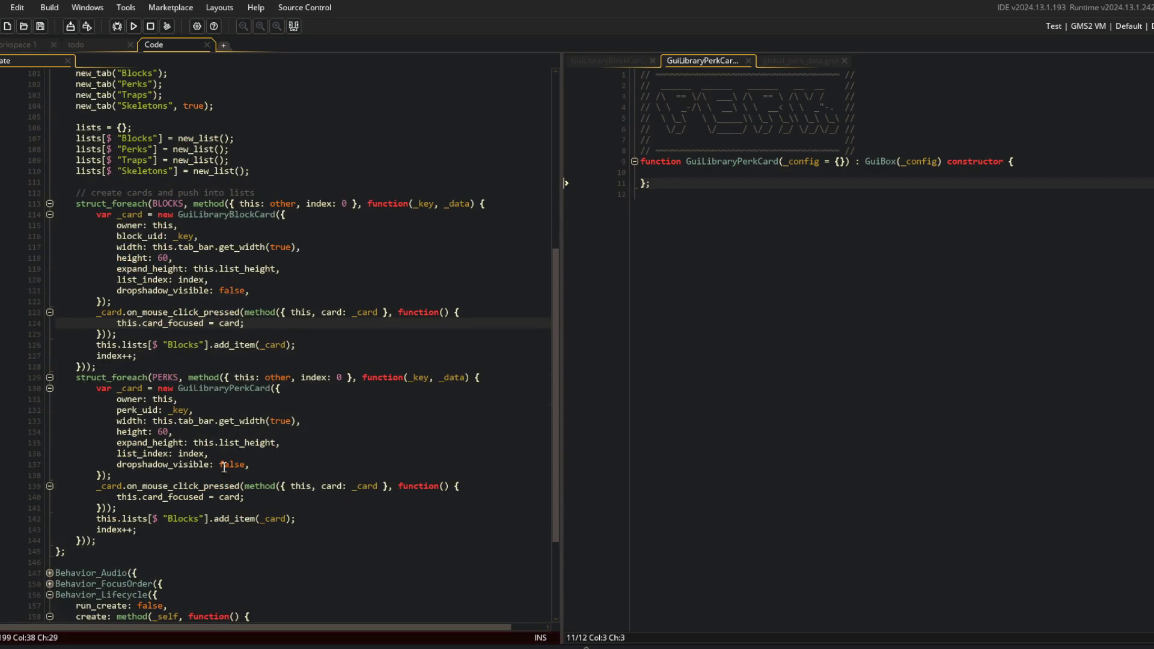
# Move the PERKS card's dropshadow_visible entry above list_index
pyautogui.click(254, 434)
pyautogui.click(235, 455)
pyautogui.doubleClick(154, 464)
pyautogui.hotkey('ctrl', 'c')
pyautogui.keyDown('shift'); pyautogui.click(276, 467); pyautogui.keyUp('shift')
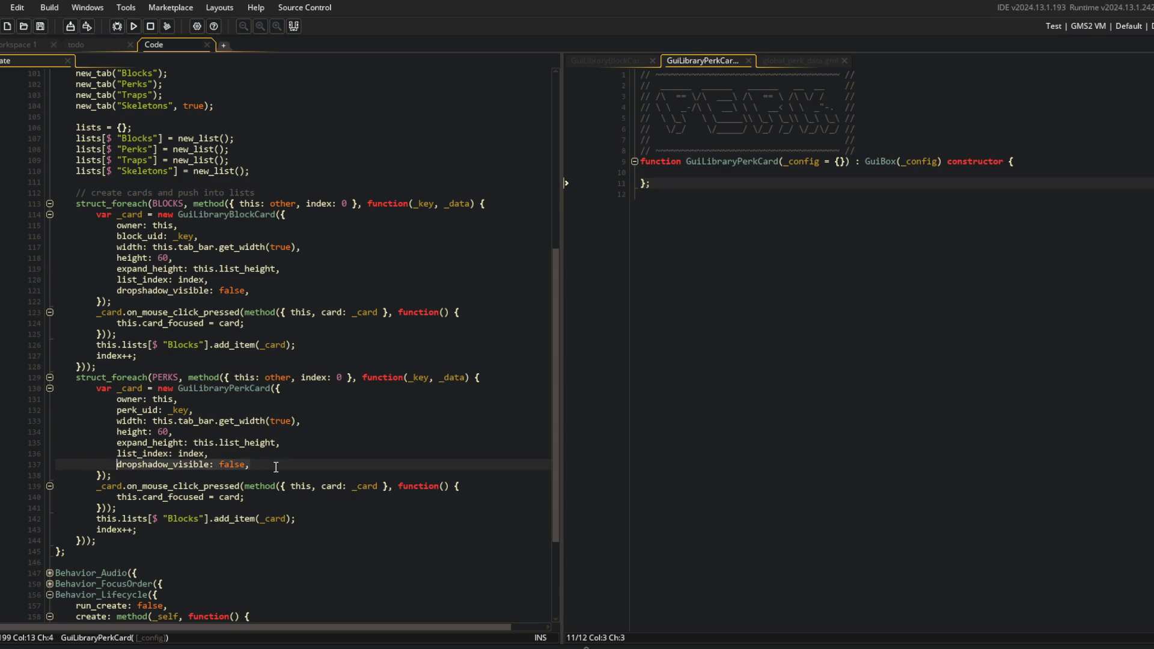
pyautogui.press('BackSpace')
pyautogui.press('Up')
pyautogui.press('Up')
pyautogui.press('End')
pyautogui.press('Return')
pyautogui.hotkey('ctrl', 'v')
# Move the BLOCKS card's dropshadow_visible entry above list_index and remove the blank line
pyautogui.press('Up')
pyautogui.press('Up')
pyautogui.press('Up')
pyautogui.hotkey('shift', 'Home')
pyautogui.press('BackSpace')
pyautogui.press('Up')
pyautogui.press('Up')
pyautogui.press('End')
pyautogui.press('Return')
pyautogui.hotkey('ctrl', 'v')
pyautogui.press('Down')
pyautogui.press('Down')
pyautogui.hotkey('ctrl', 'd')
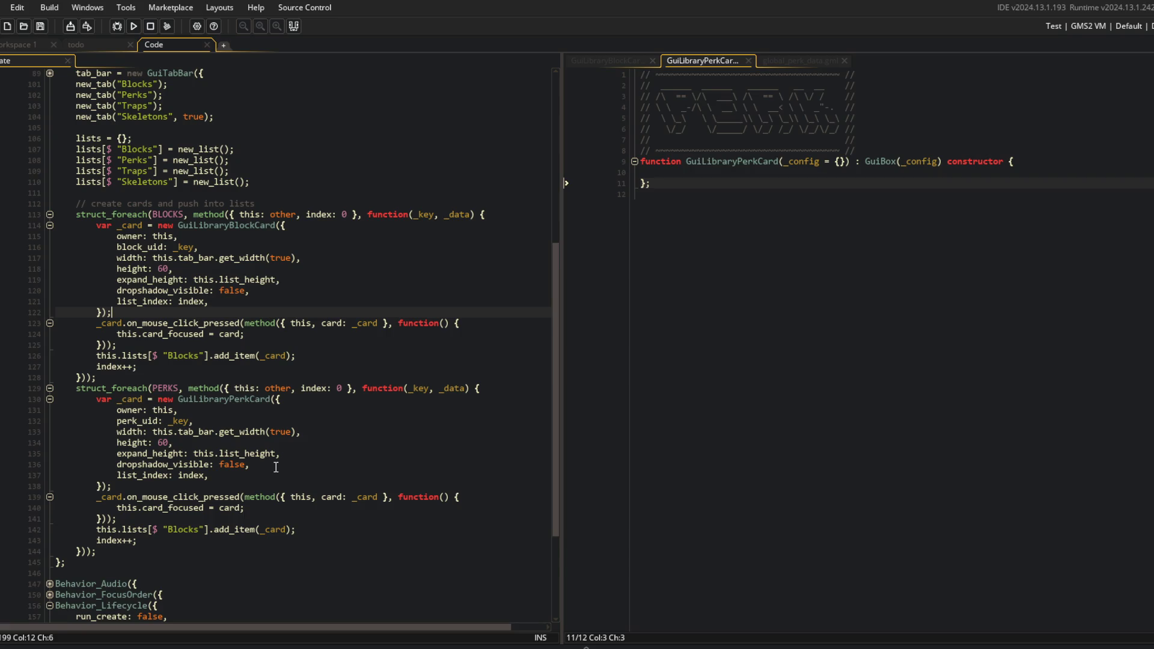
# Change "Blocks" to "Perks" in the PERKS add_item call, then select GuiLibraryPerkCard in the assets
pyautogui.click(405, 474)
pyautogui.scroll(-3, 404, 473)
pyautogui.click(393, 416)
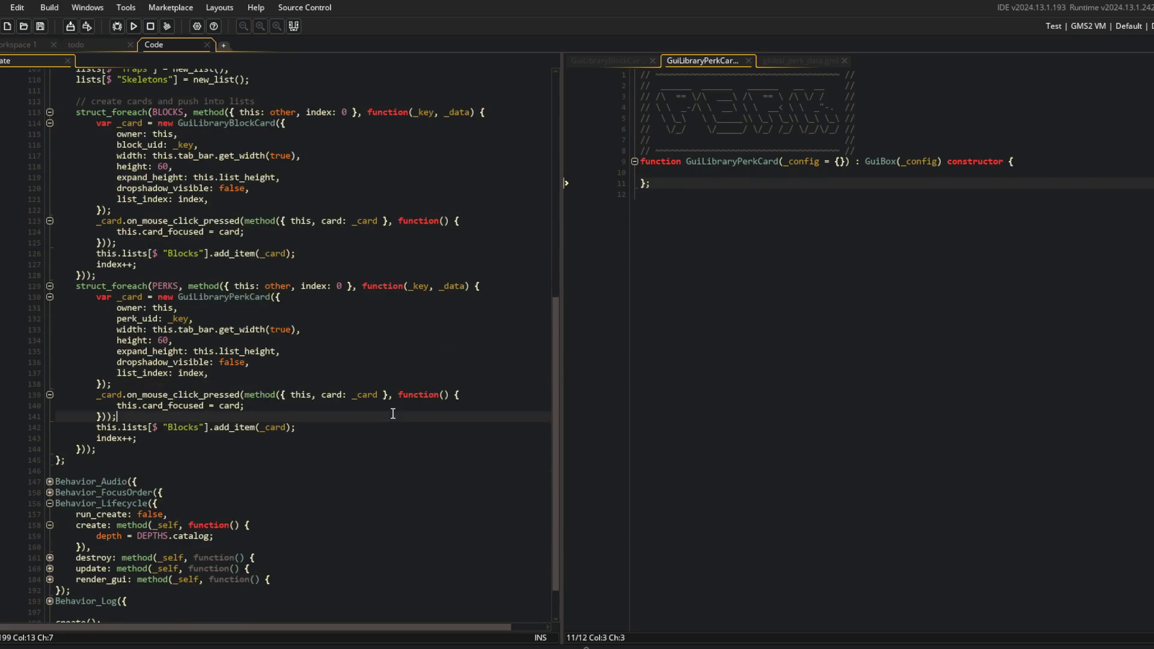
pyautogui.doubleClick(184, 427)
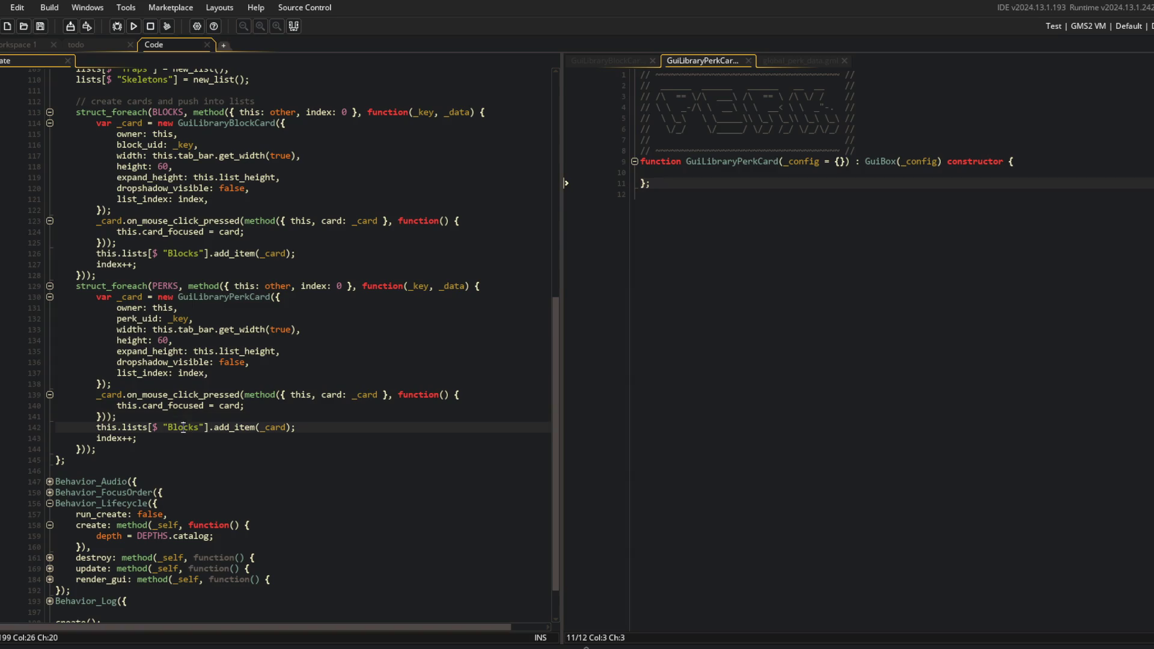
pyautogui.write('Perks')
pyautogui.click(369, 318)
pyautogui.scroll(-2, 369, 317)
pyautogui.scroll(3, 367, 319)
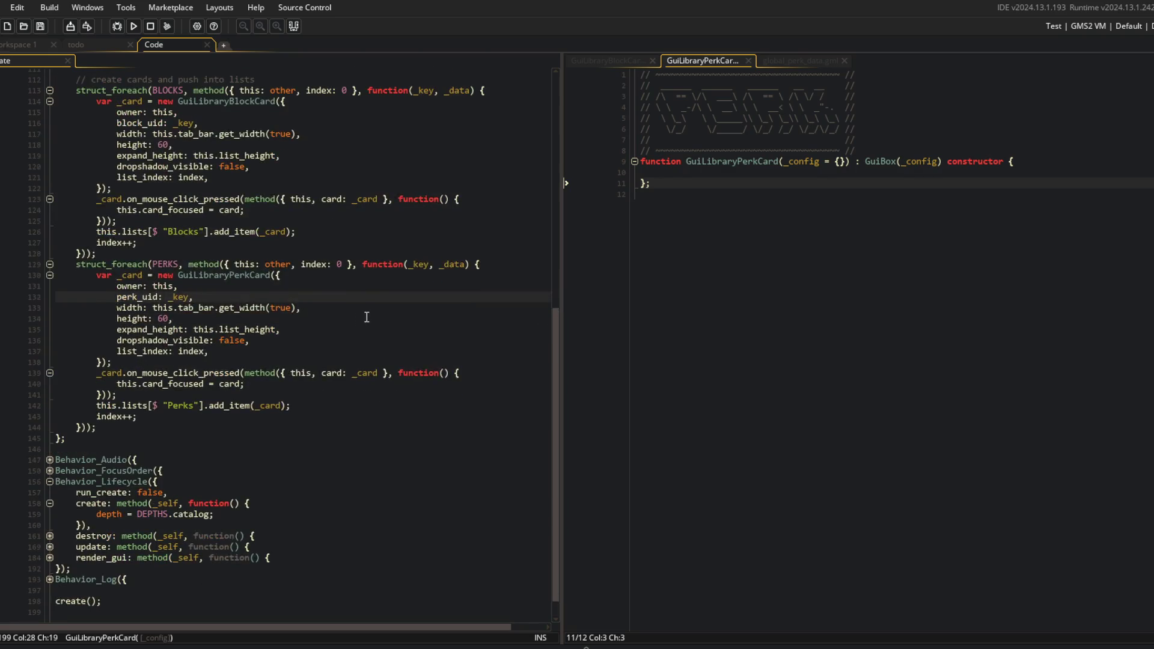
pyautogui.click(102, 305)
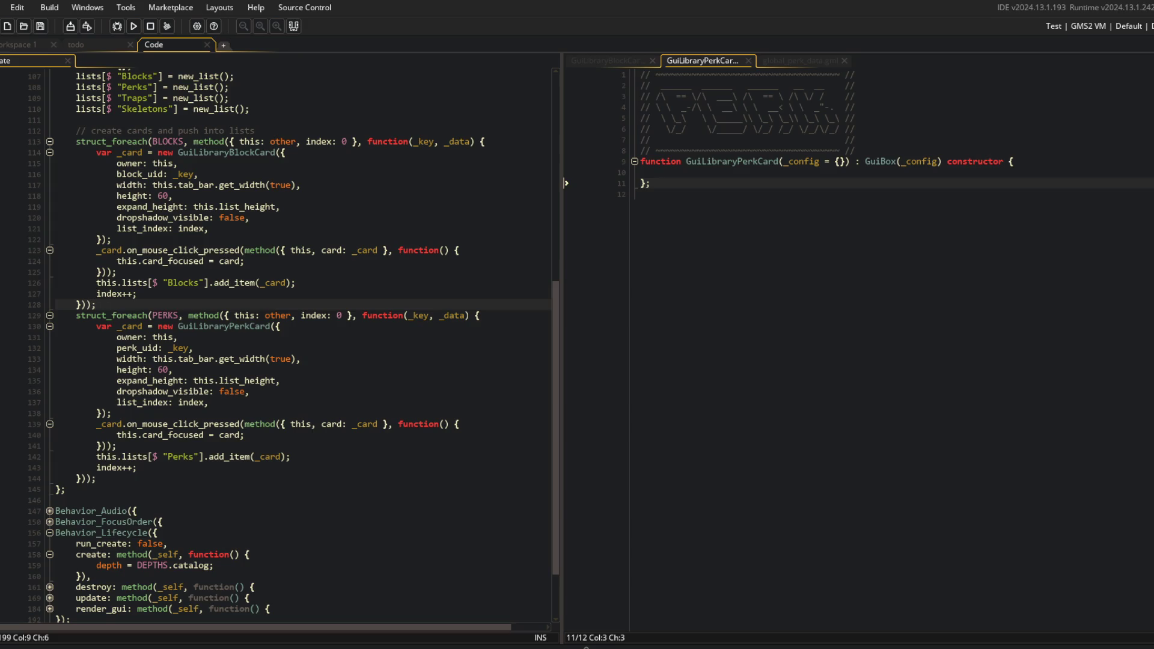
pyautogui.hotkey('ctrl', 'alt', 'a')
pyautogui.click(86, 460)
# Create the GuiLibraryTrapCard script and duplicate the PERKS card loop below the original
pyautogui.hotkey('alt', 'c')
pyautogui.write('GuiL')
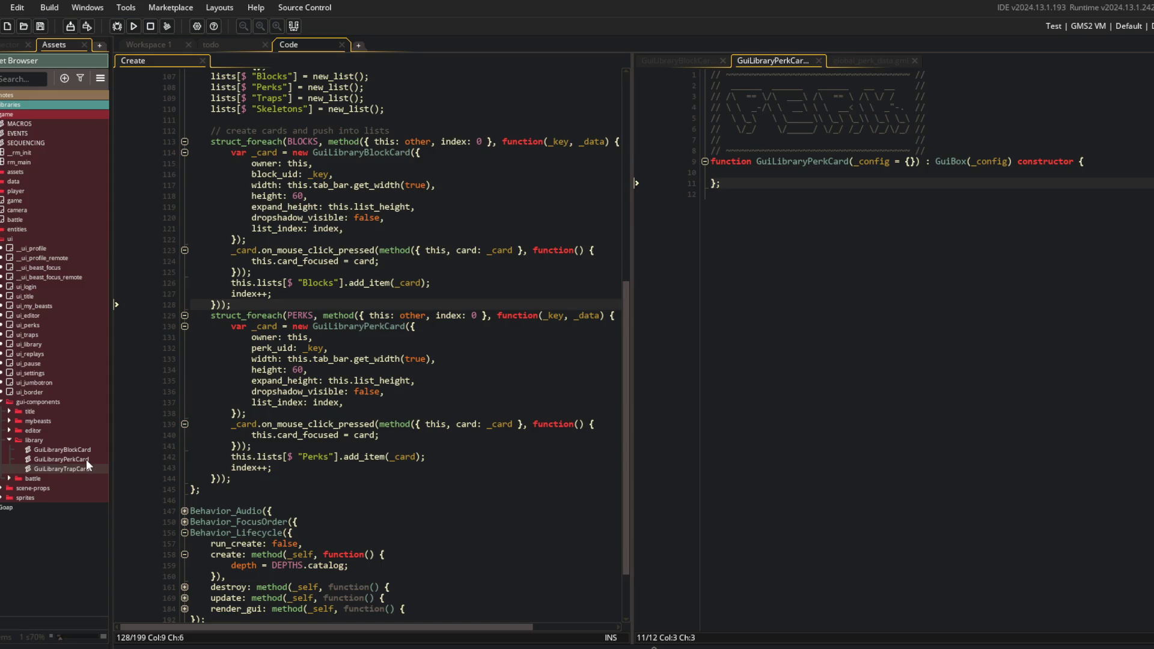
pyautogui.click(191, 455)
pyautogui.click(282, 359)
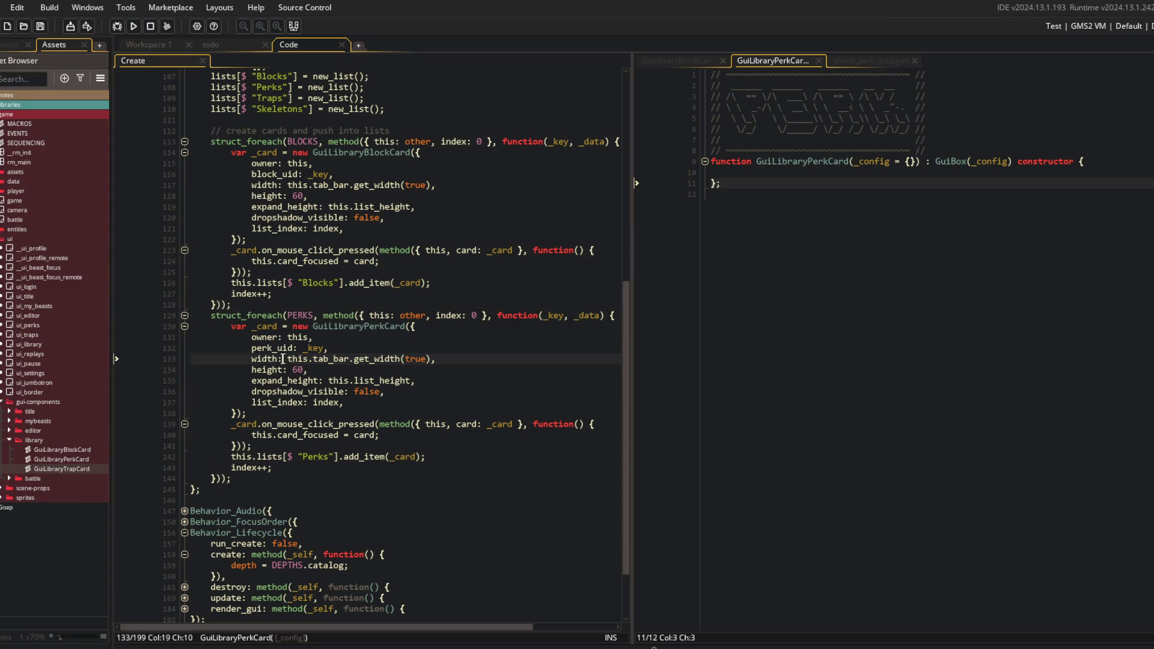
pyautogui.click(210, 316)
pyautogui.keyDown('shift'); pyautogui.click(243, 478); pyautogui.keyUp('shift')
pyautogui.hotkey('ctrl', 'c')
pyautogui.press('End')
pyautogui.press('Return')
pyautogui.hotkey('ctrl', 'v')
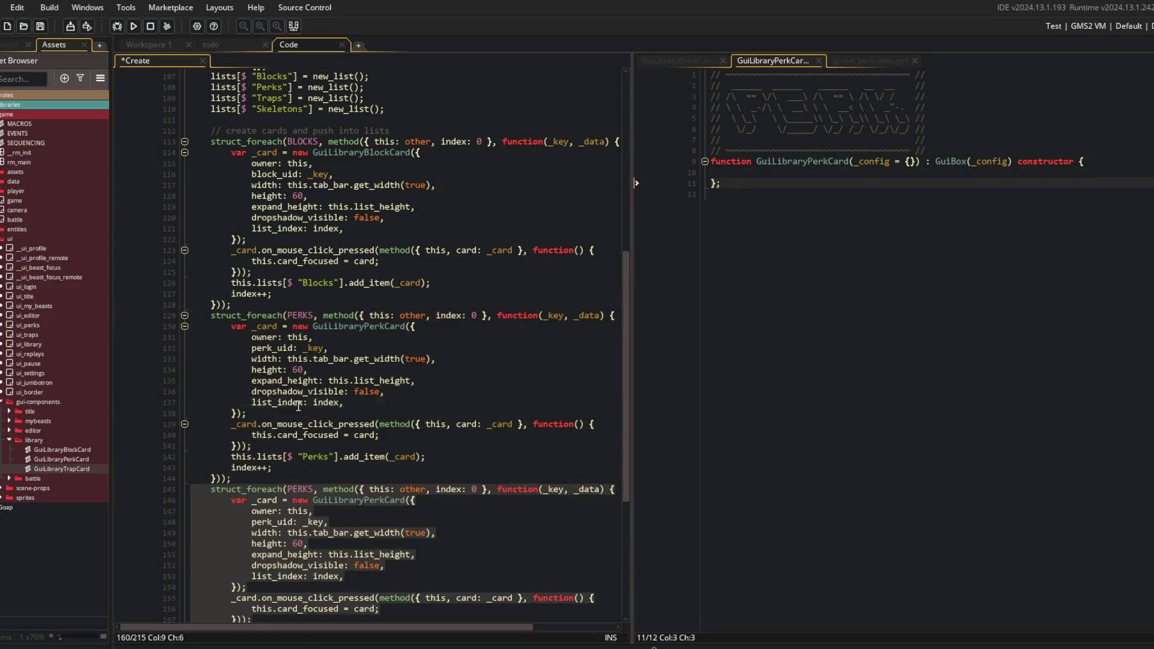
# Point the copied loop at TRAPS and build GuiLibraryTrapCard cards
pyautogui.scroll(-3, 300, 385)
pyautogui.doubleClick(300, 387)
pyautogui.write('TRAPS')
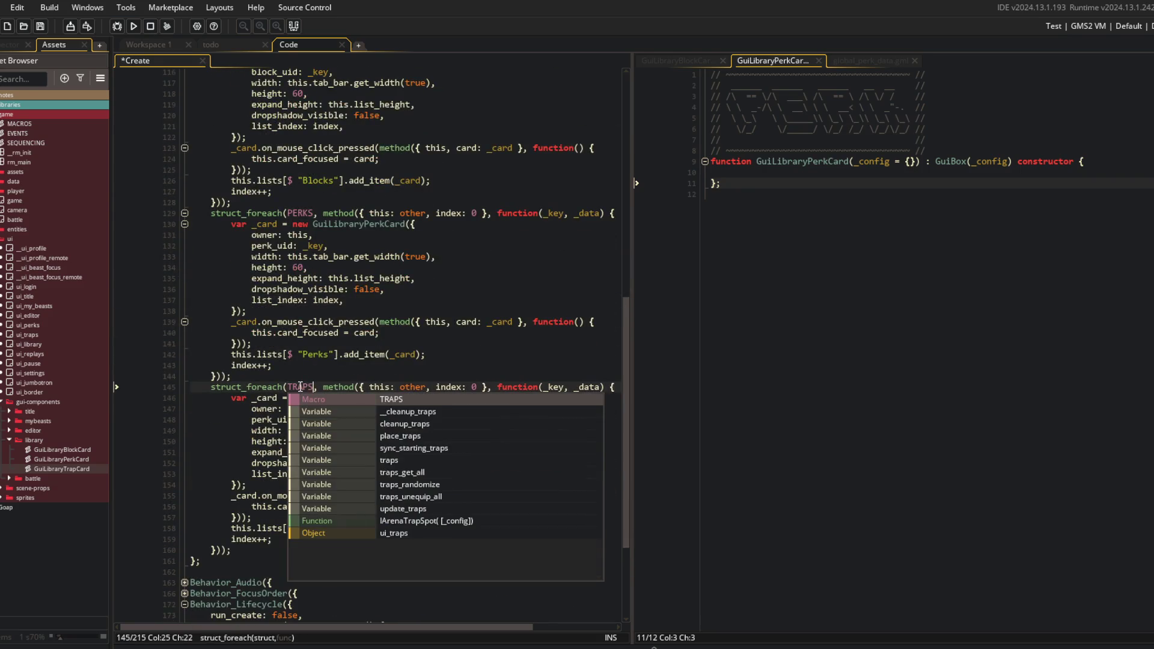
pyautogui.press('Down')
pyautogui.press('Left')
pyautogui.press('Left')
pyautogui.press('BackSpace')
pyautogui.press('BackSpace')
pyautogui.press('BackSpace')
pyautogui.write('Traps')
pyautogui.press('BackSpace')
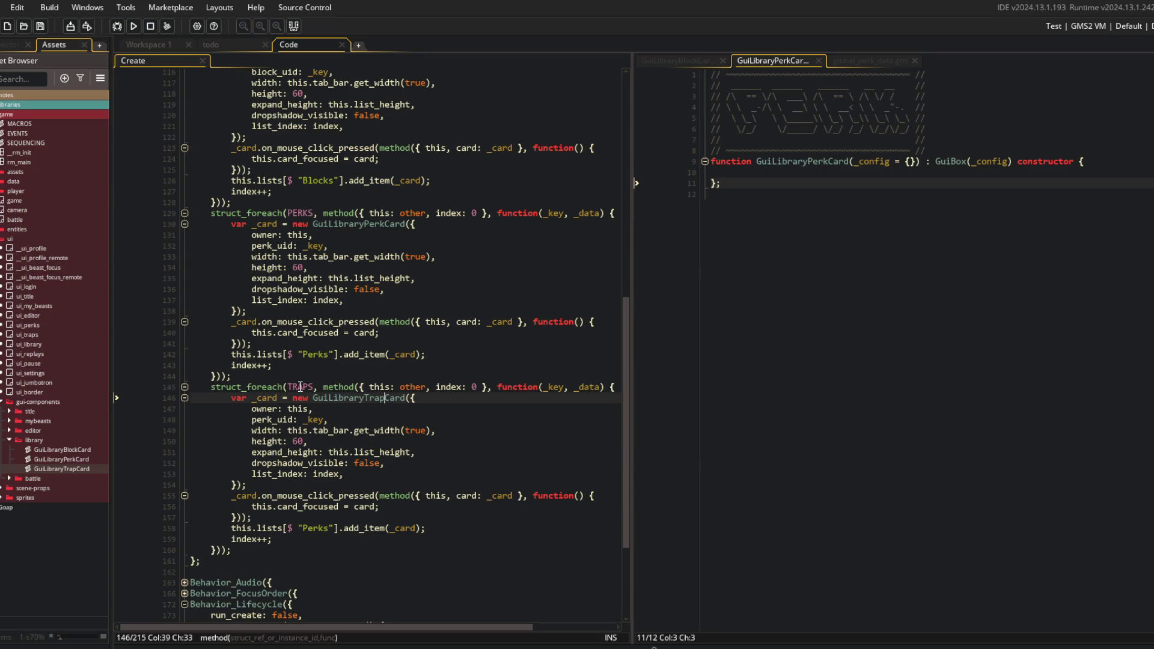
pyautogui.click(360, 397)
# Change perk_uid to trap_uid, then open GuiLibraryTrapCard to rename its constructor
pyautogui.click(274, 420)
pyautogui.press('BackSpace')
pyautogui.press('BackSpace')
pyautogui.press('BackSpace')
pyautogui.write('trap')
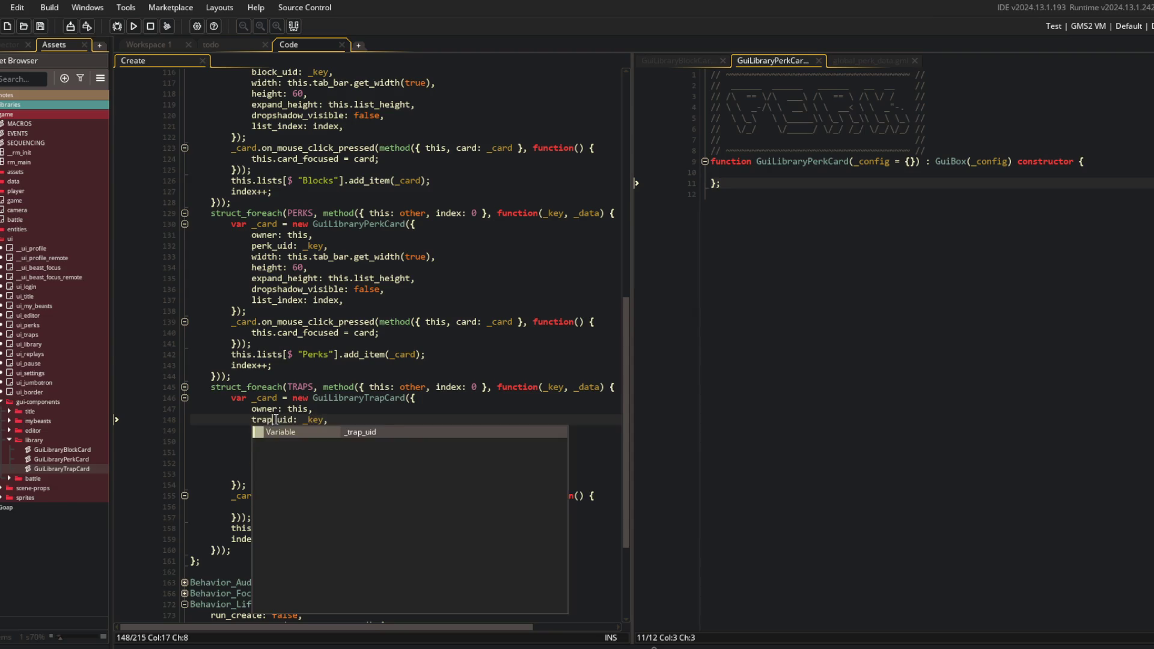
pyautogui.click(321, 375)
pyautogui.doubleClick(46, 468)
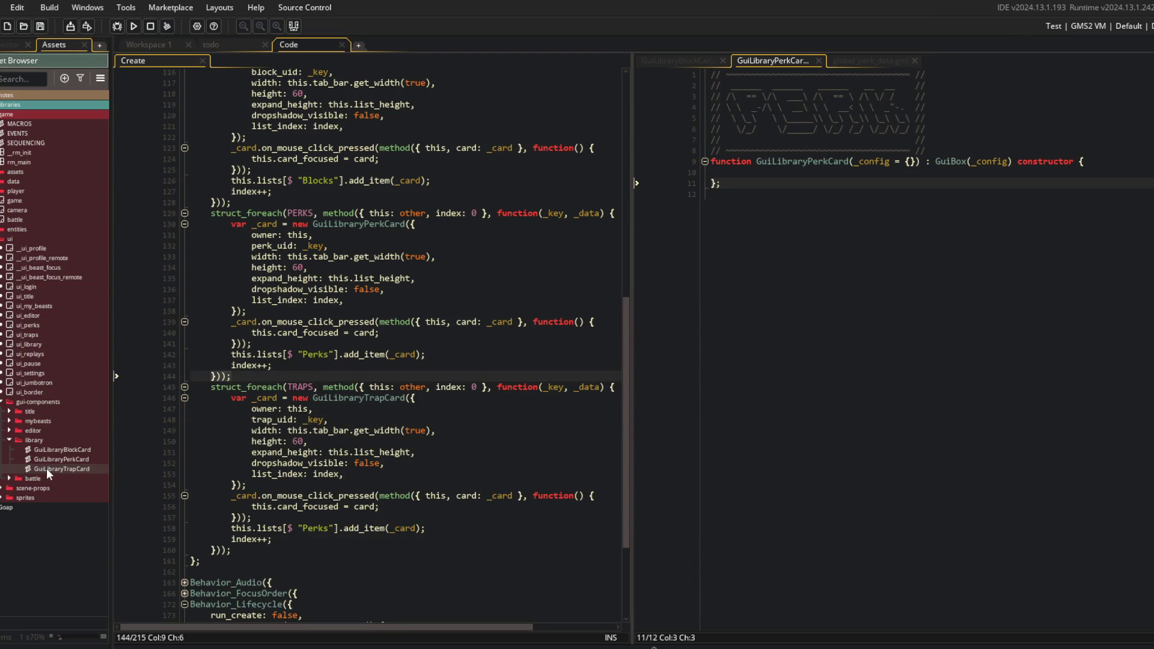
pyautogui.click(169, 162)
pyautogui.press('BackSpace')
# Finish renaming the constructor to GuiLibraryTrapCard, save, and briefly check GuiEditorTrapCard
pyautogui.write('Trap')
pyautogui.hotkey('ctrl', 's')
pyautogui.hotkey('ctrl', 't')
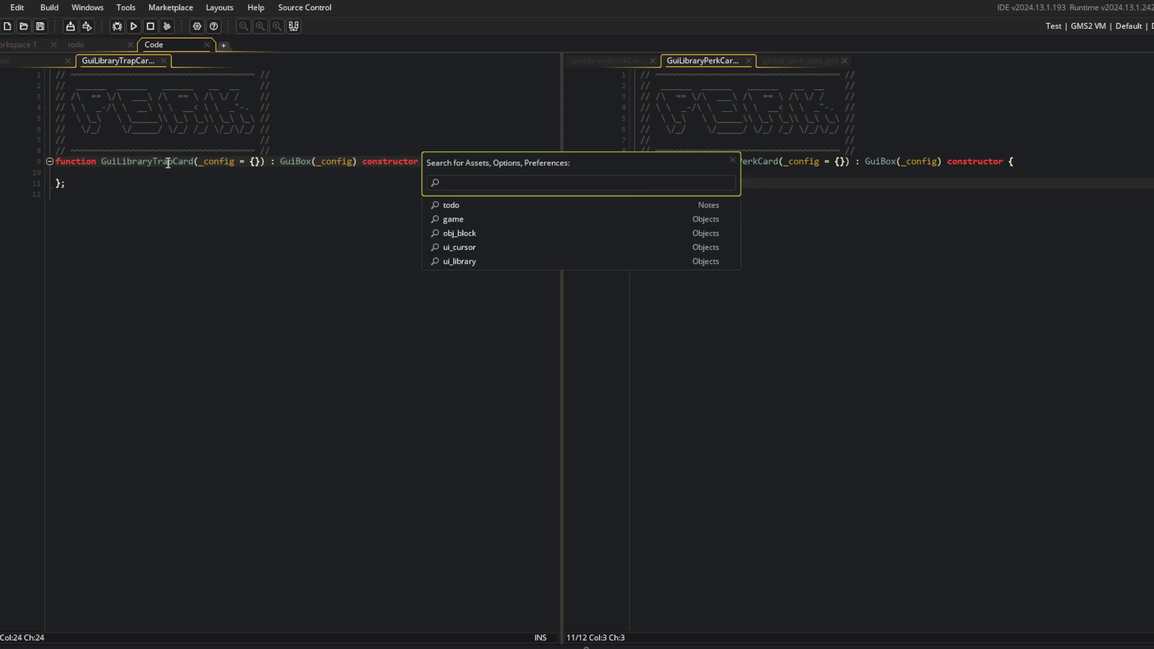
pyautogui.write('ui')
pyautogui.write('p')
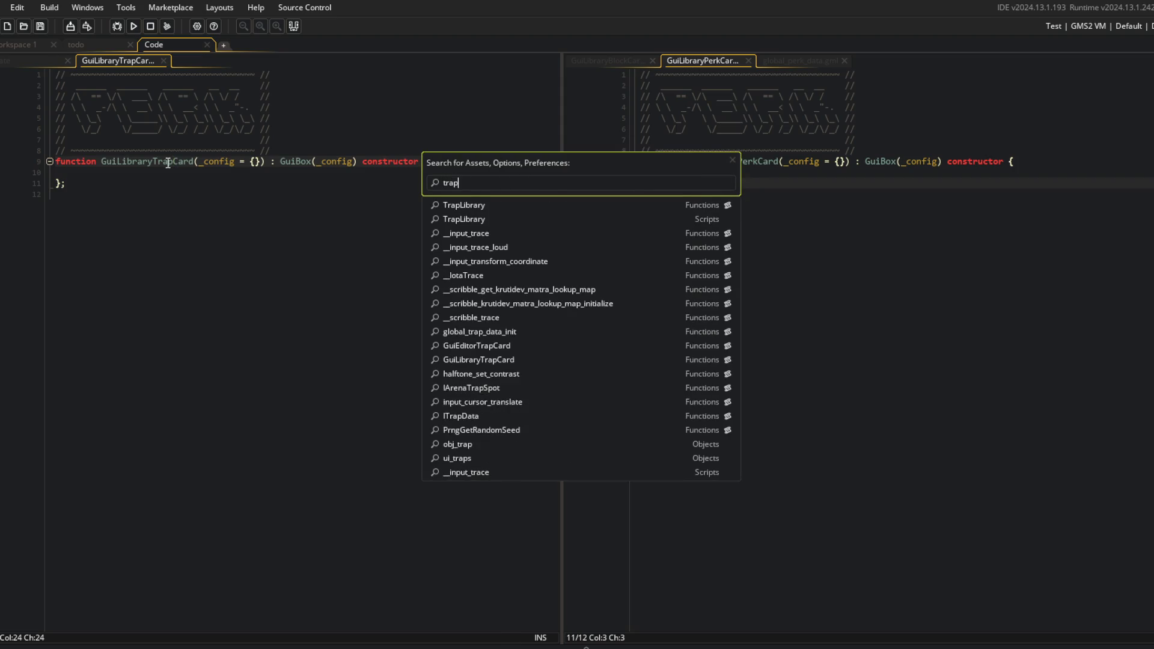
pyautogui.press('Down')
pyautogui.press('Down')
pyautogui.press('Down')
pyautogui.press('Return')
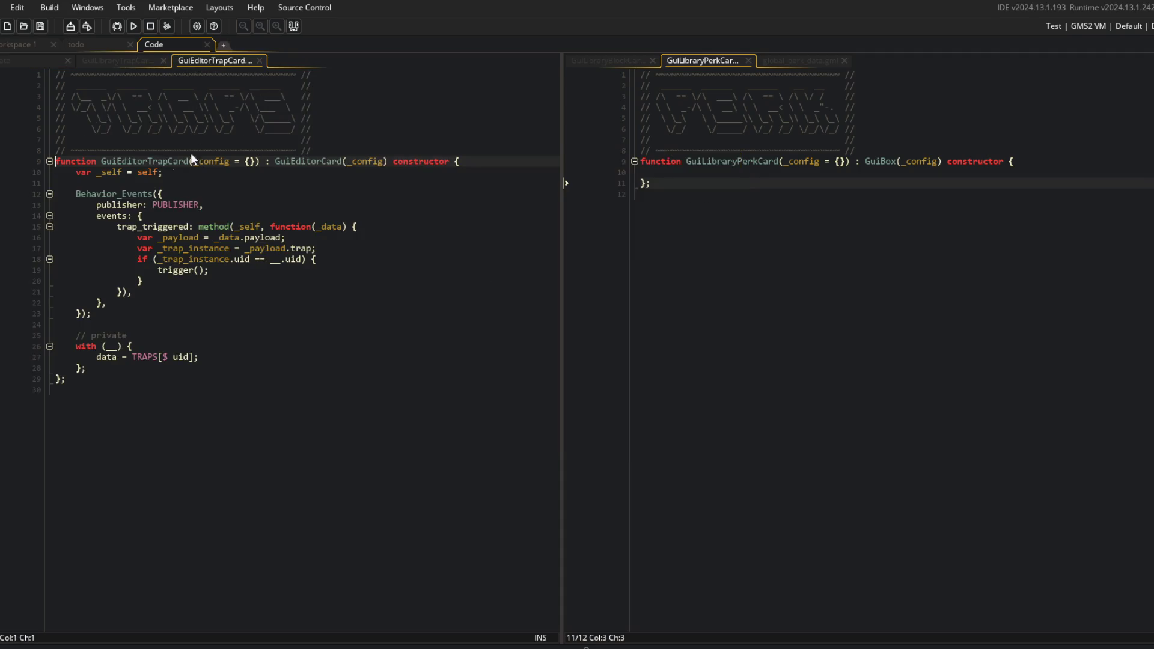
pyautogui.hotkey('ctrl', 'w')
# Generate 'trap' ASCII art in the generator and copy it
pyautogui.hotkey('alt', 'Tab')
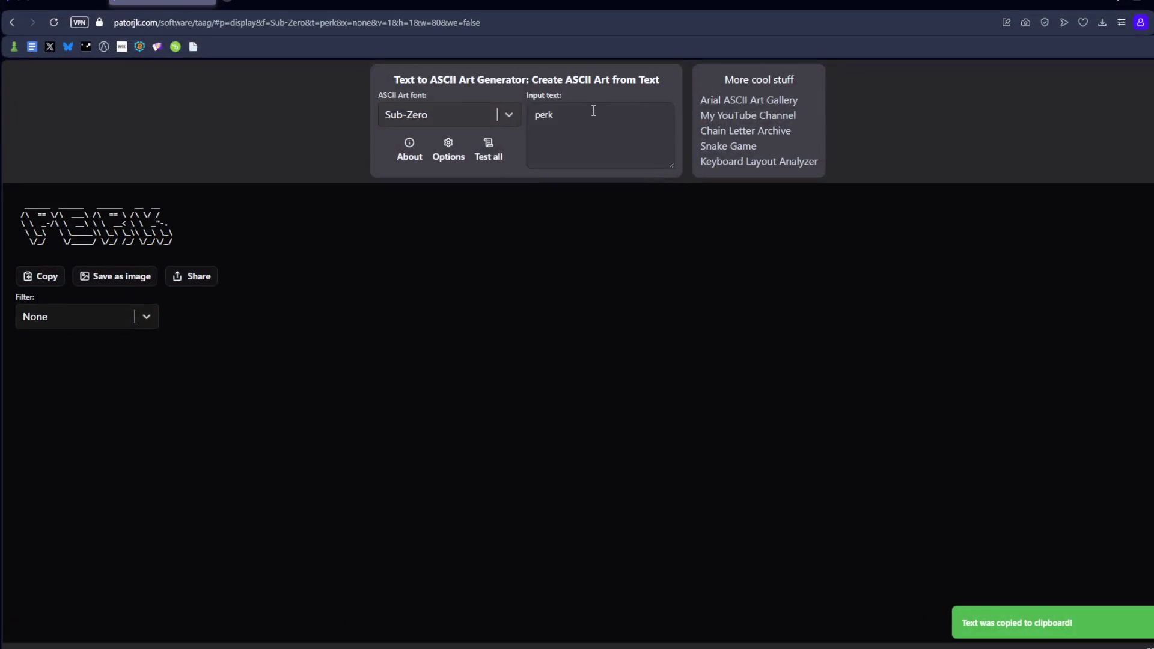
pyautogui.doubleClick(590, 113)
pyautogui.write('trac')
pyautogui.press('BackSpace')
pyautogui.write('p')
pyautogui.click(40, 276)
pyautogui.hotkey('alt', 'Tab')
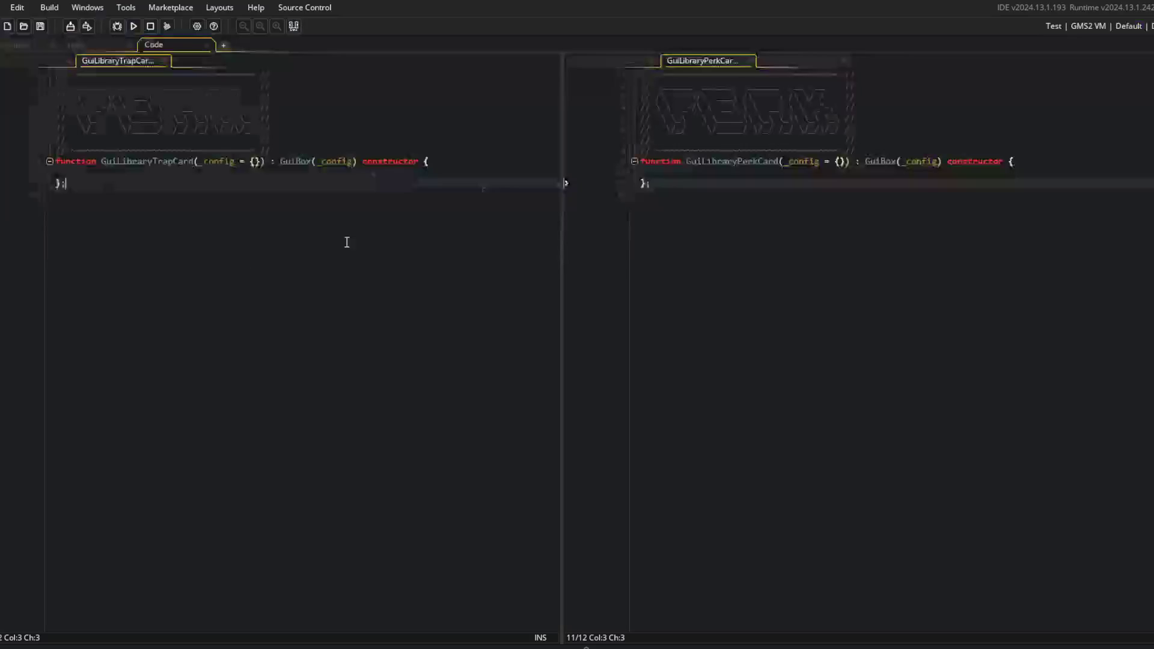
# Replace the old header with the TRAP art and comment it out
pyautogui.click(451, 162)
pyautogui.press('Up')
pyautogui.hotkey('ctrl', 'shift', 'Home')
pyautogui.hotkey('ctrl', 'v')
pyautogui.press('Up')
pyautogui.press('Up')
pyautogui.press('Up')
pyautogui.hotkey('shift', 'Down')
pyautogui.hotkey('shift', 'Down')
pyautogui.hotkey('shift', 'Down')
pyautogui.hotkey('ctrl', 'k')
# Tidy the banner's first line and add // comments to the remaining art lines
pyautogui.hotkey('ctrl', 'Home')
pyautogui.press('End')
pyautogui.press('Delete')
pyautogui.press('Return')
pyautogui.write('//')
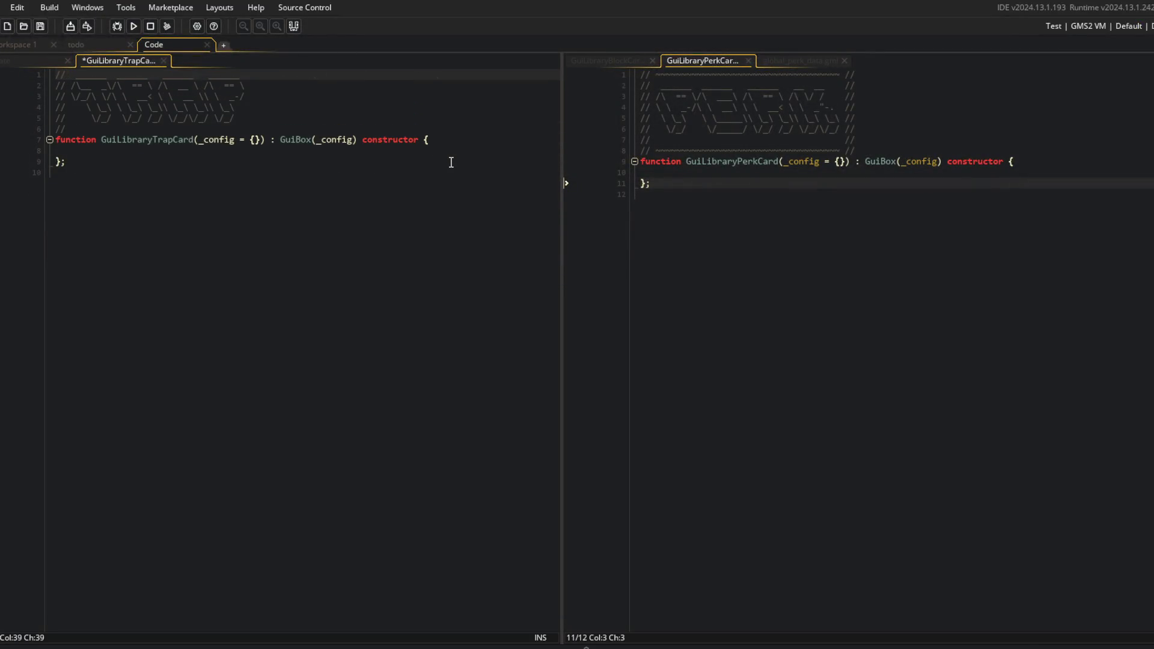
pyautogui.press('End')
pyautogui.write('//')
pyautogui.press('Down')
pyautogui.press('End')
pyautogui.write('//')
pyautogui.press('Down')
pyautogui.press('End')
# Frame the banner with tilde rule lines above and below, and save
pyautogui.press('Return')
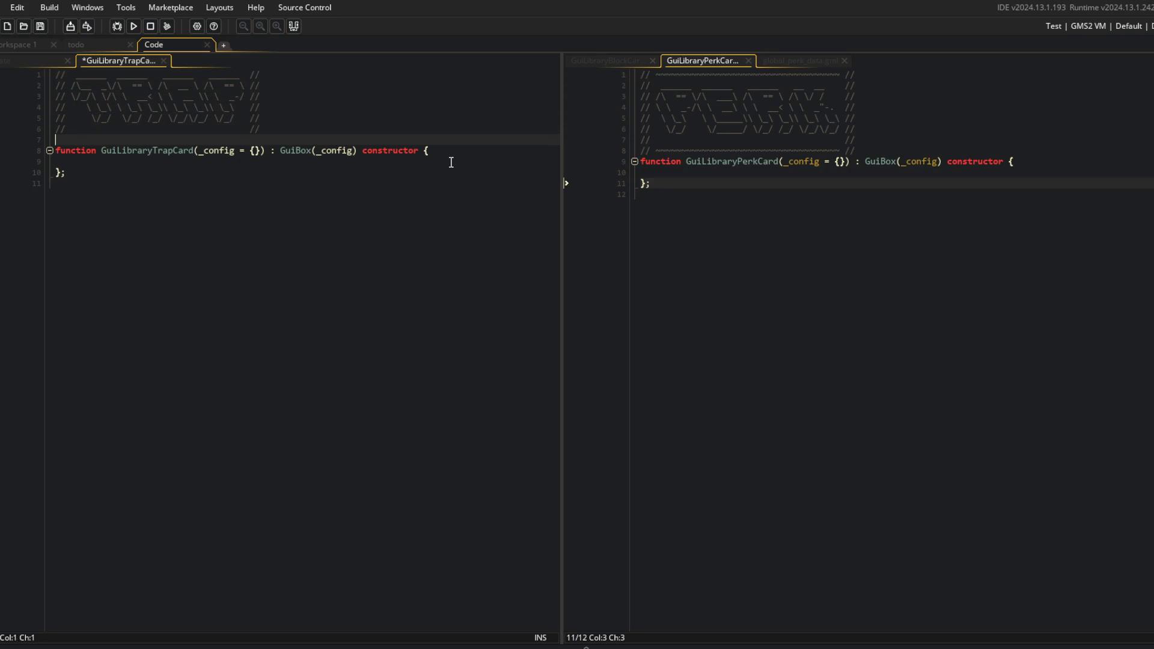
pyautogui.write('~~~~~~~~~~~~~~~~~~~~~~~~~~~~~~~~~~ /')
pyautogui.press('BackSpace')
pyautogui.press('End')
pyautogui.hotkey('shift', 'Home')
pyautogui.hotkey('ctrl', 'c')
pyautogui.hotkey('ctrl', 'Home')
pyautogui.hotkey('ctrl', 'v')
pyautogui.press('Return')
pyautogui.hotkey('ctrl', 's')
# Dock the GuiLibraryTrapCard code in the right pane
pyautogui.hotkey('ctrl', 'End')
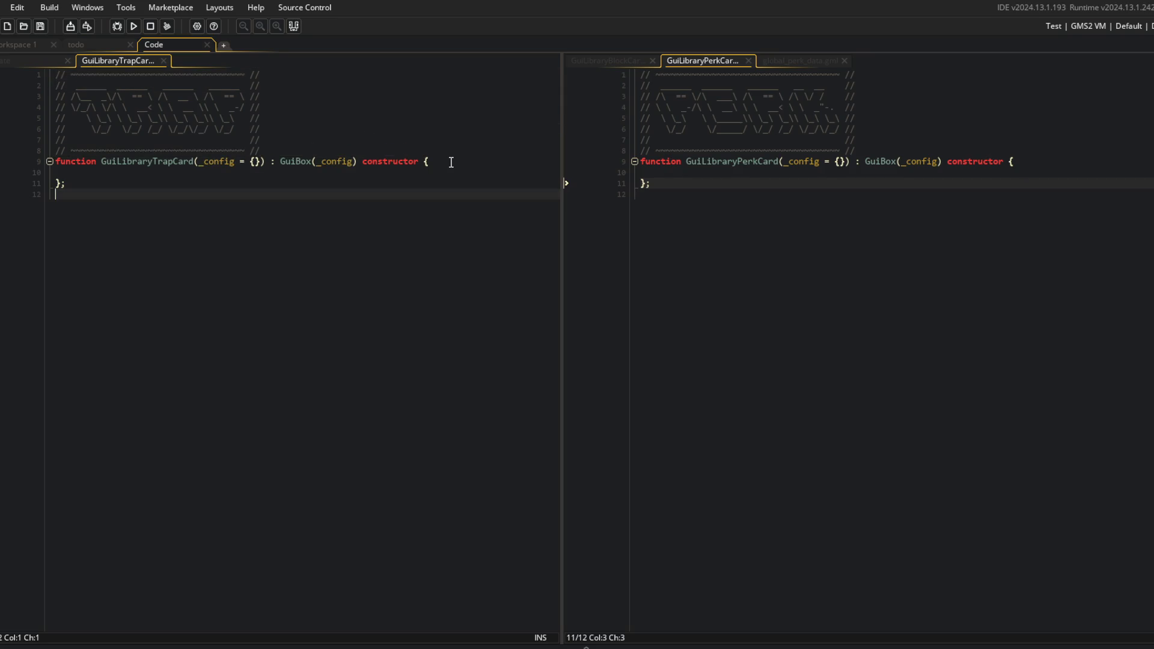
pyautogui.press('Up')
pyautogui.press('Up')
pyautogui.moveTo(127, 60); pyautogui.dragTo(799, 54)
# Review the GuiLibraryBlockCard code: perk card creation, public functions and the with (box) block
pyautogui.click(690, 63)
pyautogui.click(622, 62)
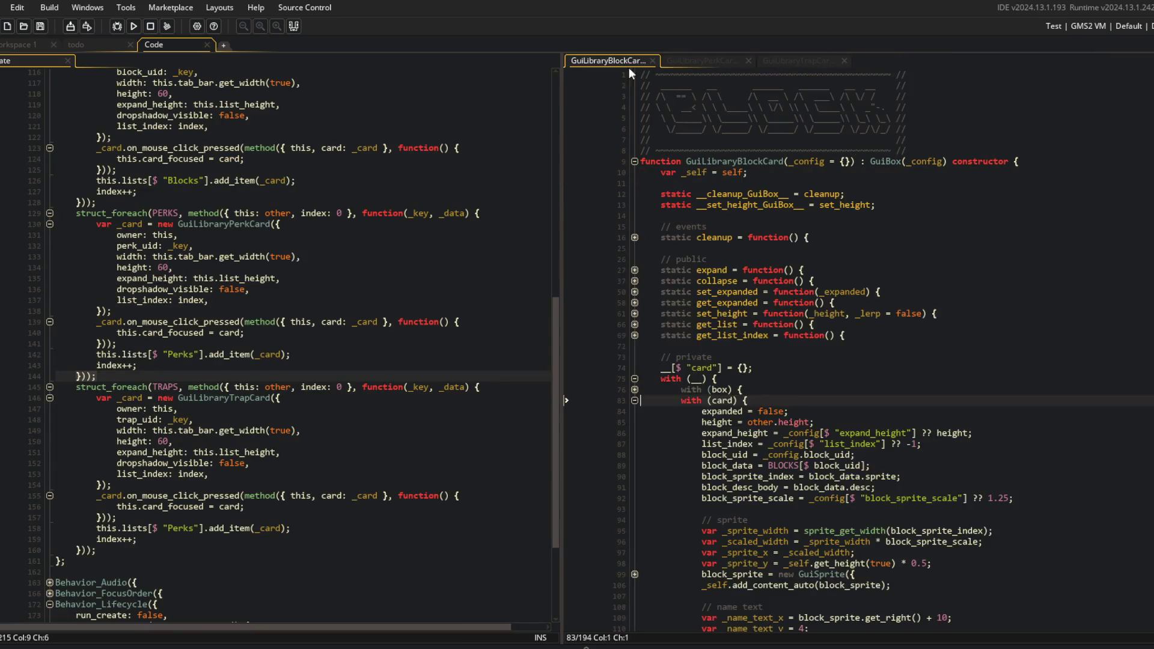
pyautogui.click(407, 238)
pyautogui.scroll(3, 408, 241)
pyautogui.scroll(-3, 385, 270)
pyautogui.click(364, 296)
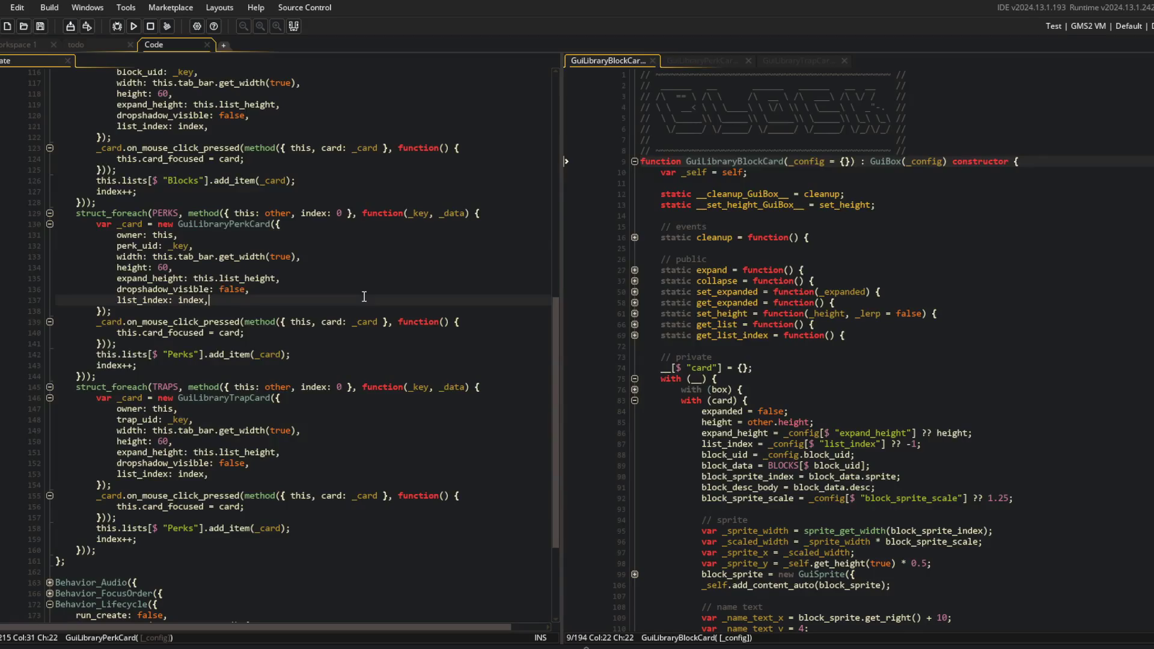
pyautogui.click(707, 270)
pyautogui.click(377, 253)
pyautogui.scroll(-2, 630, 323)
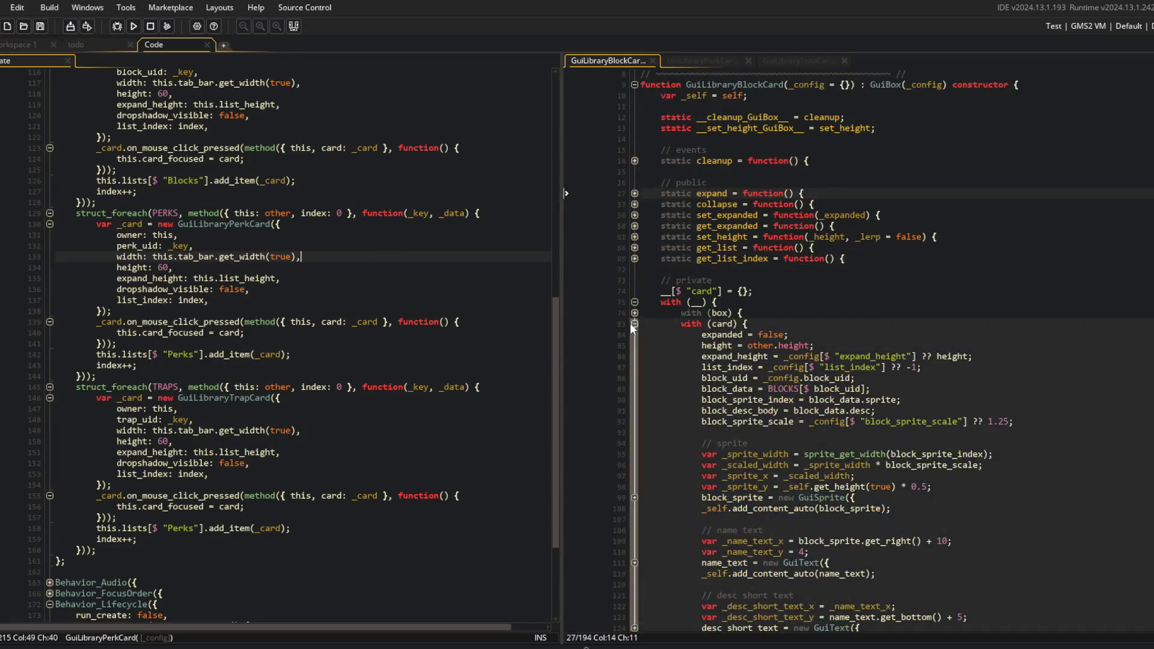
pyautogui.click(634, 312)
pyautogui.click(691, 301)
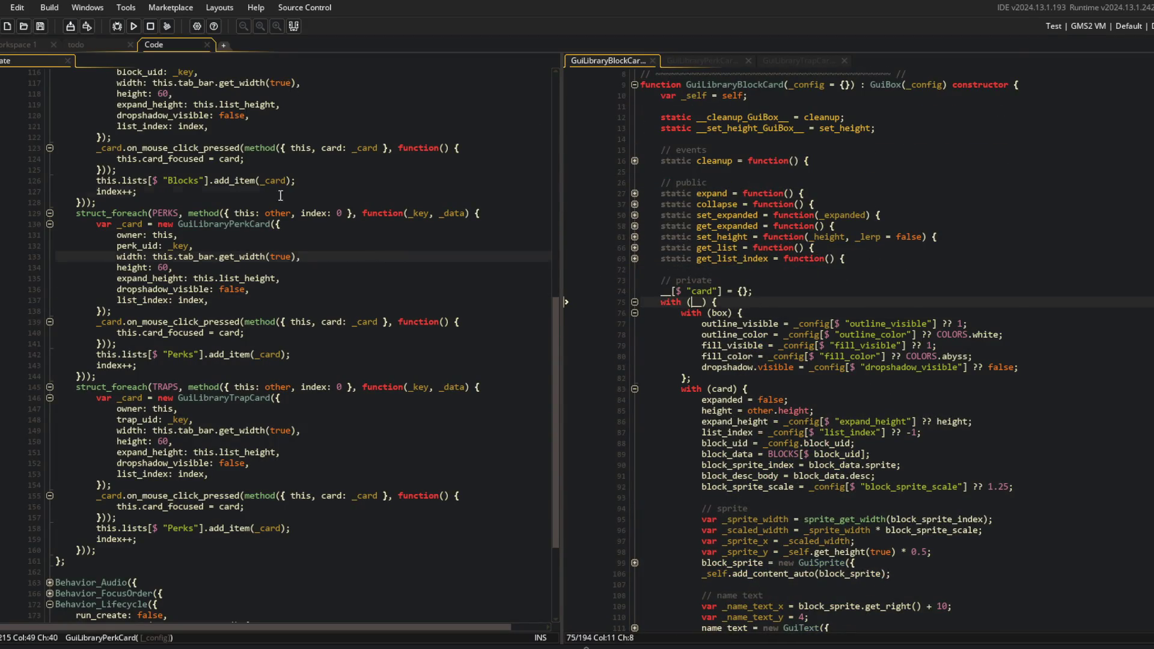
pyautogui.hotkey('ctrl', 'm')
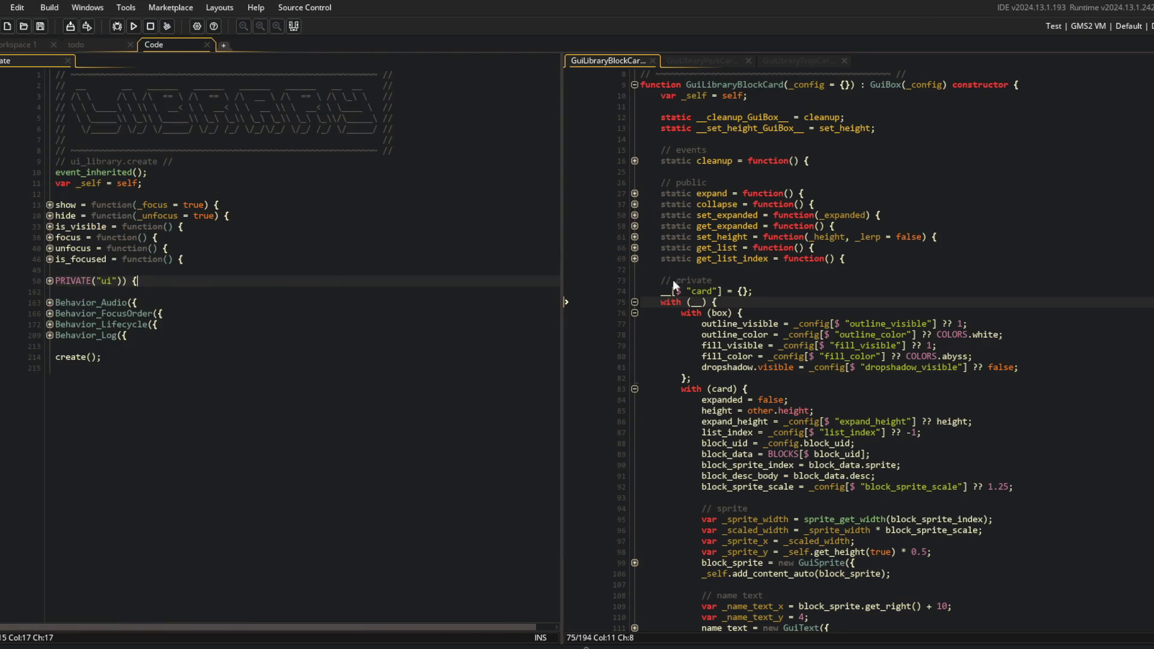
pyautogui.scroll(2, 661, 279)
pyautogui.click(662, 150)
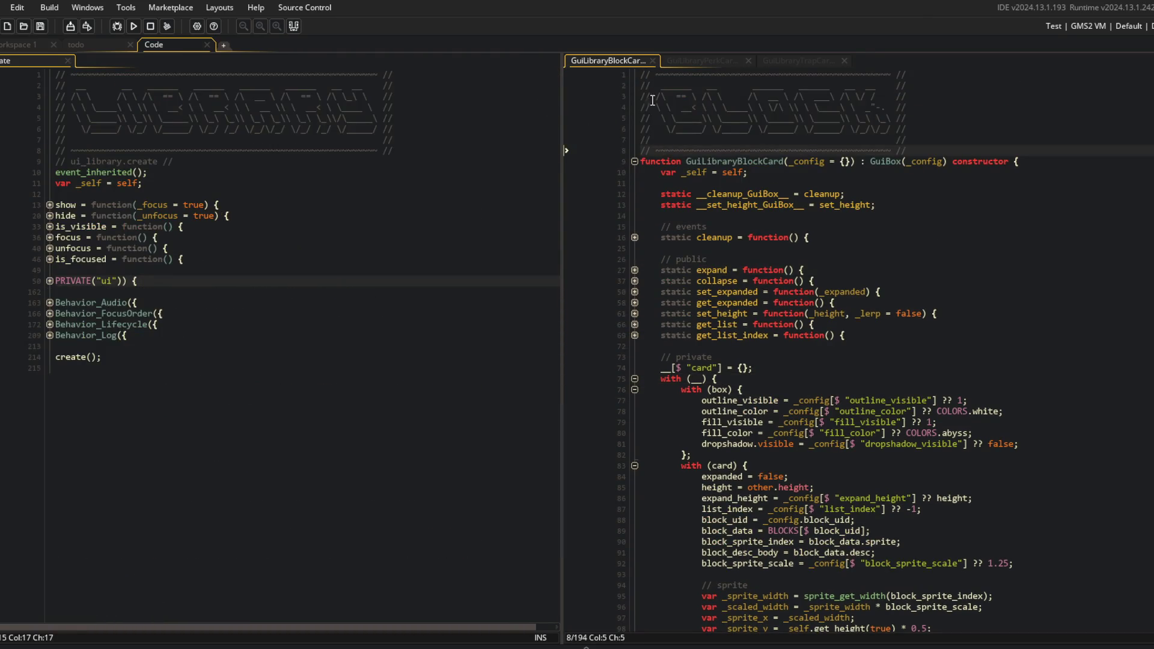
# Create a new script named GuiLibraryCard in the library folder
pyautogui.click(5, 208)
pyautogui.rightClick(63, 462)
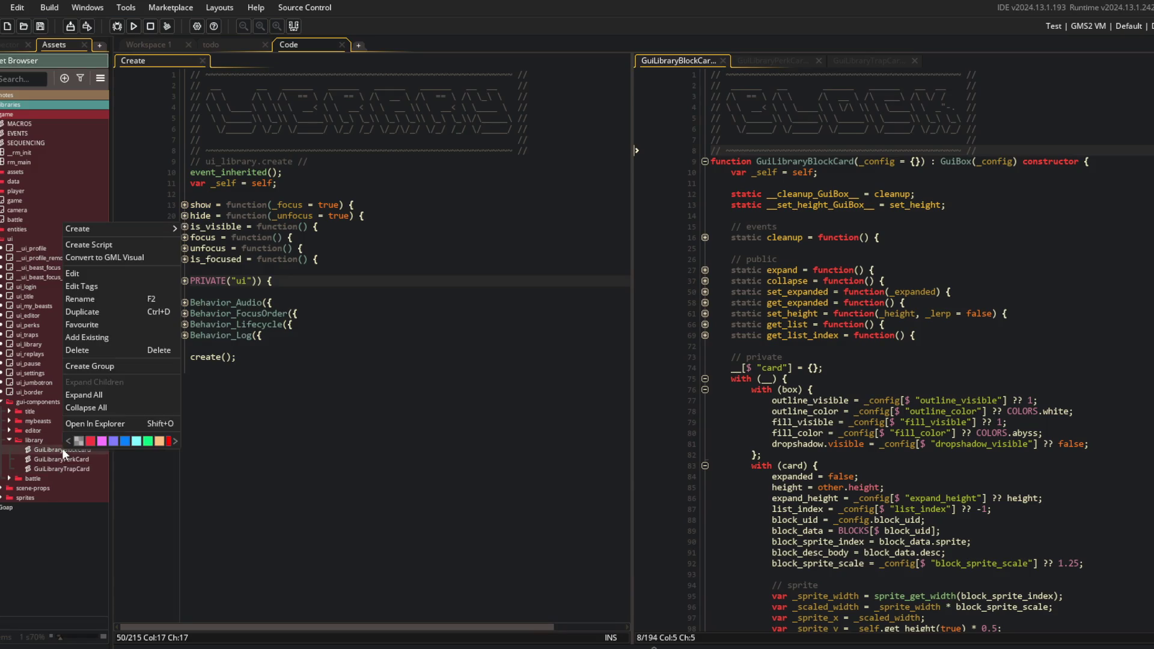
pyautogui.click(100, 247)
pyautogui.write('Gui')
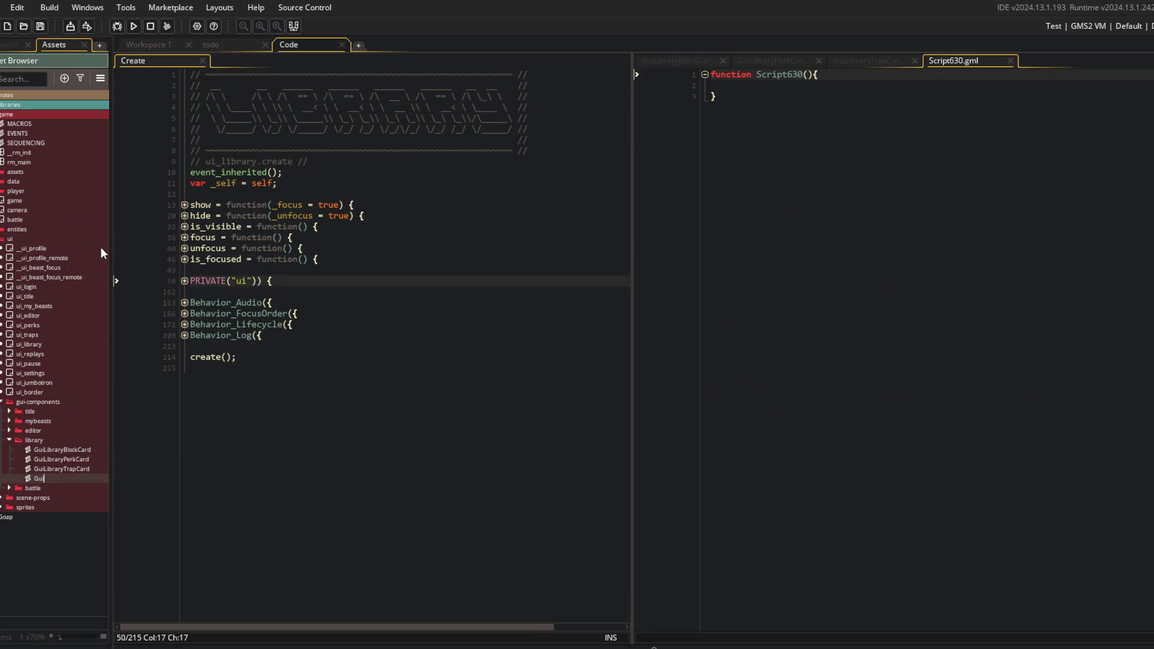
pyautogui.write('ard')
pyautogui.press('Return')
pyautogui.moveTo(59, 451); pyautogui.dragTo(60, 451)
pyautogui.click(345, 406)
pyautogui.click(443, 161)
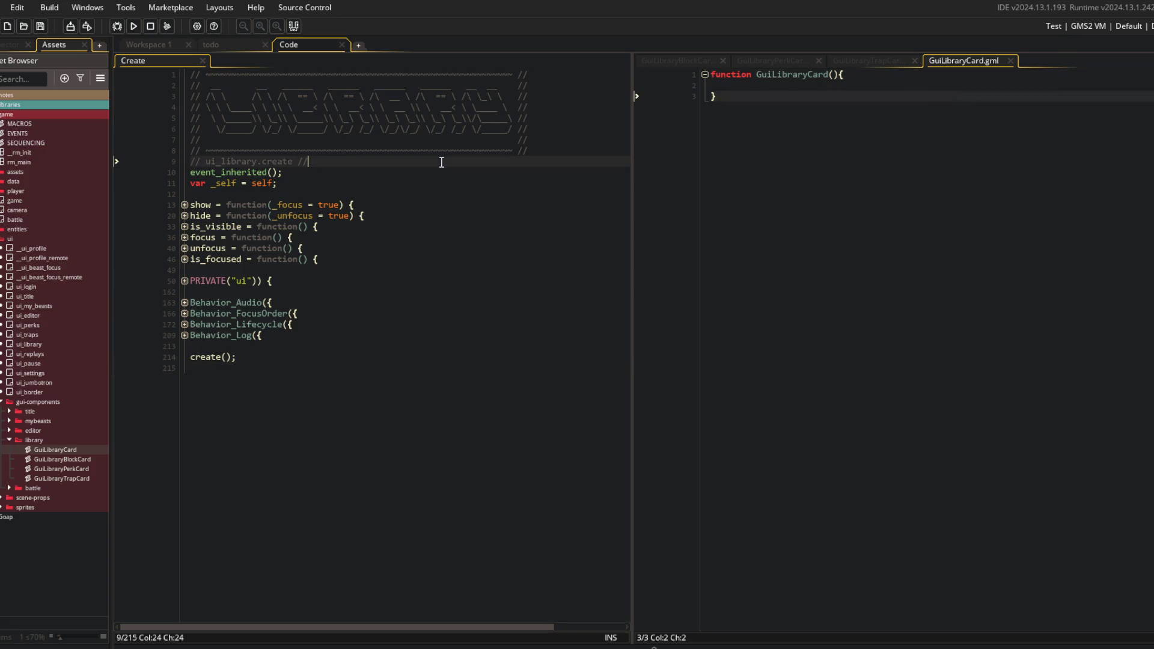
# Paste the generated 'card' ASCII art at the top of GuiLibraryCard as a comment
pyautogui.hotkey('alt', 'Tab')
pyautogui.click(616, 131)
pyautogui.hotkey('ctrl', 'a')
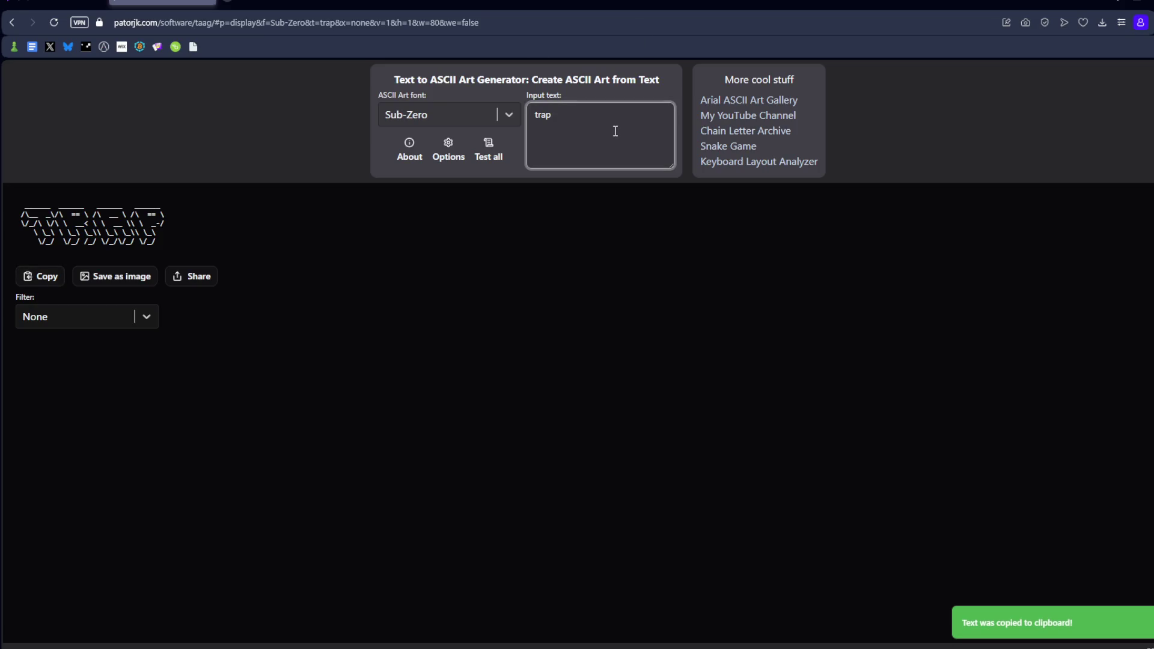
pyautogui.write('card')
pyautogui.click(47, 280)
pyautogui.hotkey('alt', 'Tab')
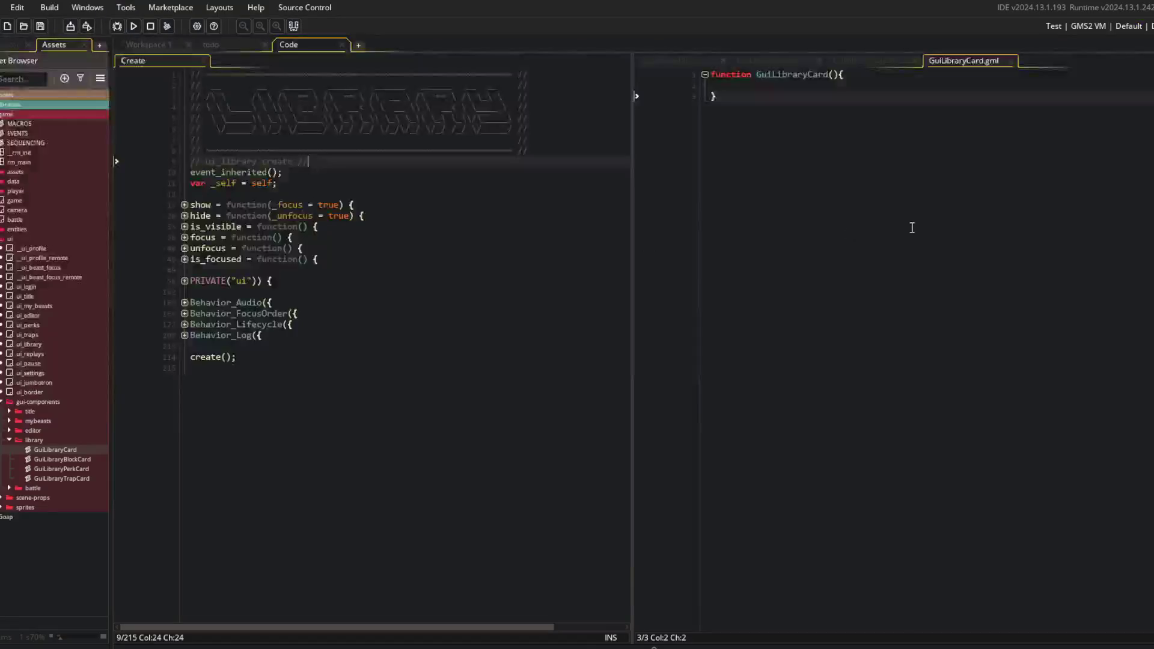
pyautogui.hotkey('ctrl', 'v')
pyautogui.hotkey('shift', 'Up')
pyautogui.hotkey('shift', 'Up')
pyautogui.hotkey('shift', 'Up')
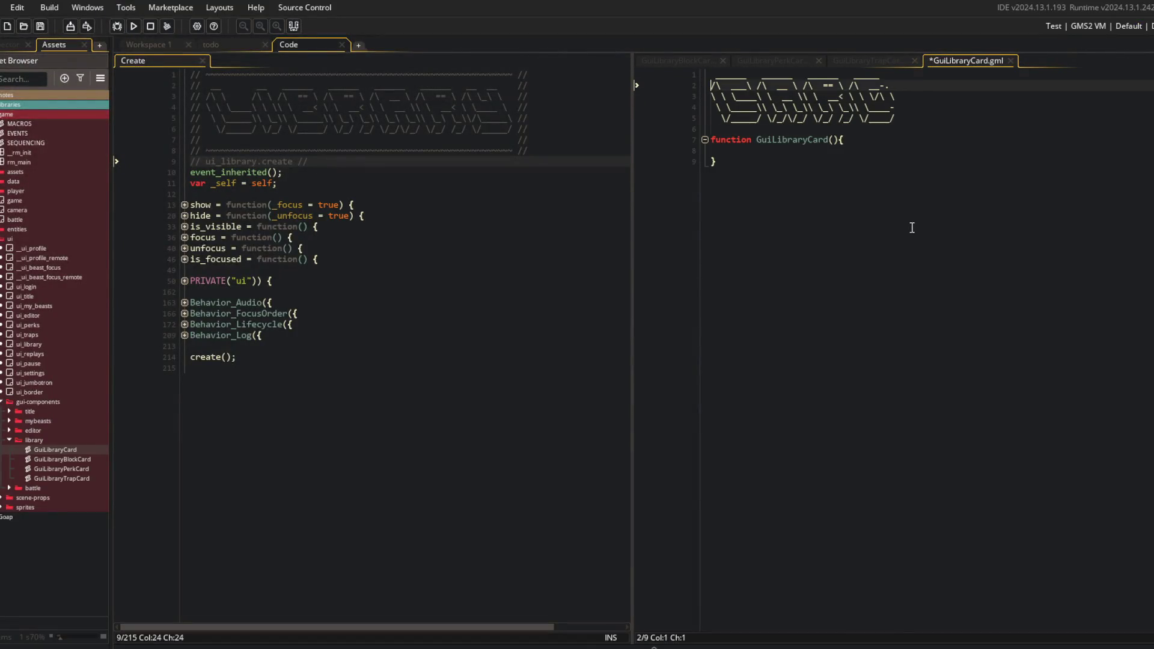
pyautogui.hotkey('ctrl', 'k')
pyautogui.write('//')
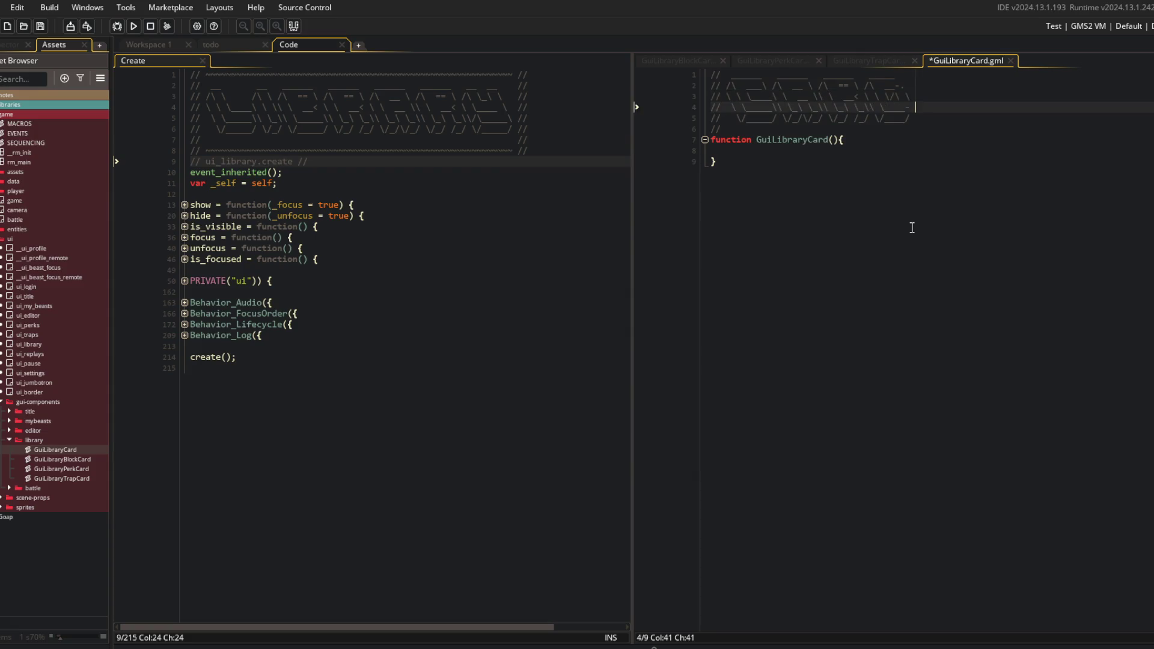
# Add '// ~~~~ //' tilde rule lines at the file top and above the function
pyautogui.press('Return')
pyautogui.write('// ')
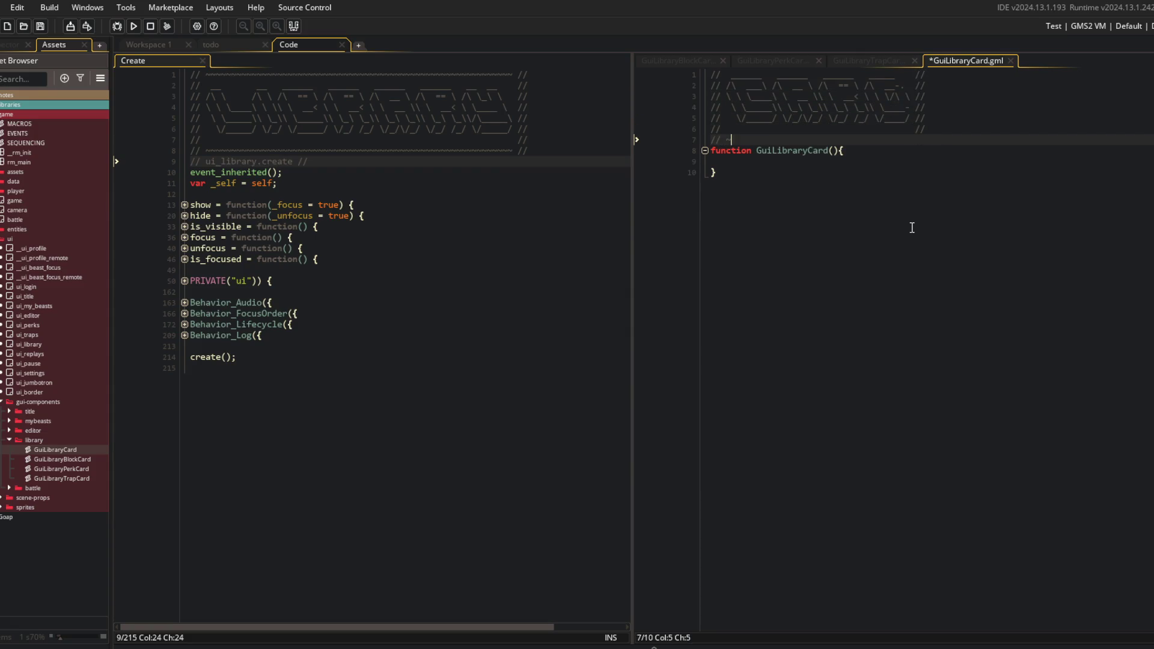
pyautogui.write('~~~~~~~~~~~~~~~~~~~~~~~~~~~~~~~~~~~~ //')
pyautogui.hotkey('ctrl', 'Home')
pyautogui.hotkey('ctrl', 'v')
pyautogui.hotkey('ctrl', 'End')
pyautogui.press('Up')
pyautogui.press('Up')
# Declare GuiLibraryCard as a GuiBox(_config) constructor with parameter _config = {}, and save
pyautogui.press('End')
pyautogui.press('Left')
pyautogui.write(': GuiBox(_config)')
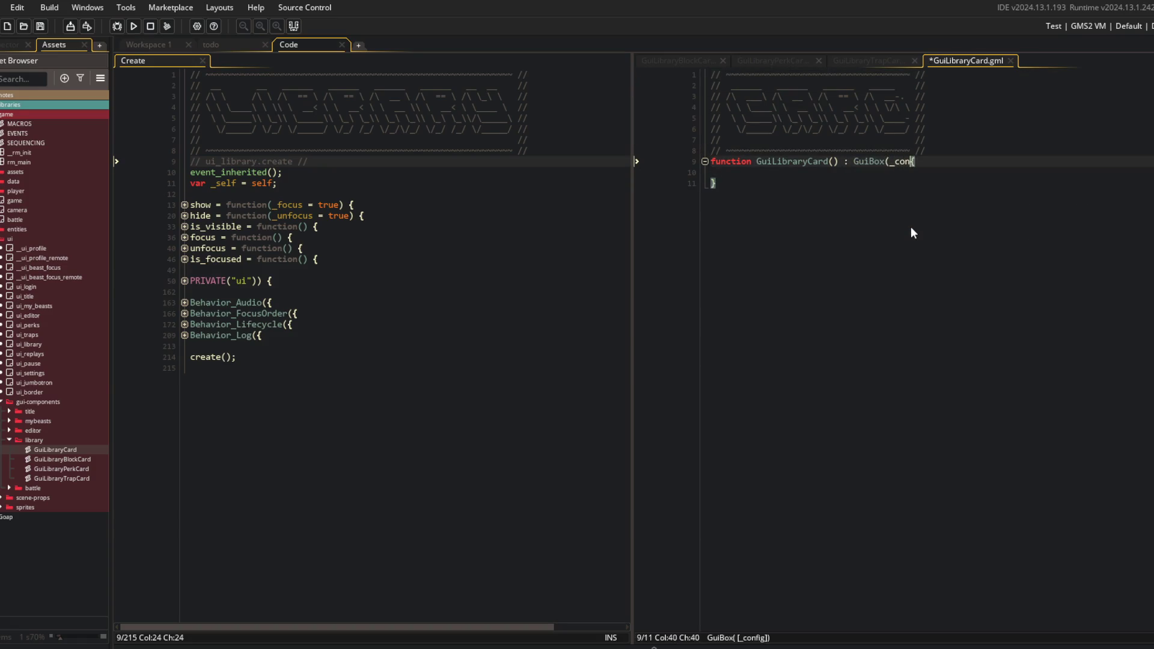
pyautogui.write(' constructo')
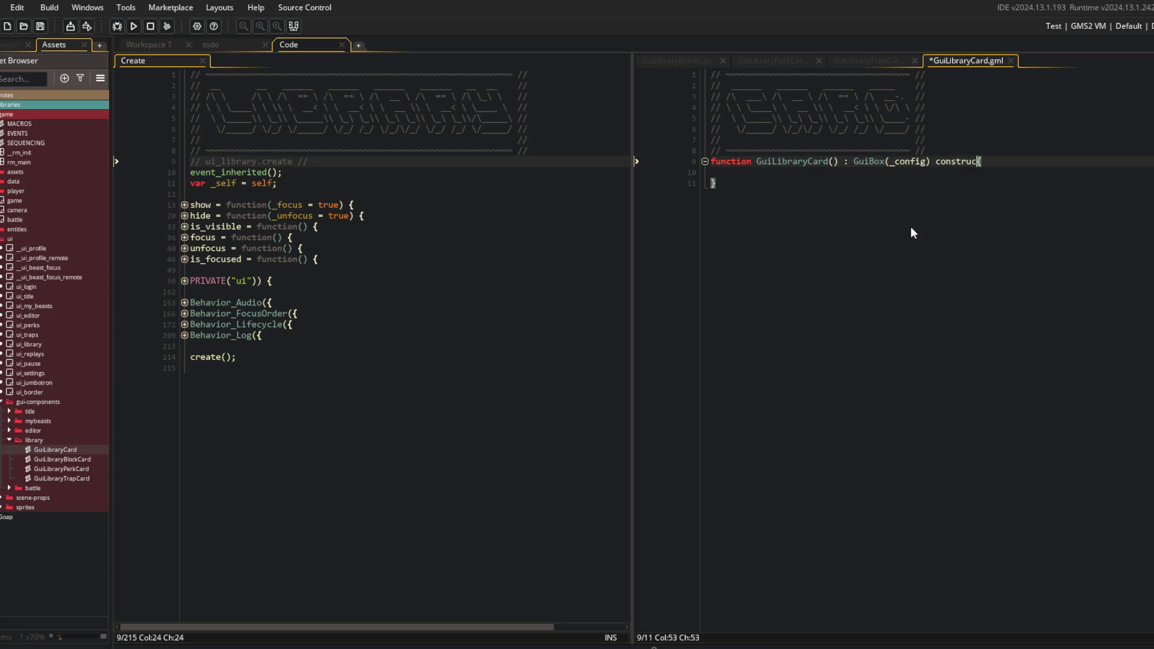
pyautogui.press('Left')
pyautogui.write('r')
pyautogui.press('Down')
pyautogui.press('Down')
pyautogui.write(';')
pyautogui.press('Return')
pyautogui.press('Up')
pyautogui.press('Up')
pyautogui.press('Up')
pyautogui.hotkey('ctrl', 'Right')
pyautogui.hotkey('ctrl', 'Right')
pyautogui.write('_config = {}')
pyautogui.hotkey('ctrl', 's')
# Place GuiLibraryCard in the left pane beside GuiLibraryBlockCard on the right
pyautogui.click(918, 222)
pyautogui.press('F12')
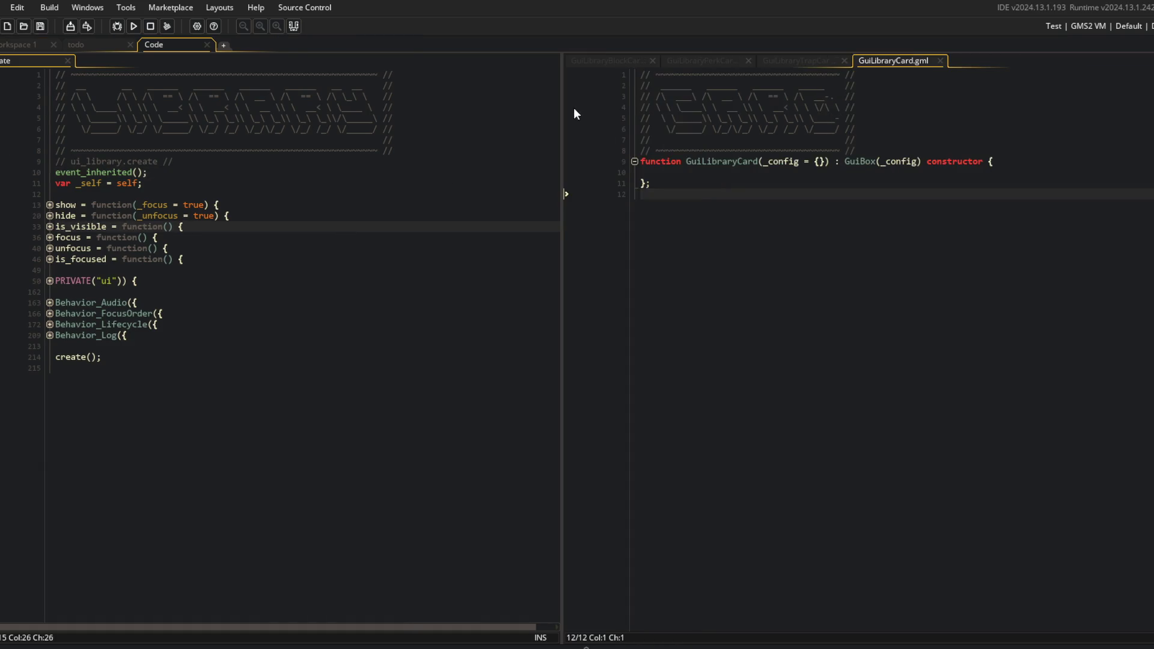
pyautogui.moveTo(932, 60); pyautogui.dragTo(120, 61)
pyautogui.click(889, 185)
pyautogui.click(852, 313)
pyautogui.click(391, 175)
pyautogui.hotkey('alt', 'Tab')
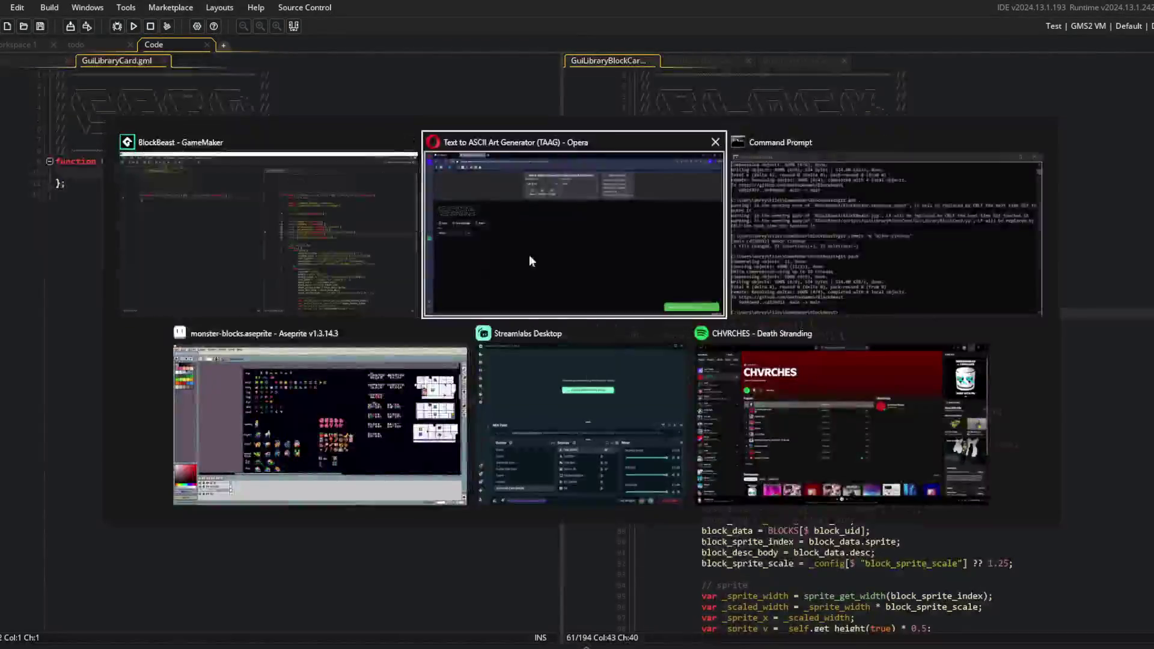
pyautogui.hotkey('alt', 'Tab')
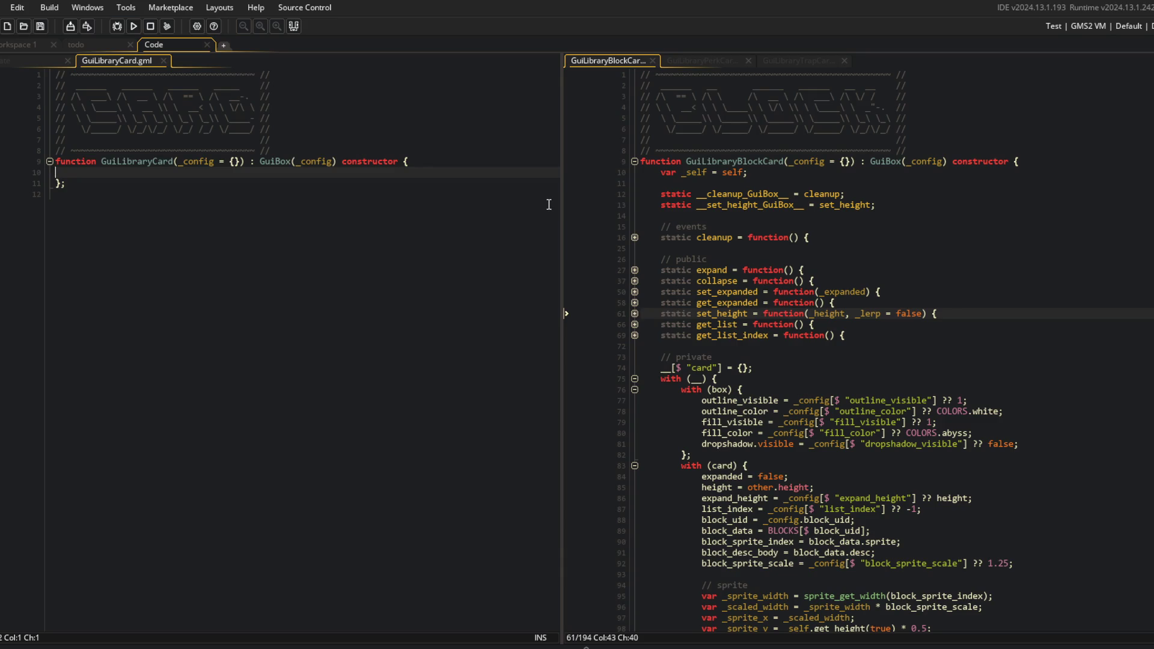
# Search Google for '11 inch macbook air' in a new browser tab
pyautogui.click(272, 638)
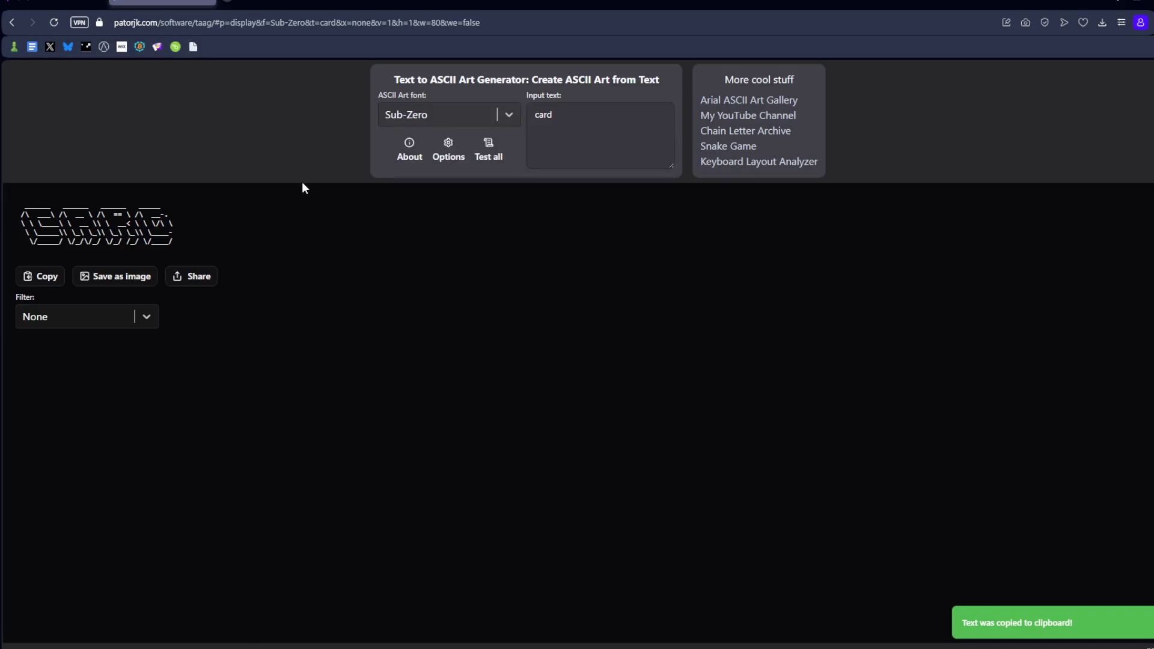
pyautogui.hotkey('ctrl', 't')
pyautogui.write('1')
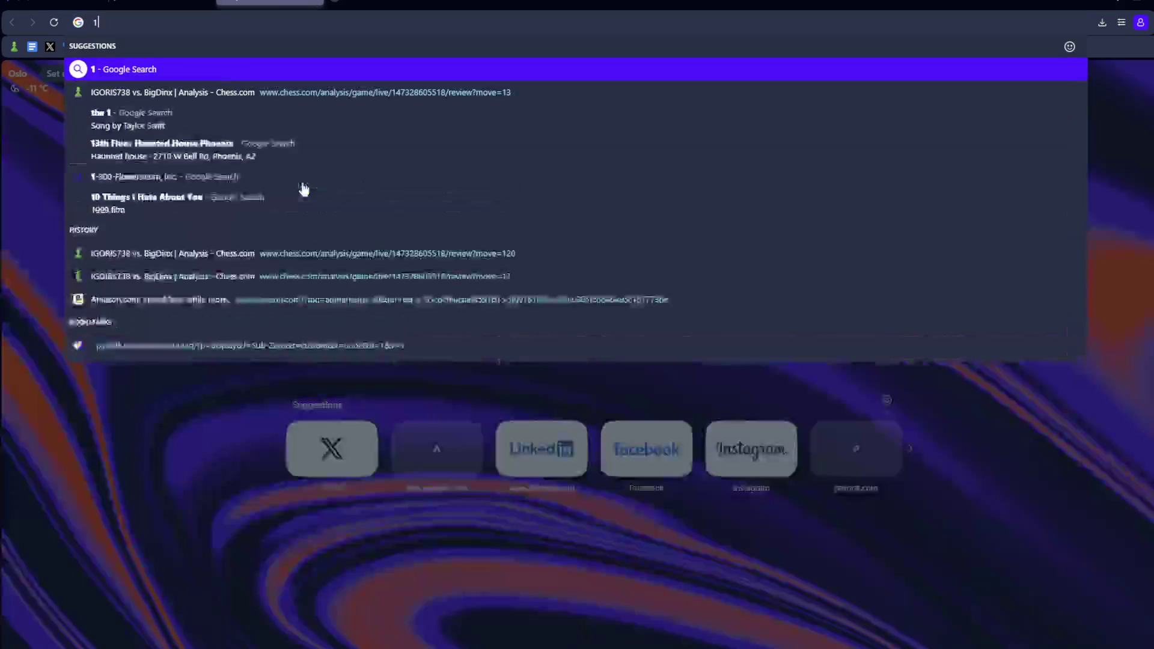
pyautogui.write('1 inch macbook air')
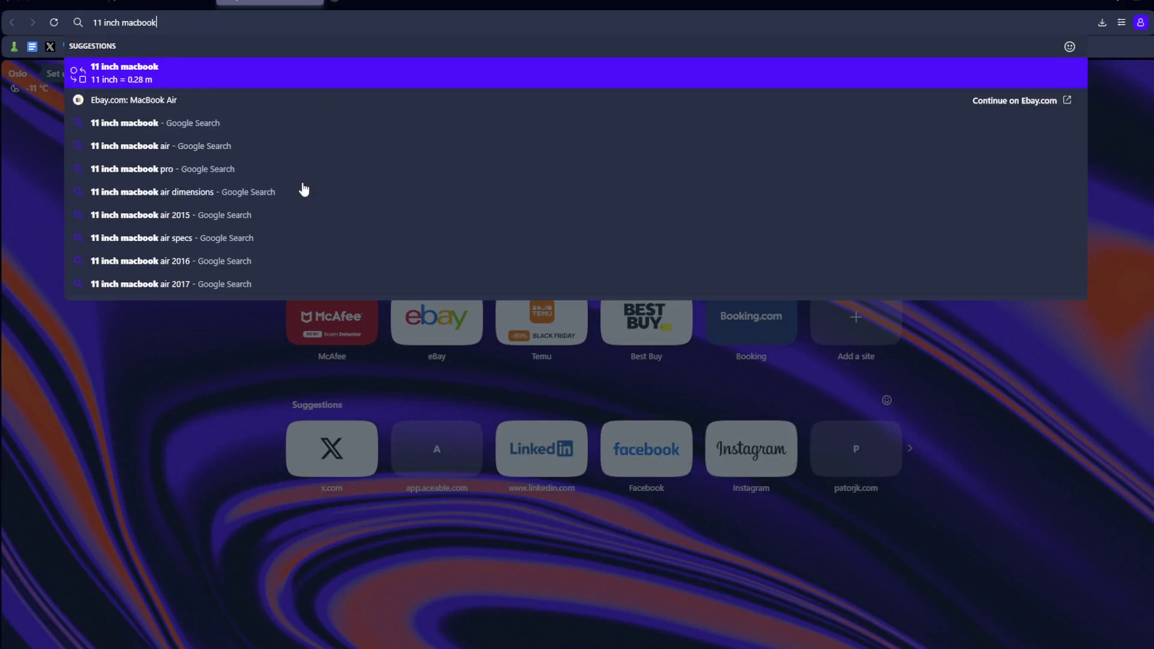
pyautogui.press('Return')
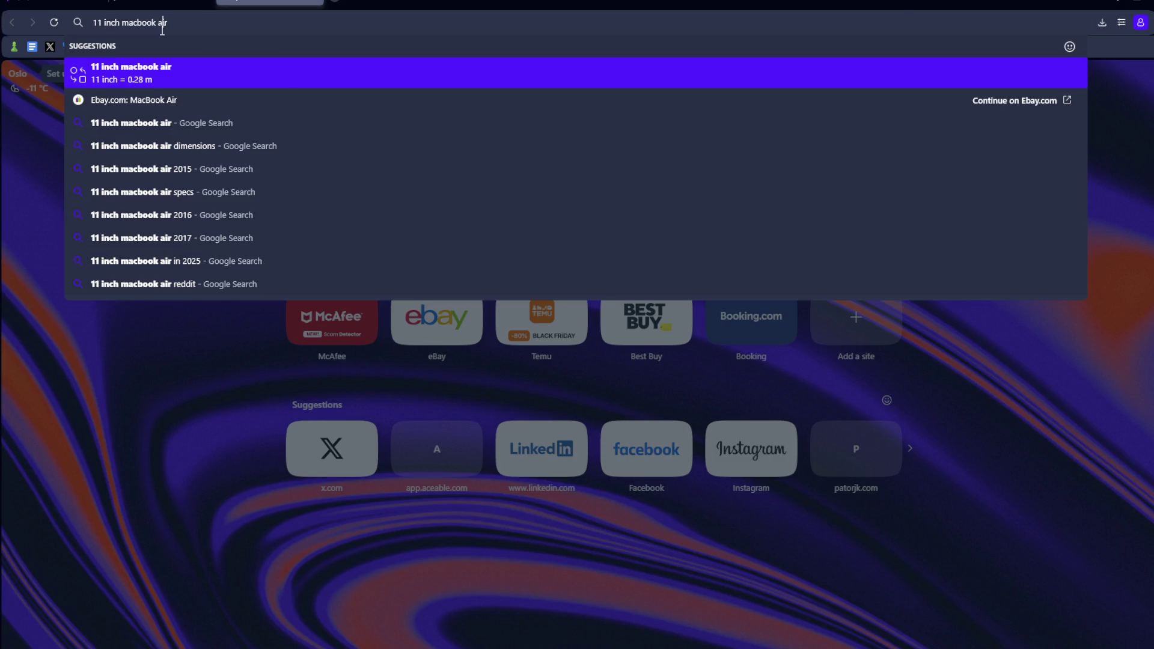
pyautogui.press('Escape')
pyautogui.hotkey('ctrl', 't')
pyautogui.write('asd')
pyautogui.press('Return')
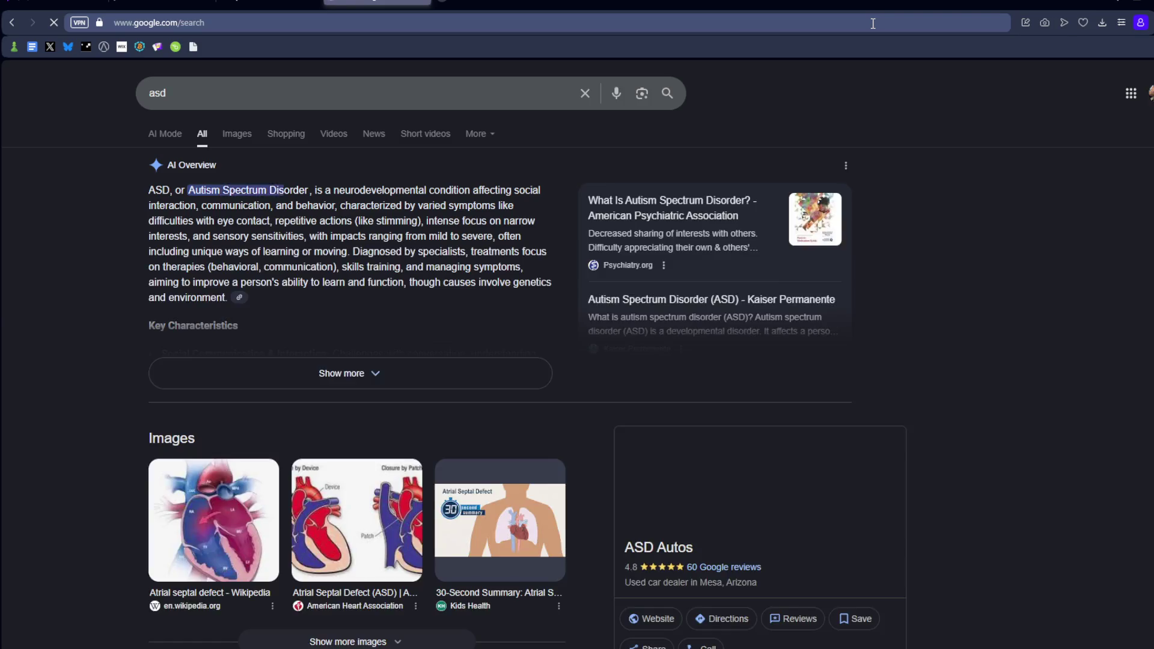
pyautogui.hotkey('ctrl', 'w')
pyautogui.click(873, 23)
pyautogui.write('11 inch b')
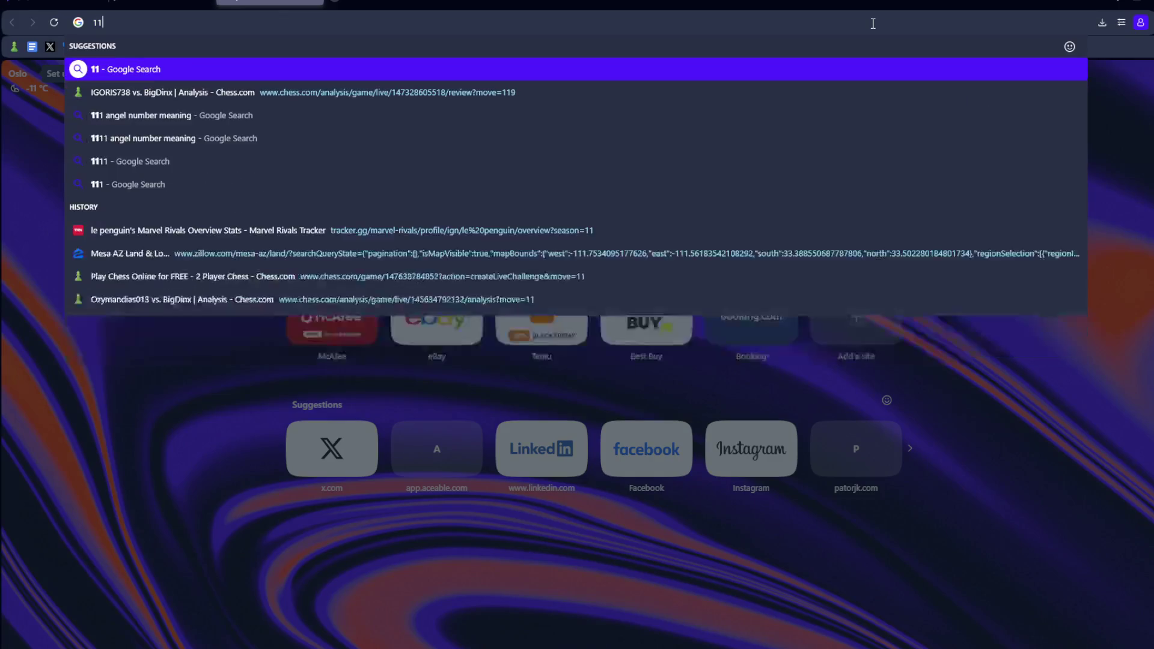
pyautogui.press('BackSpace')
pyautogui.write('macbook')
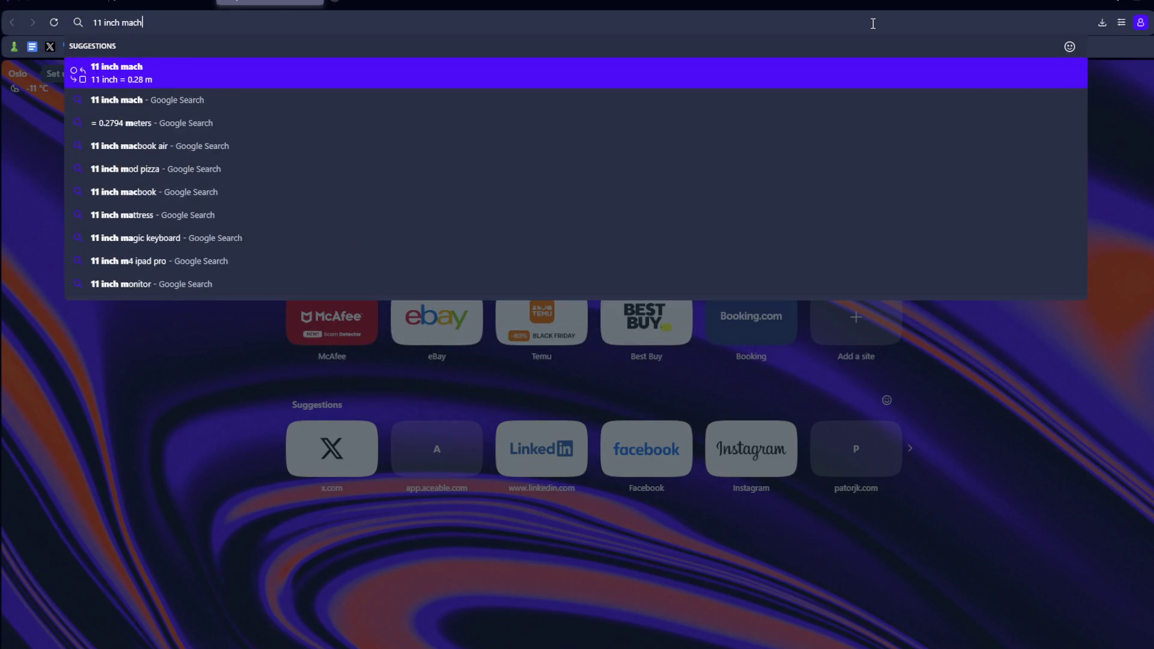
pyautogui.write(' air')
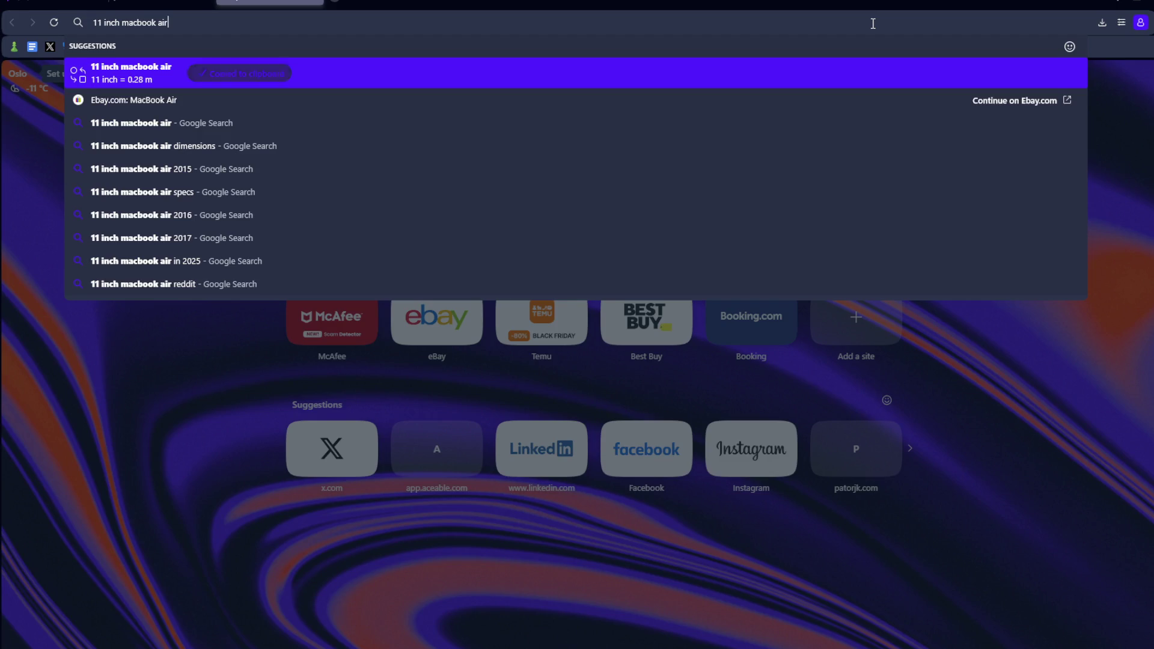
pyautogui.hotkey('ctrl', 't')
pyautogui.write('11 inch')
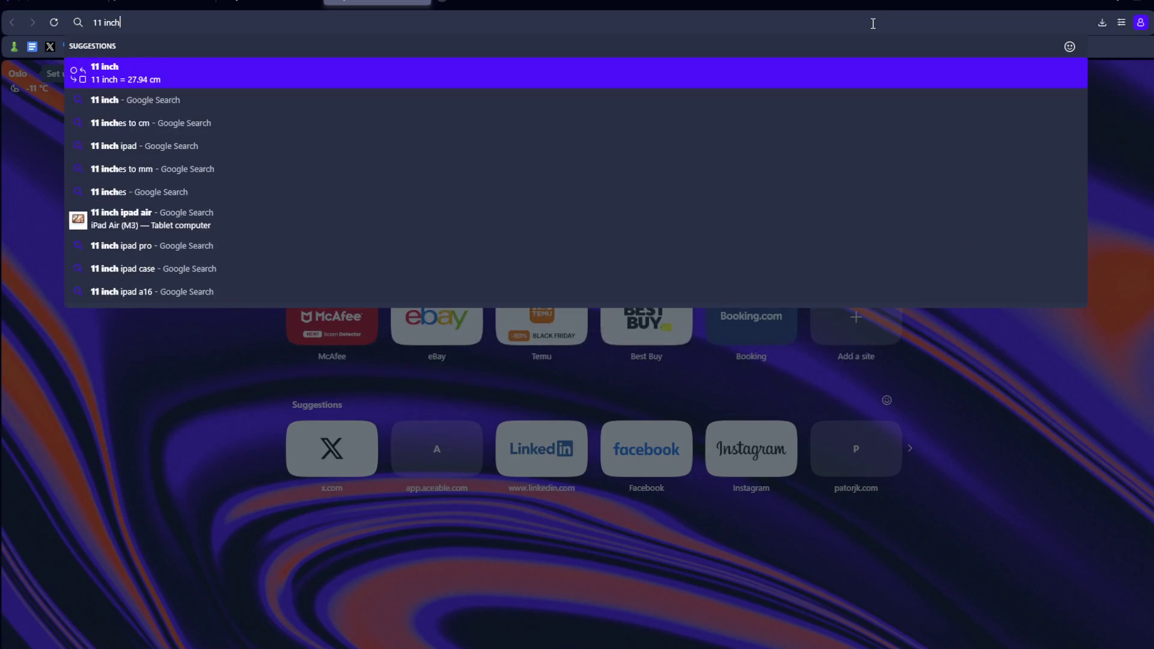
pyautogui.write(' macbook air')
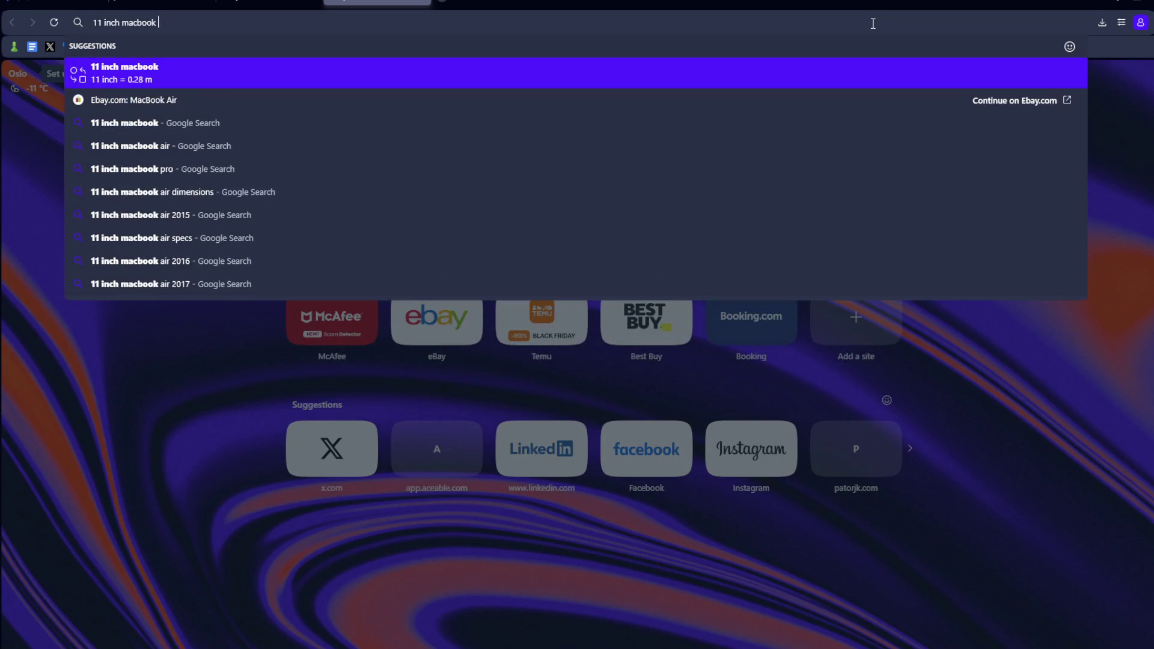
pyautogui.press('Return')
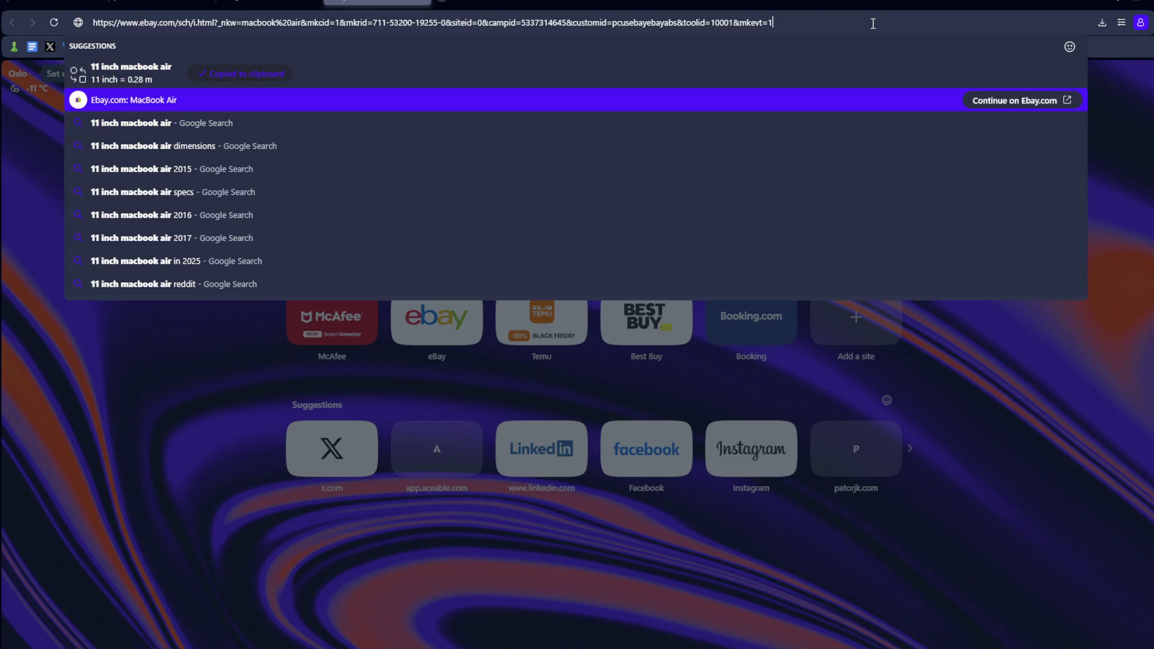
pyautogui.press('Return')
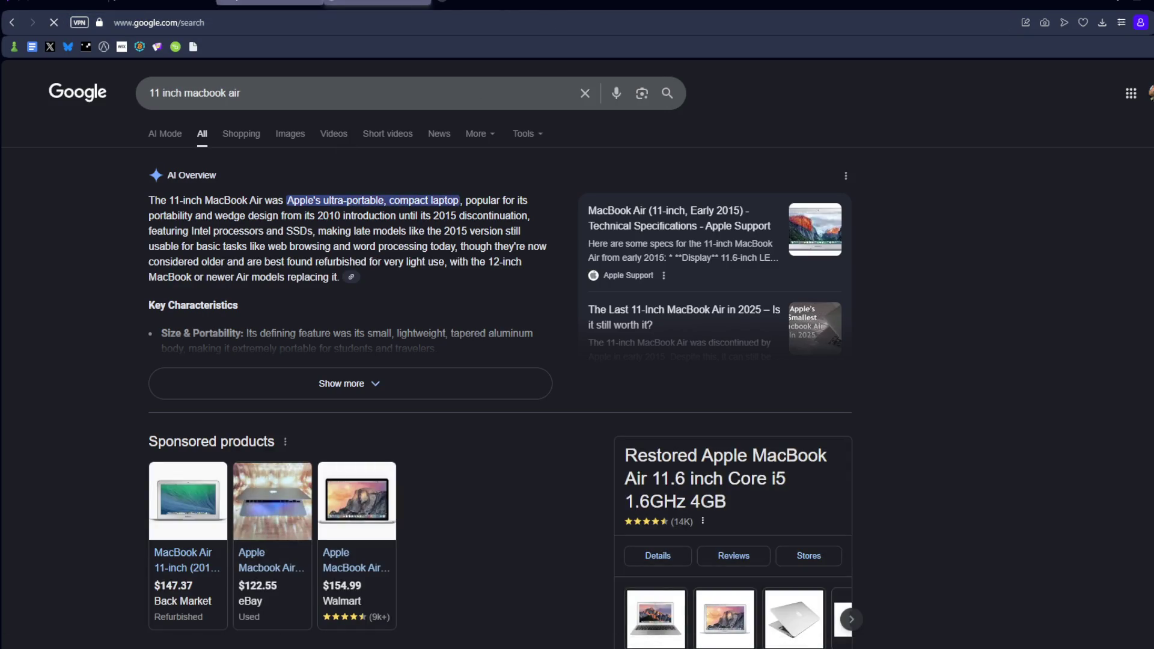
# Browse the image results and preview the ABC News laptop photo
pyautogui.click(292, 134)
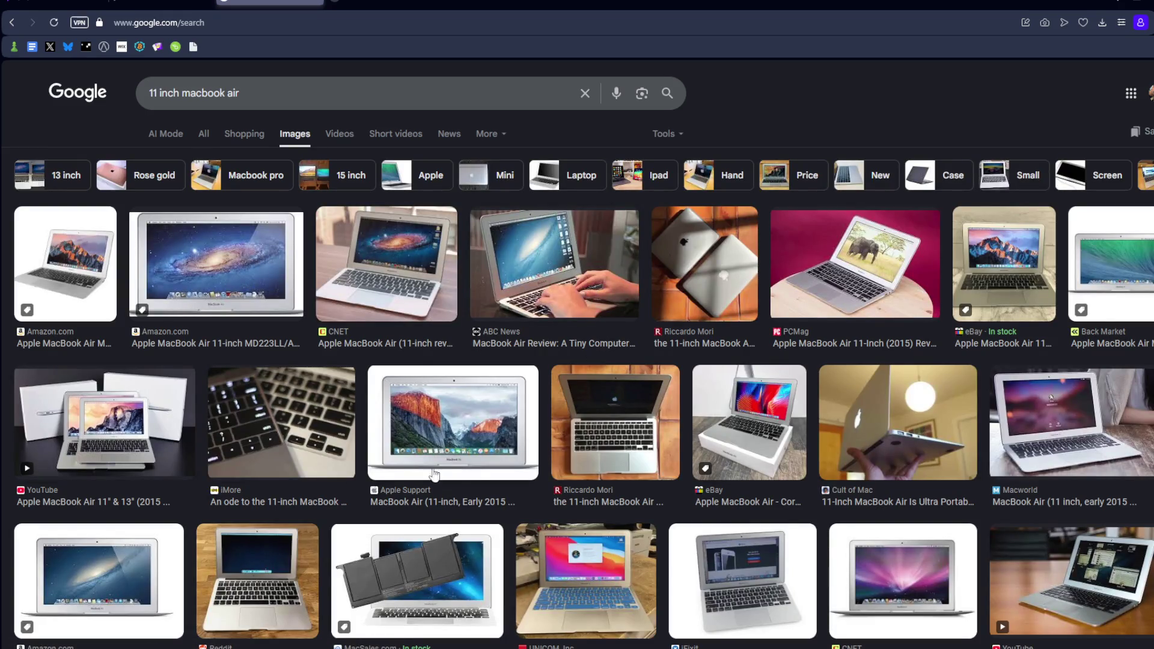
pyautogui.scroll(-5, 565, 453)
pyautogui.scroll(-4, 878, 403)
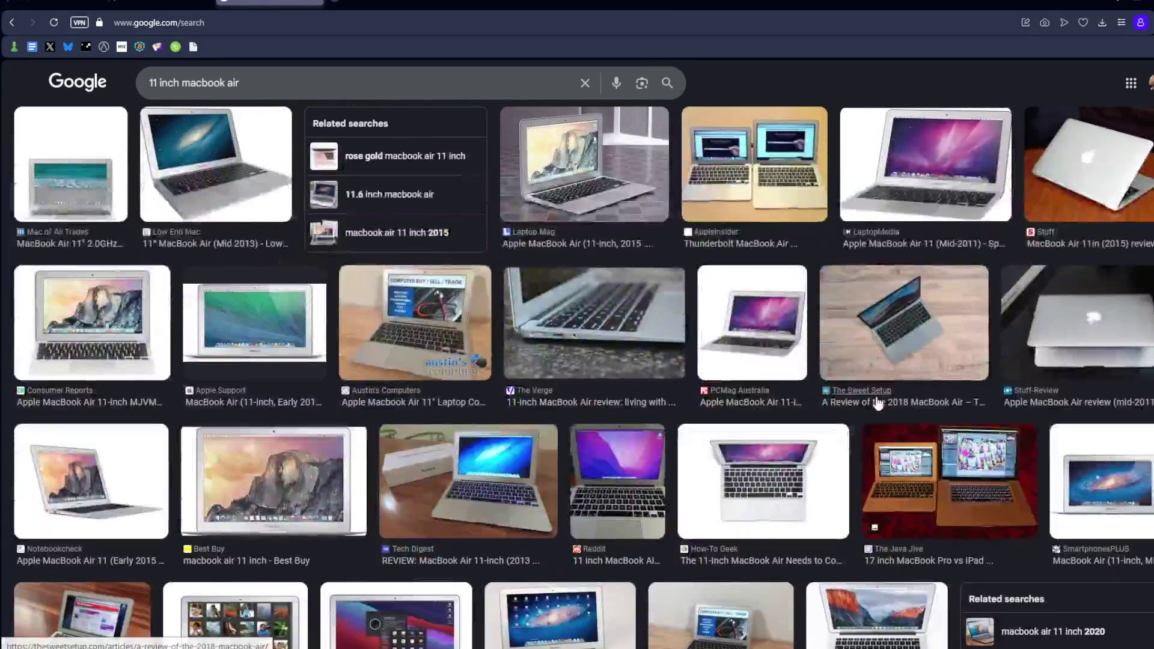
pyautogui.scroll(-4, 877, 402)
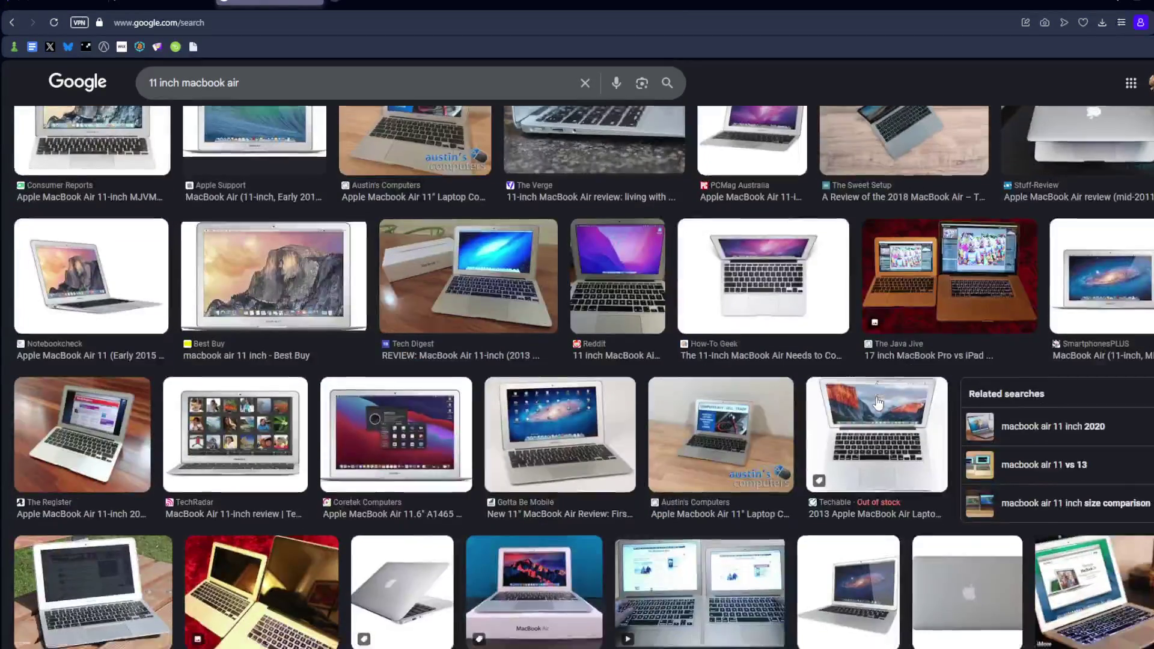
pyautogui.scroll(-4, 877, 403)
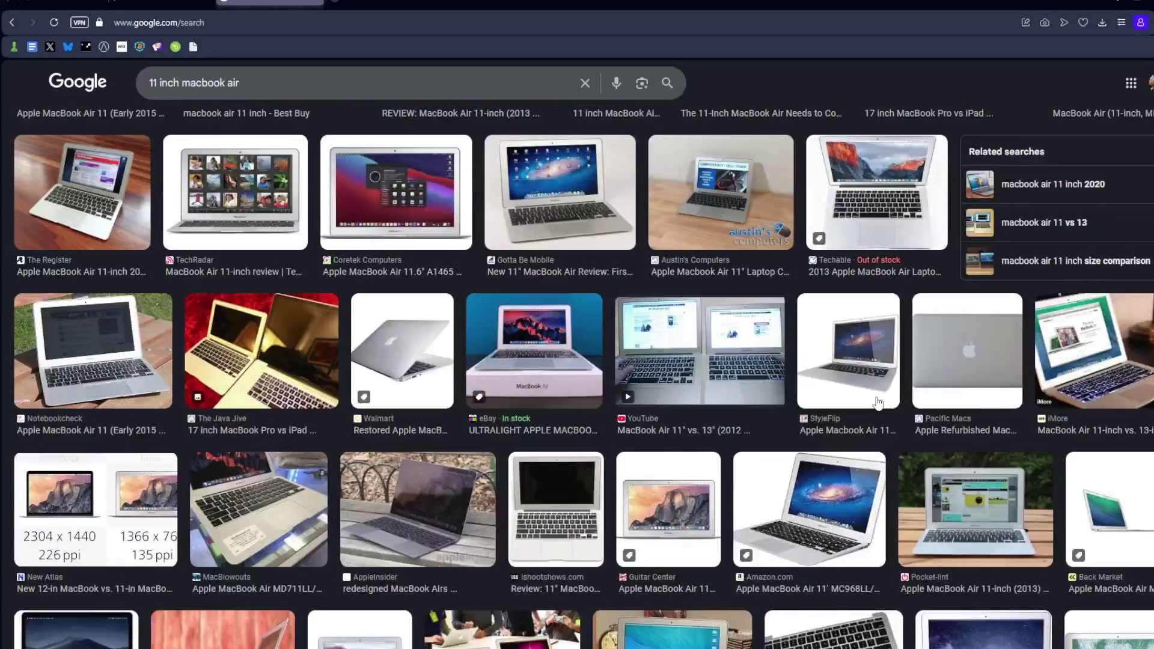
pyautogui.scroll(-4, 625, 411)
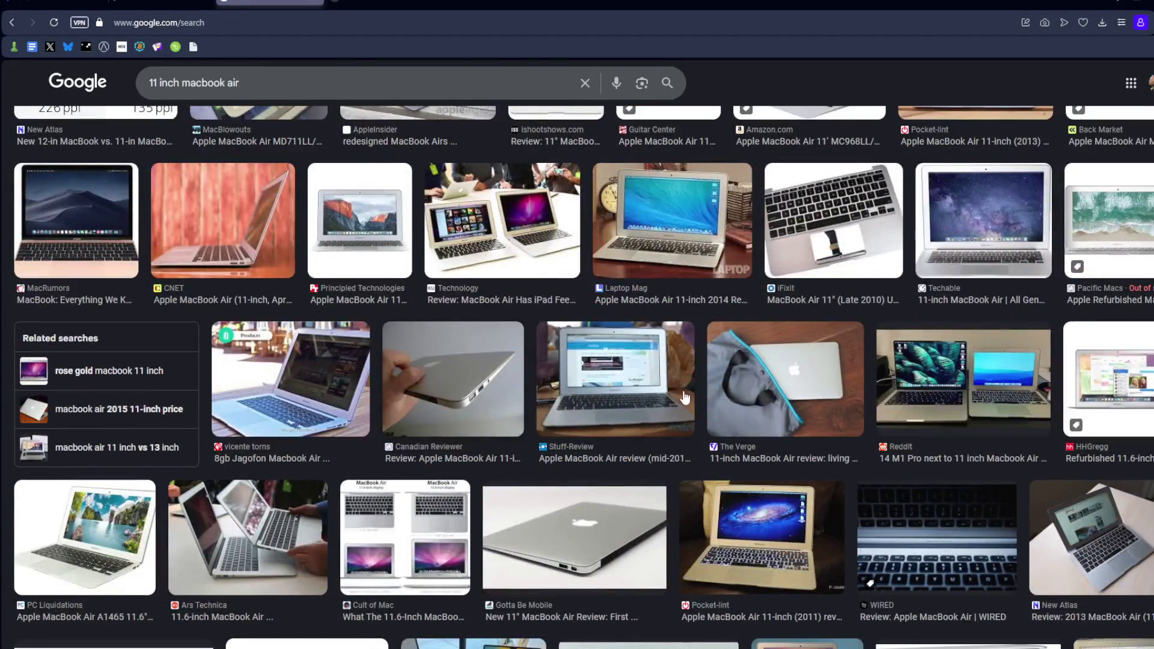
pyautogui.scroll(-4, 685, 399)
pyautogui.scroll(-10, 642, 415)
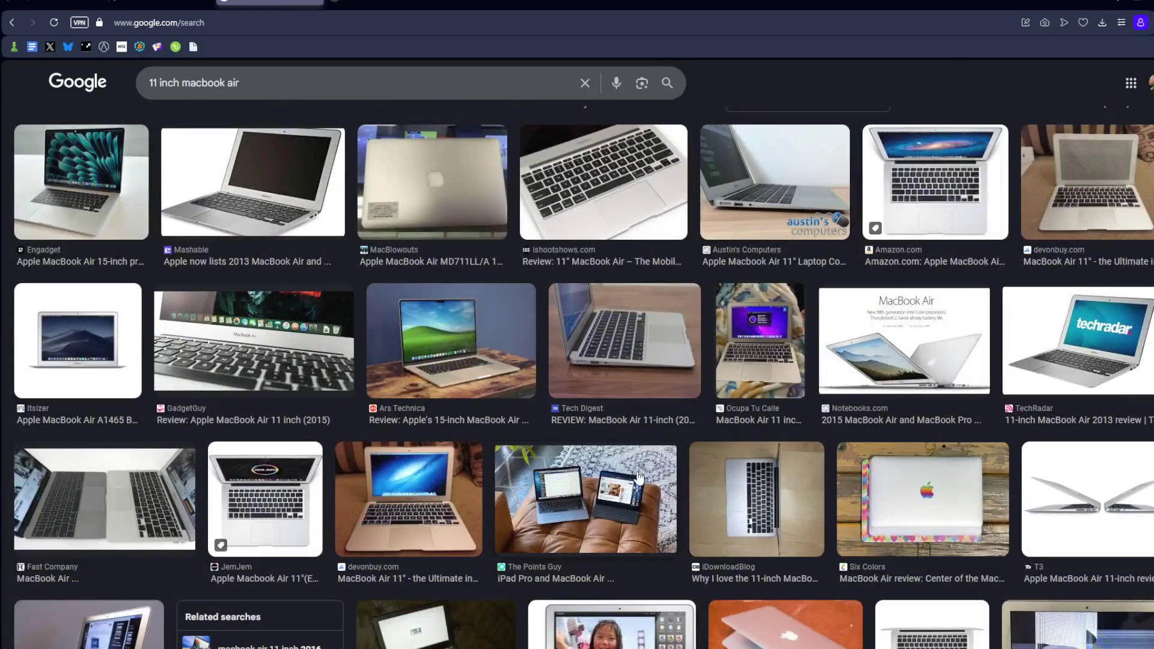
pyautogui.scroll(-4, 637, 437)
pyautogui.scroll(-15, 711, 433)
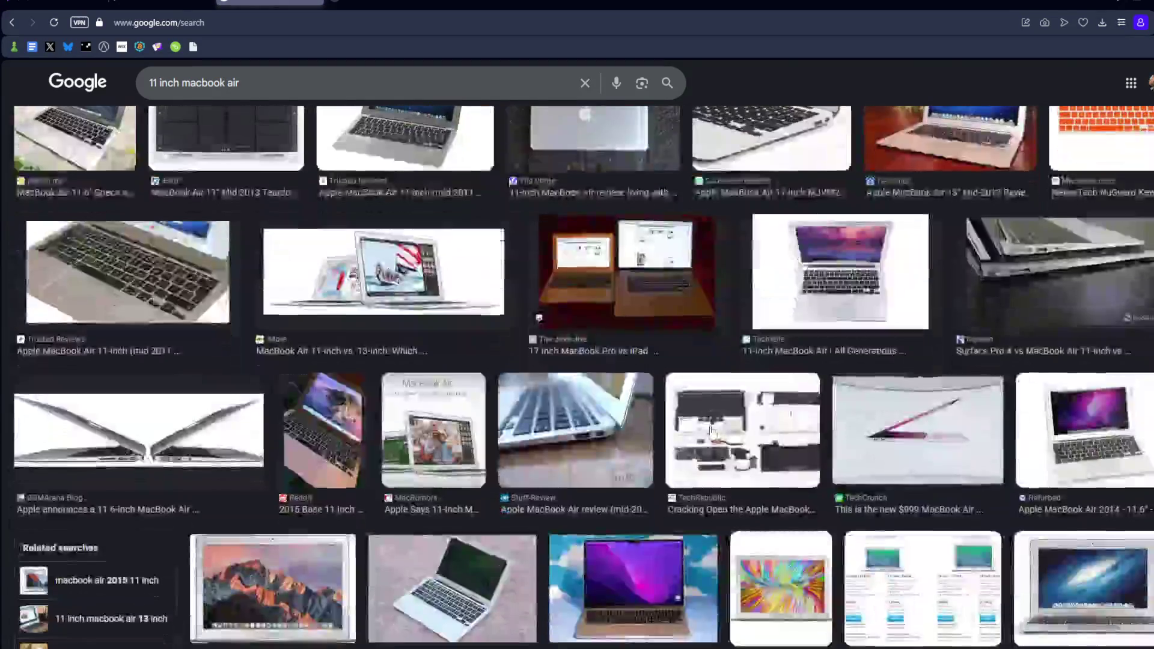
pyautogui.scroll(-20, 711, 431)
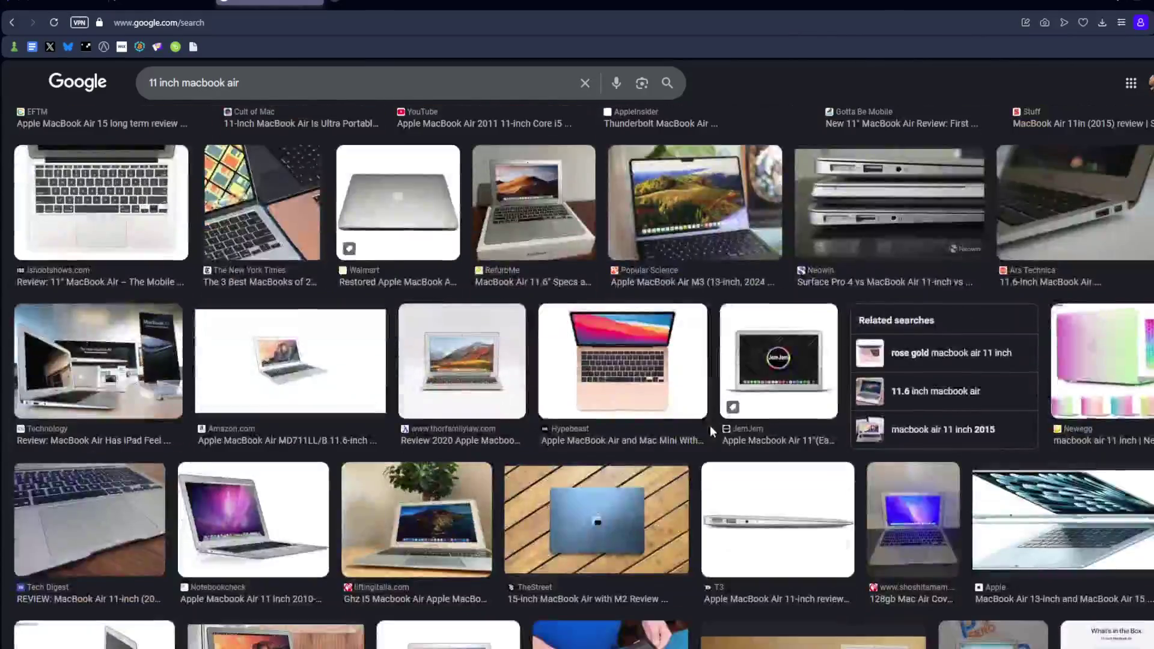
pyautogui.scroll(20, 711, 433)
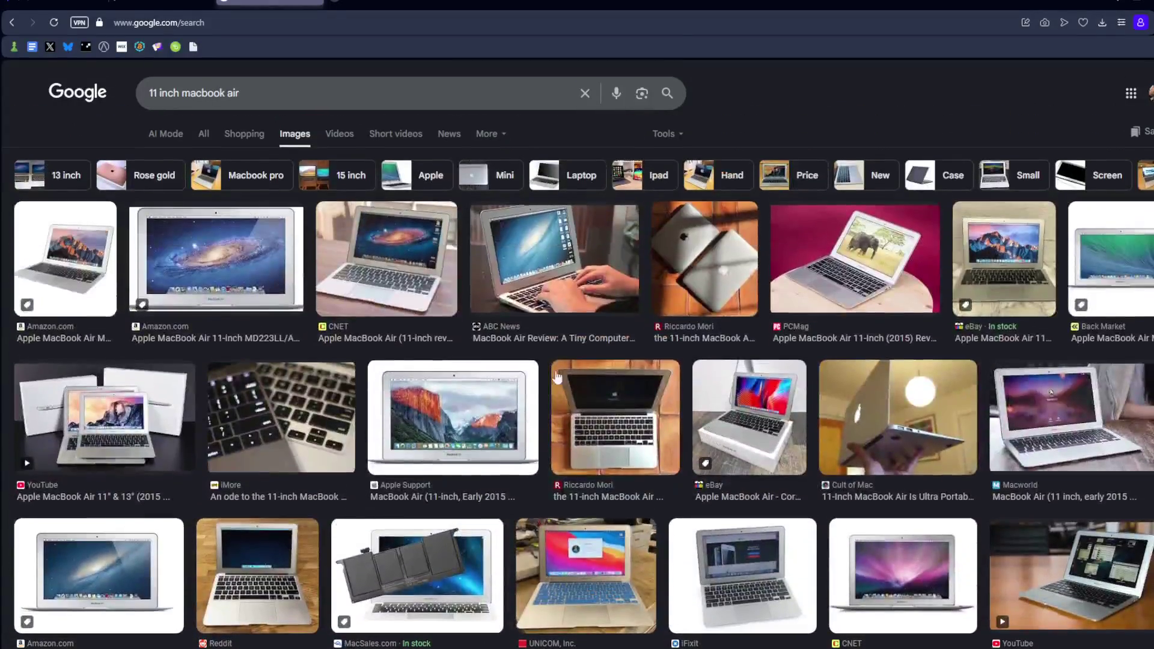
pyautogui.click(560, 265)
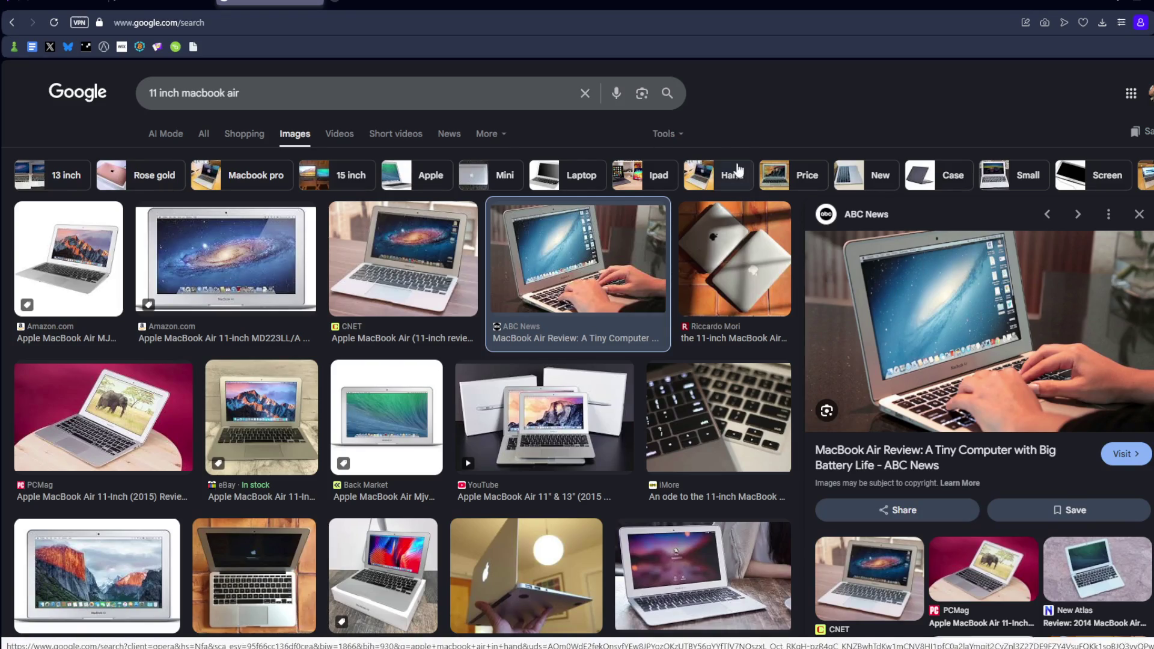
pyautogui.click(271, 3)
pyautogui.hotkey('alt', 'Tab')
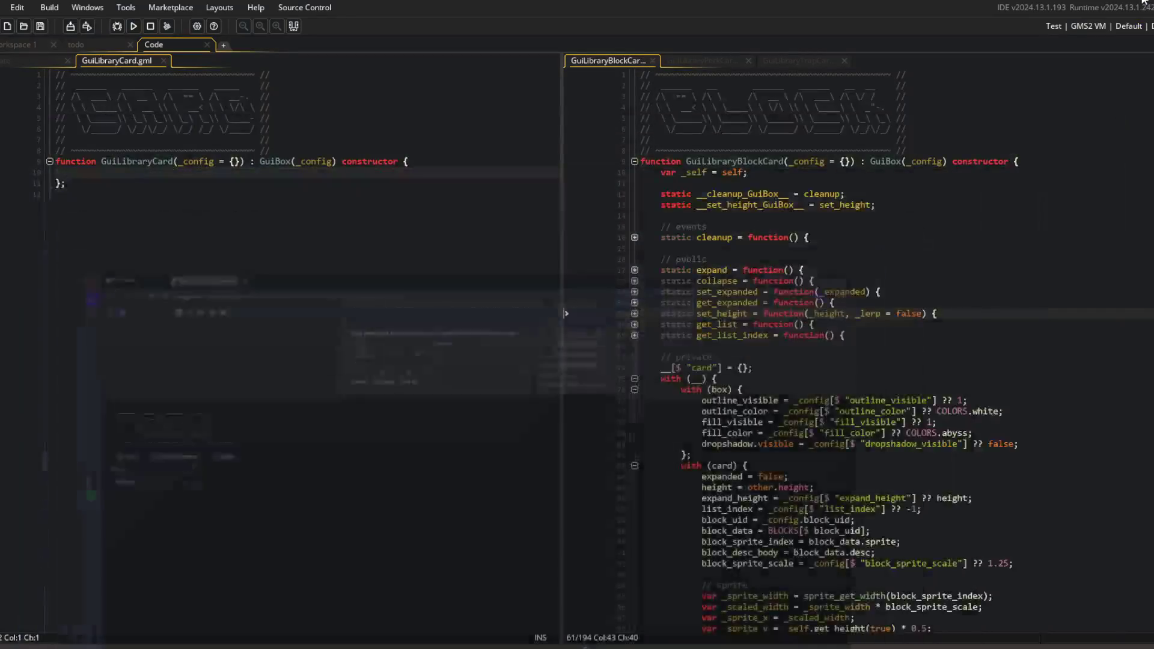
# Search '2020 macbook pro 14 m1', rerun it as 'macbook pro 14 m1', and open the Amazon listing
pyautogui.click(163, 644)
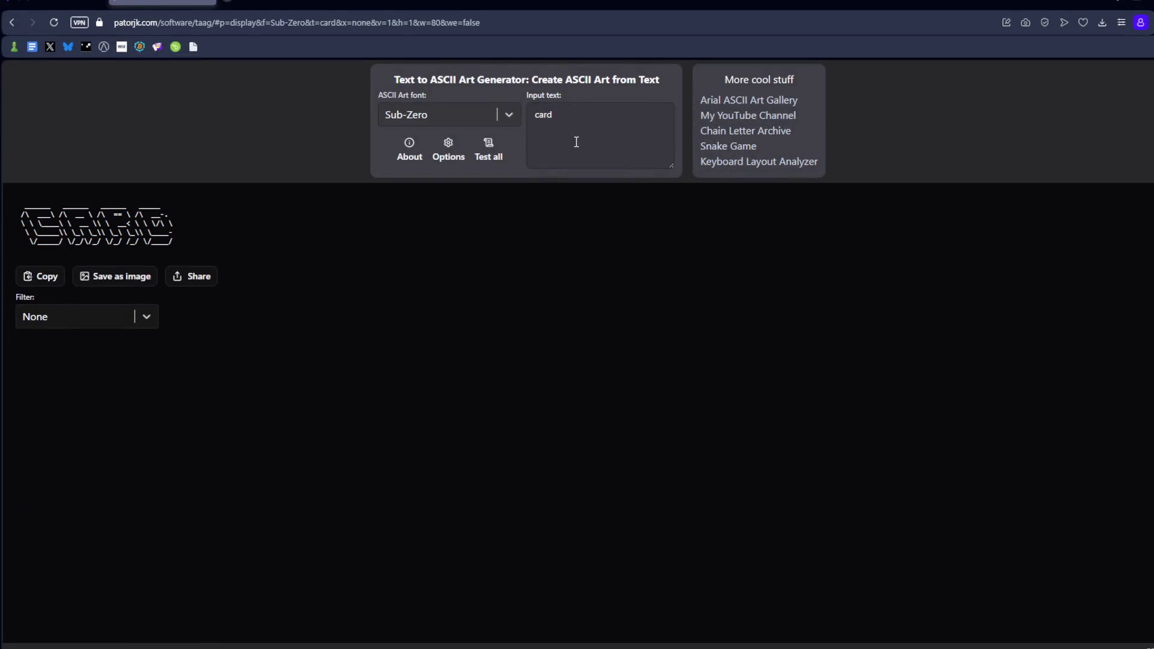
pyautogui.hotkey('ctrl', 't')
pyautogui.write('2020')
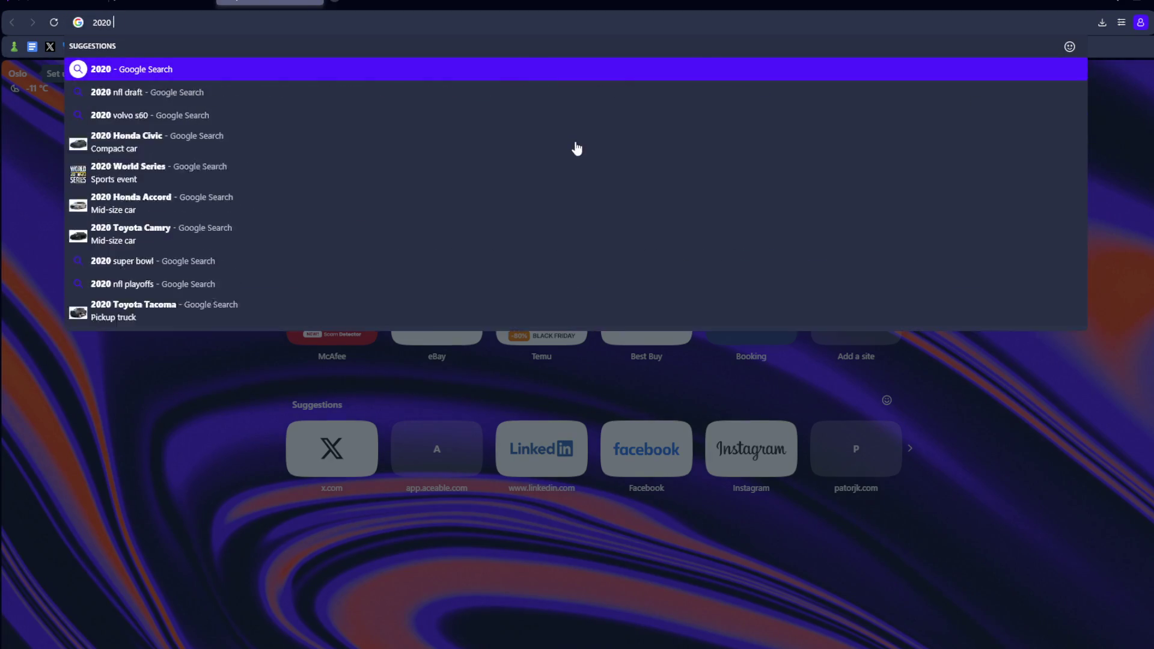
pyautogui.write(' macbook ')
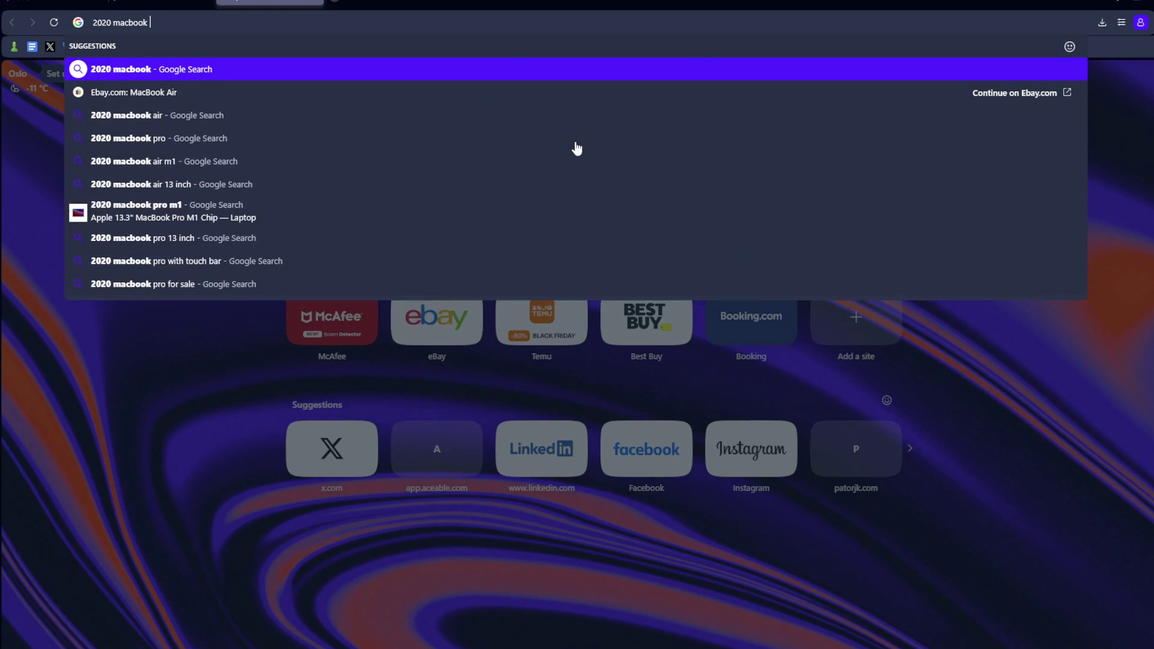
pyautogui.write('pr')
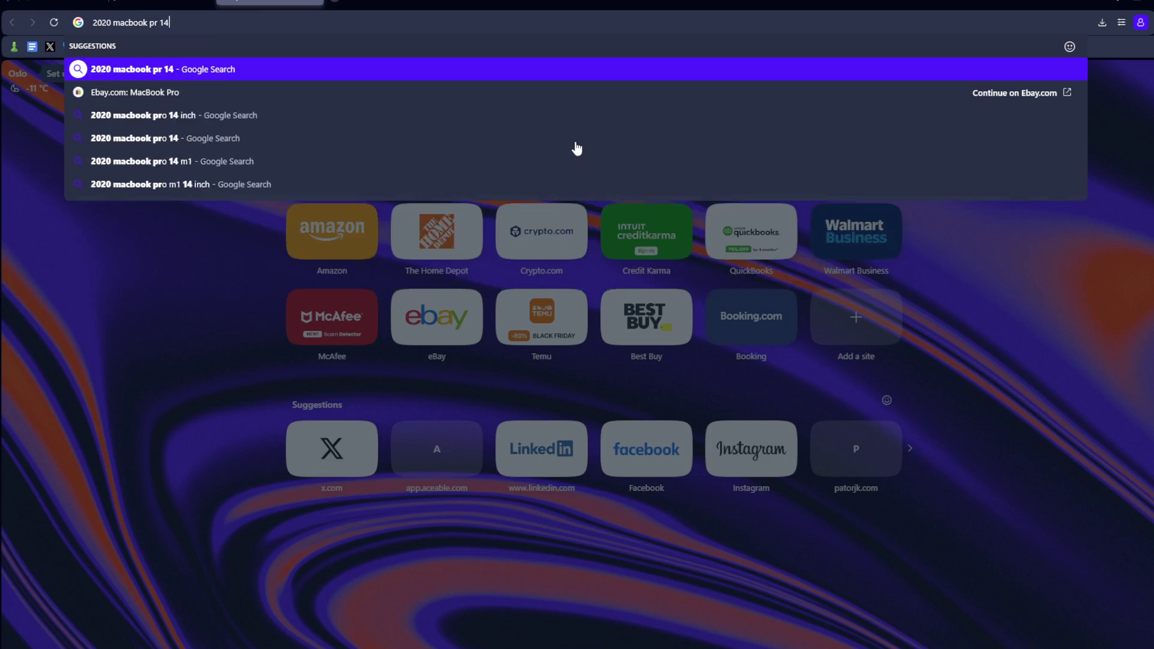
pyautogui.write('o 14 m1')
pyautogui.press('Return')
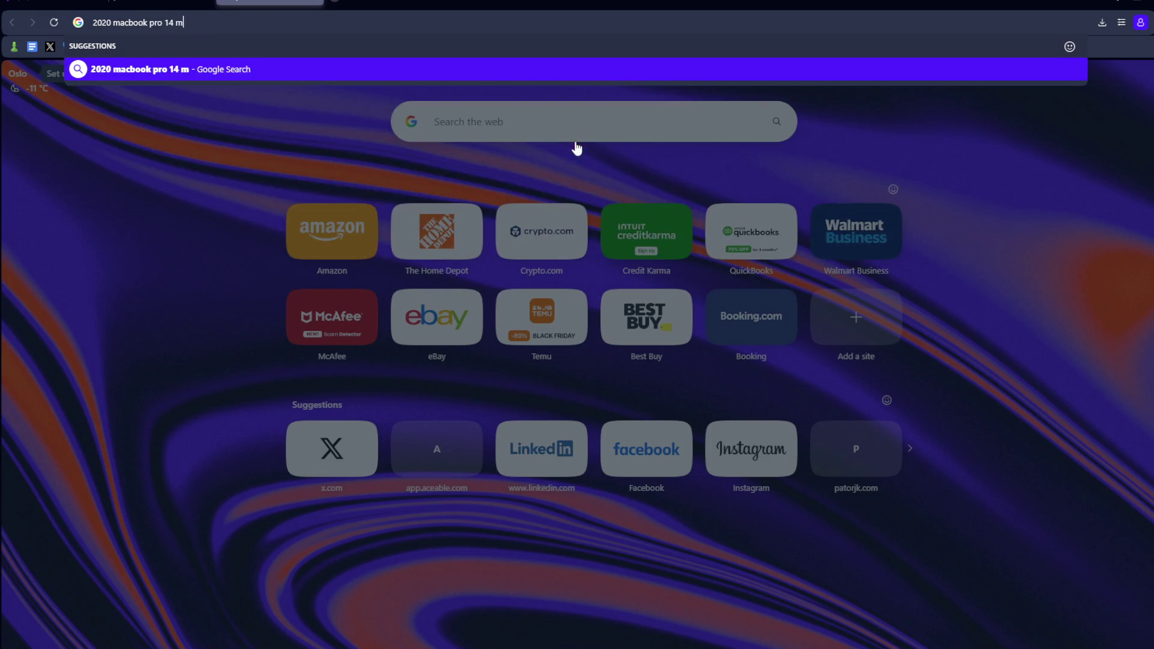
pyautogui.scroll(-2, 360, 327)
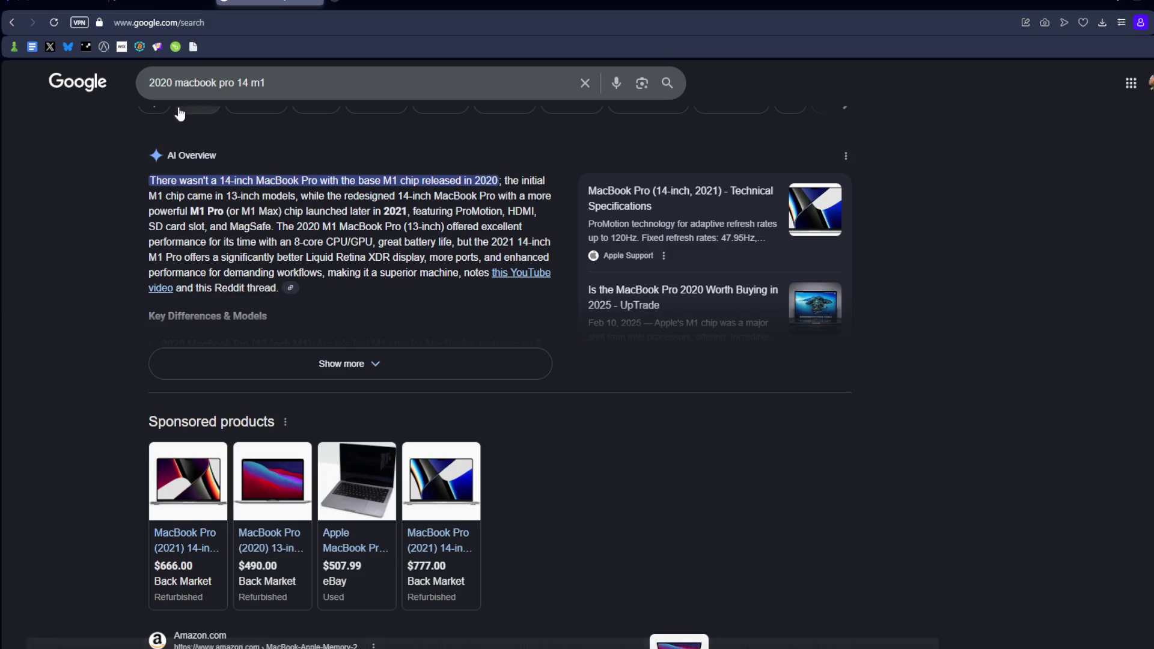
pyautogui.click(173, 84)
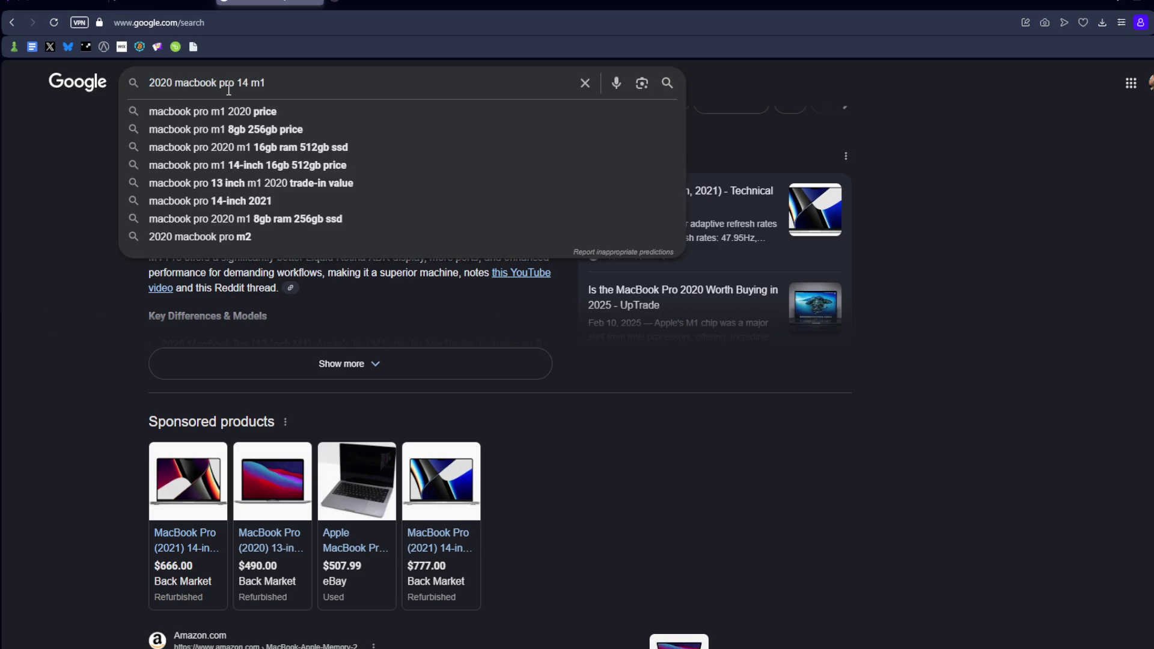
pyautogui.press('BackSpace')
pyautogui.press('BackSpace')
pyautogui.press('BackSpace')
pyautogui.press('Return')
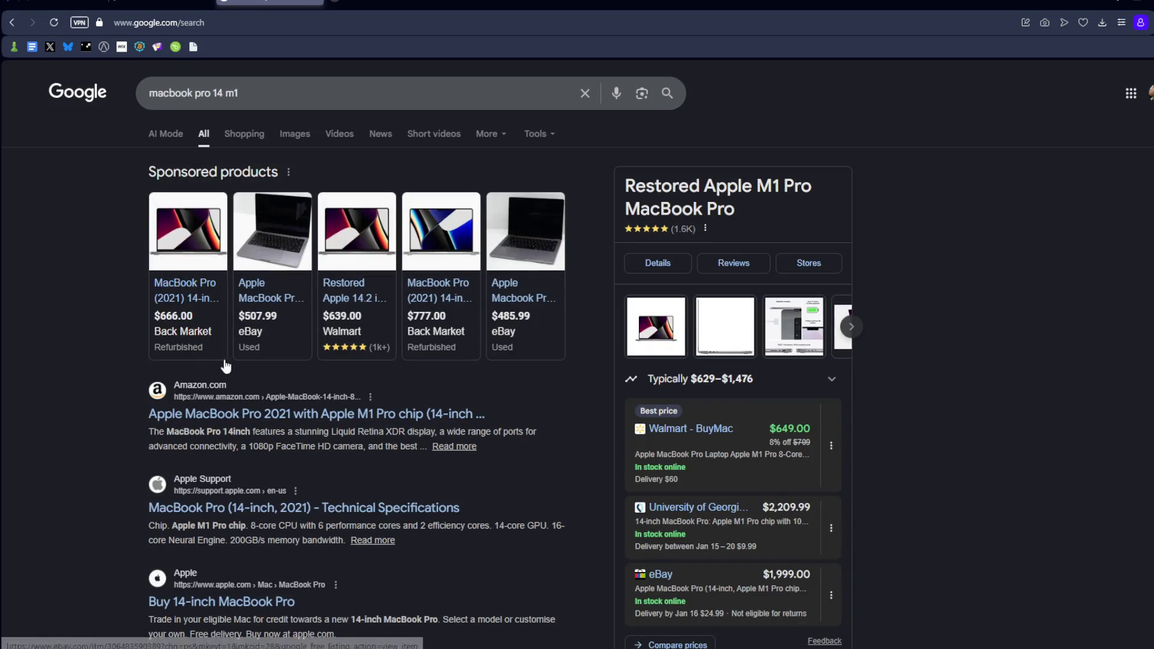
pyautogui.click(235, 419)
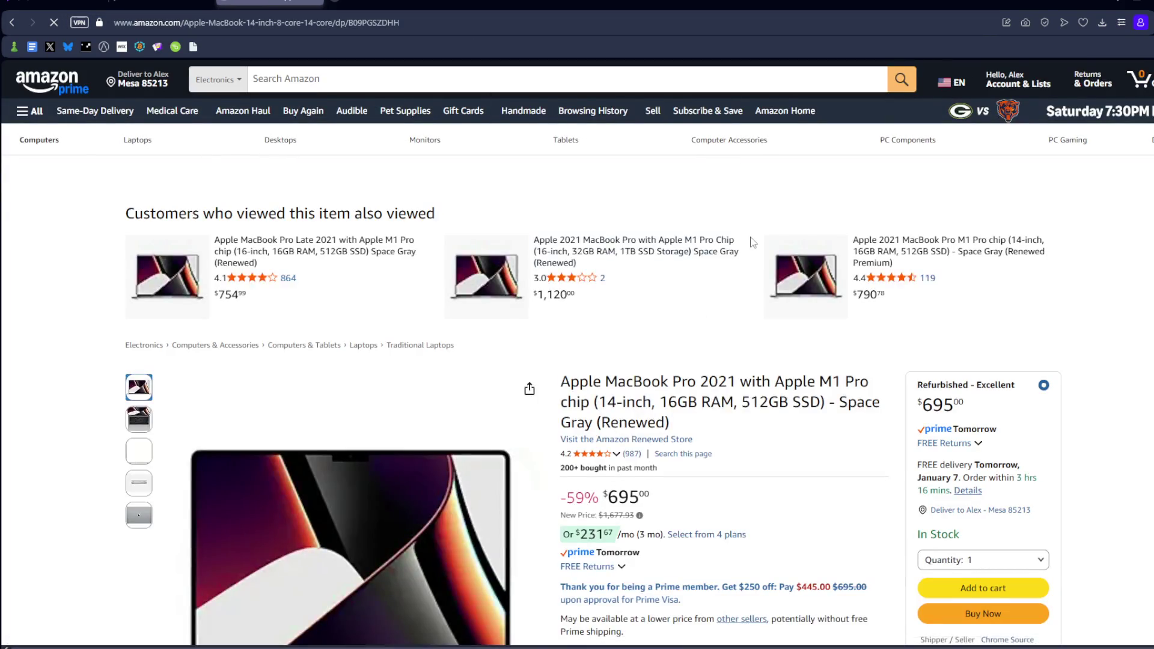
# Preview the renewed MacBook Pro's product images and jump to its 987 customer ratings
pyautogui.scroll(-1, 722, 348)
pyautogui.scroll(-1, 781, 331)
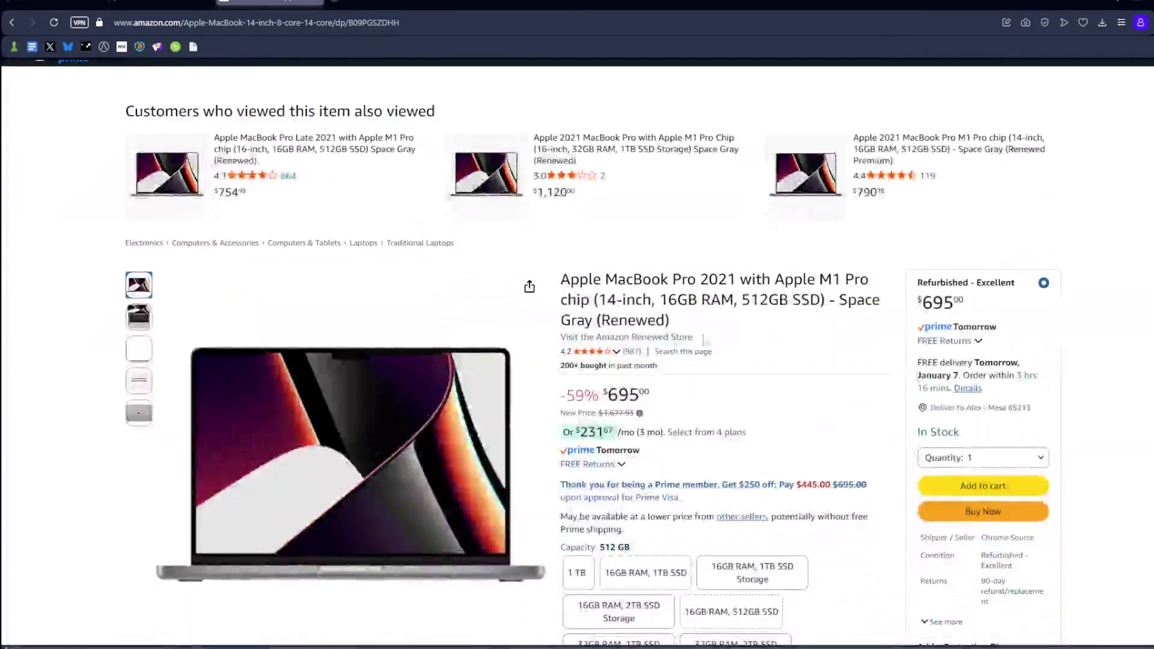
pyautogui.moveTo(219, 351)
pyautogui.moveTo(149, 324)
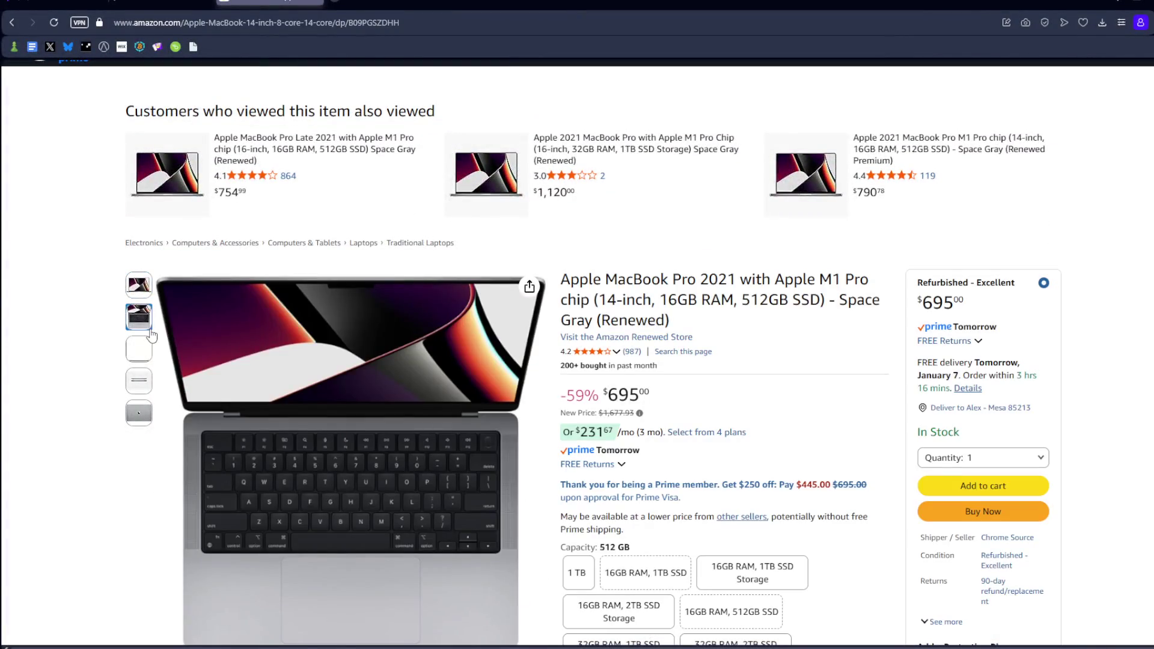
pyautogui.moveTo(140, 390)
pyautogui.moveTo(138, 299)
pyautogui.moveTo(600, 320); pyautogui.dragTo(688, 329)
pyautogui.click(623, 289)
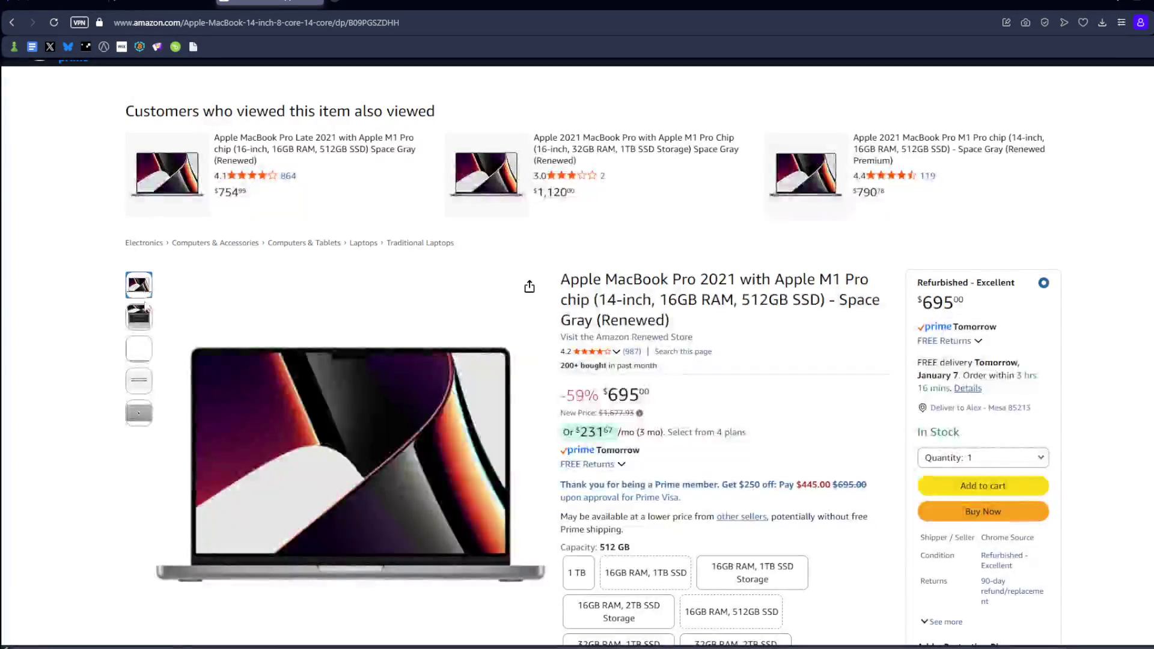
pyautogui.moveTo(142, 312)
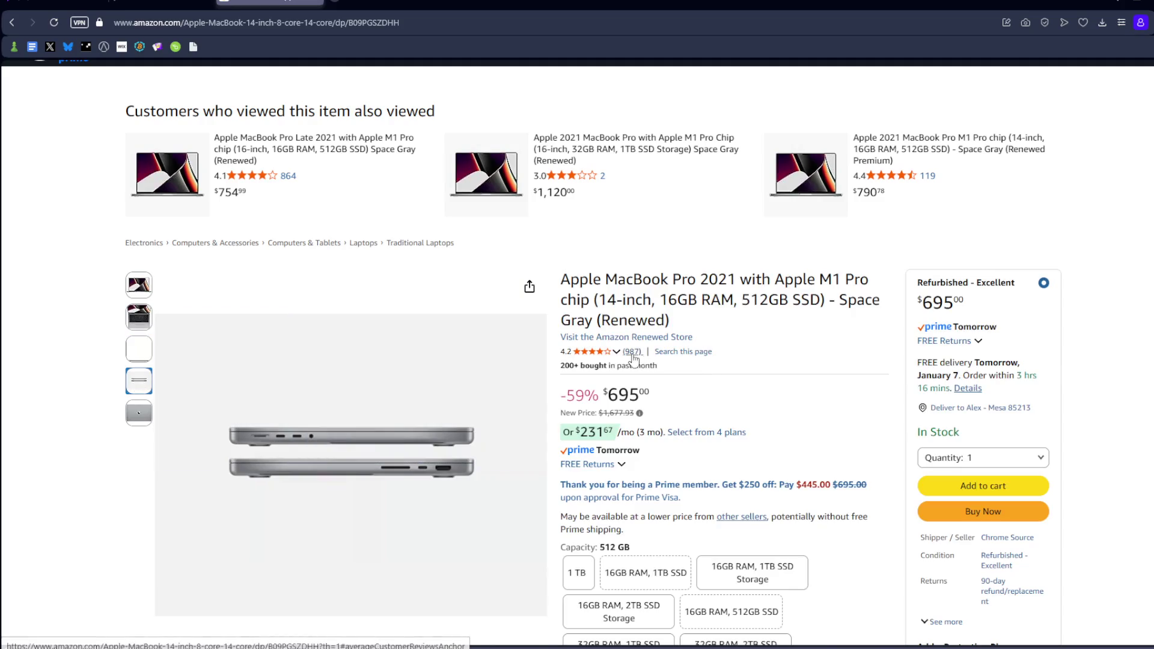
pyautogui.click(631, 352)
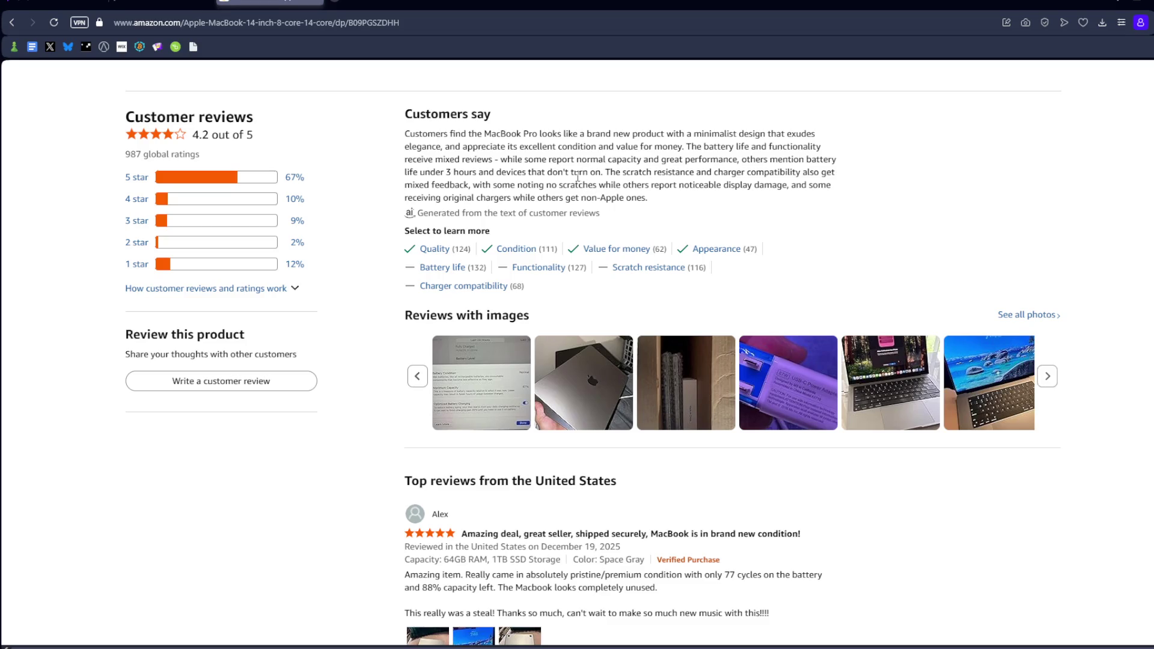
# Browse the review photos, from the battery-health screenshot back to the reviewer's laptop photo
pyautogui.moveTo(740, 160)
pyautogui.mouseDown()
pyautogui.moveTo(764, 174)
pyautogui.moveTo(526, 178)
pyautogui.moveTo(601, 172)
pyautogui.mouseUp()
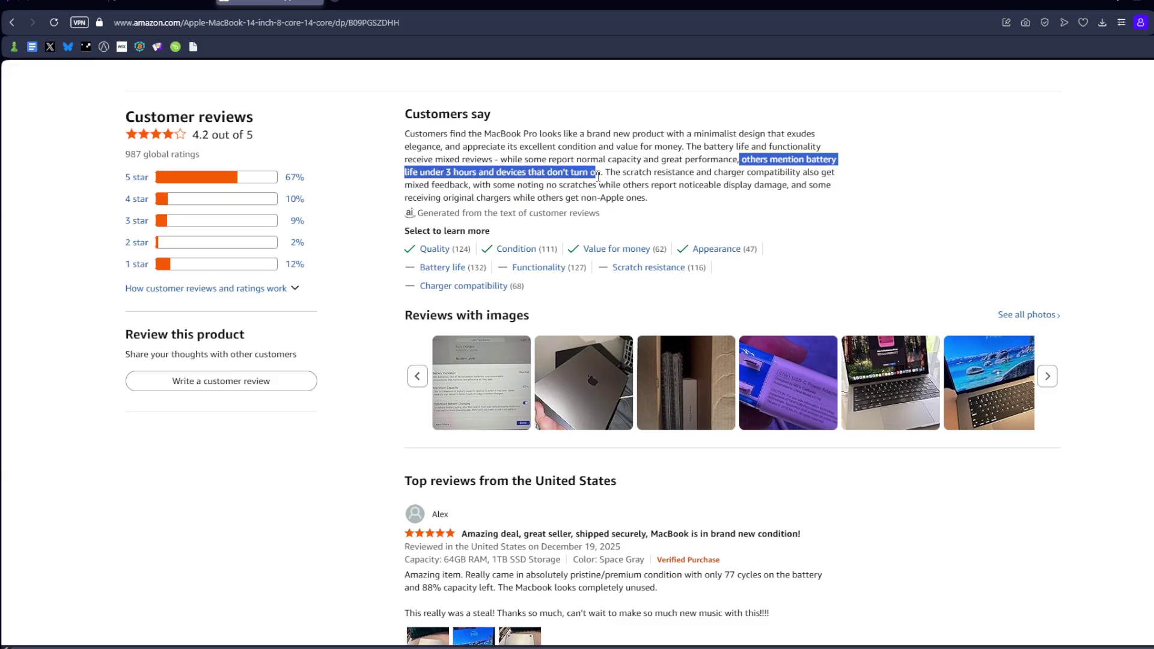
pyautogui.click(601, 171)
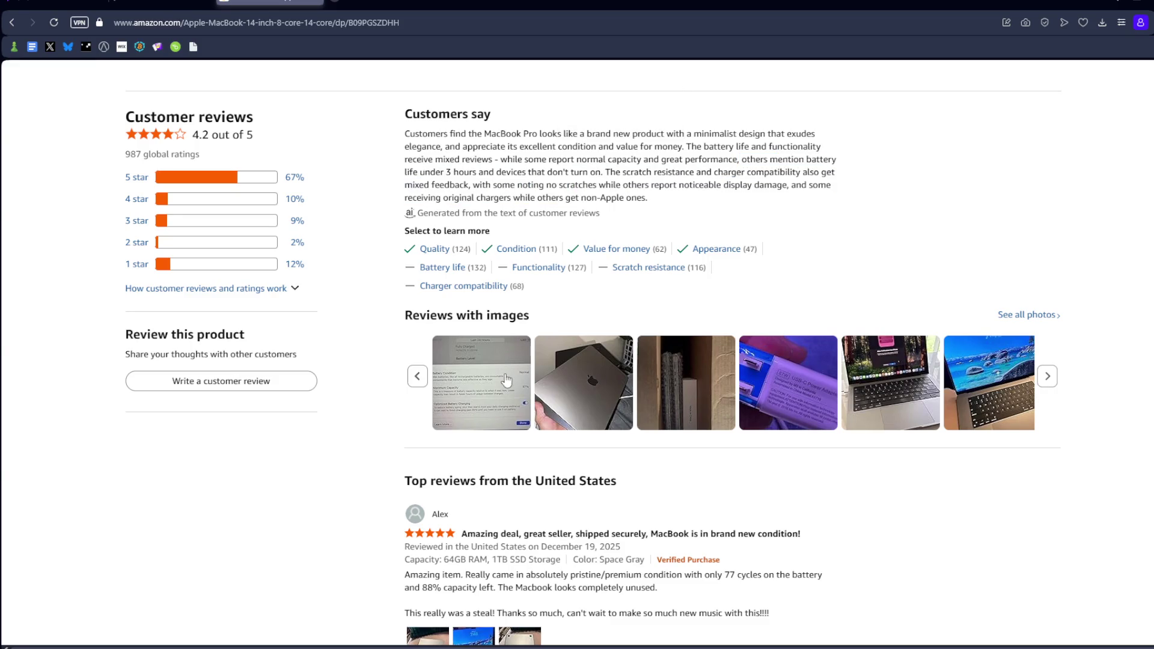
pyautogui.click(505, 377)
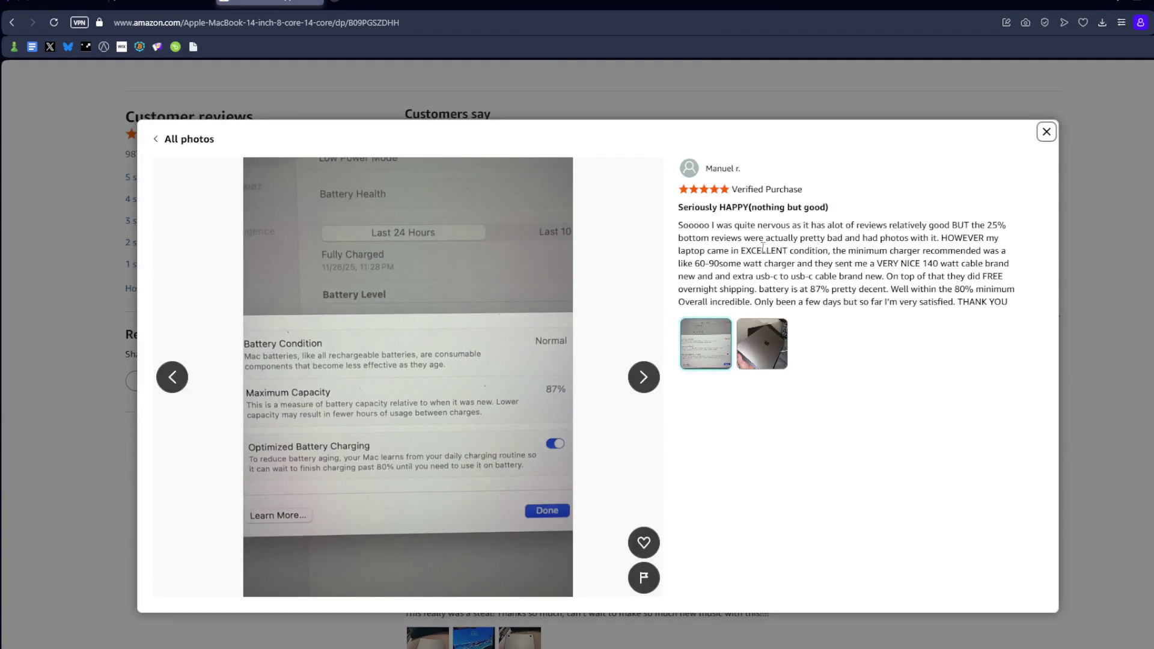
pyautogui.click(644, 377)
pyautogui.click(644, 377)
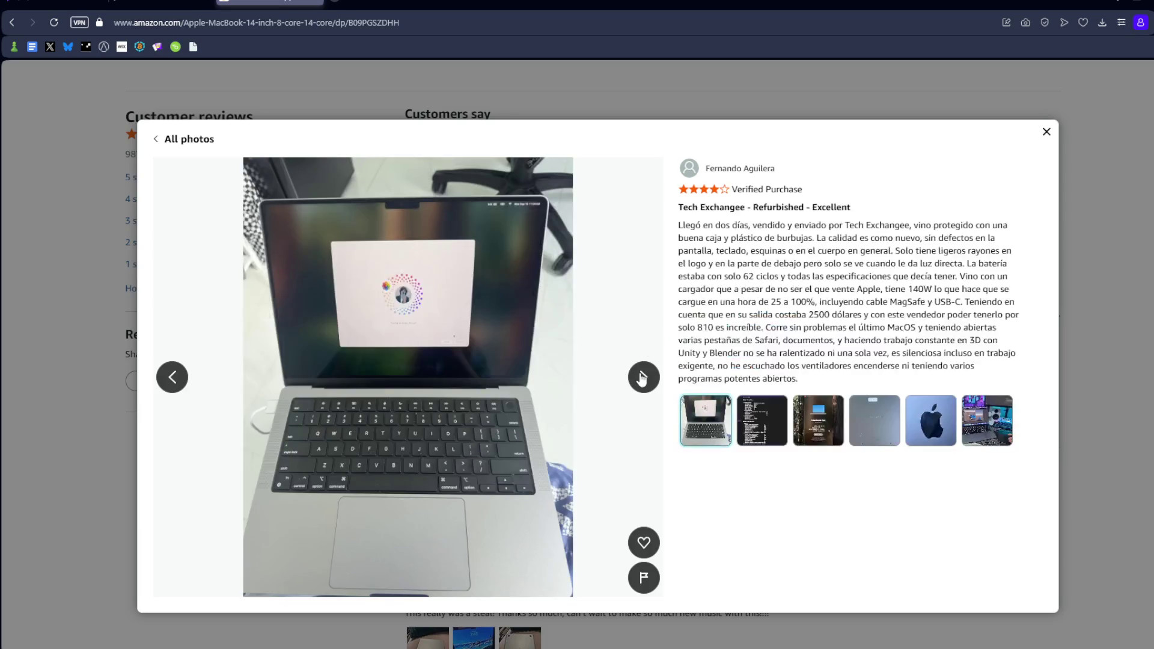
pyautogui.click(644, 377)
pyautogui.click(171, 382)
pyautogui.click(1046, 132)
pyautogui.scroll(5, 745, 207)
pyautogui.click(449, 78)
# Search Amazon for 'macbook pro battery' and scroll through the results
pyautogui.write('macbook pro ')
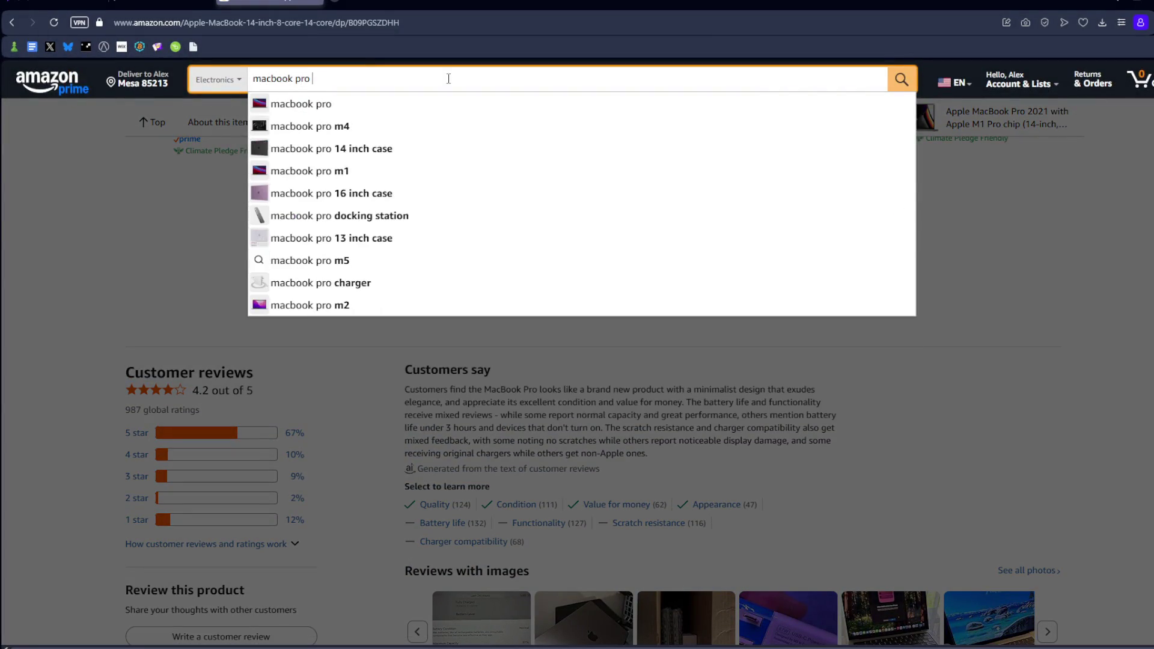
pyautogui.write('battery')
pyautogui.press('Return')
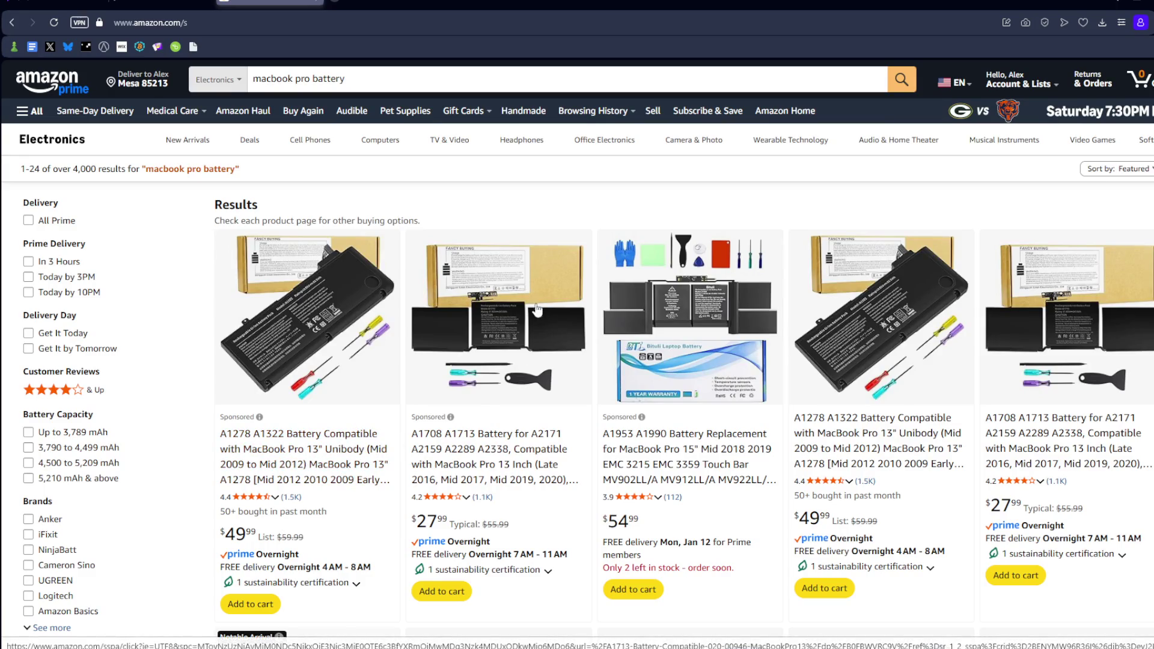
pyautogui.scroll(-2, 411, 305)
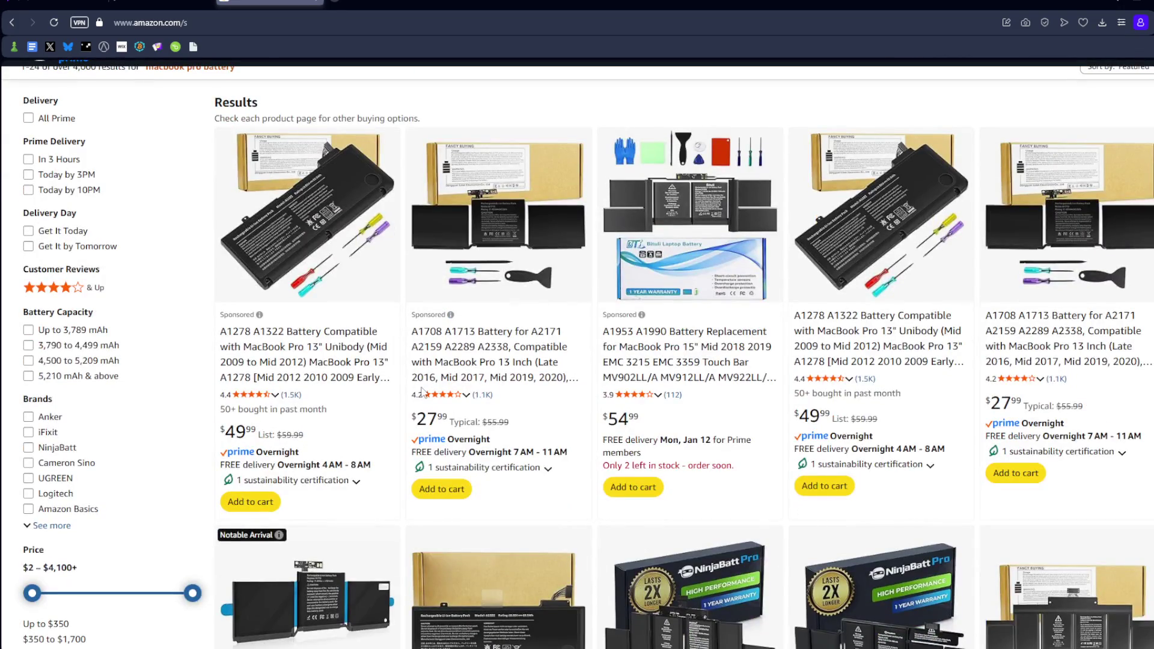
pyautogui.scroll(-3, 655, 292)
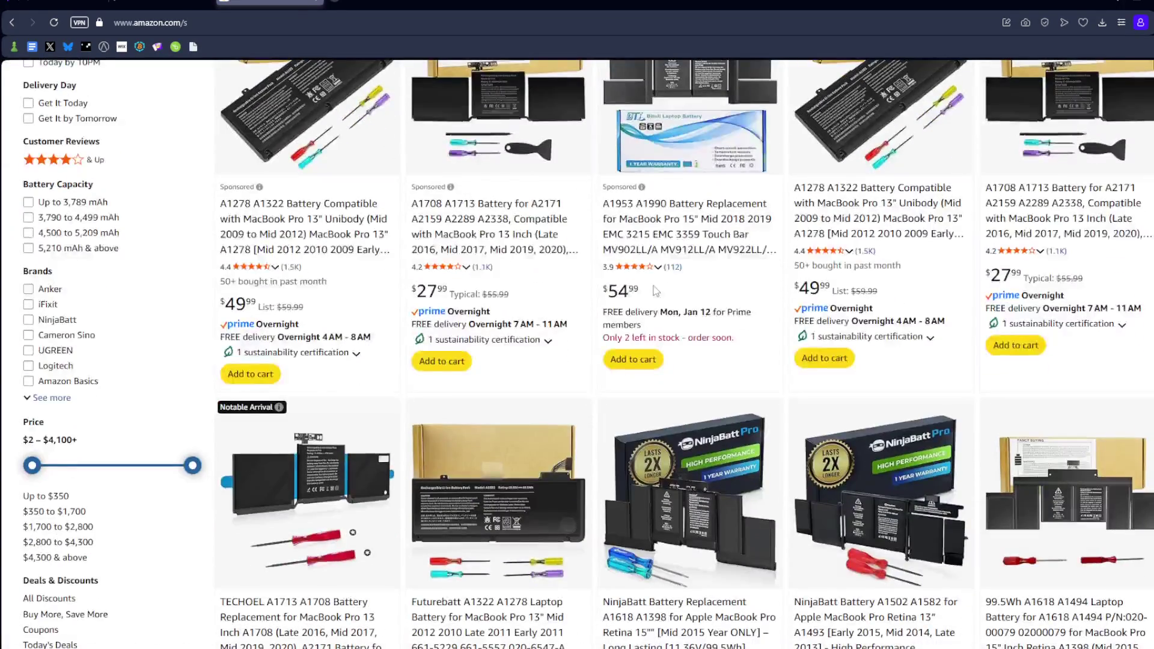
pyautogui.scroll(-5, 655, 291)
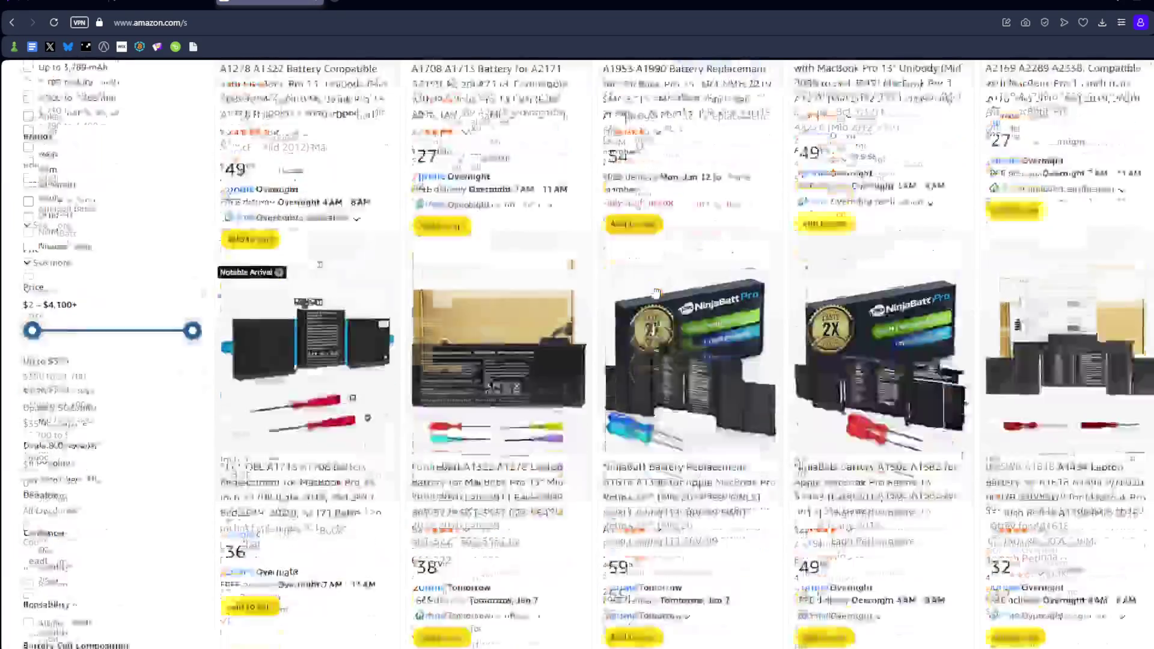
pyautogui.scroll(10, 420, 295)
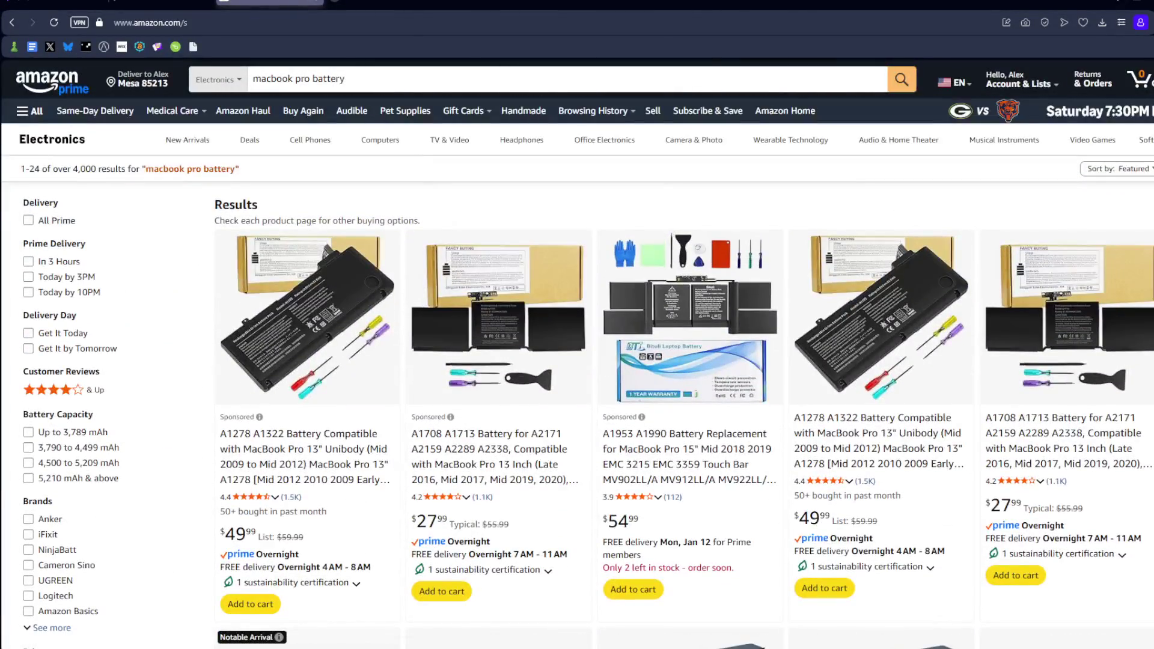
pyautogui.click(283, 2)
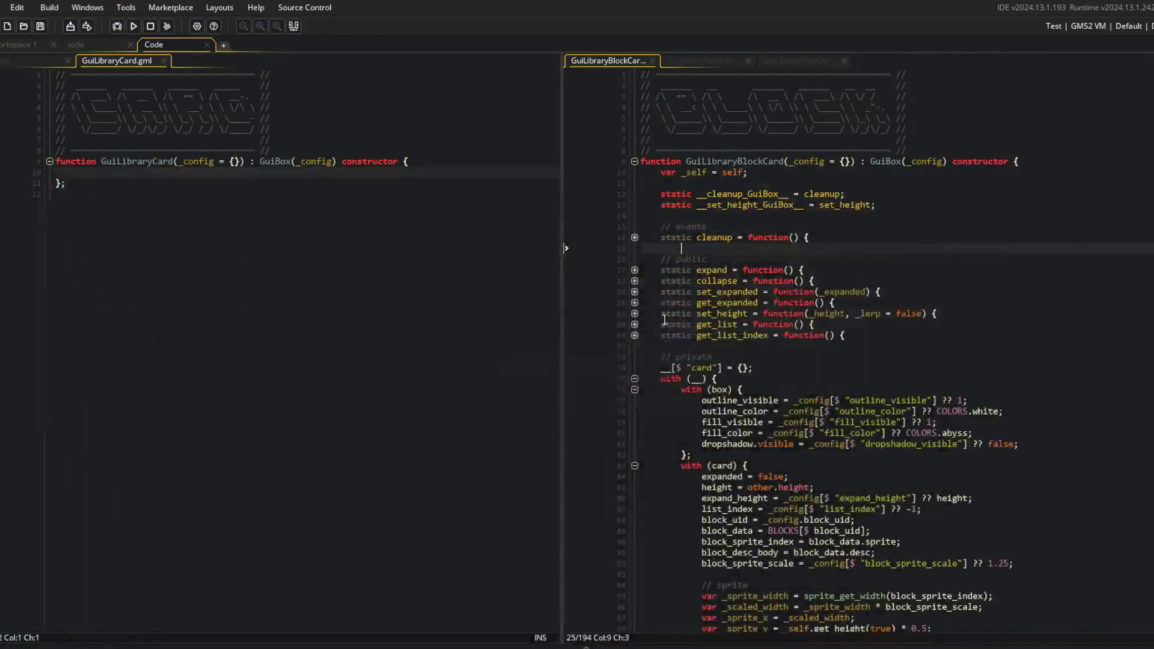
# Replace GuiBox with GuiLibraryCard as GuiLibraryBlockCard's parent constructor and save the file
pyautogui.click(768, 337)
pyautogui.click(349, 268)
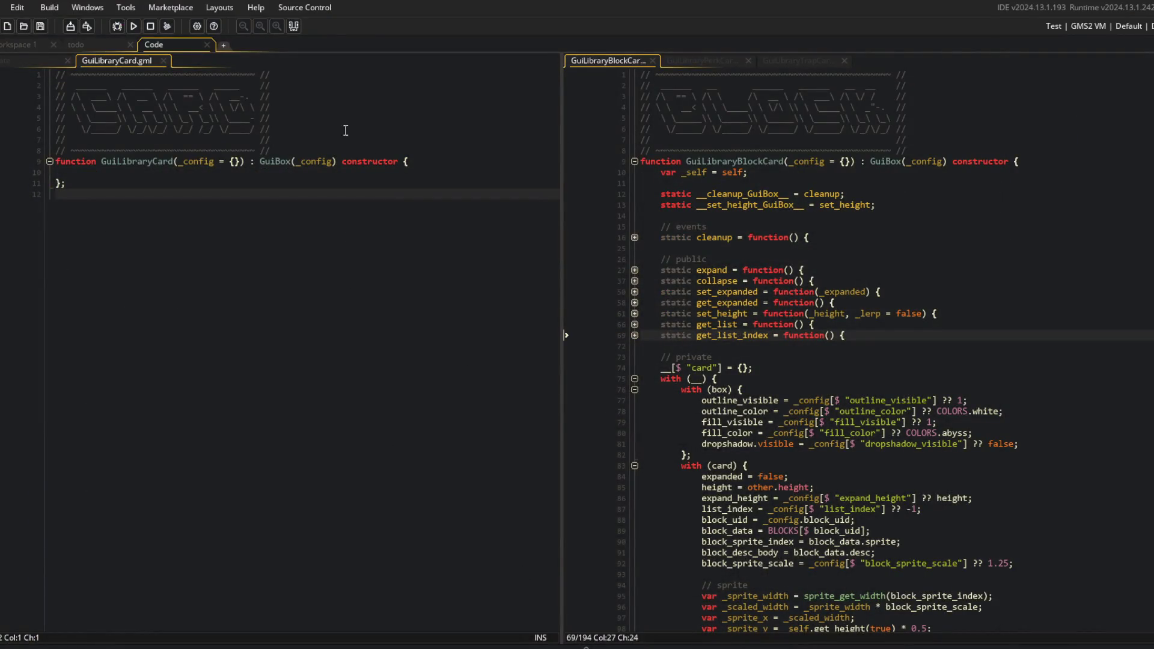
pyautogui.click(41, 61)
pyautogui.click(115, 61)
pyautogui.click(708, 227)
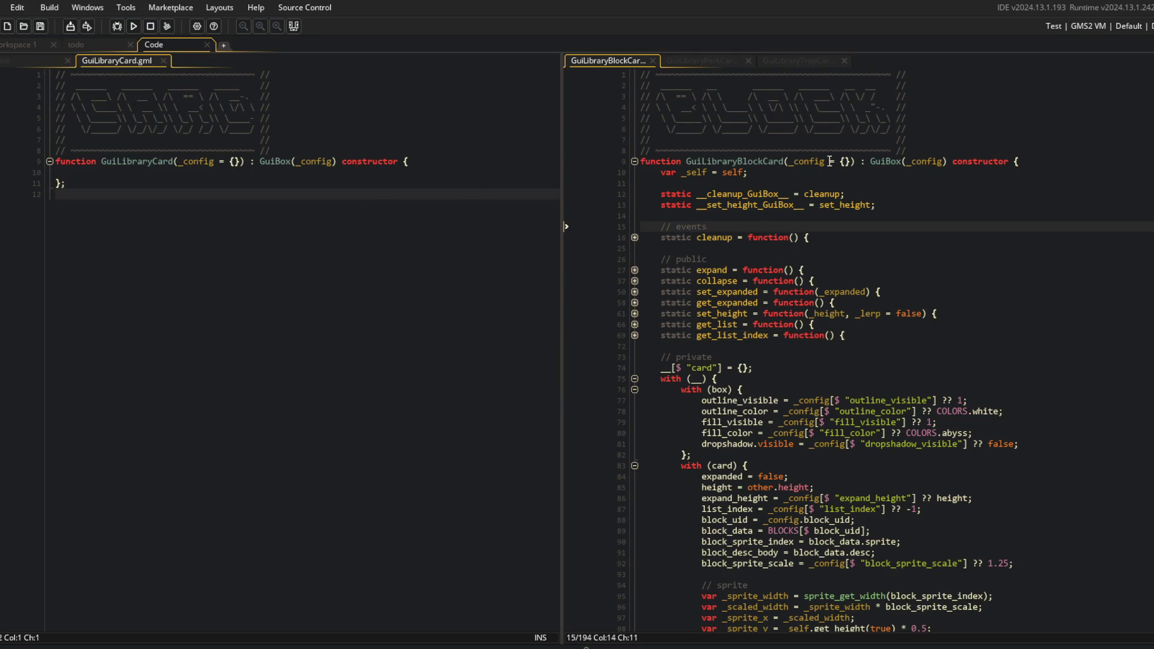
pyautogui.doubleClick(133, 161)
pyautogui.hotkey('ctrl', 'c')
pyautogui.doubleClick(885, 161)
pyautogui.hotkey('ctrl', 'v')
pyautogui.hotkey('ctrl', 's')
# Select and cut the entire card code body out of GuiLibraryBlockCard's constructor
pyautogui.click(660, 193)
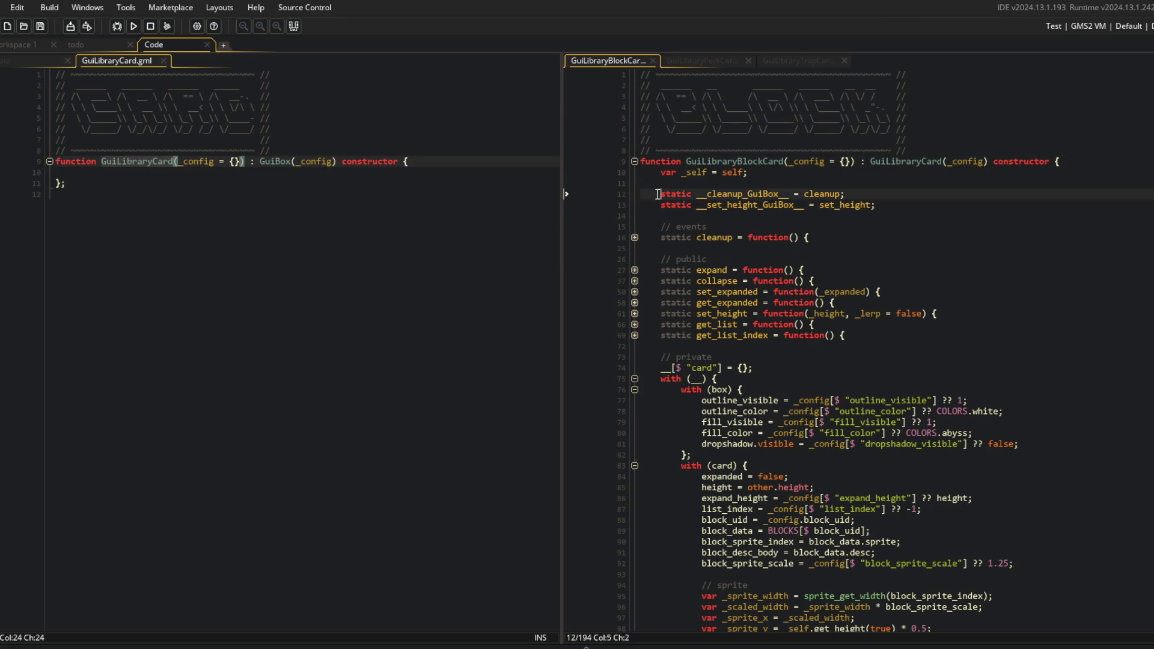
pyautogui.scroll(-5, 658, 194)
pyautogui.scroll(-6, 658, 194)
pyautogui.click(634, 583)
pyautogui.click(684, 586)
pyautogui.scroll(12, 685, 585)
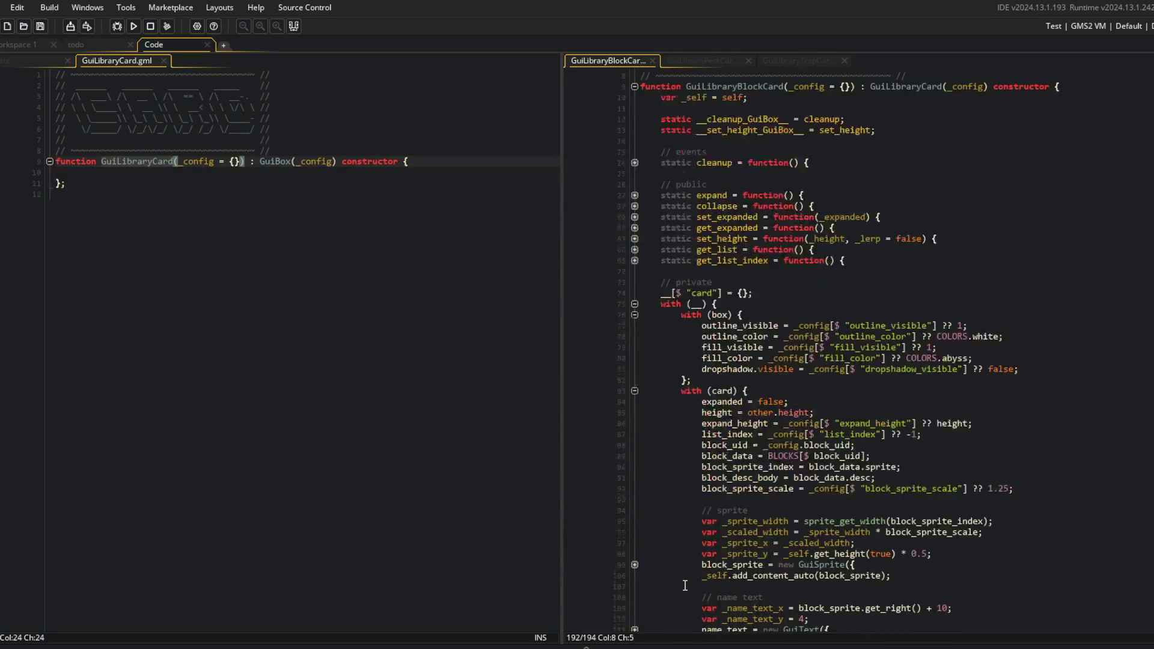
pyautogui.scroll(3, 684, 585)
pyautogui.hotkey('ctrl', 'z')
# Paste the card code into GuiLibraryCard's empty body, indent the var _self line, and save
pyautogui.click(54, 175)
pyautogui.hotkey('ctrl', 'v')
pyautogui.scroll(8, 189, 209)
pyautogui.click(189, 205)
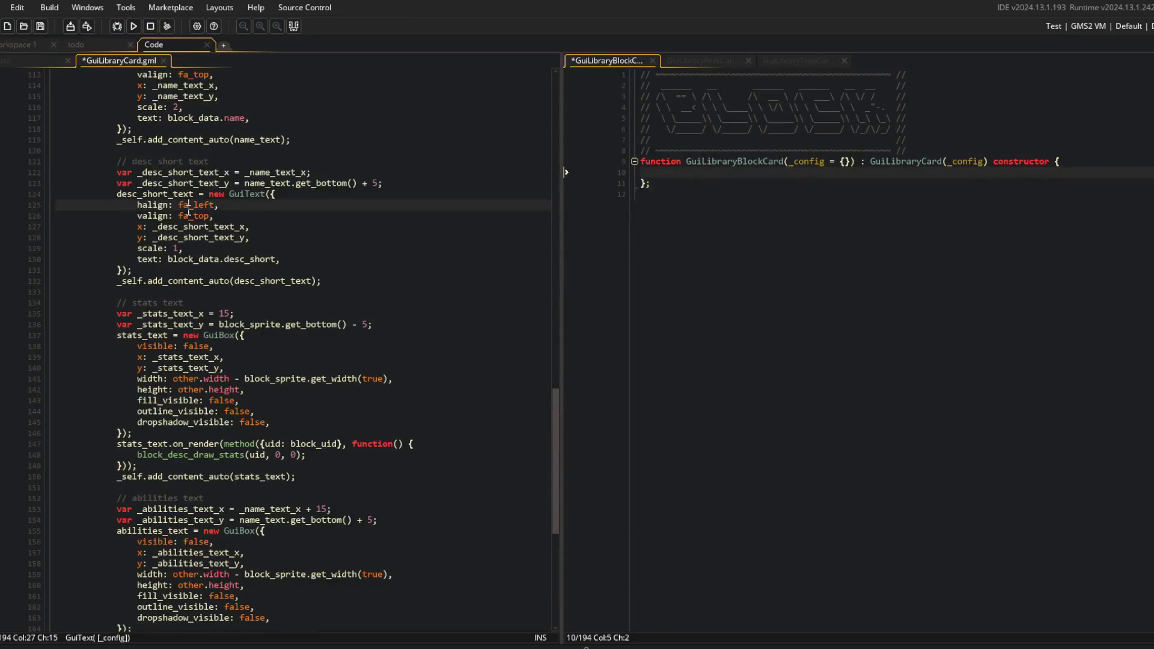
pyautogui.hotkey('ctrl', 'Home')
pyautogui.press('Down')
pyautogui.press('Down')
pyautogui.press('Down')
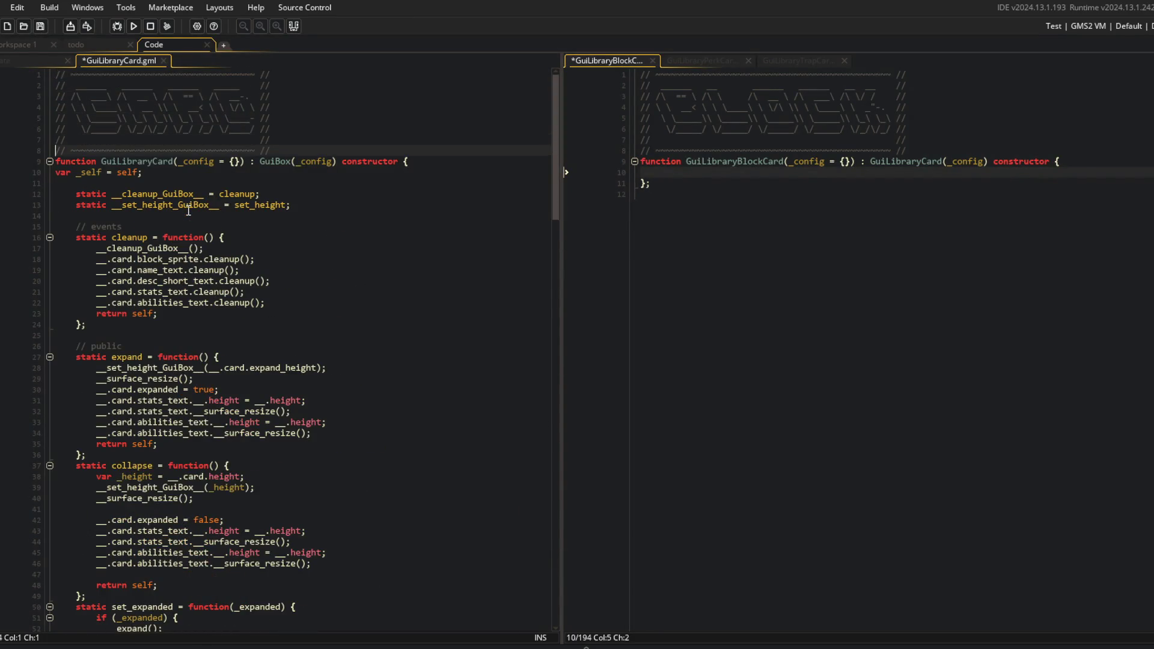
pyautogui.press('Tab')
pyautogui.hotkey('ctrl', 's')
# Fold all code blocks in GuiLibraryCard, keeping the constructor expanded with inner functions folded
pyautogui.press('Down')
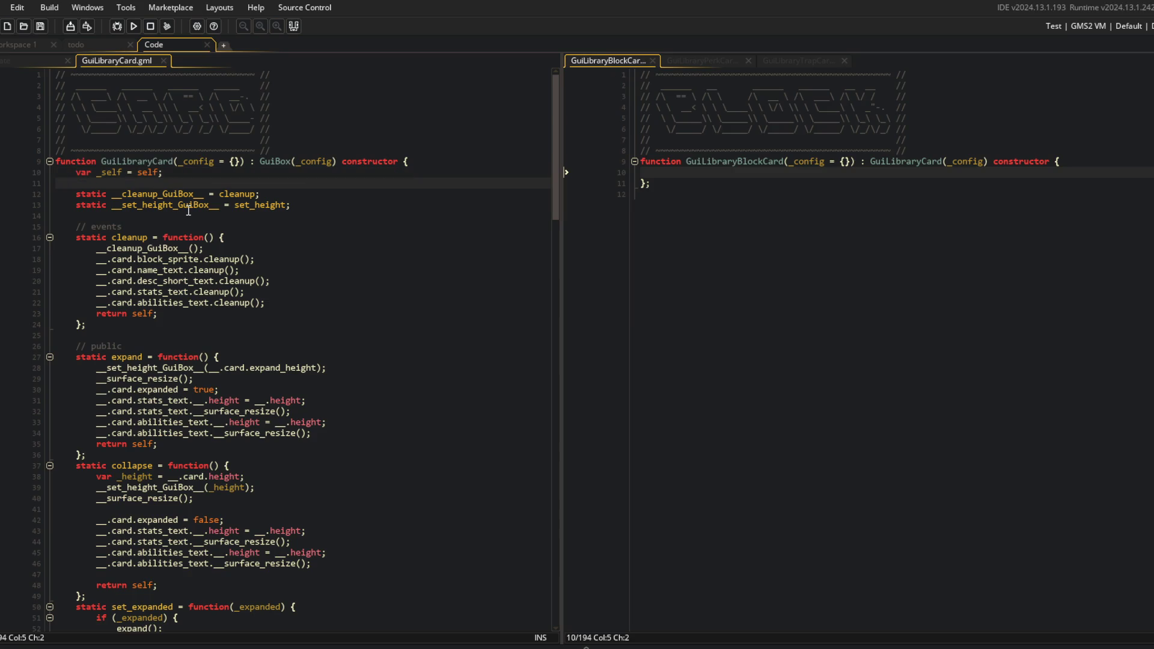
pyautogui.hotkey('ctrl', 'm')
pyautogui.hotkey('ctrl', 'shift', 'm')
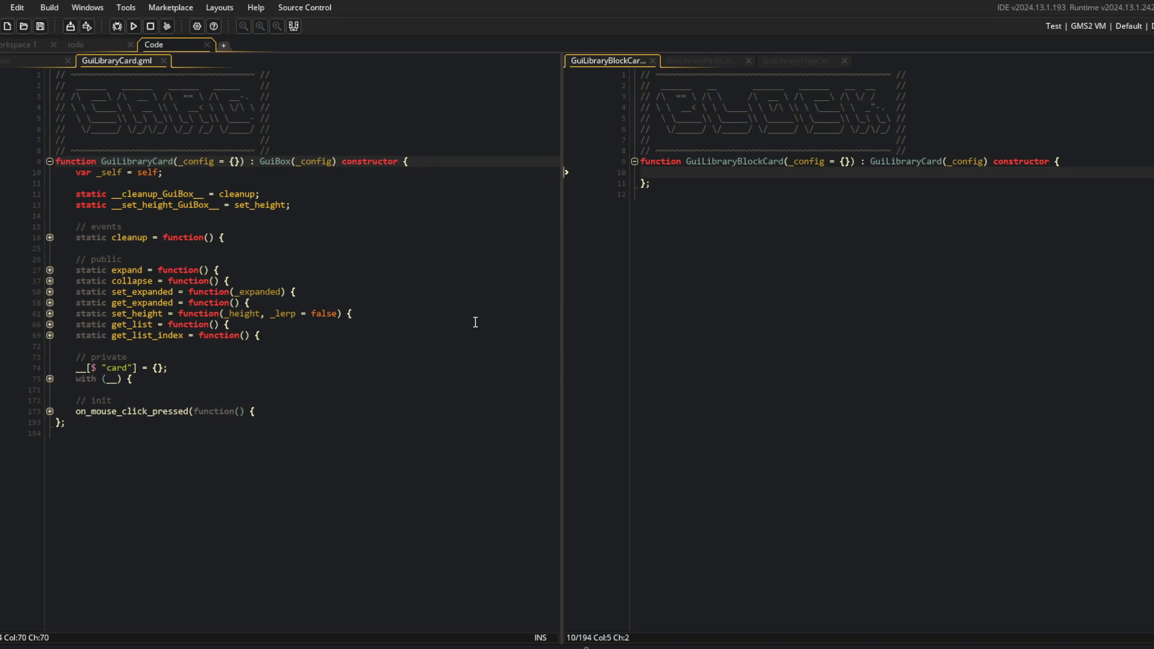
# Unfold the click handler, cleanup, expand, collapse and set_expanded blocks in GuiLibraryCard
pyautogui.click(172, 474)
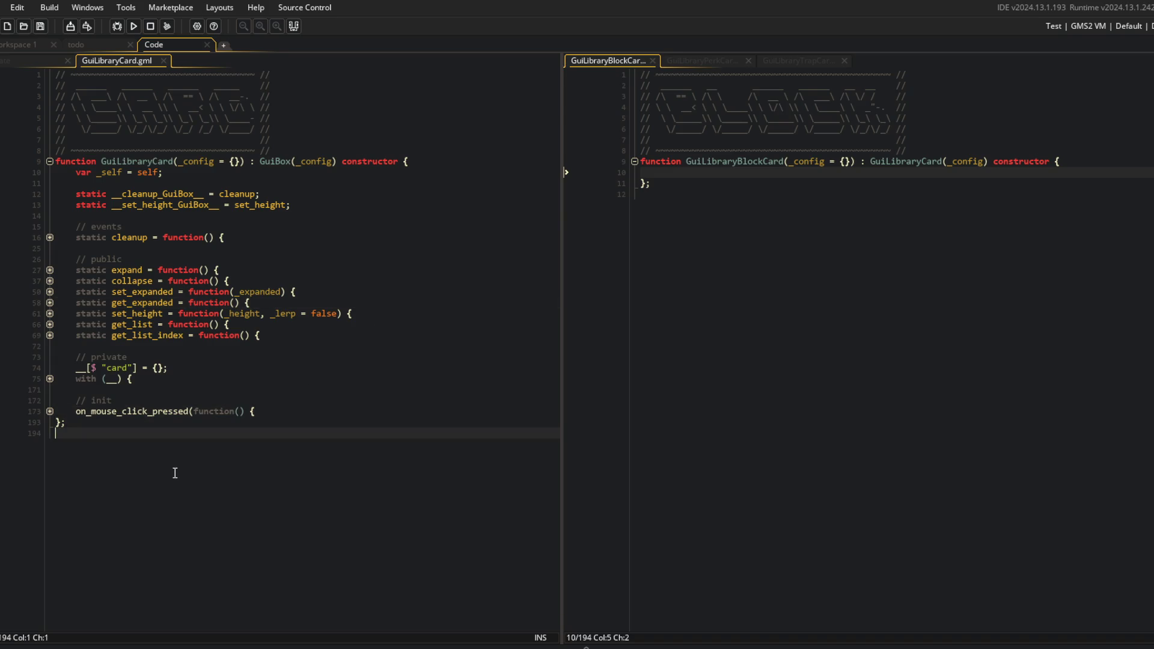
pyautogui.click(50, 411)
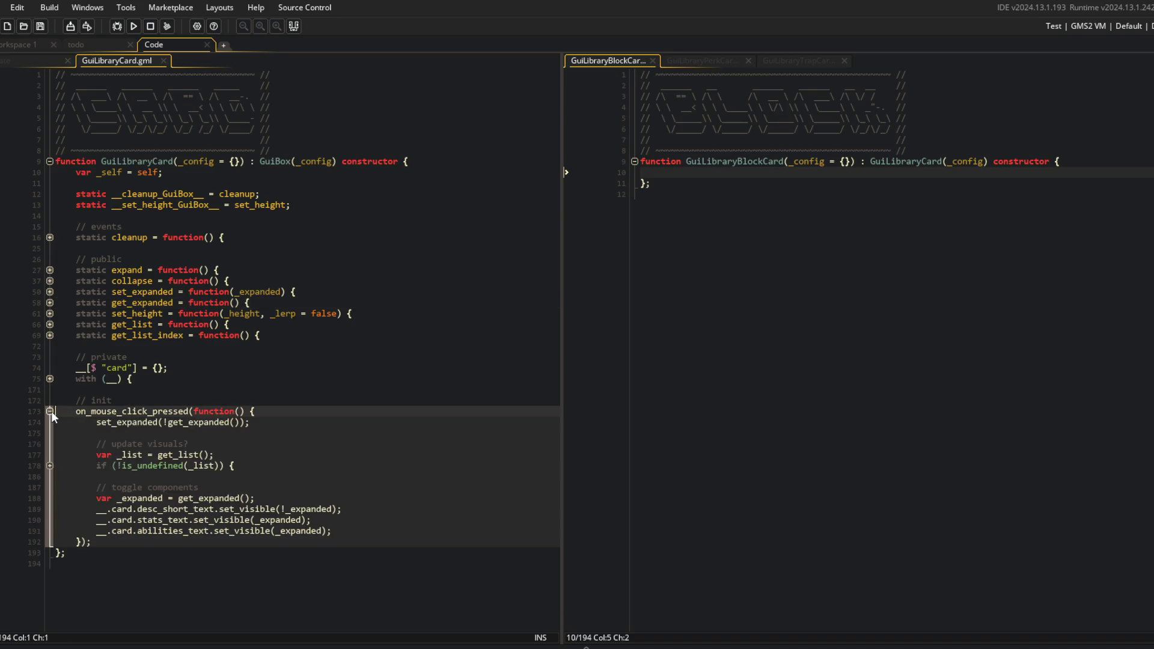
pyautogui.click(50, 466)
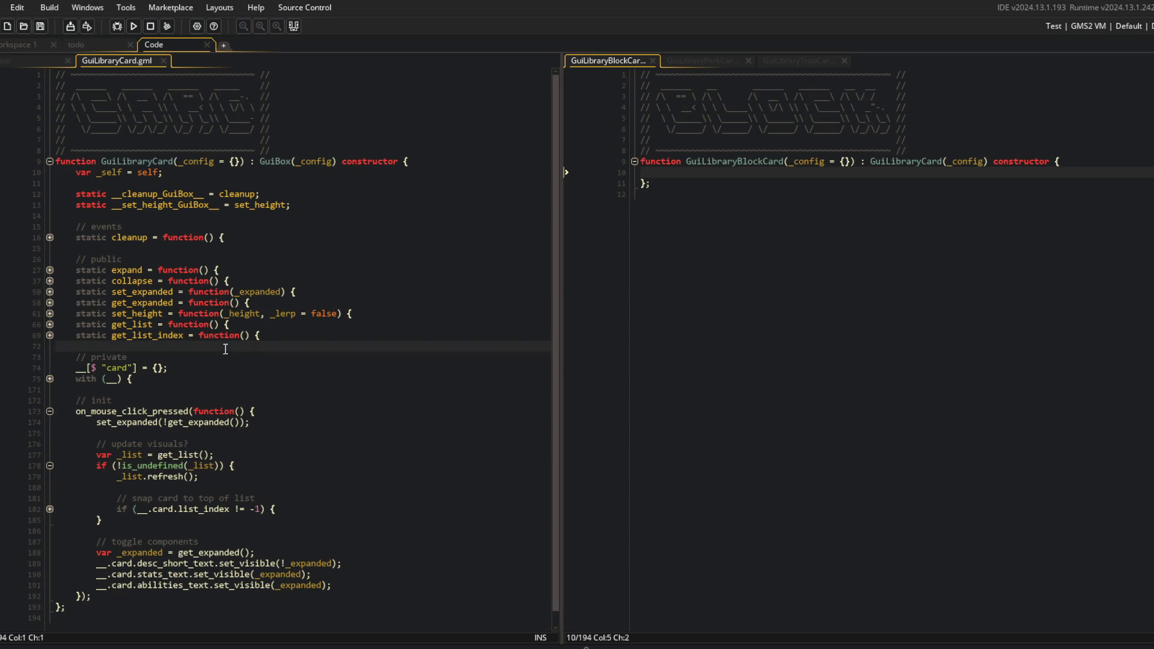
pyautogui.click(255, 302)
# Add var _self = self; at the top of the GuiLibraryBlockCard constructor and save
pyautogui.click(697, 172)
pyautogui.press('Return')
pyautogui.press('Return')
pyautogui.press('Up')
pyautogui.press('Up')
pyautogui.write('var _self = self;')
pyautogui.press('Down')
pyautogui.press('Down')
pyautogui.press('Return')
pyautogui.press('Up')
pyautogui.hotkey('ctrl', 's')
# Select the two static GuiBox alias lines in GuiLibraryCard
pyautogui.scroll(-5, 323, 181)
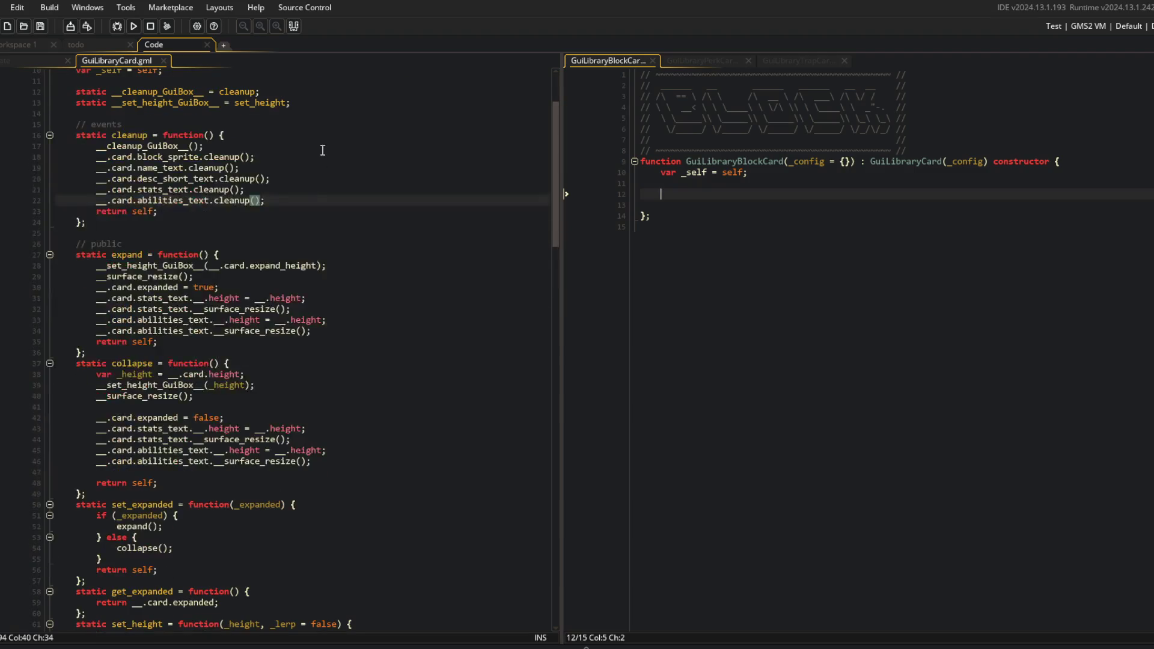
pyautogui.scroll(4, 322, 151)
pyautogui.click(198, 200)
pyautogui.moveTo(76, 169); pyautogui.dragTo(357, 182)
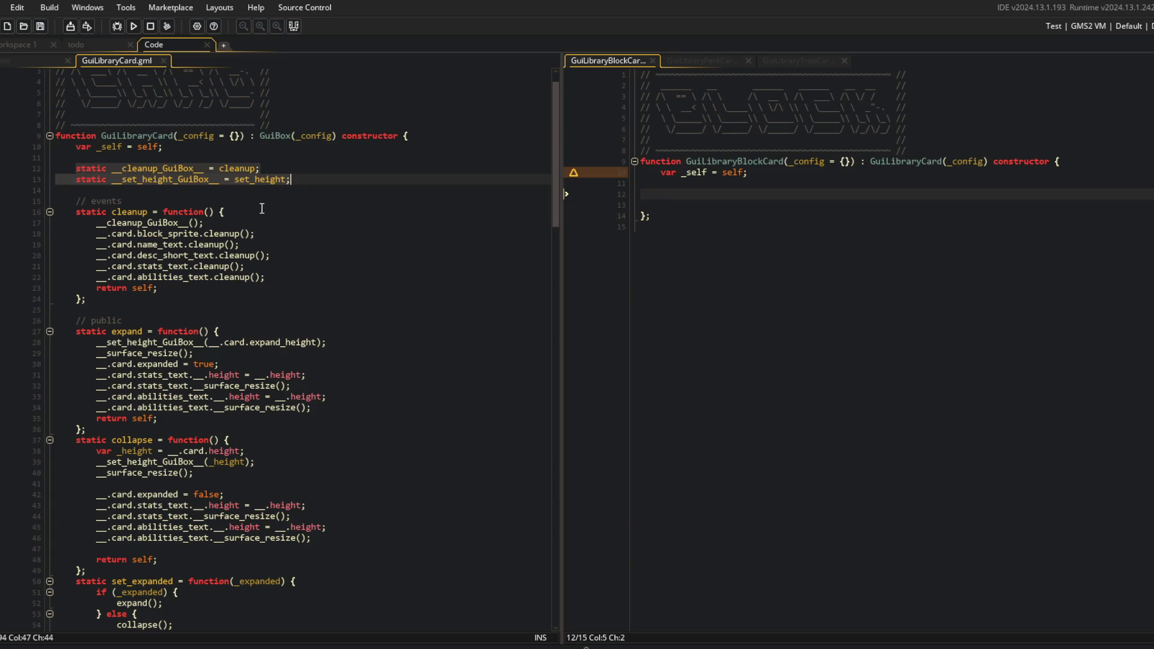
# Cut the // events comment and cleanup function from GuiLibraryCard into GuiLibraryBlockCard
pyautogui.click(178, 233)
pyautogui.moveTo(76, 201); pyautogui.dragTo(138, 299)
pyautogui.hotkey('ctrl', 'x')
pyautogui.click(697, 193)
pyautogui.hotkey('ctrl', 'v')
# Move the __cleanup_GuiBox__ alias line into GuiLibraryBlockCard and save both files
pyautogui.click(297, 156)
pyautogui.press('Down')
pyautogui.press('End')
pyautogui.hotkey('shift', 'Home')
pyautogui.press('BackSpace')
pyautogui.click(704, 172)
pyautogui.click(702, 184)
pyautogui.hotkey('ctrl', 'v')
pyautogui.hotkey('ctrl', 's')
# Remove the blank lines below the __set_height_GuiBox__ alias in GuiLibraryCard
pyautogui.click(413, 179)
pyautogui.doubleClick(138, 179)
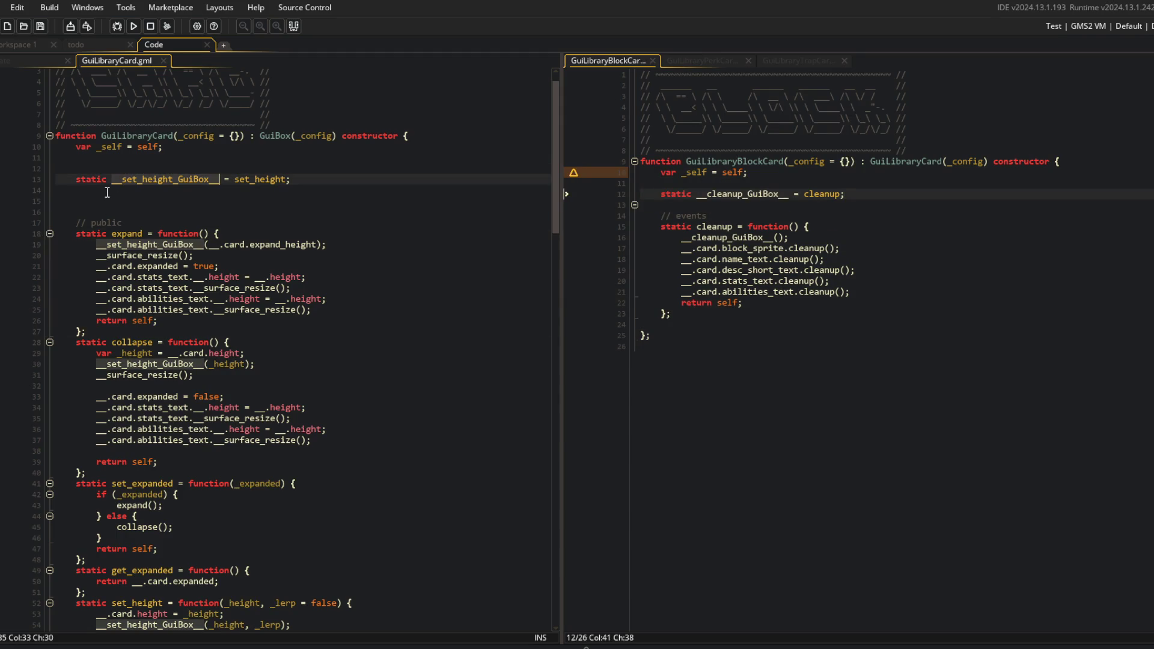
pyautogui.click(107, 193)
pyautogui.press('Delete')
pyautogui.press('Delete')
pyautogui.press('Delete')
pyautogui.scroll(-5, 228, 315)
# Check where set_height is used among GuiLibraryCard's functions
pyautogui.click(276, 363)
pyautogui.doubleClick(136, 418)
pyautogui.scroll(4, 203, 335)
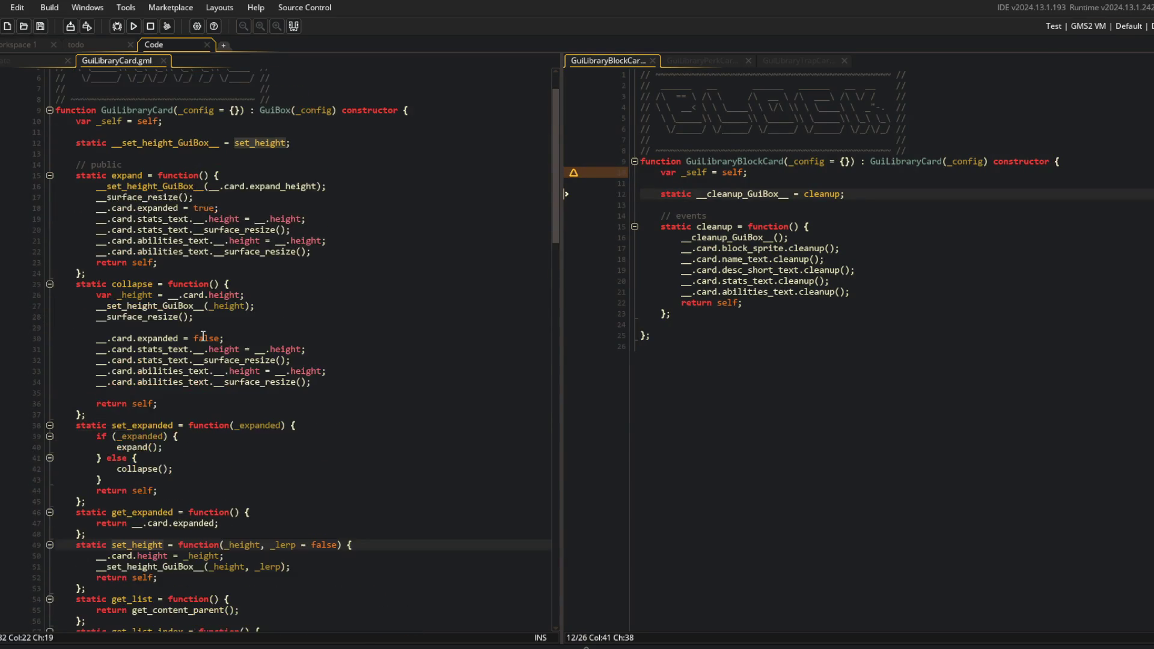
pyautogui.scroll(2, 203, 335)
pyautogui.click(159, 314)
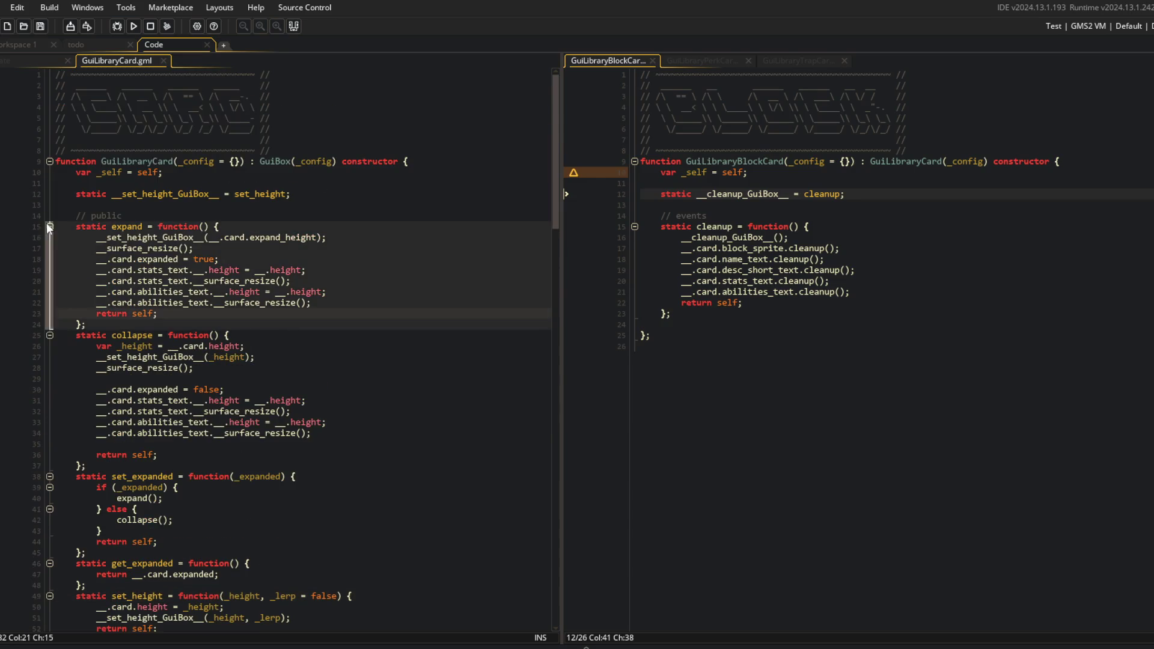
# Select the four stats_text and abilities_text resize lines in GuiLibraryCard's expand
pyautogui.click(177, 249)
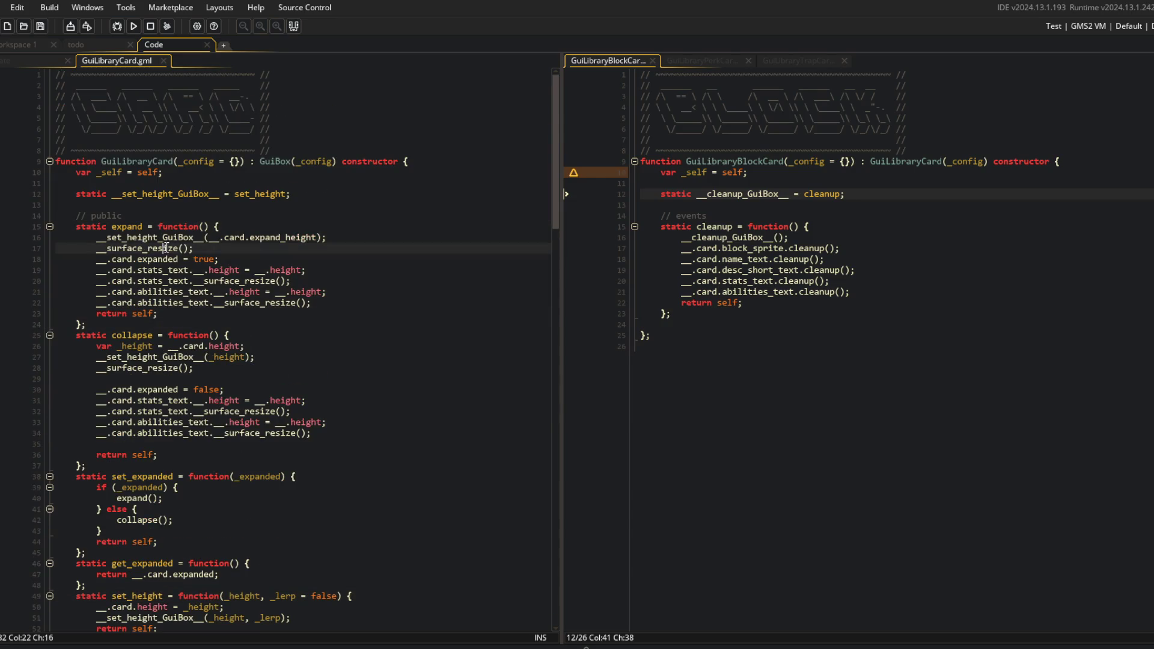
pyautogui.press('Up')
pyautogui.press('Down')
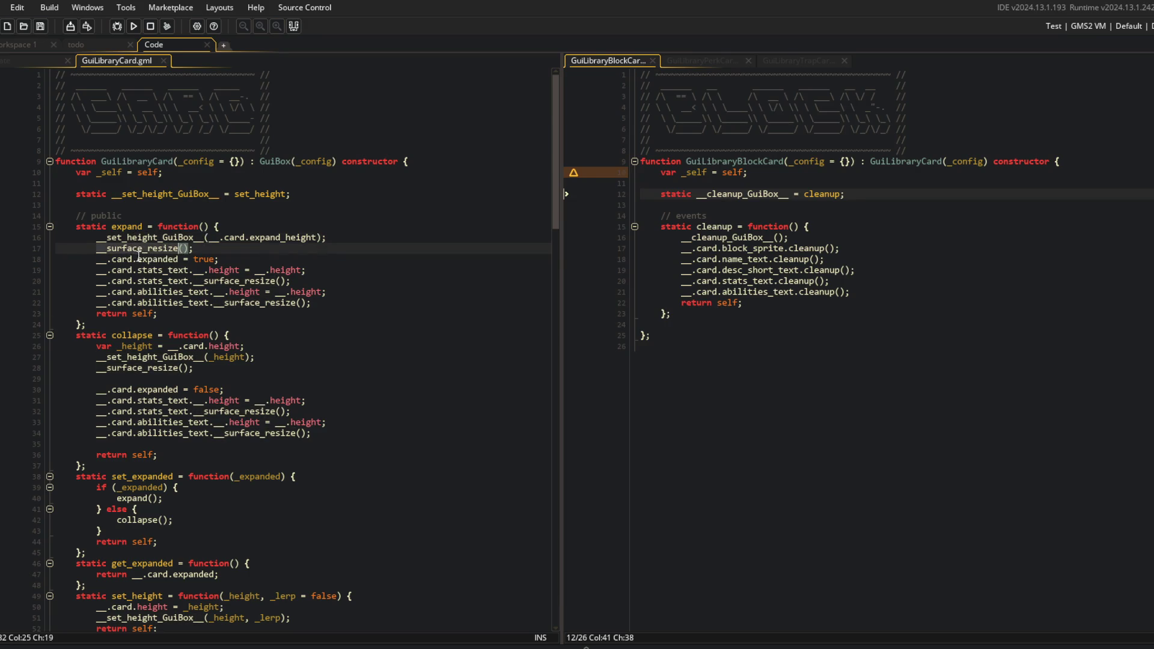
pyautogui.press('Down')
pyautogui.press('Down')
pyautogui.press('Right')
pyautogui.press('Right')
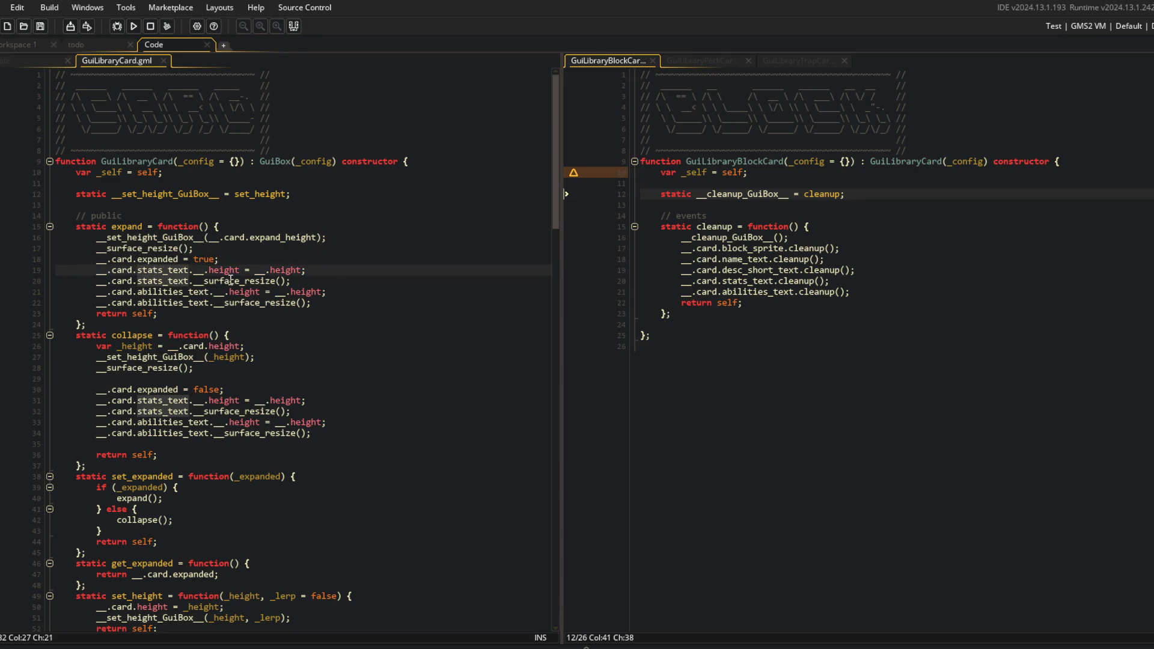
pyautogui.moveTo(95, 270)
pyautogui.mouseDown()
pyautogui.moveTo(327, 293)
pyautogui.moveTo(333, 306)
pyautogui.mouseUp()
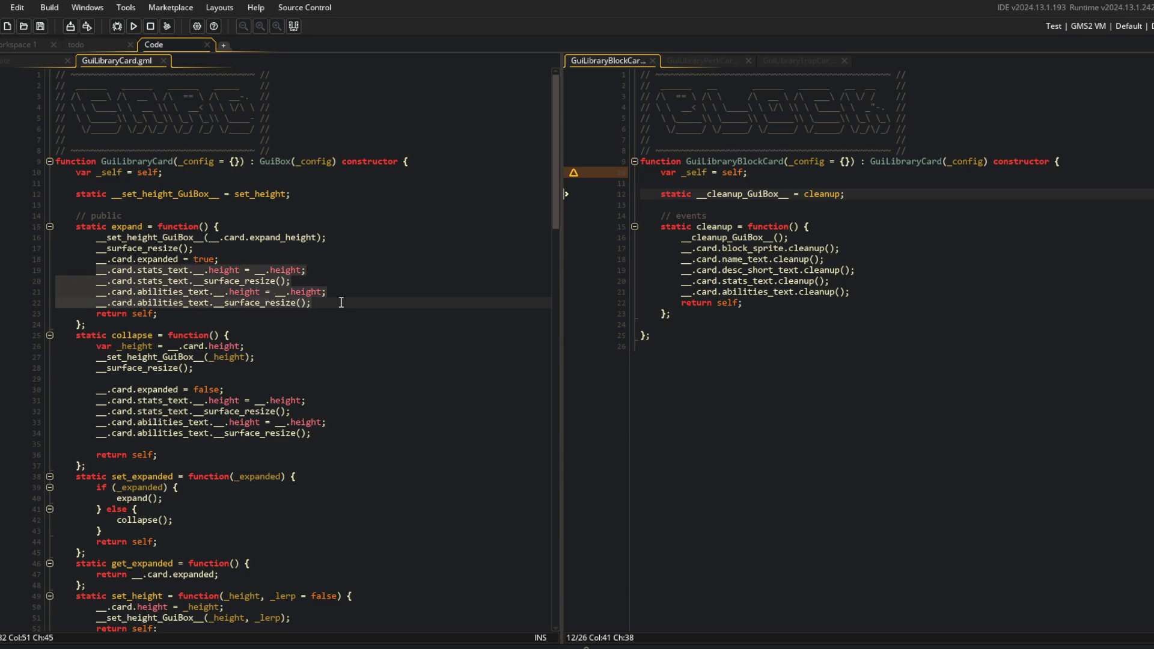
pyautogui.click(873, 189)
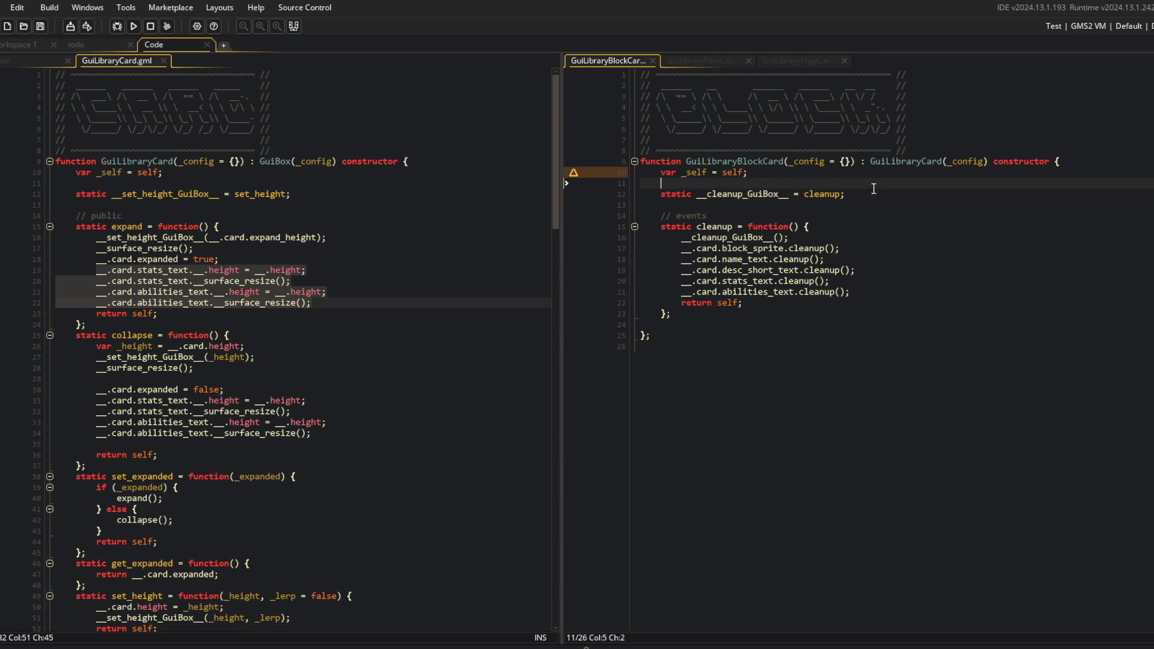
# Add a // public comment and an empty static expand function to GuiLibraryBlockCard, then save
pyautogui.click(752, 313)
pyautogui.press('Return')
pyautogui.press('Return')
pyautogui.write('__ public')
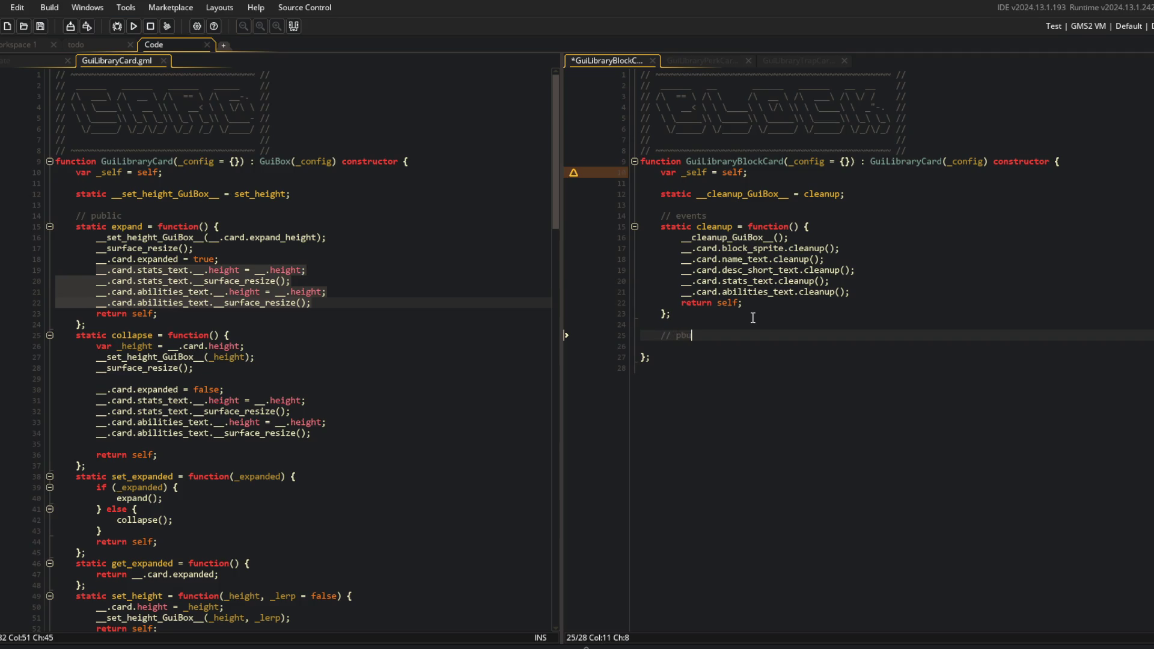
pyautogui.press('Return')
pyautogui.write('static expand = func')
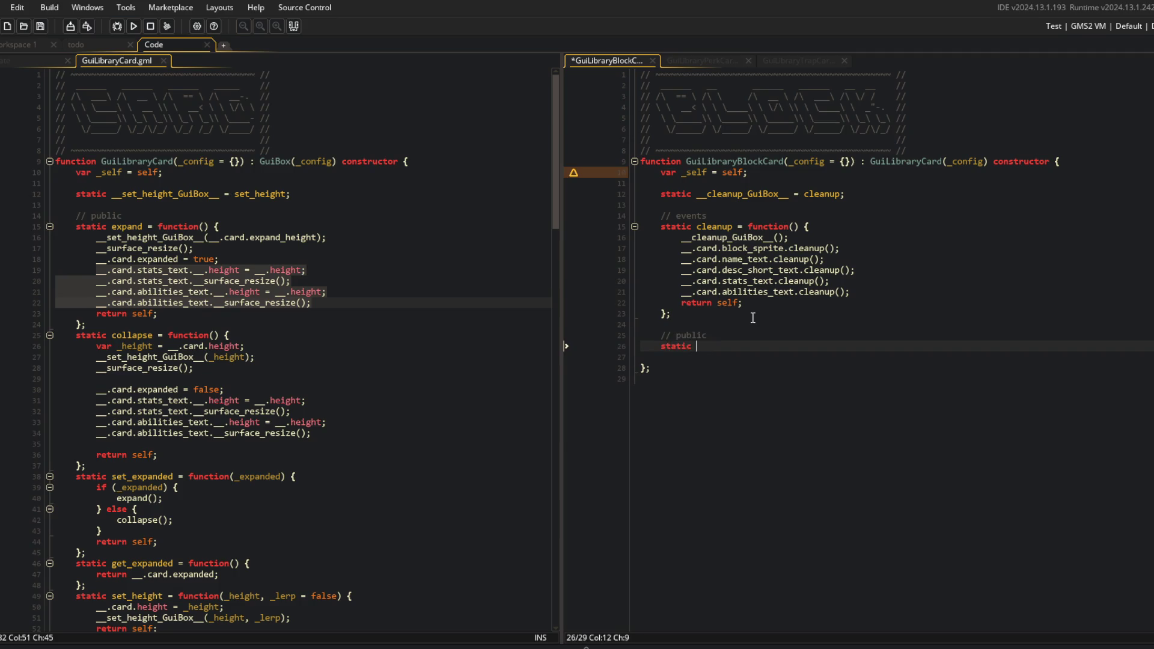
pyautogui.press('Return')
pyautogui.write('() {')
pyautogui.press('Return')
pyautogui.press('Down')
pyautogui.press('End')
pyautogui.write(';')
pyautogui.hotkey('ctrl', 's')
pyautogui.press('Return')
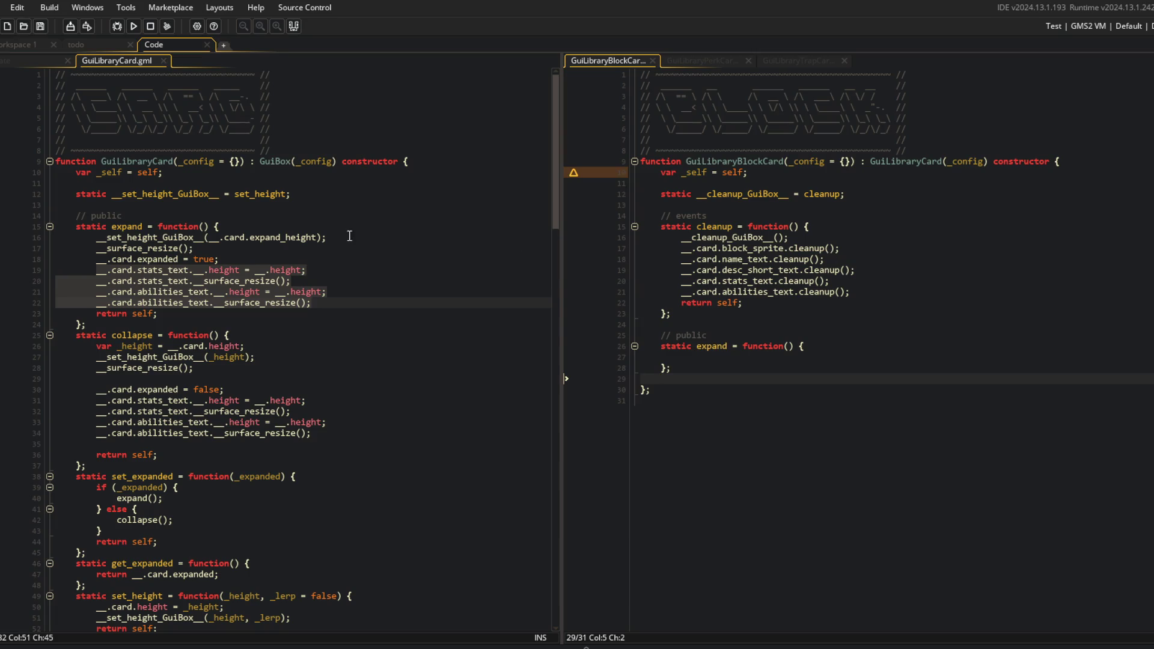
# Add static __expand_GuiBox__ = expand; below the cleanup alias in GuiLibraryBlockCard
pyautogui.click(890, 203)
pyautogui.press('Return')
pyautogui.press('Up')
pyautogui.write('stat')
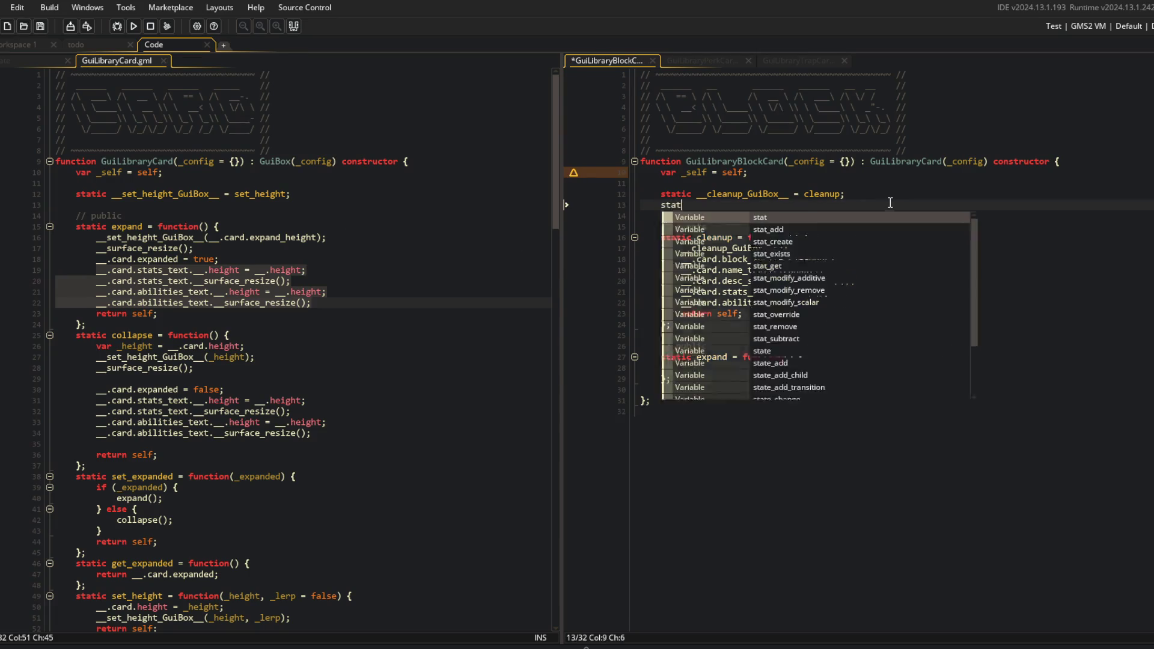
pyautogui.write('ic __expand_G')
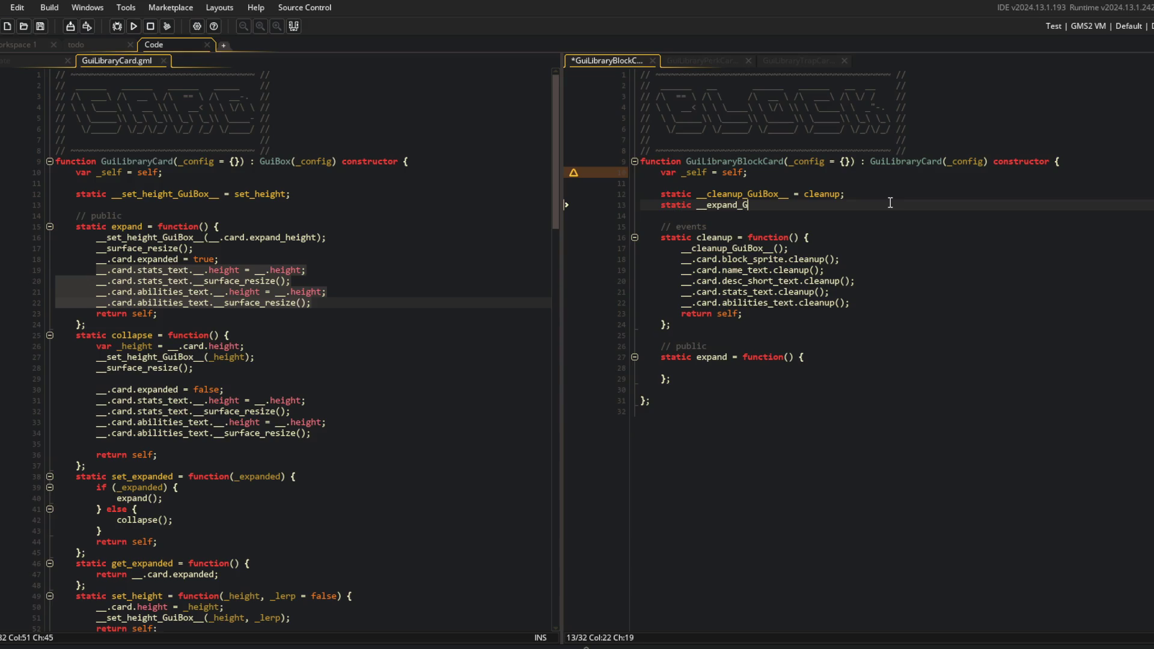
pyautogui.write('UIuiBo')
pyautogui.write('xpand;')
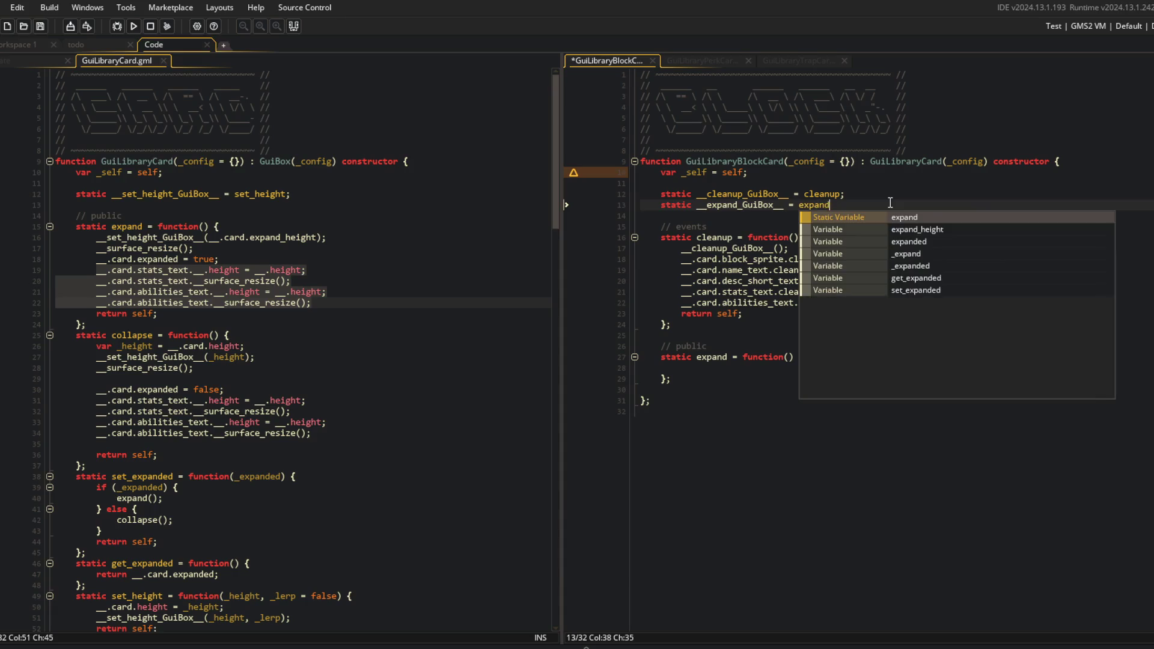
# Cut the four stats and abilities resize lines from GuiLibraryCard's expand
pyautogui.click(323, 249)
pyautogui.press('Down')
pyautogui.press('End')
pyautogui.hotkey('shift', 'Down')
pyautogui.hotkey('shift', 'Down')
pyautogui.hotkey('shift', 'Down')
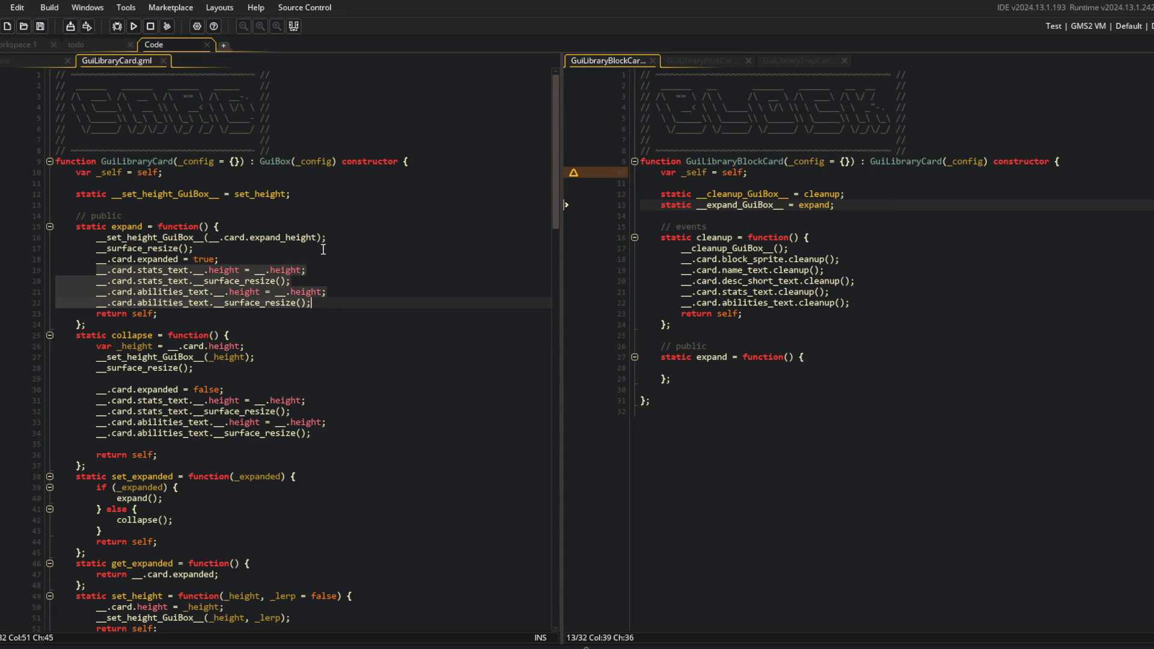
pyautogui.press('Delete')
# Fill GuiLibraryBlockCard's expand with __expand_GuiBox__();, the pasted resize lines and return self;, then save
pyautogui.click(760, 369)
pyautogui.write('__expand_Gui')
pyautogui.press('Return')
pyautogui.write('();')
pyautogui.press('Return')
pyautogui.write('__.card.stats_text.__.height = __.height; \t\t__.card.stats_text.__surface_resize(); \t\t__.card.abilities_text.__.height = __.height; \t\t__.card.abilities_text.__surface_resize();')
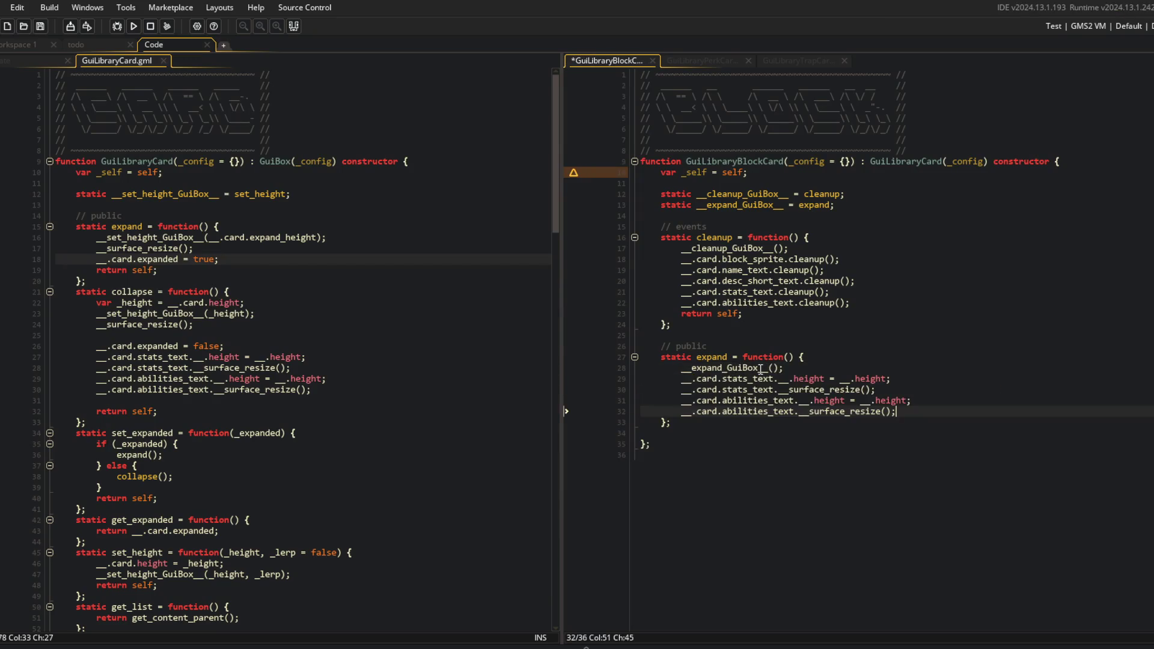
pyautogui.press('Return')
pyautogui.write('return self;')
pyautogui.hotkey('ctrl', 's')
# Fold the card's expand and the block card's cleanup and expand functions
pyautogui.click(795, 357)
pyautogui.click(805, 271)
pyautogui.click(467, 228)
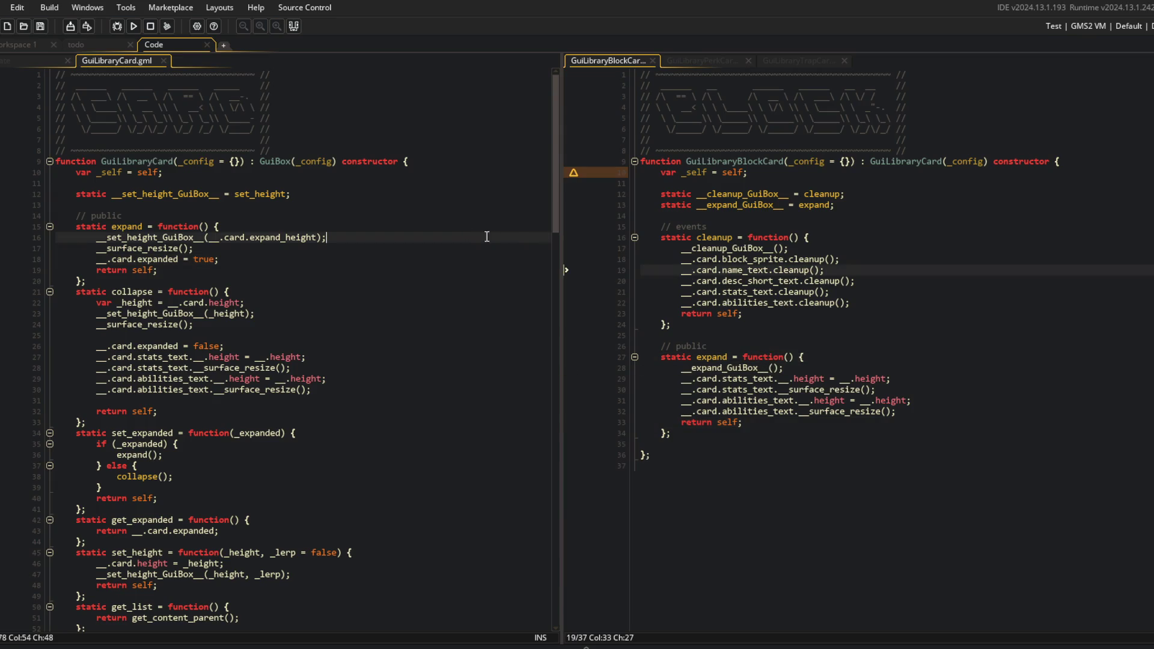
pyautogui.click(463, 248)
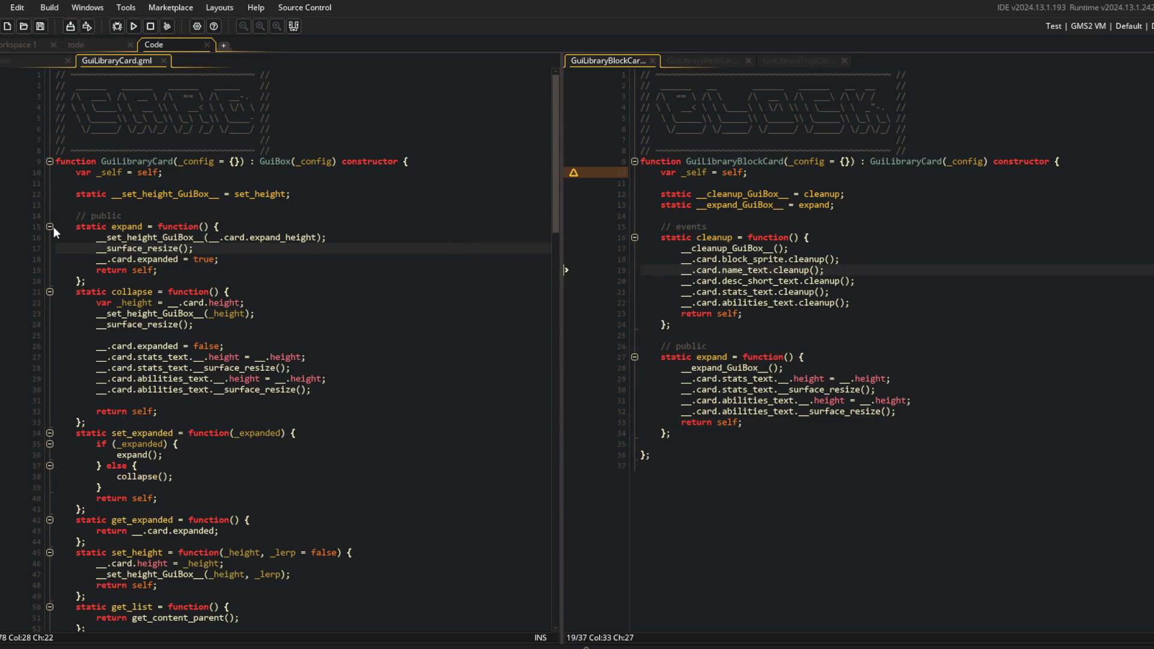
pyautogui.click(50, 228)
pyautogui.click(635, 237)
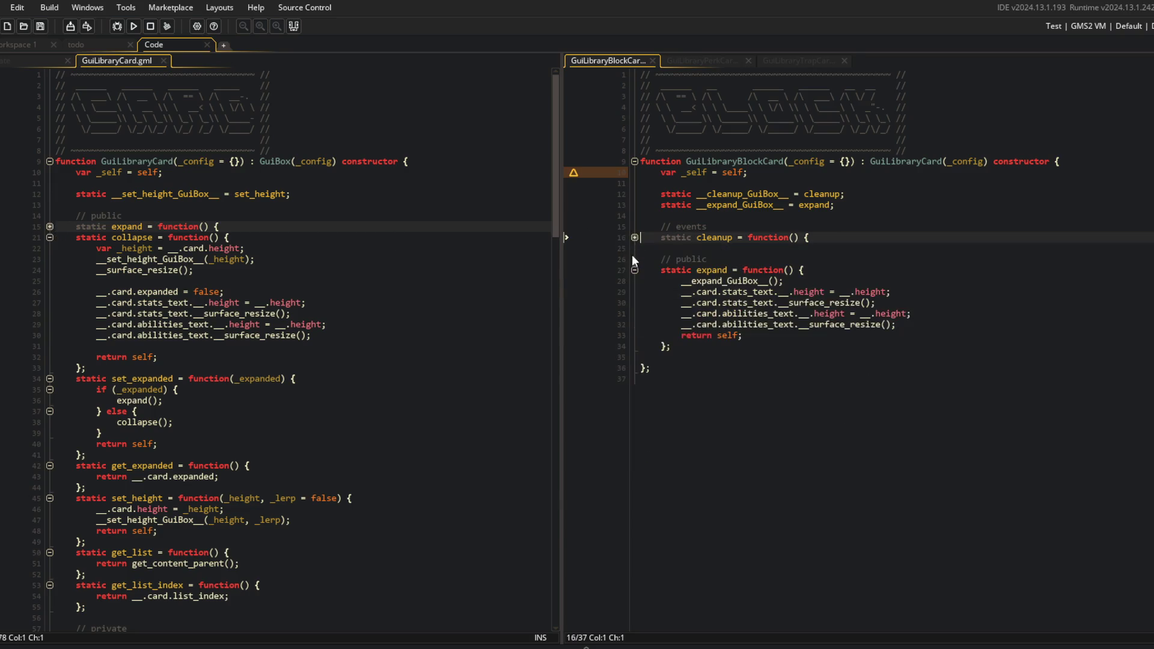
pyautogui.click(634, 270)
pyautogui.click(691, 281)
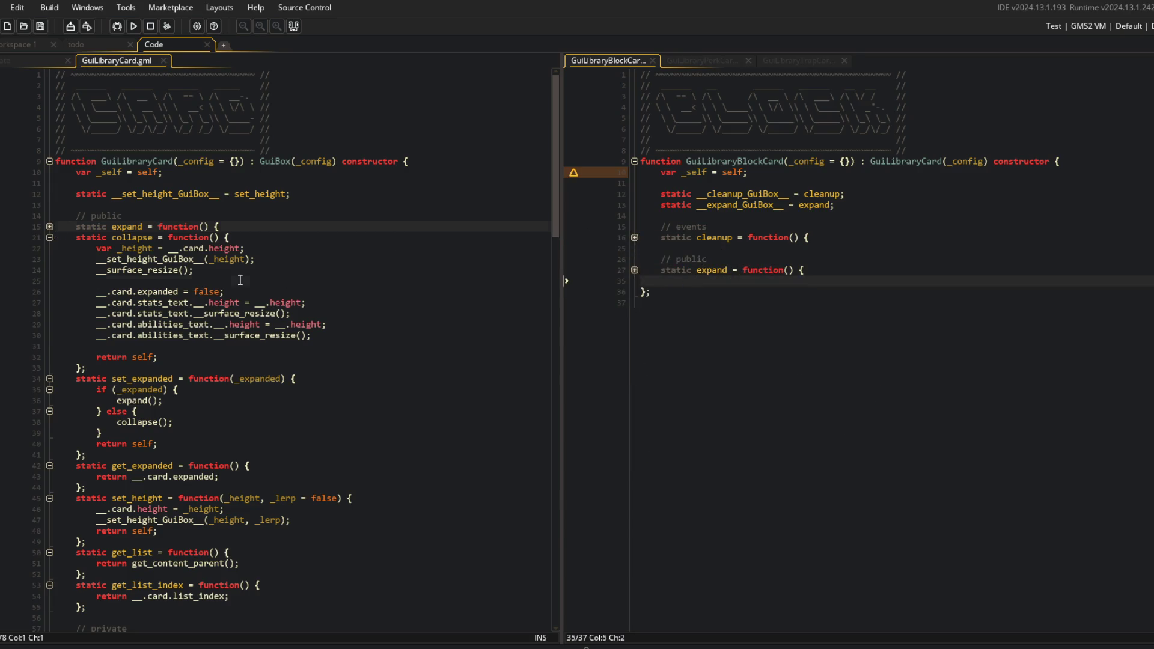
# Add static __collapse_GuiBox__ = collapse; below the expand alias in GuiLibraryBlockCard and save
pyautogui.click(127, 270)
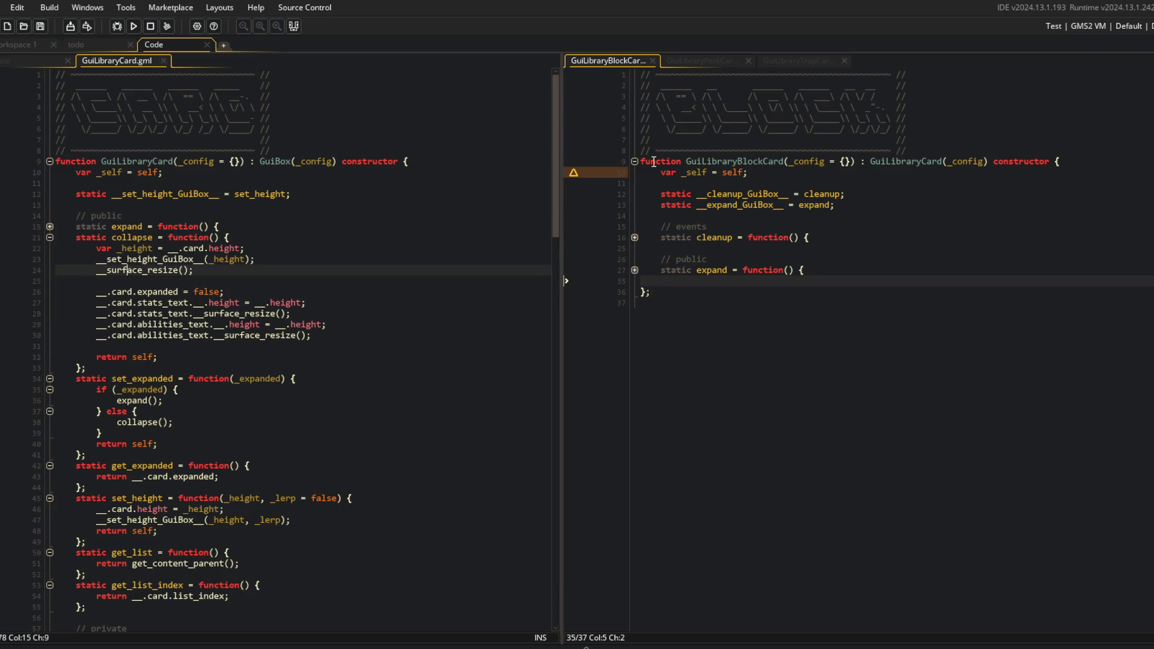
pyautogui.click(909, 214)
pyautogui.press('Return')
pyautogui.press('Up')
pyautogui.write('stati')
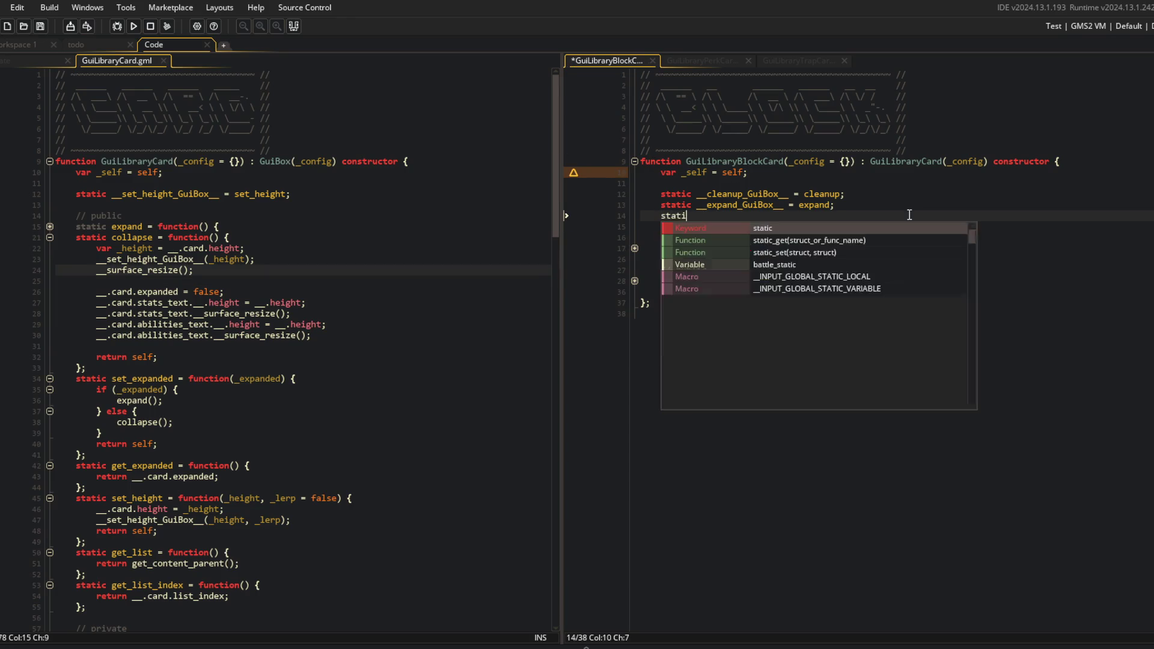
pyautogui.write('c __collapse')
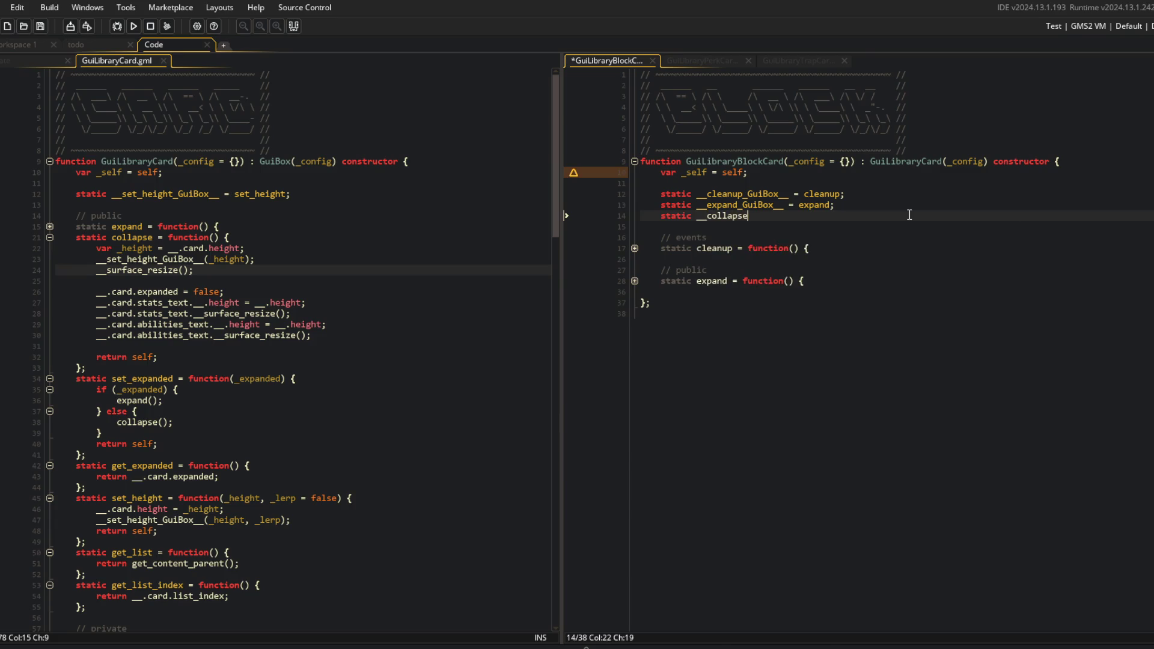
pyautogui.write('_GuiBox__ = collapse')
pyautogui.write(';')
pyautogui.hotkey('ctrl', 's')
# Add an empty static collapse = function() {}; to GuiLibraryBlockCard and save
pyautogui.click(756, 301)
pyautogui.press('Up')
pyautogui.write('static collapse = function() {')
pyautogui.press('Return')
pyautogui.press('Return')
pyautogui.write('};')
pyautogui.hotkey('ctrl', 's')
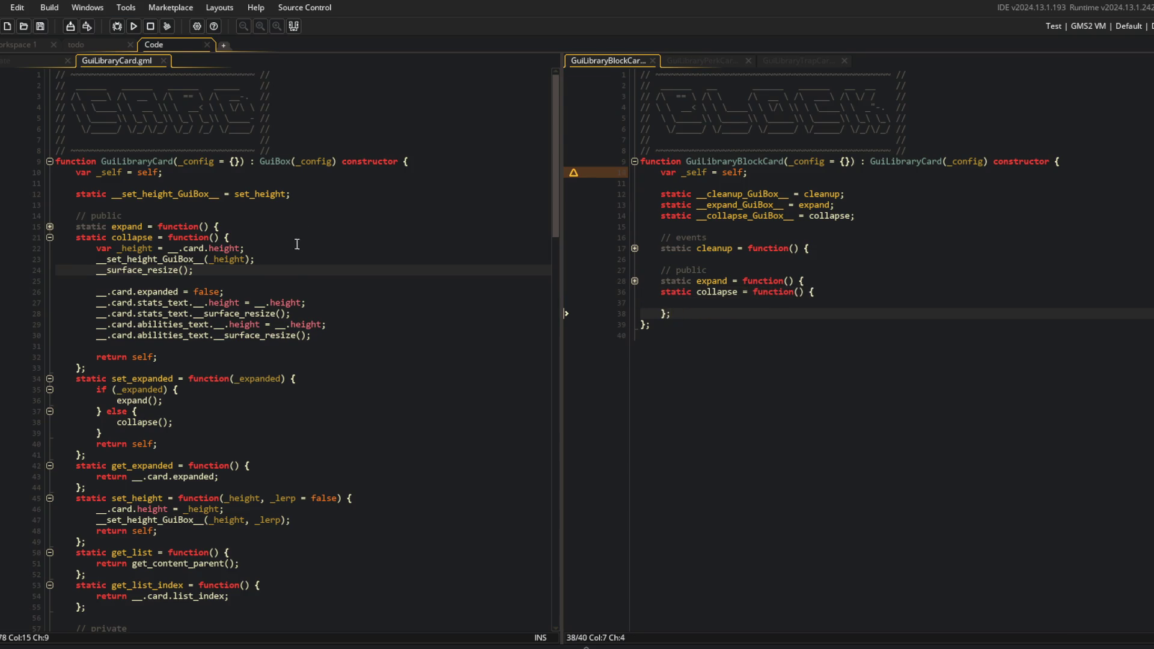
# Cut the stats and abilities lines from GuiLibraryCard's collapse and save
pyautogui.press('Down')
pyautogui.press('Down')
pyautogui.press('Home')
pyautogui.hotkey('shift', 'Down')
pyautogui.hotkey('shift', 'Down')
pyautogui.hotkey('shift', 'Down')
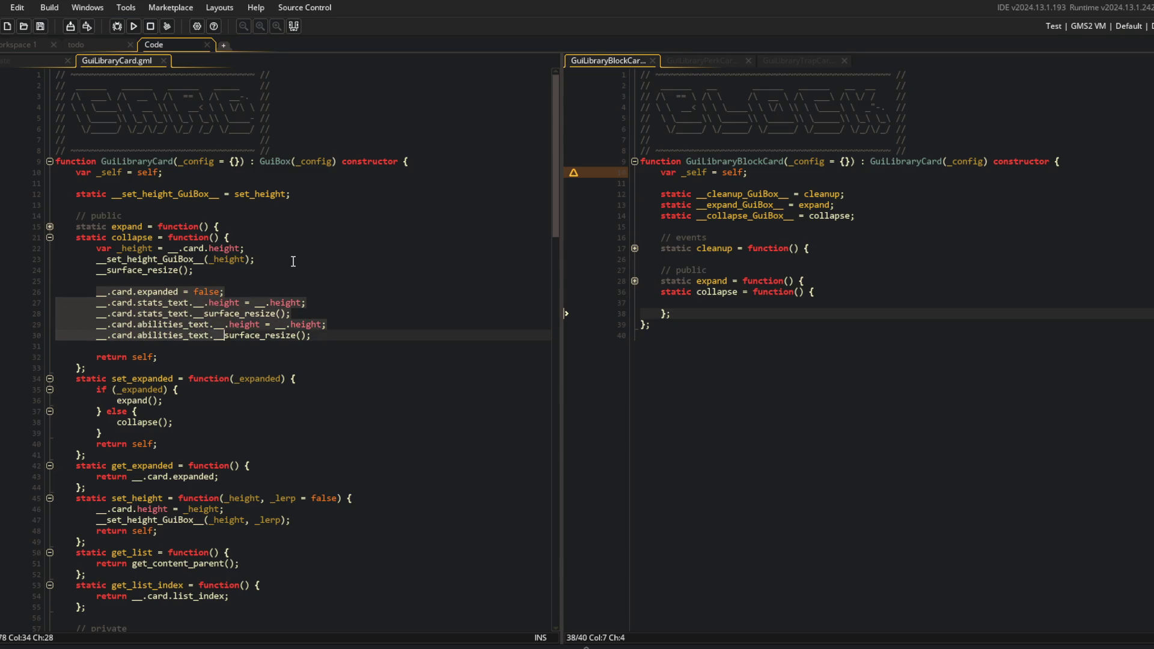
pyautogui.hotkey('shift', 'End')
pyautogui.press('BackSpace')
pyautogui.press('BackSpace')
pyautogui.press('BackSpace')
pyautogui.hotkey('ctrl', 's')
# Fill the block card's collapse with __collapse_GuiBox__();, the pasted lines and return self;, then save
pyautogui.click(713, 302)
pyautogui.write('__.card.expanded = false; \t\t__.card.stats_text.__.height = __.height; \t\t__.card.stats_text.__surface_resize(); \t\t__.card.abilities_text.__.height = __.height; \t\t__.card.abilities_text.__surface_resize();')
pyautogui.press('Return')
pyautogui.write('return self;')
pyautogui.hotkey('ctrl', 's')
pyautogui.press('Up')
pyautogui.press('Up')
pyautogui.press('Up')
pyautogui.press('End')
pyautogui.press('Return')
pyautogui.write('__colla')
pyautogui.press('Tab')
pyautogui.write('();')
pyautogui.hotkey('ctrl', 's')
# Move __.card.expanded = false; from the block card's collapse to below __surface_resize(); in GuiLibraryCard
pyautogui.click(803, 216)
pyautogui.click(829, 315)
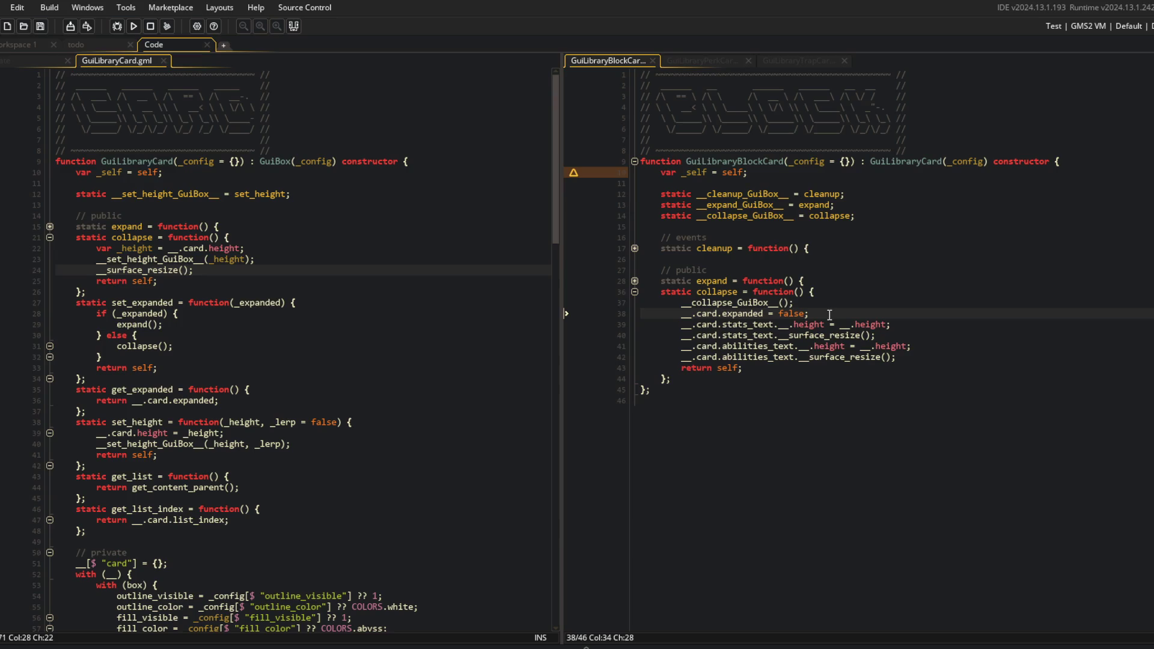
pyautogui.hotkey('shift', 'Home')
pyautogui.press('BackSpace')
pyautogui.press('BackSpace')
pyautogui.press('BackSpace')
pyautogui.hotkey('ctrl', 's')
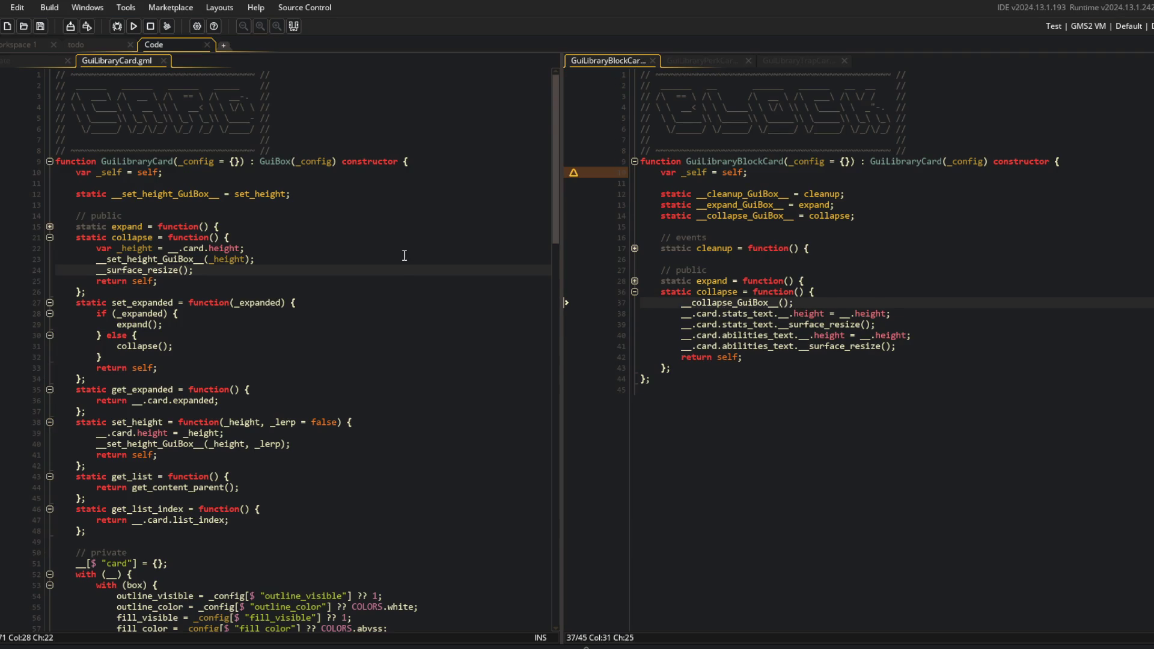
pyautogui.press('Return')
pyautogui.write('__.card.expanded = false;')
# Review the shared collapse in GuiLibraryCard against the block card's collapse
pyautogui.click(402, 263)
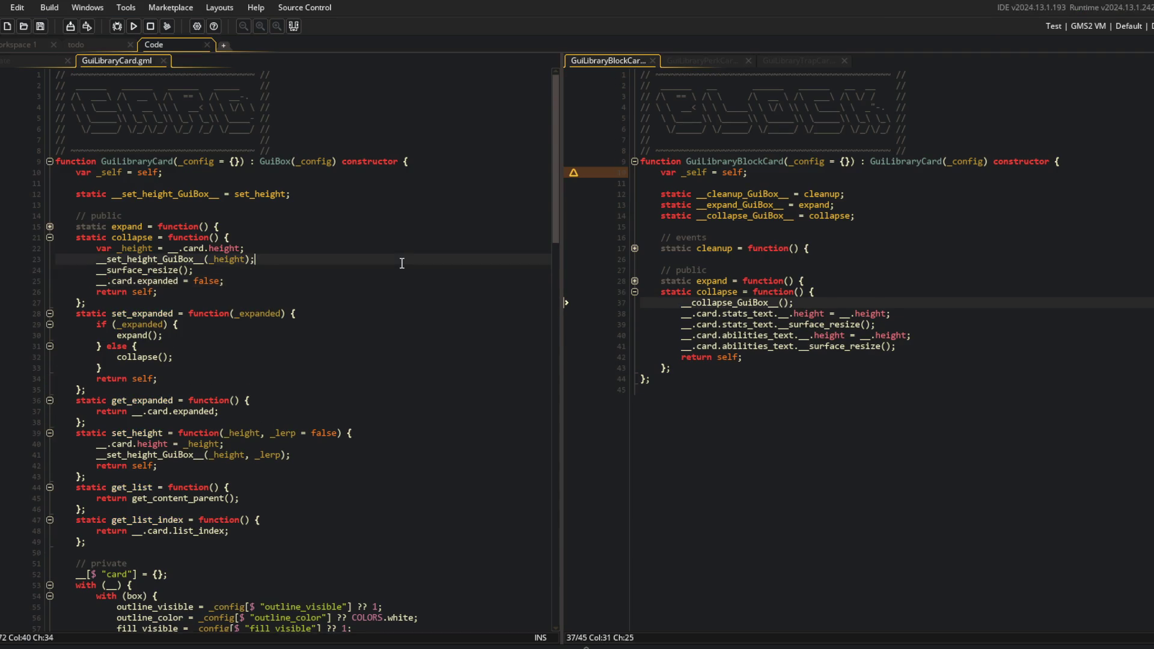
pyautogui.click(341, 283)
pyautogui.click(839, 302)
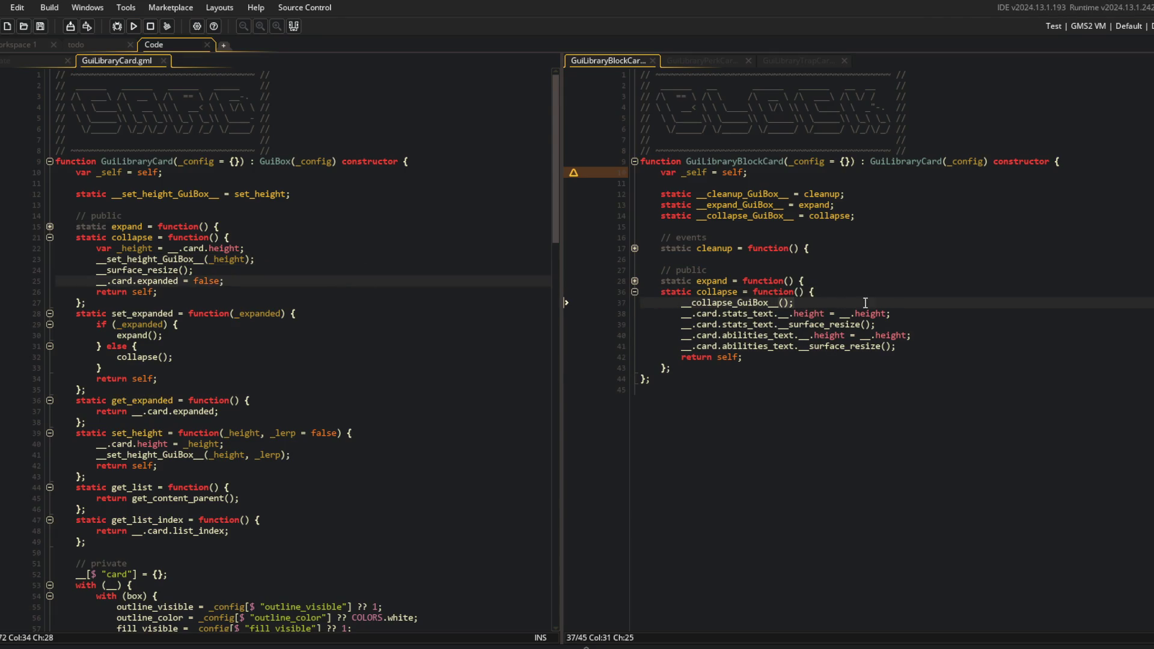
pyautogui.click(364, 205)
# Fold the collapse, set_expanded, get_expanded, set_height, get_list and get_list_index functions in both card files
pyautogui.scroll(-1, 155, 231)
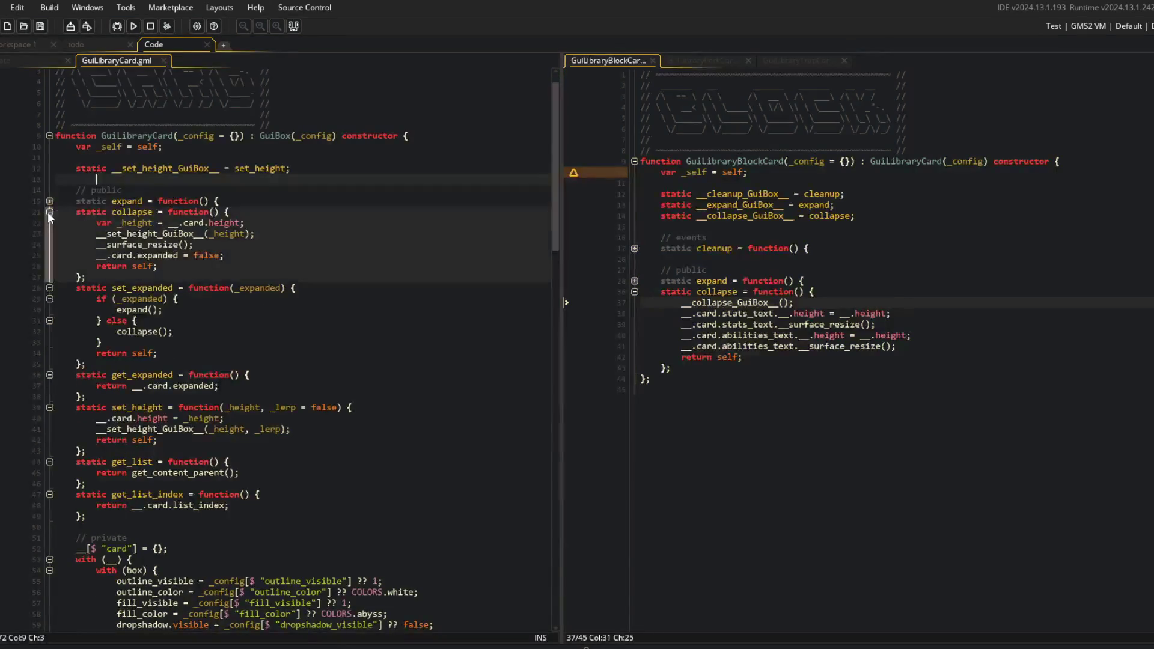
pyautogui.click(49, 212)
pyautogui.click(784, 291)
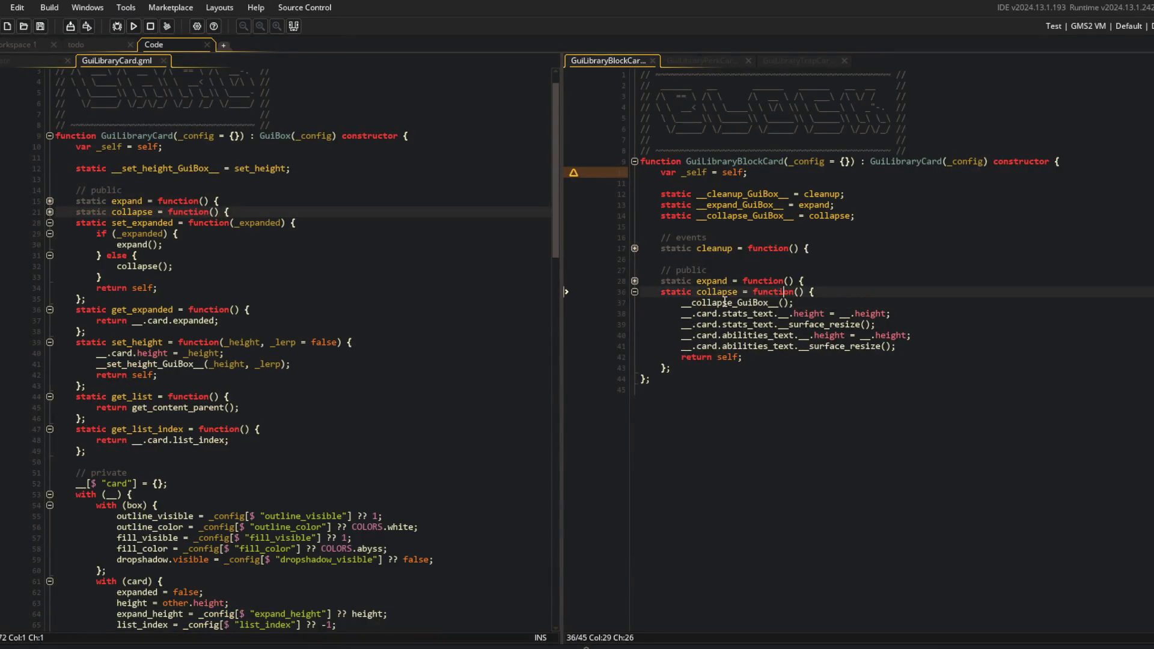
pyautogui.click(634, 291)
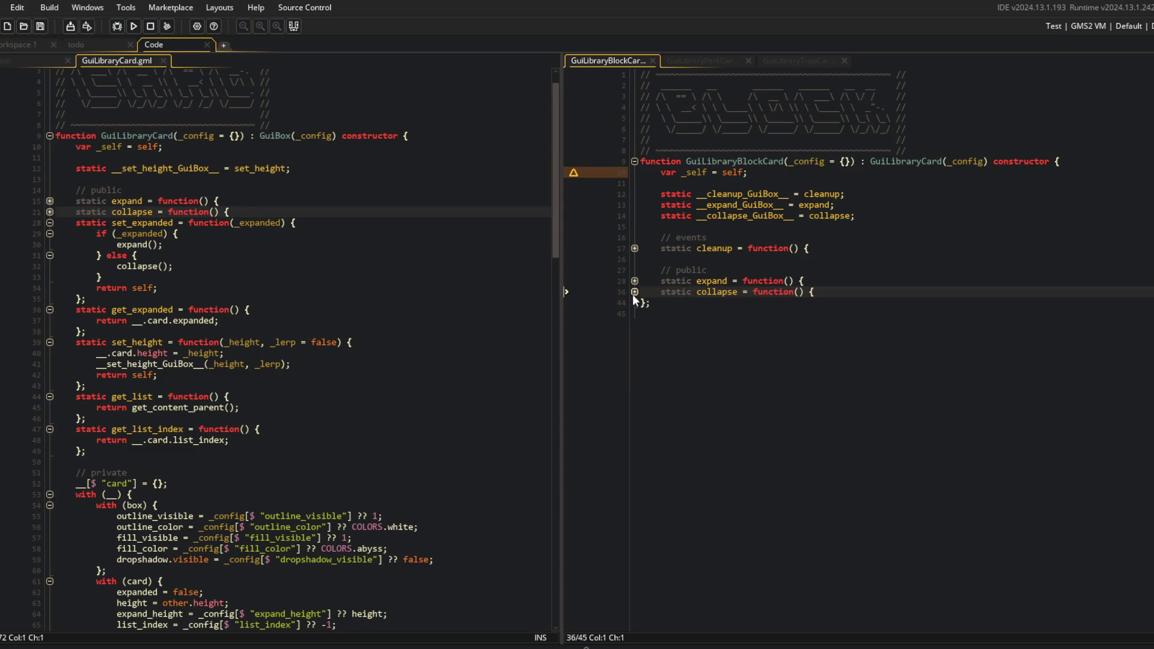
pyautogui.click(273, 249)
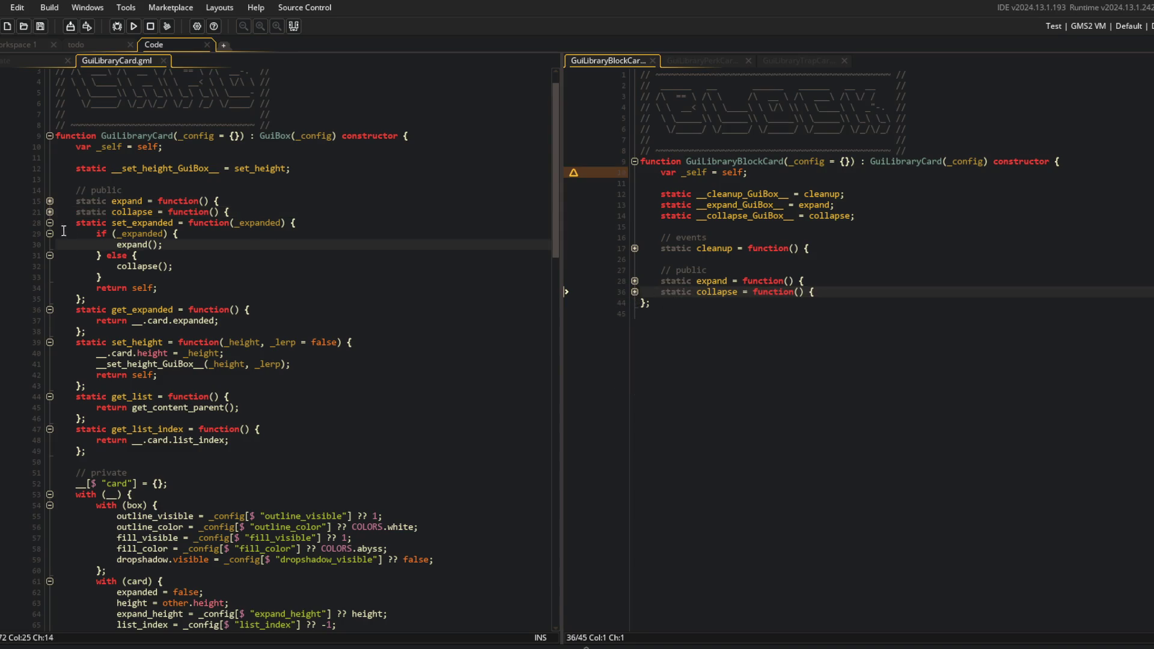
pyautogui.click(50, 222)
pyautogui.click(50, 233)
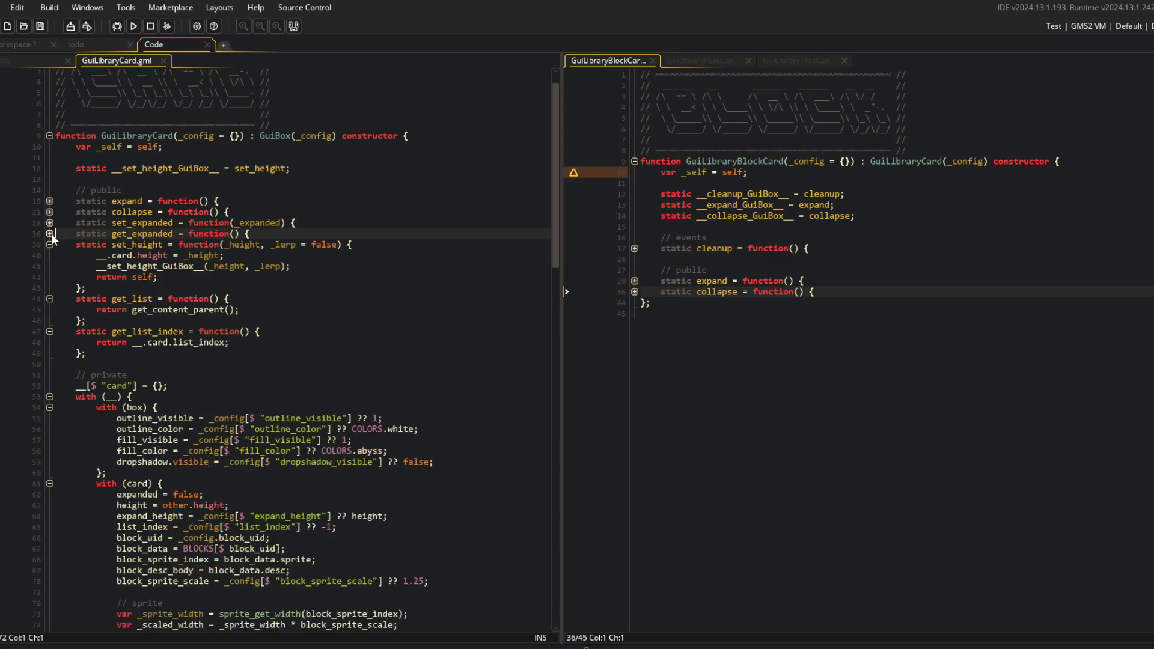
pyautogui.click(52, 240)
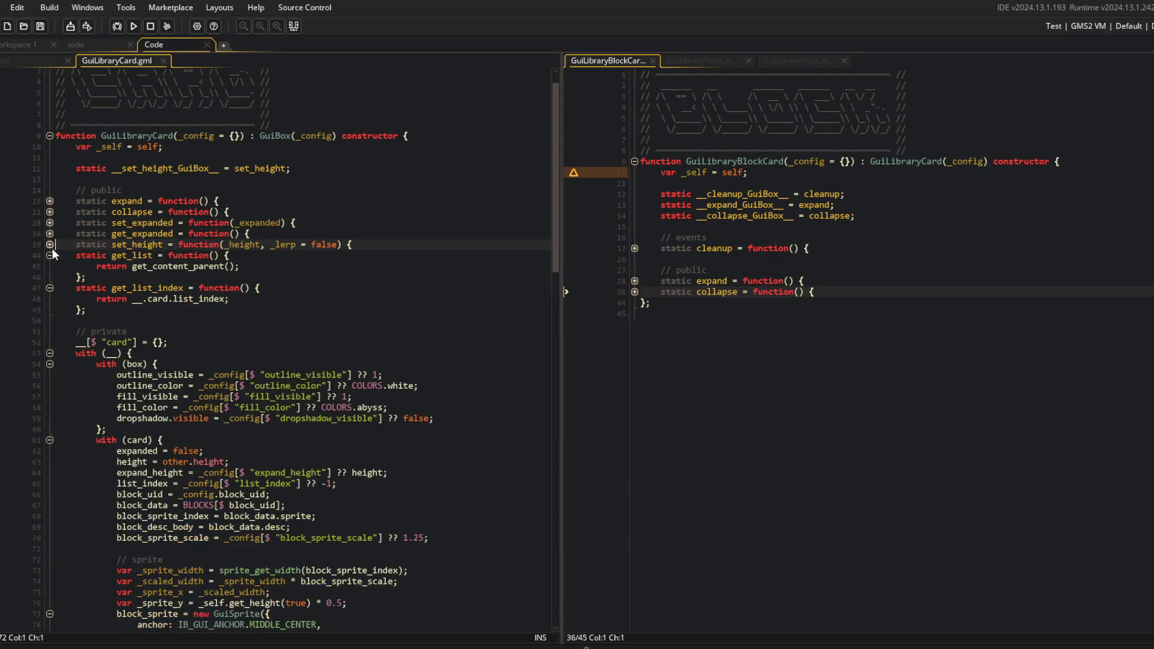
pyautogui.click(52, 250)
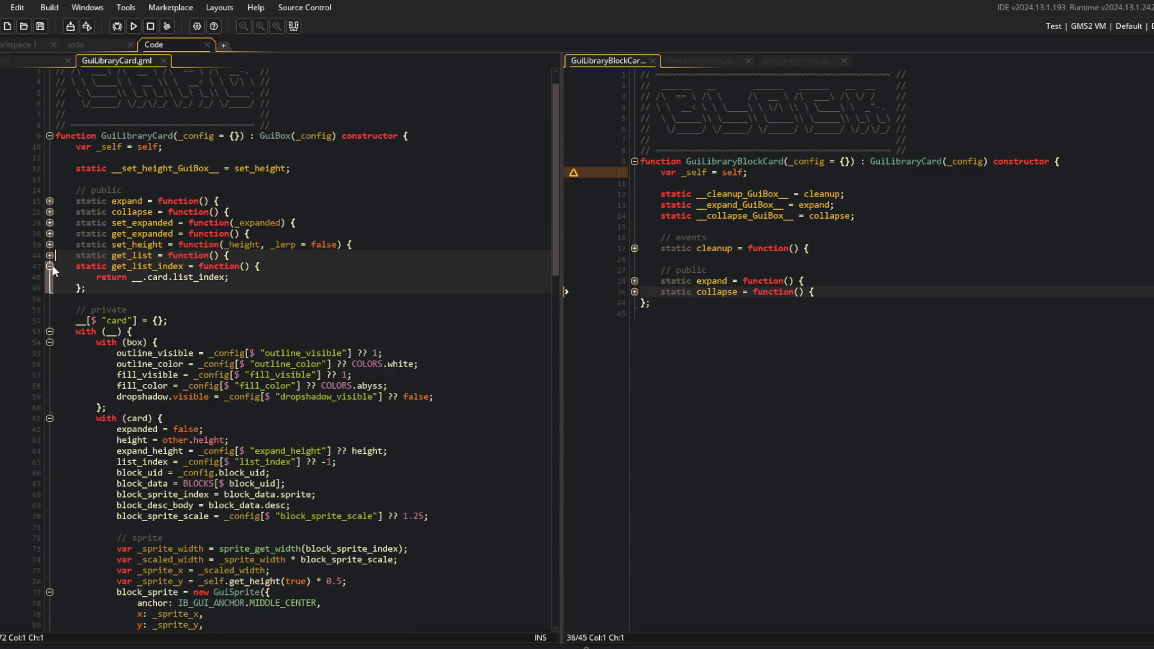
pyautogui.click(52, 264)
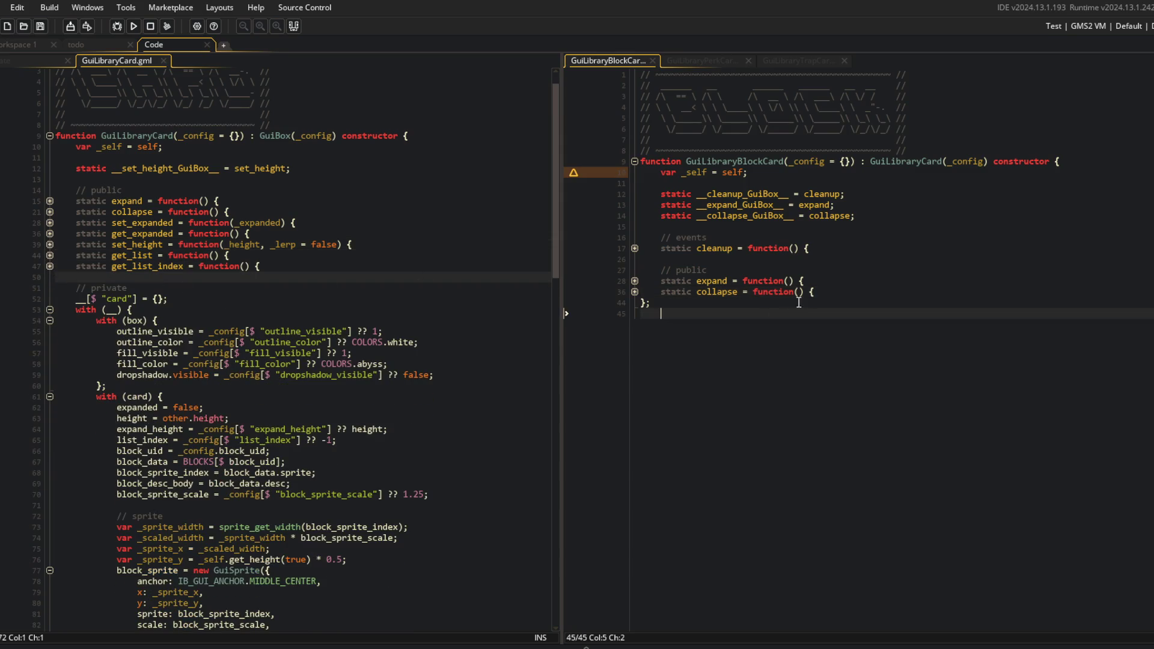
# Add a // private comment line after GuiLibraryBlockCard's public functions
pyautogui.click(849, 294)
pyautogui.press('Return')
pyautogui.press('Return')
pyautogui.write('/ private')
pyautogui.press('Return')
pyautogui.write('[$ ')
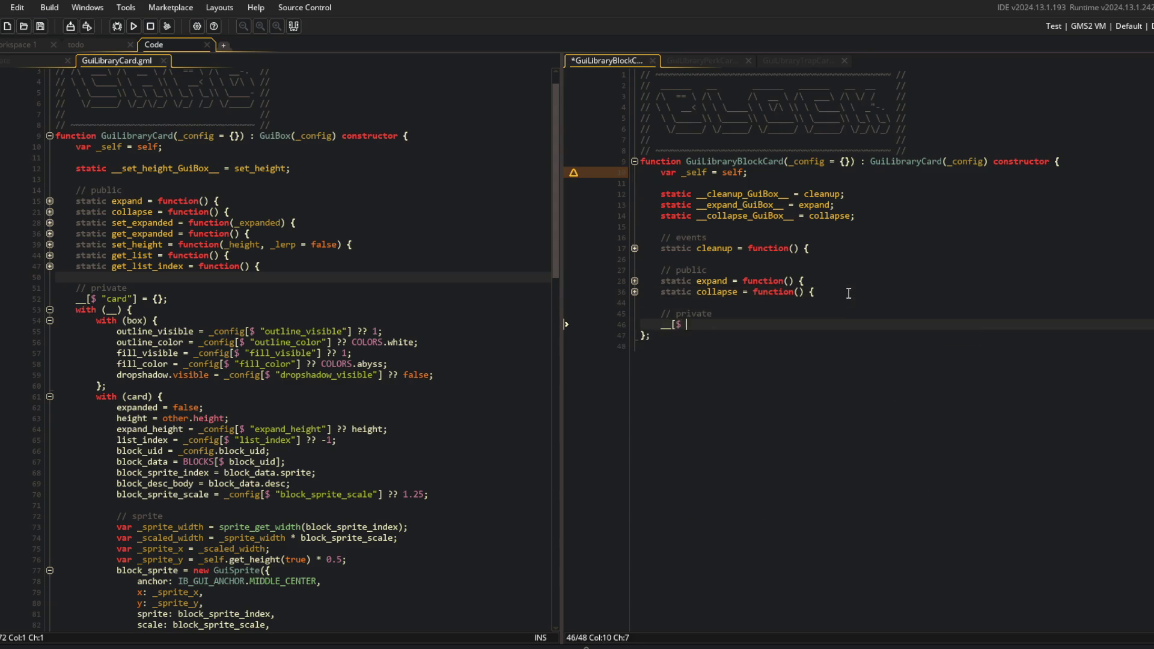
pyautogui.write('"card"')
pyautogui.hotkey('shift', 'Home')
pyautogui.press('BackSpace')
# Add an empty with (__) { }; block under the private comment and save GuiLibraryBlockCard
pyautogui.write('with (__) {')
pyautogui.press('Return')
pyautogui.press('Return')
pyautogui.write('};')
pyautogui.hotkey('ctrl', 's')
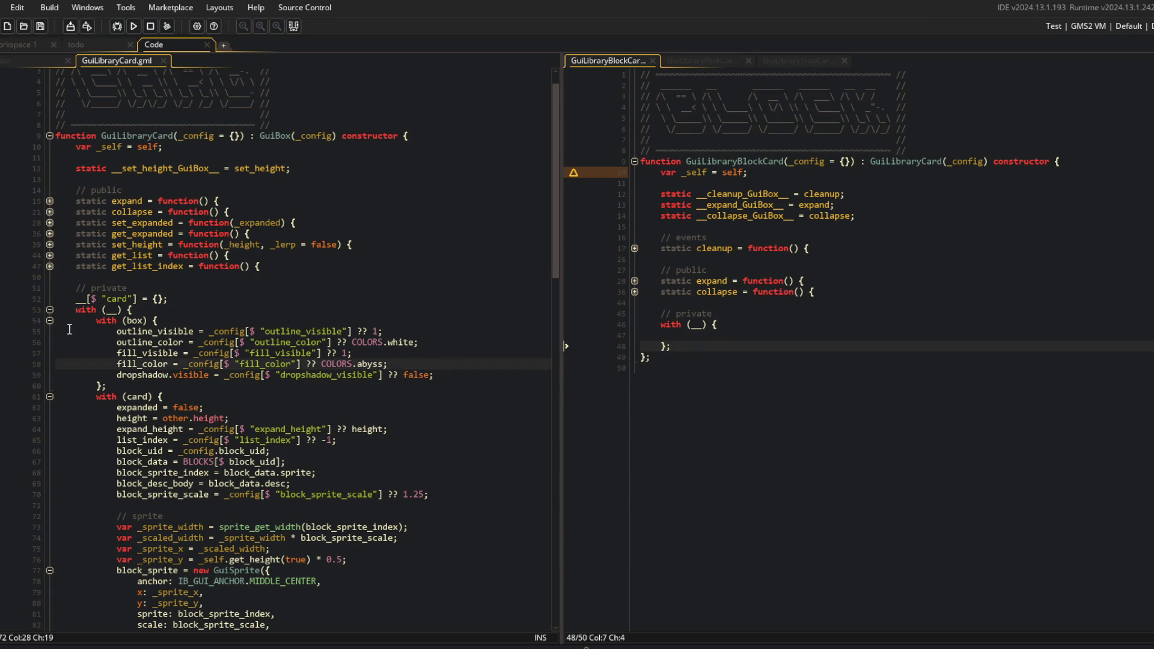
# Replace every block_uid with uid throughout GuiLibraryCard
pyautogui.click(50, 321)
pyautogui.click(144, 319)
pyautogui.scroll(-2, 144, 316)
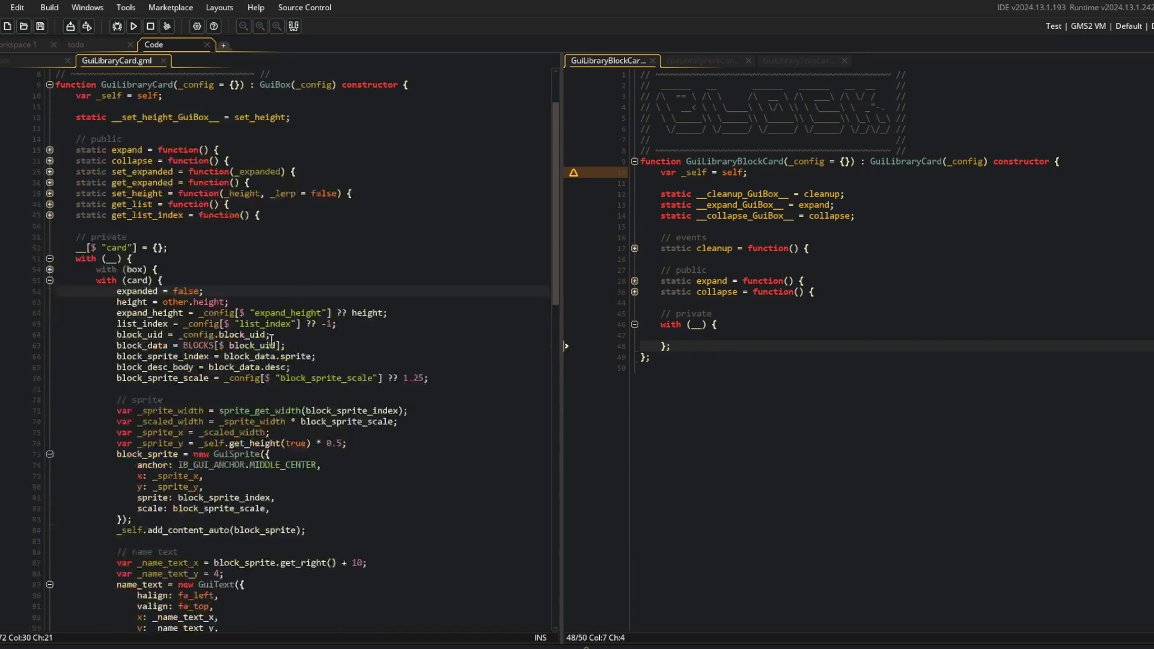
pyautogui.doubleClick(138, 336)
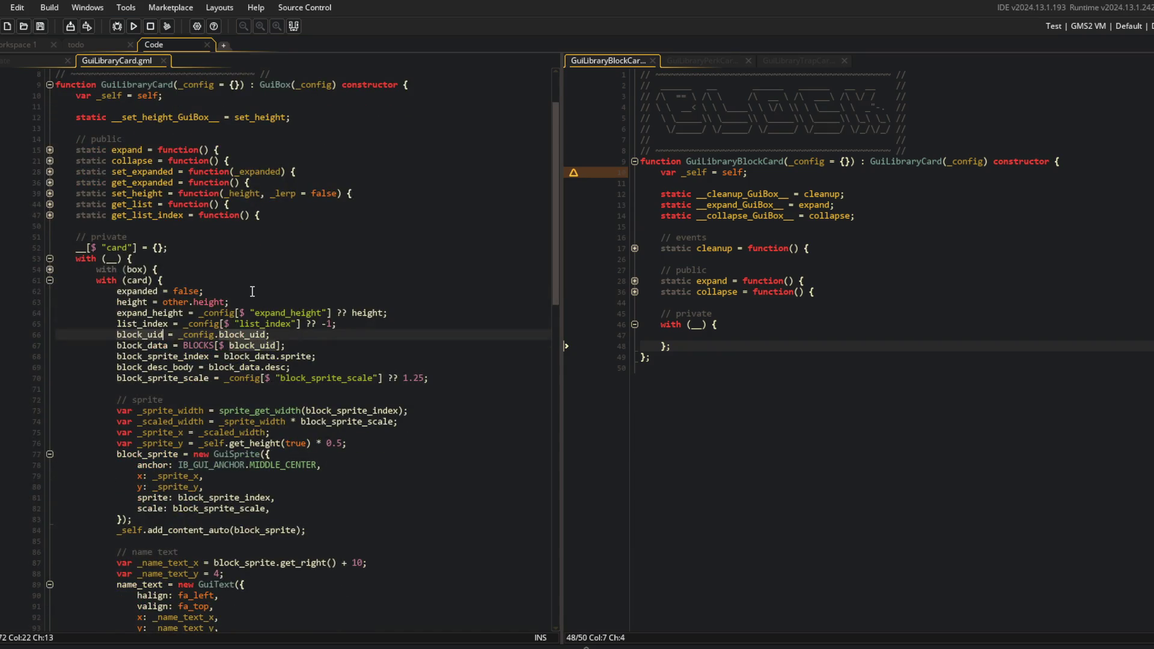
pyautogui.hotkey('ctrl', 'f')
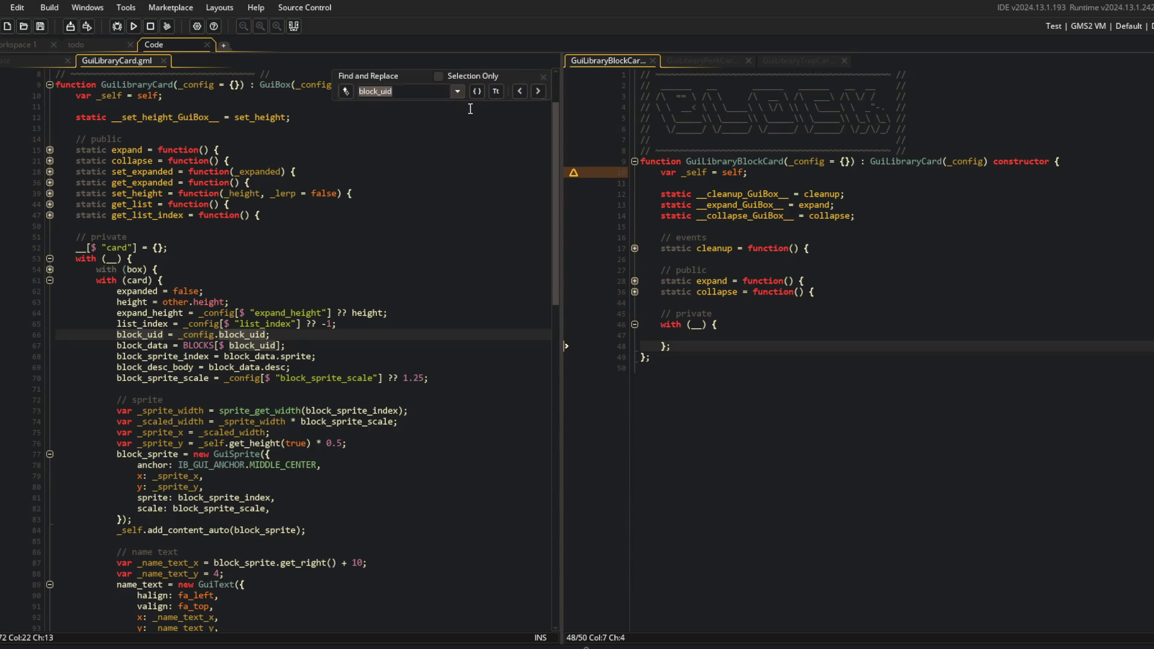
pyautogui.click(532, 98)
pyautogui.click(532, 98)
pyautogui.click(532, 98)
pyautogui.click(532, 99)
pyautogui.click(346, 92)
pyautogui.write('d')
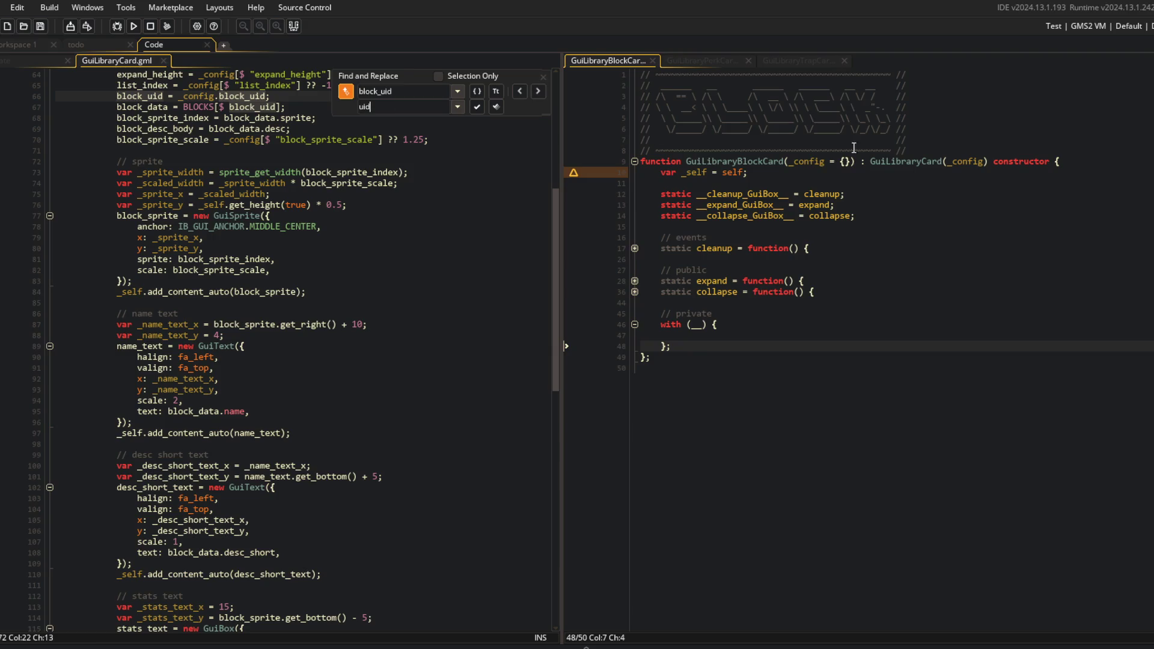
pyautogui.click(496, 107)
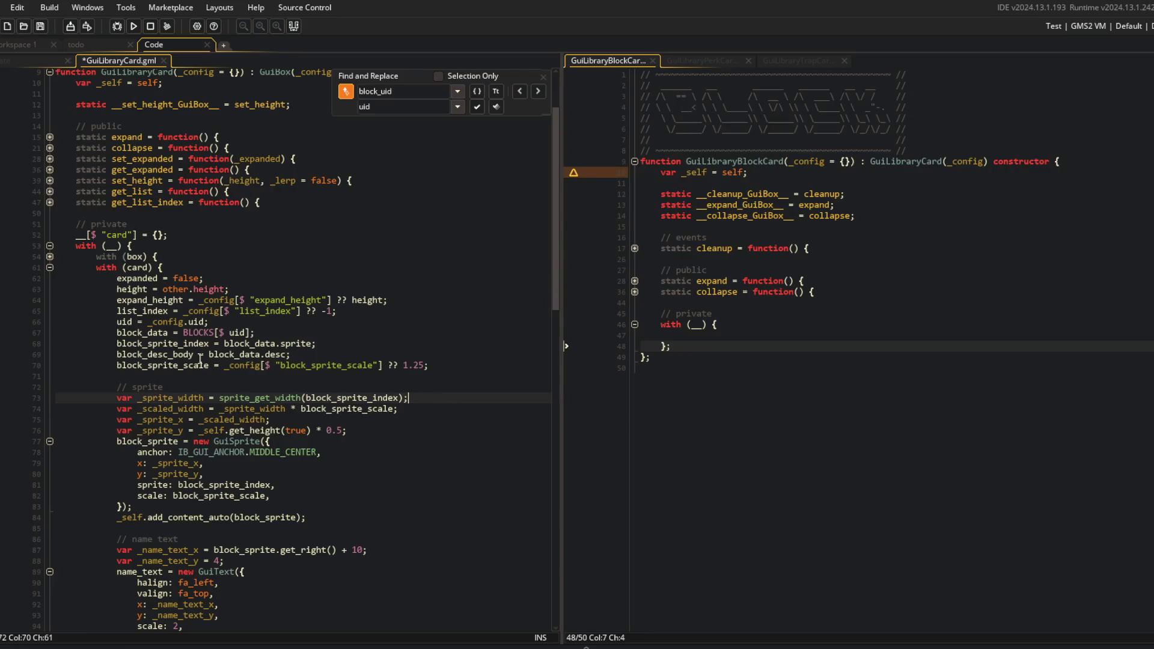
# Replace every block_data with data and save GuiLibraryCard
pyautogui.doubleClick(151, 333)
pyautogui.hotkey('ctrl', 'f')
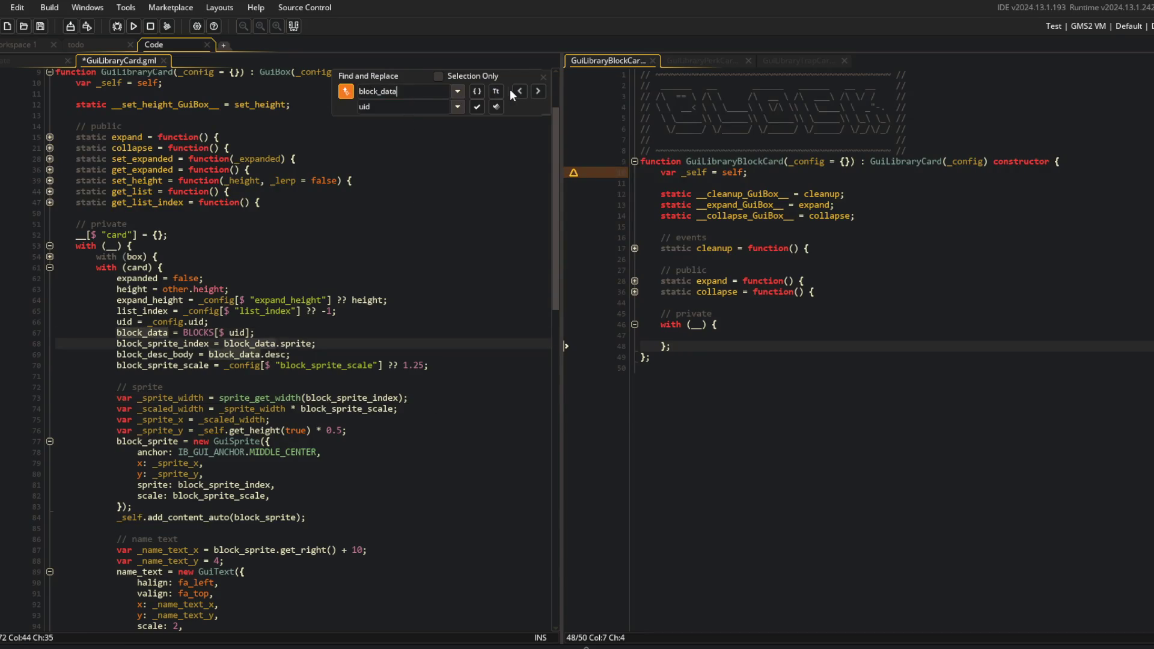
pyautogui.scroll(-6, 549, 99)
pyautogui.click(410, 106)
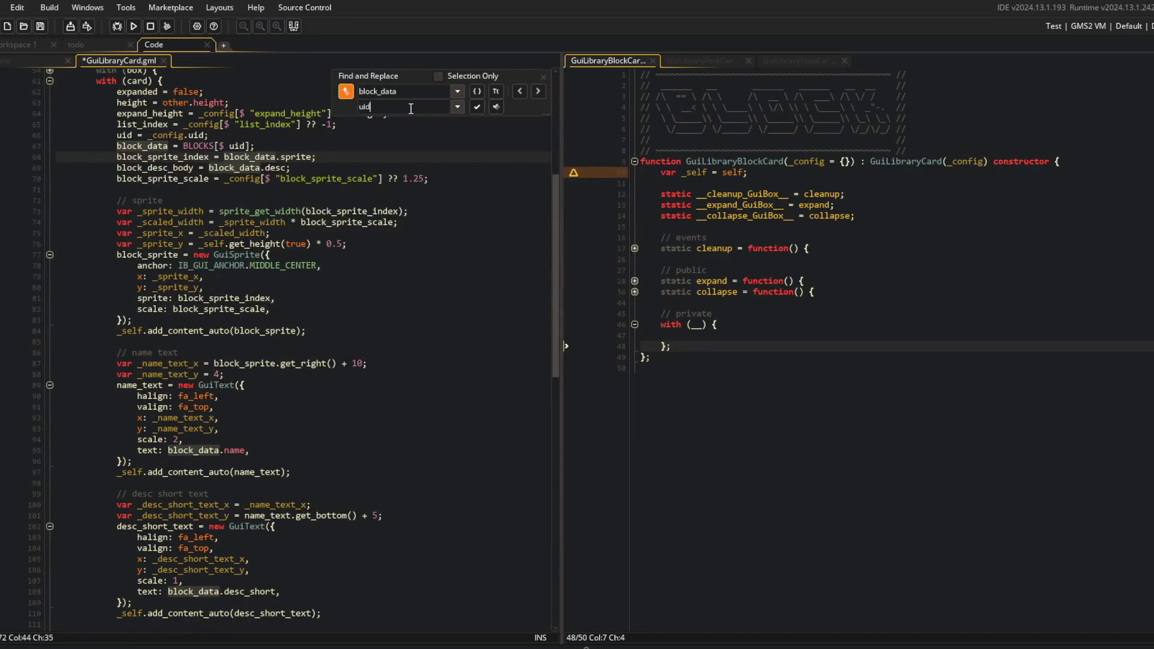
pyautogui.write('data')
pyautogui.click(496, 106)
pyautogui.scroll(6, 540, 170)
pyautogui.hotkey('ctrl', 's')
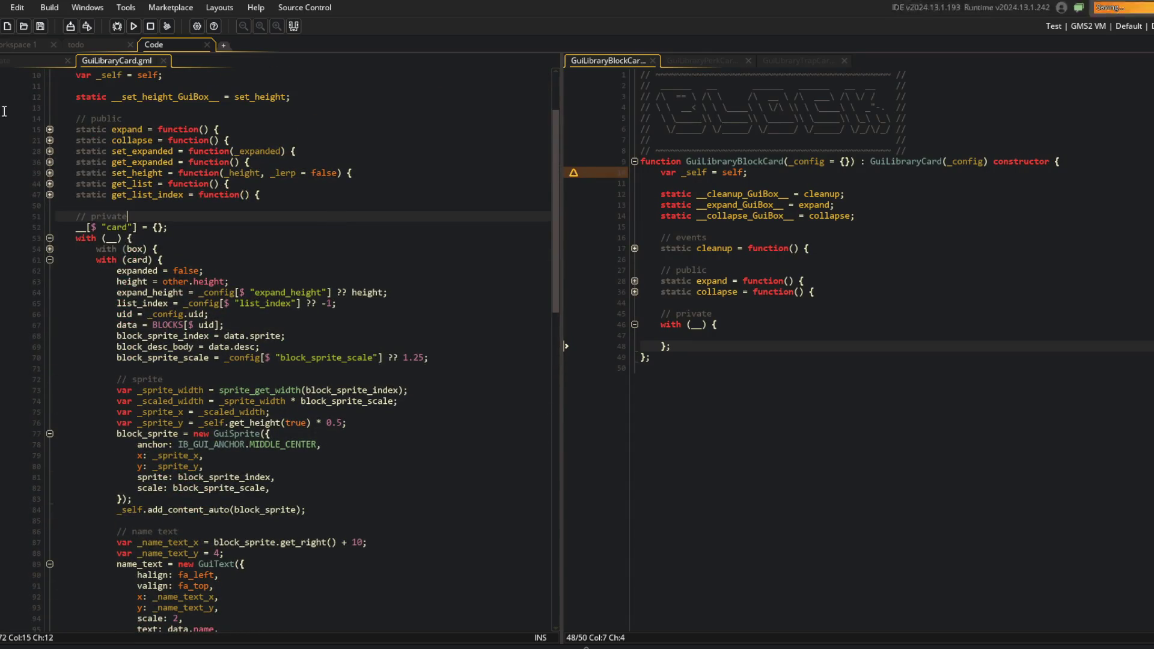
pyautogui.click(30, 60)
# Change the Block card's block_uid config key to uid in the library create code
pyautogui.click(50, 281)
pyautogui.scroll(-2, 51, 282)
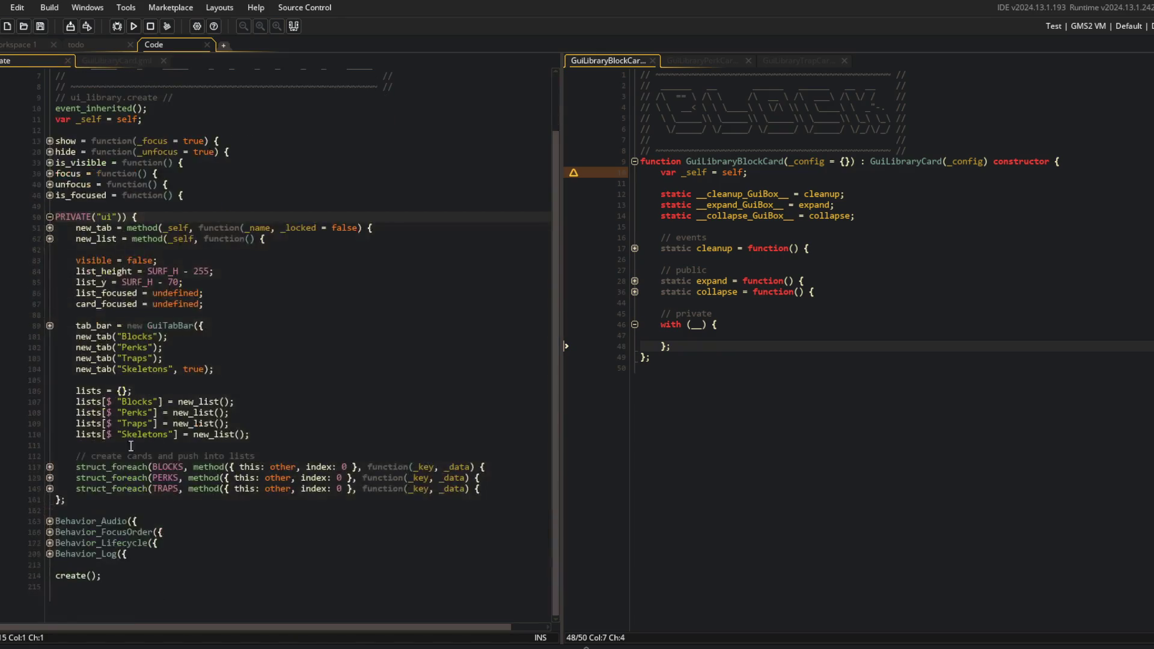
pyautogui.click(50, 467)
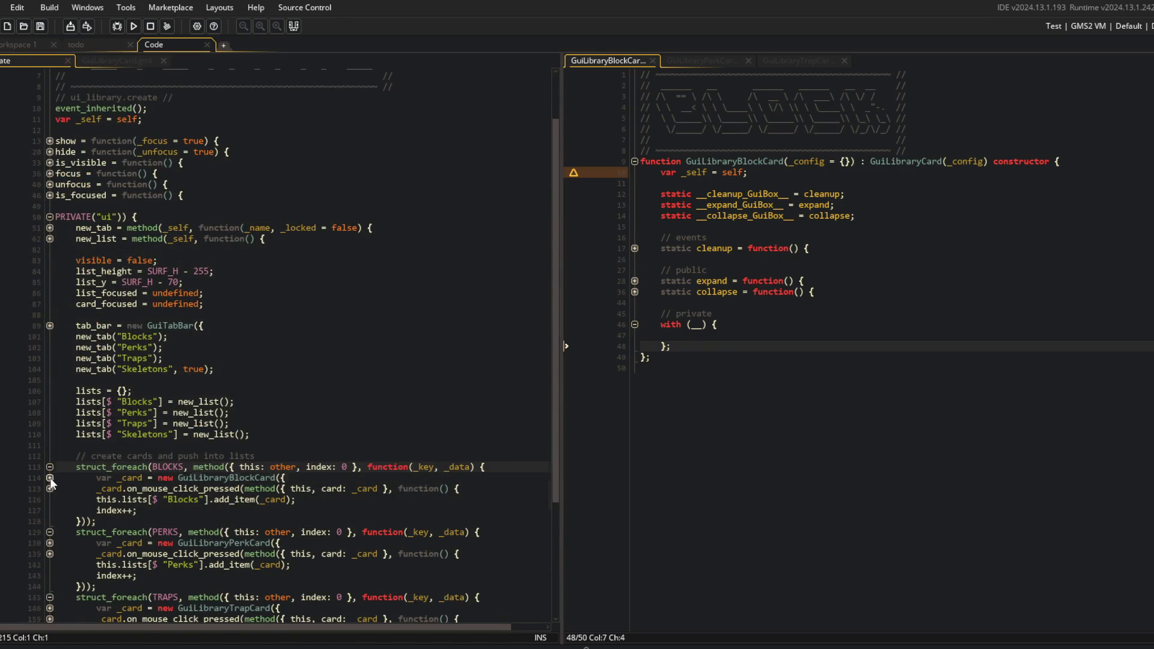
pyautogui.click(50, 478)
pyautogui.click(149, 500)
pyautogui.press('BackSpace')
pyautogui.press('BackSpace')
pyautogui.press('BackSpace')
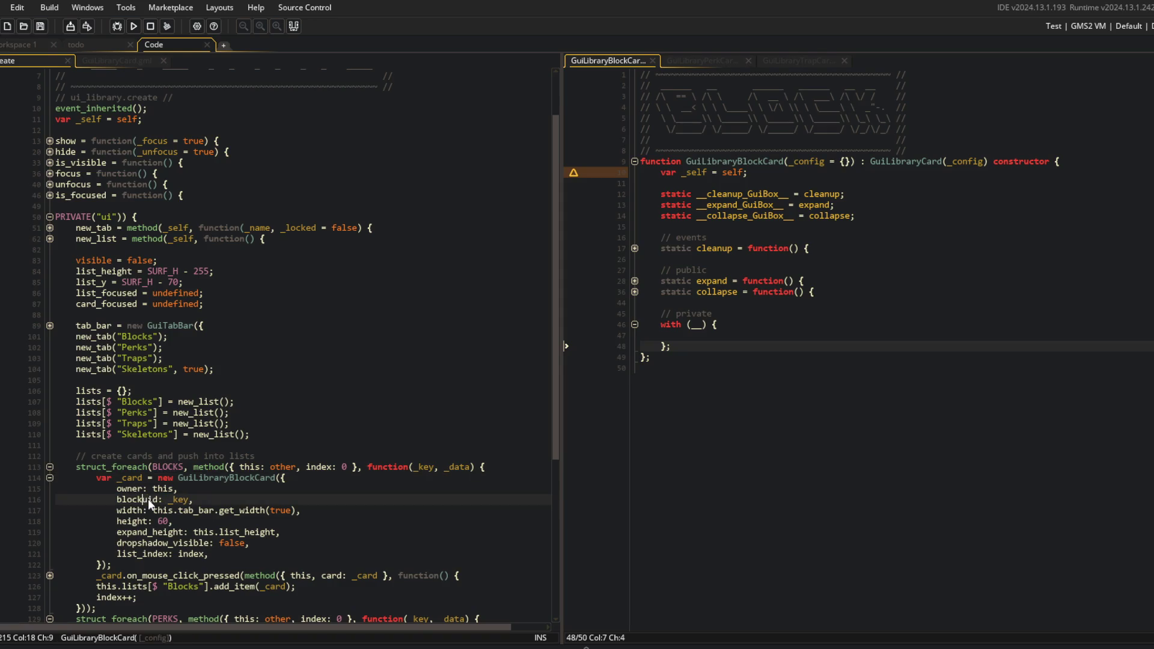
pyautogui.scroll(-5, 211, 464)
# Rename perk_uid and trap_uid to uid in the Perk and Trap card constructor calls
pyautogui.click(50, 451)
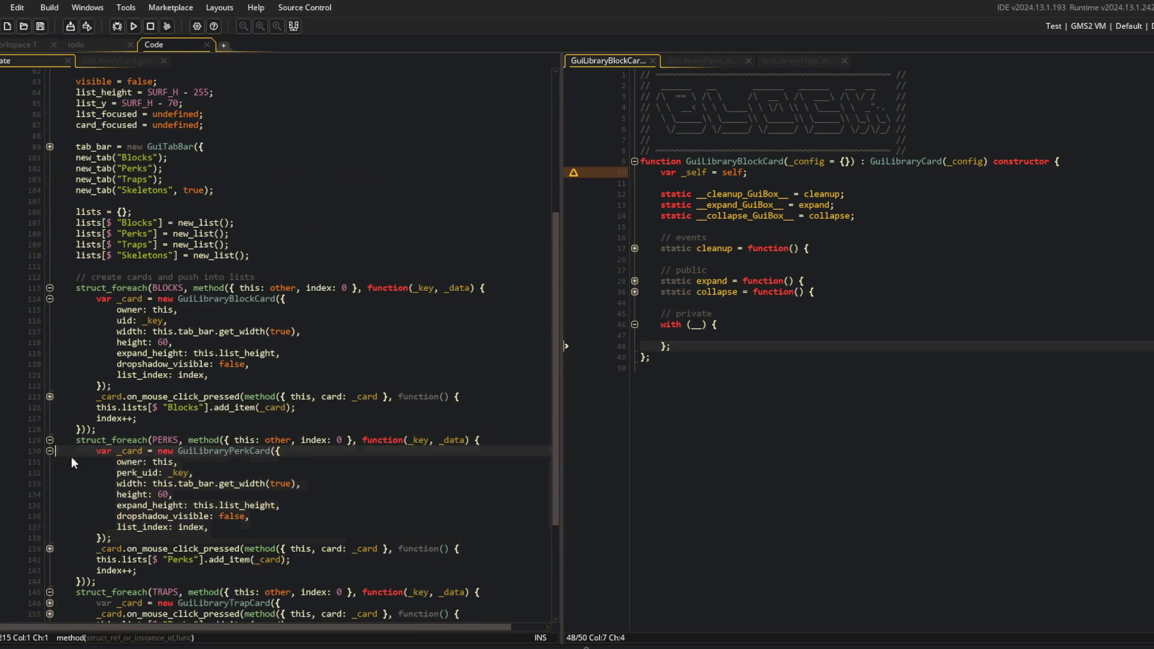
pyautogui.click(140, 472)
pyautogui.scroll(-5, 140, 473)
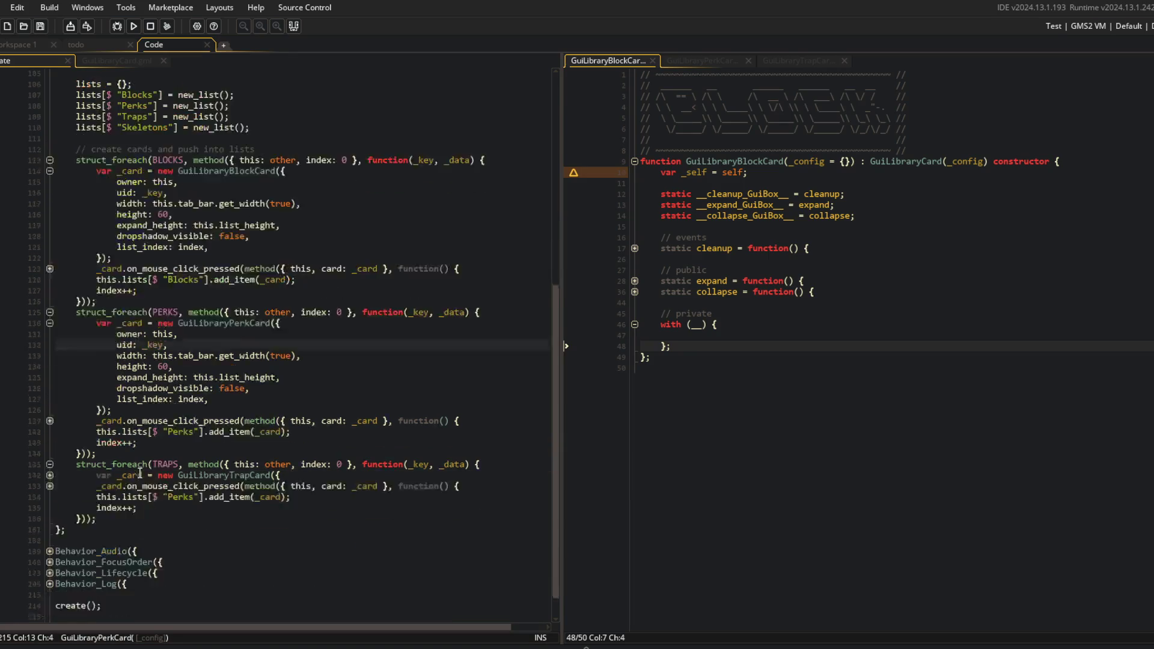
pyautogui.click(52, 455)
pyautogui.click(50, 454)
pyautogui.click(145, 477)
pyautogui.press('BackSpace')
pyautogui.press('BackSpace')
pyautogui.press('BackSpace')
pyautogui.click(382, 454)
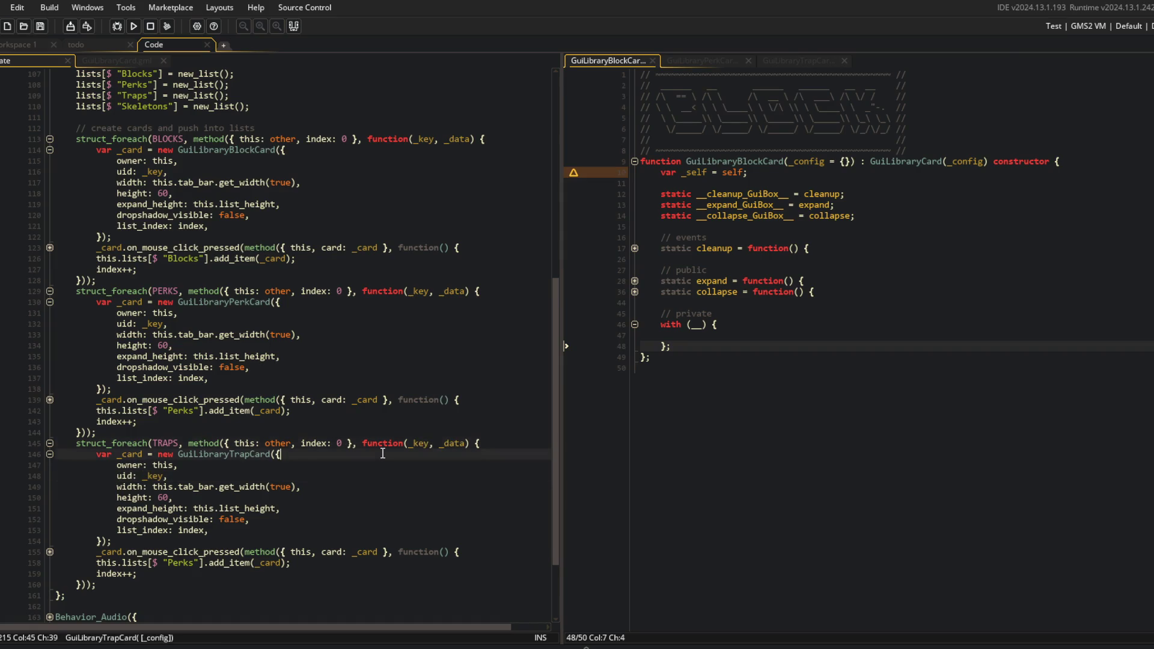
pyautogui.scroll(3, 314, 386)
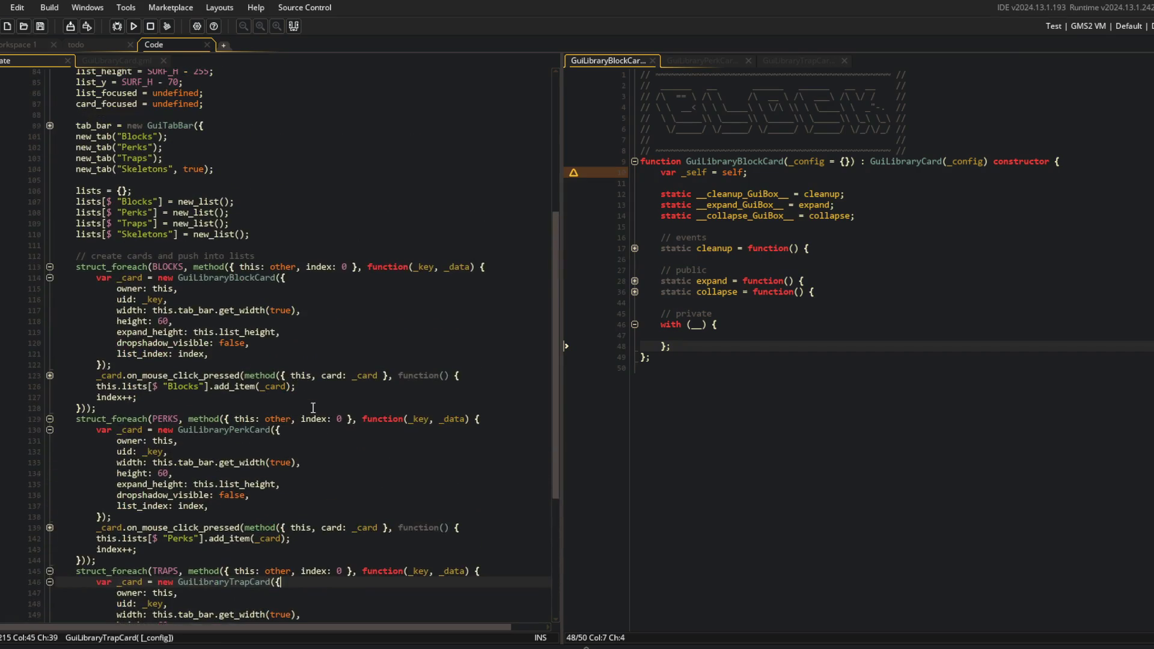
# Return to the data setup lines in GuiLibraryCard
pyautogui.click(117, 61)
pyautogui.click(221, 140)
pyautogui.scroll(-2, 222, 144)
pyautogui.click(198, 222)
pyautogui.click(212, 241)
pyautogui.click(161, 281)
pyautogui.press('Up')
# Add a nested with (card) block setting data = BLOCKS[$ uid]; in GuiLibraryBlockCard and save
pyautogui.click(698, 334)
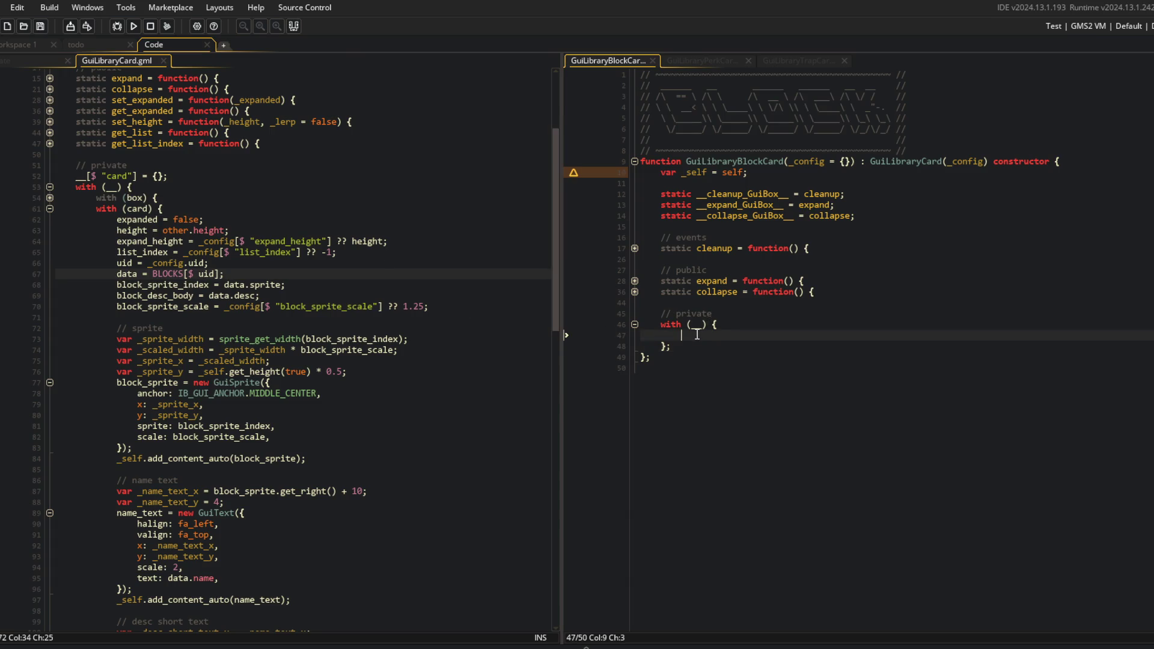
pyautogui.write('with (card) {')
pyautogui.press('Return')
pyautogui.press('Down')
pyautogui.write(';')
pyautogui.press('Up')
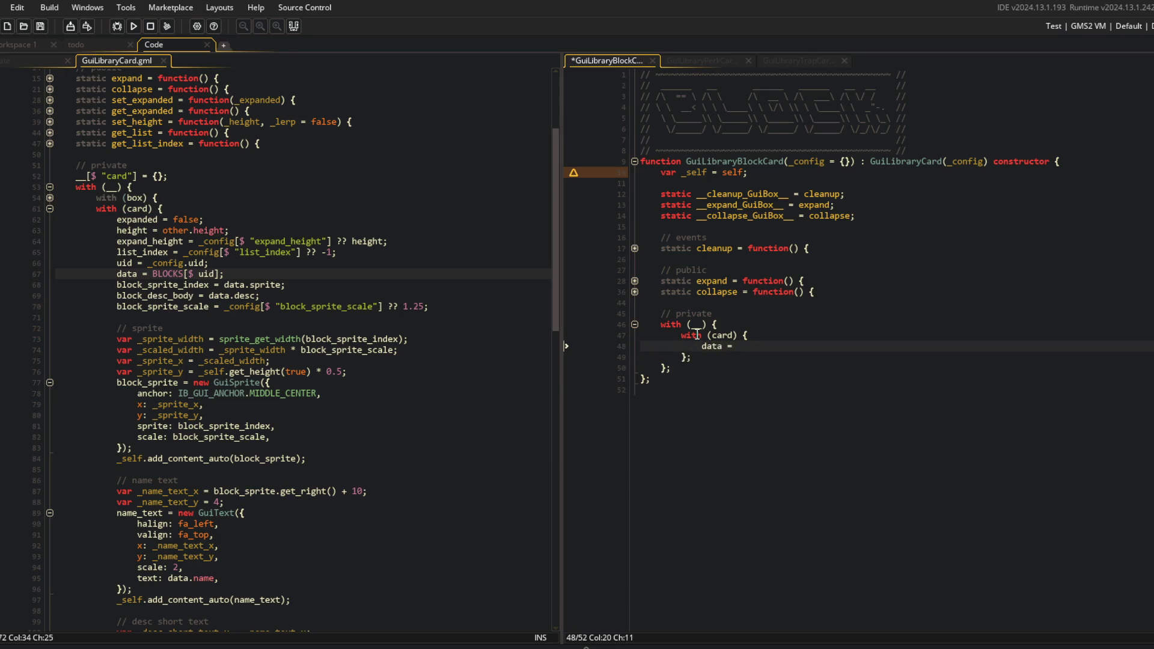
pyautogui.write('LOCKS[$ uid]')
pyautogui.write(';')
pyautogui.hotkey('ctrl', 's')
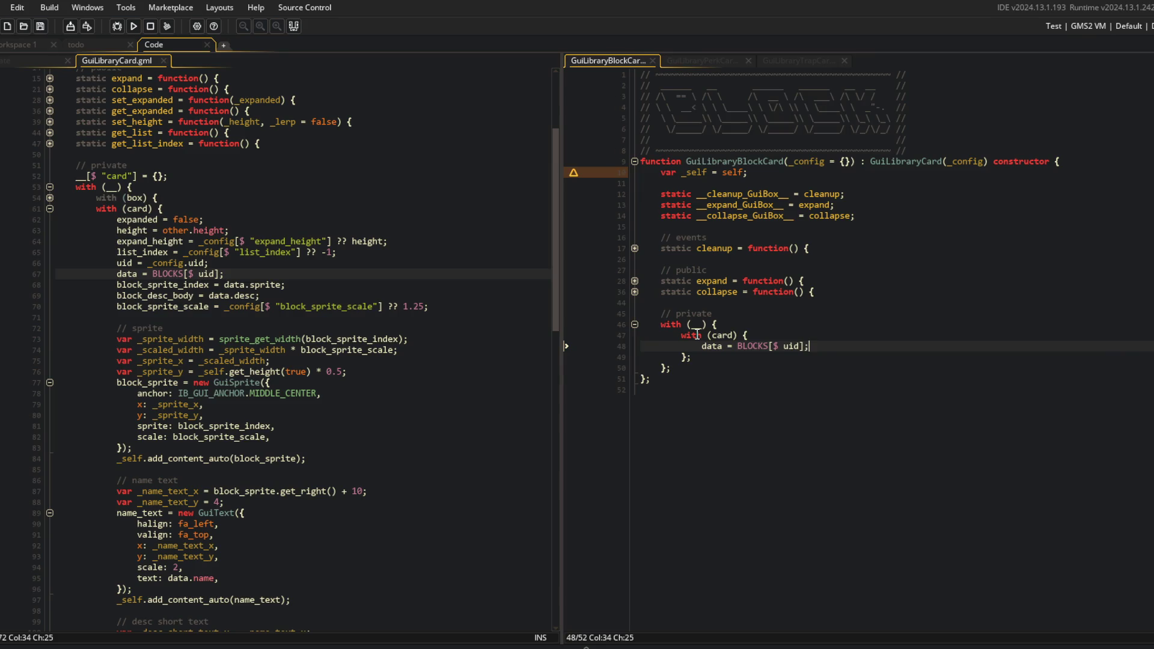
# Replace GuiLibraryCard's BLOCKS[$ uid] lookup on line 67 with undefined
pyautogui.click(786, 293)
pyautogui.click(385, 326)
pyautogui.click(262, 283)
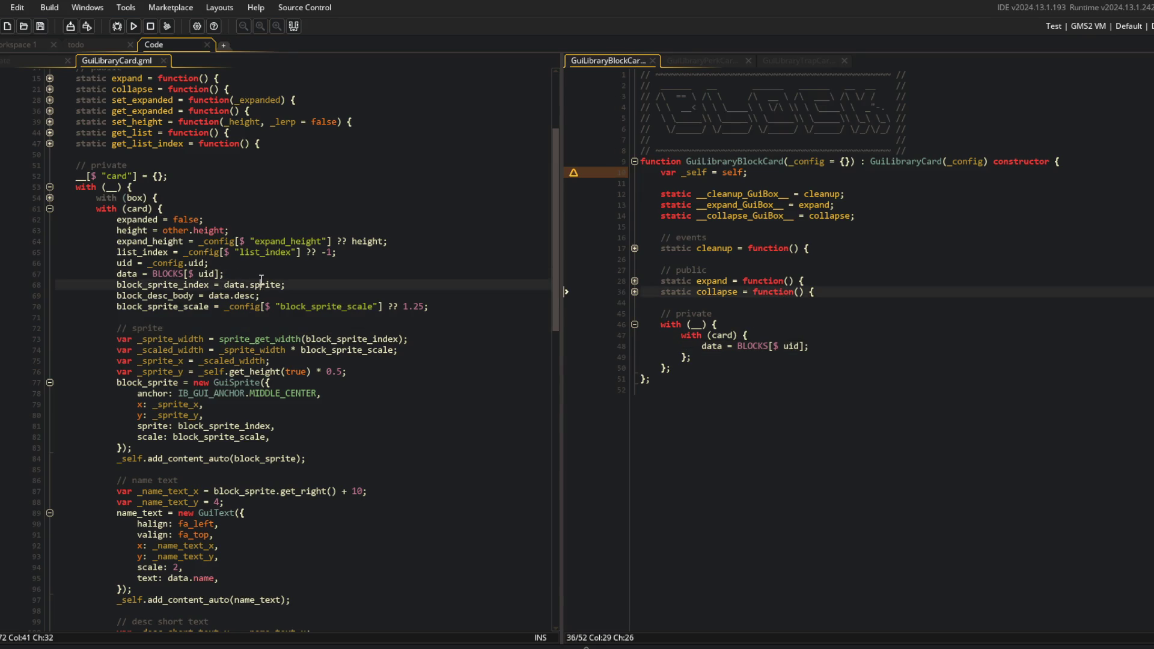
pyautogui.press('Up')
pyautogui.press('Left')
pyautogui.press('Home')
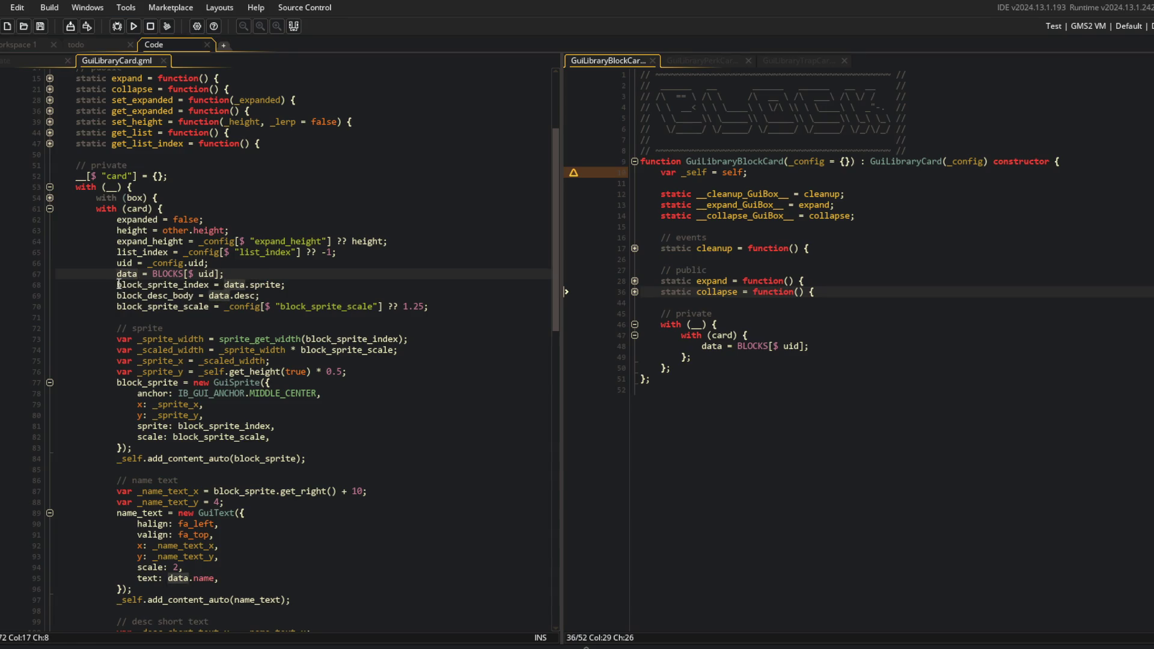
pyautogui.click(154, 273)
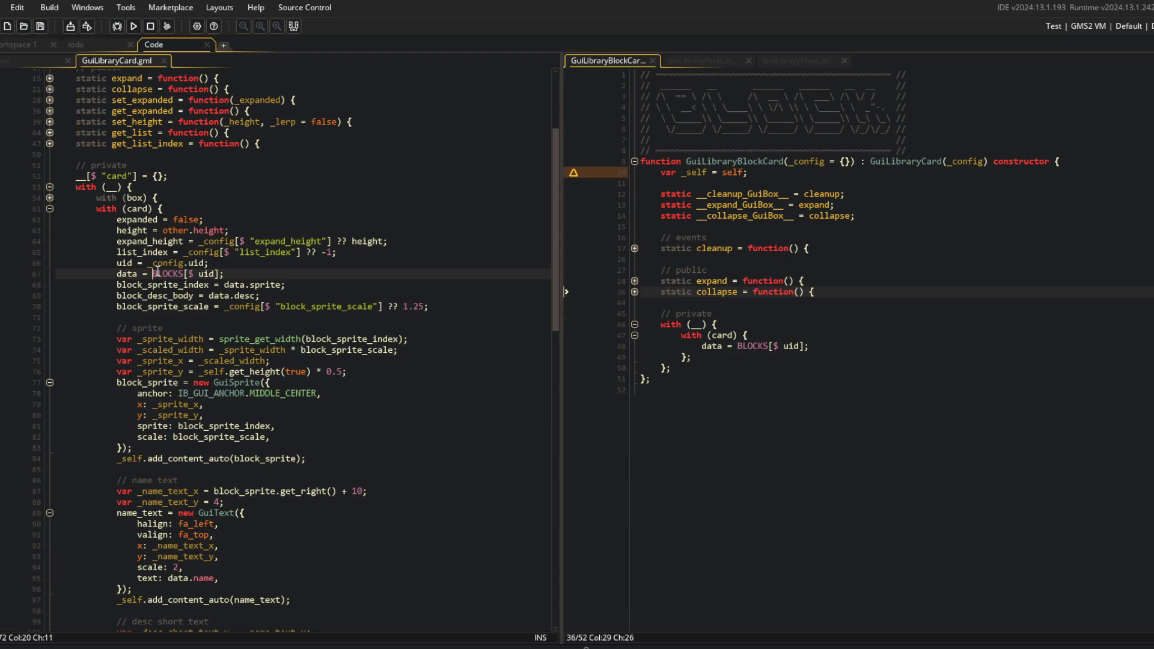
pyautogui.hotkey('shift', 'End')
pyautogui.write('undefined;')
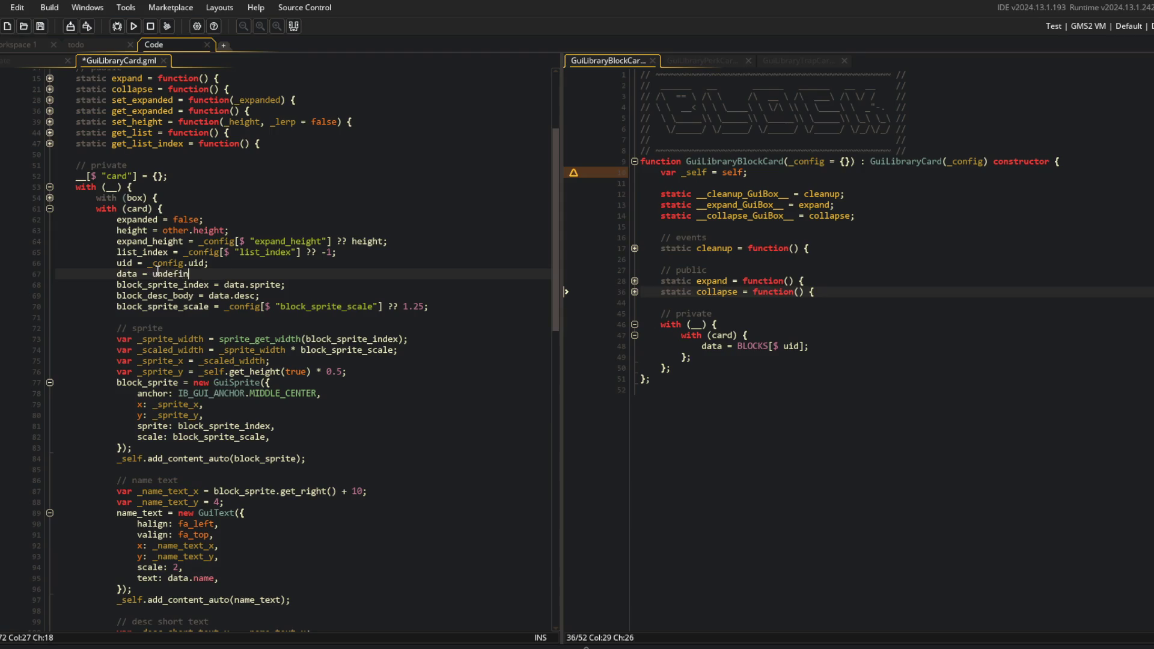
pyautogui.press('Down')
# Remove the block sprite, name, description, stats and abilities setup through line 146
pyautogui.press('Home')
pyautogui.press('Down')
pyautogui.press('End')
pyautogui.scroll(-10, 157, 276)
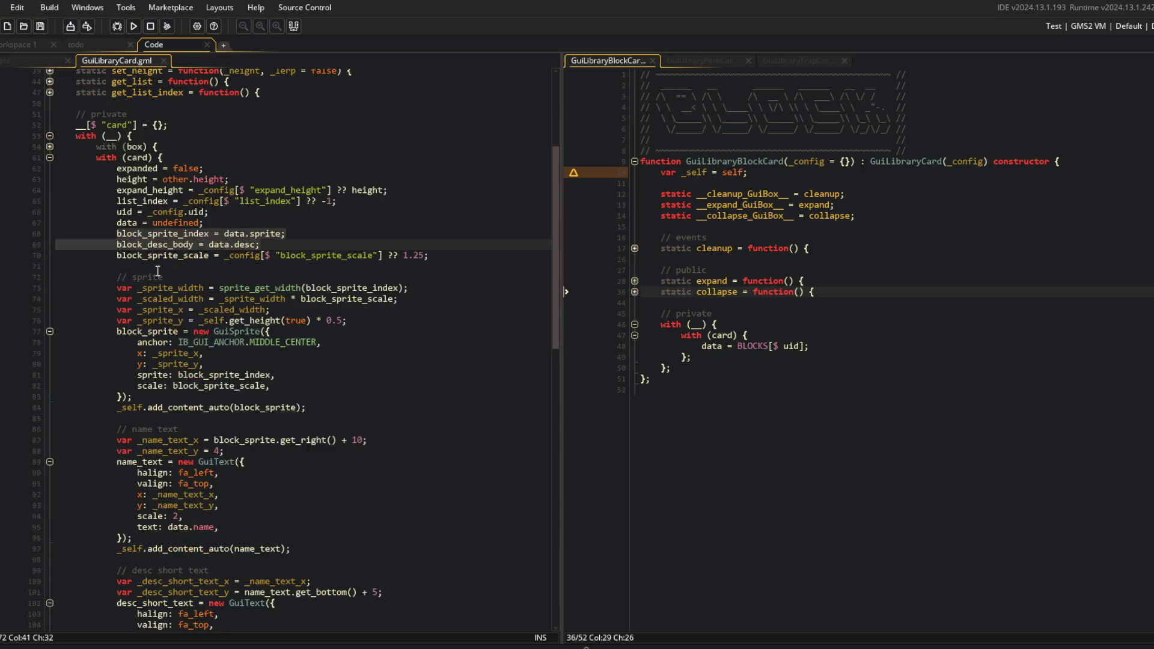
pyautogui.scroll(-10, 158, 287)
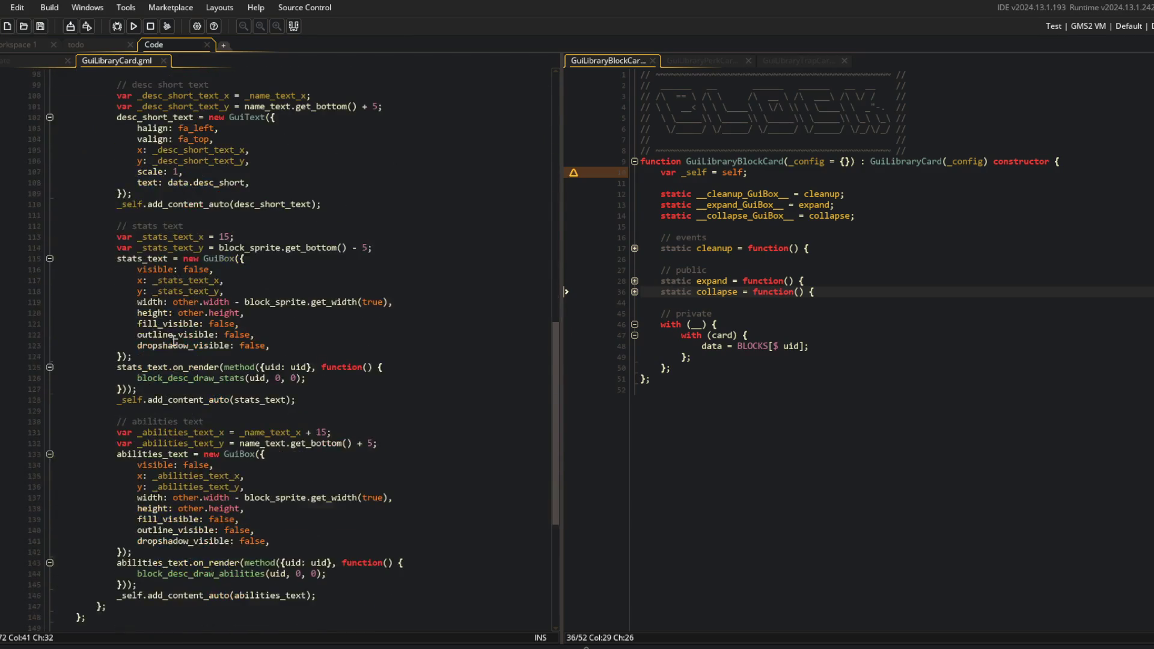
pyautogui.keyDown('shift'); pyautogui.click(363, 466); pyautogui.keyUp('shift')
pyautogui.press('Delete')
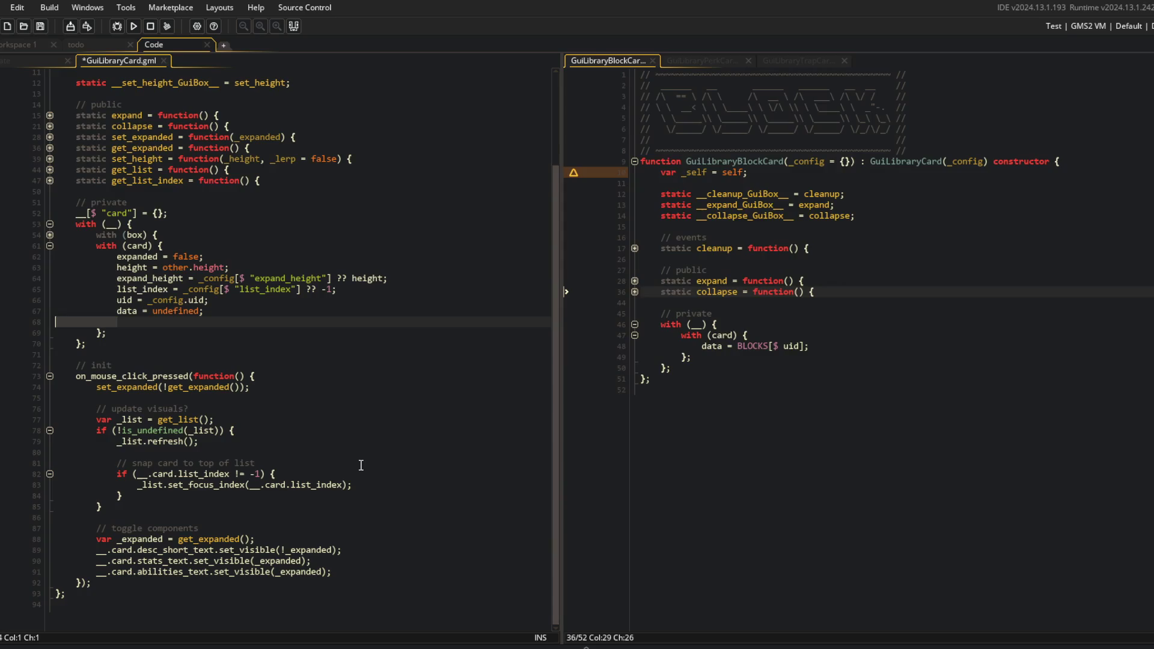
# Paste the block setup code after GuiLibraryBlockCard's data lookup, save, and remove the blank line
pyautogui.click(846, 356)
pyautogui.press('Up')
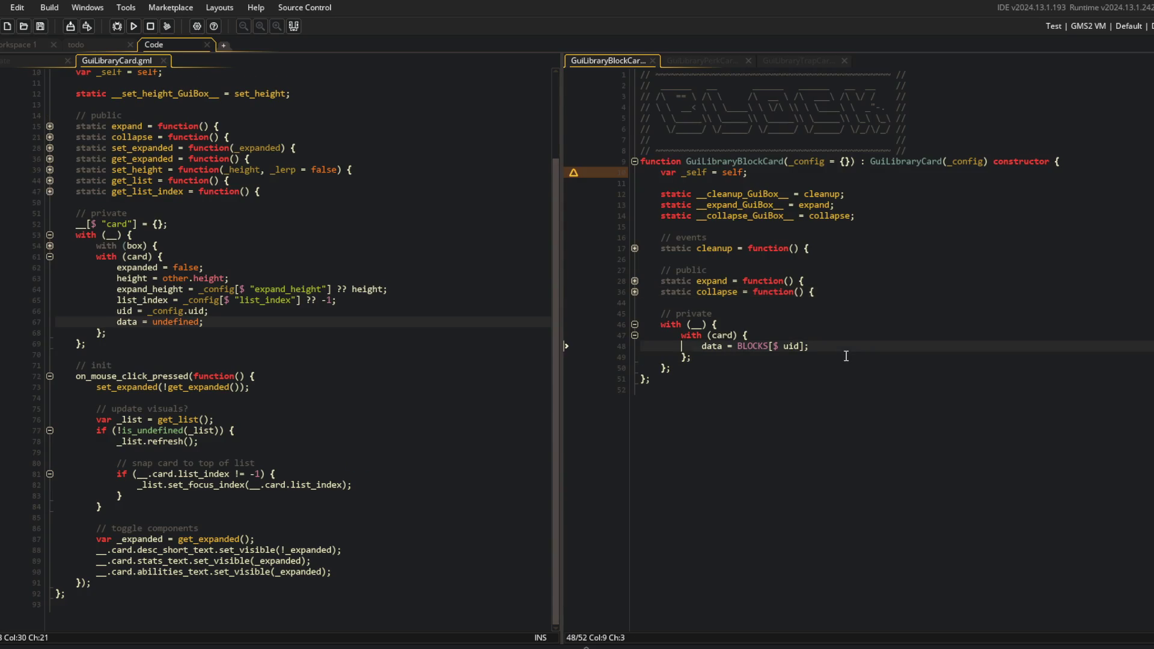
pyautogui.press('Return')
pyautogui.hotkey('ctrl', 'v')
pyautogui.scroll(15, 845, 356)
pyautogui.click(845, 355)
pyautogui.hotkey('ctrl', 's')
pyautogui.press('BackSpace')
pyautogui.press('BackSpace')
pyautogui.press('BackSpace')
pyautogui.press('Up')
pyautogui.click(870, 356)
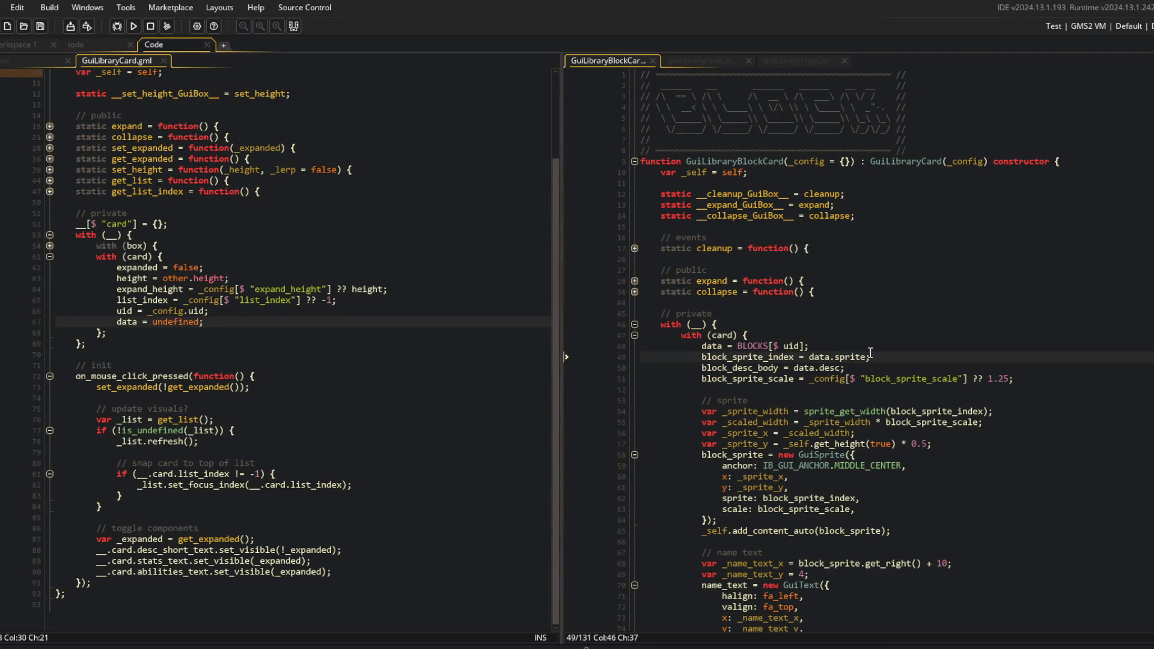
# Review the folded code structure and GuiLibraryCard's list refresh, snap-to-top and is_undefined checks
pyautogui.hotkey('ctrl', 'shift', '[')
pyautogui.hotkey('ctrl', 'shift', '[')
pyautogui.hotkey('ctrl', 'shift', '[')
pyautogui.hotkey('ctrl', 'shift', ']')
pyautogui.click(634, 325)
pyautogui.click(635, 336)
pyautogui.scroll(-3, 633, 334)
pyautogui.click(289, 300)
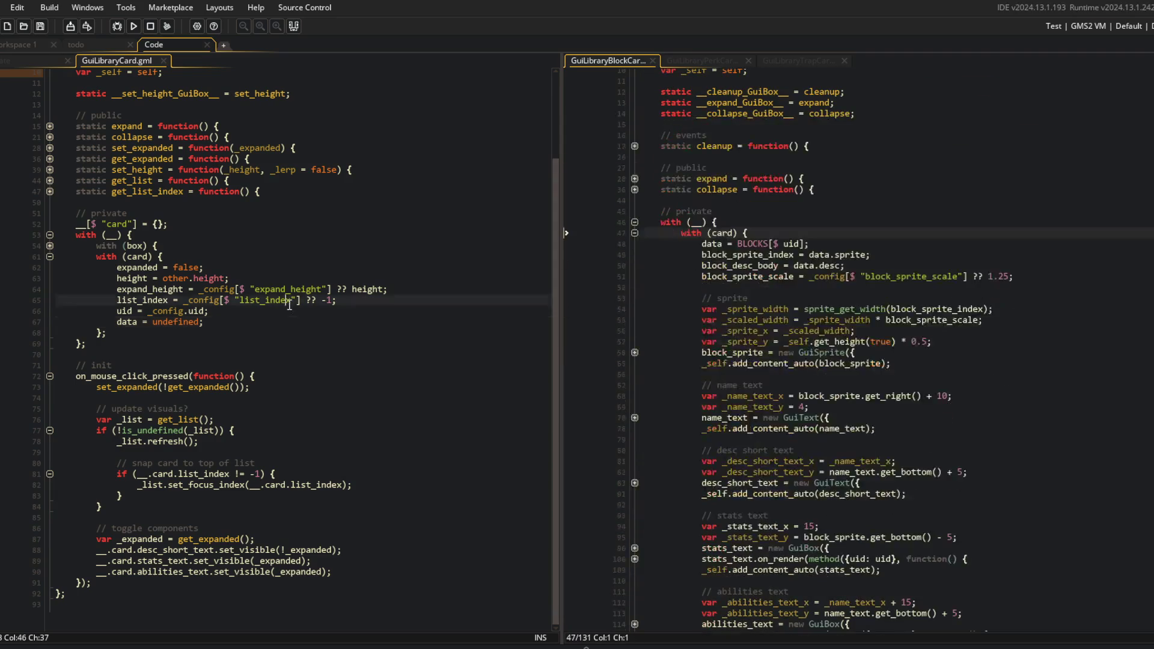
pyautogui.click(212, 398)
pyautogui.click(175, 441)
pyautogui.click(198, 474)
pyautogui.click(185, 430)
pyautogui.press('Up')
pyautogui.press('Up')
# Fold the with (card) block and add blank lines after the private section
pyautogui.click(794, 254)
pyautogui.click(640, 236)
pyautogui.scroll(-3, 679, 243)
pyautogui.scroll(3, 678, 244)
pyautogui.click(634, 229)
pyautogui.click(678, 336)
pyautogui.click(679, 347)
pyautogui.press('Return')
pyautogui.press('Return')
# In GuiLibraryBlockCard, add an // init comment and an empty on_mouse_click_pressed handler, then save
pyautogui.write('init')
pyautogui.press('Return')
pyautogui.write('on_mouse_')
pyautogui.write('click_pressed')
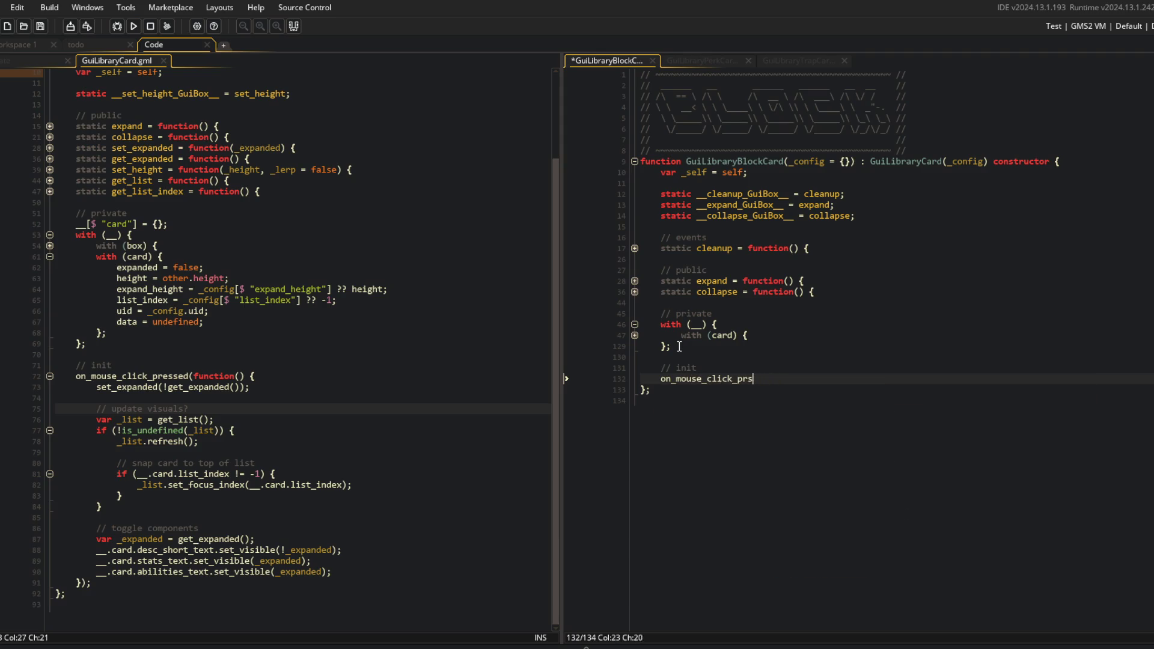
pyautogui.write('(function() {')
pyautogui.press('Return')
pyautogui.write(';')
pyautogui.hotkey('ctrl', 's')
# Cut the toggle-components block from GuiLibraryCard's click handler and paste it into the new BlockCard handler
pyautogui.click(331, 383)
pyautogui.press('Down')
pyautogui.press('Down')
pyautogui.press('Down')
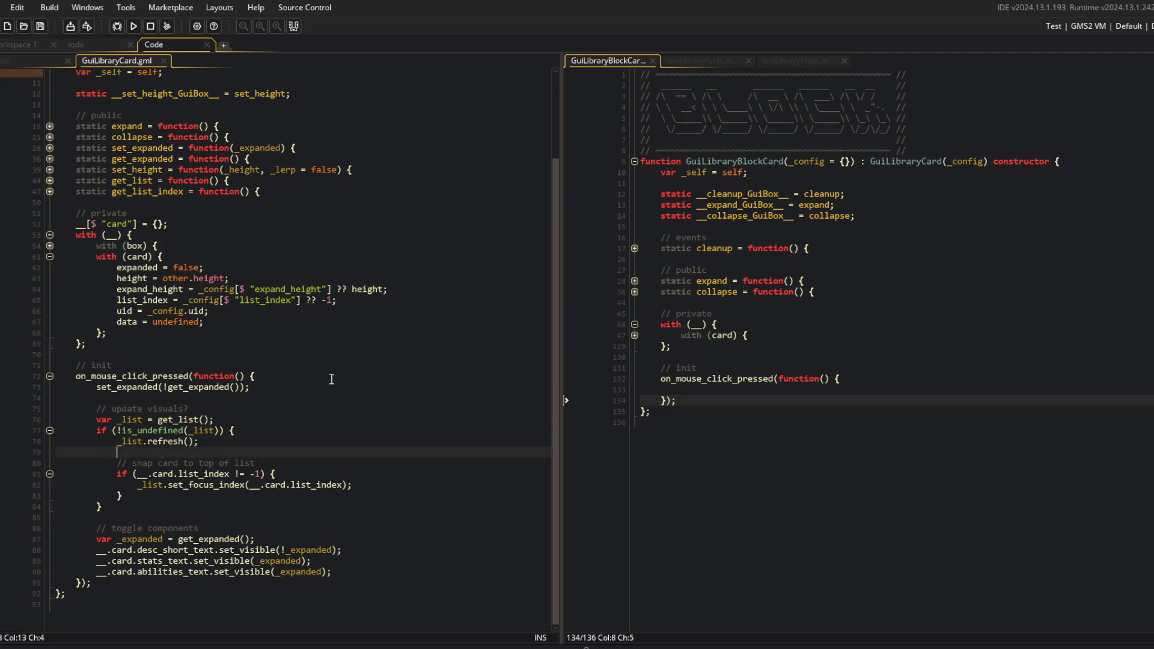
pyautogui.press('Down')
pyautogui.press('Home')
pyautogui.hotkey('shift', 'Down')
pyautogui.hotkey('shift', 'Down')
pyautogui.hotkey('shift', 'Down')
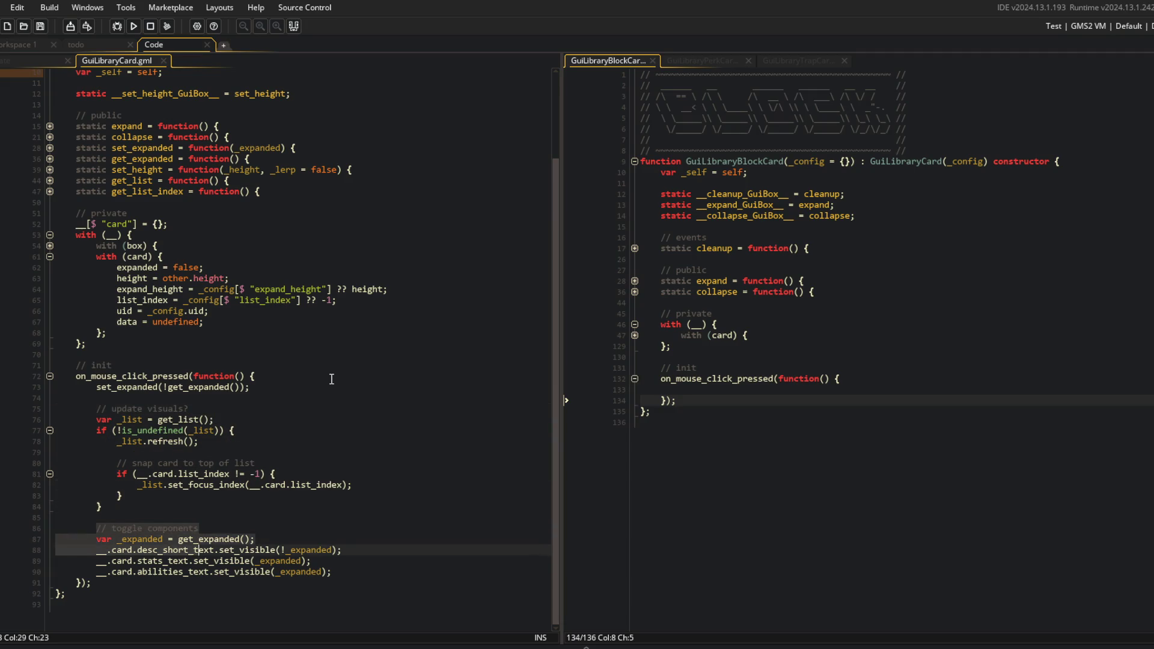
pyautogui.hotkey('shift', 'End')
pyautogui.press('Delete')
pyautogui.press('BackSpace')
pyautogui.press('BackSpace')
pyautogui.hotkey('ctrl', 's')
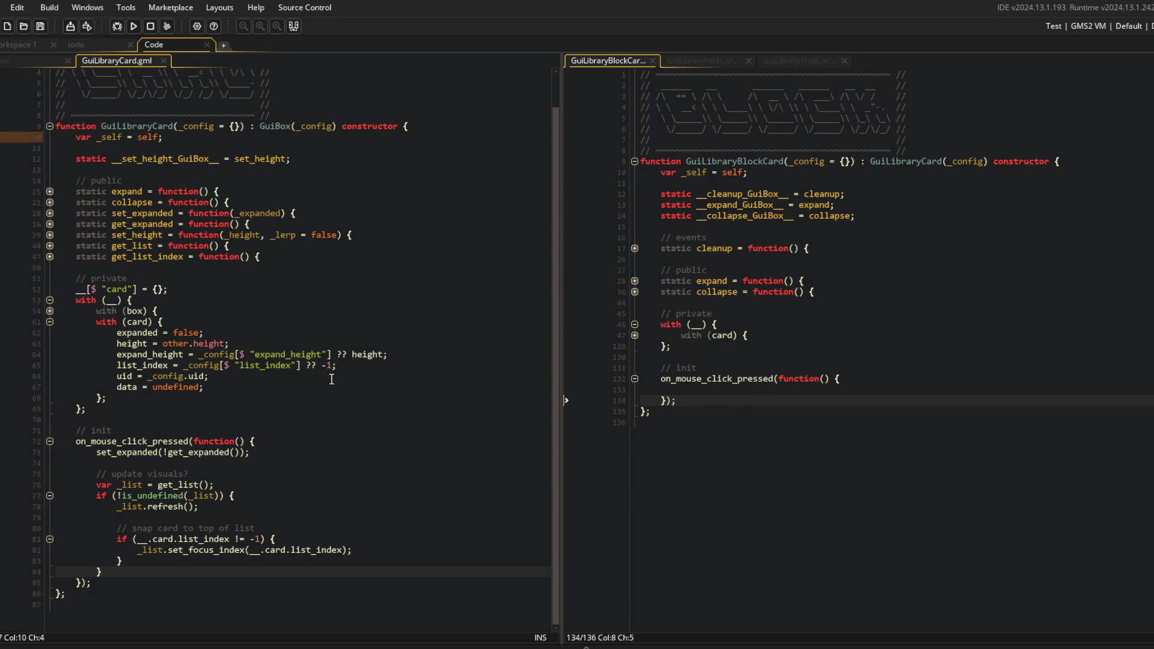
pyautogui.write('// toggle components \t\tvar _expanded = get_expanded(); \t\t__.card.desc_short_text.set_visible(!_expanded); \t\t__.card.stats_text.set_visible(_expanded); \t\t__.card.abilities_text.set_visible(_expanded);')
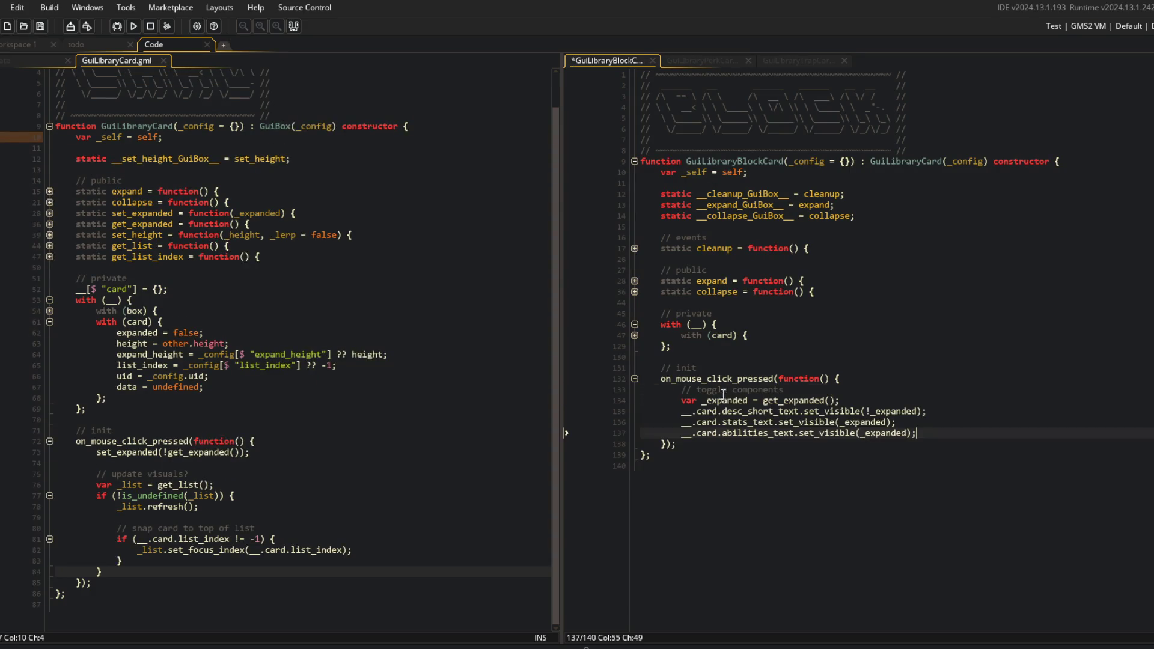
# Delete the unused var _self line from GuiLibraryCard
pyautogui.click(811, 378)
pyautogui.click(858, 332)
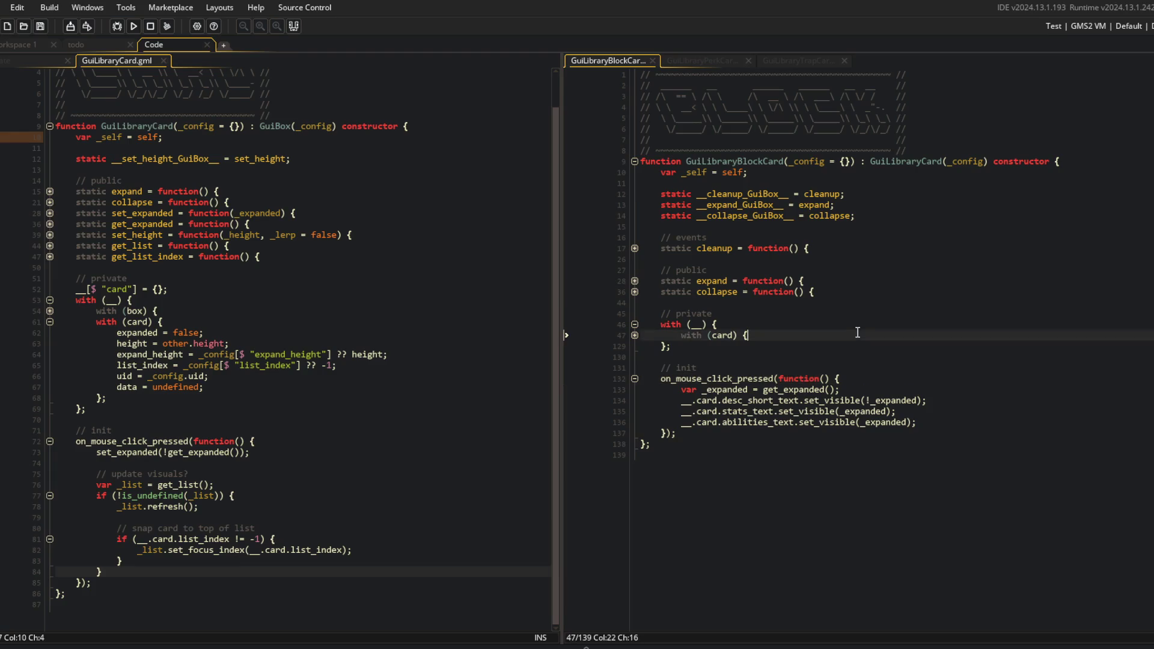
pyautogui.click(858, 345)
pyautogui.click(192, 289)
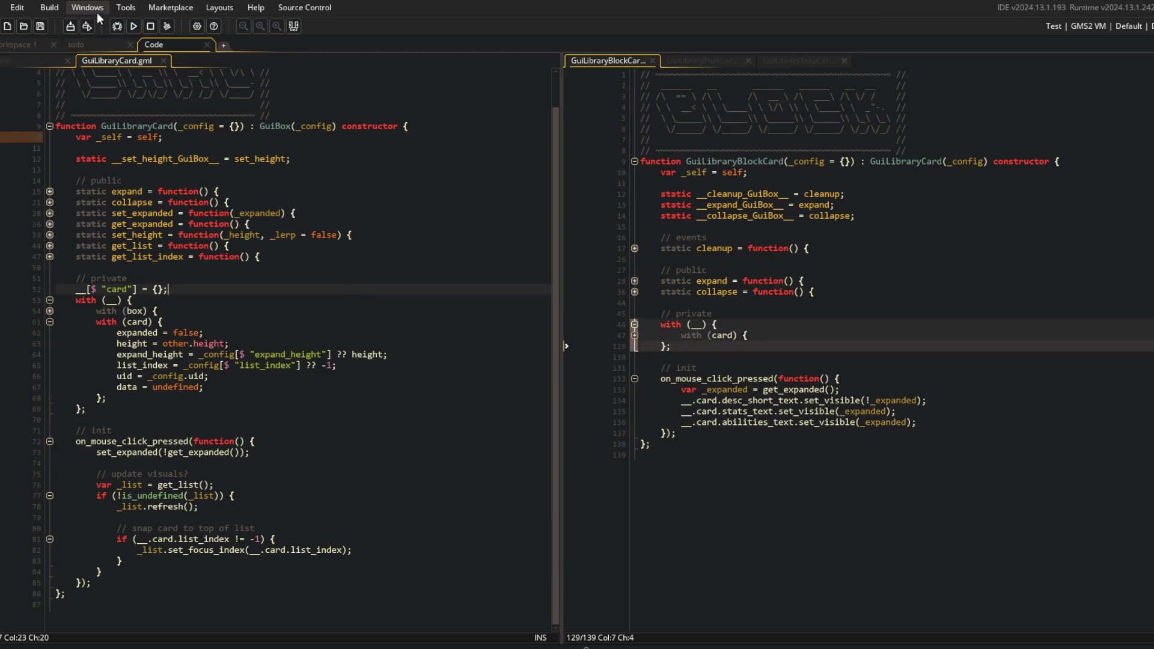
pyautogui.click(137, 137)
pyautogui.hotkey('ctrl', 'd')
pyautogui.click(193, 105)
# Run the game, open the Library, scroll the Blocks cards and expand the Wand card
pyautogui.click(912, 160)
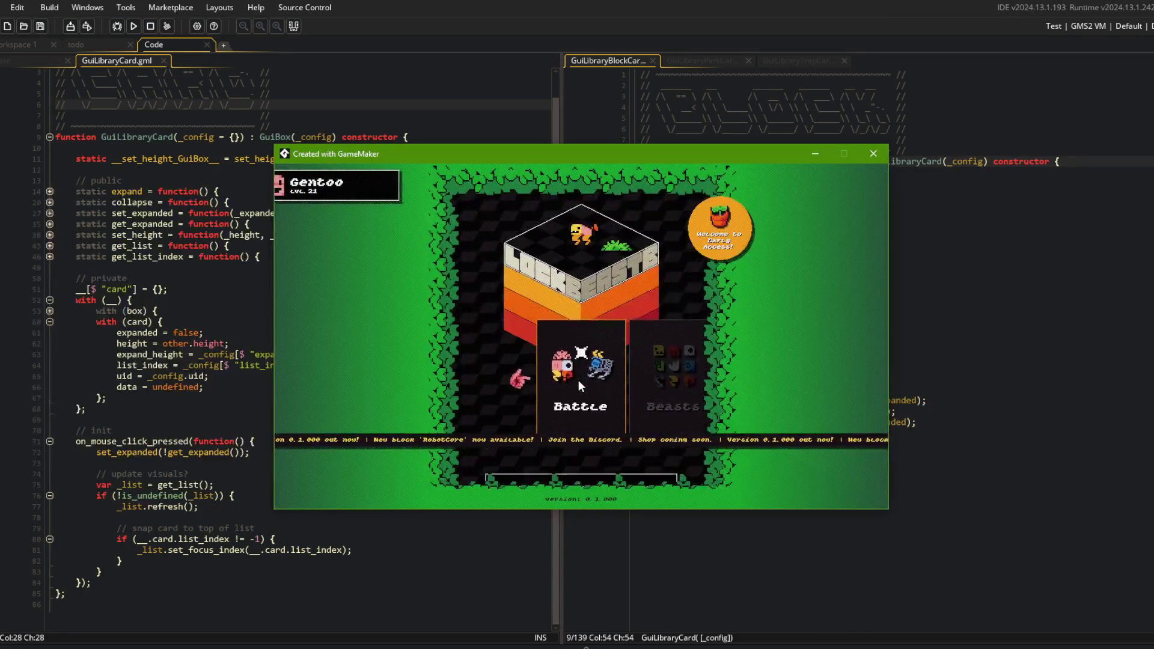
pyautogui.click(643, 374)
pyautogui.click(599, 374)
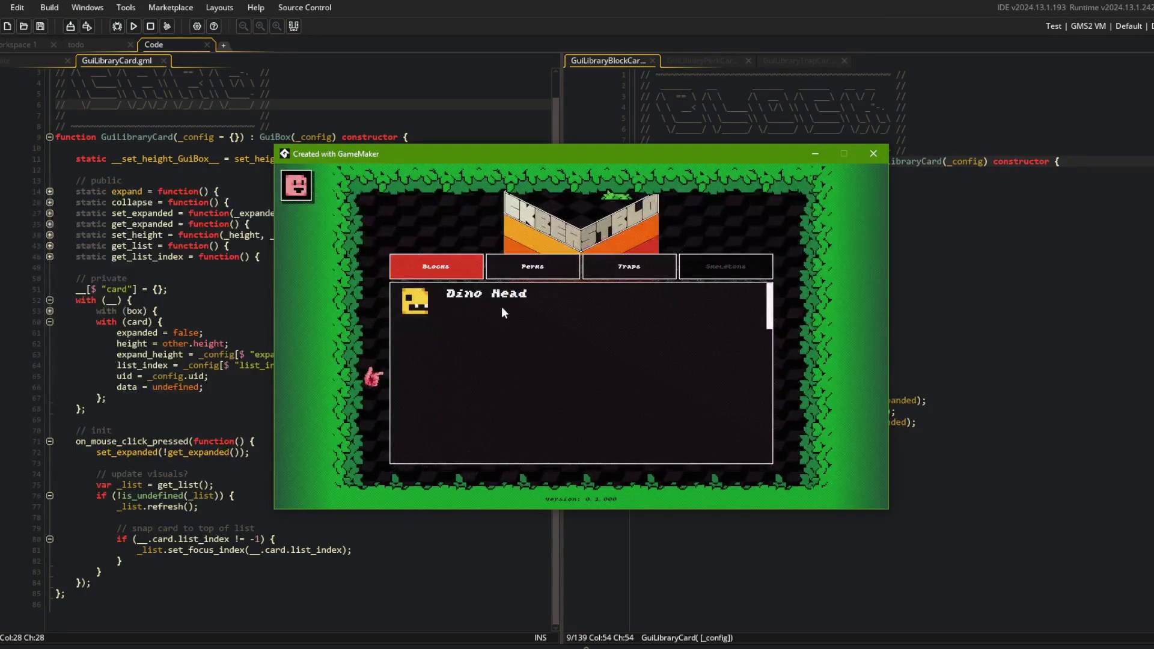
pyautogui.scroll(-5, 515, 329)
pyautogui.scroll(-4, 508, 361)
pyautogui.scroll(2, 497, 383)
pyautogui.click(498, 346)
pyautogui.click(498, 346)
pyautogui.click(498, 346)
# Switch to the Perks list, dismiss the resulting code error and close the game
pyautogui.click(519, 266)
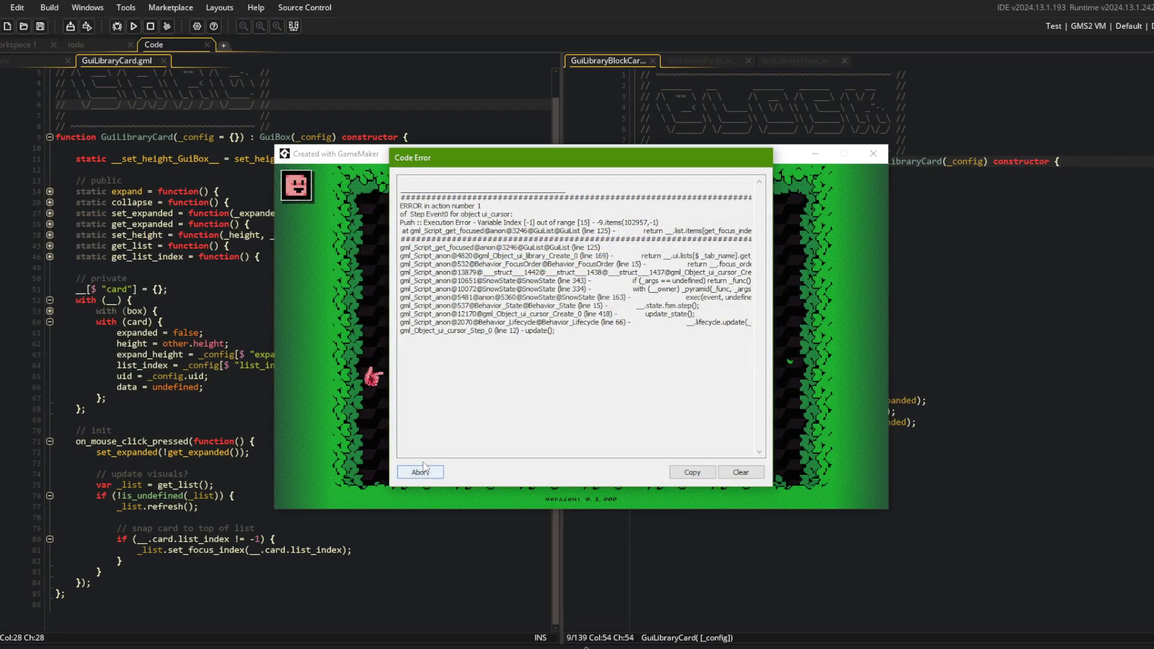
pyautogui.click(418, 472)
pyautogui.click(361, 279)
# Move the GuiLibraryBlockCard file into the left editor pane
pyautogui.click(772, 205)
pyautogui.click(334, 127)
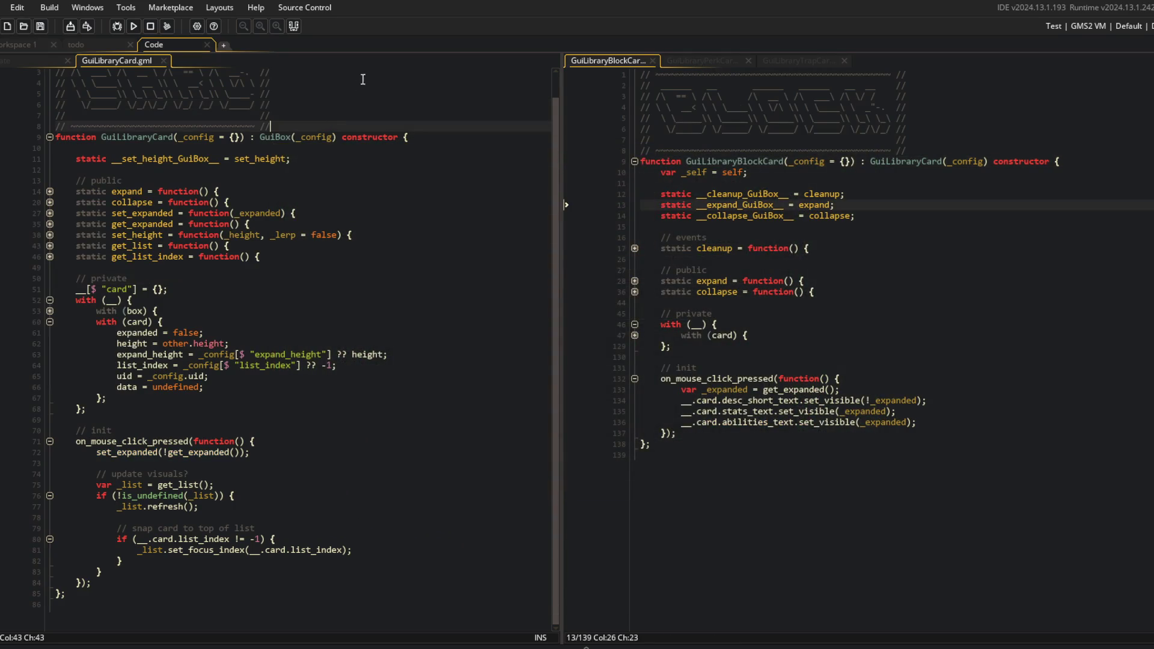
pyautogui.moveTo(604, 58)
pyautogui.mouseDown()
pyautogui.moveTo(512, 60)
pyautogui.moveTo(591, 60)
pyautogui.moveTo(439, 129)
pyautogui.mouseUp()
# Make GuiLibraryTrapCard's constructor inherit from GuiLibraryCard instead of GuiBox
pyautogui.click(889, 161)
pyautogui.hotkey('ctrl', 'Tab')
pyautogui.click(880, 164)
pyautogui.doubleClick(880, 161)
pyautogui.write('GuiLibraryCard')
pyautogui.click(907, 133)
# Bring up the ui_library Create event code and start a test run of the game
pyautogui.click(791, 211)
pyautogui.click(379, 236)
pyautogui.click(323, 264)
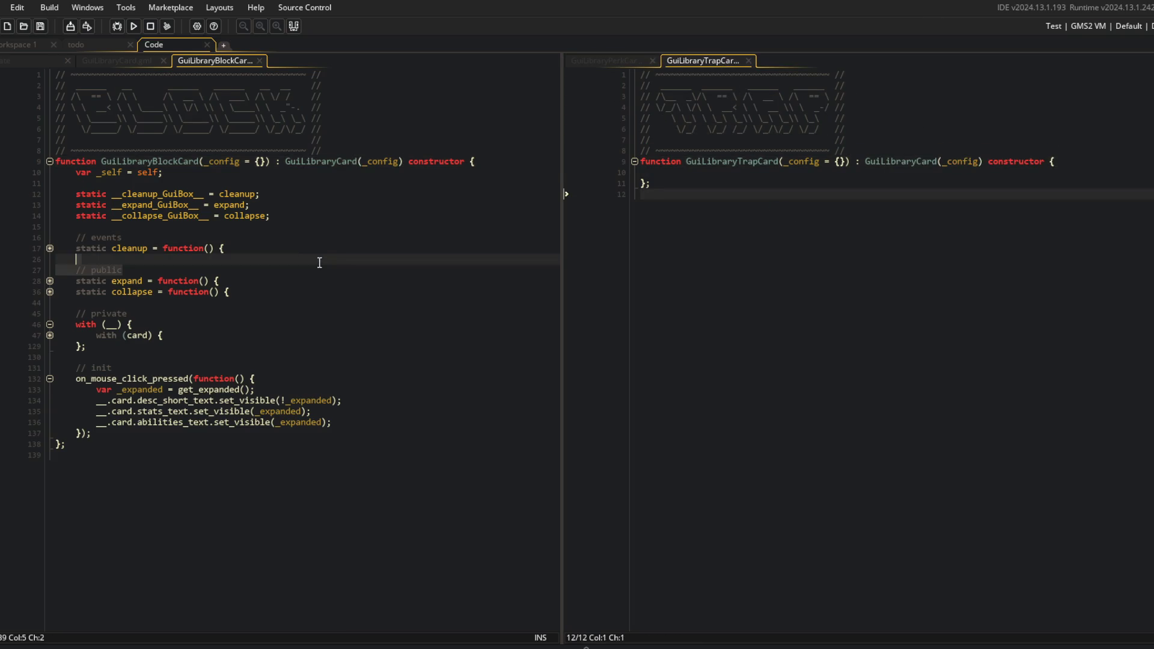
pyautogui.click(117, 60)
pyautogui.click(41, 60)
pyautogui.click(134, 25)
pyautogui.scroll(-10, 317, 300)
pyautogui.scroll(3, 317, 300)
pyautogui.scroll(2, 312, 298)
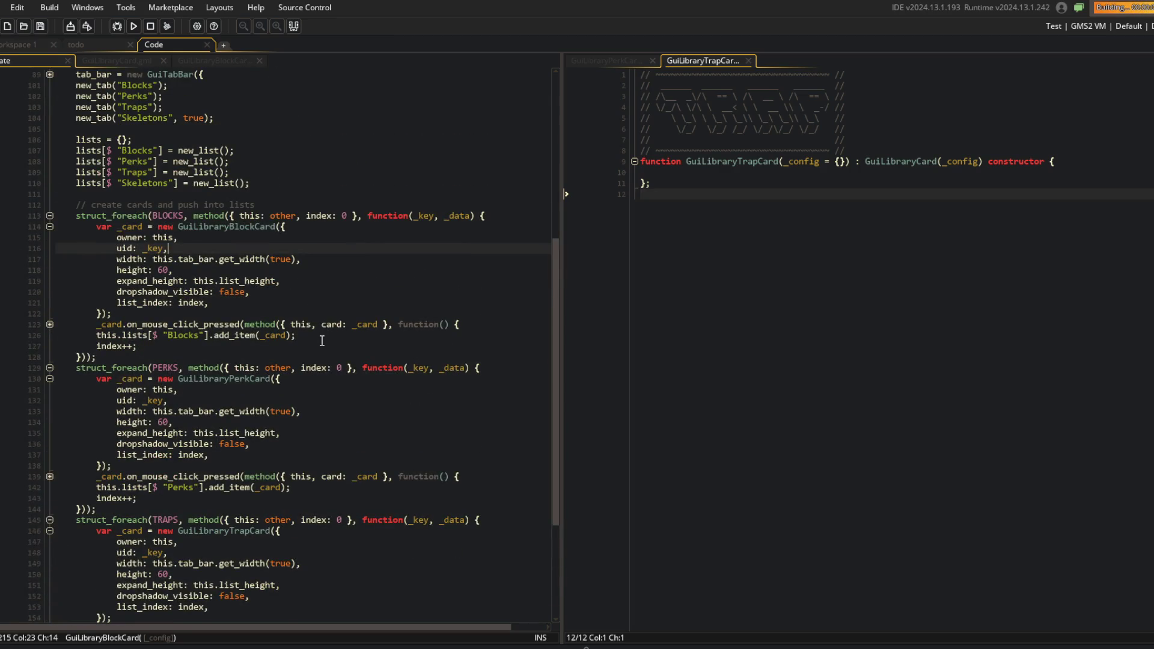
pyautogui.scroll(-3, 322, 341)
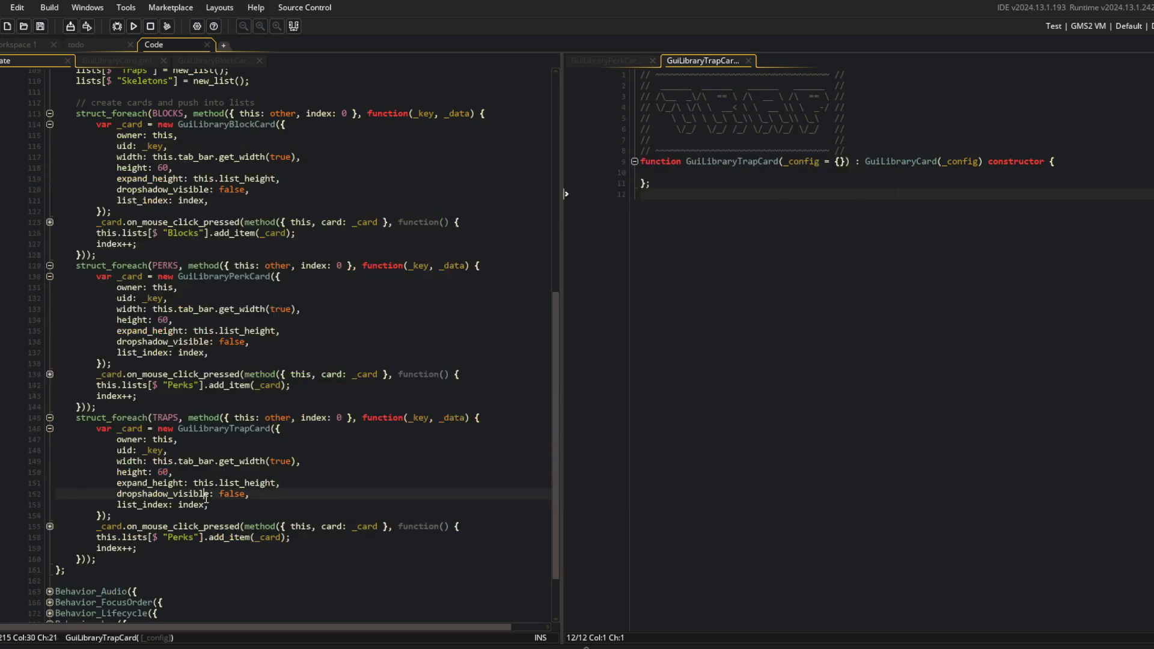
# In the TRAPS loop, replace the Perks list key with Trap
pyautogui.click(186, 527)
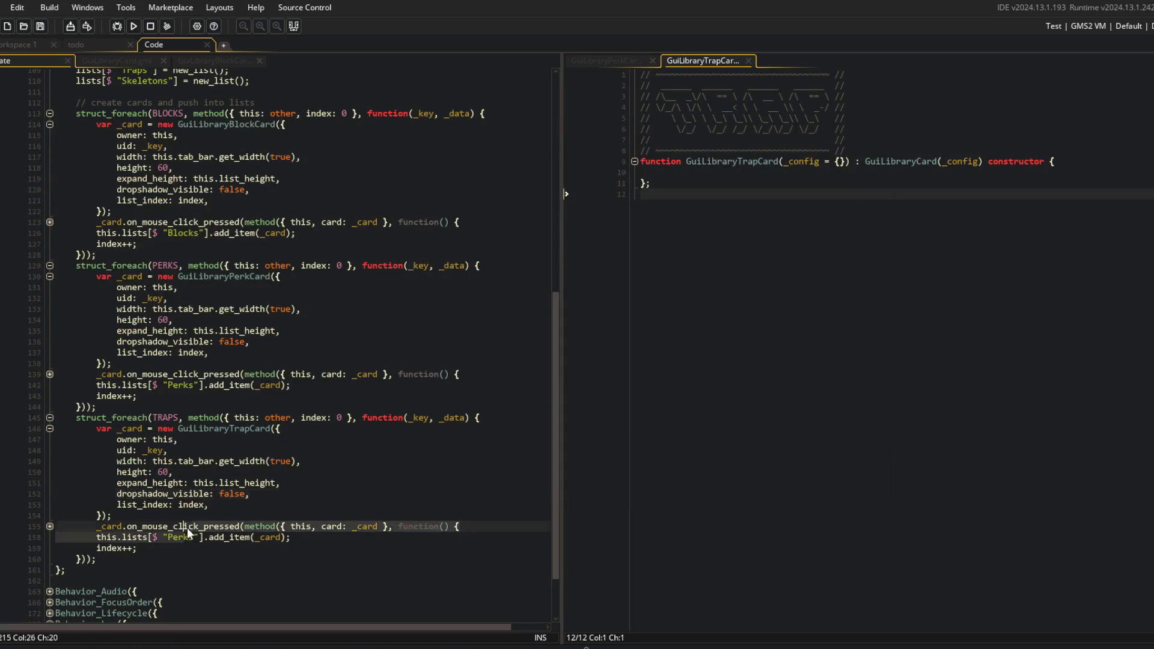
pyautogui.doubleClick(178, 537)
pyautogui.write('Trap')
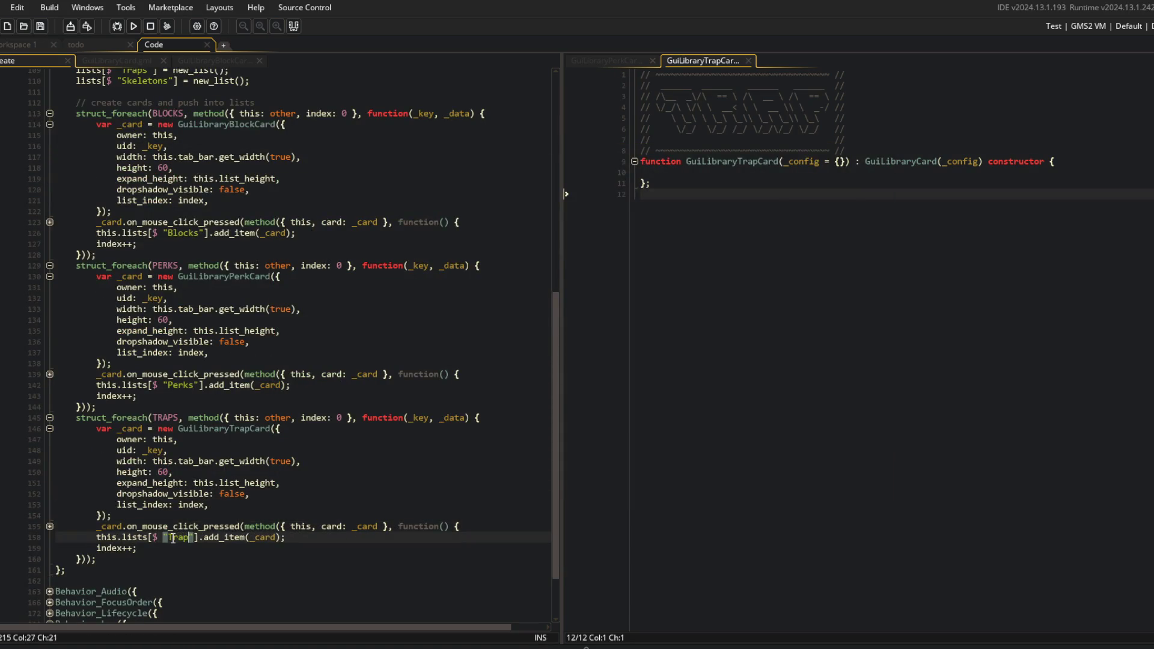
pyautogui.click(246, 331)
pyautogui.scroll(3, 253, 332)
# Fold the BLOCKS, PERKS and TRAPS loops, then test the Library's Perks tab and dismiss its error
pyautogui.click(134, 26)
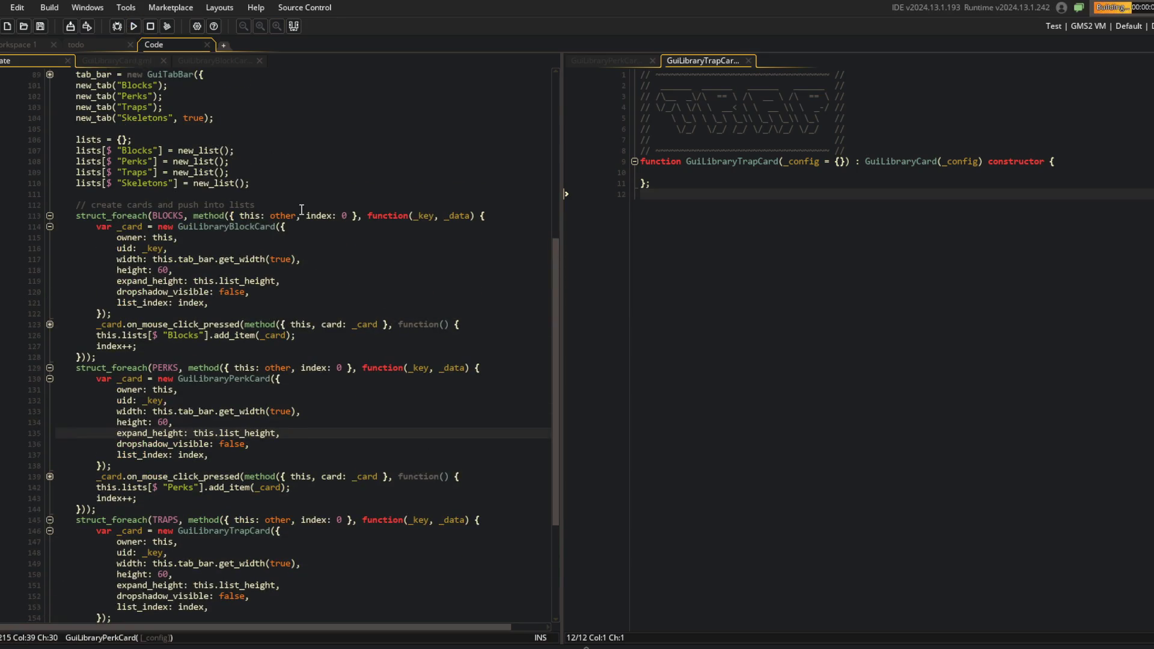
pyautogui.click(50, 216)
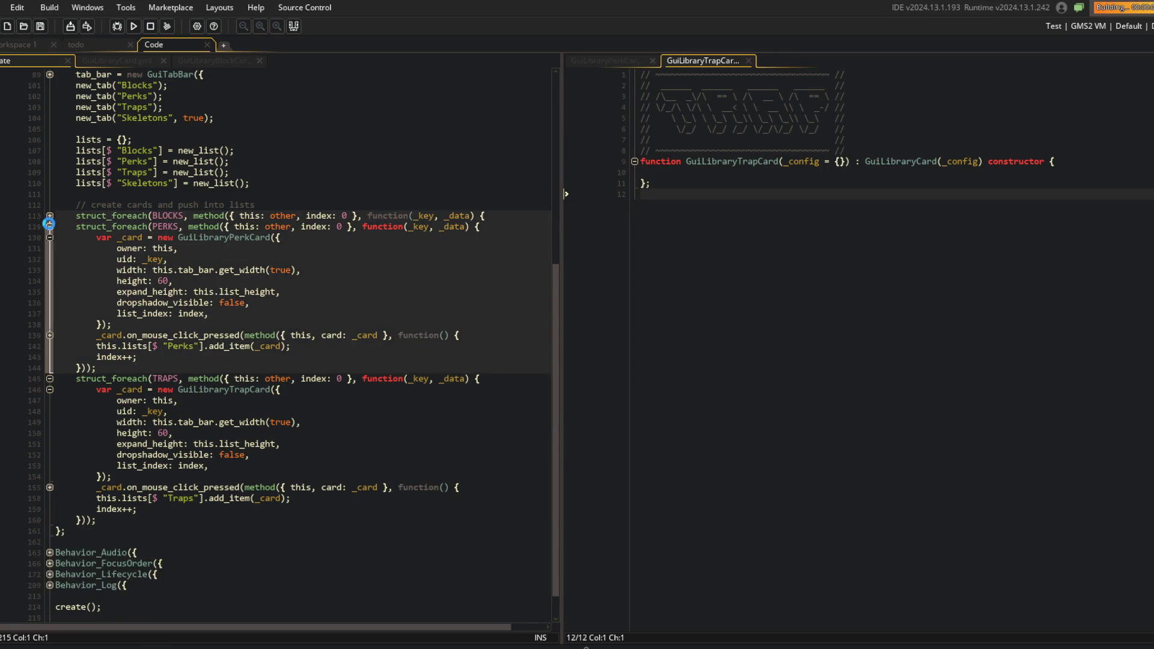
pyautogui.click(50, 260)
pyautogui.click(50, 357)
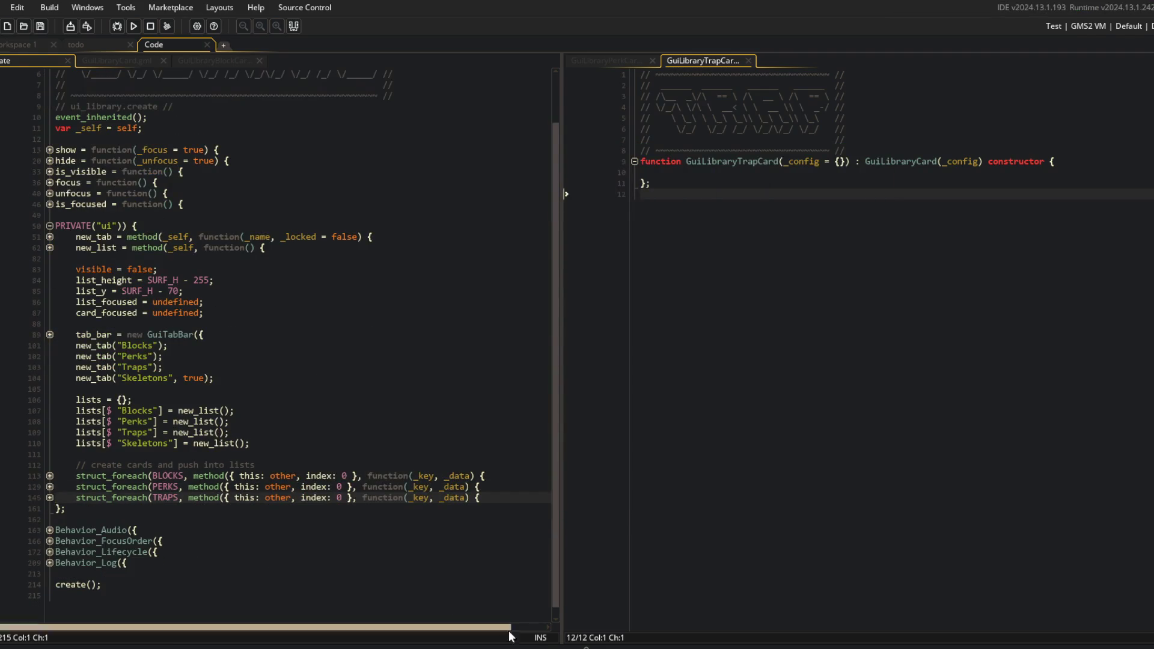
pyautogui.click(640, 379)
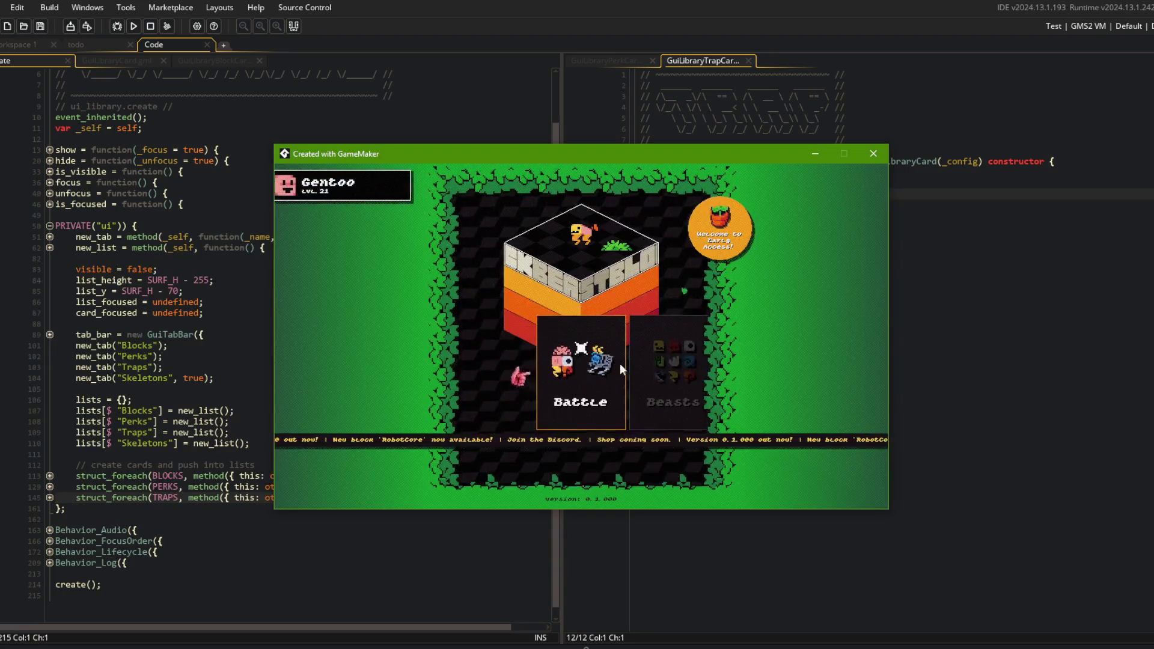
pyautogui.click(631, 363)
pyautogui.click(629, 352)
pyautogui.click(615, 338)
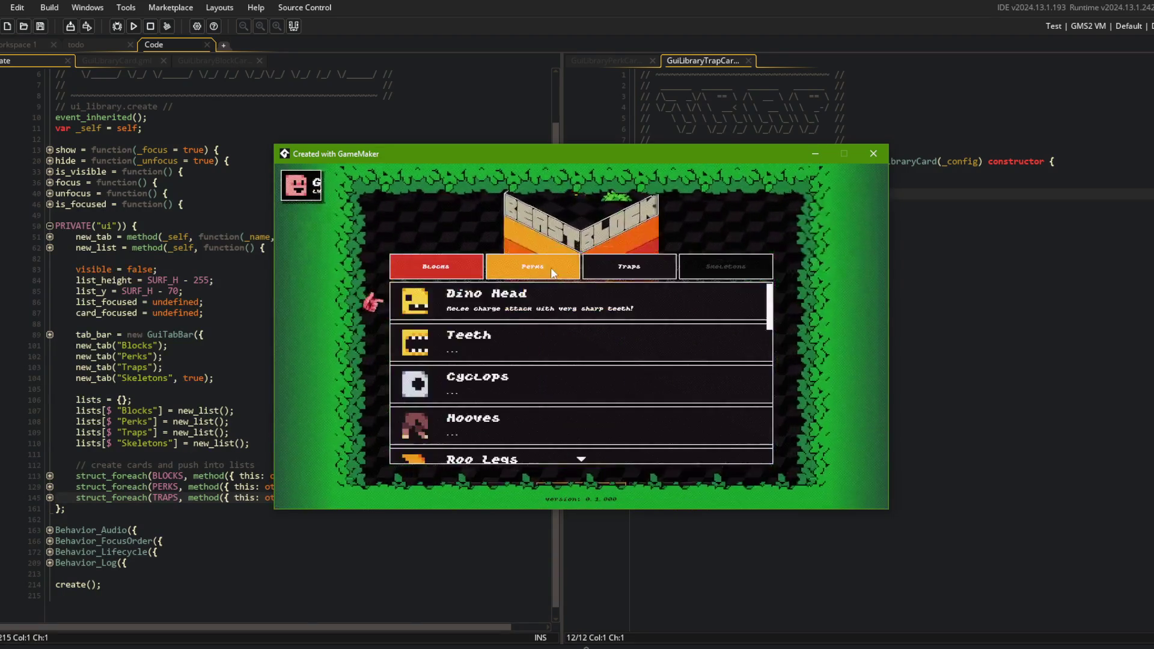
pyautogui.click(553, 273)
pyautogui.click(420, 472)
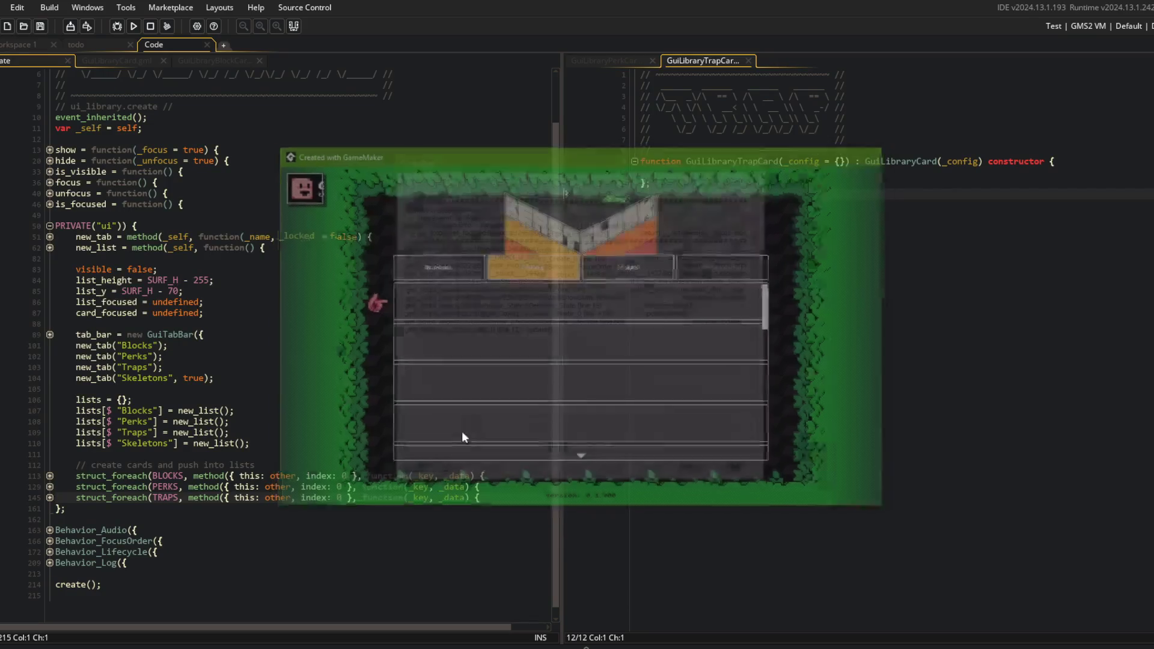
# Run the game again, open the Library's Traps tab, dismiss the error and close the game
pyautogui.click(134, 26)
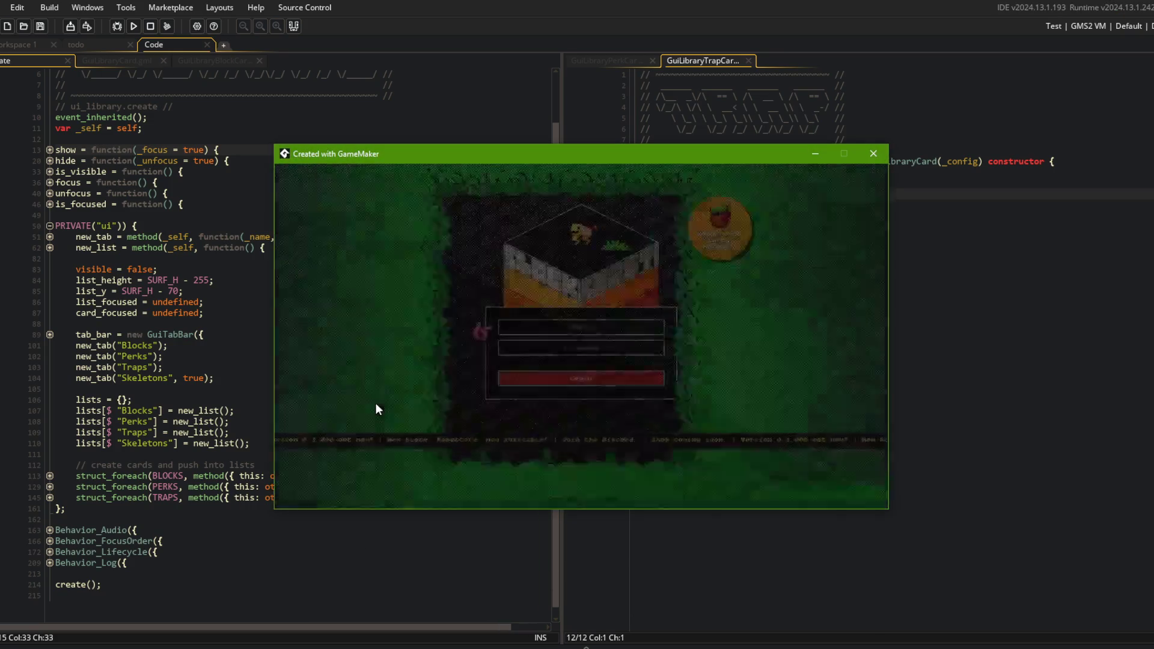
pyautogui.press('Left')
pyautogui.click(579, 368)
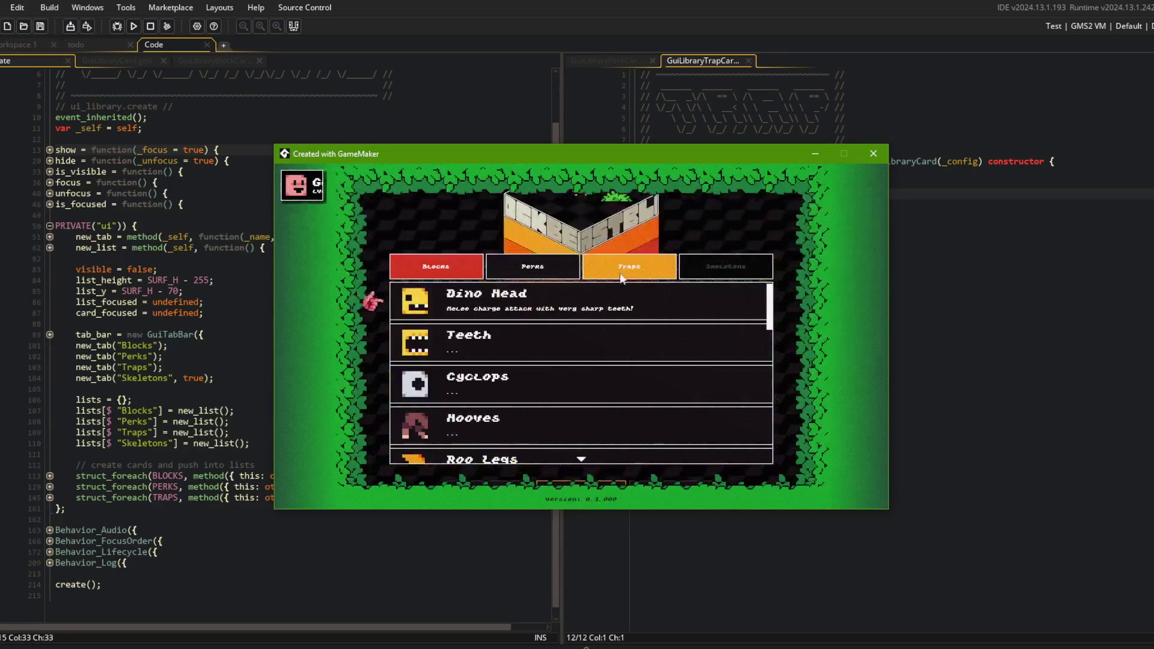
pyautogui.click(420, 472)
pyautogui.click(220, 455)
pyautogui.click(189, 487)
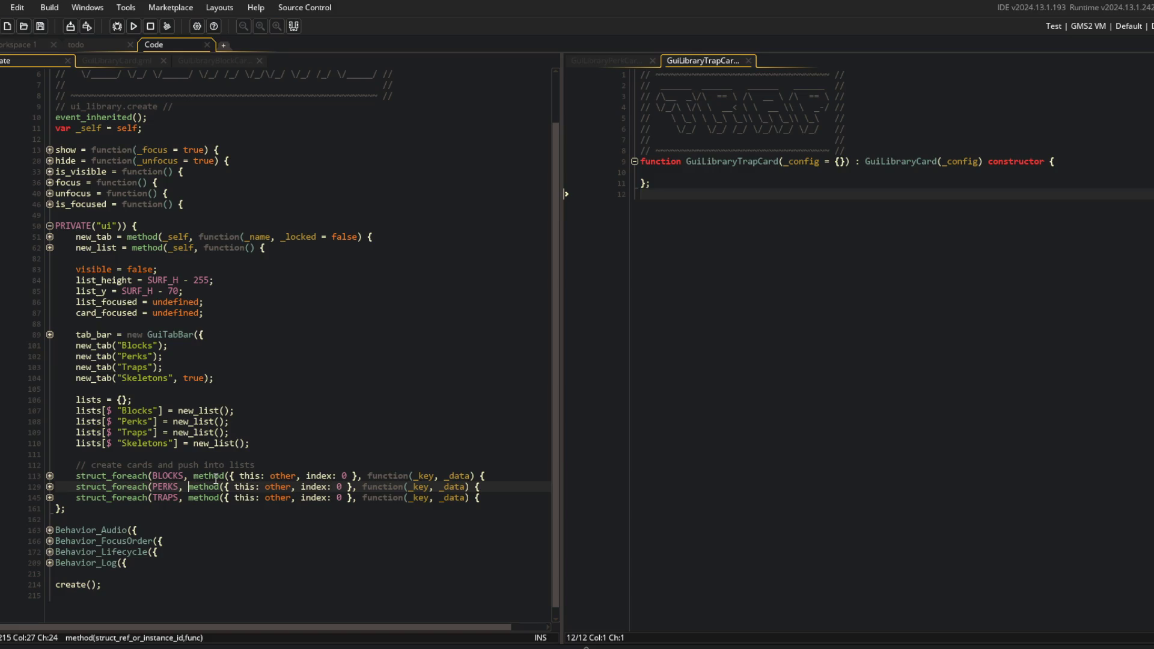
# Expand the BLOCKS and PERKS card-creation loops in the ui_library Create code
pyautogui.click(189, 498)
pyautogui.click(284, 356)
pyautogui.click(210, 400)
pyautogui.click(50, 486)
pyautogui.click(50, 476)
pyautogui.scroll(-4, 241, 421)
pyautogui.click(165, 424)
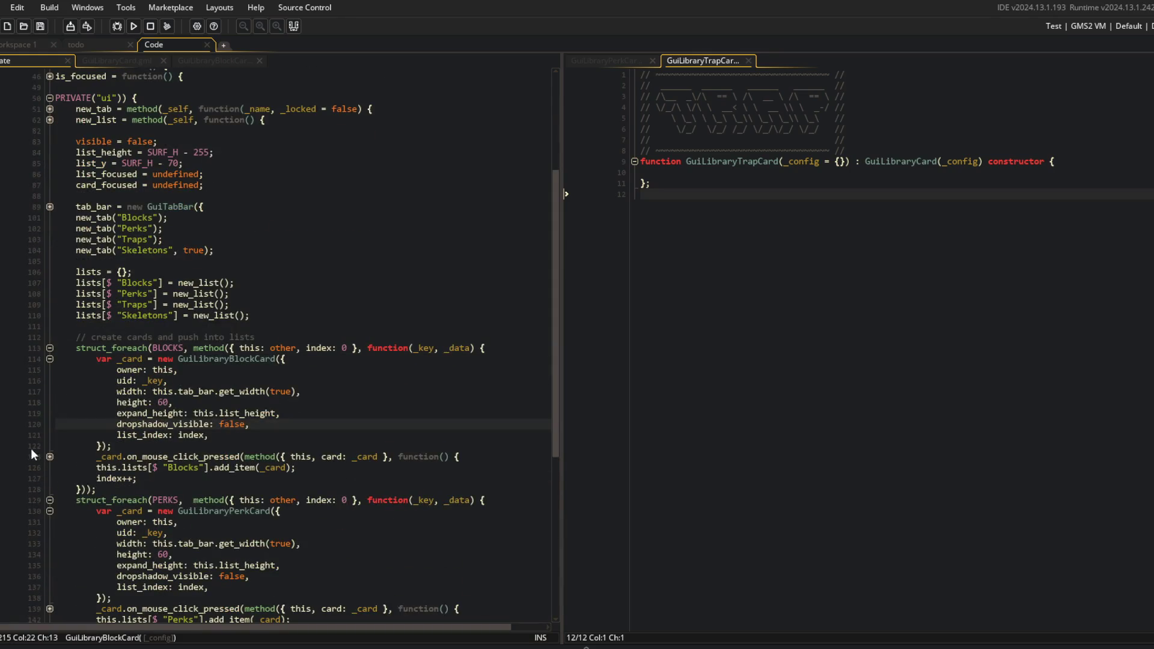
# Unfold the BLOCKS, PERKS and TRAPS card click callbacks to compare their method calls
pyautogui.click(49, 457)
pyautogui.scroll(-3, 50, 456)
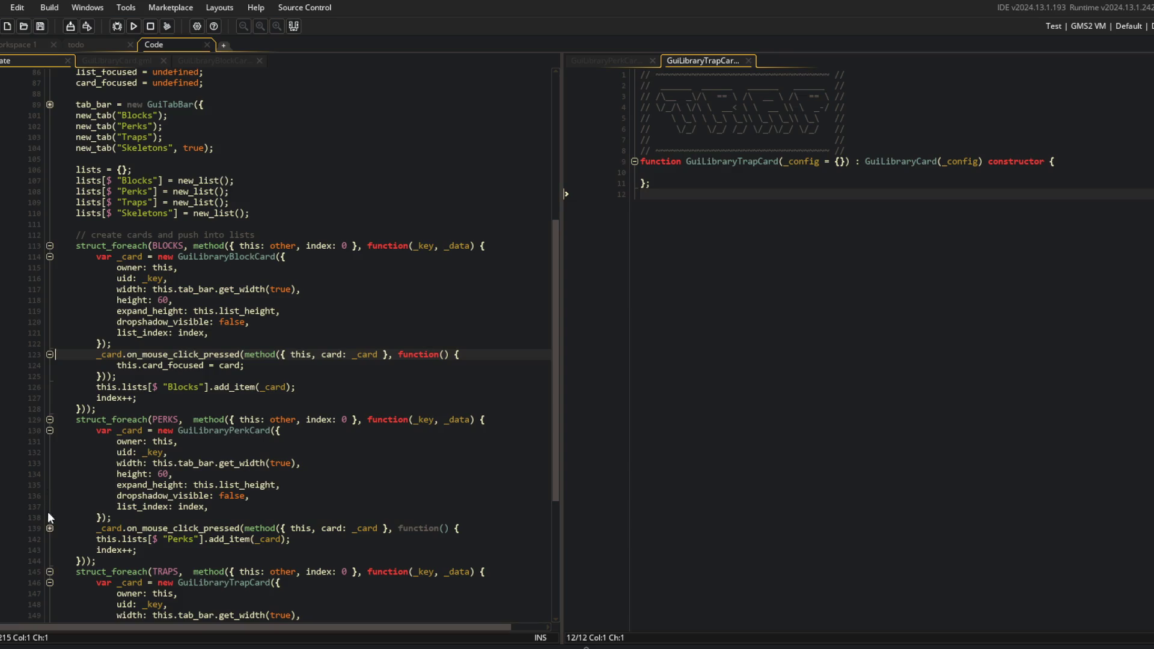
pyautogui.click(50, 527)
pyautogui.scroll(-4, 45, 527)
pyautogui.click(50, 574)
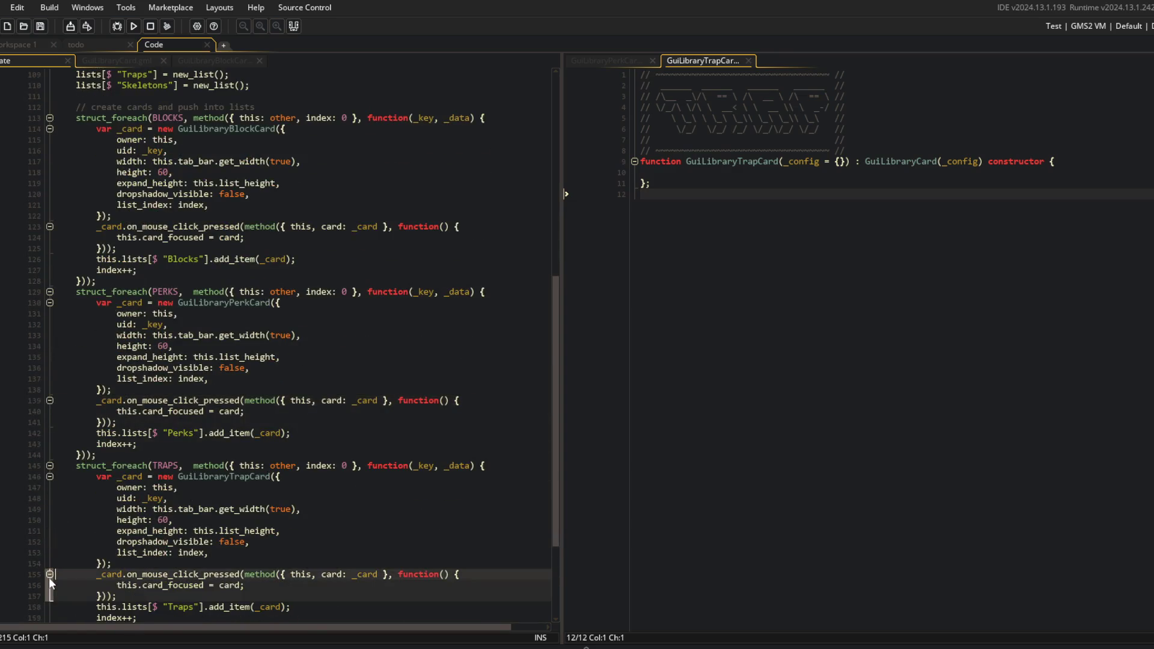
pyautogui.scroll(-2, 49, 578)
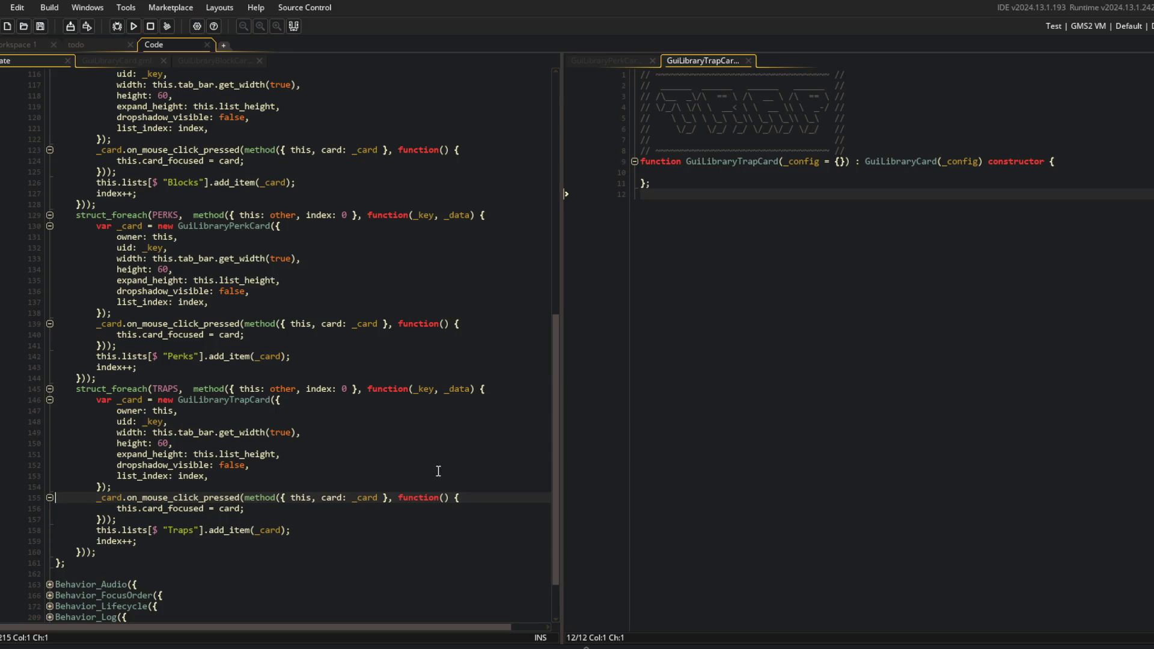
pyautogui.scroll(2, 381, 466)
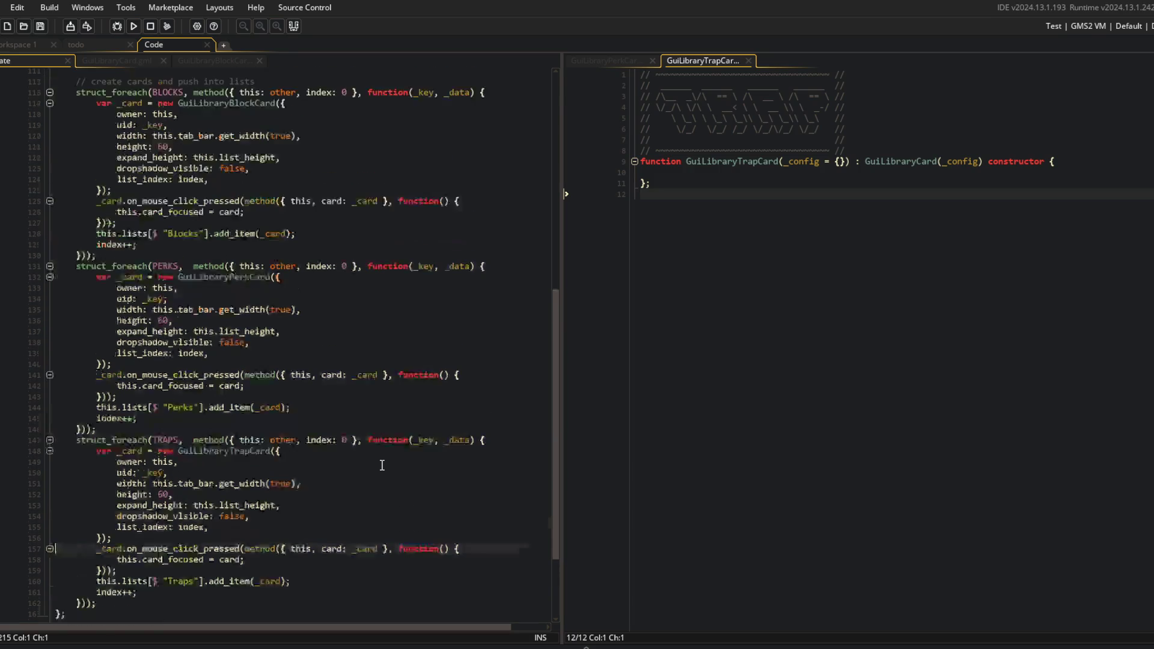
# Fold the three card loops back up and review the tab and lists declarations
pyautogui.click(49, 441)
pyautogui.click(48, 325)
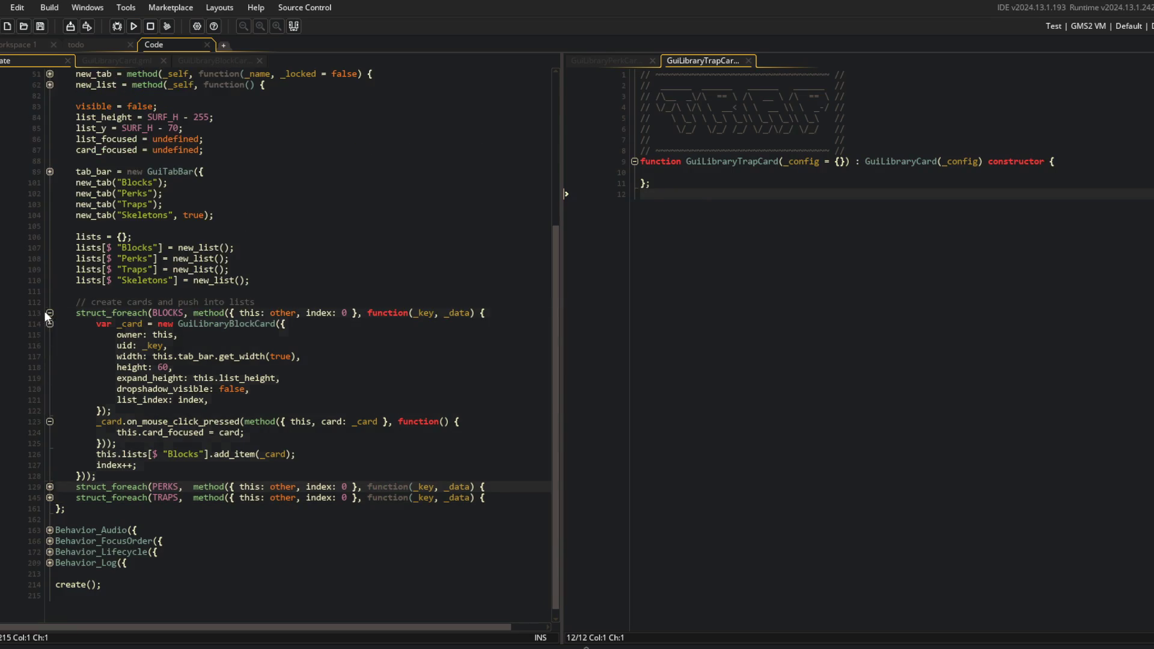
pyautogui.click(47, 312)
pyautogui.click(347, 375)
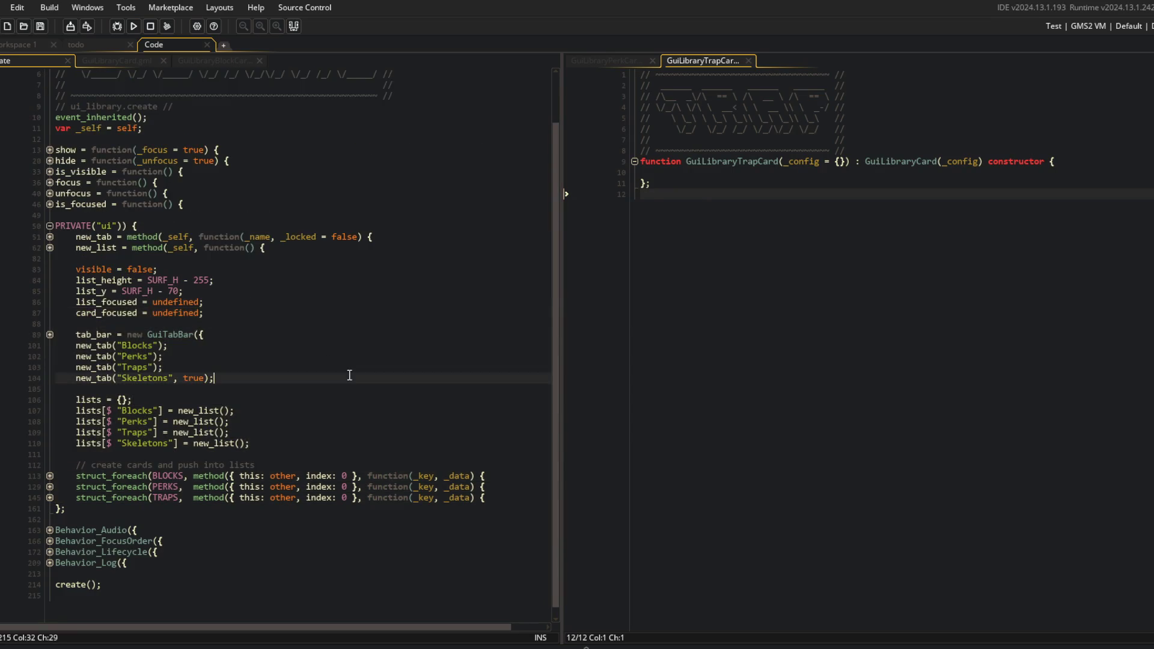
pyautogui.click(326, 529)
pyautogui.click(337, 406)
pyautogui.click(280, 211)
pyautogui.click(380, 343)
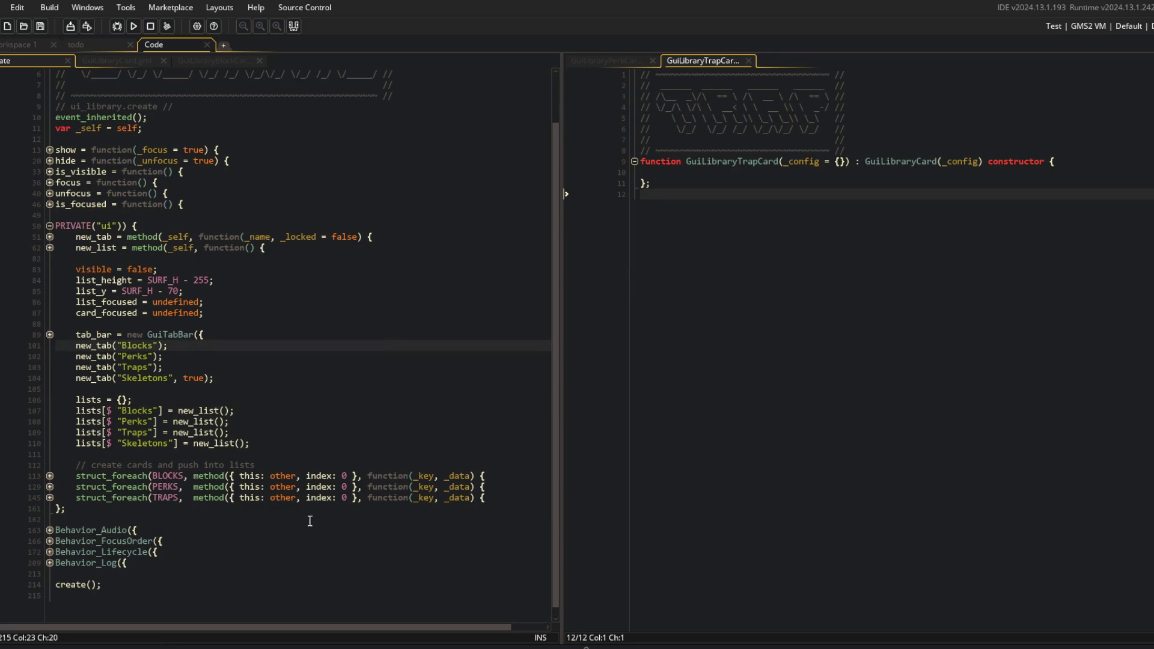
pyautogui.scroll(3, 288, 548)
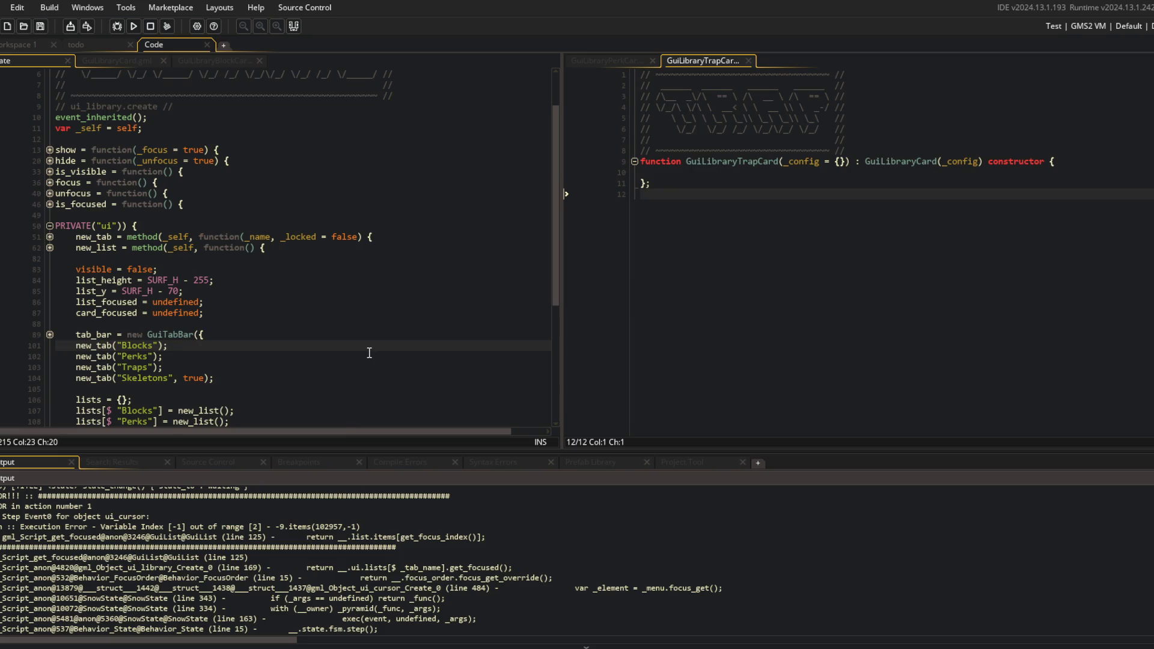
# Close the error output and inspect focus_get inside the Behavior_FocusOrder block
pyautogui.scroll(2, 356, 518)
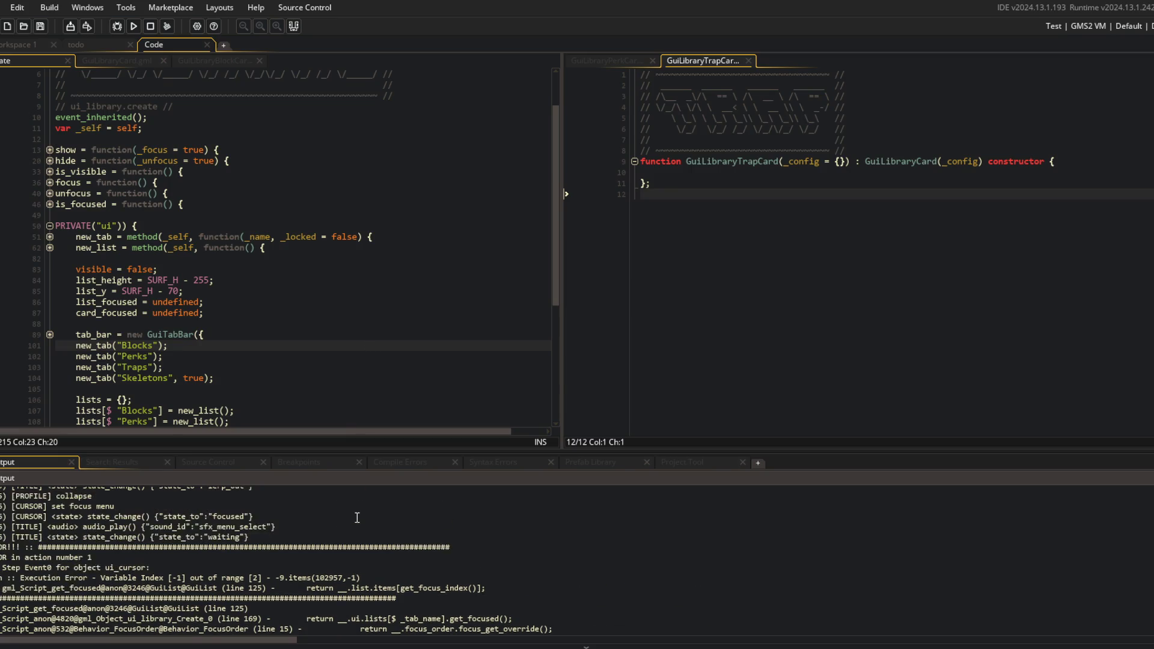
pyautogui.scroll(-3, 356, 517)
pyautogui.click(334, 236)
pyautogui.press('F12')
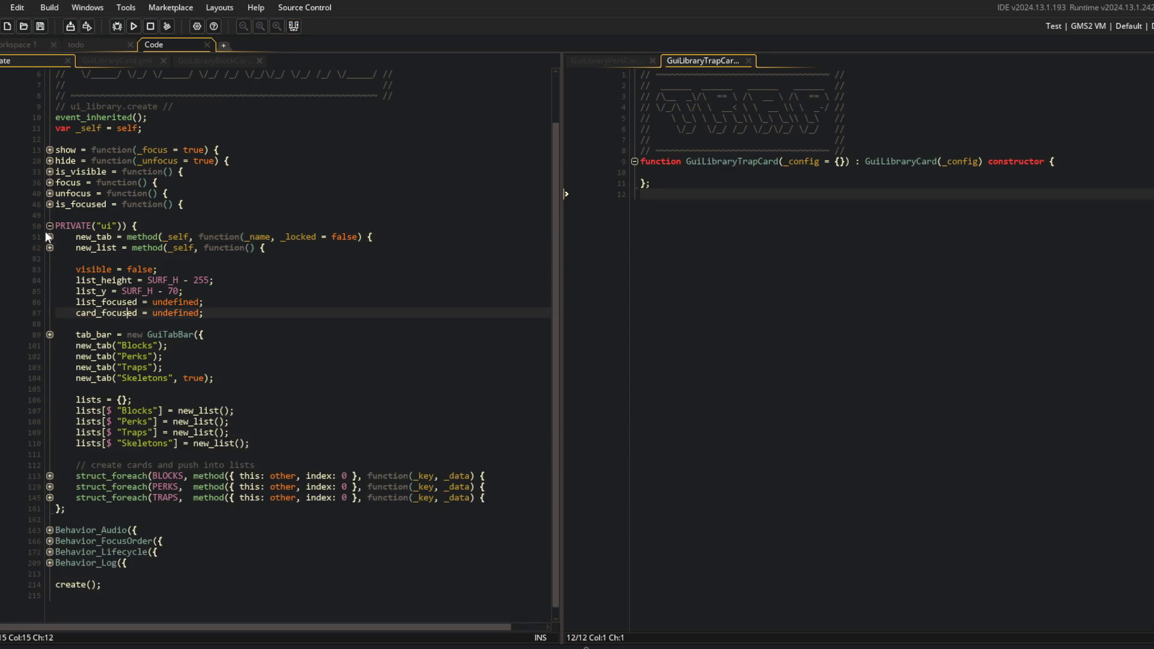
pyautogui.click(50, 226)
pyautogui.click(50, 315)
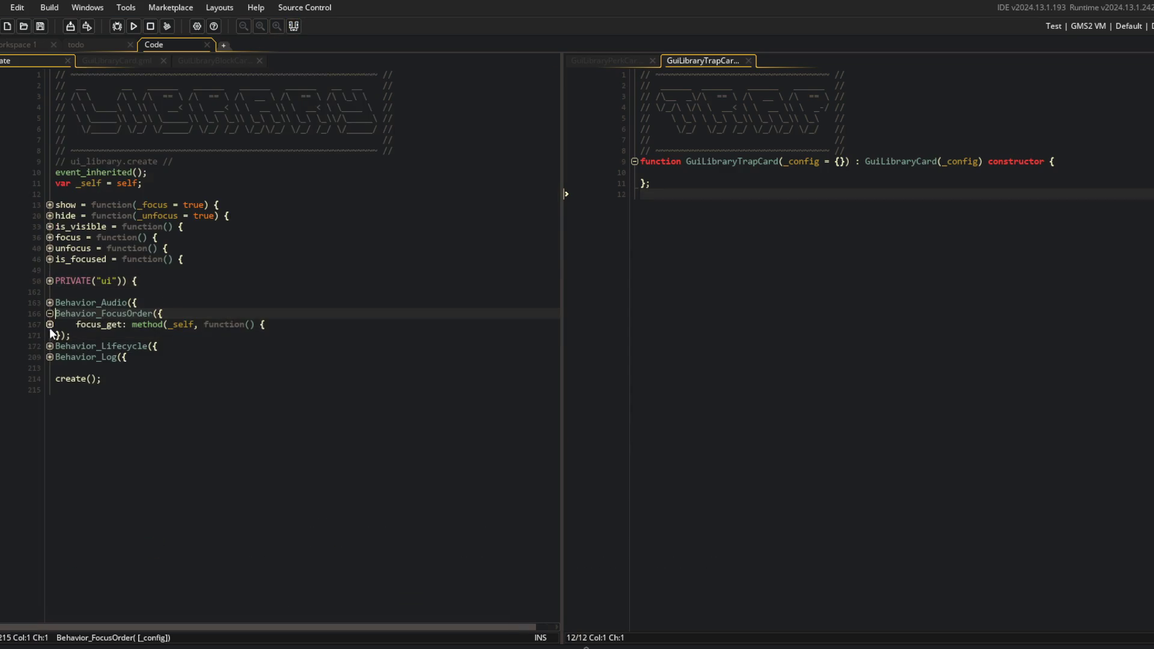
pyautogui.click(50, 325)
pyautogui.click(360, 354)
pyautogui.click(356, 348)
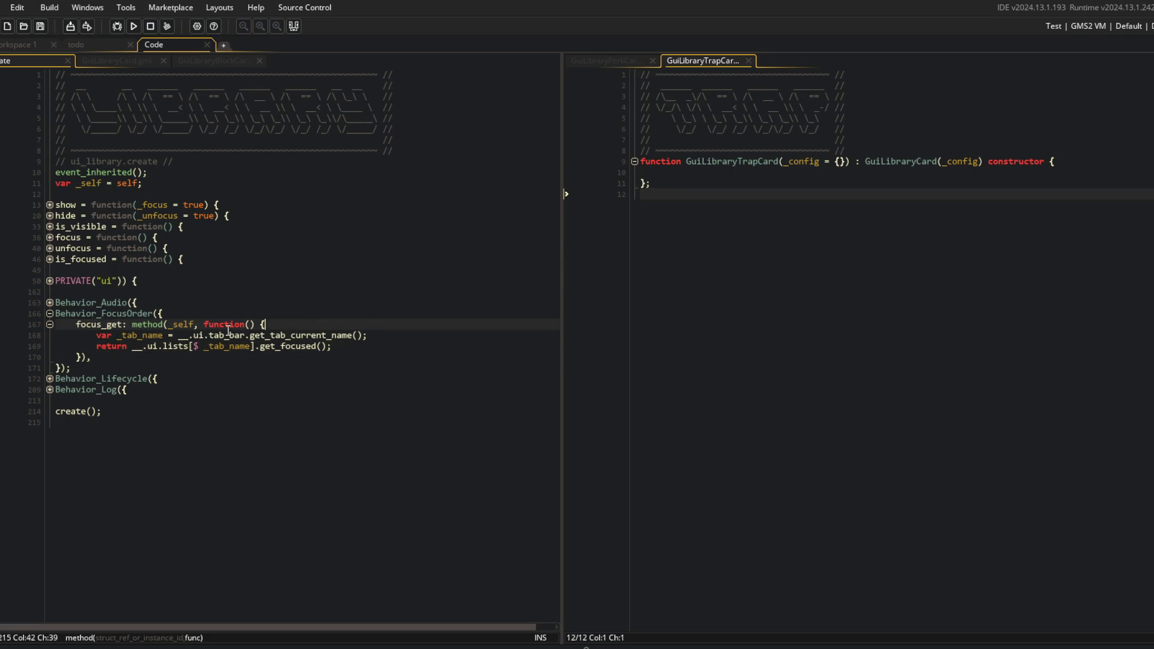
pyautogui.click(132, 334)
pyautogui.press('Down')
pyautogui.press('Home')
pyautogui.hotkey('shift', 'End')
pyautogui.press('End')
# Refold the Behavior blocks and review the PRIVATE ui setup, Traps tab and card_focused lines
pyautogui.click(50, 303)
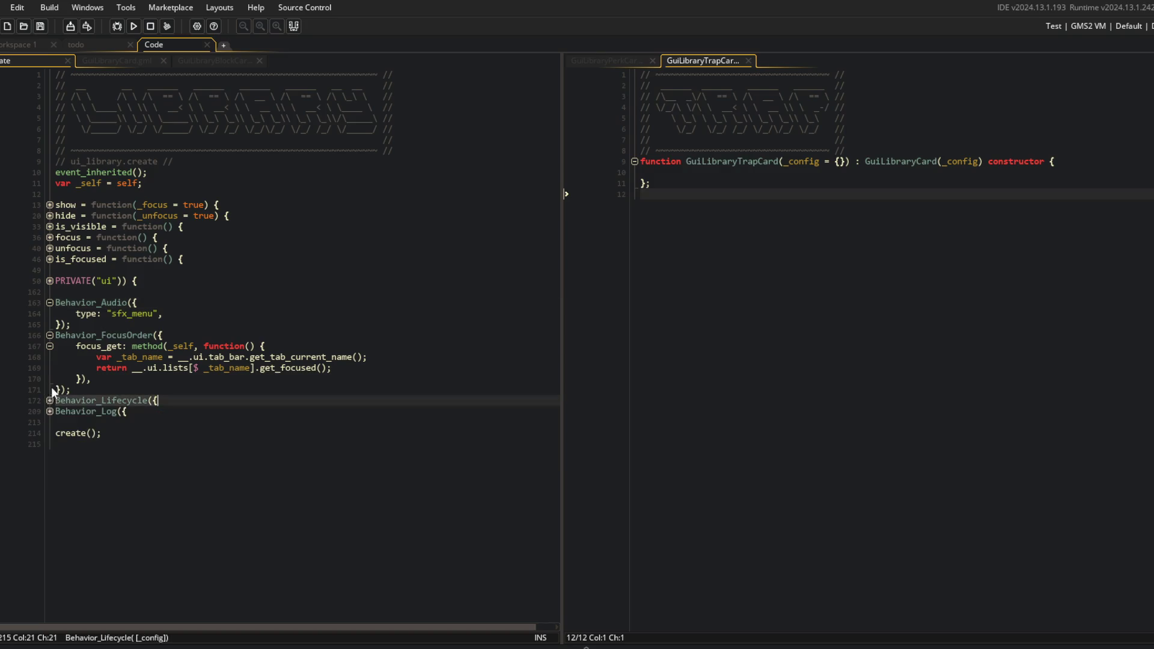
pyautogui.click(50, 336)
pyautogui.click(50, 304)
pyautogui.click(50, 281)
pyautogui.click(253, 335)
pyautogui.scroll(-3, 299, 379)
pyautogui.click(247, 375)
pyautogui.click(198, 317)
# Open the GuiList script through the Ctrl+T asset search
pyautogui.click(753, 184)
pyautogui.hotkey('ctrl', 't')
pyautogui.write('Guilist')
pyautogui.press('Return')
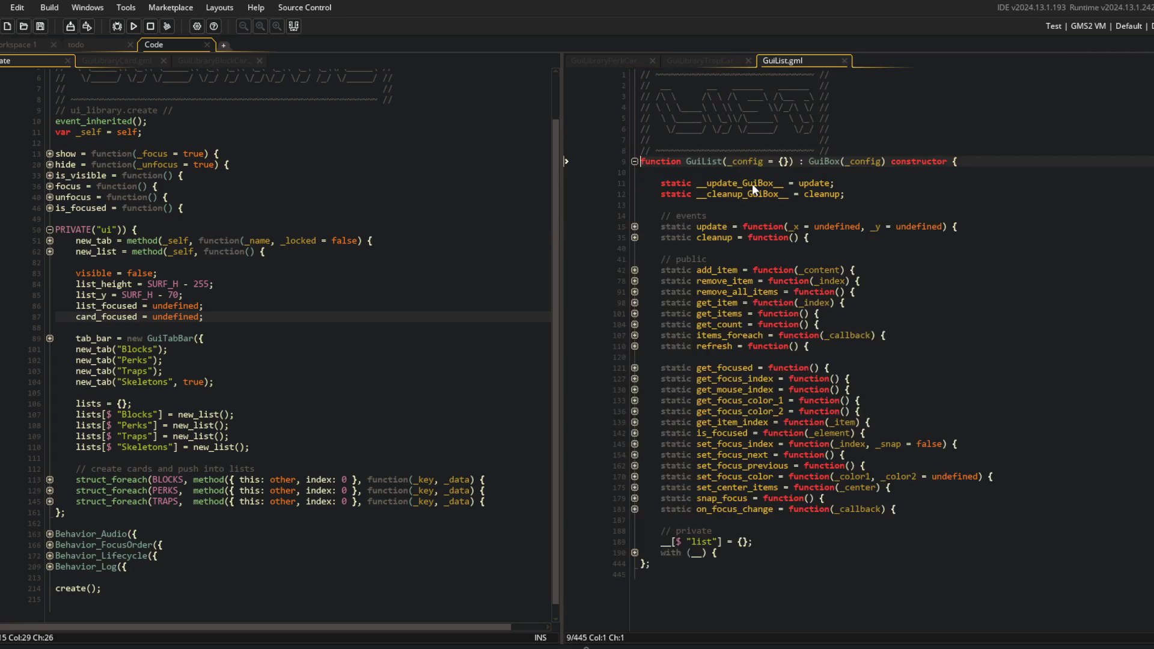
# In GuiList, add a blank line after is_focused and unfold get_focused's empty-list check
pyautogui.click(746, 281)
pyautogui.moveTo(662, 259); pyautogui.dragTo(699, 257)
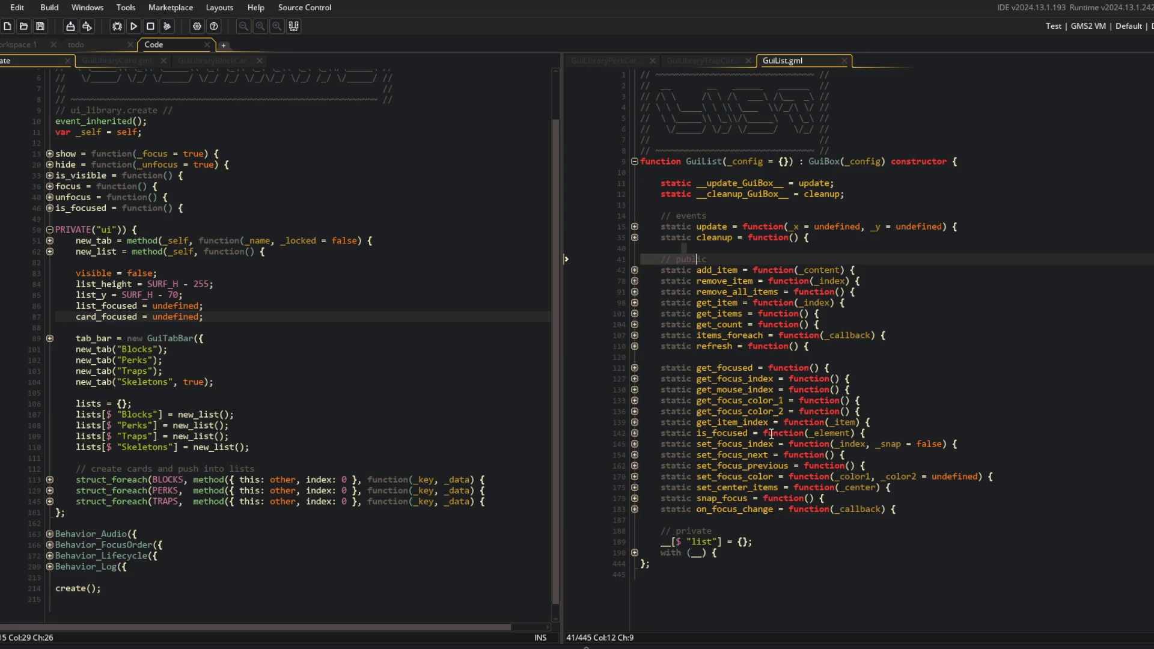
pyautogui.click(908, 429)
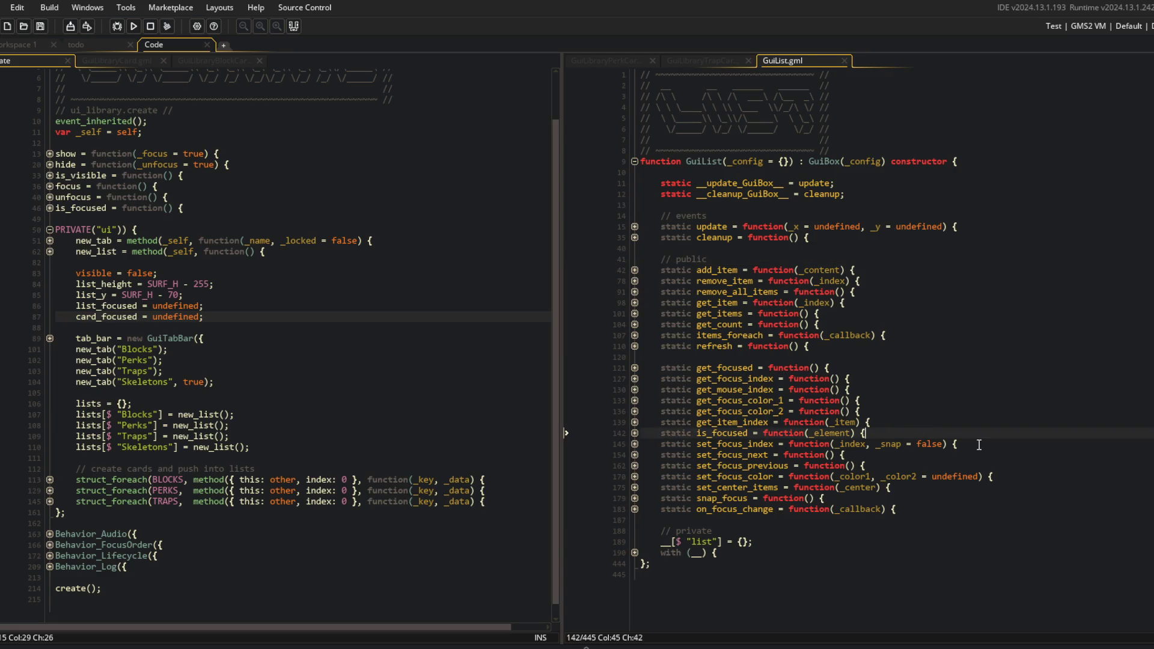
pyautogui.press('Return')
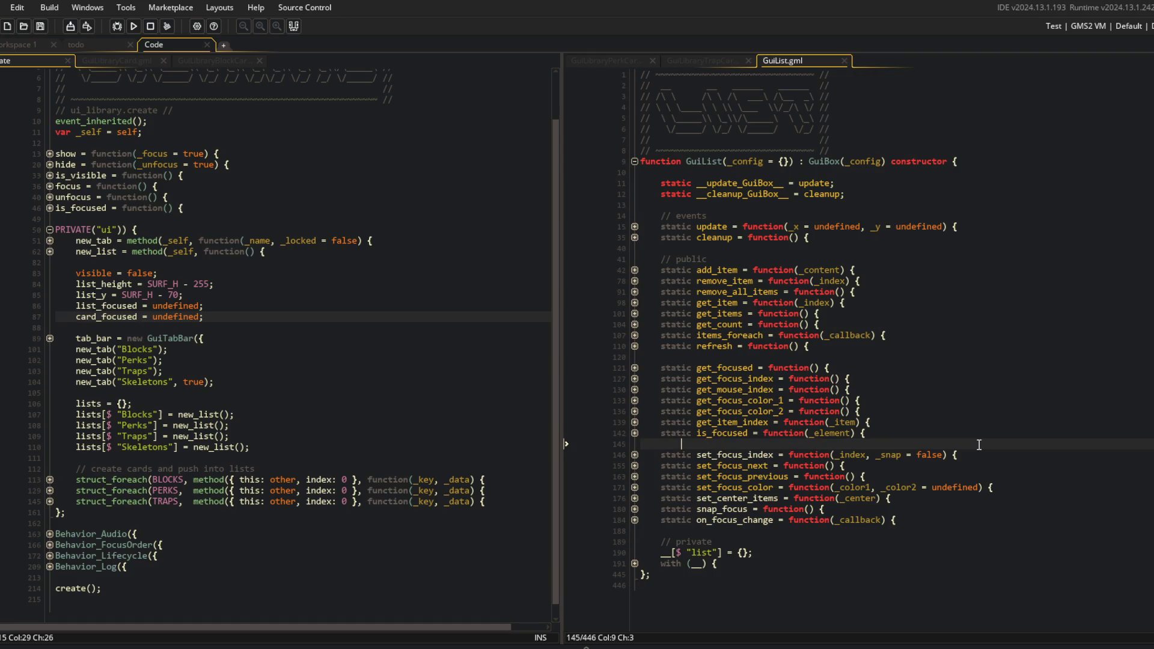
pyautogui.click(635, 369)
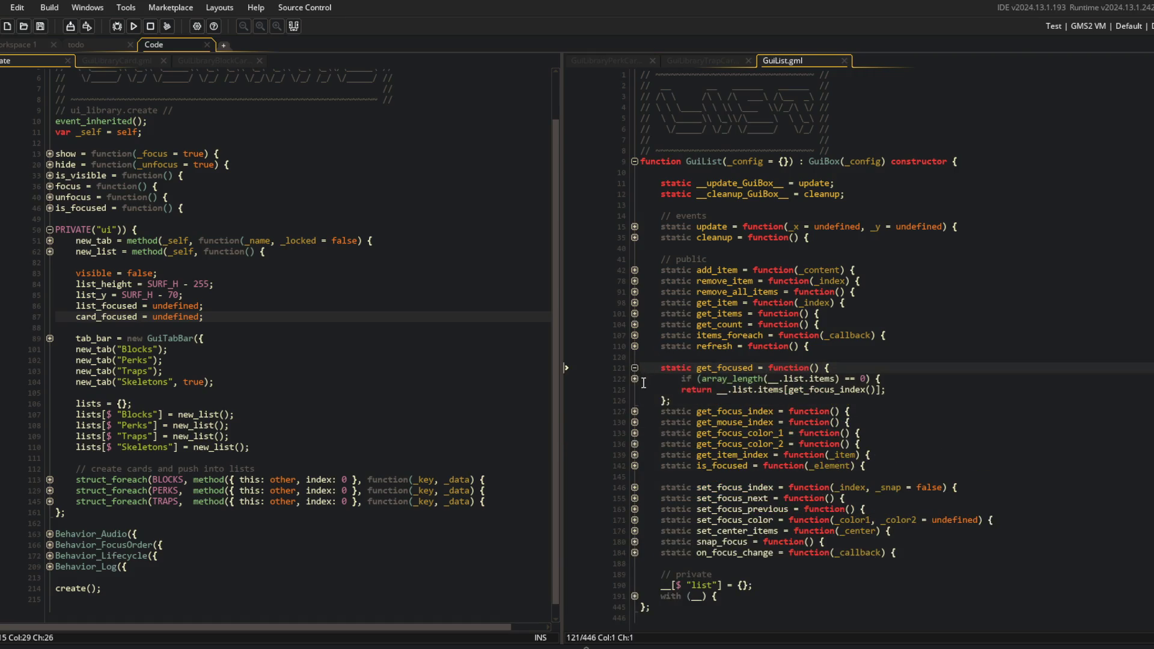
pyautogui.click(634, 378)
pyautogui.click(673, 357)
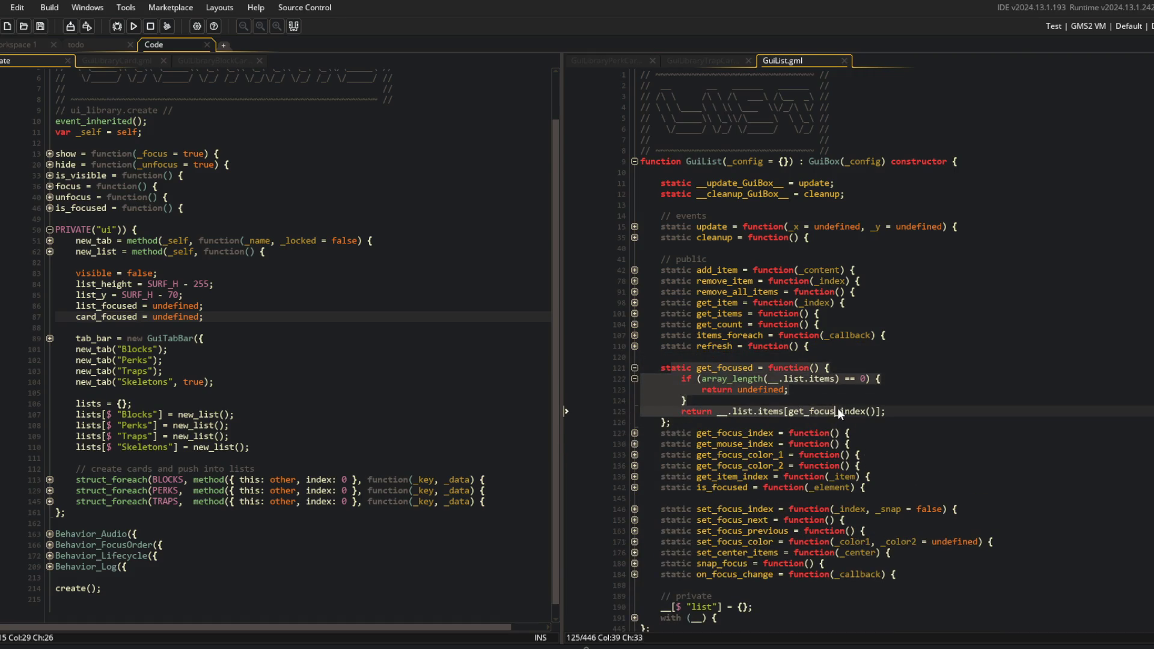
pyautogui.click(799, 399)
pyautogui.write('with (car')
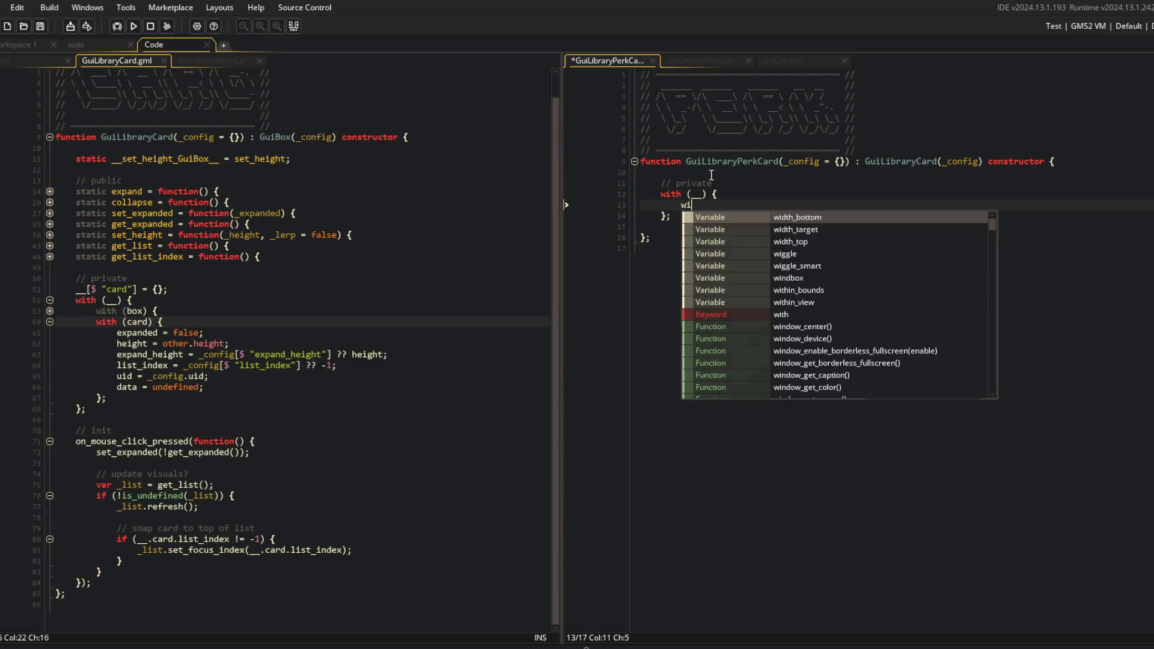
# Add data = PERKS[$ uid] inside the card block of GuiLibraryPerkCard
pyautogui.write('d) {')
pyautogui.press('Return')
pyautogui.write('ata = PERKS[$ uid')
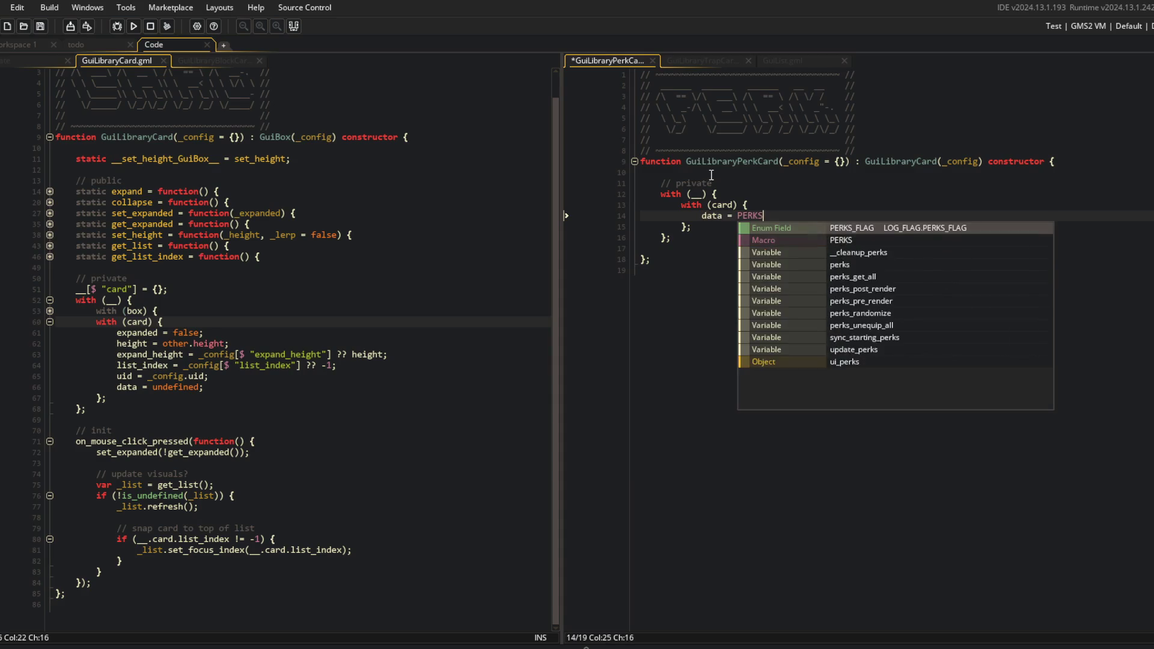
pyautogui.press('Down')
pyautogui.press('Down')
pyautogui.press('Down')
pyautogui.press('BackSpace')
# Save the perk card, copy its data block into GuiLibraryTrapCard using TRAPS, and save it
pyautogui.hotkey('ctrl', 's')
pyautogui.hotkey('shift', 'Up')
pyautogui.hotkey('shift', 'Up')
pyautogui.hotkey('shift', 'Up')
pyautogui.hotkey('shift', 'Home')
pyautogui.hotkey('ctrl', 'c')
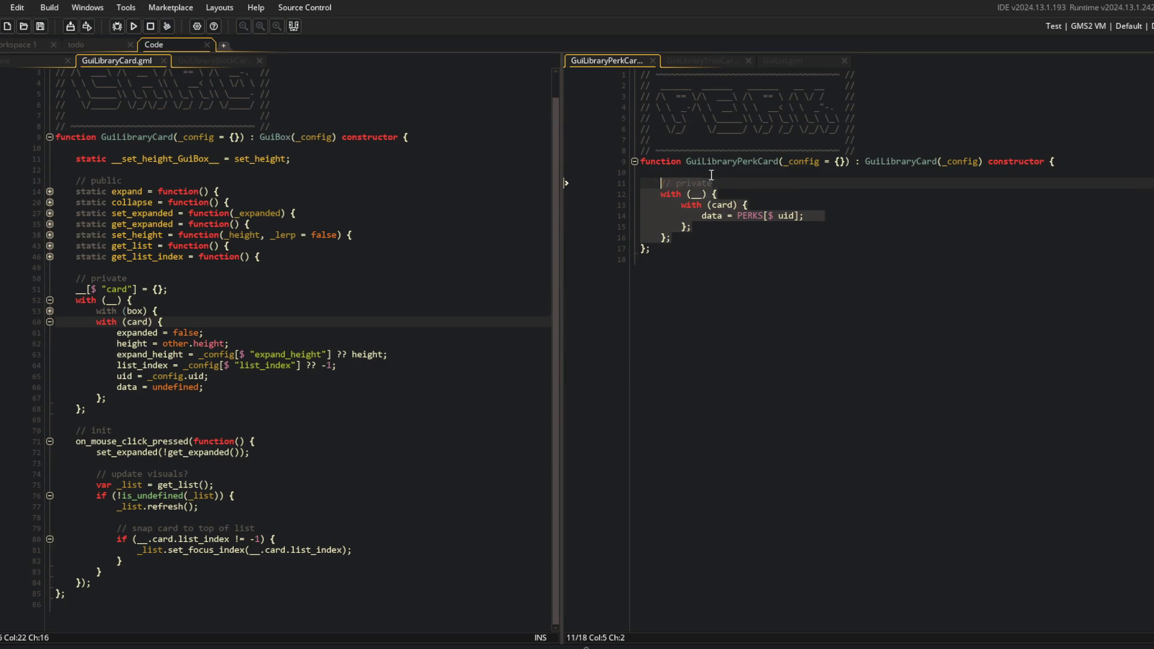
pyautogui.hotkey('ctrl', 'Tab')
pyautogui.hotkey('ctrl', 'v')
pyautogui.press('Up')
pyautogui.press('Up')
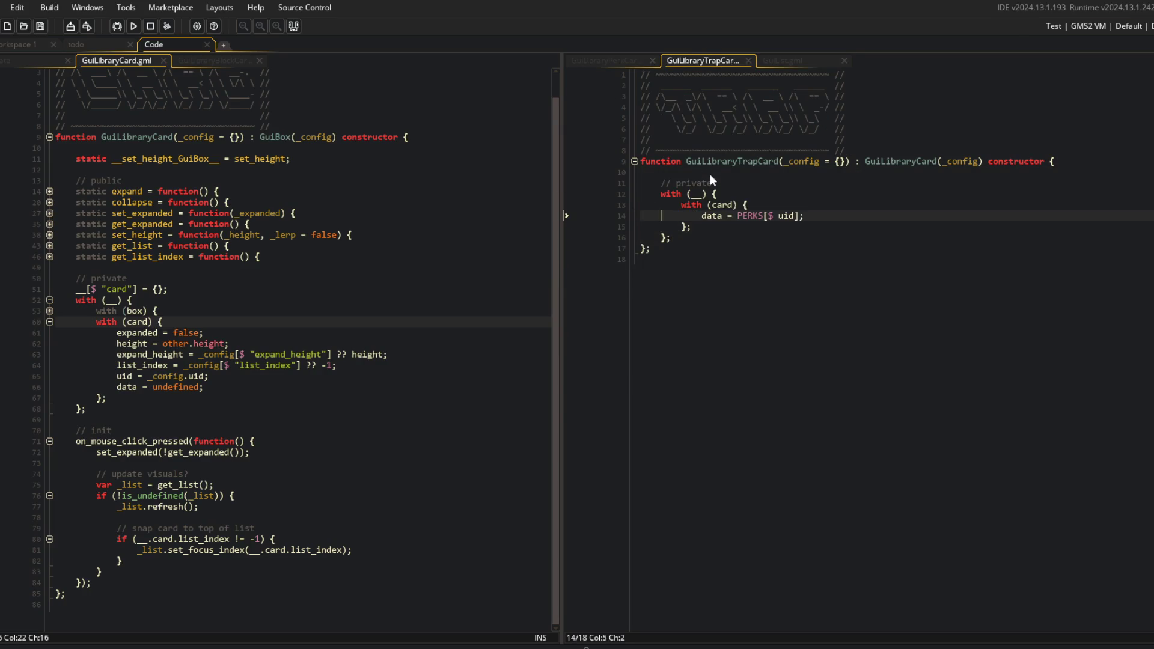
pyautogui.hotkey('ctrl', 'BackSpace')
pyautogui.write('TRAPS')
pyautogui.hotkey('ctrl', 's')
# Run the game and review the trap and perk card scripts
pyautogui.click(856, 161)
pyautogui.click(354, 235)
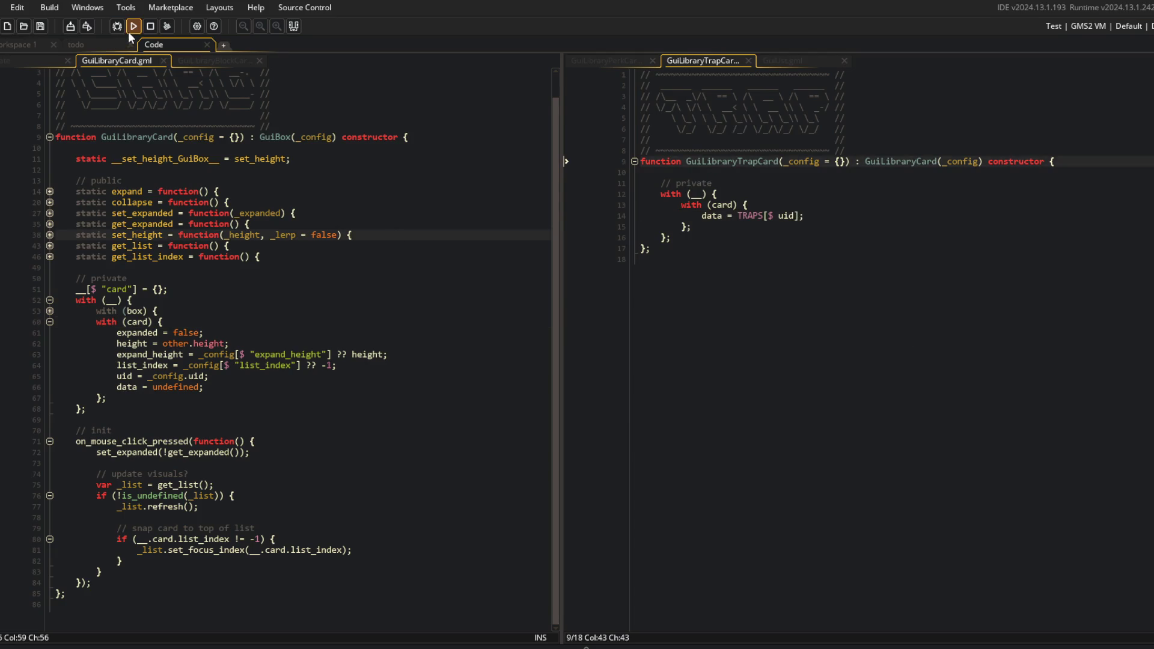
pyautogui.click(128, 30)
pyautogui.click(794, 62)
pyautogui.click(720, 58)
pyautogui.click(599, 59)
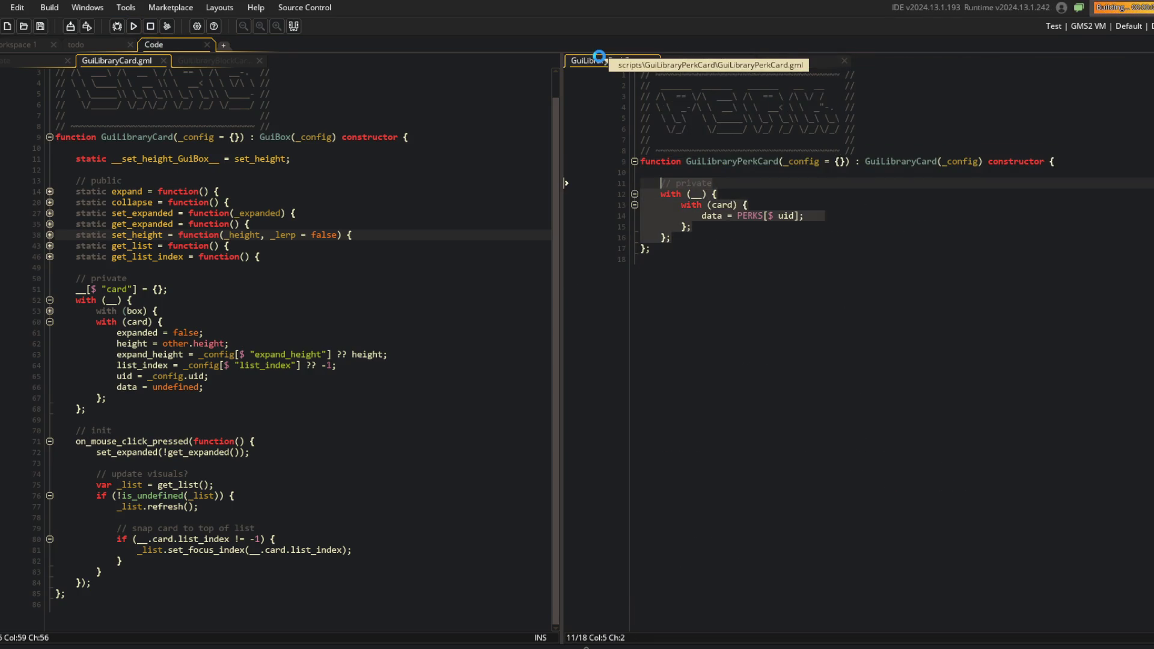
pyautogui.click(779, 182)
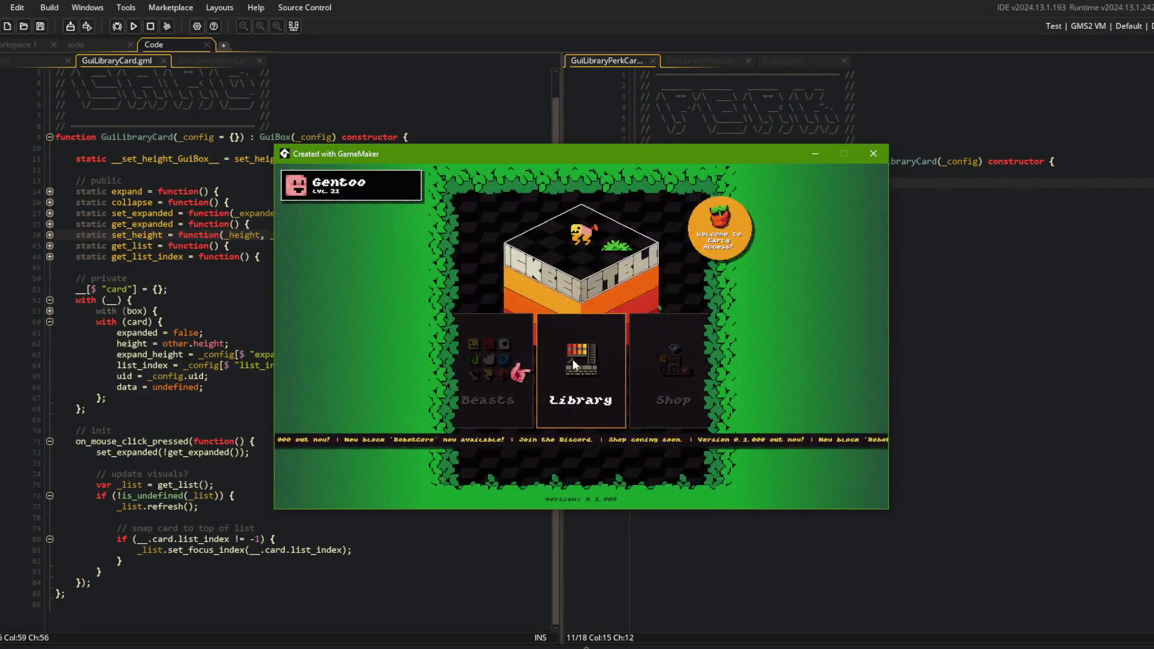
# Open the Library in the game, abort after the code error, and return to ui_library's Create code
pyautogui.click(575, 359)
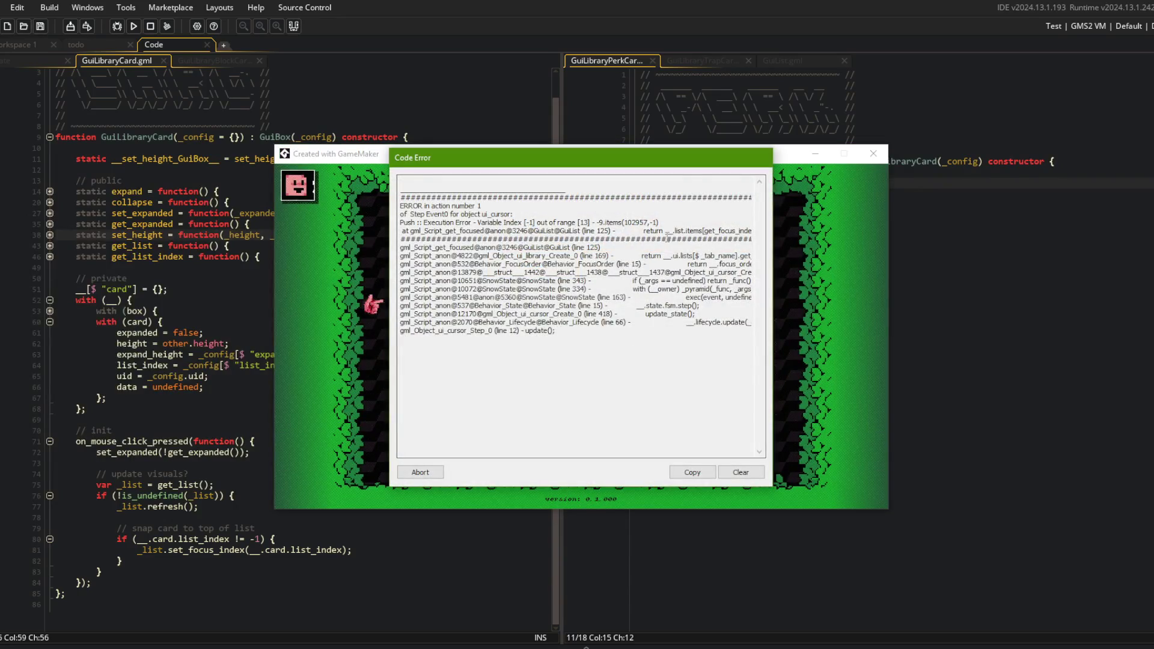
pyautogui.click(420, 473)
pyautogui.click(331, 258)
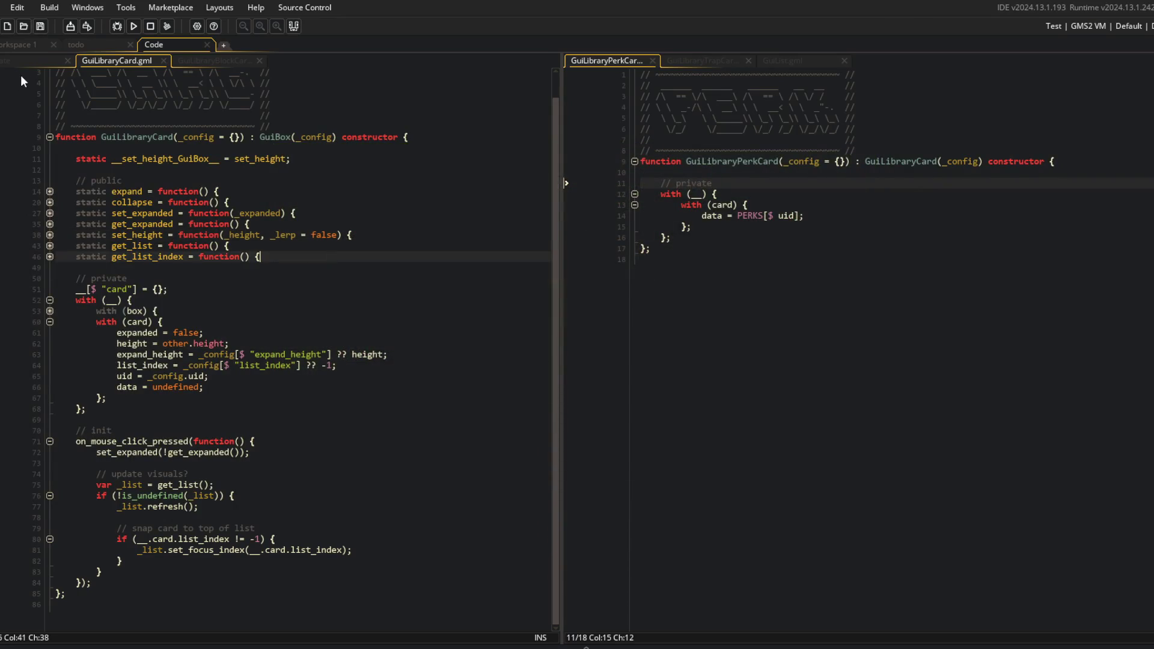
pyautogui.click(24, 60)
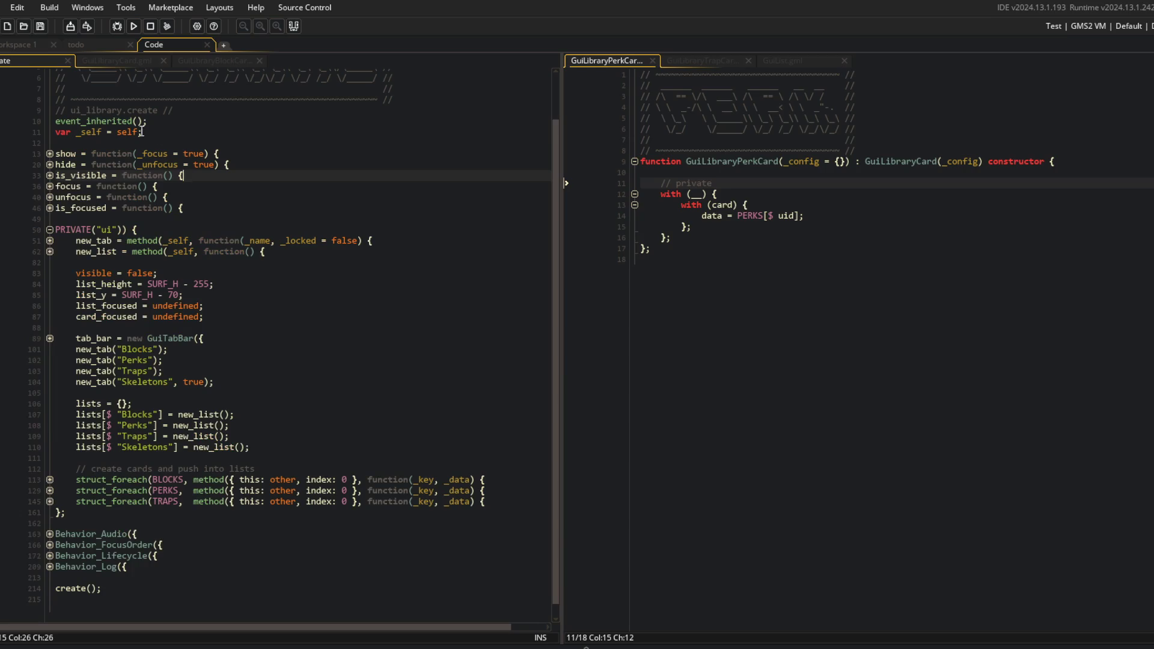
# Expand new_tab and Behavior_FocusOrder, highlighting uses of list_focused and lists in focus_get
pyautogui.click(48, 241)
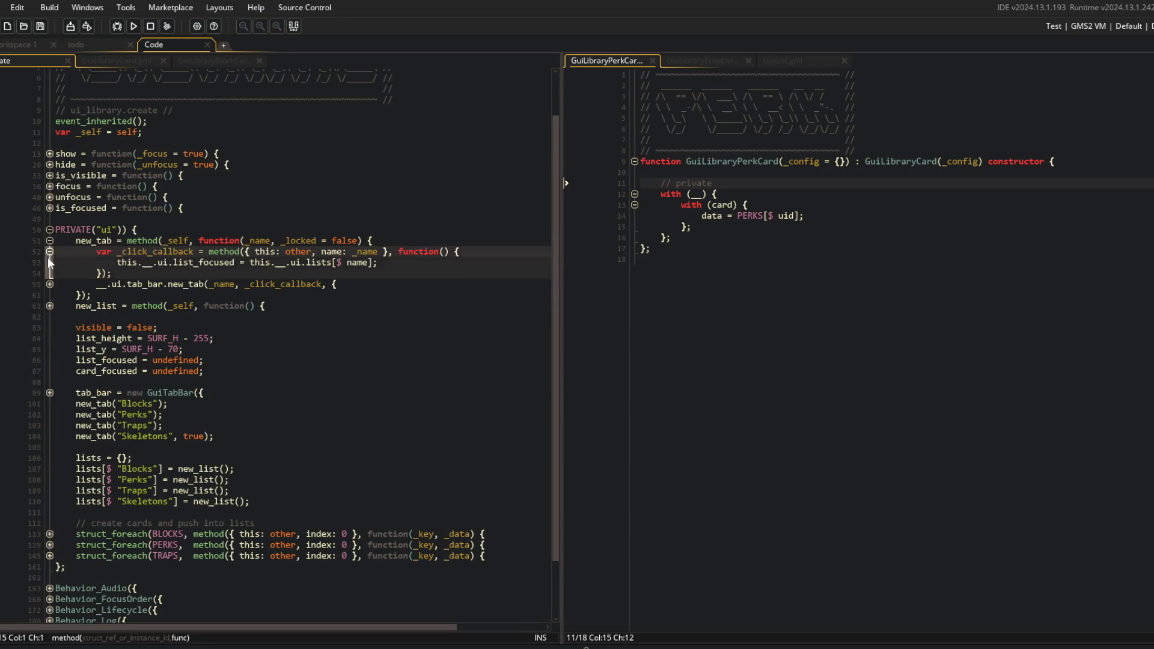
pyautogui.click(48, 283)
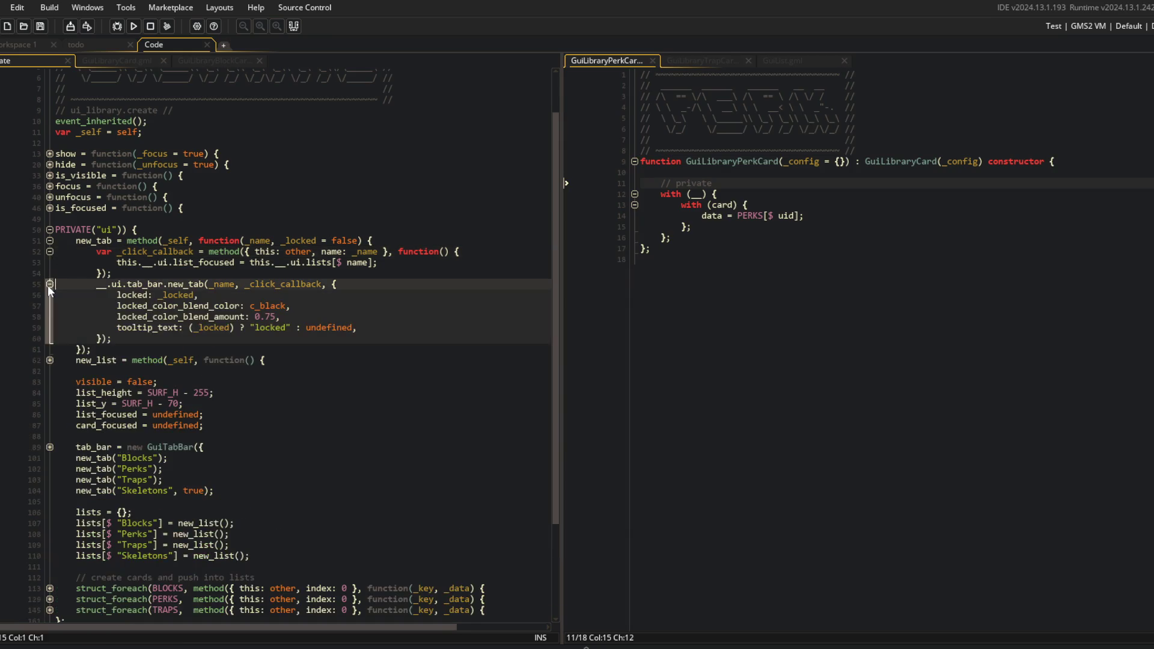
pyautogui.click(286, 305)
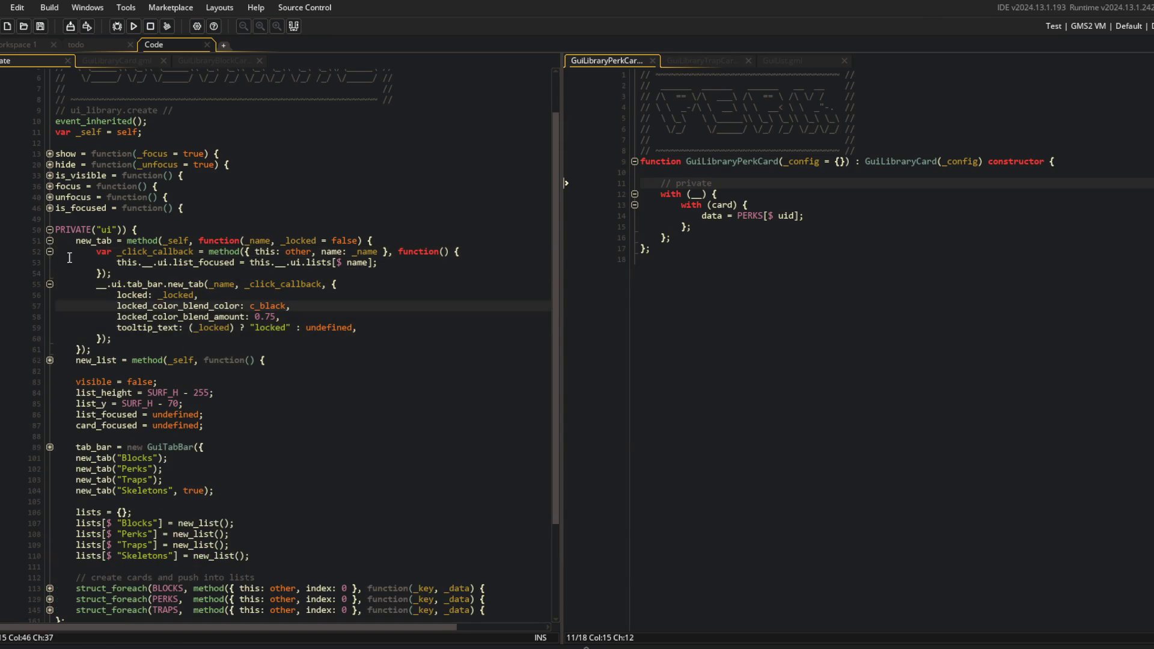
pyautogui.click(234, 262)
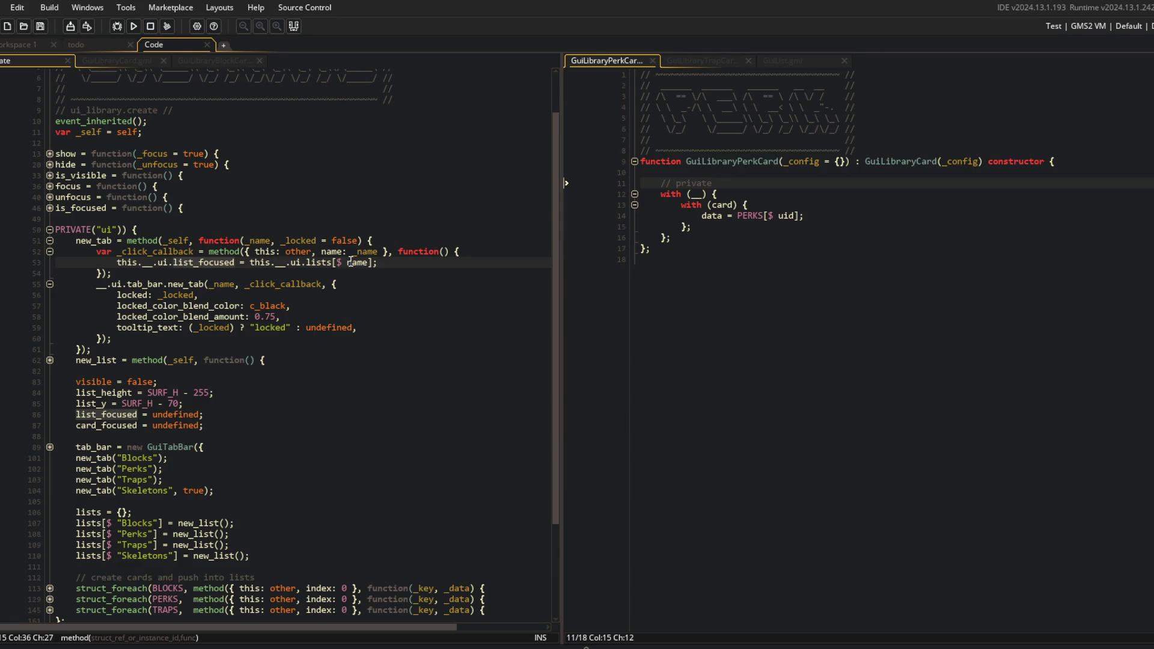
pyautogui.scroll(-4, 350, 262)
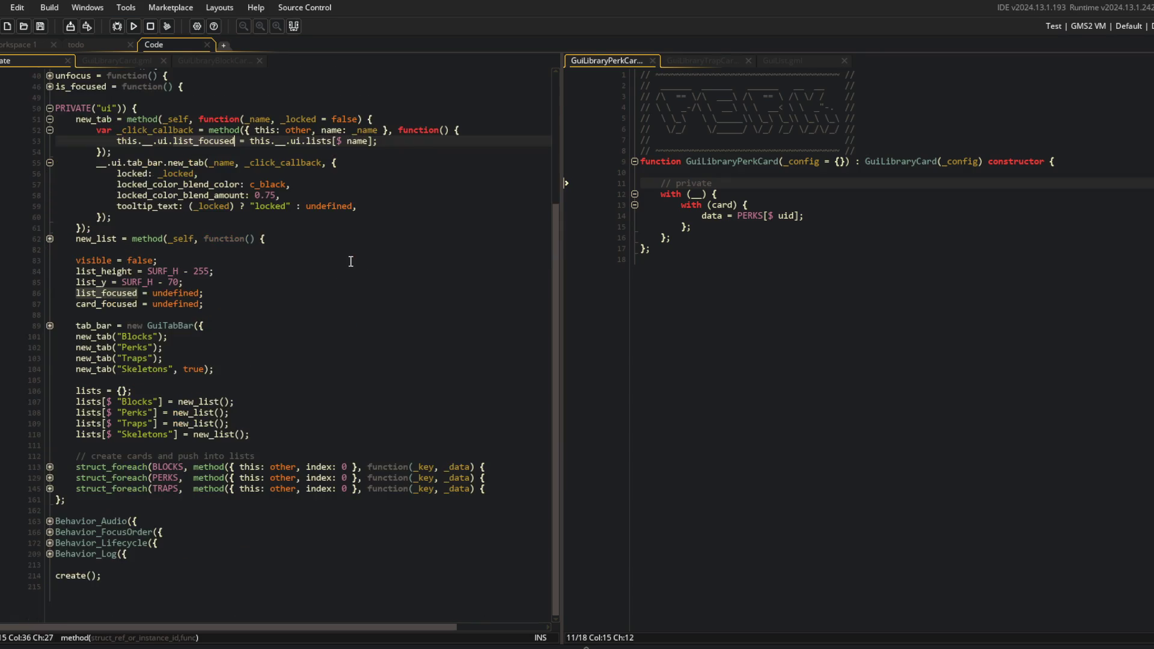
pyautogui.click(50, 531)
pyautogui.click(188, 574)
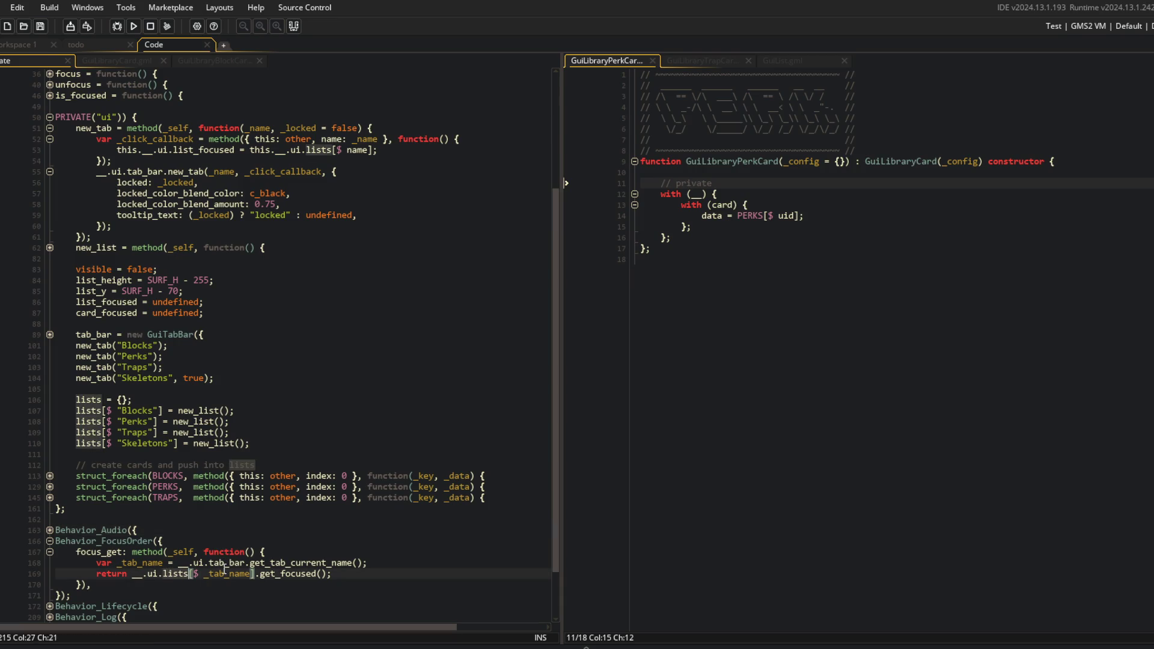
# Review the list_focused assignment on line 53 and the lists lookup in focus_get
pyautogui.scroll(2, 277, 566)
pyautogui.scroll(-1, 198, 181)
pyautogui.click(203, 175)
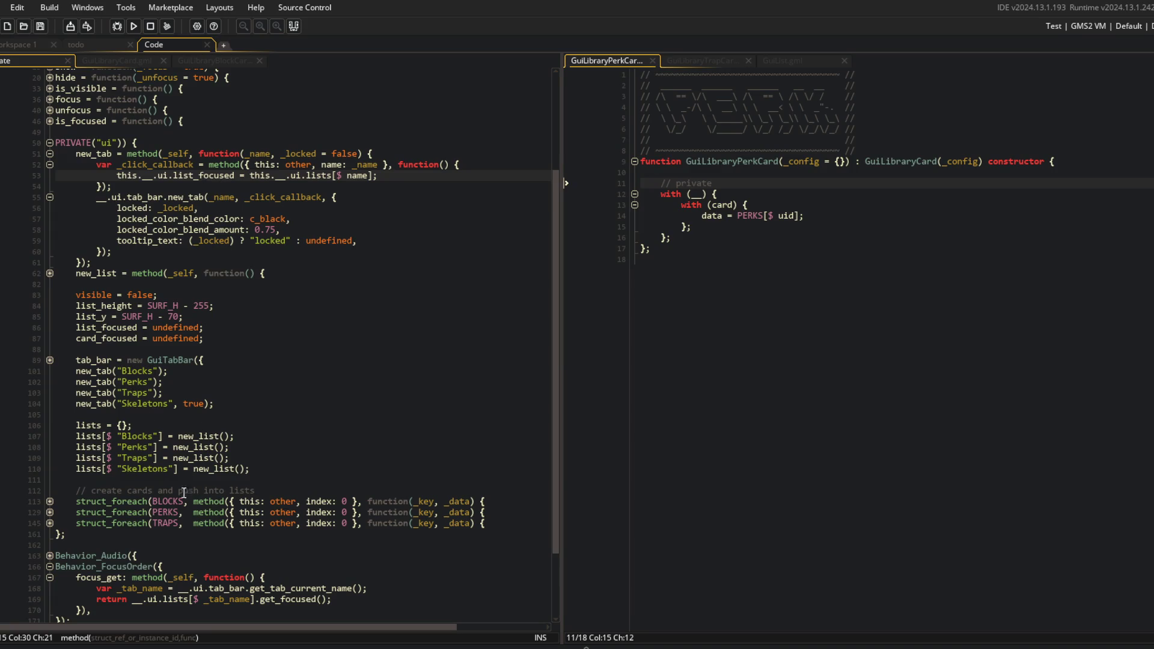
pyautogui.doubleClick(175, 599)
# Replace lists[$ _tab_name] with list_focused on line 169, delete the _tab_name line, and run
pyautogui.hotkey('ctrl', 'End')
pyautogui.click(255, 520)
pyautogui.hotkey('ctrl', 'Left')
pyautogui.hotkey('ctrl', 'Left')
pyautogui.hotkey('ctrl', 'Left')
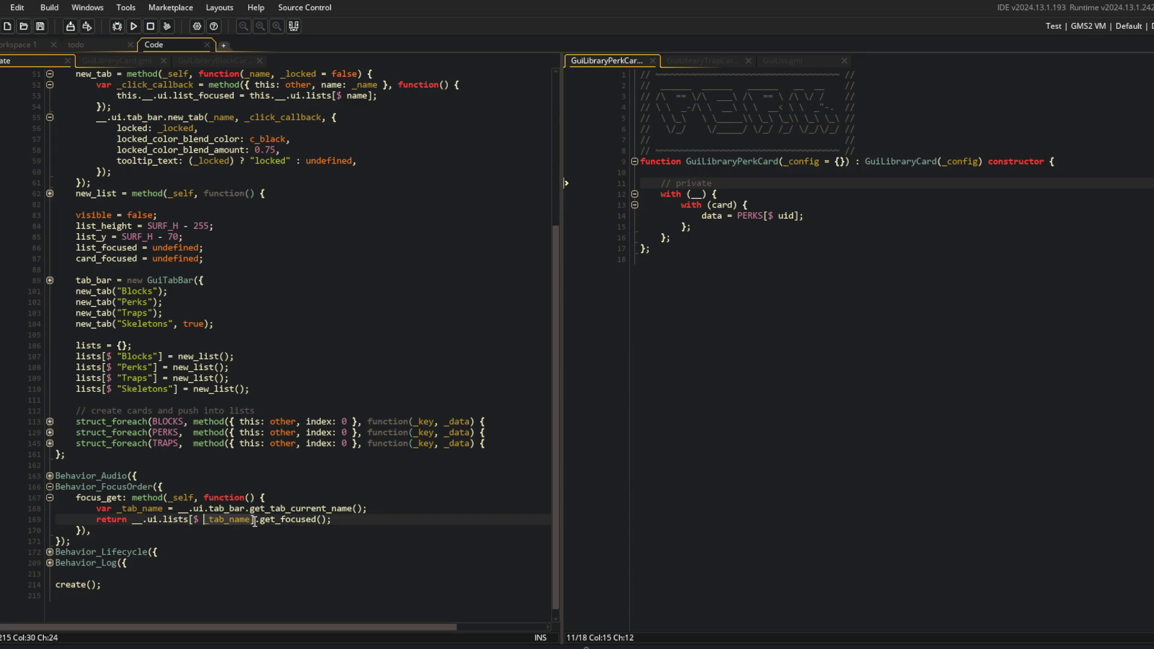
pyautogui.hotkey('ctrl', 'shift', 'Right')
pyautogui.hotkey('ctrl', 'shift', 'Right')
pyautogui.hotkey('ctrl', 'shift', 'Right')
pyautogui.write('list_focused')
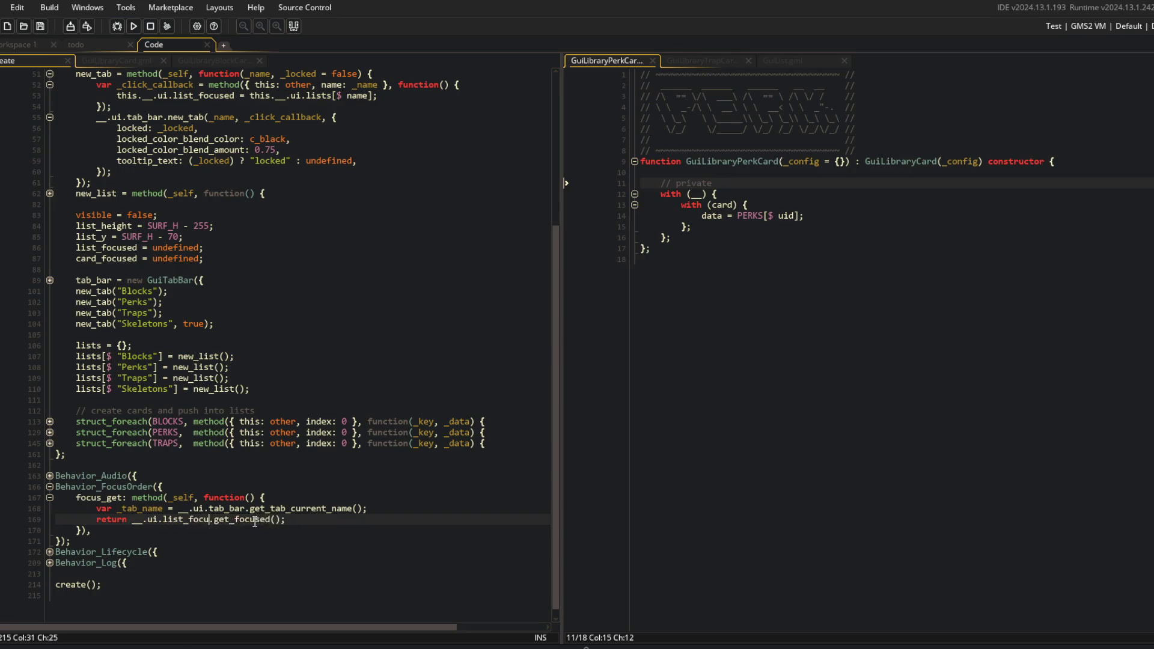
pyautogui.press('Up')
pyautogui.hotkey('ctrl', 'd')
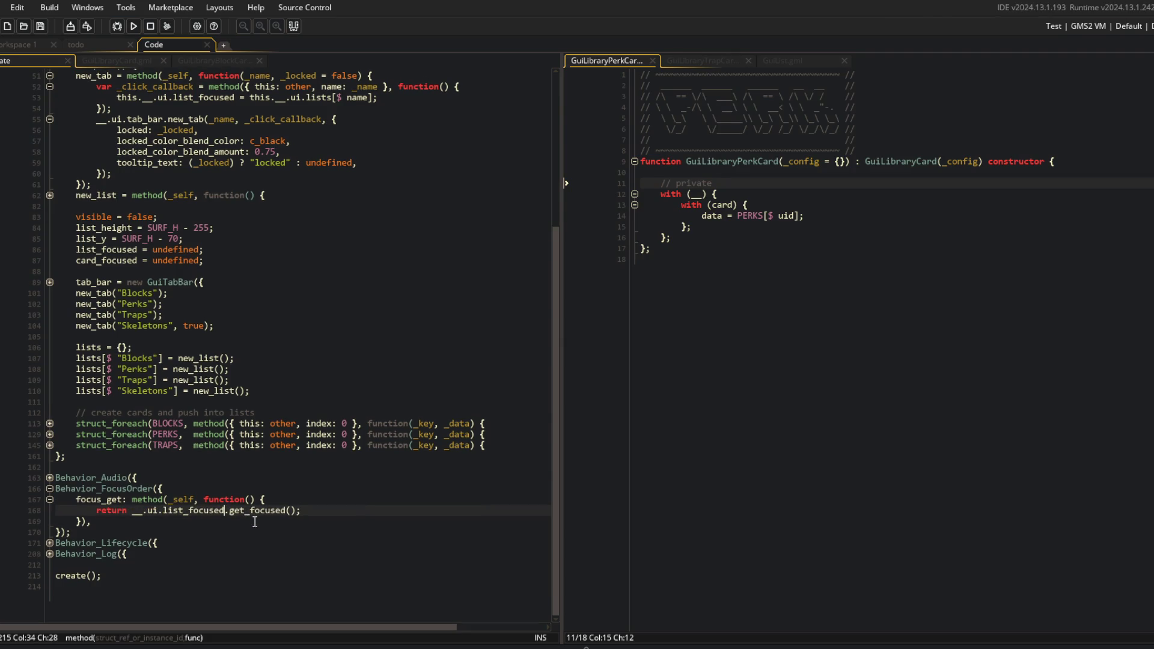
pyautogui.press('F5')
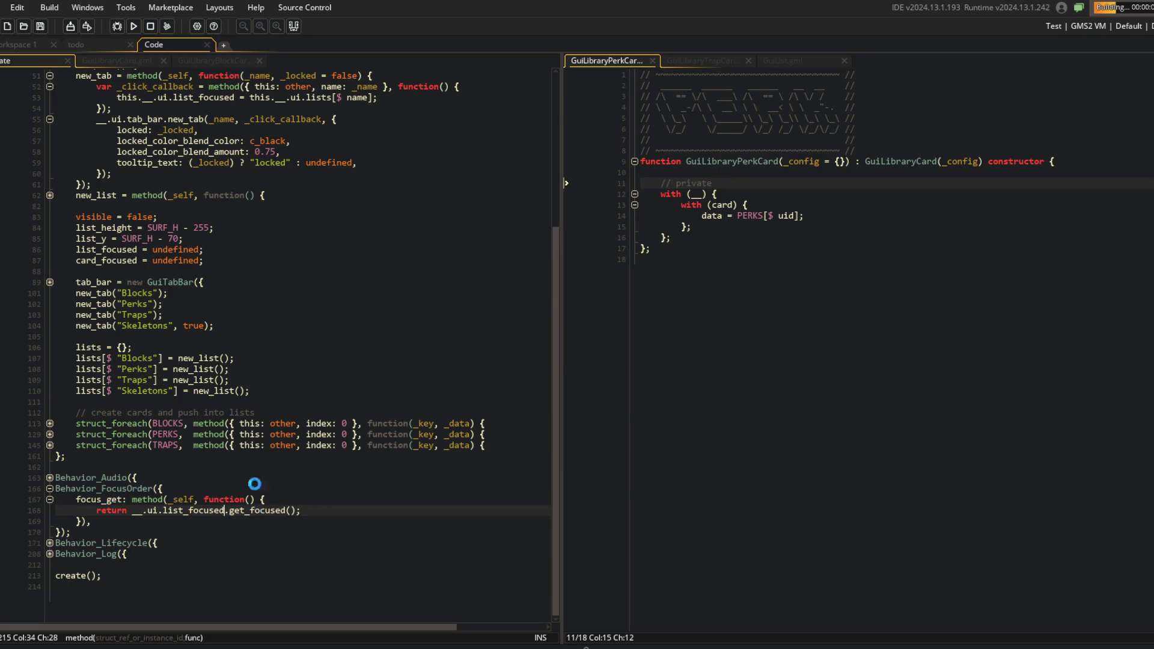
pyautogui.click(271, 368)
pyautogui.scroll(1, 270, 368)
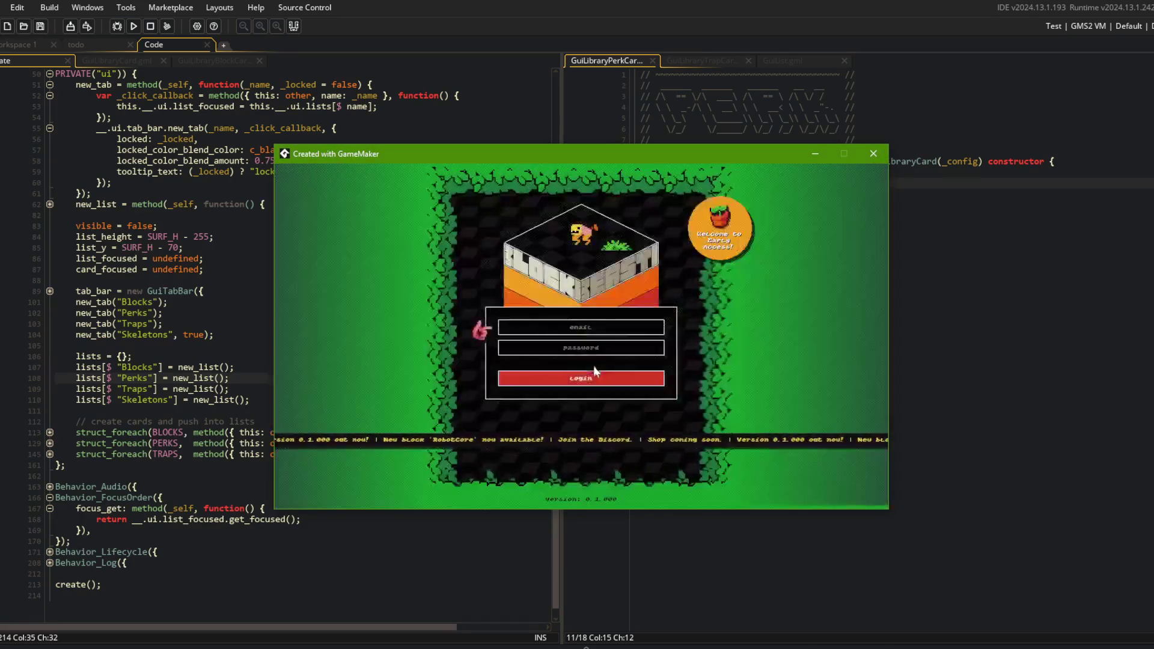
pyautogui.press('Right')
pyautogui.press('Right')
pyautogui.press('Return')
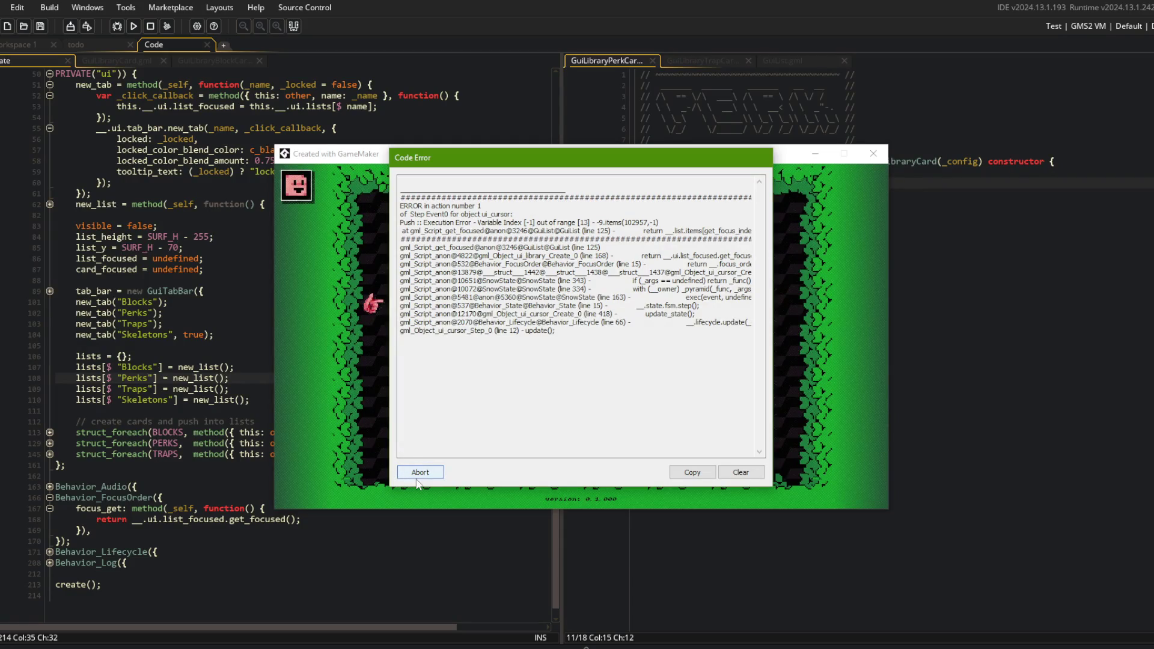
pyautogui.click(419, 472)
pyautogui.click(214, 335)
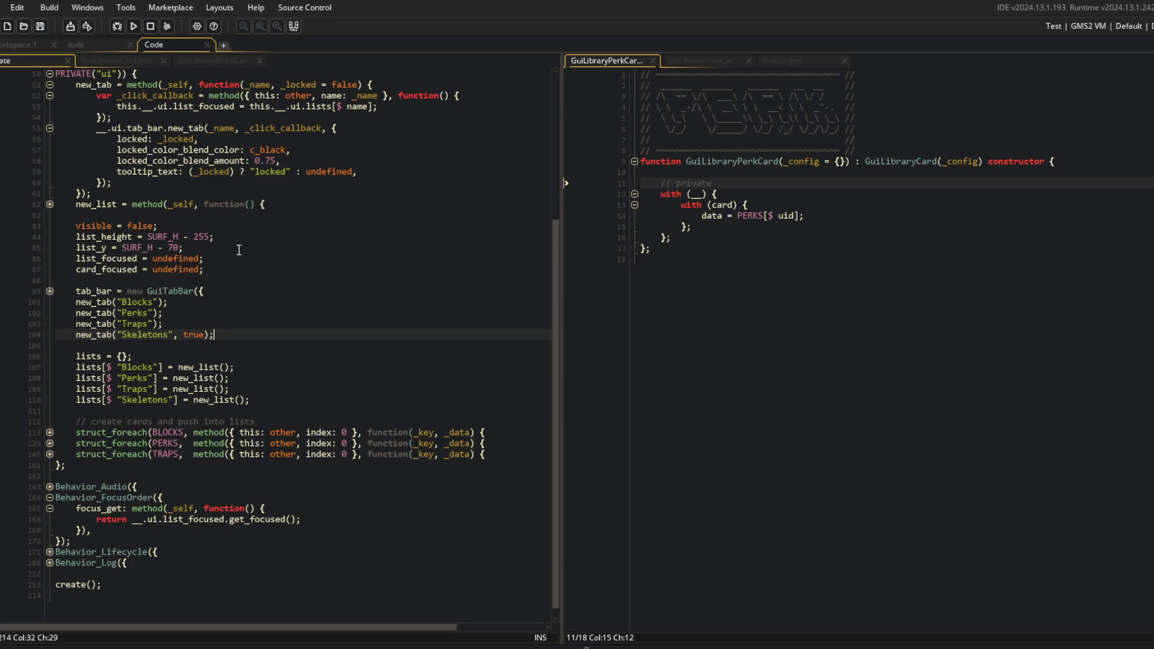
# Set a breakpoint on the focus_get return line and start the game with the debugger
pyautogui.click(22, 519)
pyautogui.press('F6')
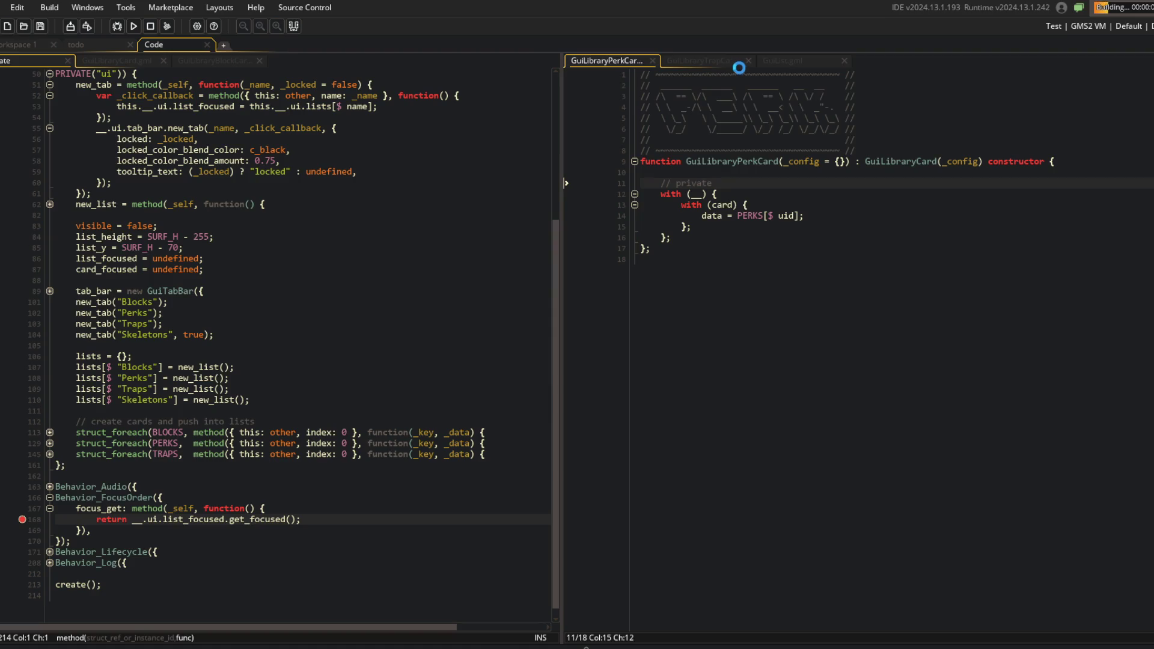
pyautogui.click(715, 60)
pyautogui.click(794, 60)
pyautogui.scroll(3, 125, 189)
pyautogui.scroll(-3, 126, 189)
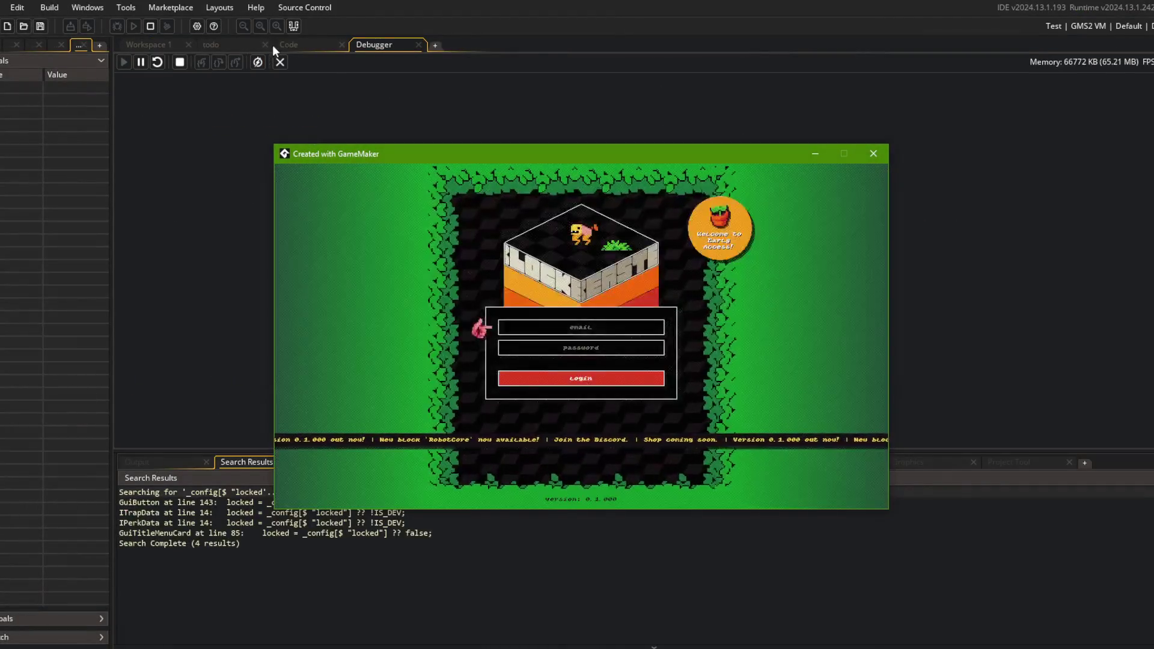
pyautogui.click(275, 44)
pyautogui.scroll(-3, 182, 338)
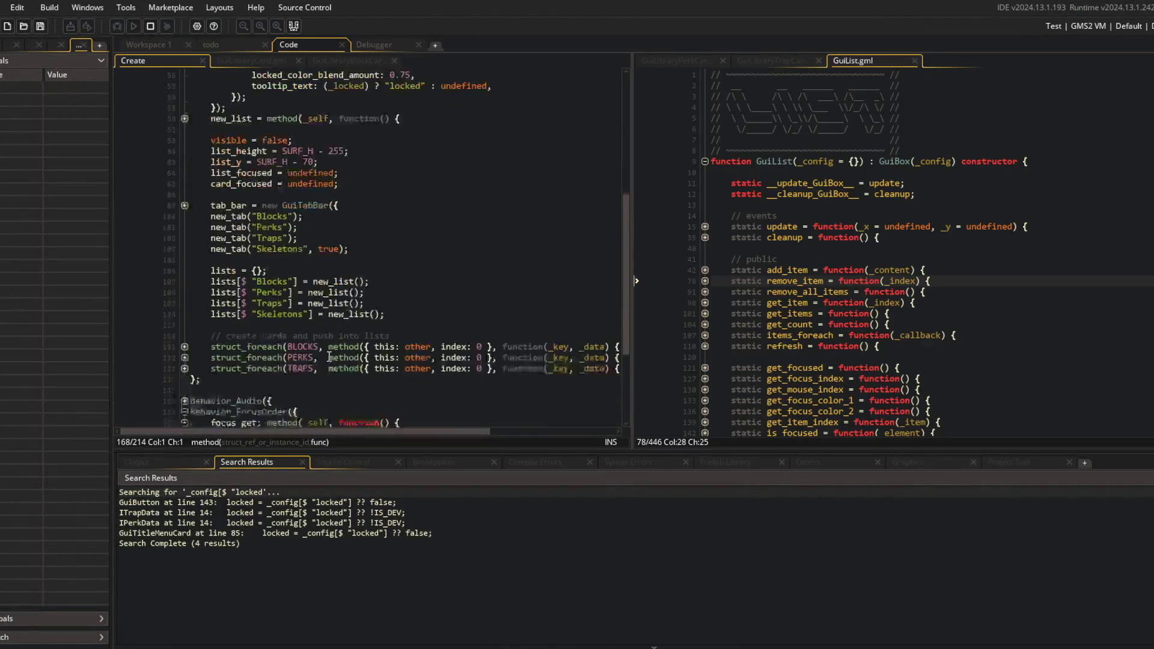
# Expand the TRAPS card-creation loop and inspect its lists usage and Traps key
pyautogui.click(185, 342)
pyautogui.scroll(-4, 183, 344)
pyautogui.click(302, 247)
pyautogui.click(283, 356)
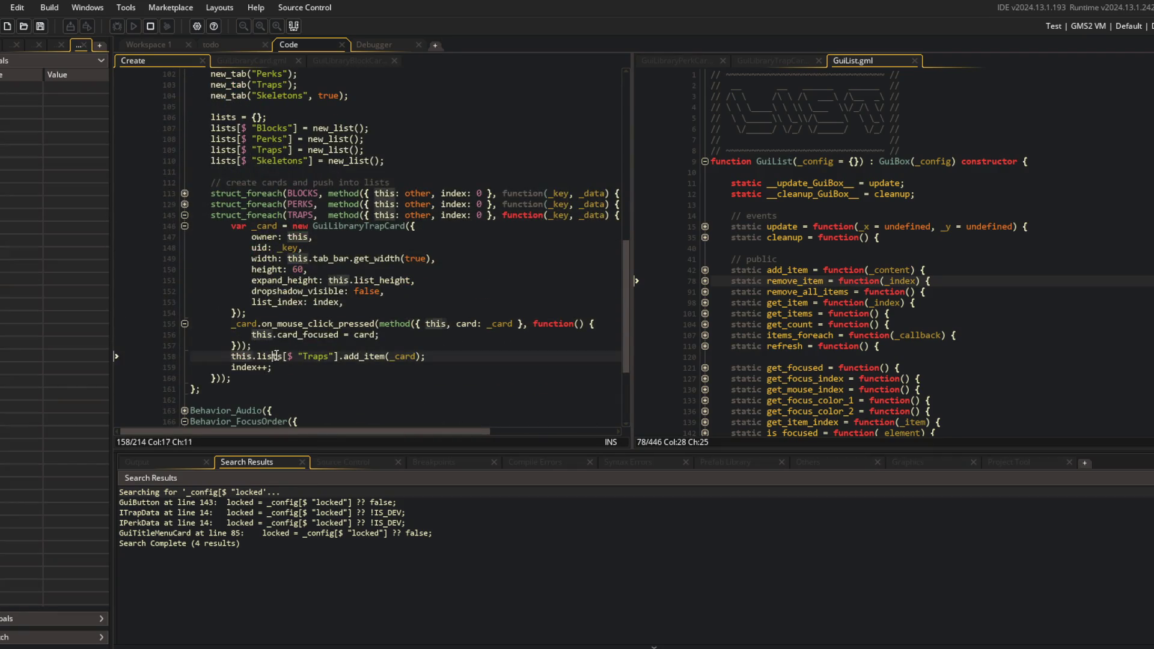
pyautogui.doubleClick(322, 356)
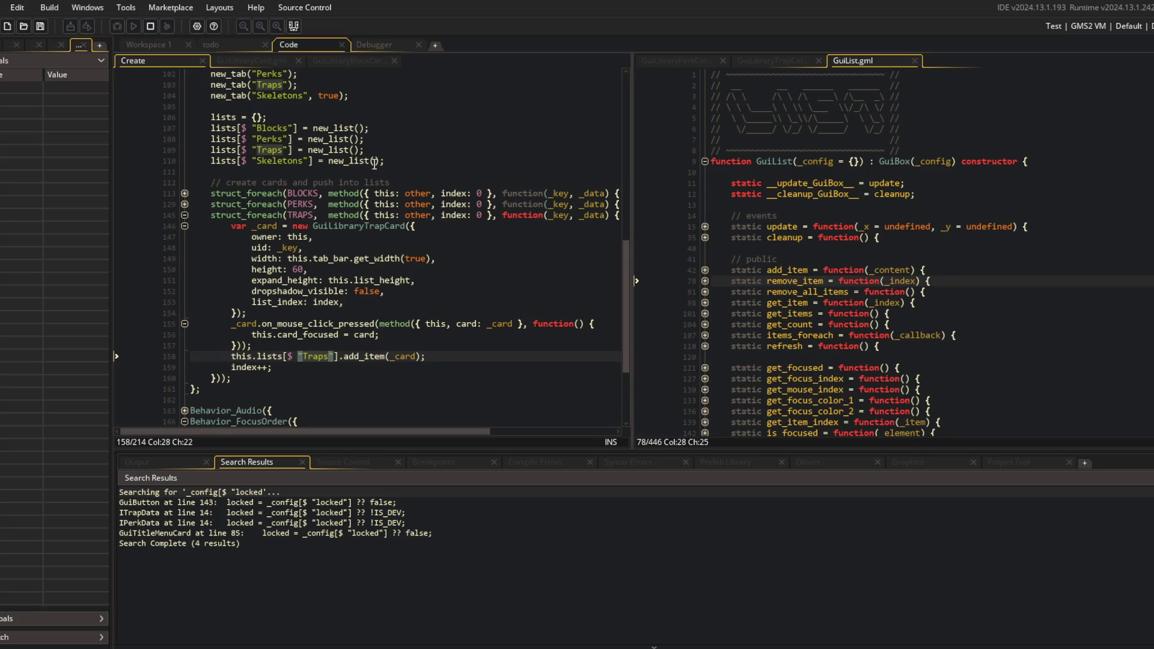
pyautogui.scroll(4, 309, 215)
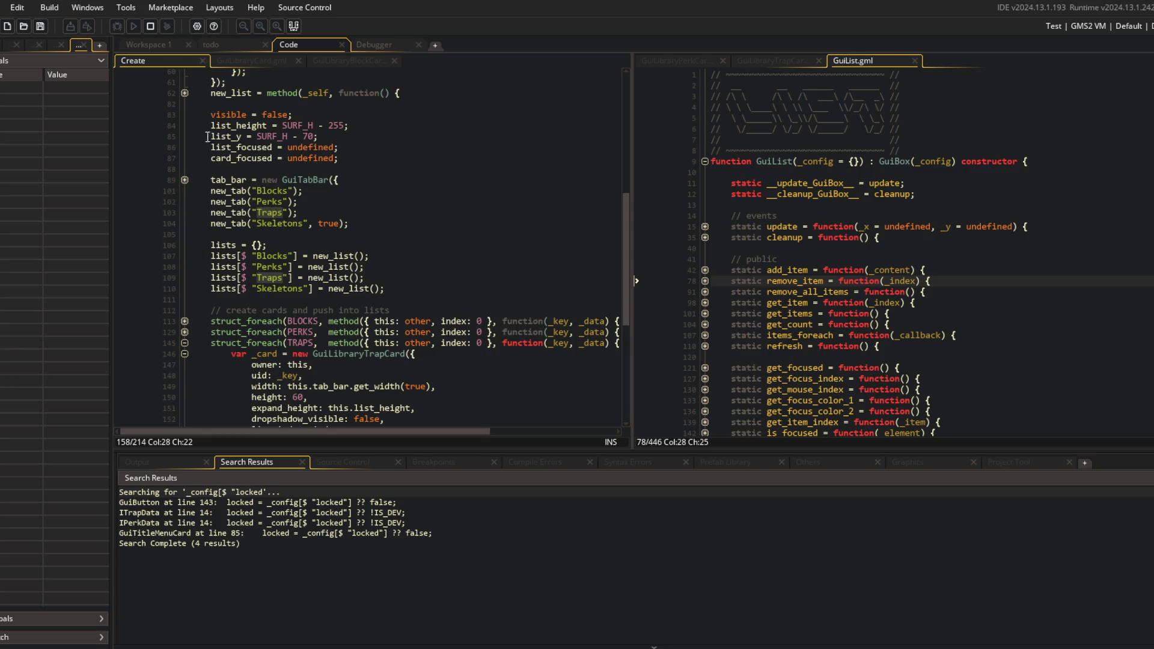
pyautogui.scroll(2, 212, 147)
# Expand new_list, its GuiList options, the on_focus_change handler and the card_focused check
pyautogui.click(185, 170)
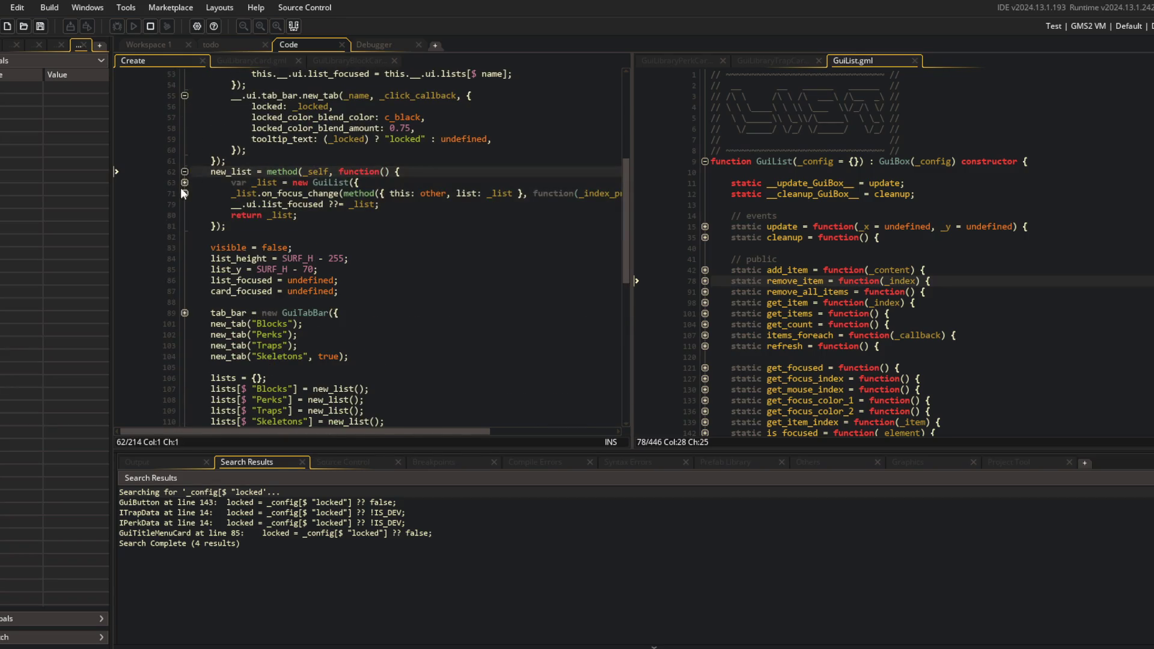
pyautogui.click(185, 183)
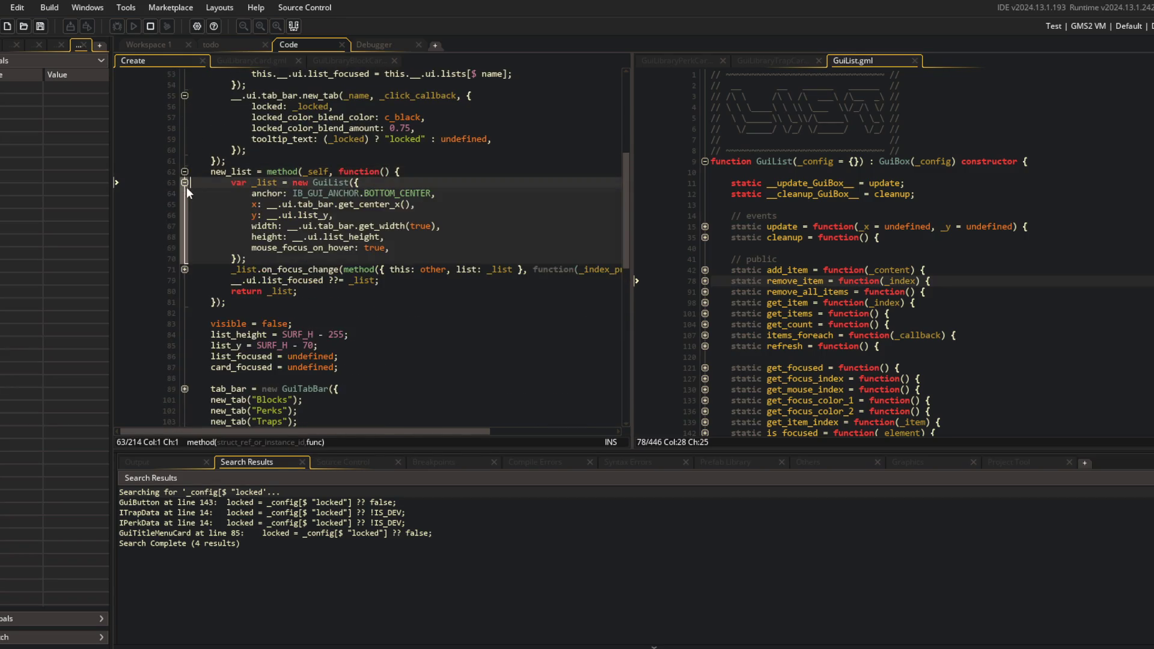
pyautogui.click(185, 269)
pyautogui.click(185, 281)
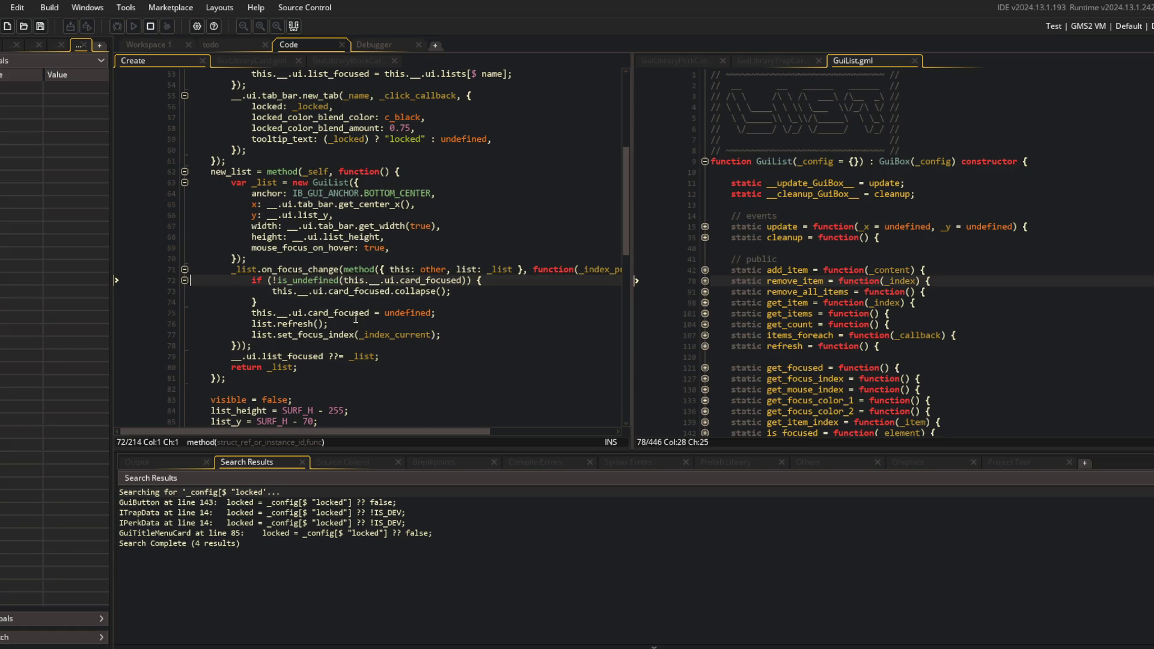
pyautogui.scroll(-3, 356, 332)
pyautogui.scroll(1, 356, 332)
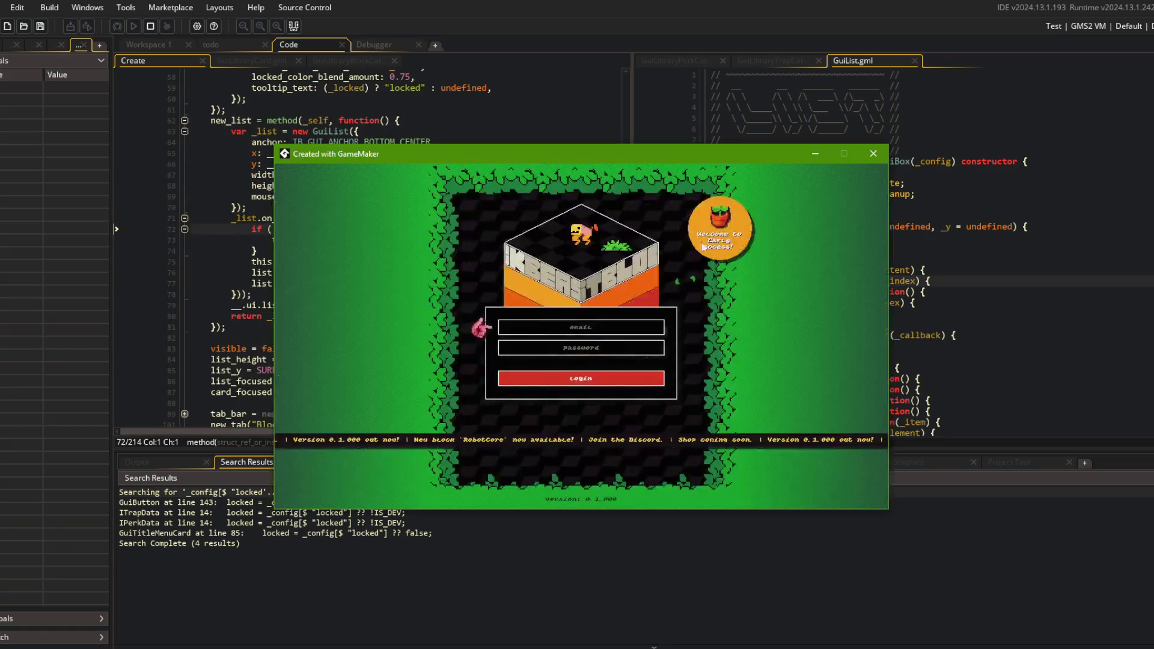
# Log in, open the Library's Perks tab, and remove the focus_get breakpoint while continuing
pyautogui.click(617, 380)
pyautogui.click(590, 362)
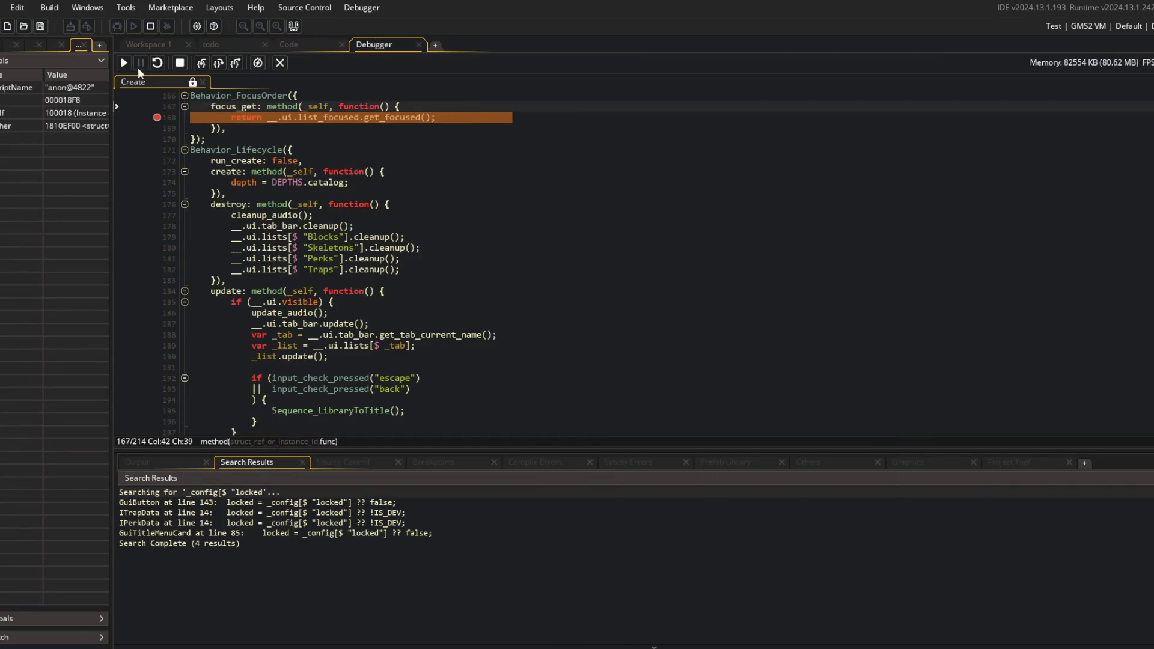
pyautogui.click(124, 63)
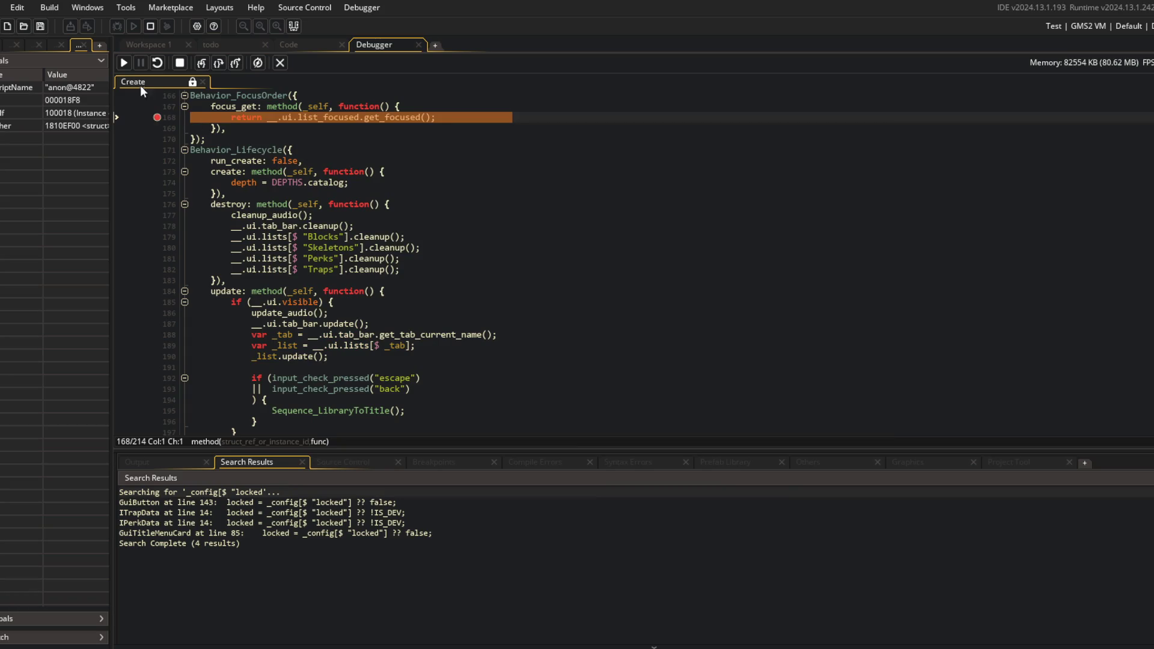
pyautogui.click(125, 62)
pyautogui.click(157, 118)
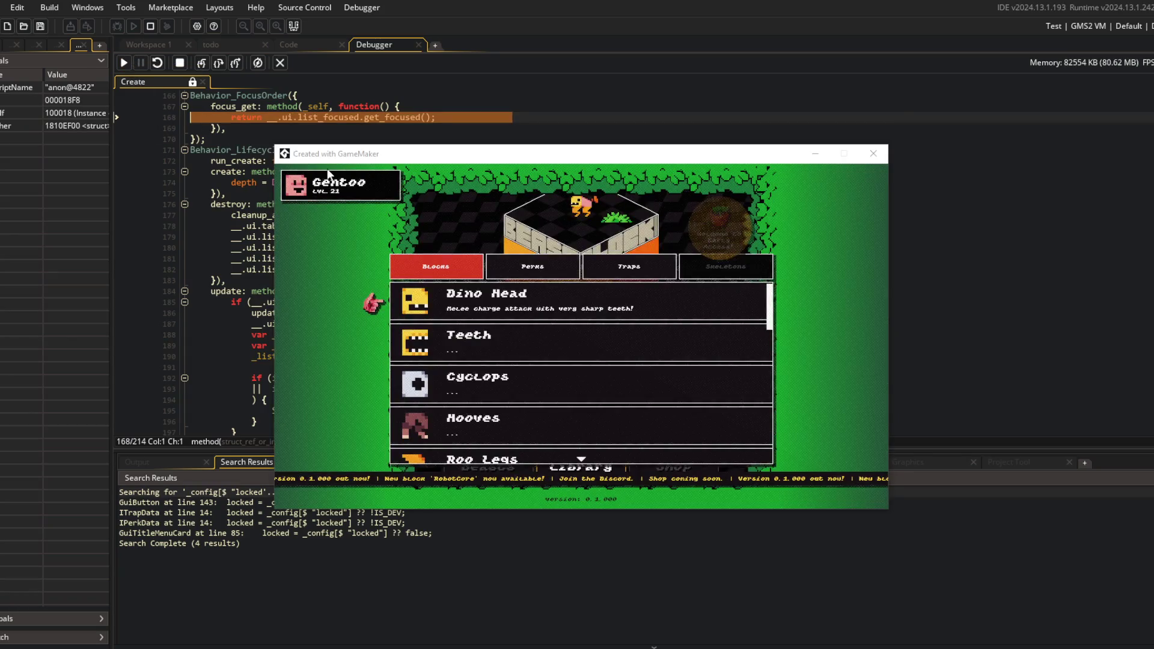
pyautogui.click(122, 62)
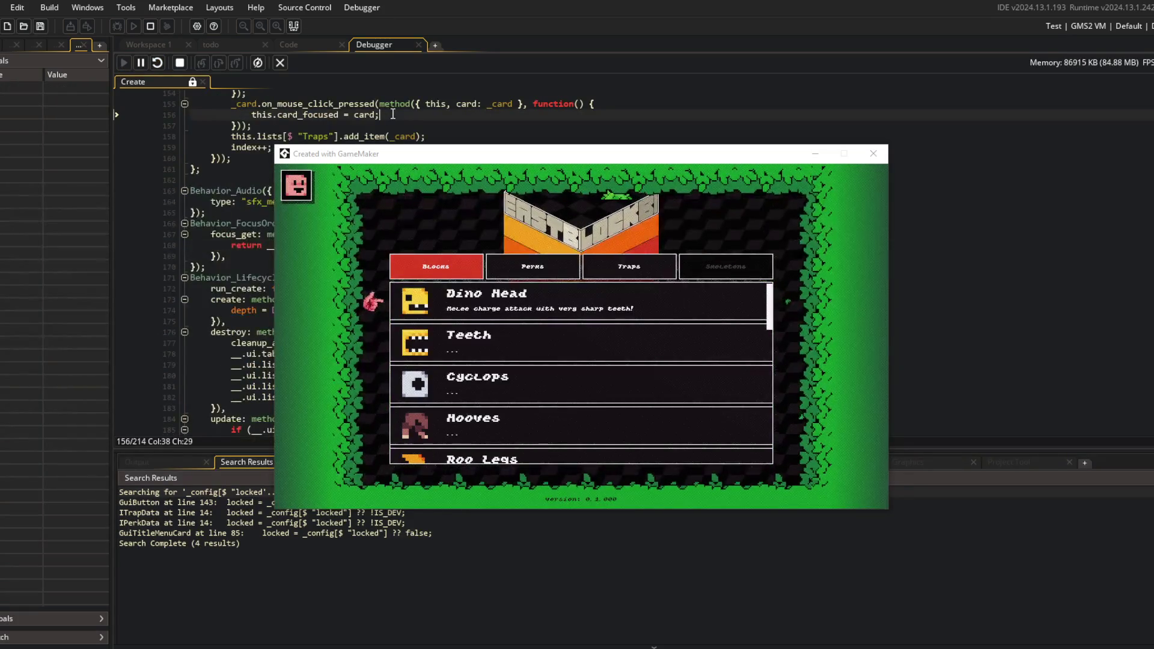
# Set a breakpoint on the tab-click callback's list_focused assignment at line 53, then return to the game
pyautogui.scroll(20, 336, 267)
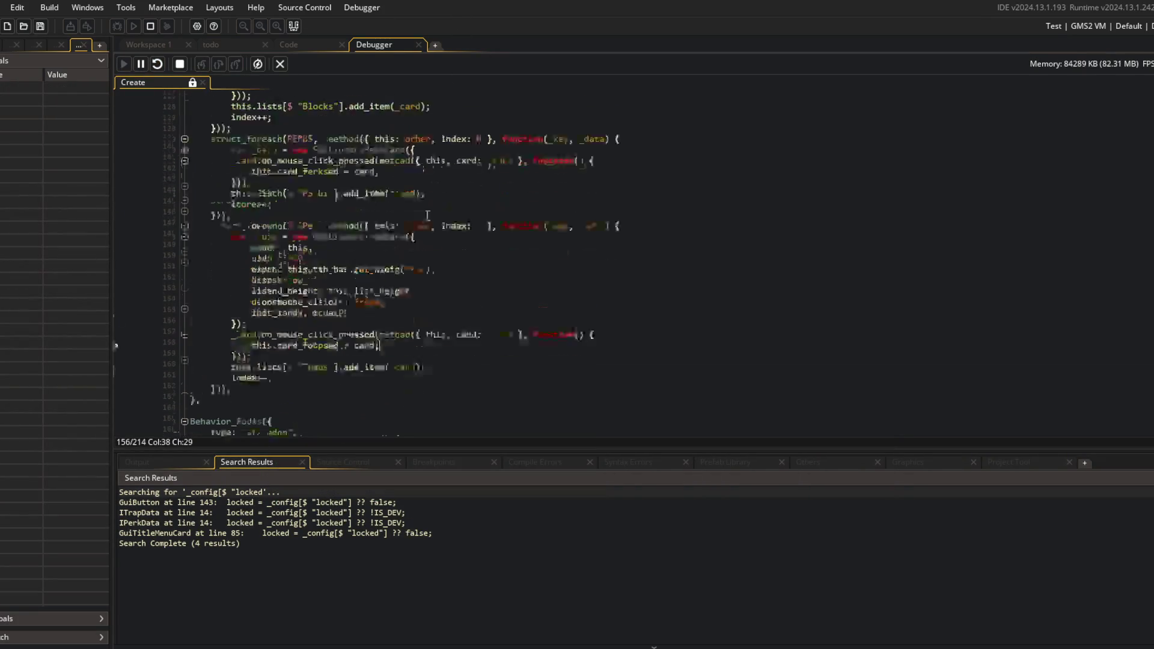
pyautogui.scroll(9, 336, 268)
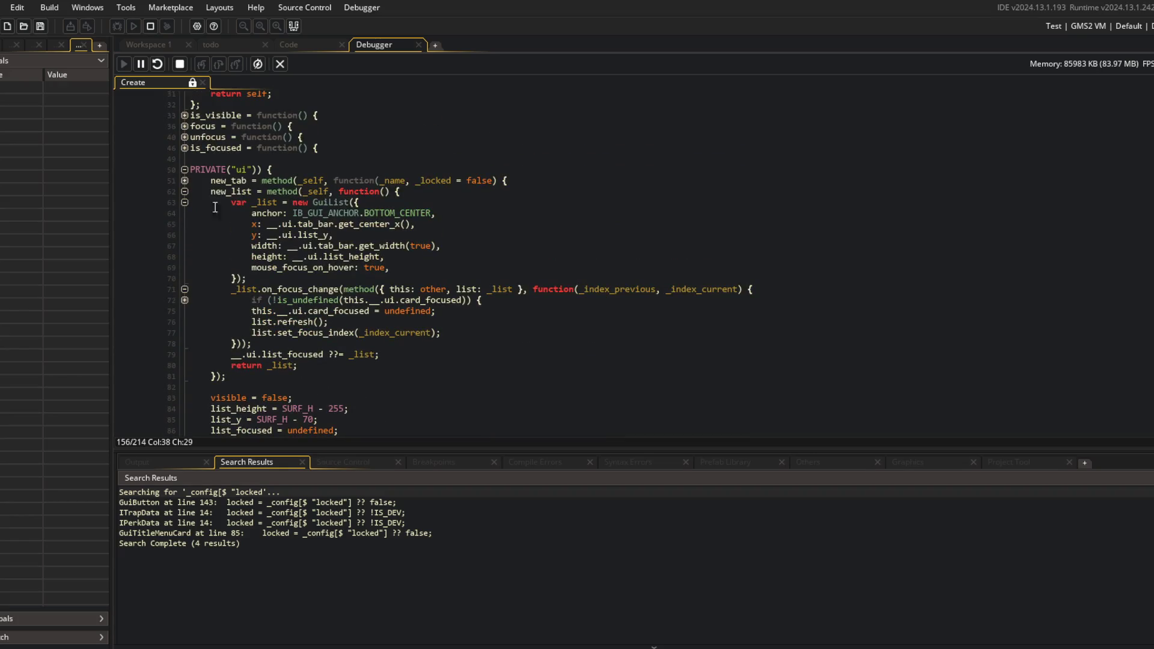
pyautogui.click(185, 191)
pyautogui.click(185, 180)
pyautogui.click(190, 193)
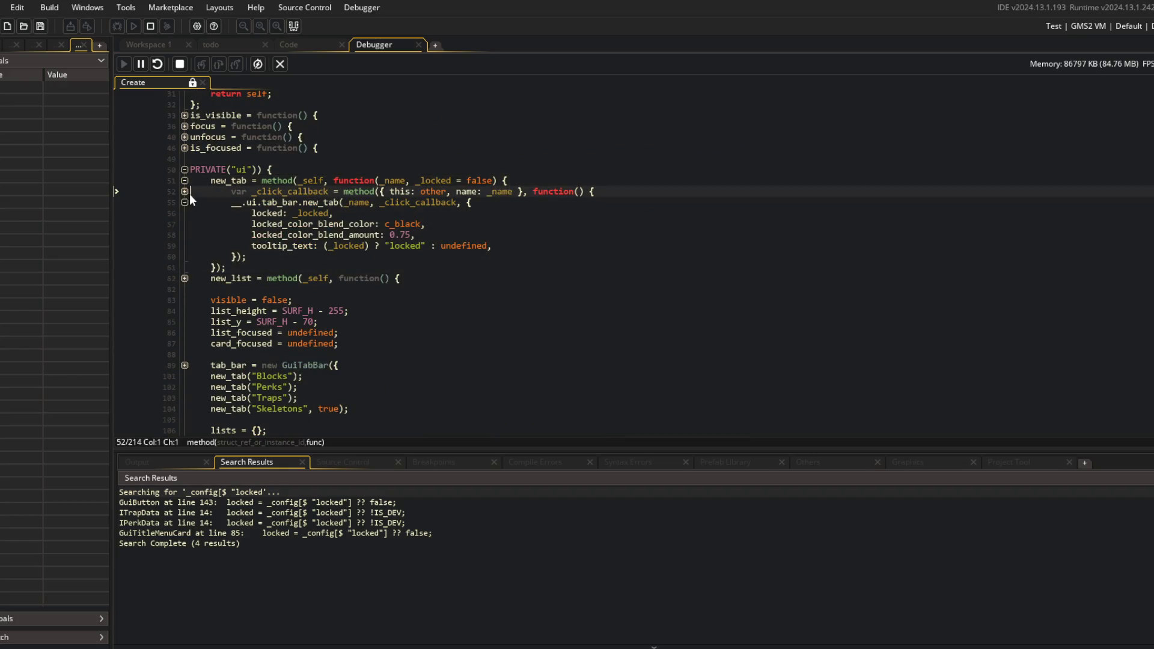
pyautogui.click(184, 191)
pyautogui.click(158, 202)
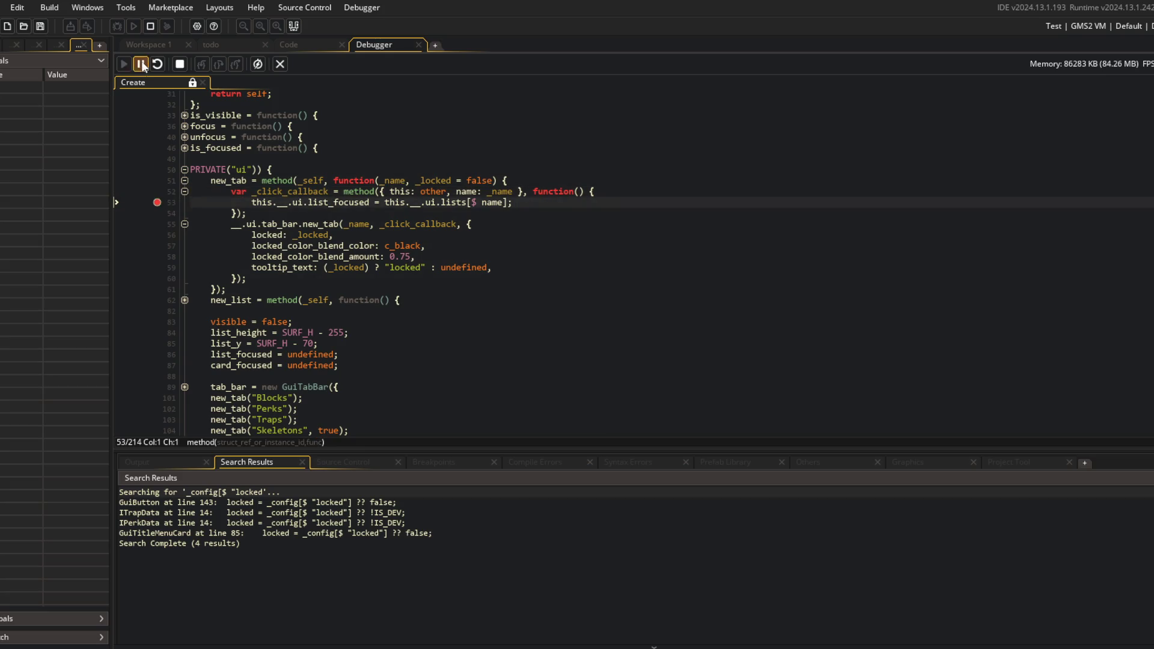
pyautogui.hotkey('alt', 'Tab')
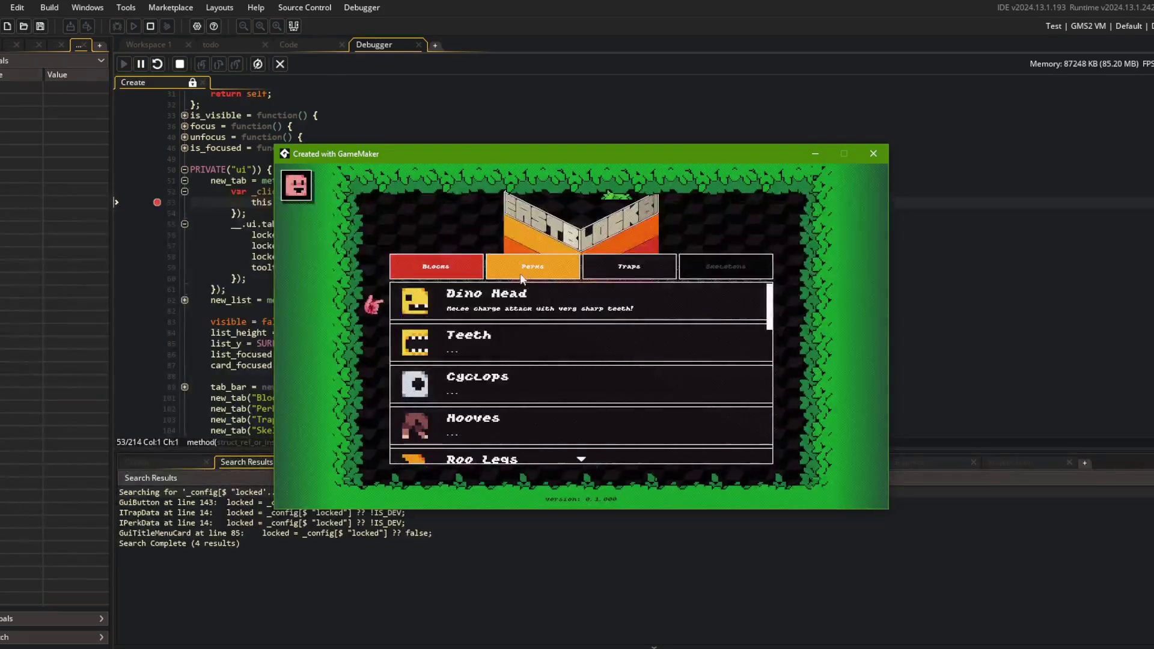
# Trigger the tab-click breakpoint and confirm the clicked tab's name is Perks
pyautogui.click(532, 266)
pyautogui.scroll(-15, 325, 236)
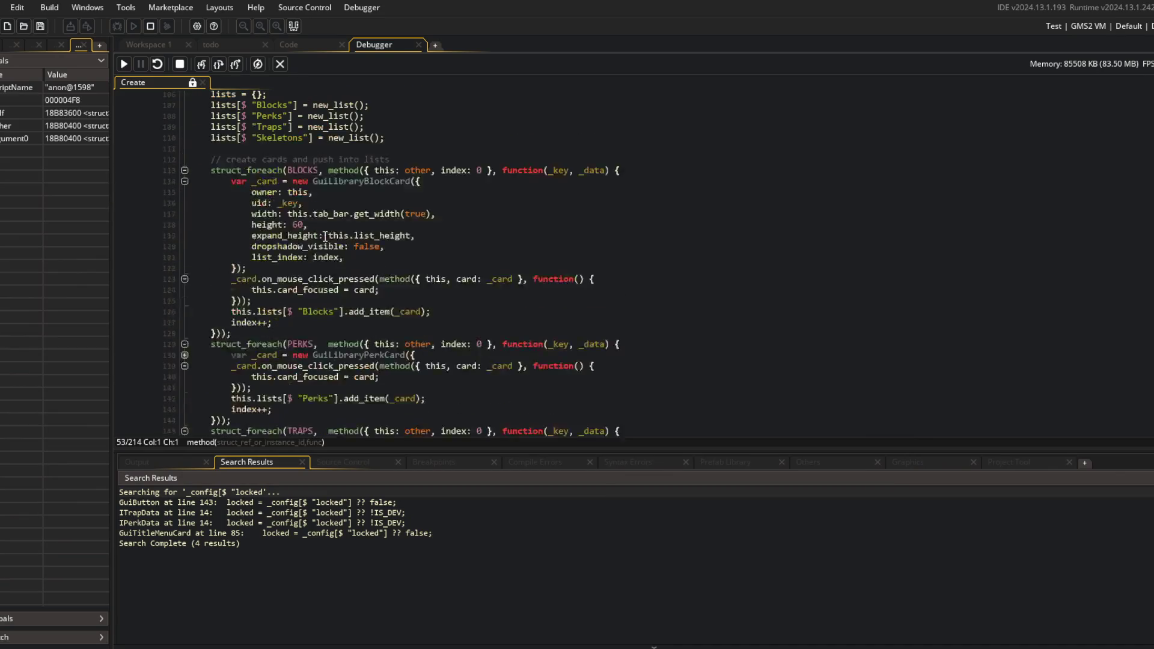
pyautogui.scroll(15, 325, 237)
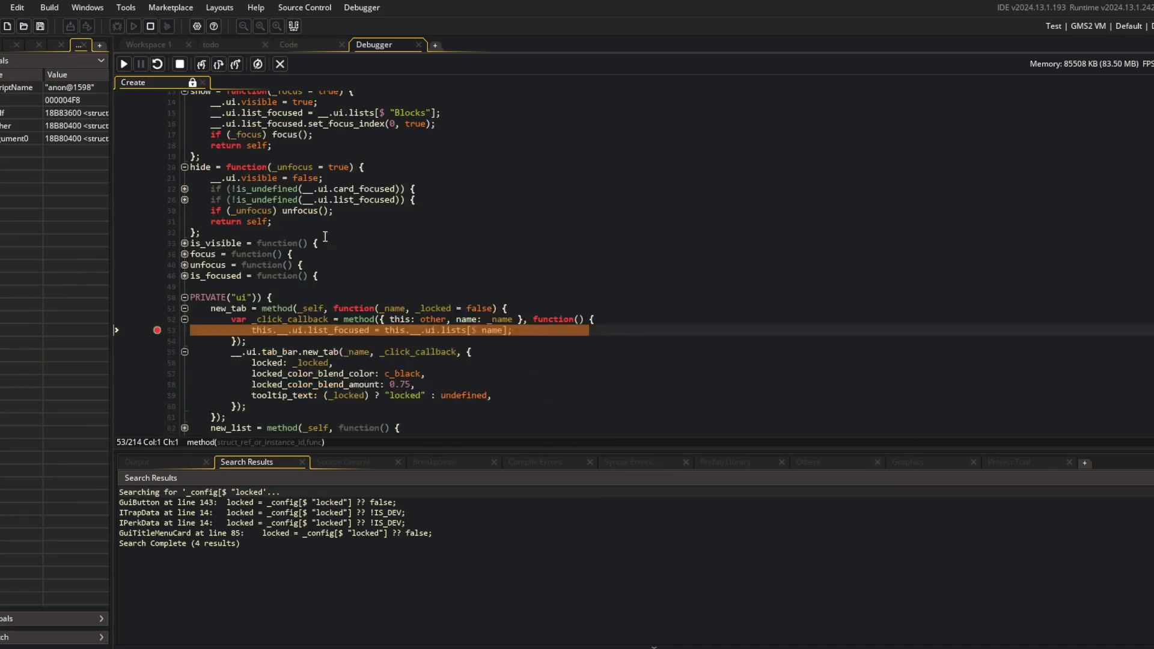
pyautogui.moveTo(485, 331)
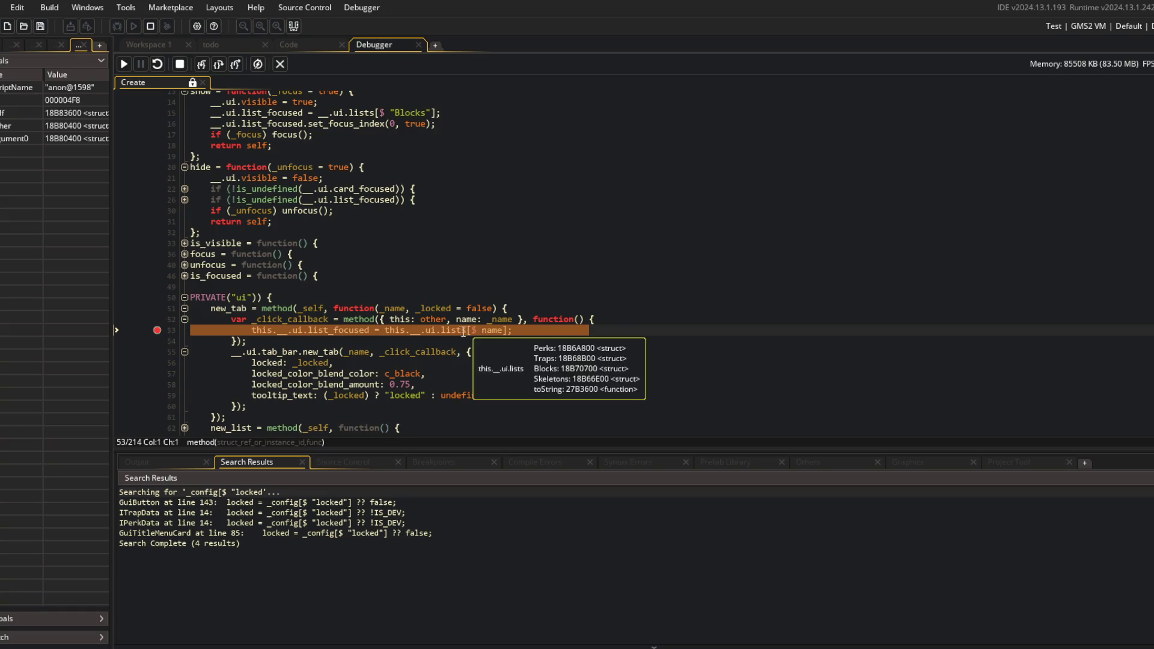
pyautogui.scroll(-15, 484, 332)
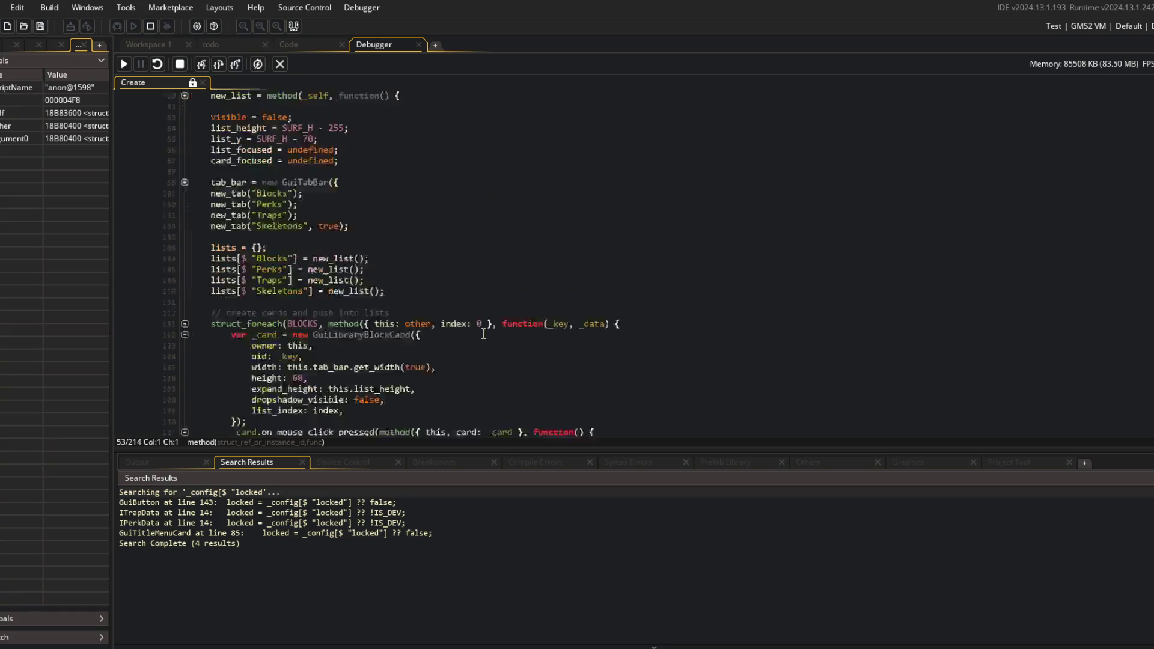
pyautogui.scroll(-6, 428, 233)
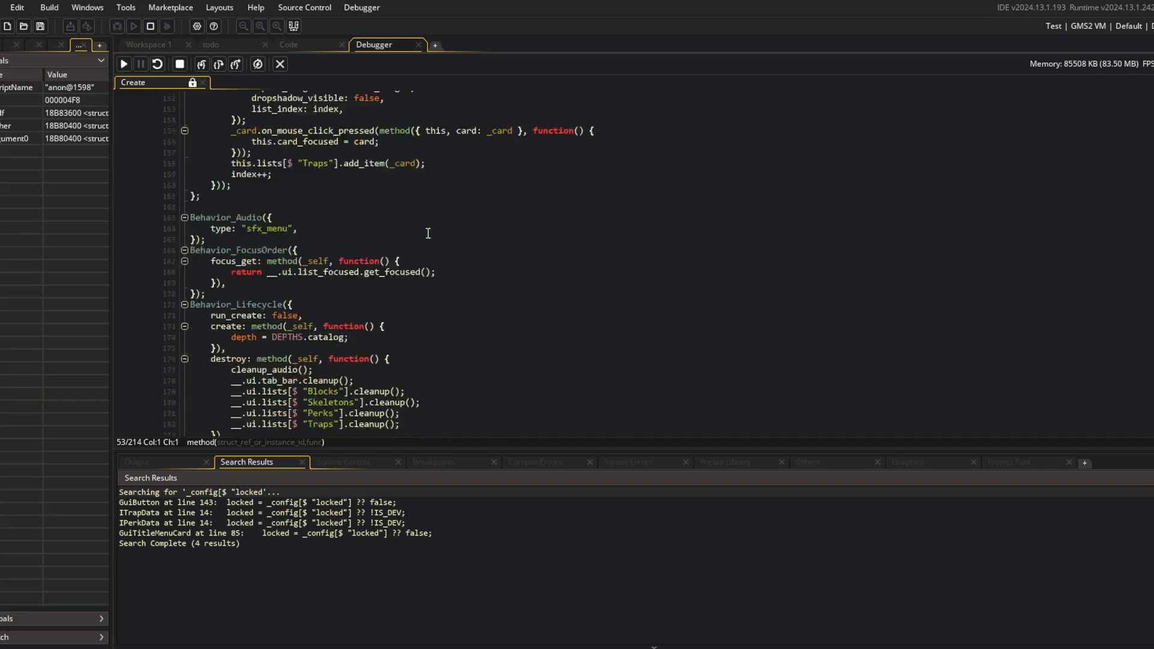
# Resume until the focus_get breakpoint hits, then step into get_focused
pyautogui.click(146, 219)
pyautogui.click(125, 64)
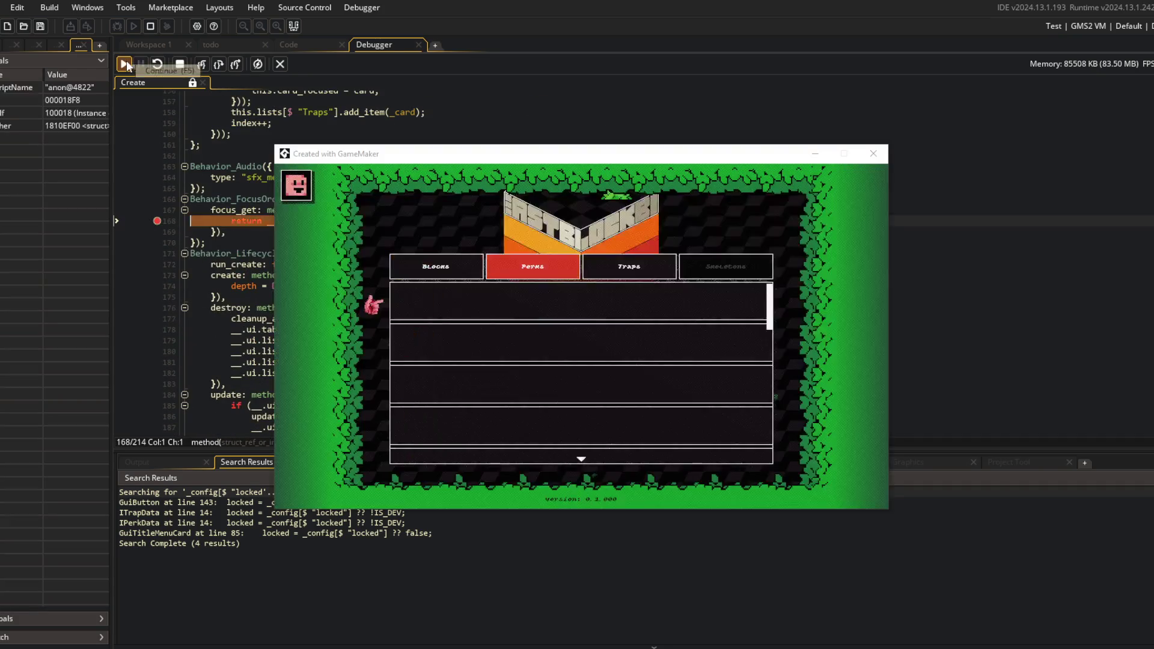
pyautogui.moveTo(305, 220)
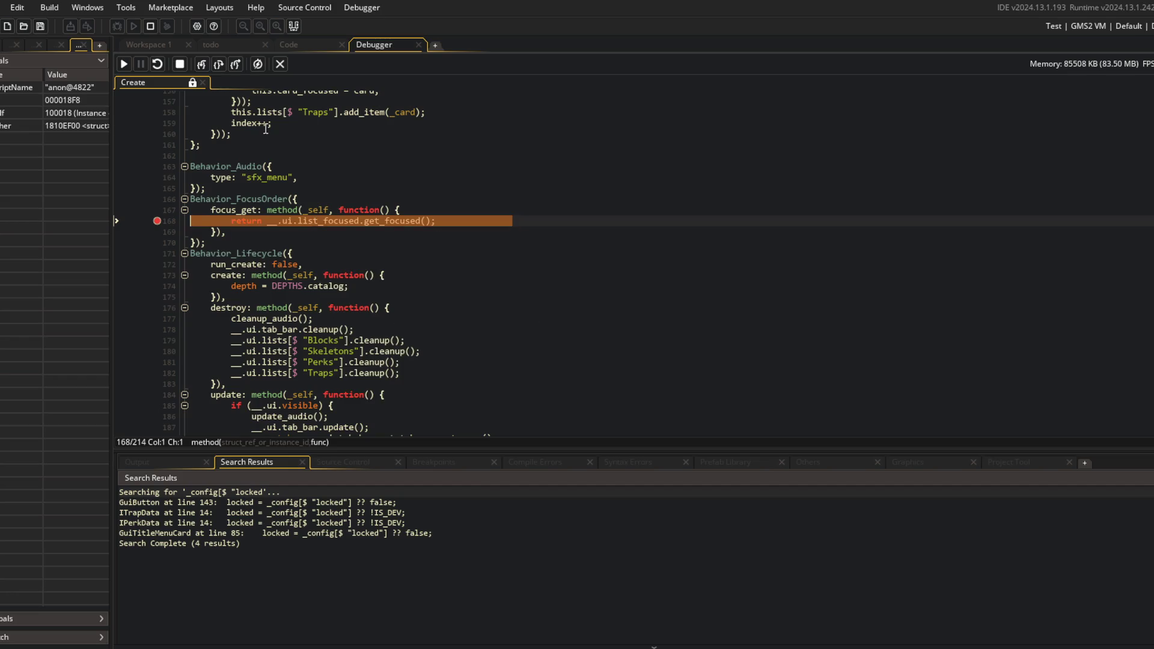
pyautogui.click(207, 60)
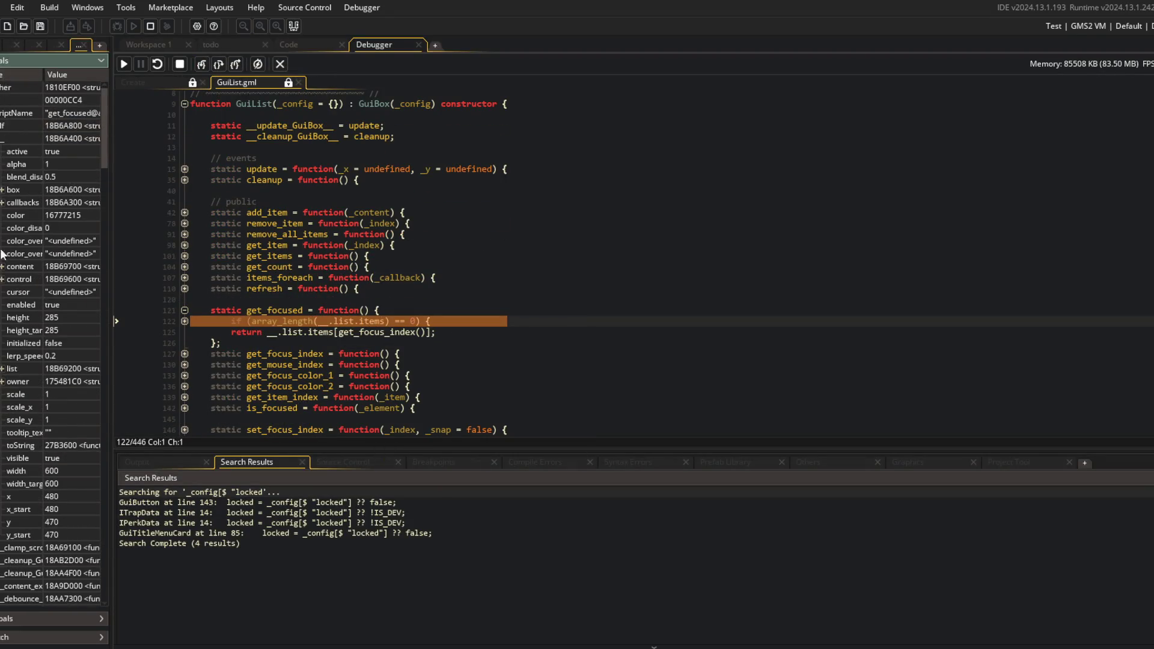
# Expand list and its 13 items in Locals and widen the panel to read values
pyautogui.click(2, 368)
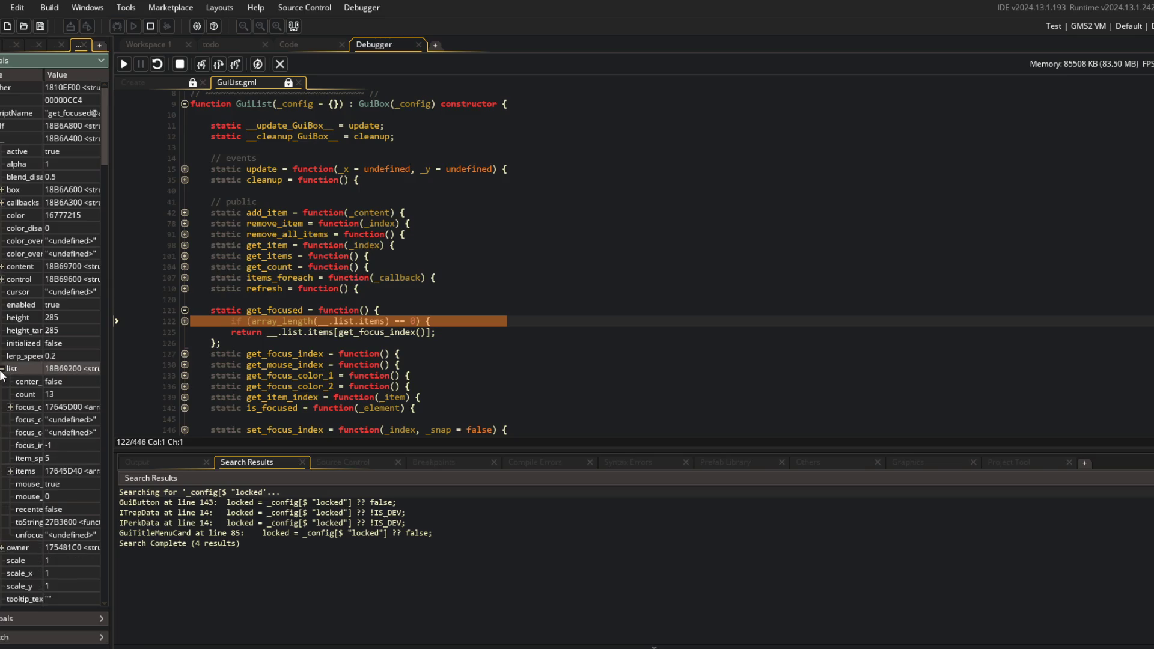
pyautogui.click(10, 471)
pyautogui.click(226, 348)
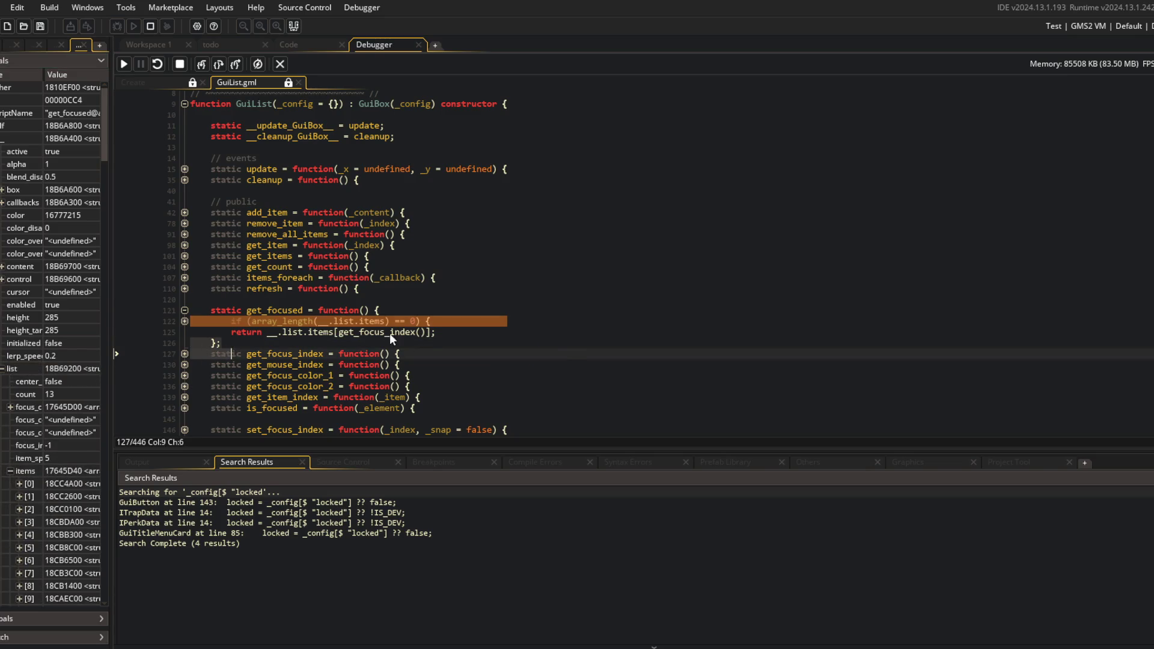
pyautogui.moveTo(109, 287); pyautogui.dragTo(259, 291)
pyautogui.scroll(-4, 162, 433)
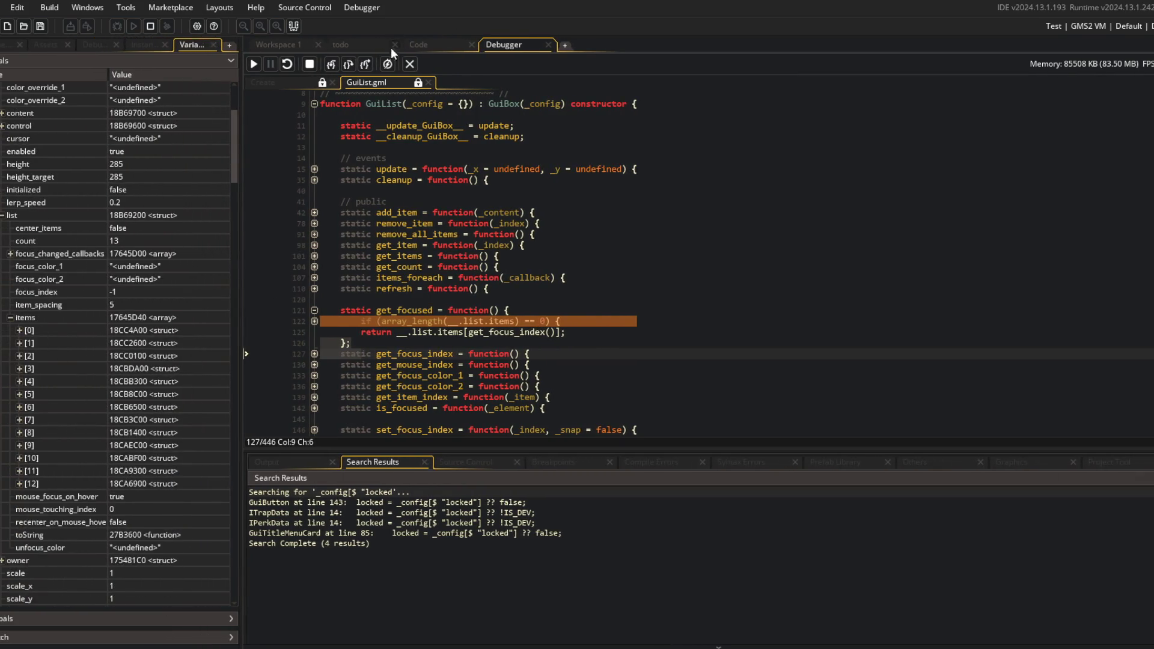
# Step into get_focus_index, find focus_index is -1, and stop debugging
pyautogui.click(332, 63)
pyautogui.click(333, 64)
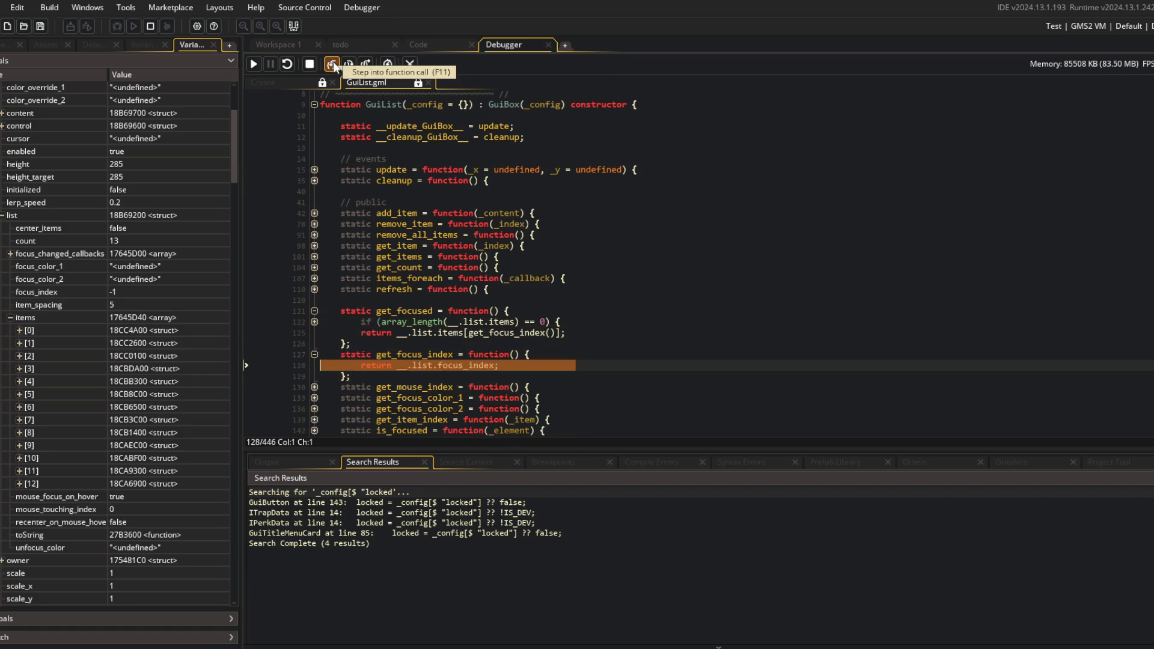
pyautogui.moveTo(458, 369)
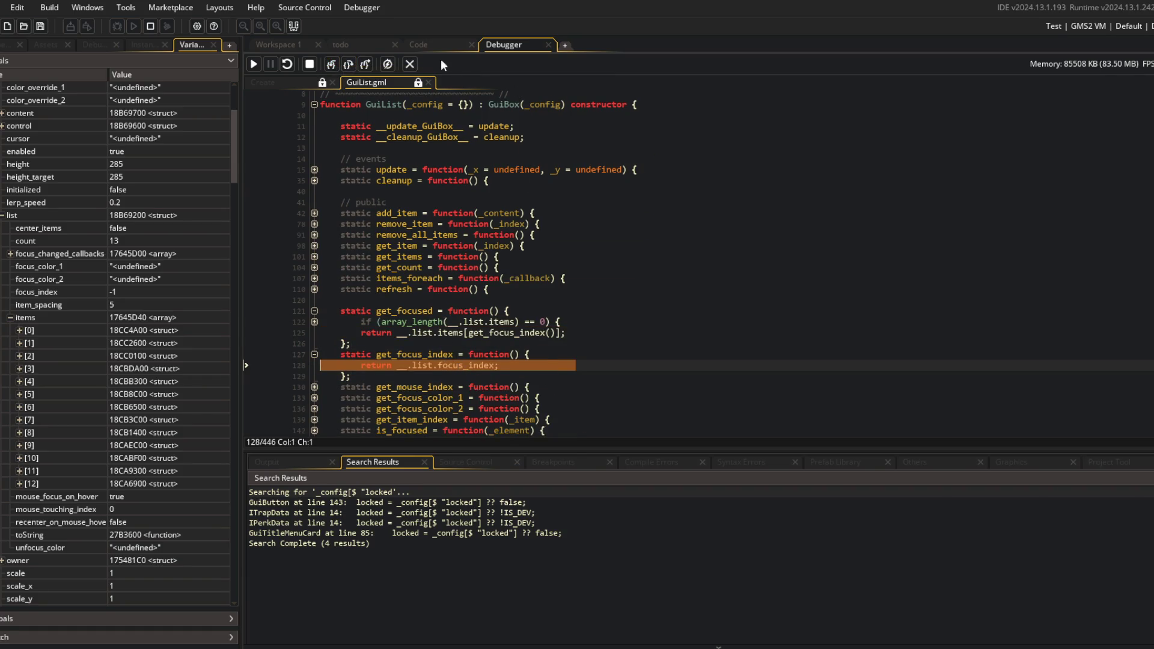
pyautogui.click(410, 63)
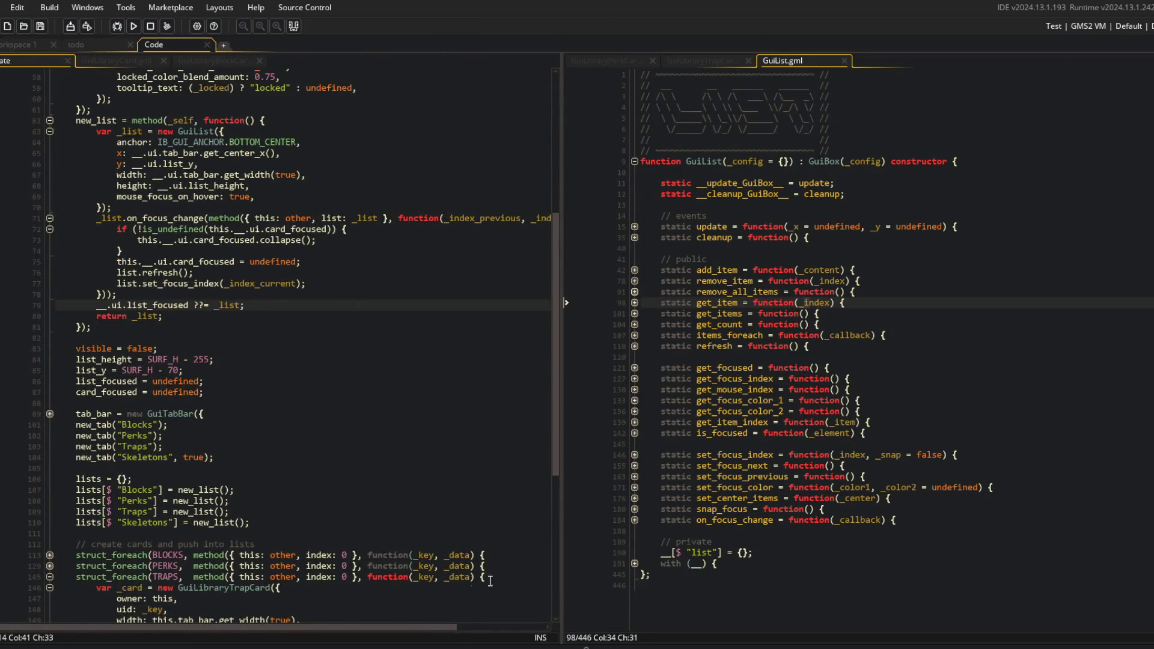
# Collapse the GuiList config, on_focus_change, tab callback, new_tab and new_list blocks in the Create code
pyautogui.hscroll(3, 56, 222)
pyautogui.click(59, 200)
pyautogui.click(79, 175)
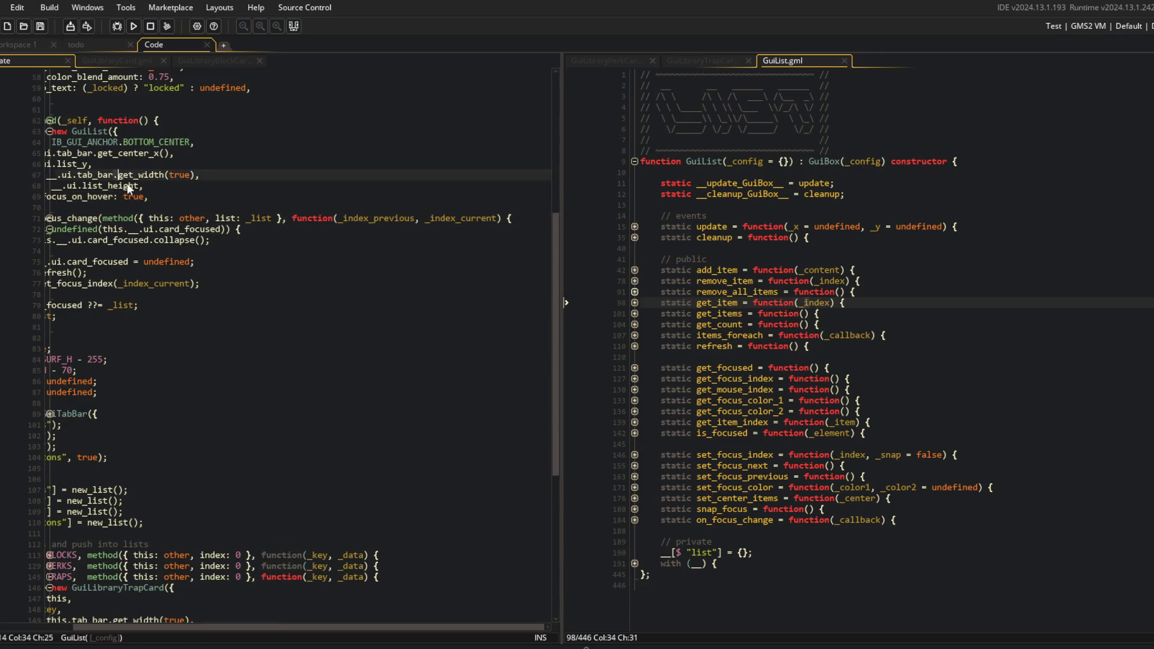
pyautogui.click(49, 131)
pyautogui.click(50, 143)
pyautogui.scroll(3, 157, 181)
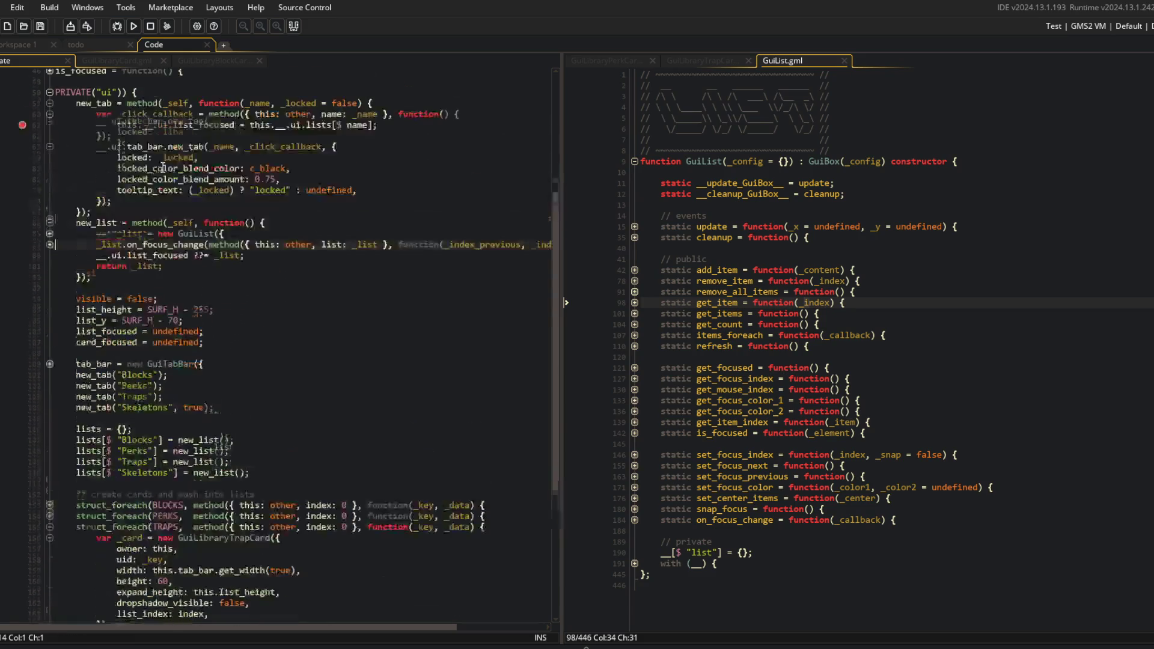
pyautogui.click(151, 147)
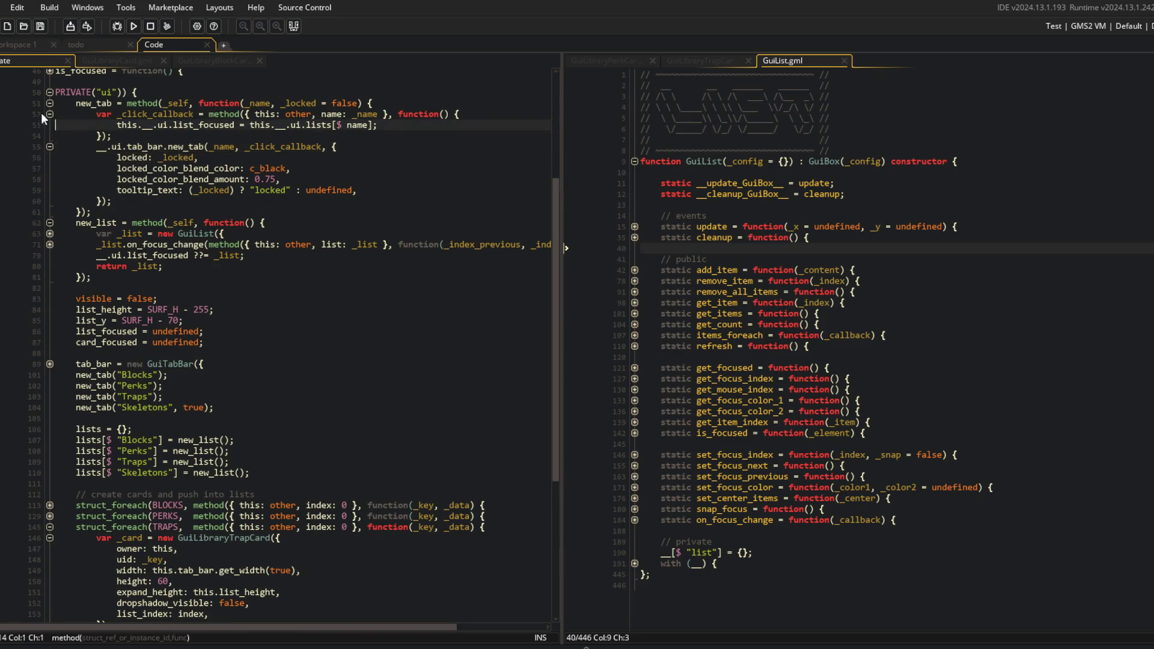
pyautogui.click(50, 113)
pyautogui.click(49, 124)
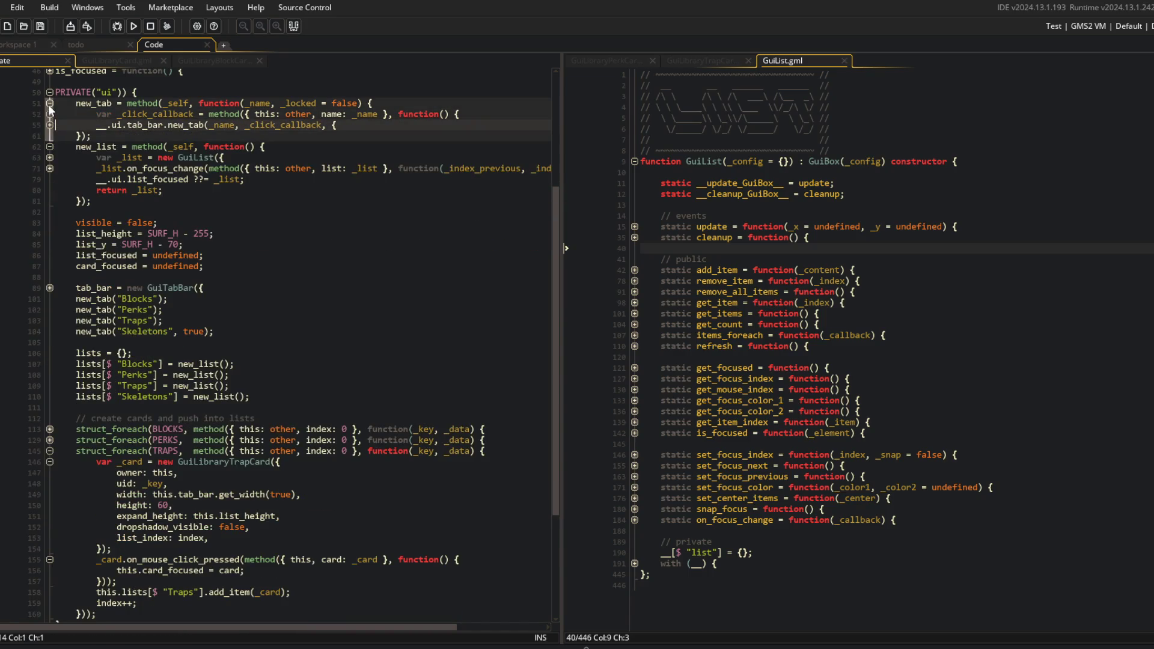
pyautogui.click(48, 104)
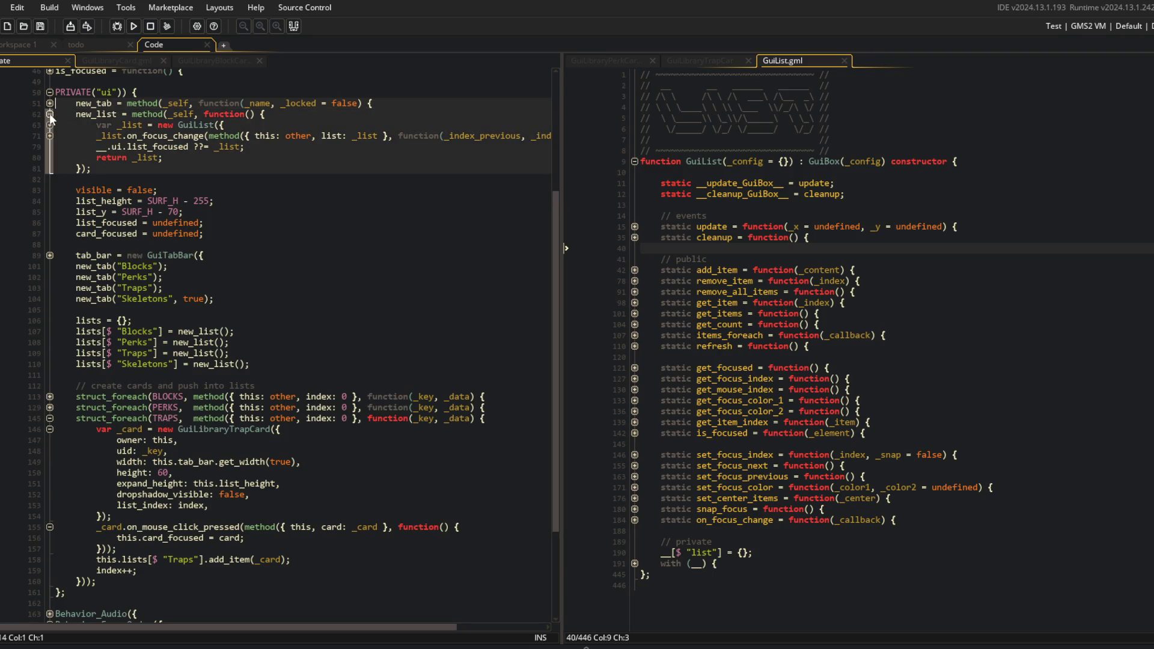
pyautogui.click(49, 114)
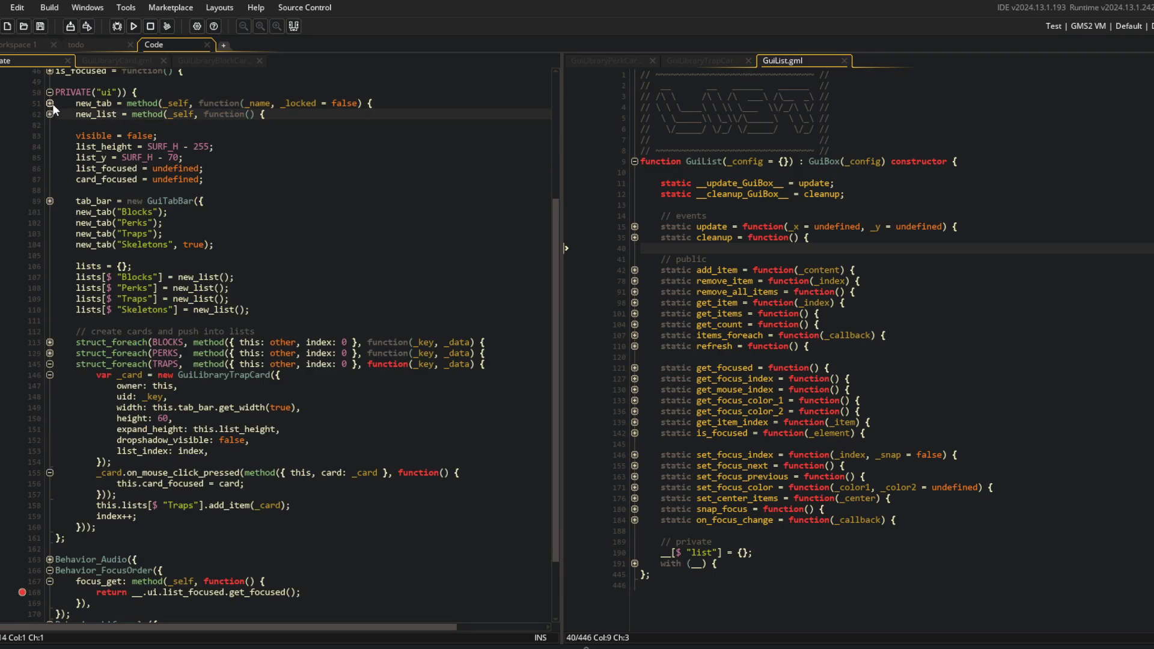
# Expand GuiList's private with (__) and with (list) blocks, showing focus_index starting at -1
pyautogui.click(765, 335)
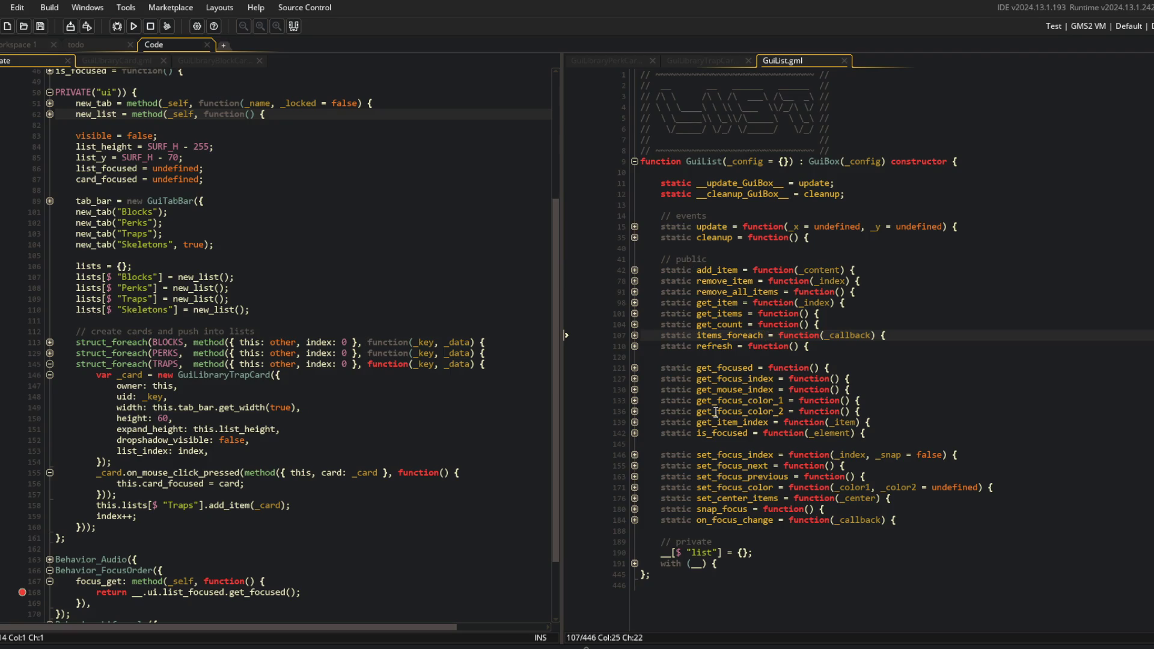
pyautogui.click(635, 563)
pyautogui.scroll(-8, 771, 445)
pyautogui.click(634, 561)
pyautogui.click(635, 561)
pyautogui.click(634, 571)
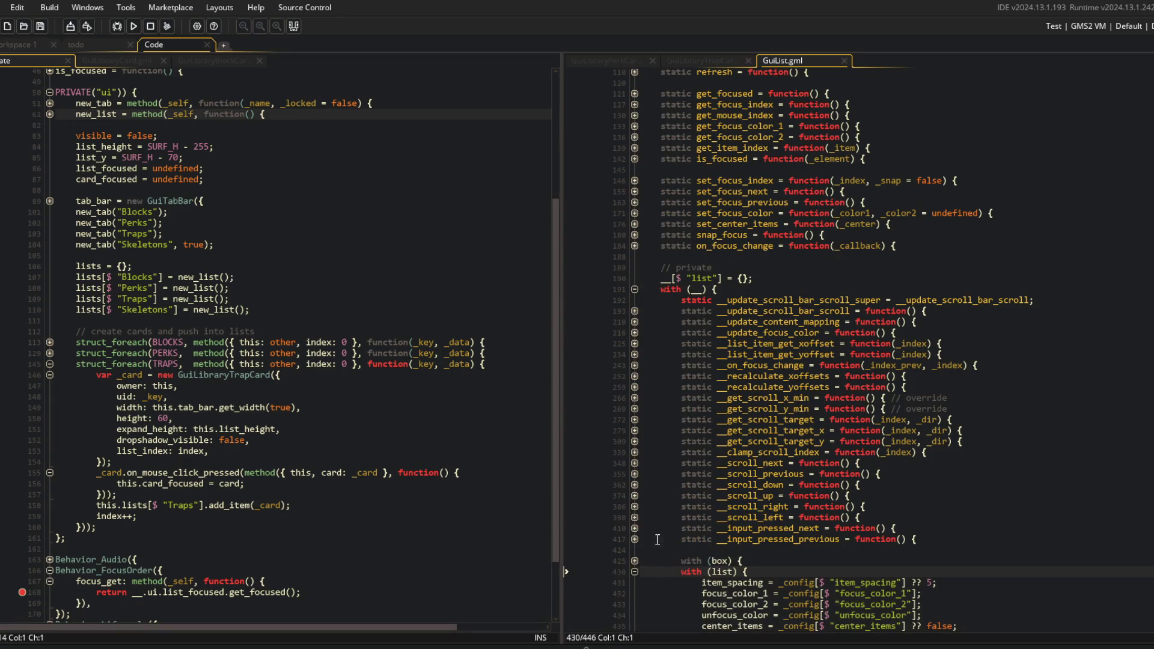
pyautogui.scroll(-4, 763, 351)
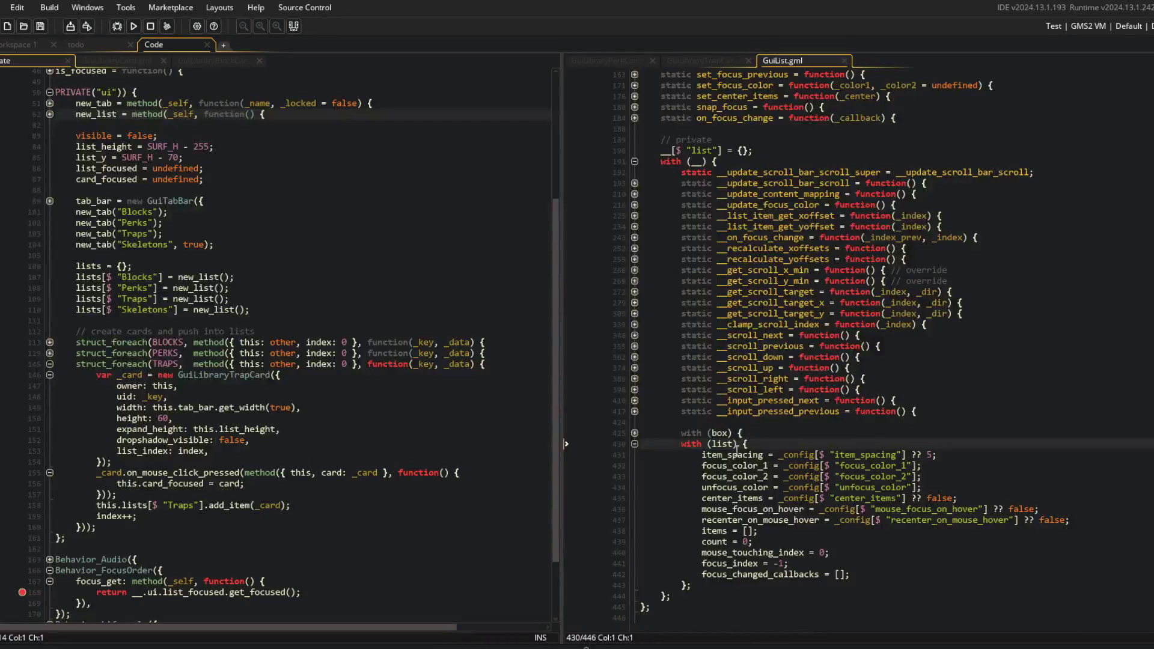
pyautogui.click(759, 563)
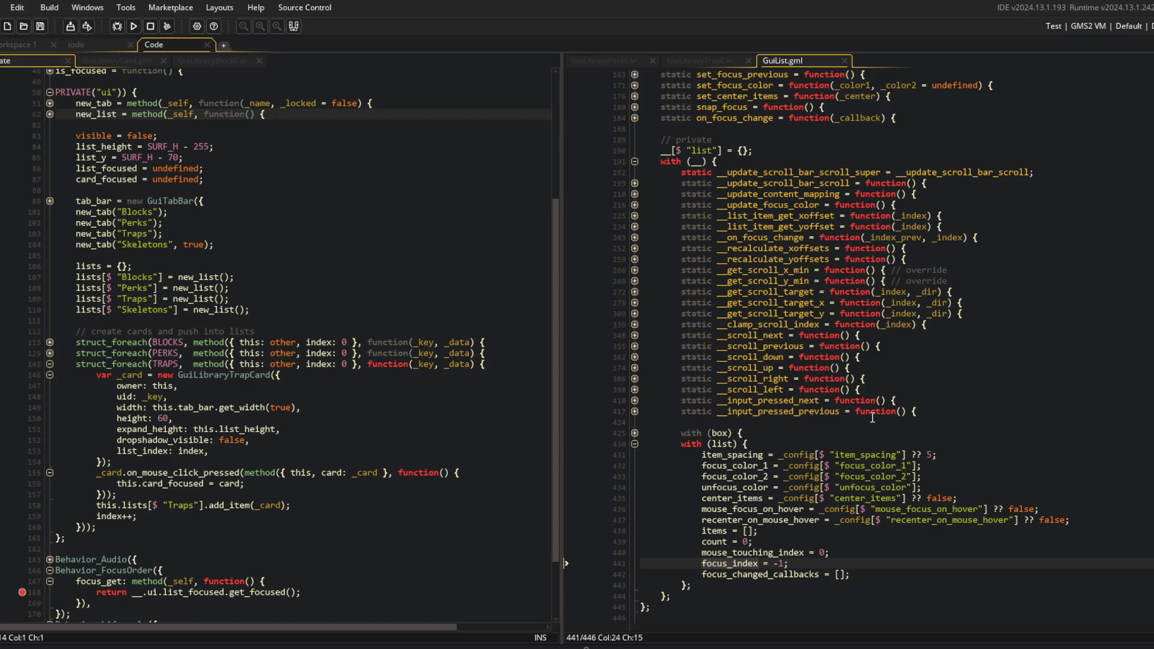
pyautogui.scroll(3, 796, 274)
# Highlight GuiList's set_focus_color, on_focus_change and set_focus_index function names
pyautogui.doubleClick(734, 187)
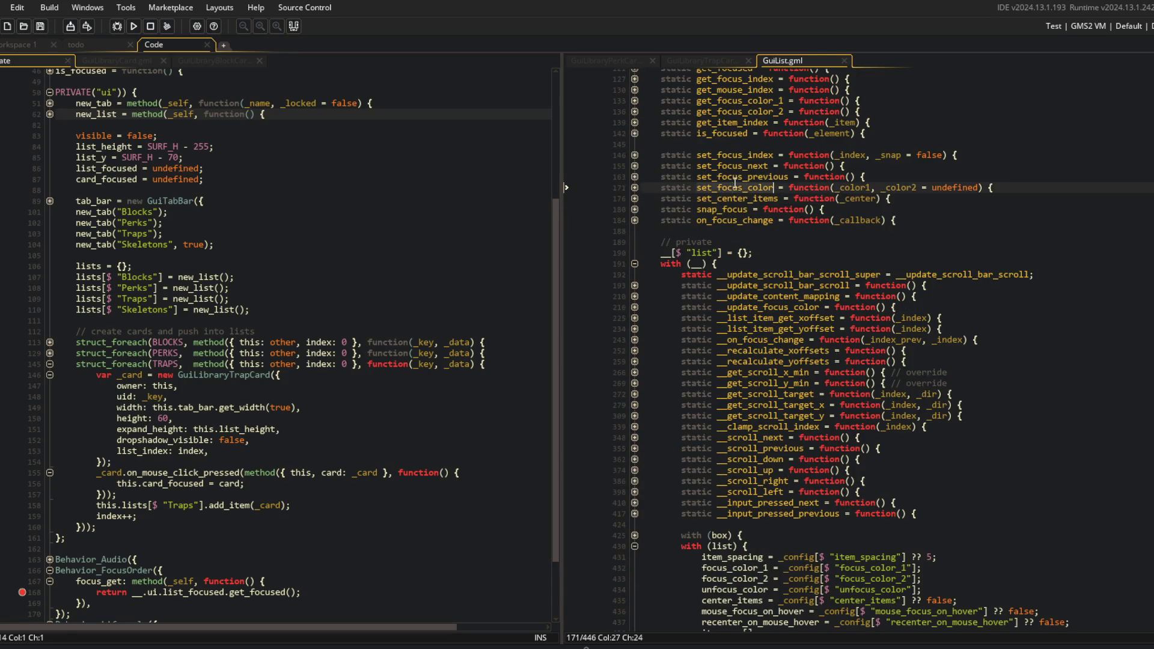
pyautogui.doubleClick(718, 220)
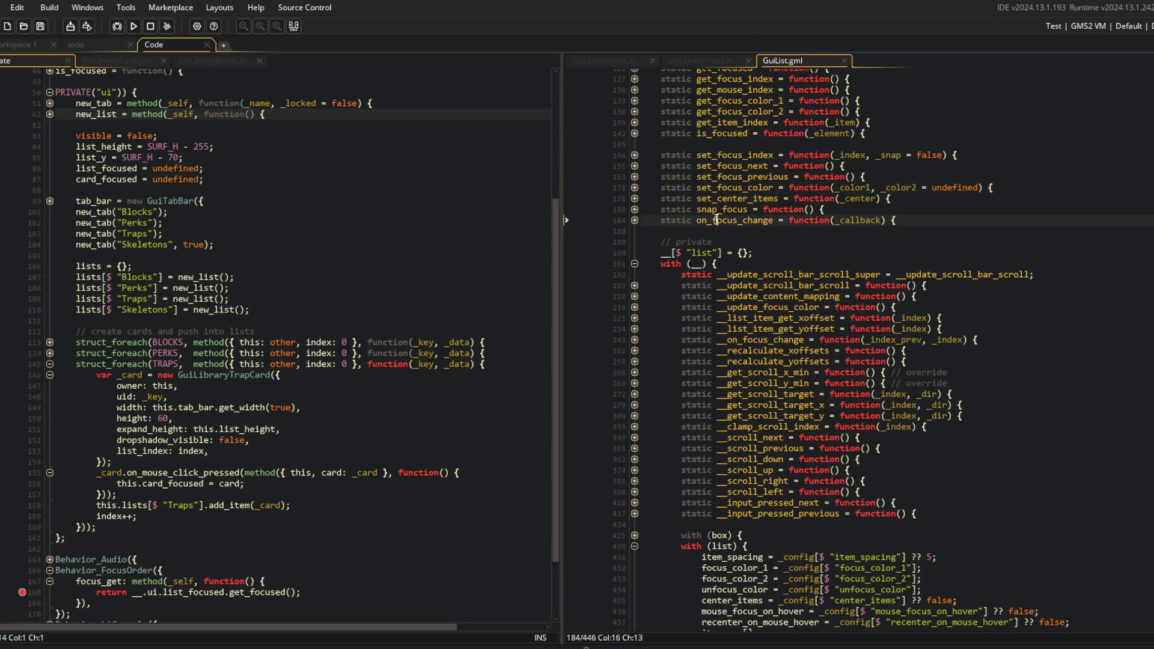
pyautogui.doubleClick(722, 155)
pyautogui.click(298, 211)
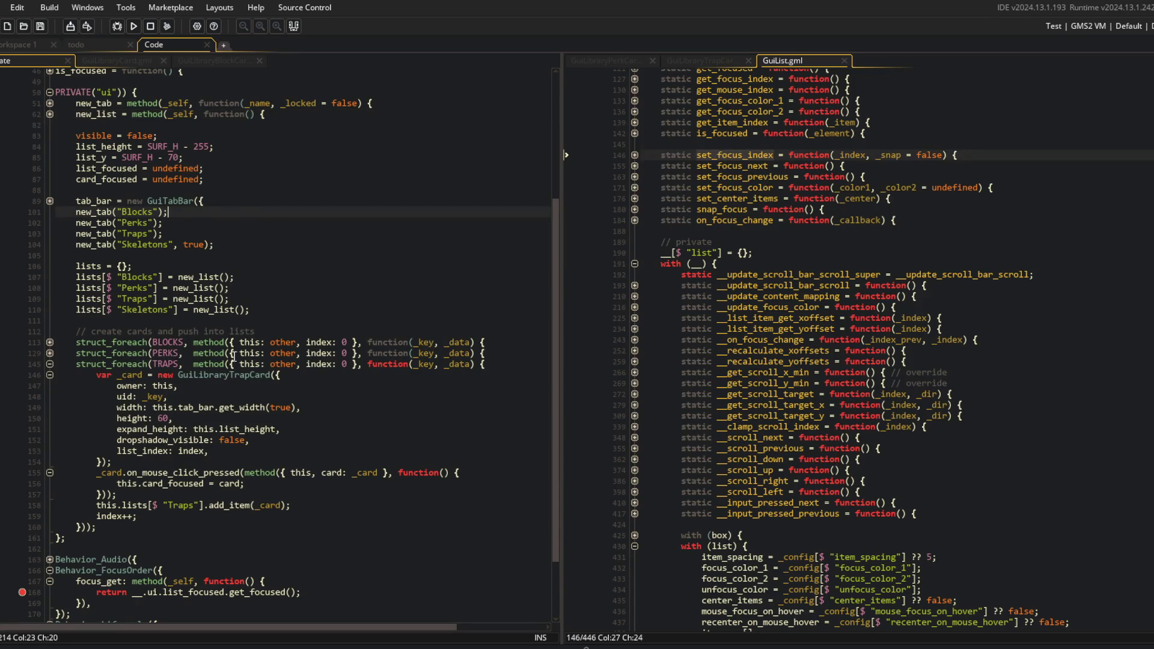
# Collapse the TRAPS loop and new_list, then expand new_tab's tab-click callback
pyautogui.click(50, 364)
pyautogui.scroll(3, 48, 367)
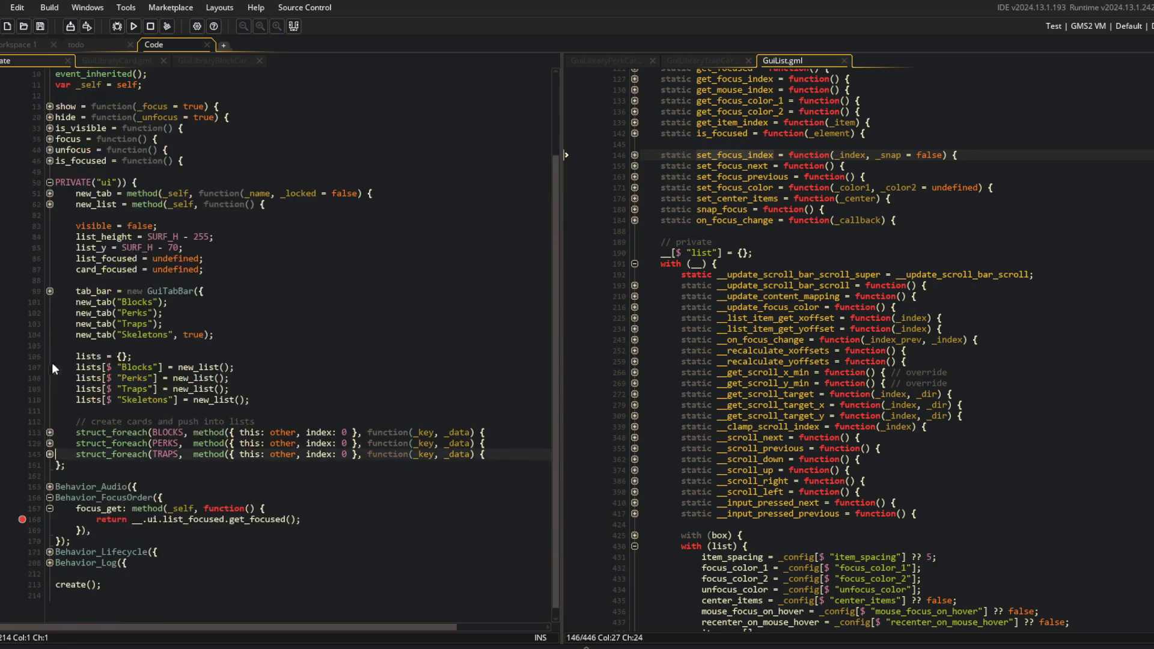
pyautogui.click(49, 204)
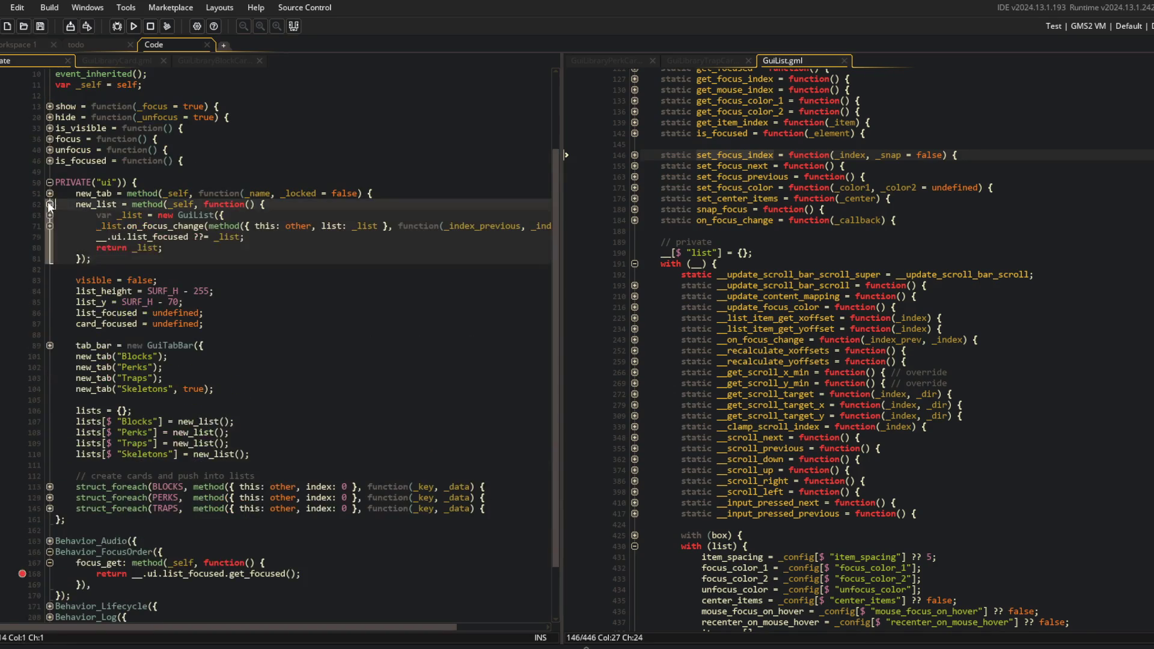
pyautogui.click(50, 215)
pyautogui.click(49, 205)
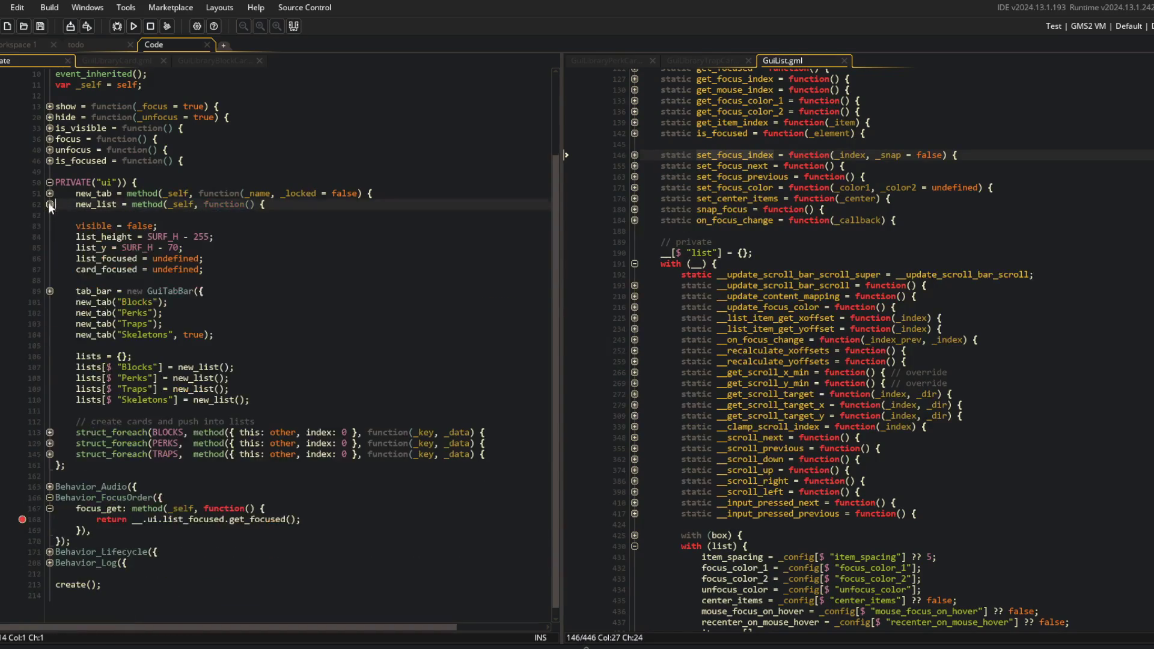
pyautogui.click(49, 194)
pyautogui.click(49, 204)
# Add this.__.ui.list_focused.set_focus_index(0); after the list_focused assignment and run the game
pyautogui.click(399, 216)
pyautogui.press('Return')
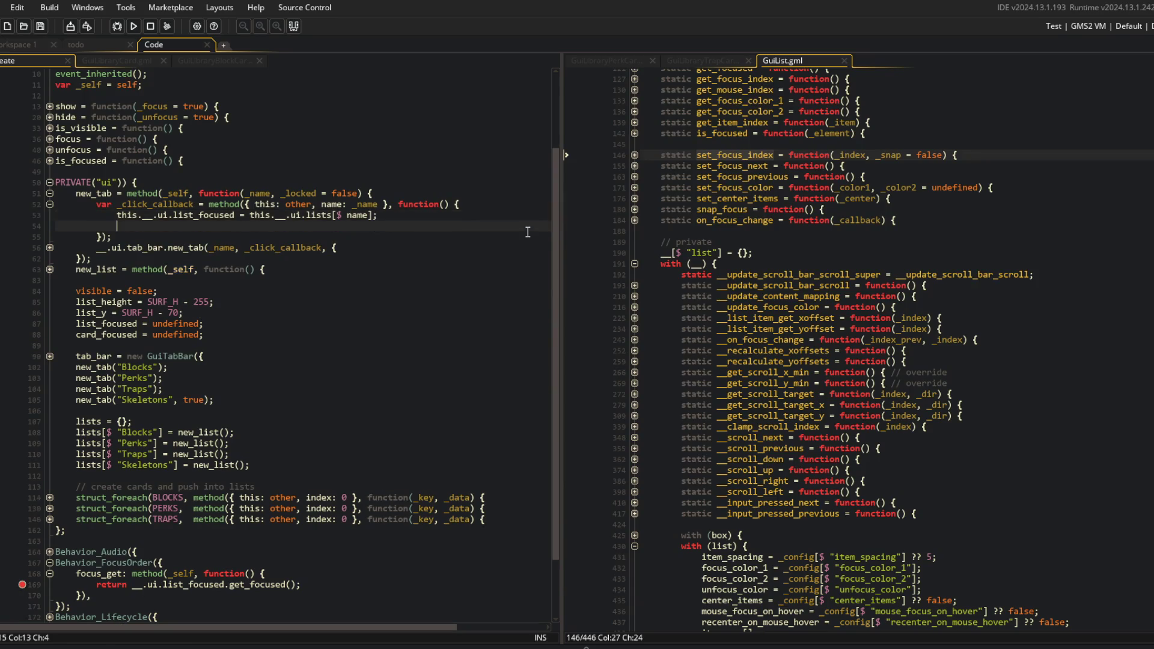
pyautogui.write('this.')
pyautogui.write('.__.')
pyautogui.write('ui.l')
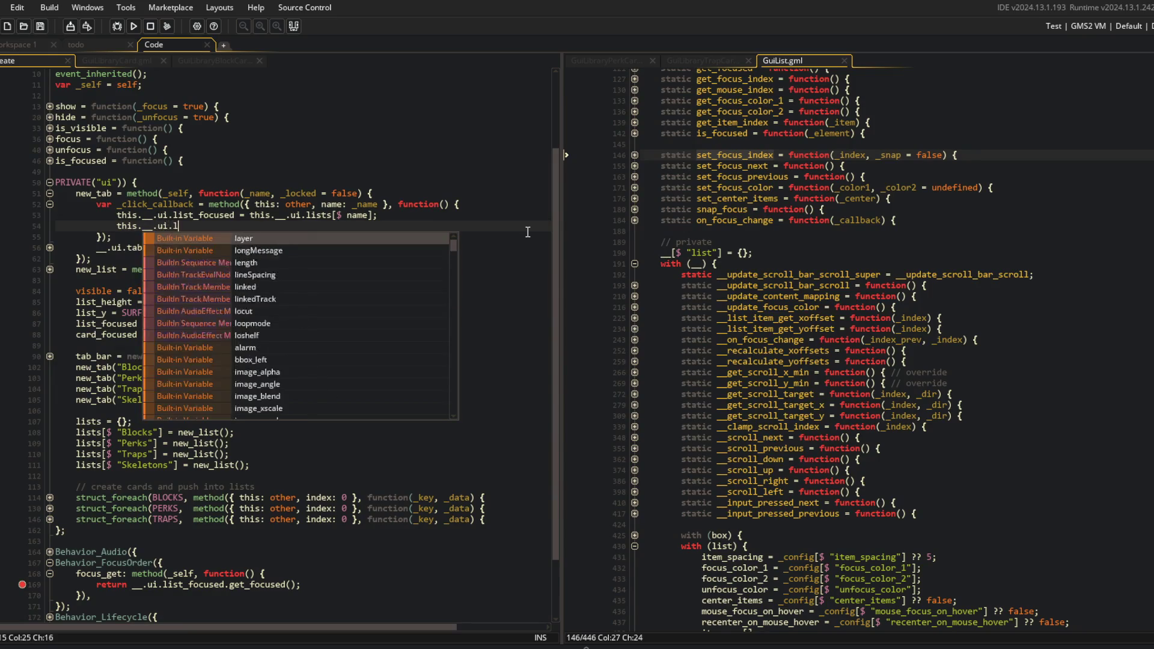
pyautogui.write('ist_focused.set_')
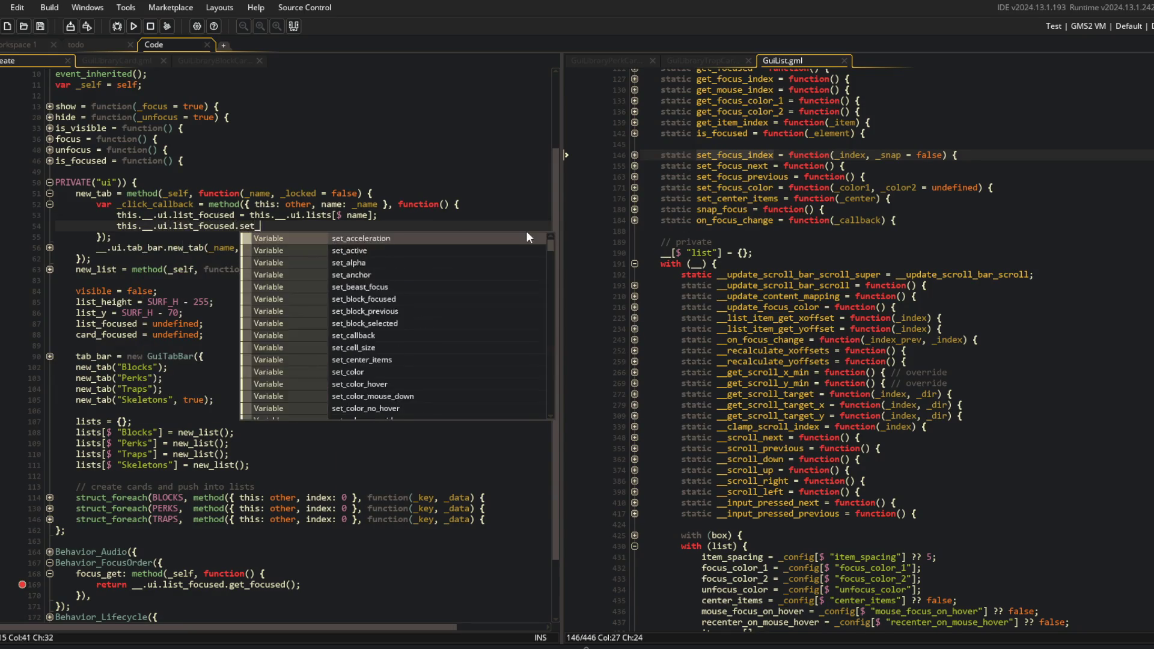
pyautogui.write('focus_index(0);')
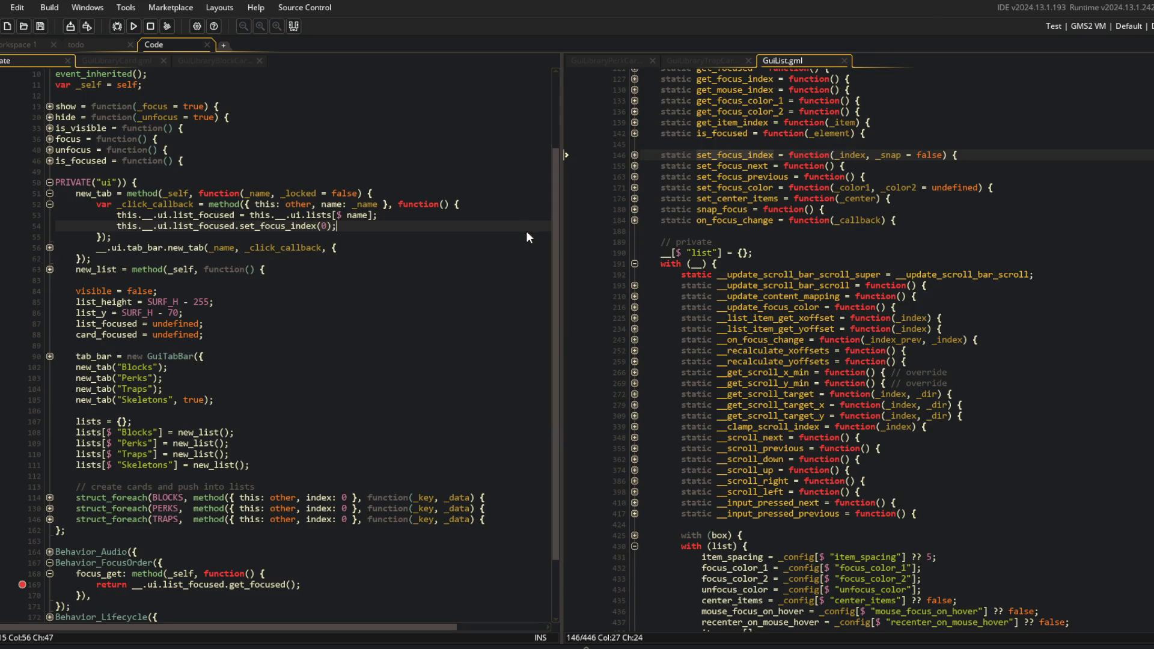
pyautogui.press('F5')
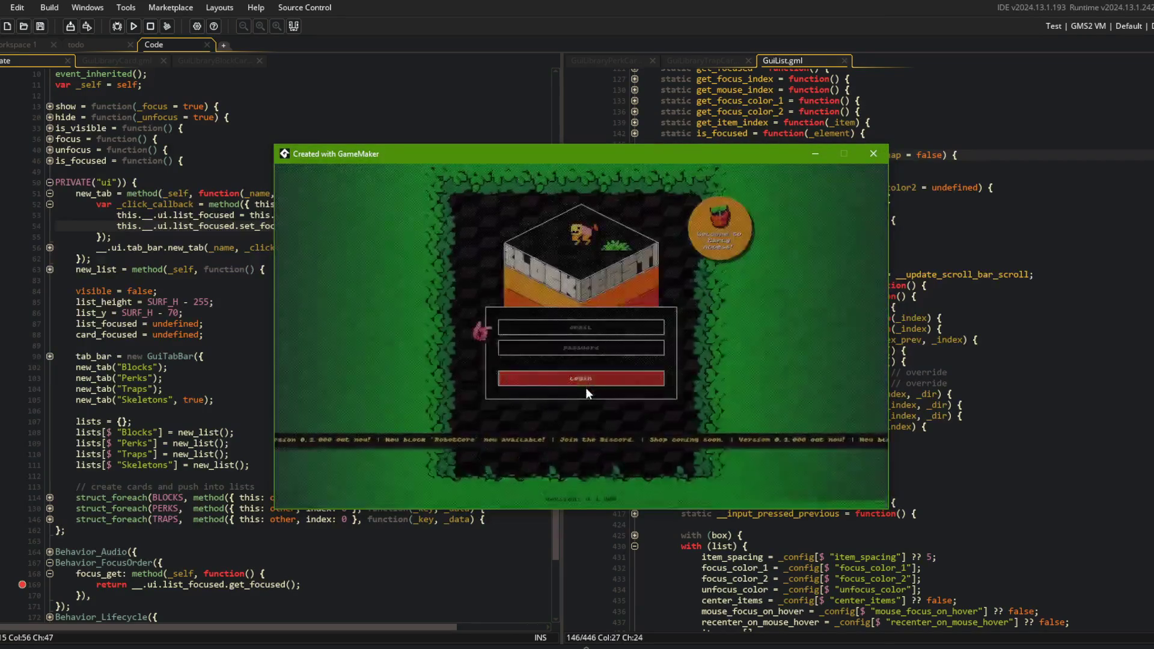
# Log in, open the Library, and switch repeatedly between the Perks, Traps and Blocks tabs
pyautogui.click(585, 382)
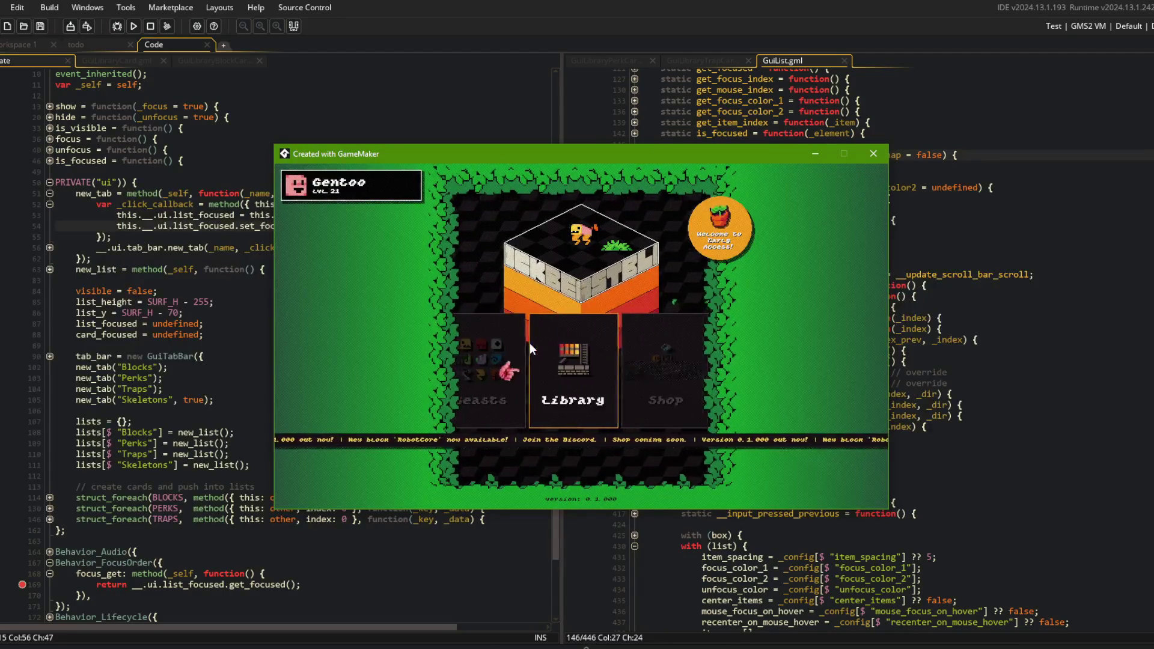
pyautogui.click(530, 349)
pyautogui.click(532, 266)
pyautogui.click(607, 273)
pyautogui.click(533, 266)
pyautogui.click(609, 264)
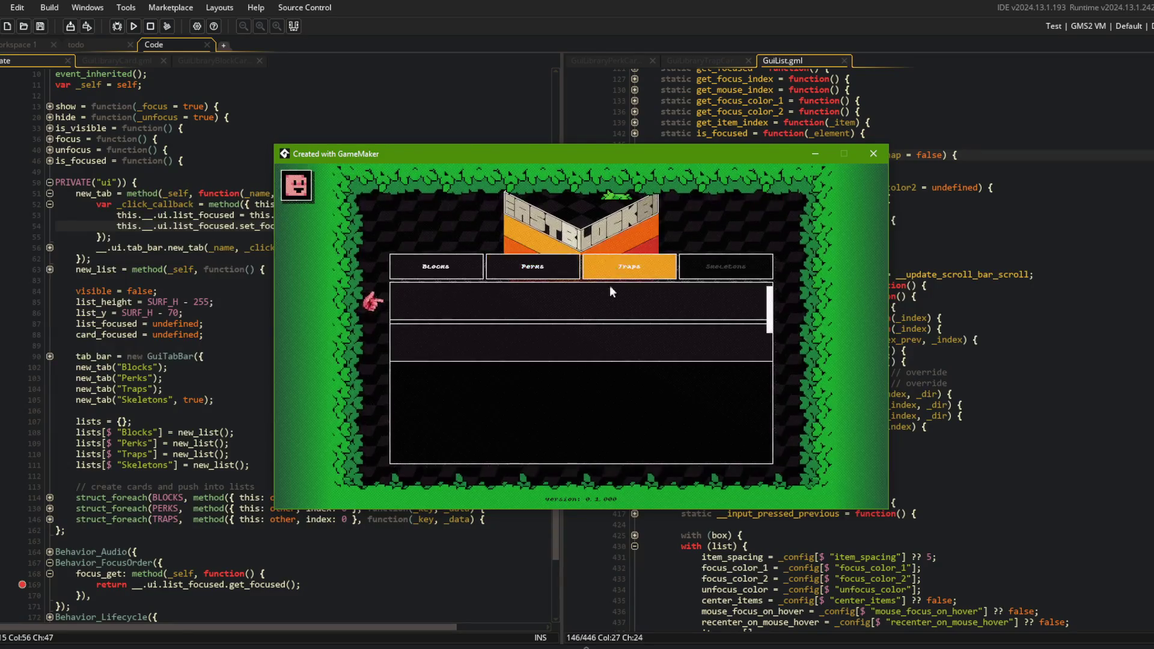
pyautogui.click(533, 264)
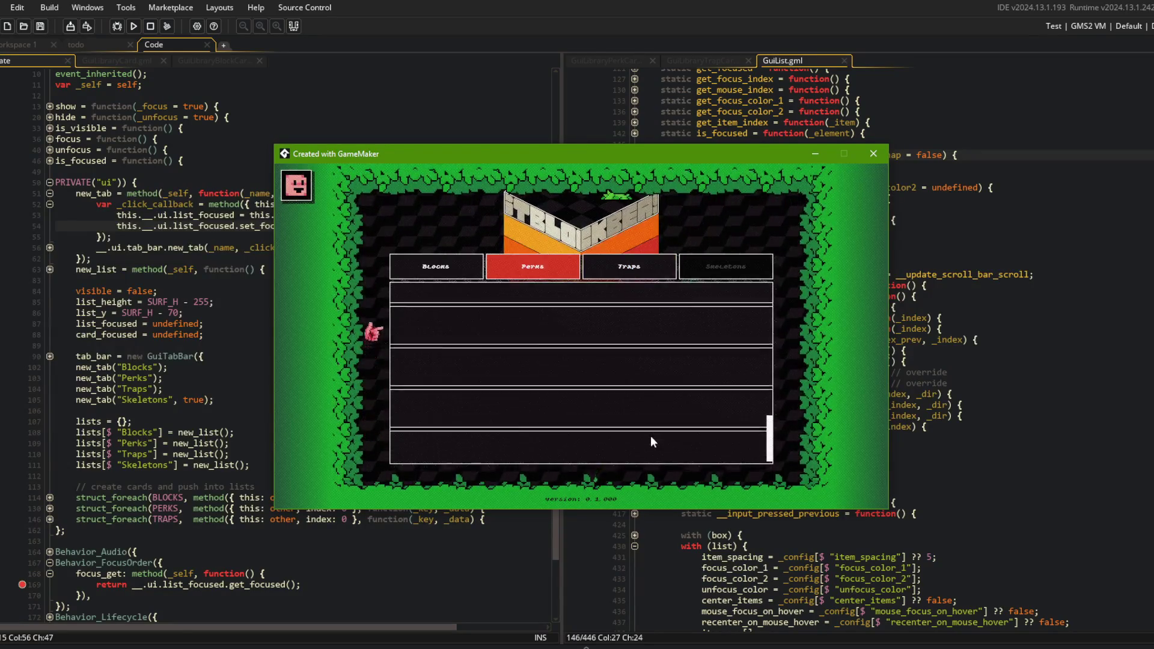
pyautogui.click(629, 267)
pyautogui.click(427, 269)
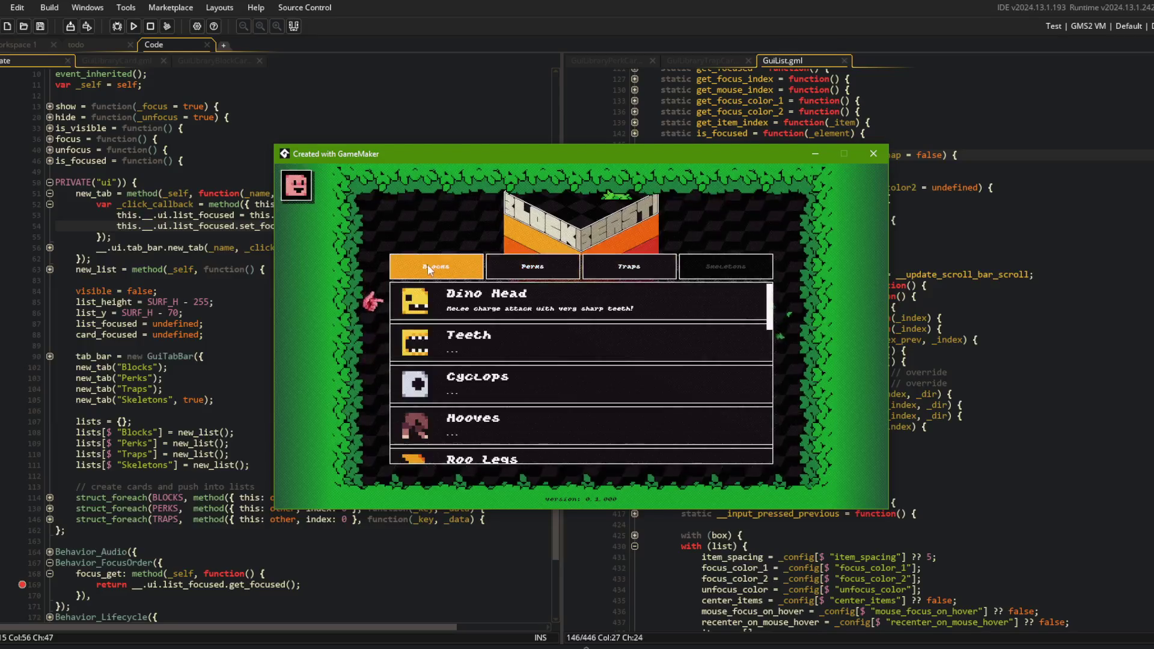
pyautogui.click(532, 266)
pyautogui.click(436, 267)
# Scroll the Blocks list, recheck the Perks and Traps tabs, then close the game window
pyautogui.scroll(-3, 586, 348)
pyautogui.scroll(2, 571, 318)
pyautogui.click(550, 265)
pyautogui.click(625, 268)
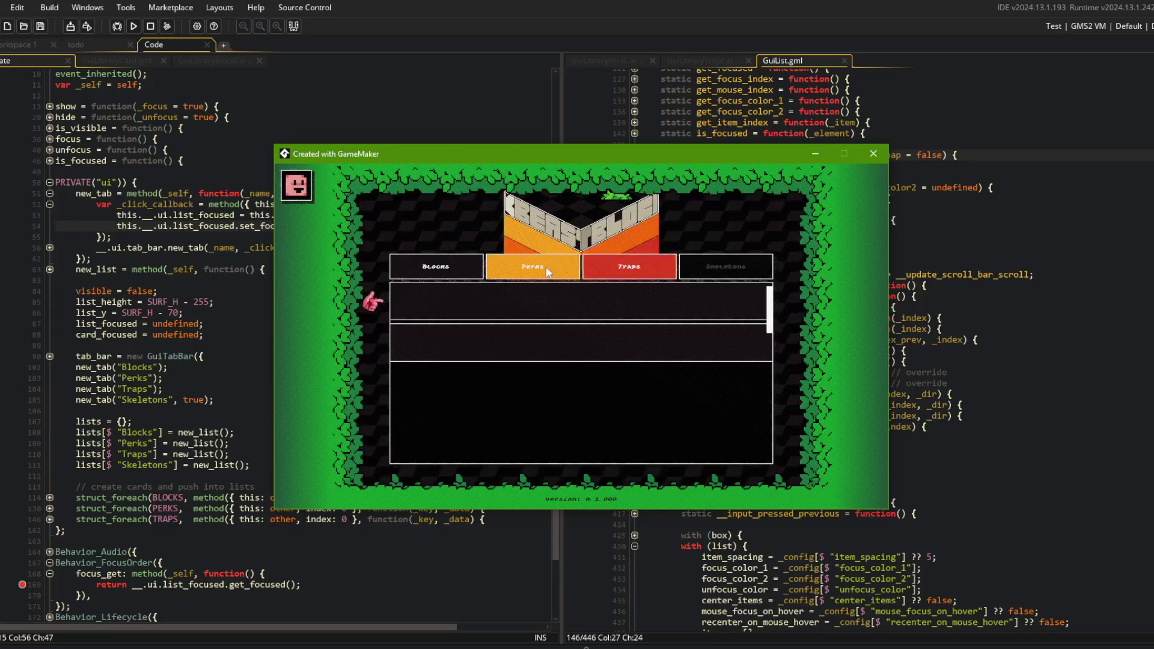
pyautogui.click(436, 266)
pyautogui.click(532, 266)
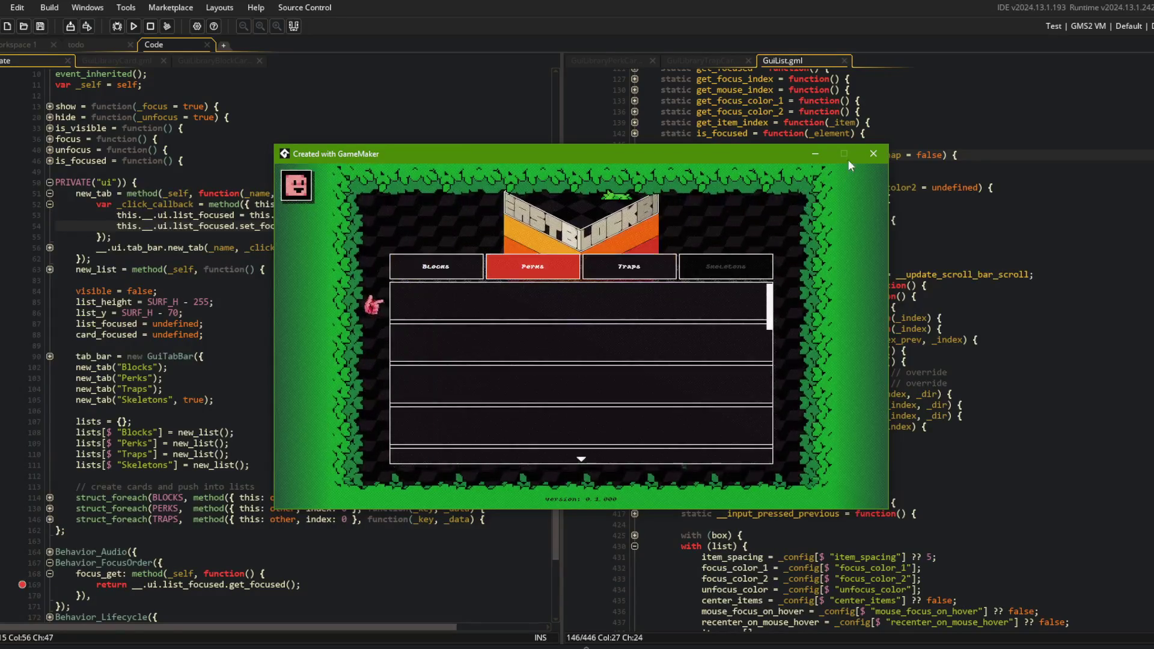
pyautogui.click(874, 153)
pyautogui.hotkey('alt', 'Tab')
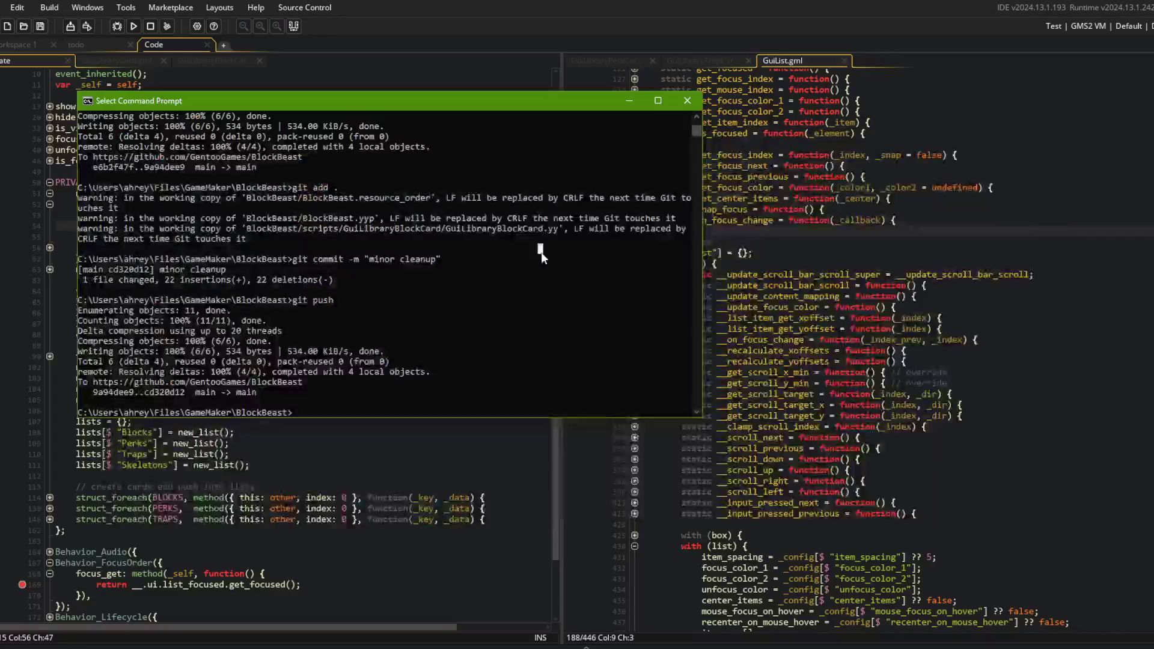
# Stage all changes and commit them as "populate library perks and traps pages with empty cards"
pyautogui.write('git add .')
pyautogui.press('Return')
pyautogui.write('git ')
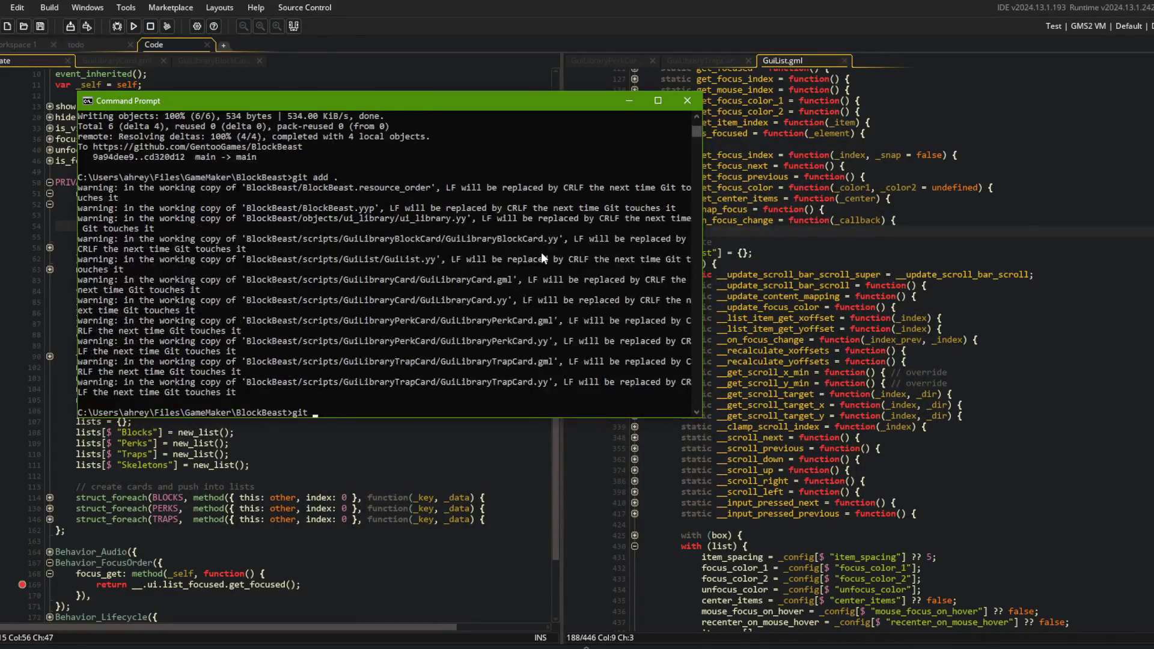
pyautogui.write('commit -m "populate li')
pyautogui.write('brary ')
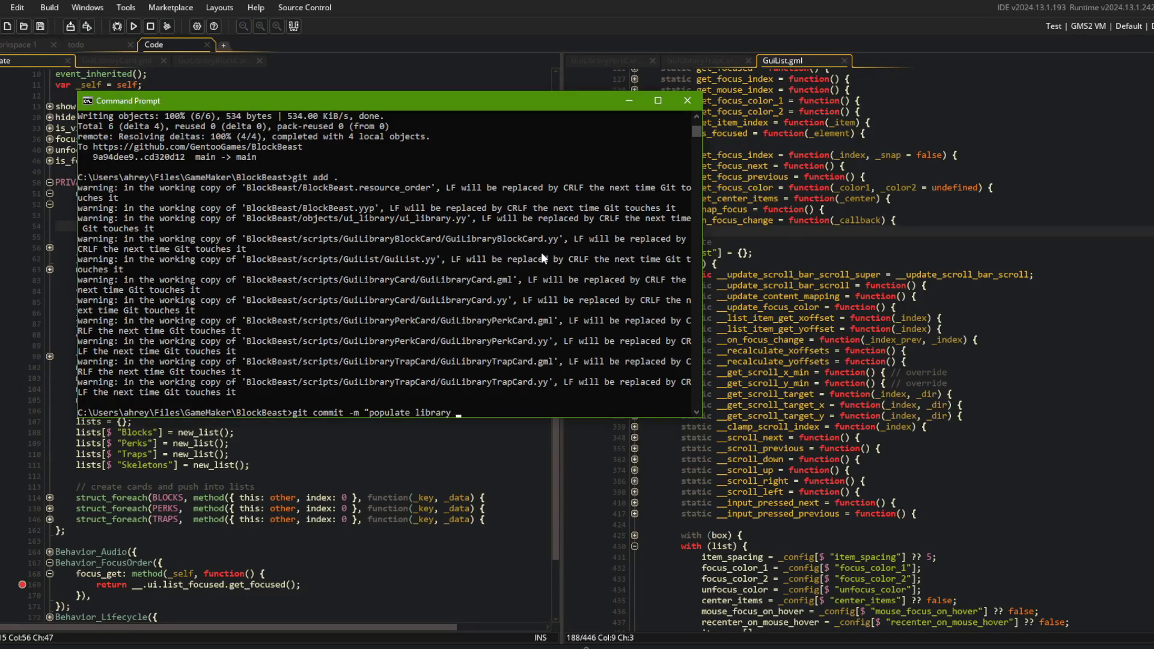
pyautogui.write('perks and traps pages wit')
pyautogui.write('h empty cards"')
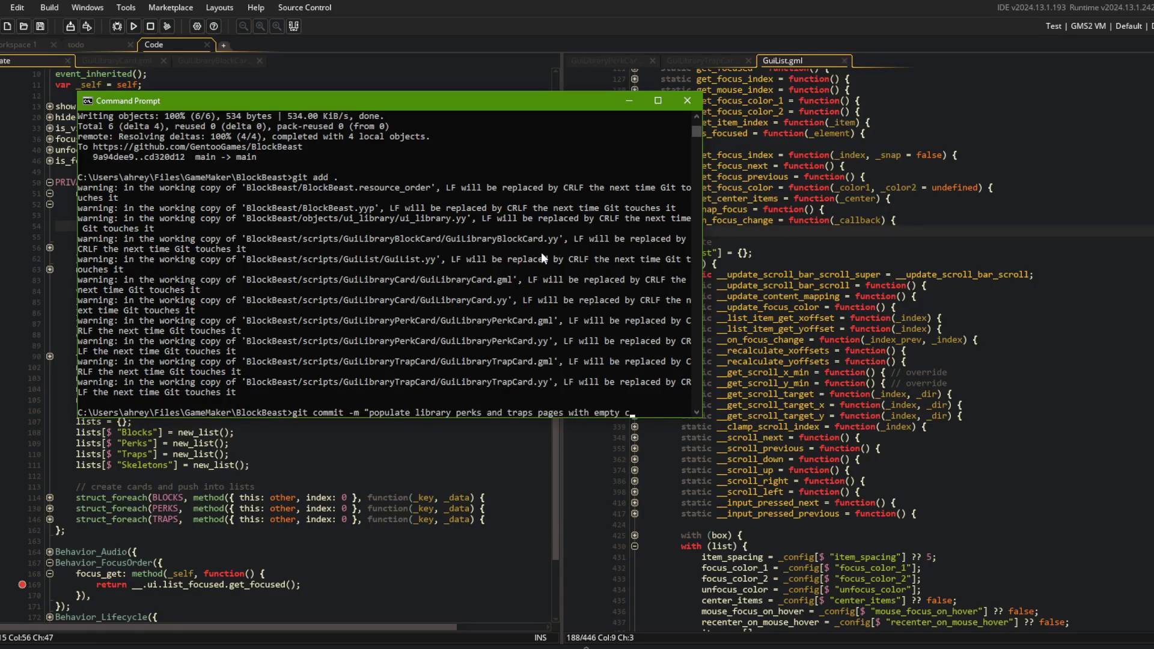
pyautogui.press('Return')
# Push the commit to the remote and close the GuiList.gml script tab
pyautogui.write('git push')
pyautogui.press('Return')
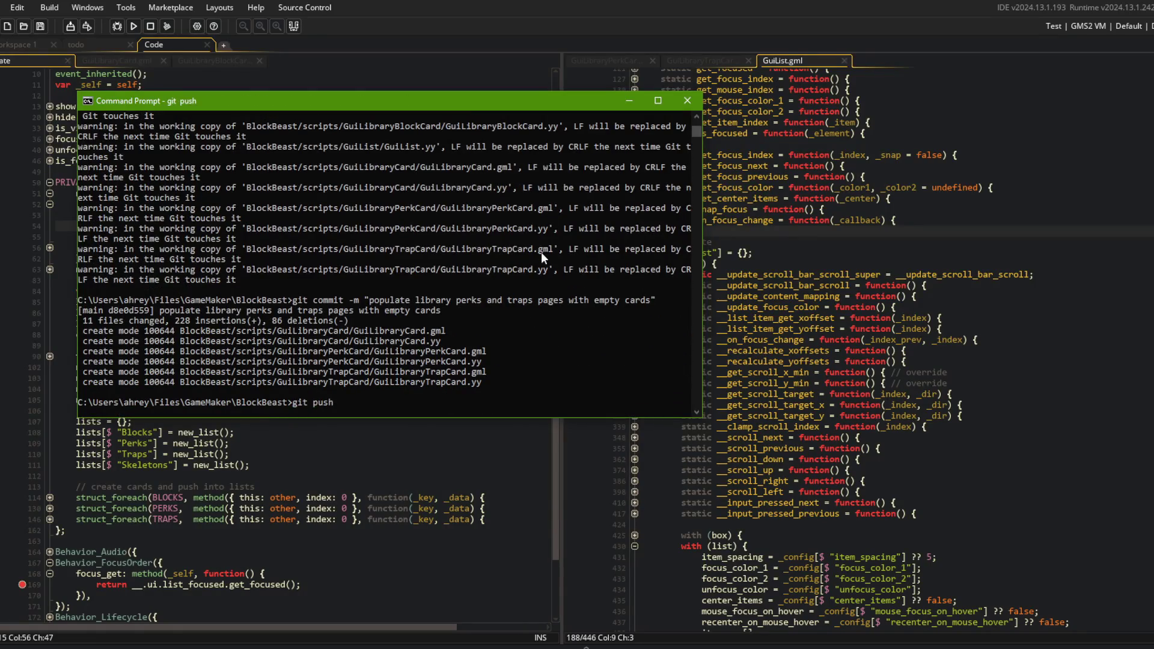
pyautogui.middleClick(784, 61)
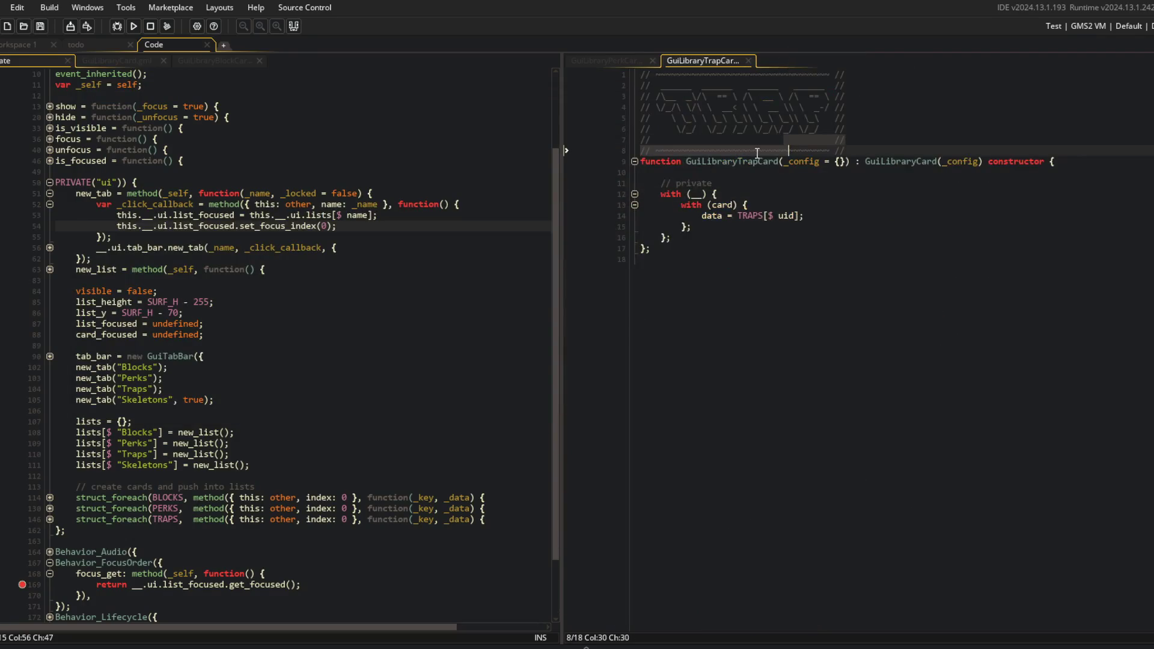
# Fold the click callback and new_tab method in the left code pane
pyautogui.scroll(2, 361, 188)
pyautogui.click(361, 188)
pyautogui.click(50, 281)
pyautogui.click(50, 269)
pyautogui.scroll(-3, 49, 283)
pyautogui.click(217, 335)
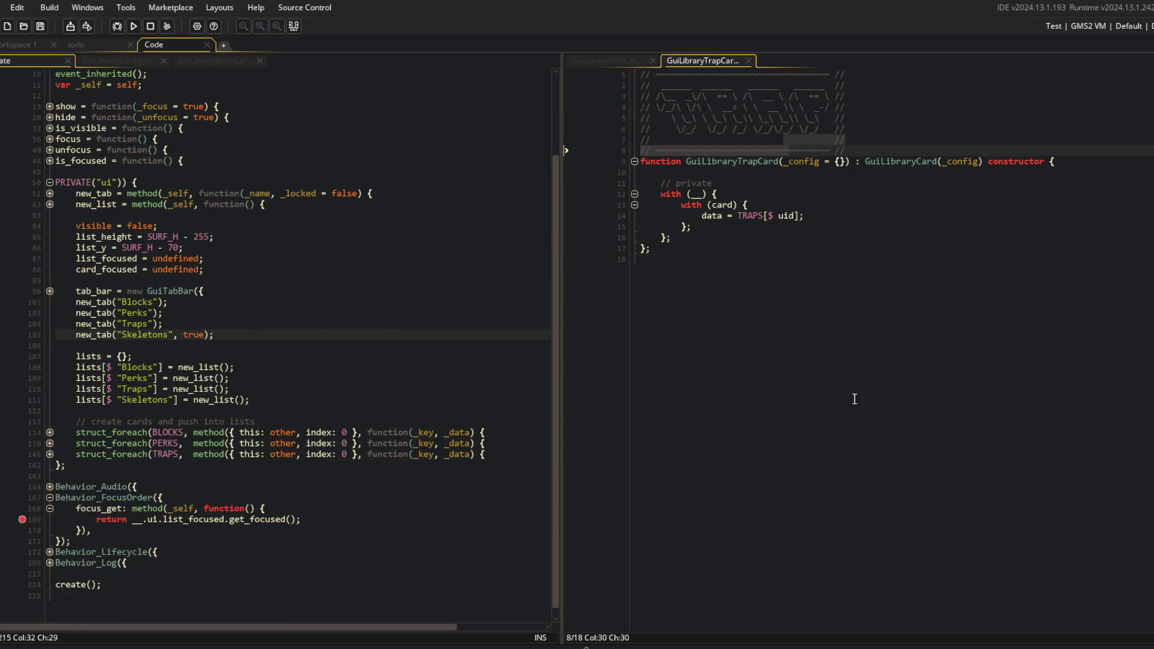
# Browse the GuiLibraryTrapCard, GuiLibraryPerkCard, GuiLibraryCard and GuiLibraryBlockCard scripts across both panes
pyautogui.click(927, 403)
pyautogui.click(611, 59)
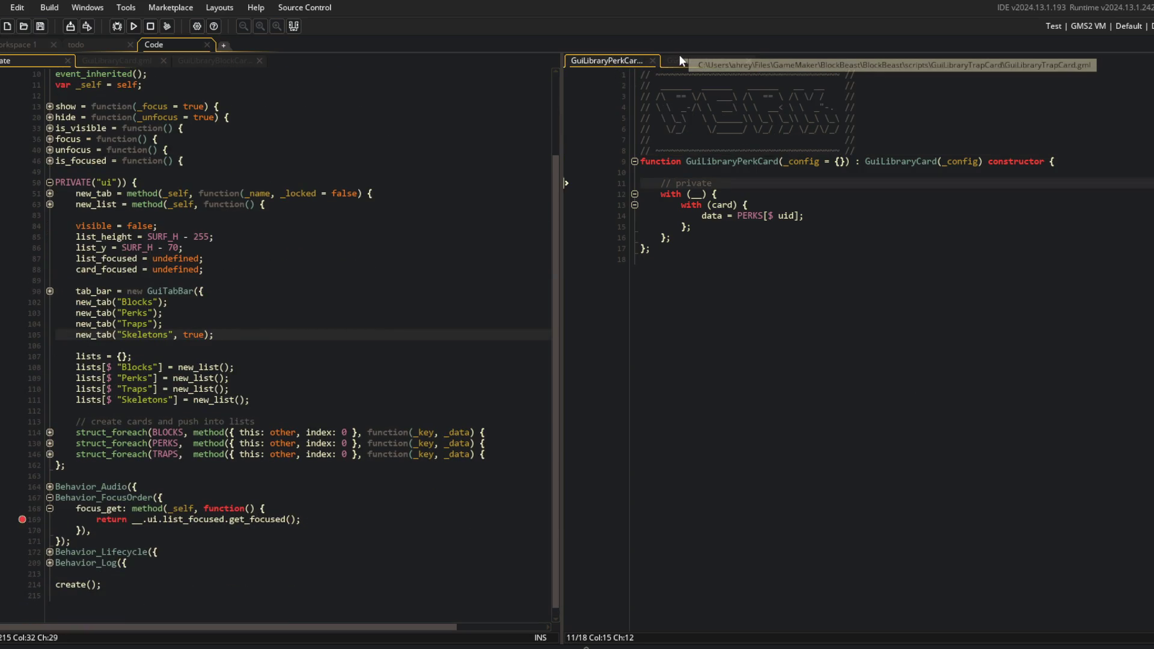
pyautogui.click(679, 55)
pyautogui.click(655, 248)
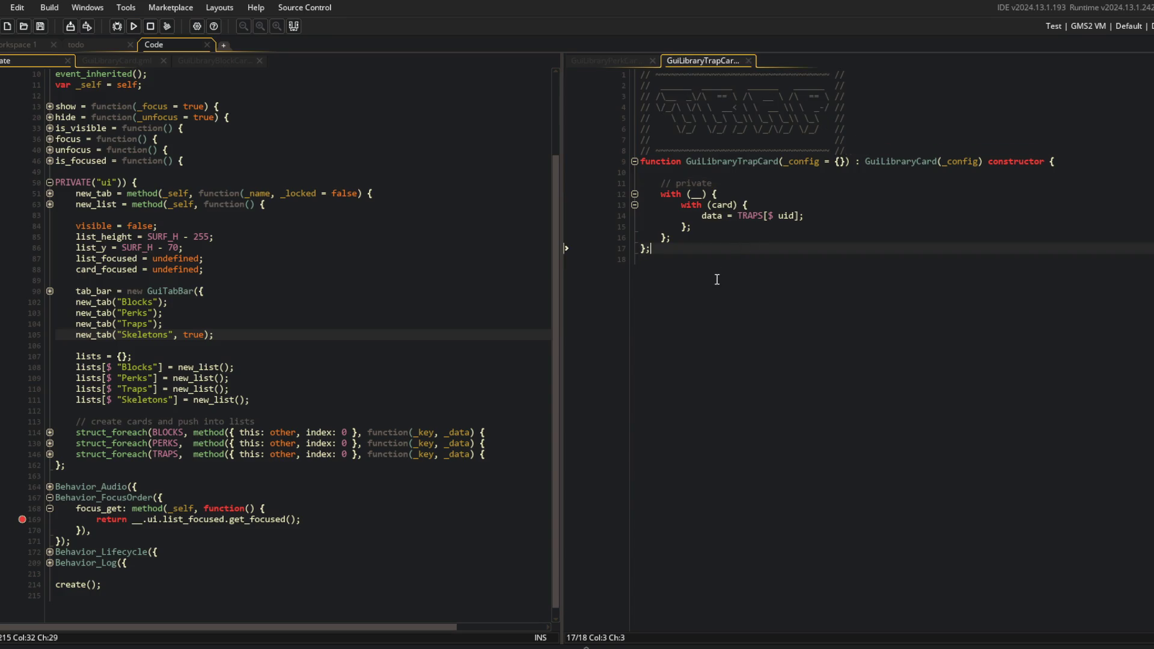
pyautogui.click(146, 59)
pyautogui.click(214, 59)
pyautogui.click(181, 186)
pyautogui.click(305, 225)
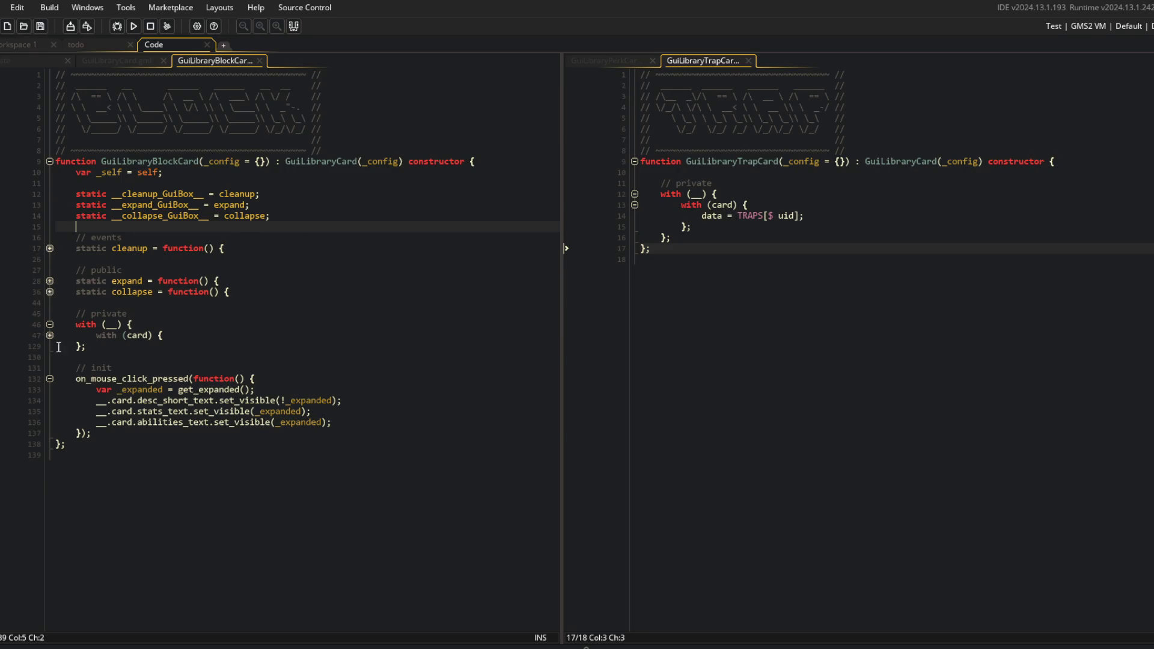
pyautogui.click(180, 357)
# Compare GuiLibraryCard with GuiLibraryBlockCard, expanding and reading its with (card) block
pyautogui.click(126, 60)
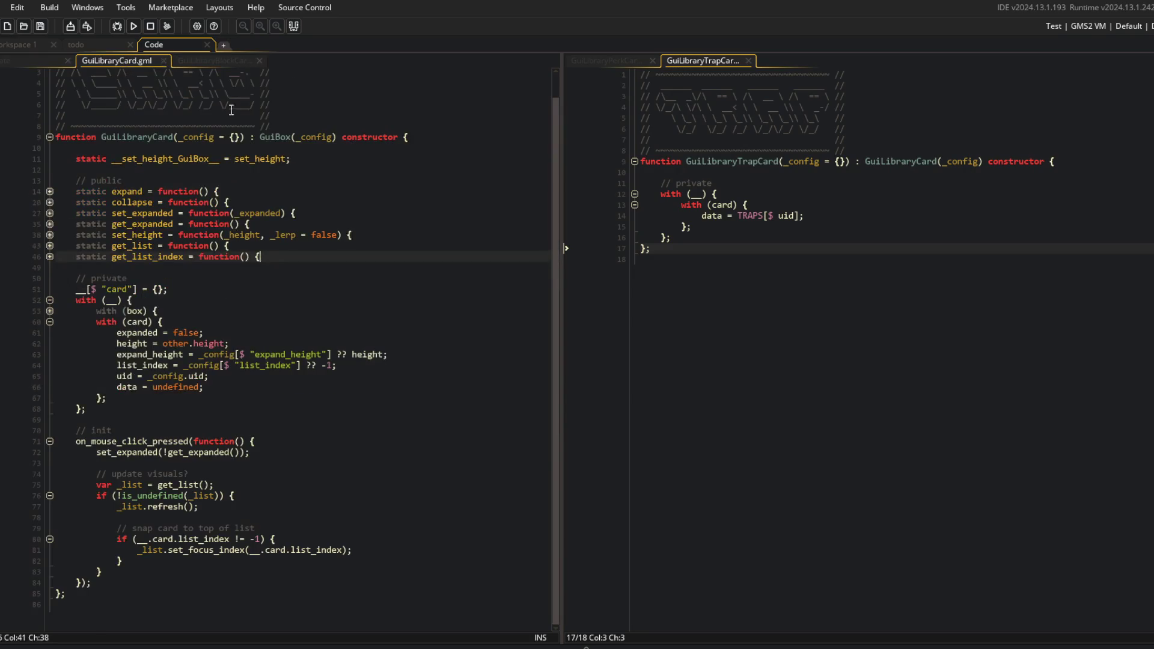
pyautogui.click(233, 60)
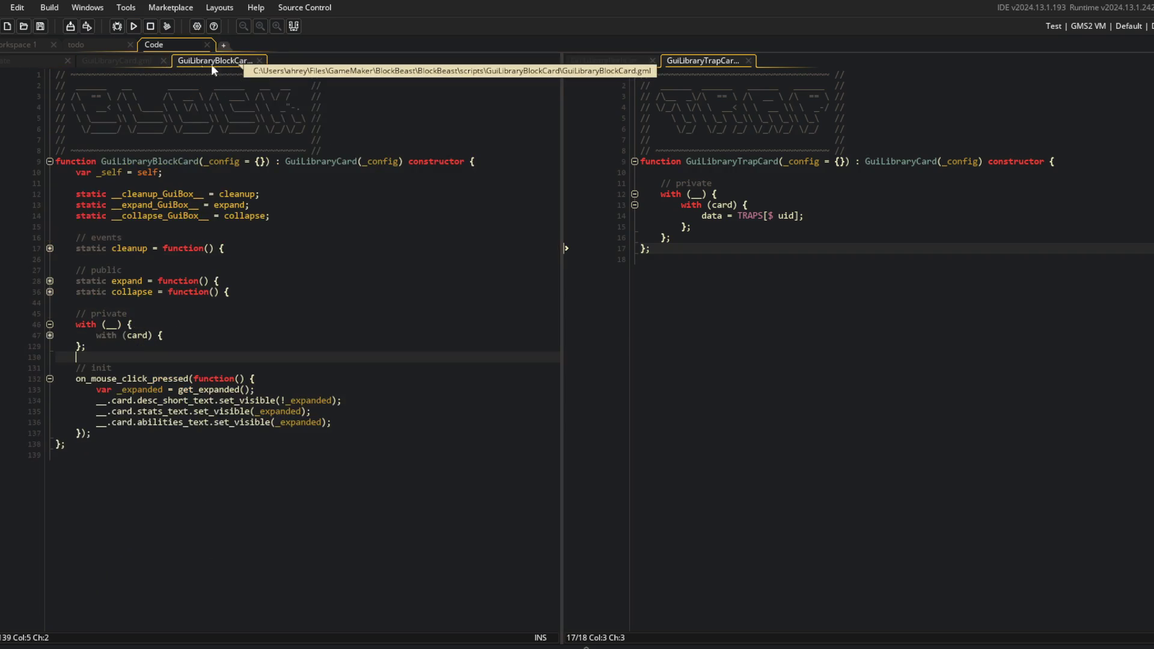
pyautogui.click(49, 334)
pyautogui.scroll(-5, 318, 268)
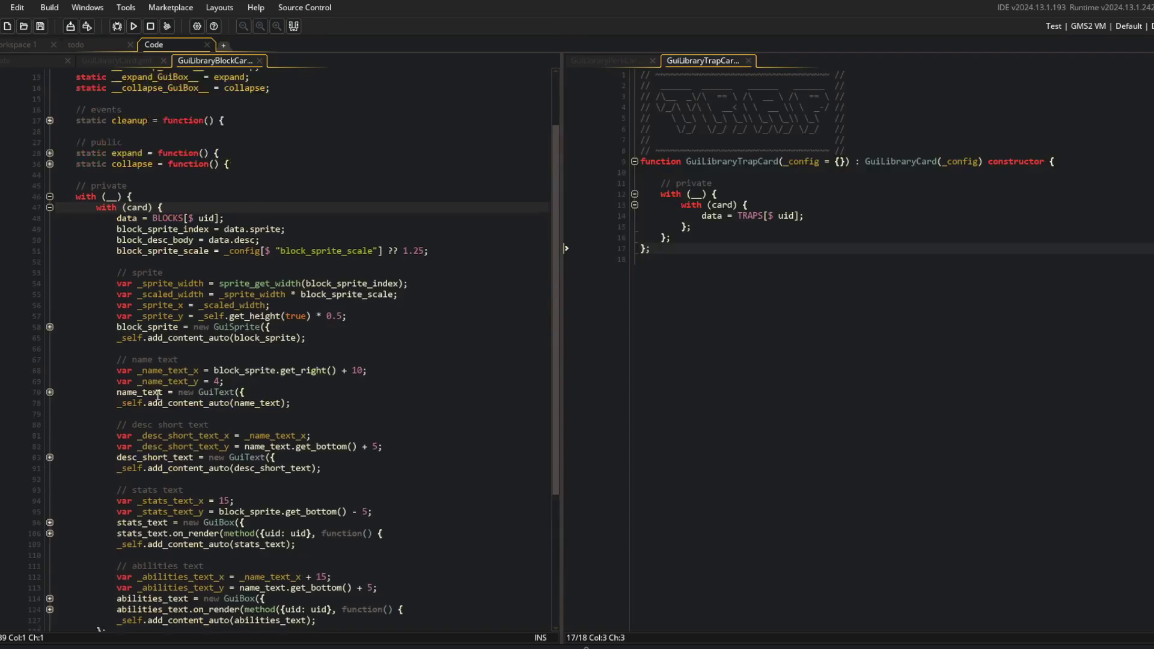
pyautogui.click(319, 268)
pyautogui.click(362, 192)
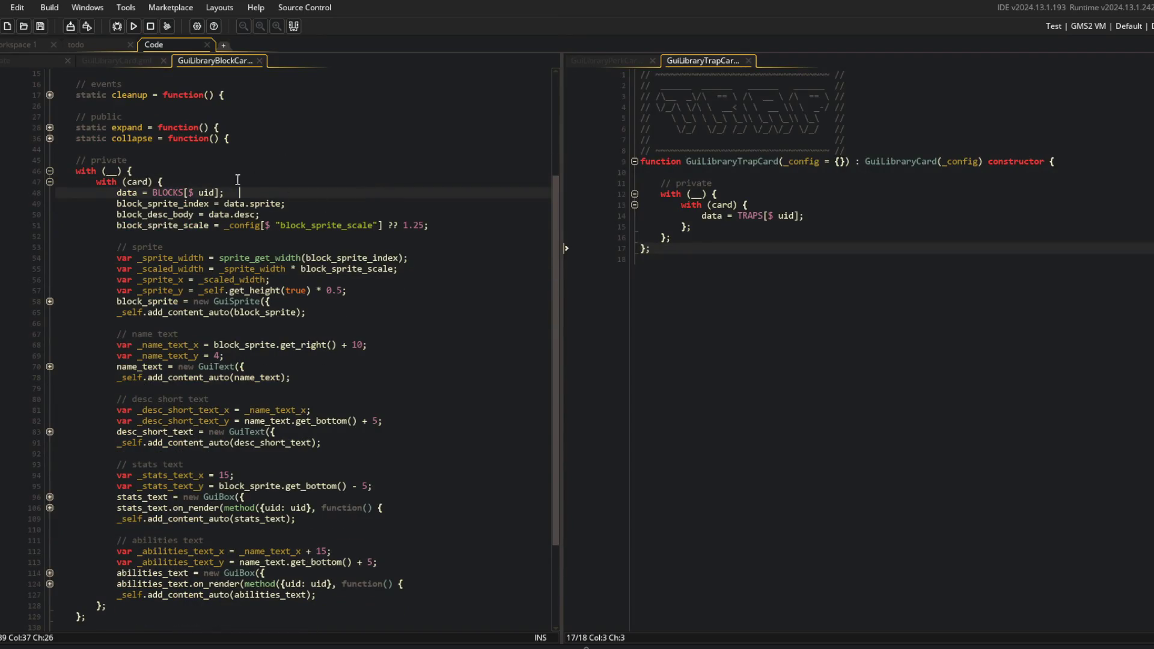
pyautogui.click(337, 167)
pyautogui.scroll(-2, 337, 168)
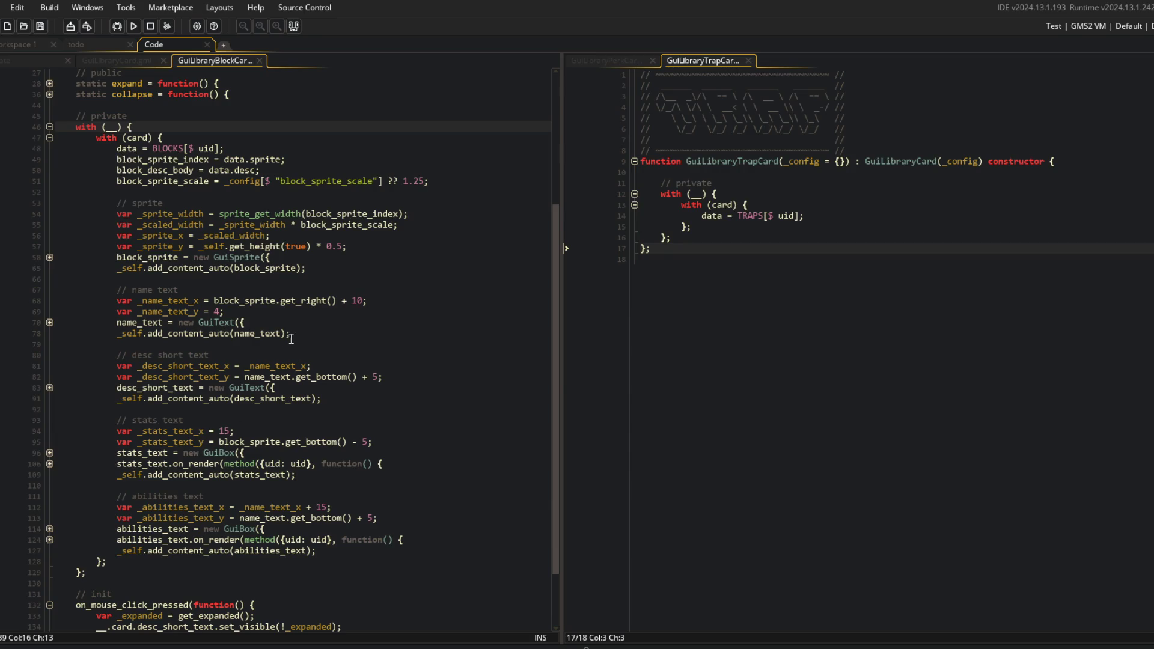
pyautogui.scroll(-1, 393, 291)
pyautogui.click(348, 256)
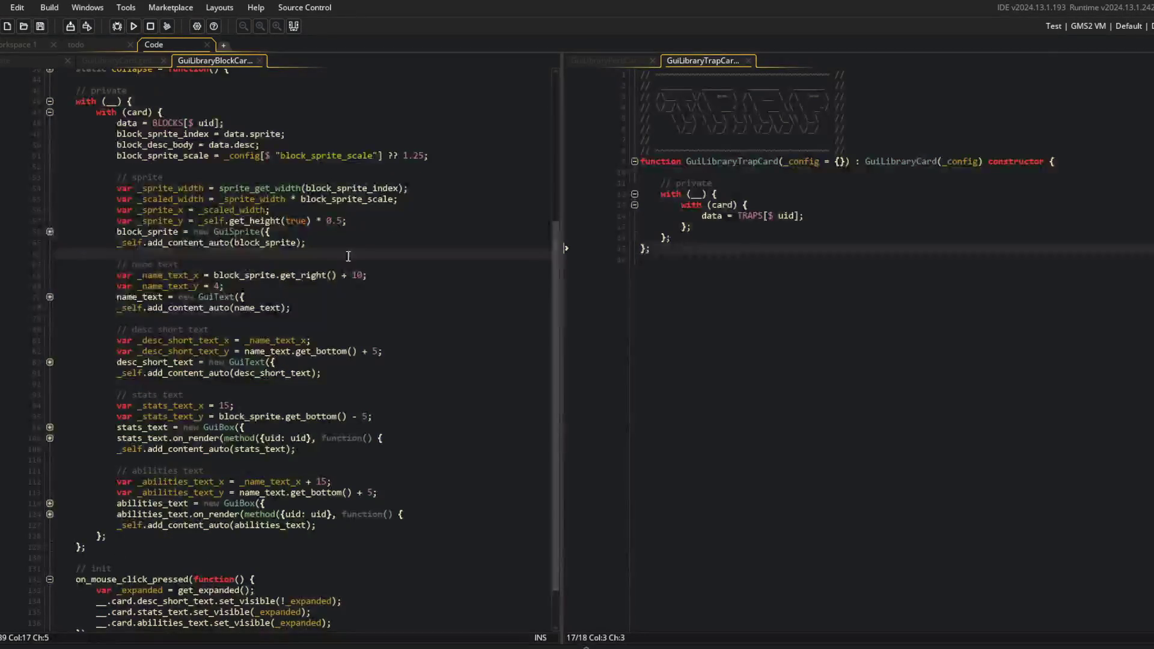
# Open GuiEditorPerkCard via asset search and show GuiLibraryPerkCard in the right pane
pyautogui.hotkey('ctrl', 't')
pyautogui.write('ieditor')
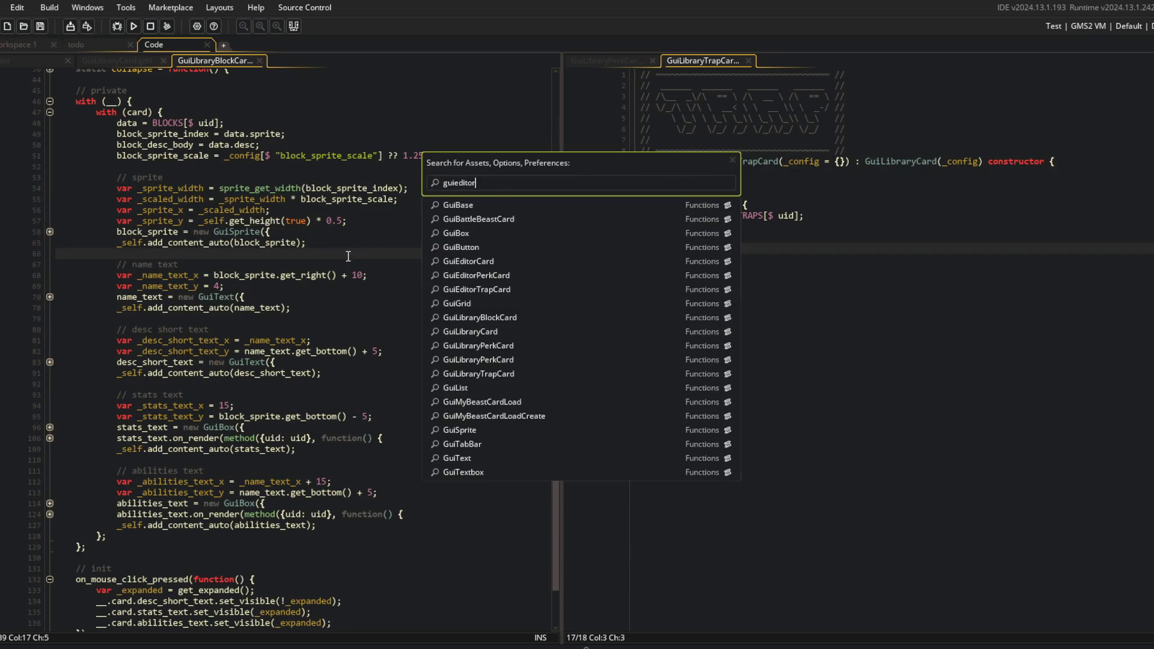
pyautogui.press('Down')
pyautogui.press('Return')
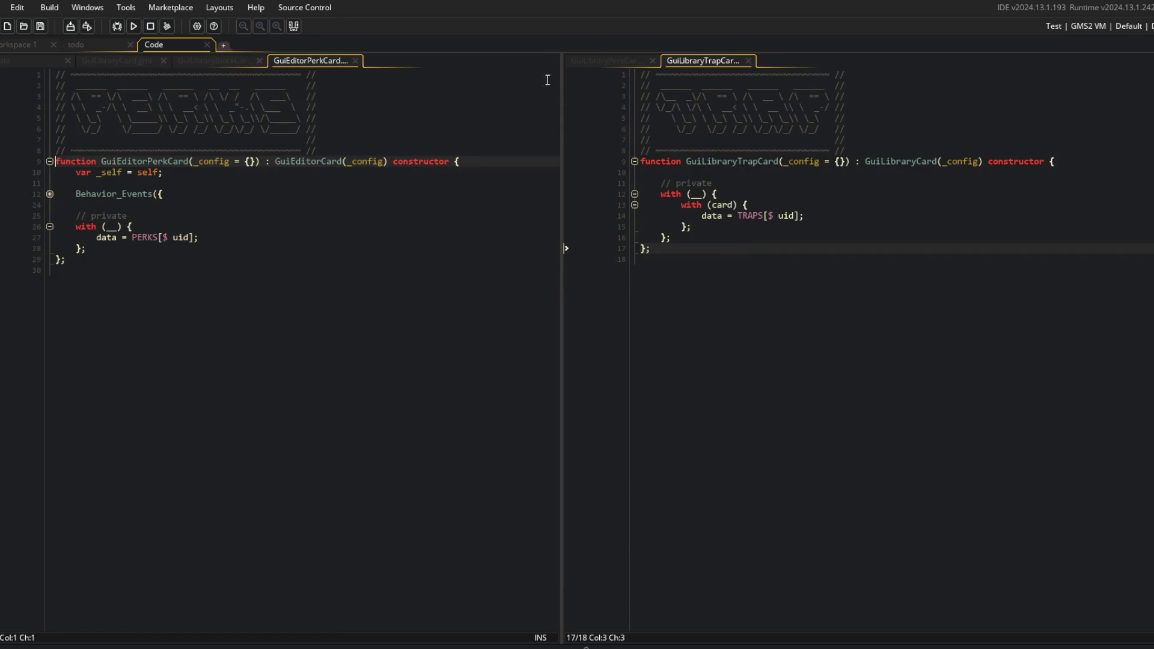
pyautogui.click(604, 61)
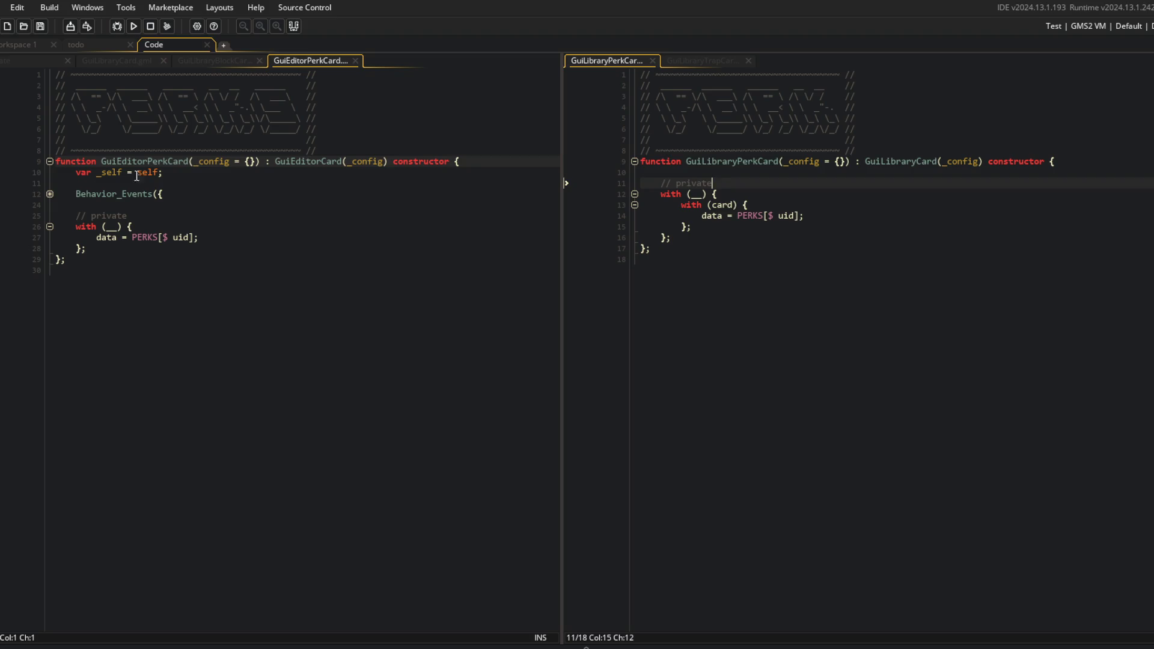
# Check the Behavior_Events block, then open the GuiEditorCard parent constructor and its private block
pyautogui.click(49, 193)
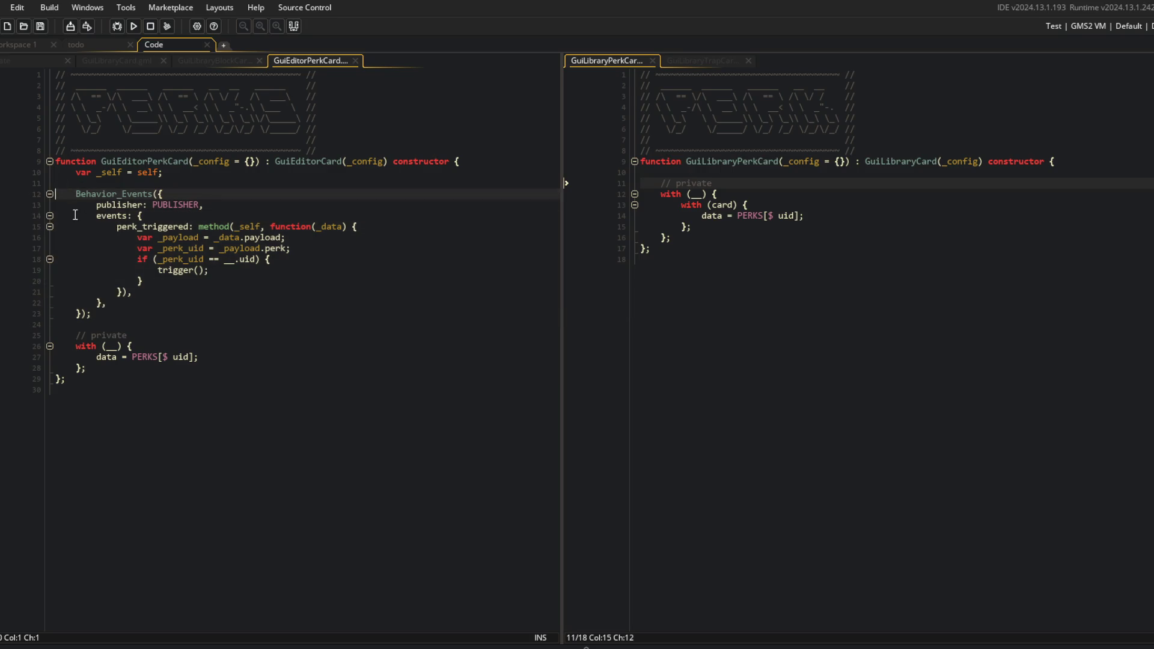
pyautogui.click(50, 194)
pyautogui.middleClick(308, 163)
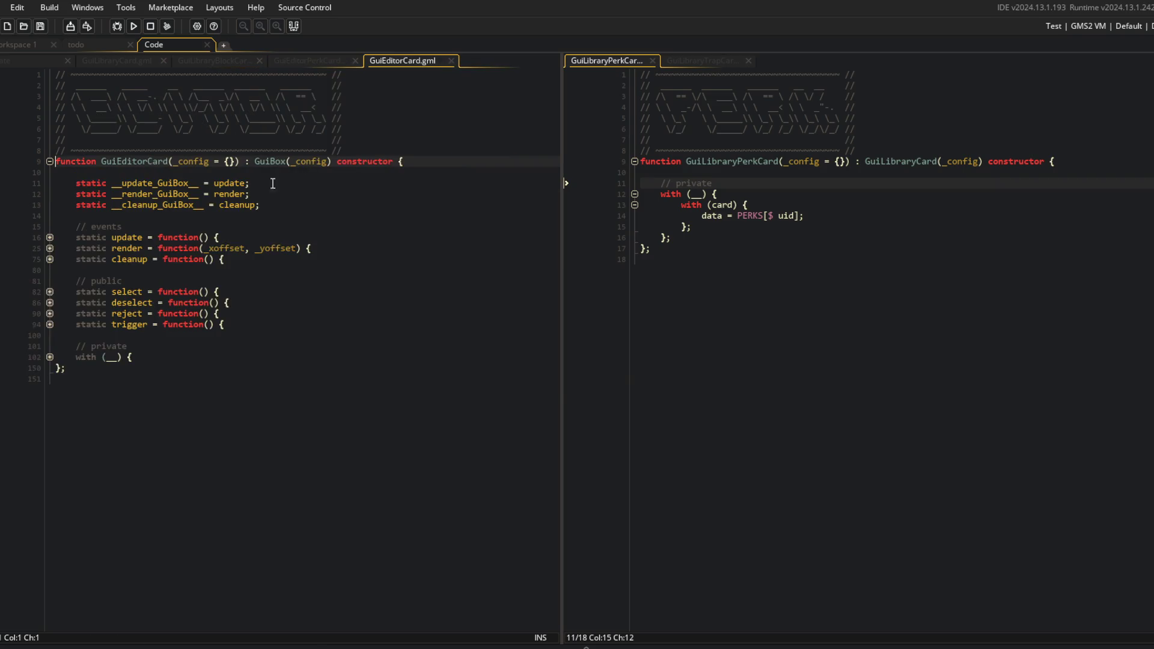
pyautogui.click(49, 357)
pyautogui.scroll(-3, 24, 457)
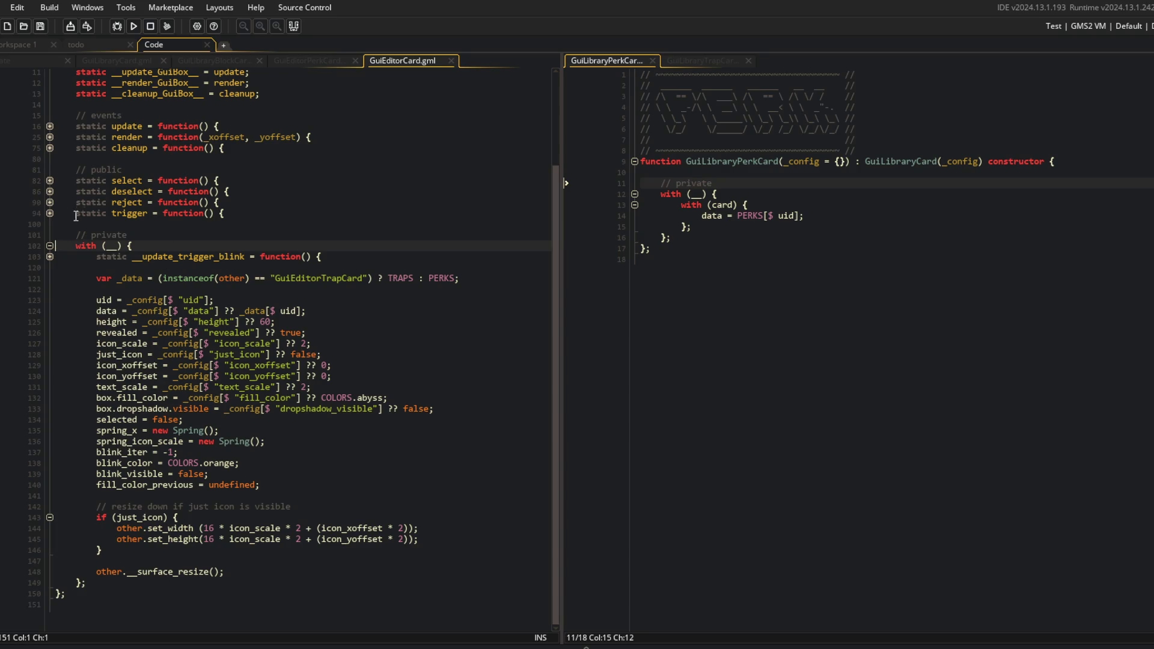
pyautogui.scroll(1, 71, 174)
# Read GuiEditorCard's render function, including its sprite drawing, text alignment and description text lines
pyautogui.click(50, 163)
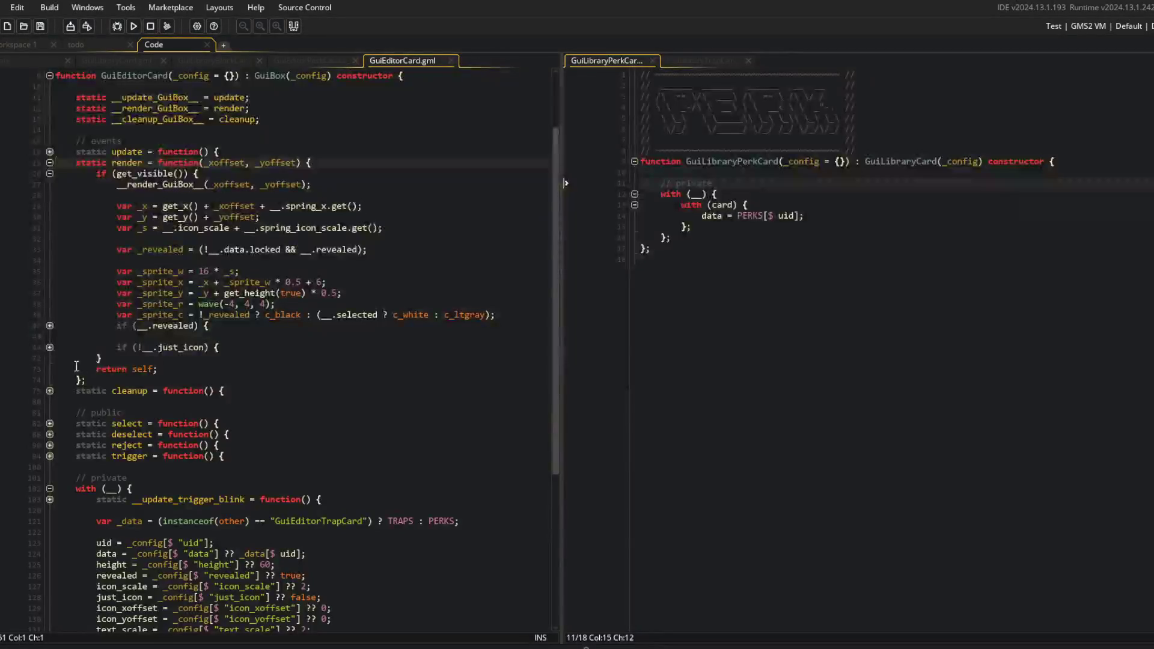
pyautogui.click(50, 325)
pyautogui.click(50, 326)
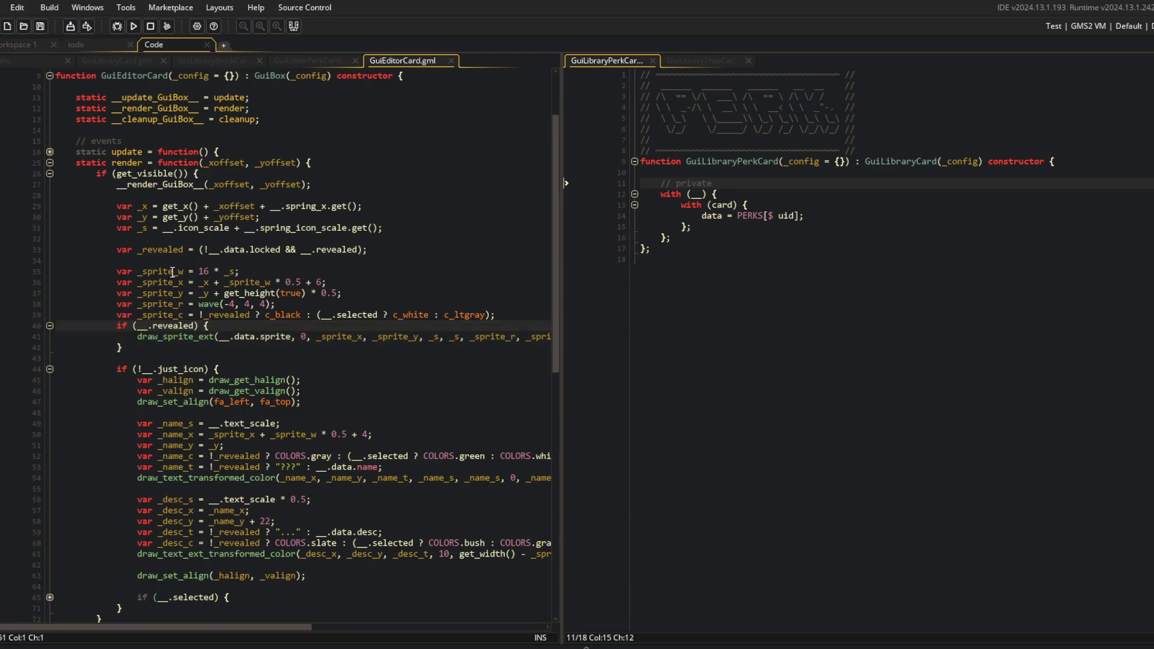
pyautogui.scroll(-4, 317, 322)
pyautogui.scroll(2, 317, 323)
pyautogui.click(317, 324)
pyautogui.scroll(4, 316, 321)
pyautogui.scroll(-2, 317, 321)
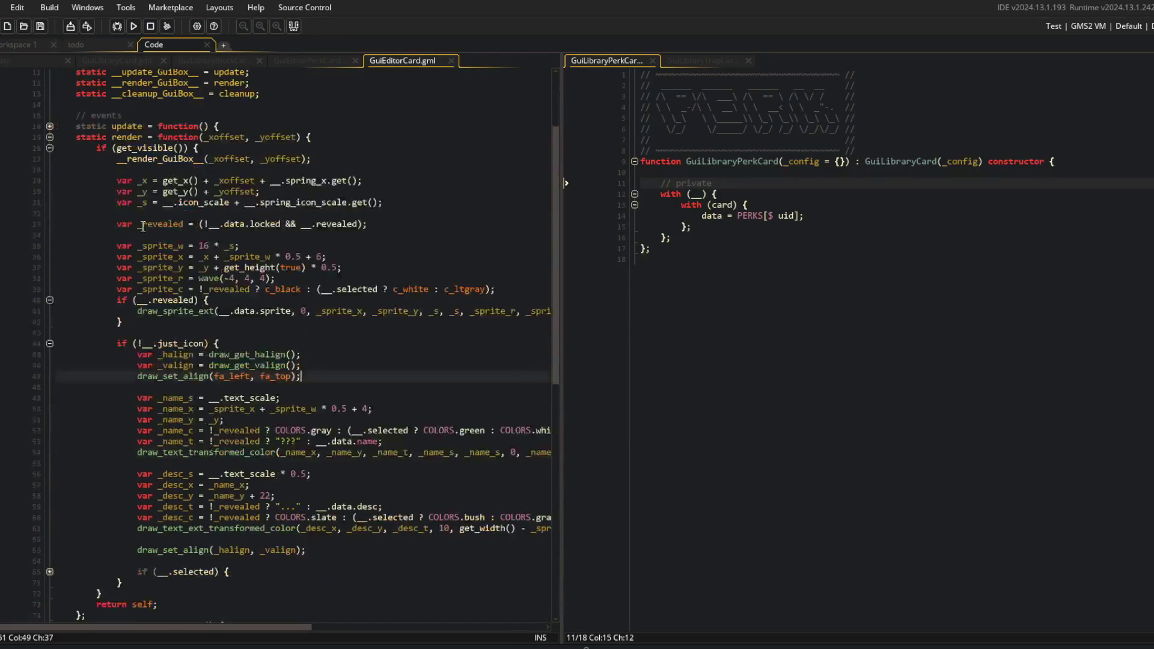
pyautogui.click(425, 584)
pyautogui.click(399, 507)
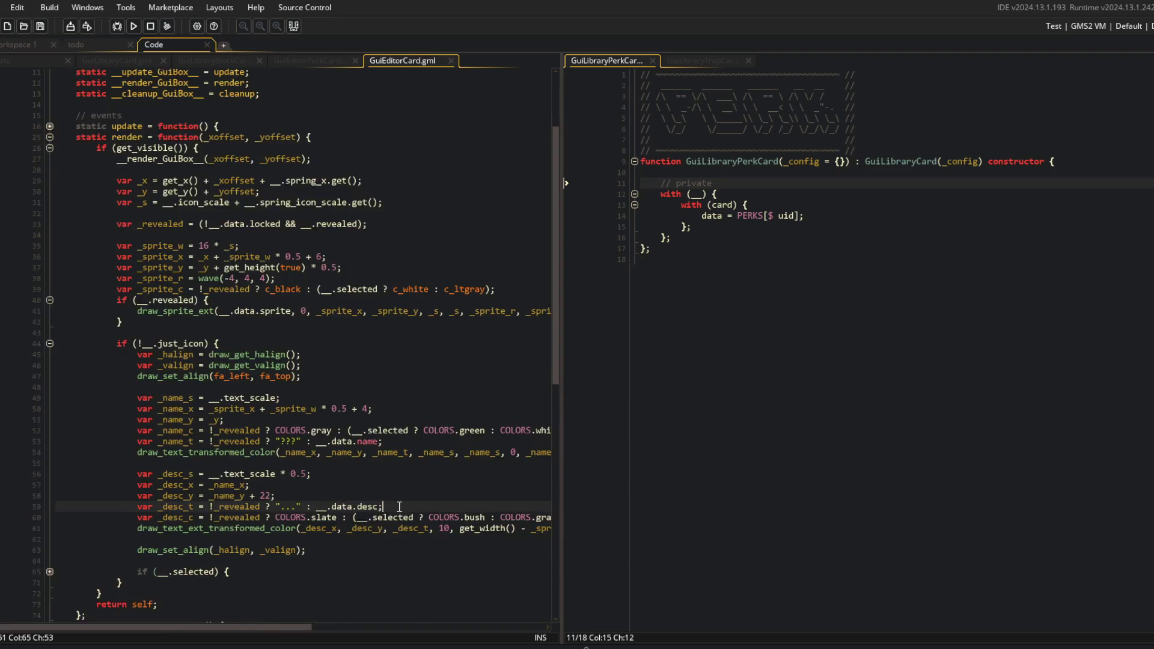
pyautogui.scroll(3, 399, 506)
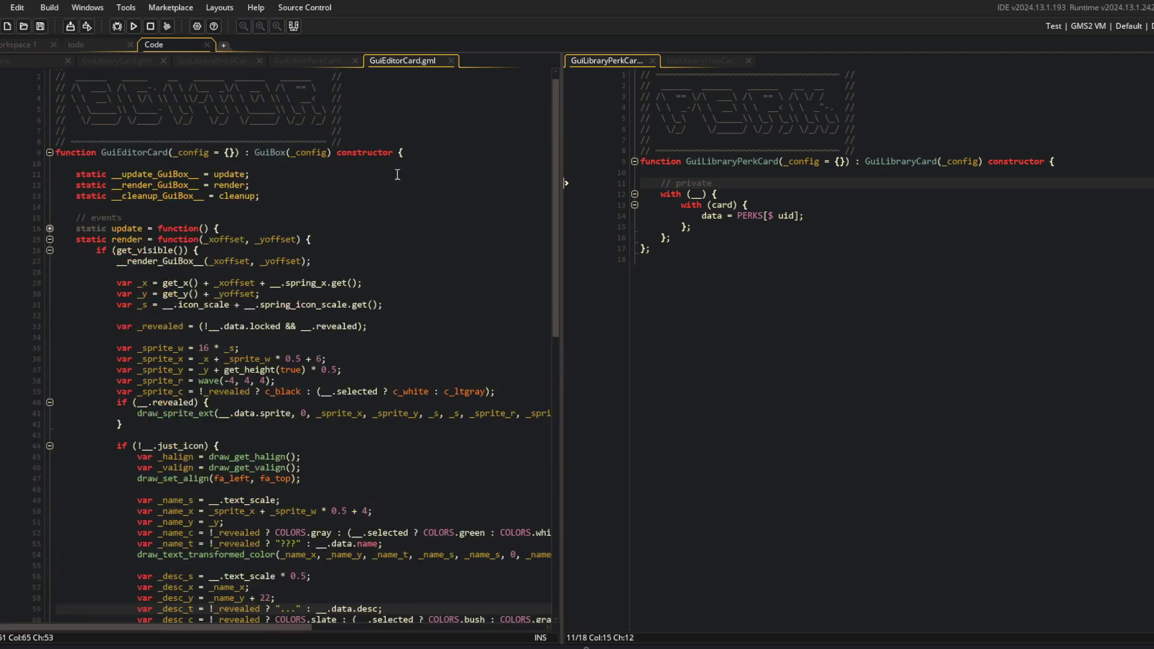
# Bring up GuiLibraryBlockCard for reference and close the GuiEditorPerkCard script
pyautogui.click(316, 59)
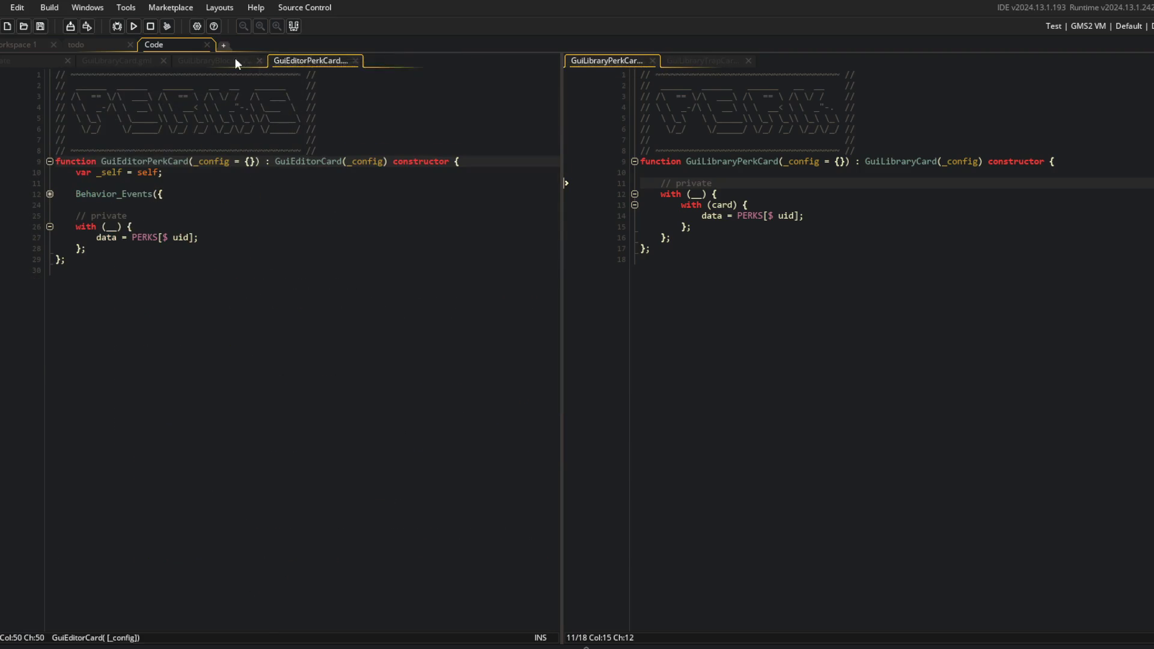
pyautogui.click(236, 59)
pyautogui.middleClick(283, 59)
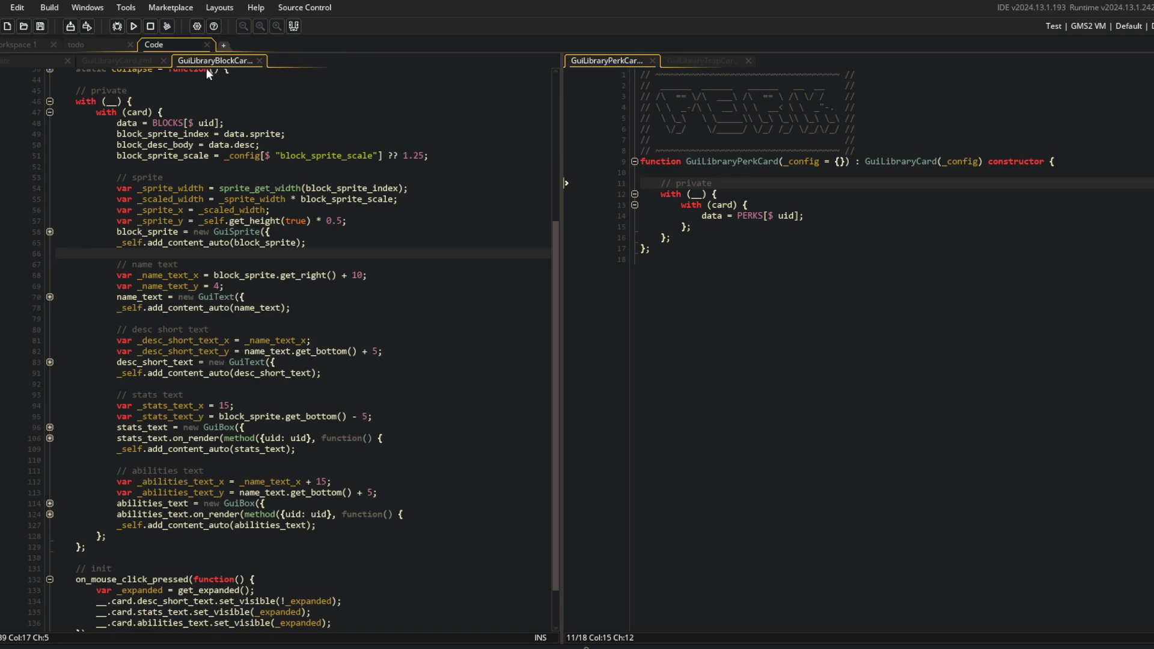
# Search the project assets for perk_data and open the global_perk_data script
pyautogui.click(399, 155)
pyautogui.hotkey('ctrl', 't')
pyautogui.write('perk_data')
pyautogui.press('Return')
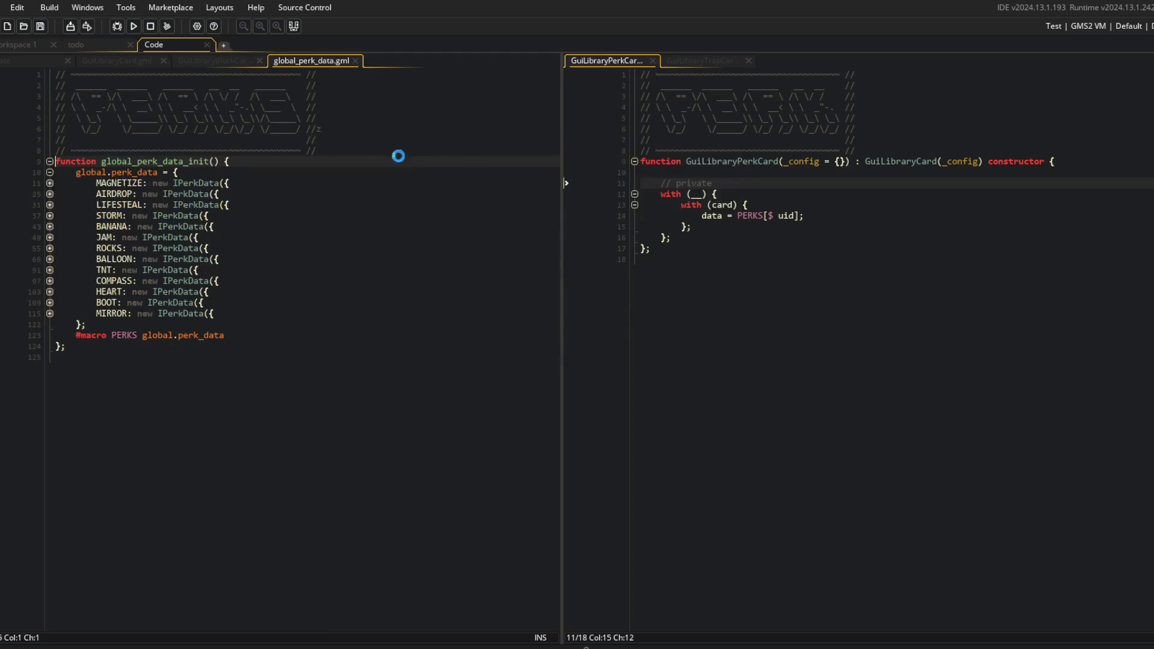
# Open the IPerkData constructor and review its name, desc and sprite fields
pyautogui.middleClick(200, 183)
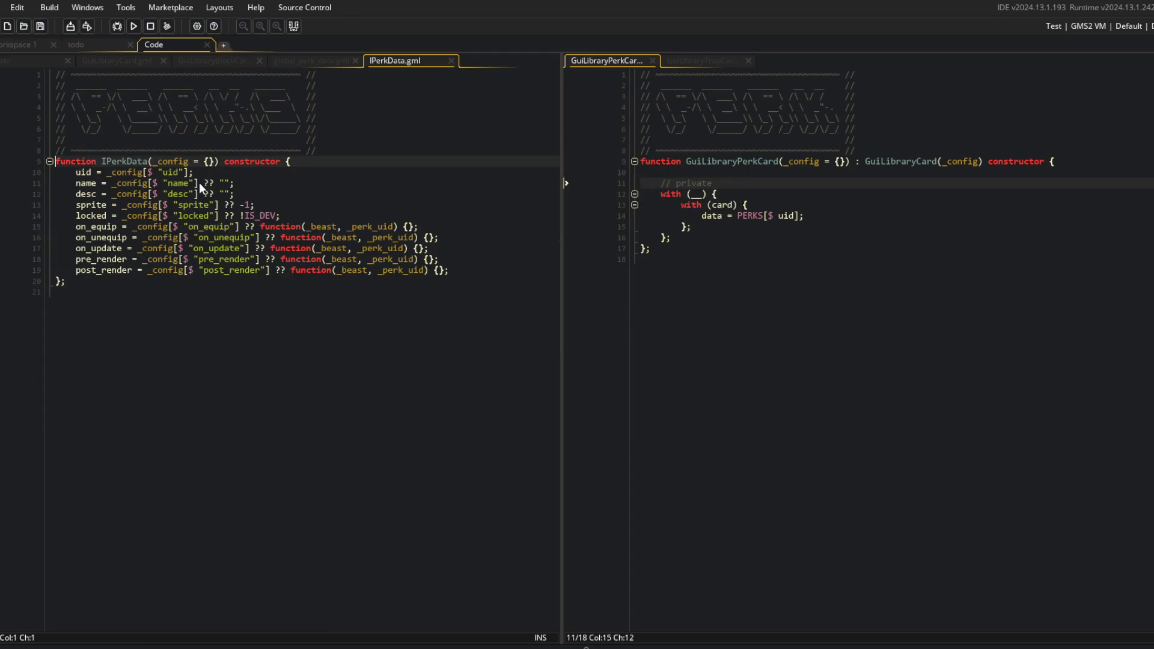
pyautogui.doubleClick(84, 182)
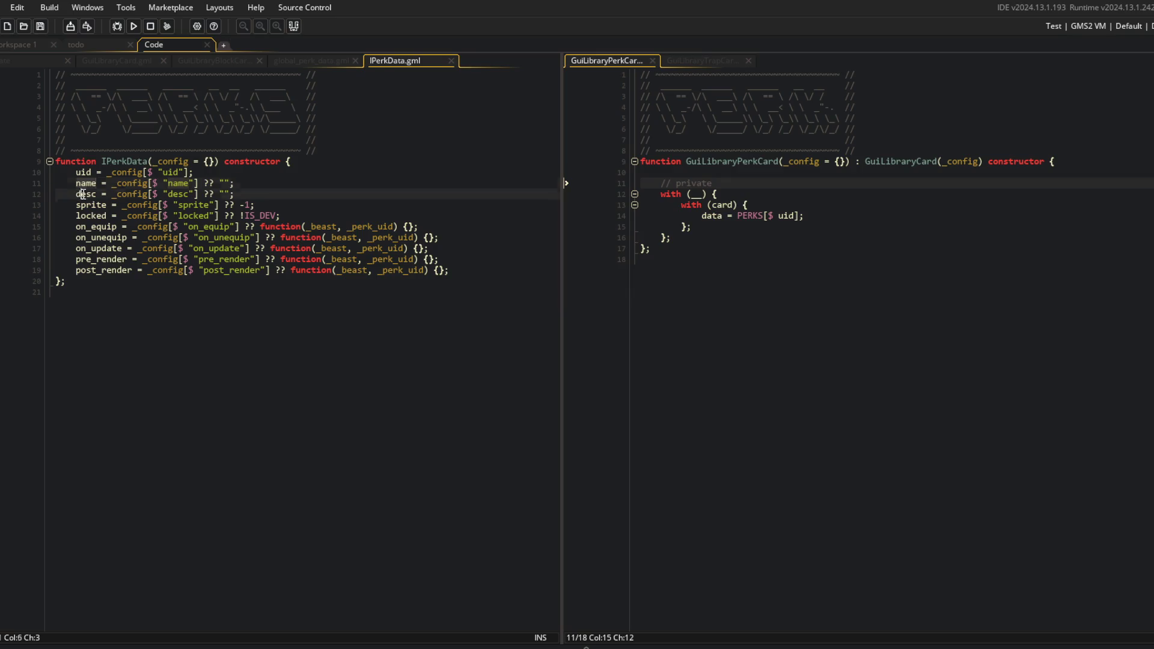
pyautogui.moveTo(60, 205); pyautogui.dragTo(347, 227)
pyautogui.click(324, 63)
pyautogui.click(391, 60)
pyautogui.click(297, 179)
pyautogui.hotkey('ctrl', 't')
# Open global_block_data and follow BlockData_Arm_BigFist through to the IBlockDataArm definition
pyautogui.write('ock_da')
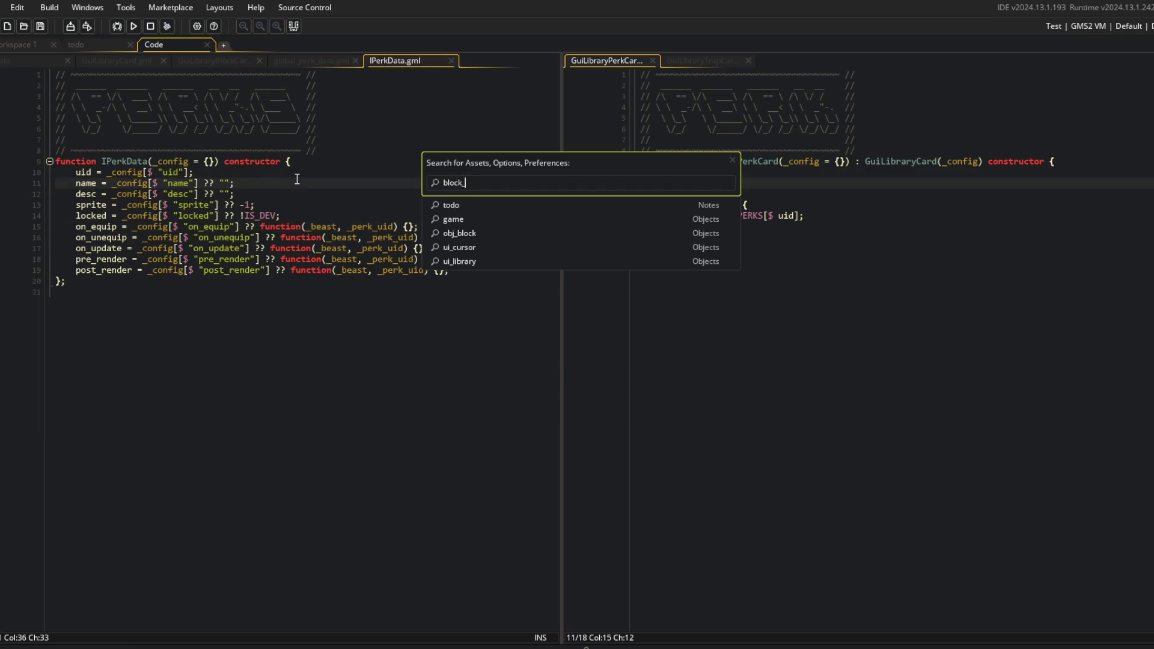
pyautogui.press('Return')
pyautogui.click(223, 196)
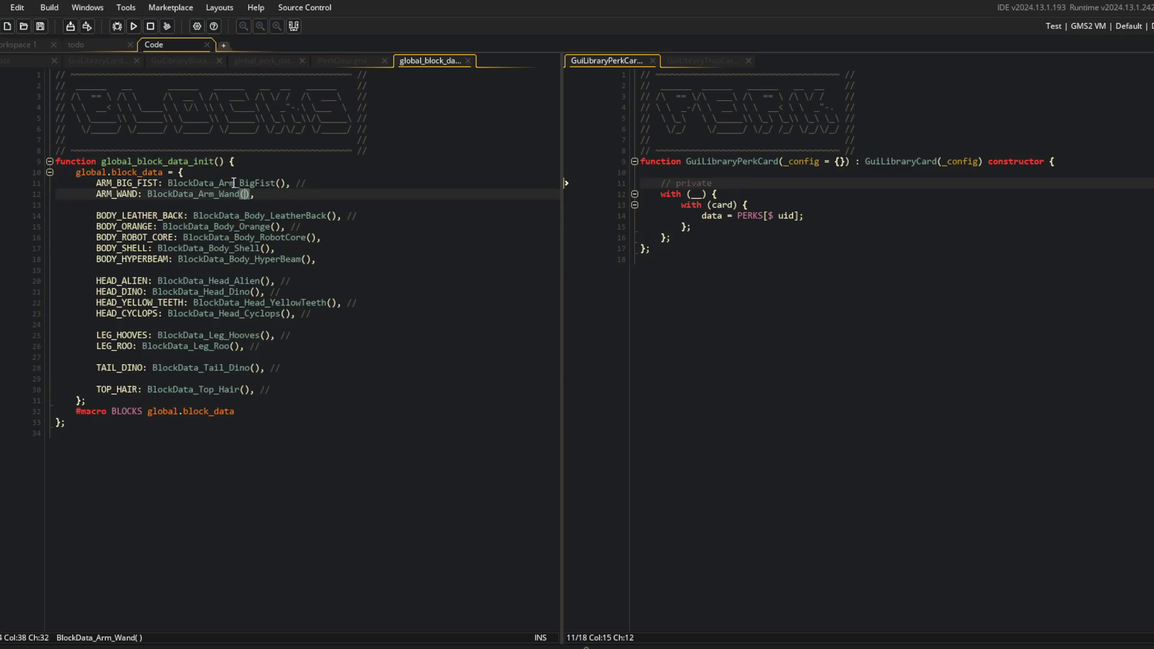
pyautogui.middleClick(231, 182)
pyautogui.click(175, 173)
pyautogui.middleClick(175, 172)
# Review the block data definition's desc_short, build and intrinsic fields
pyautogui.click(229, 184)
pyautogui.scroll(20, 229, 185)
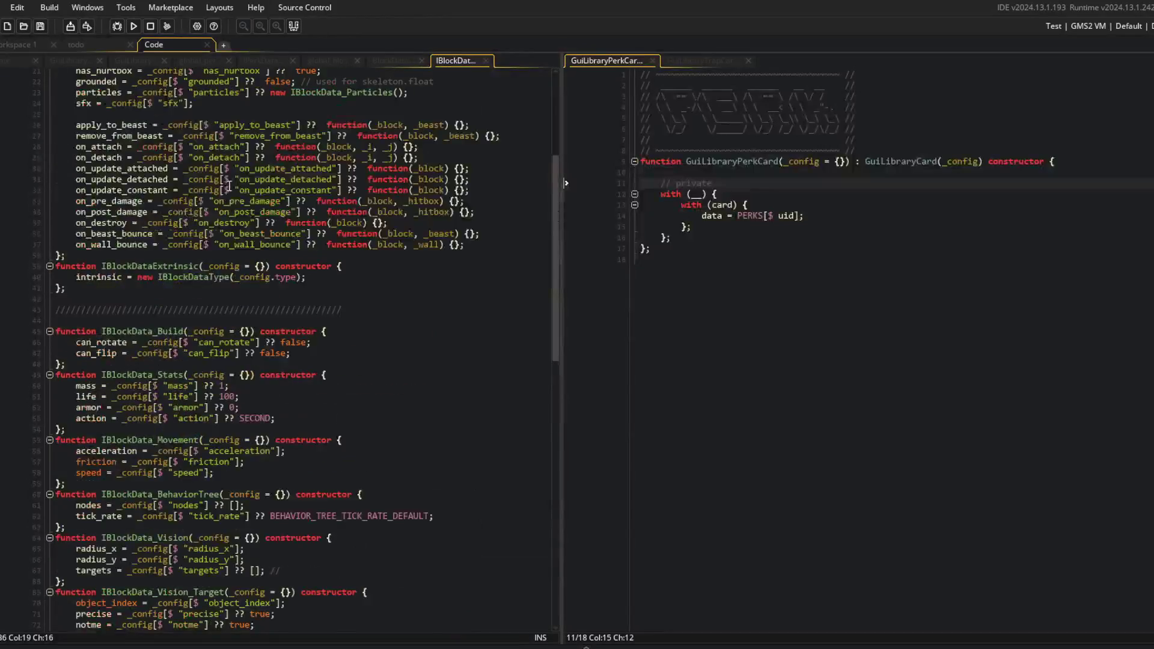
pyautogui.click(116, 226)
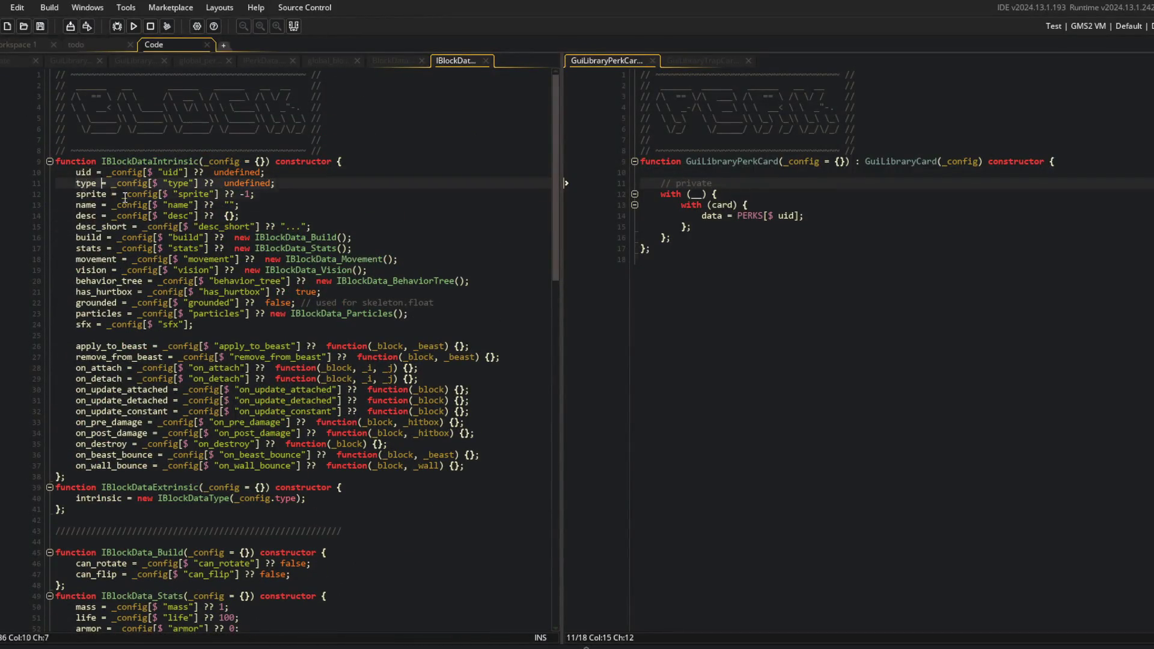
pyautogui.click(363, 239)
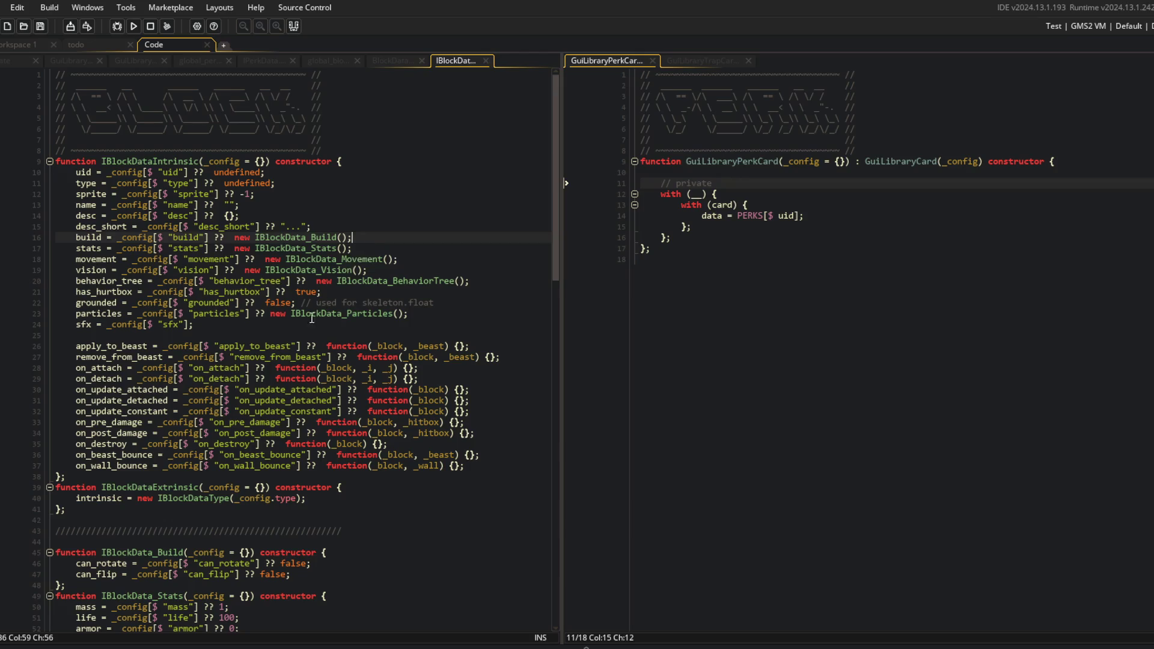
pyautogui.click(116, 499)
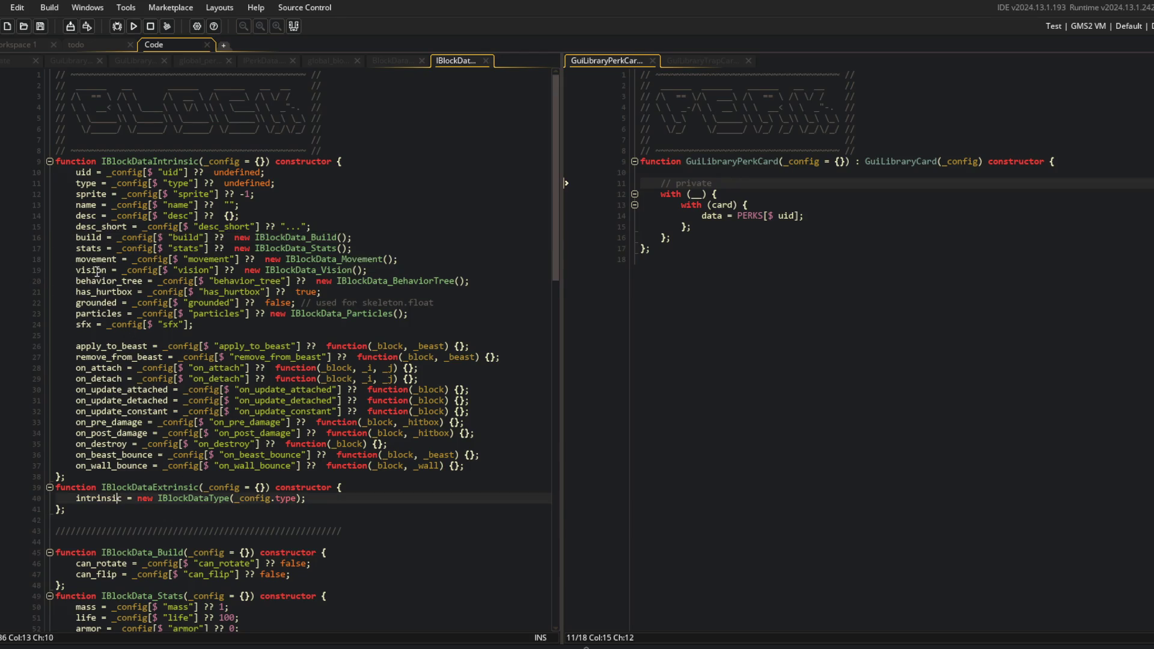
# Close the three block data scripts and recheck IPerkData's desc field
pyautogui.middleClick(460, 64)
pyautogui.middleClick(438, 62)
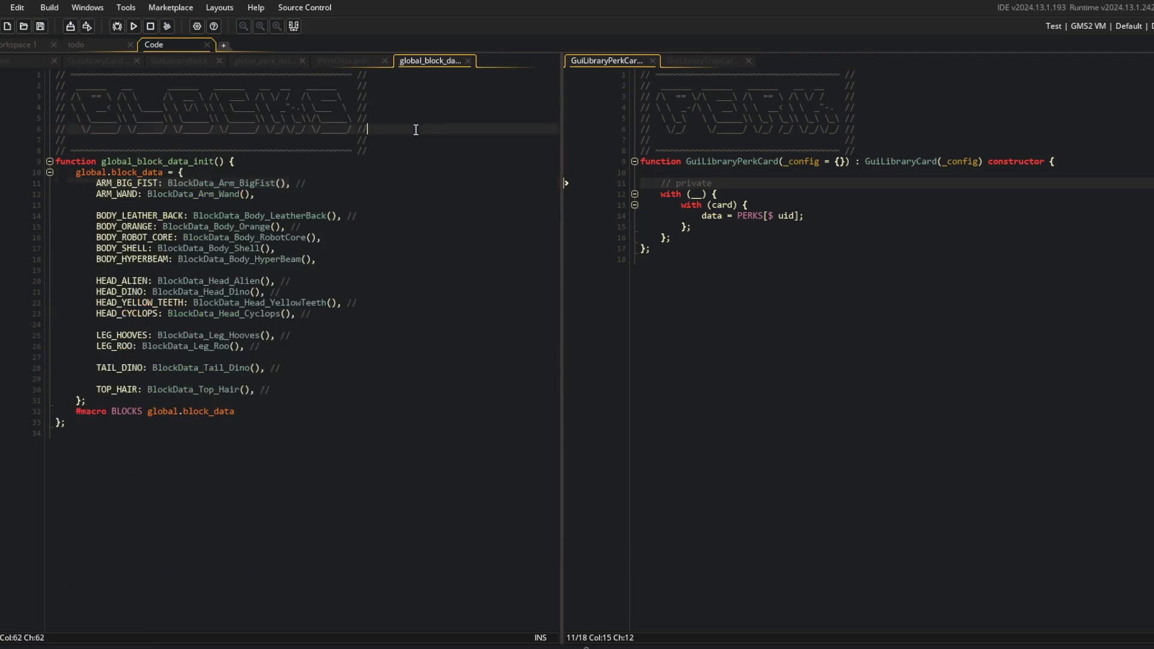
pyautogui.middleClick(417, 62)
pyautogui.click(352, 226)
pyautogui.click(301, 259)
pyautogui.click(316, 195)
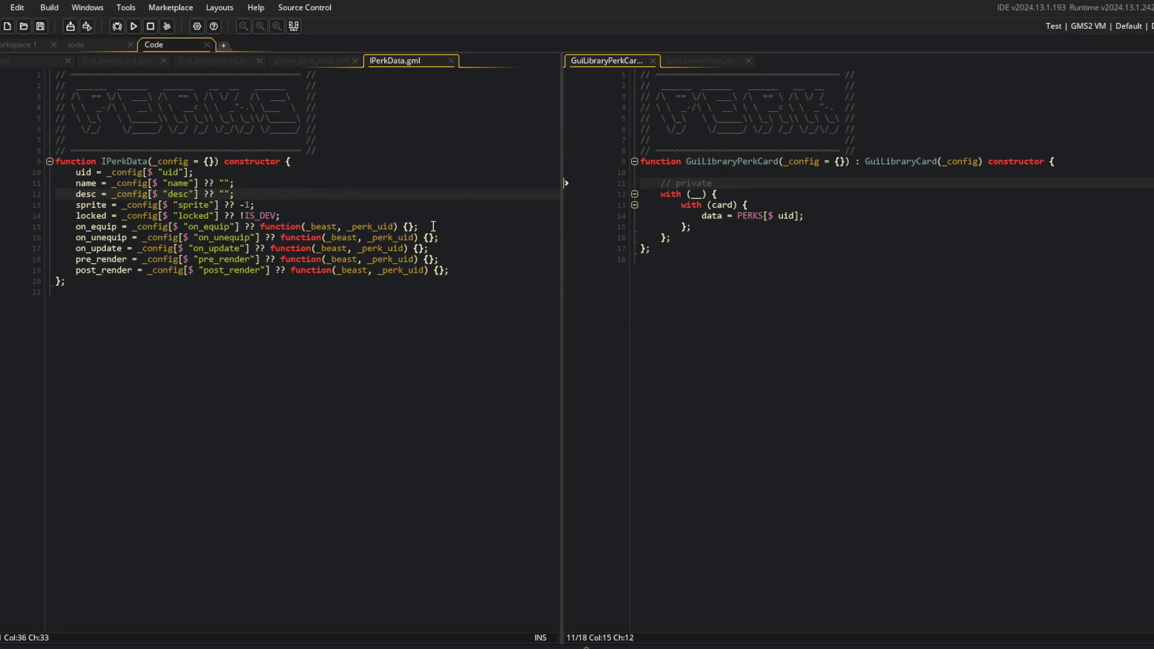
# Close IPerkData and return to global_perk_data with the MAGNETIZE entry in view
pyautogui.click(462, 163)
pyautogui.hotkey('ctrl', 'End')
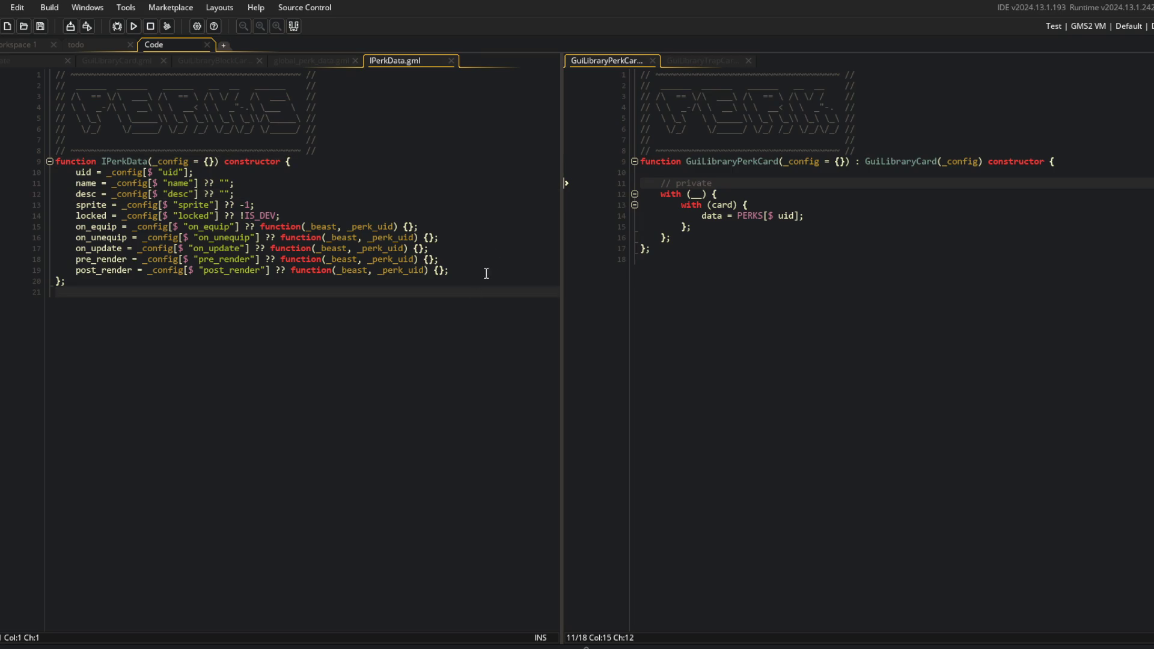
pyautogui.click(326, 60)
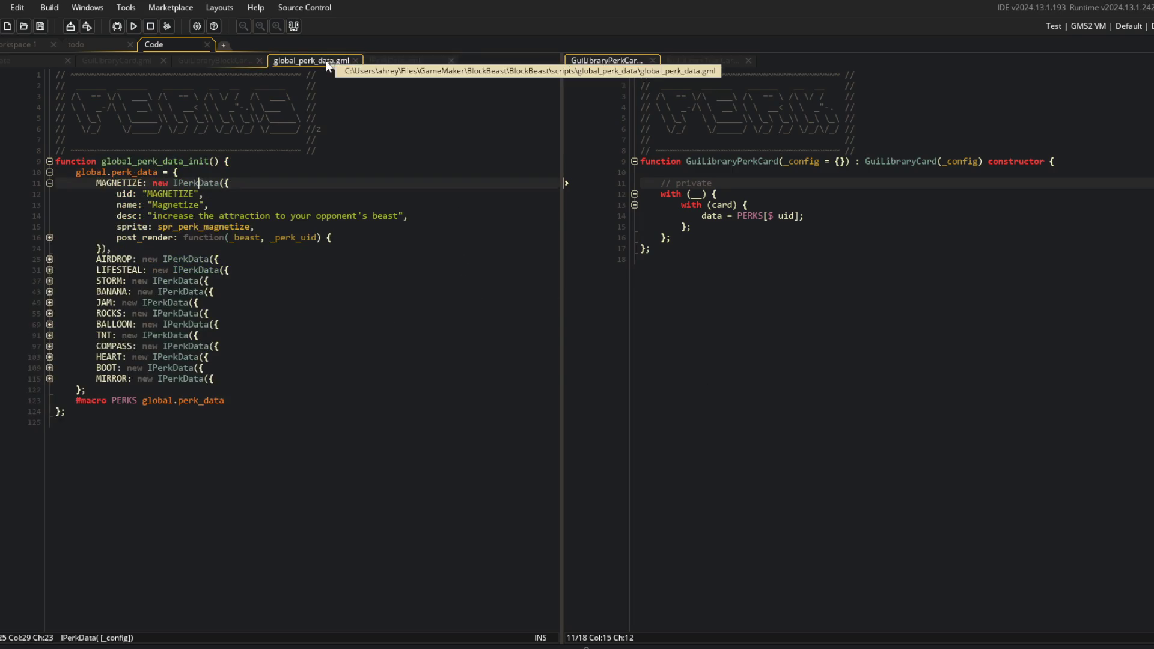
pyautogui.click(395, 61)
pyautogui.middleClick(398, 59)
pyautogui.click(332, 154)
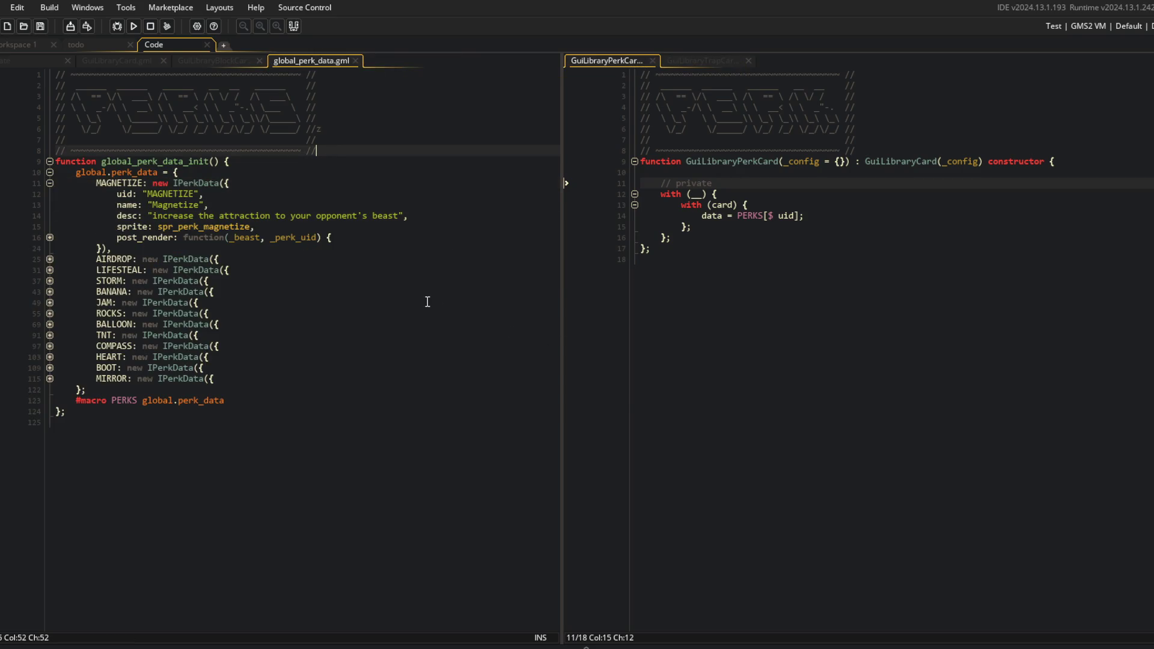
# Below the data line, add name_text and desc_text as new GuiText() and sprite as new GuiSprite()
pyautogui.click(840, 217)
pyautogui.press('Return')
pyautogui.press('Return')
pyautogui.write('name_text = new')
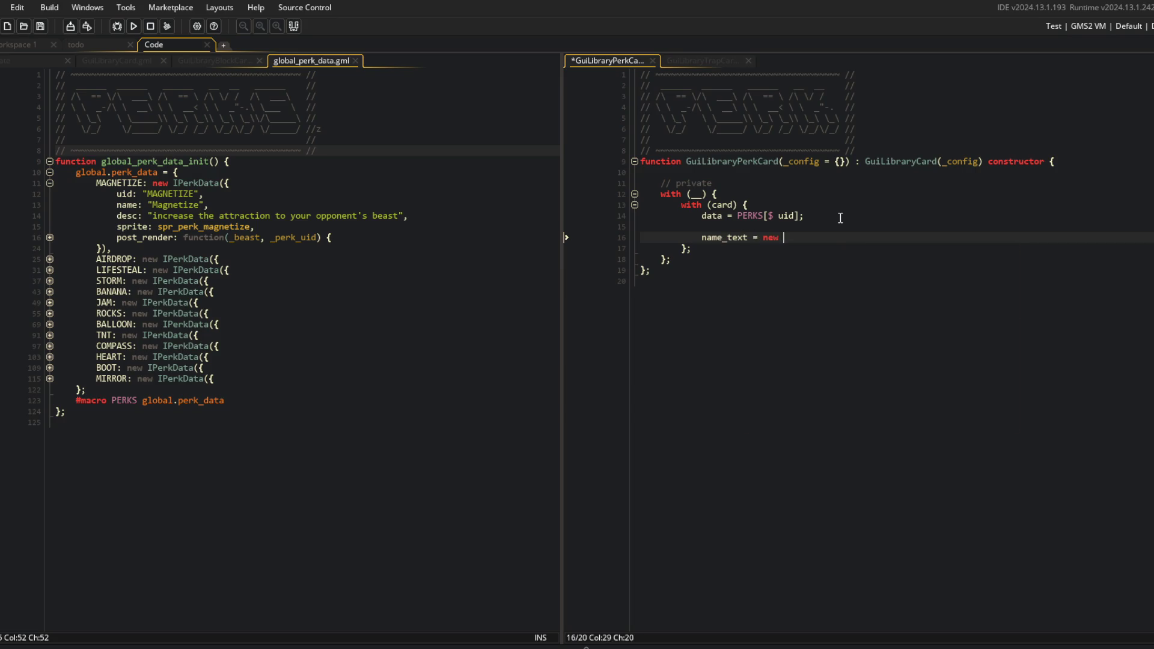
pyautogui.write('GuiTe')
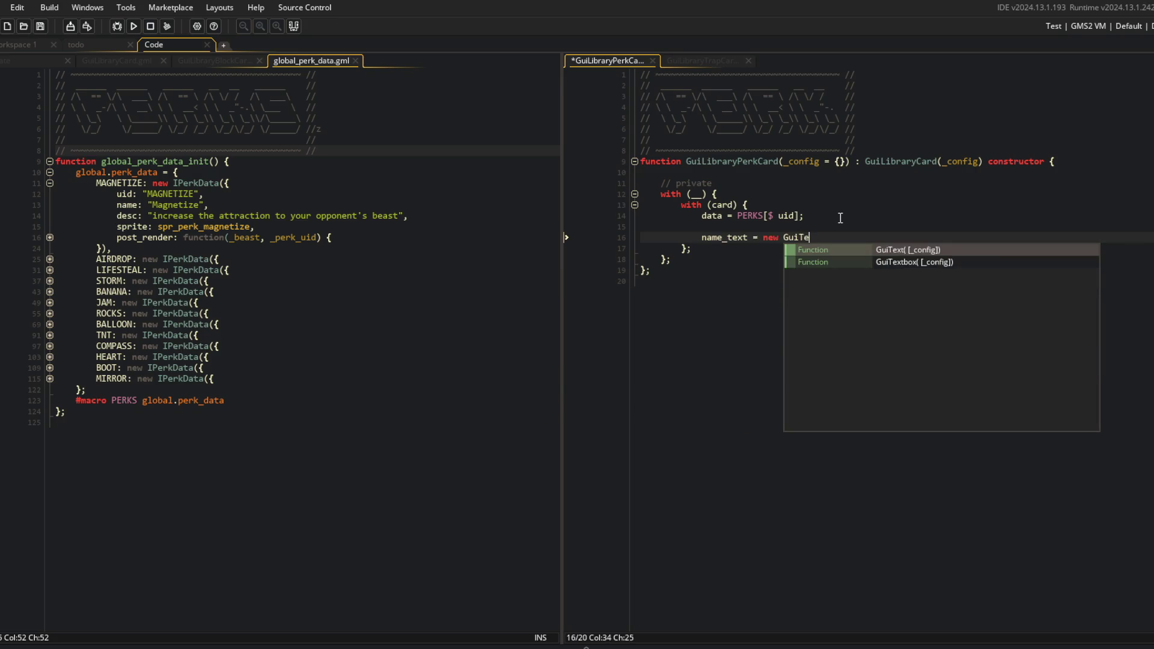
pyautogui.press('Return')
pyautogui.write(';')
pyautogui.press('Return')
pyautogui.write('sc_text = new GuiText();')
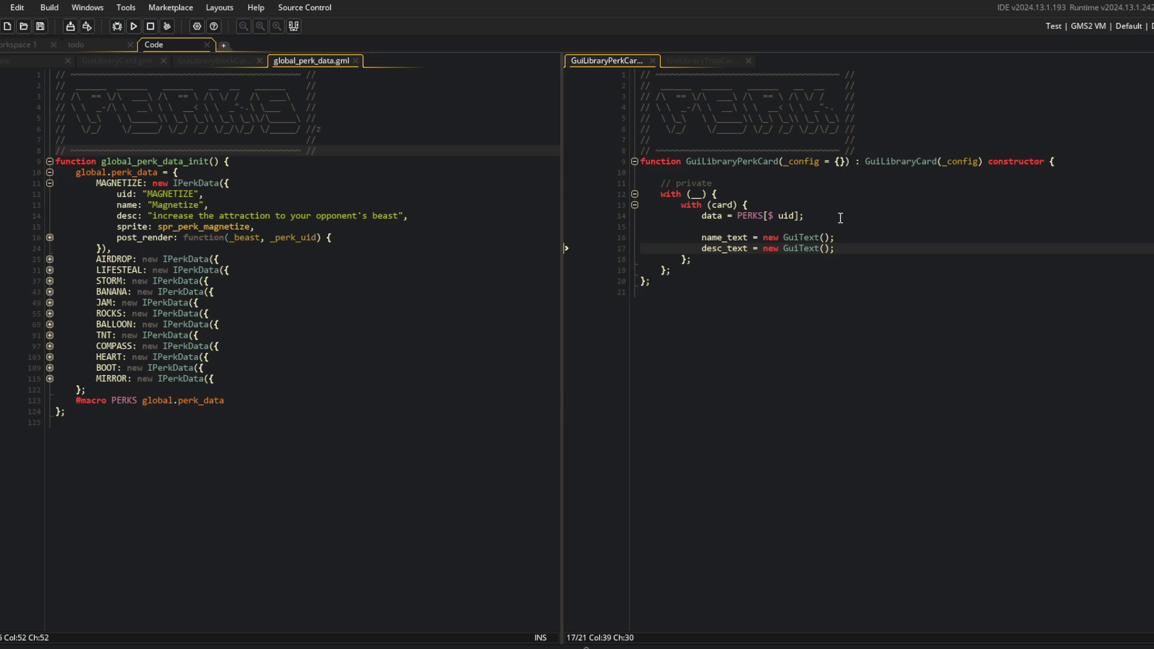
pyautogui.press('Return')
pyautogui.write('sprite = new GuiSprite();')
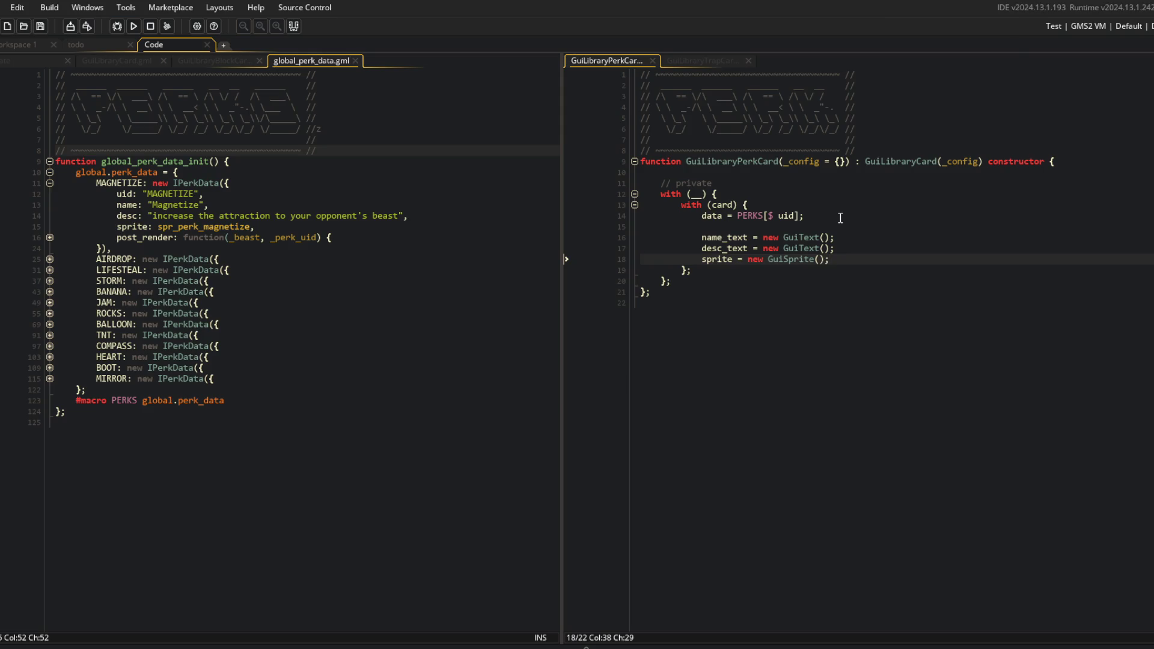
pyautogui.click(197, 60)
pyautogui.click(340, 264)
# Add a // sprite comment above the sprite element, following GuiLibraryBlockCard's layout
pyautogui.click(315, 235)
pyautogui.click(763, 226)
pyautogui.press('Down')
pyautogui.press('Down')
pyautogui.press('Down')
pyautogui.hotkey('shift', 'End')
pyautogui.press('BackSpace')
pyautogui.click(764, 226)
pyautogui.press('Return')
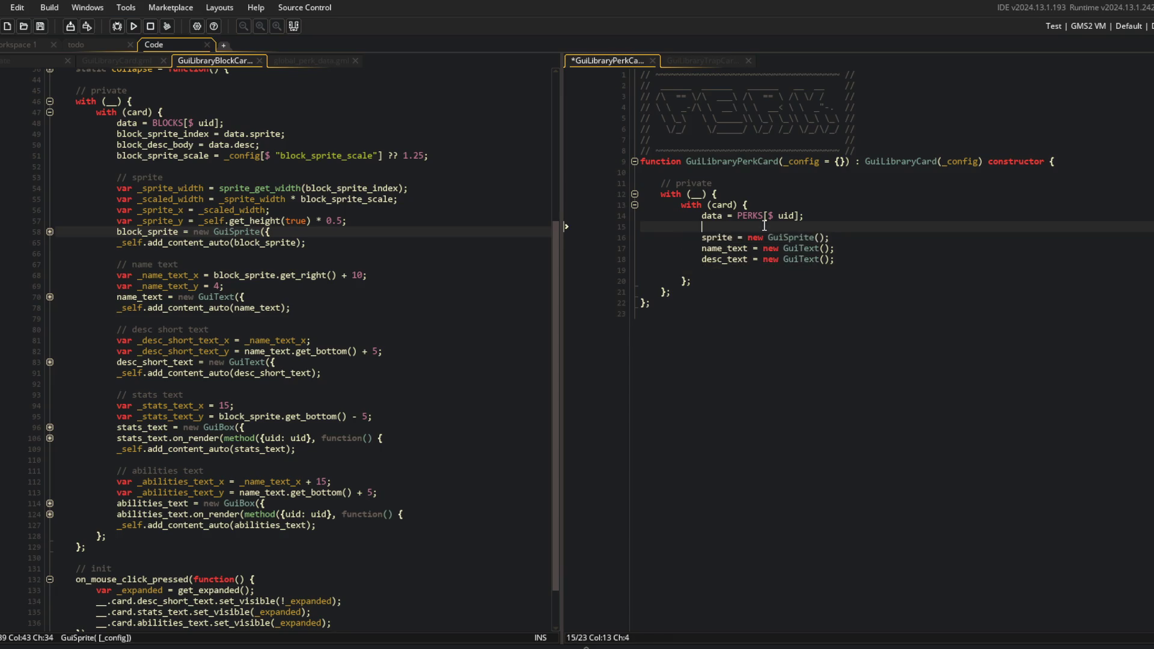
pyautogui.hotkey('ctrl', 'v')
pyautogui.write('/ sprite')
pyautogui.press('Down')
pyautogui.press('End')
# Add // name text and desc section comments above the text elements and save
pyautogui.press('Return')
pyautogui.press('Return')
pyautogui.write('//')
pyautogui.press('Down')
pyautogui.press('End')
pyautogui.press('Return')
pyautogui.press('Return')
pyautogui.write('/')
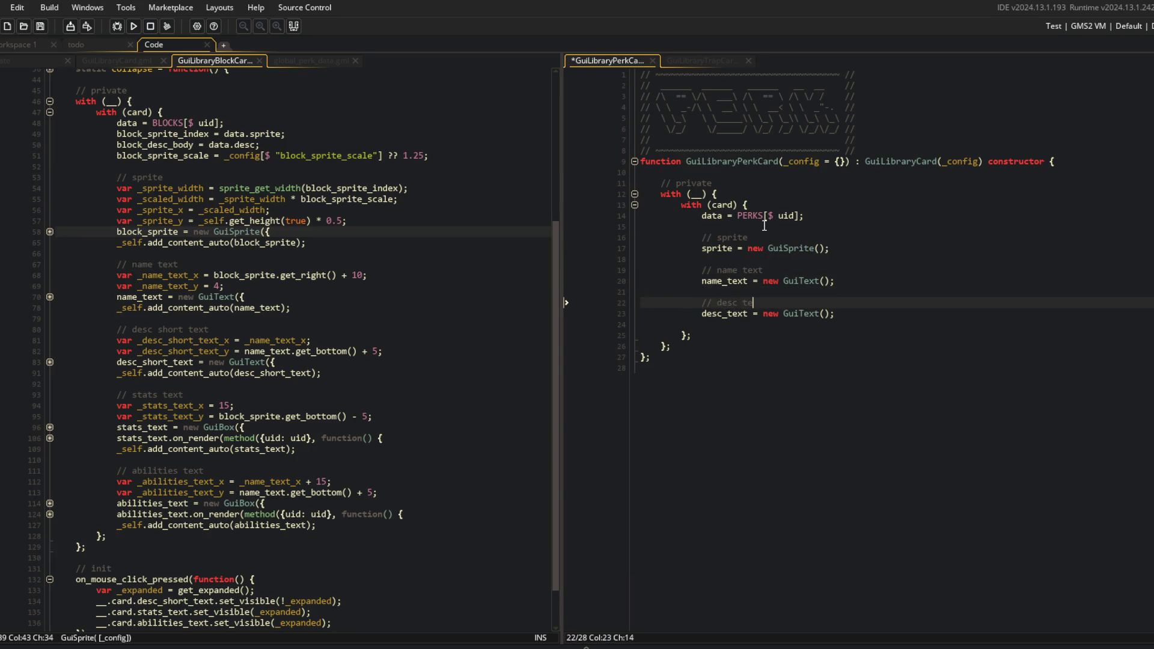
pyautogui.hotkey('ctrl', 's')
# Rename desc_text to desc_short_text and label its comment // desc short text
pyautogui.press('Down')
pyautogui.press('Left')
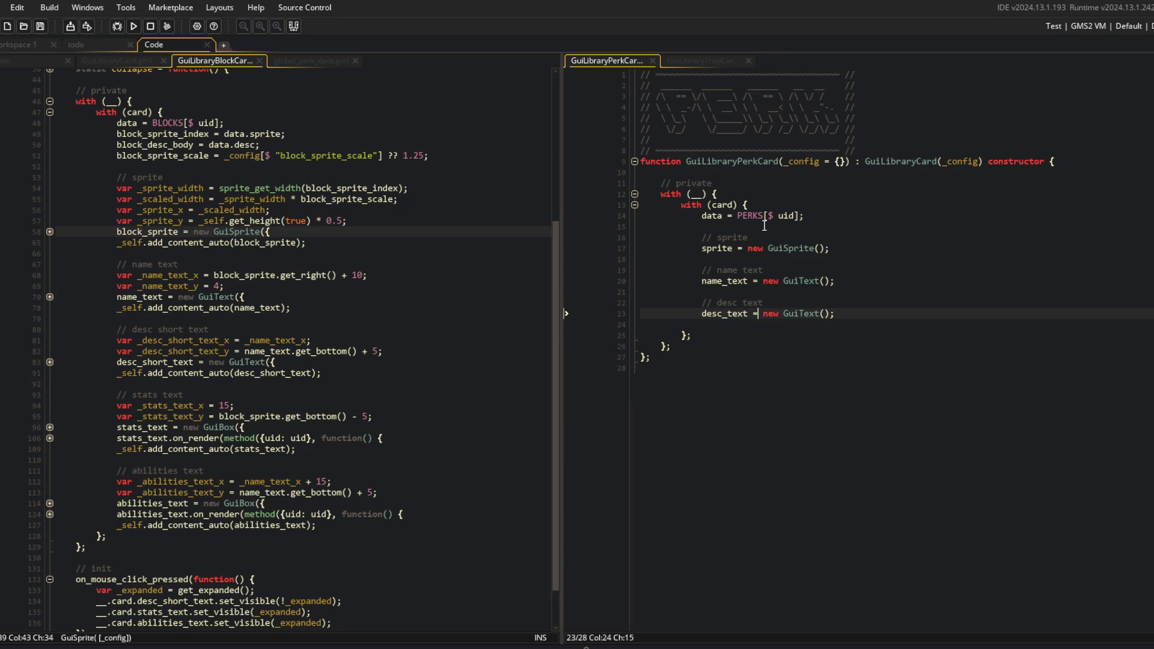
pyautogui.write('short_')
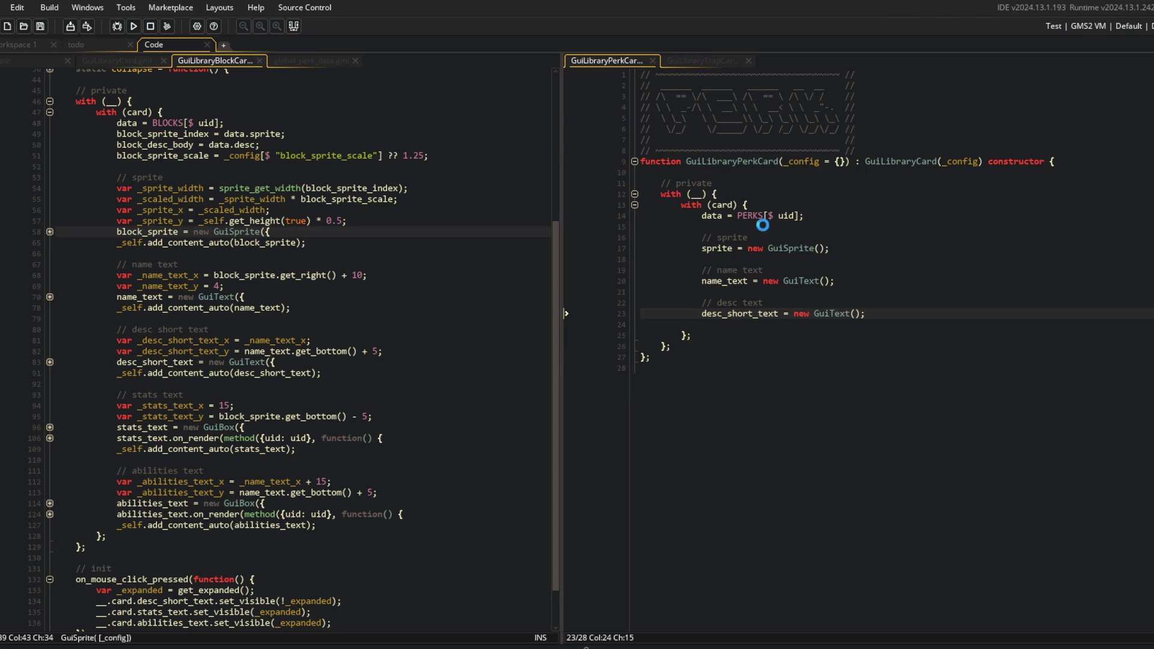
pyautogui.press('Up')
pyautogui.write('short')
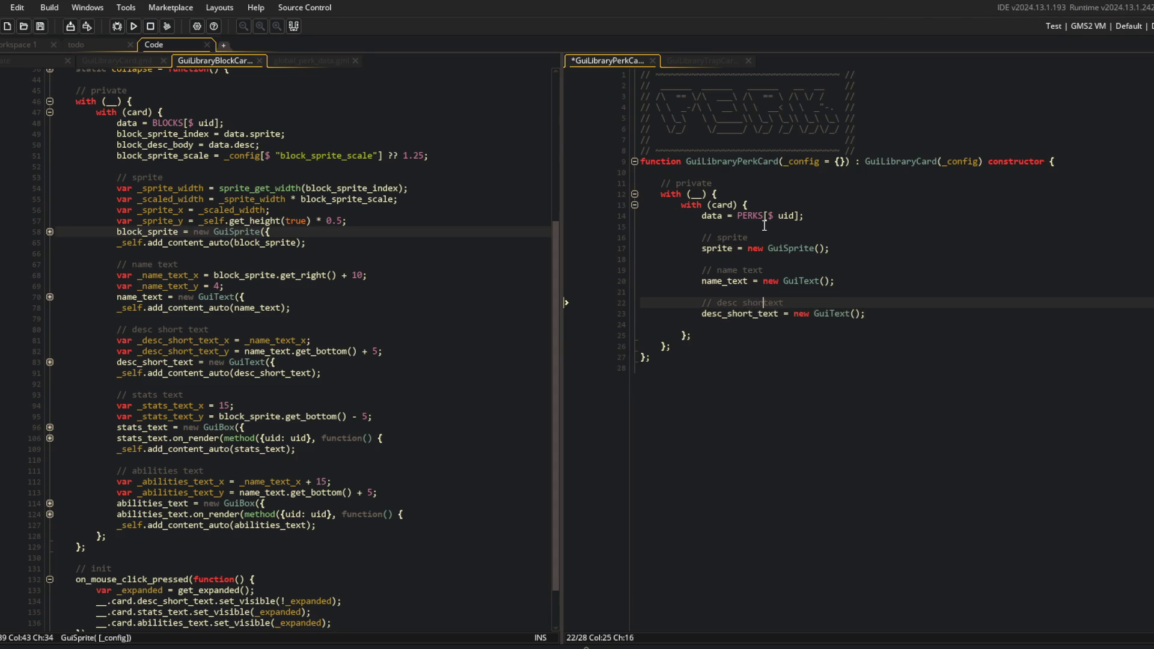
# Add a // desc long text section with desc_long_text = new GuiText(); and save
pyautogui.press('Down')
pyautogui.press('Down')
pyautogui.press('Return')
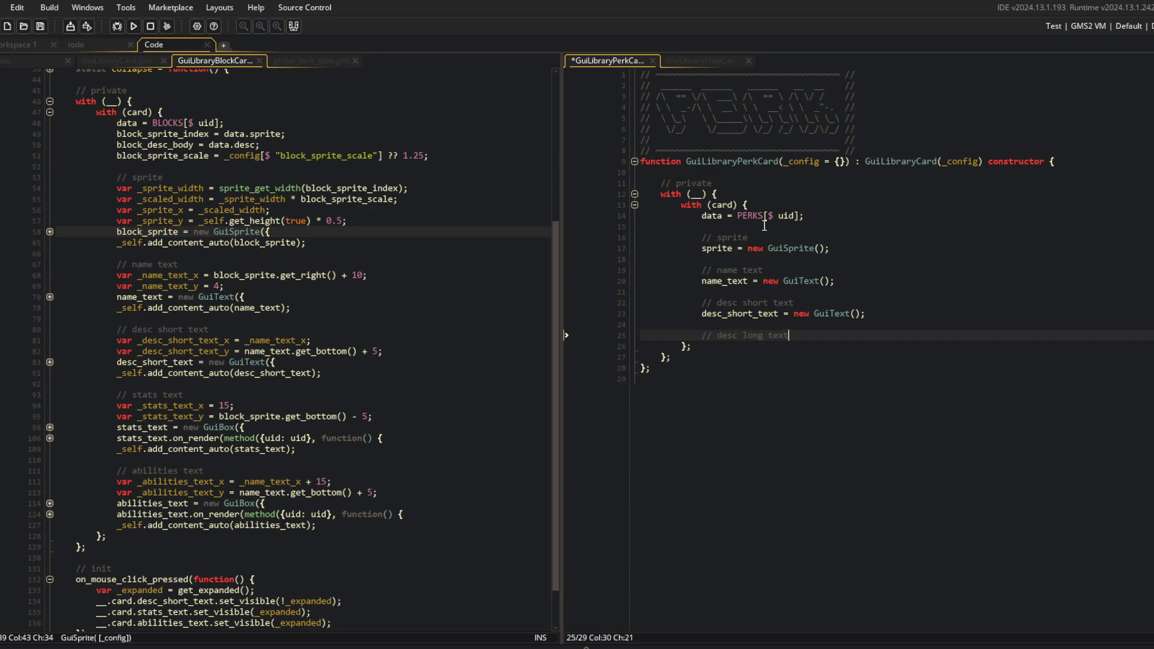
pyautogui.press('Return')
pyautogui.write('desc_long_text')
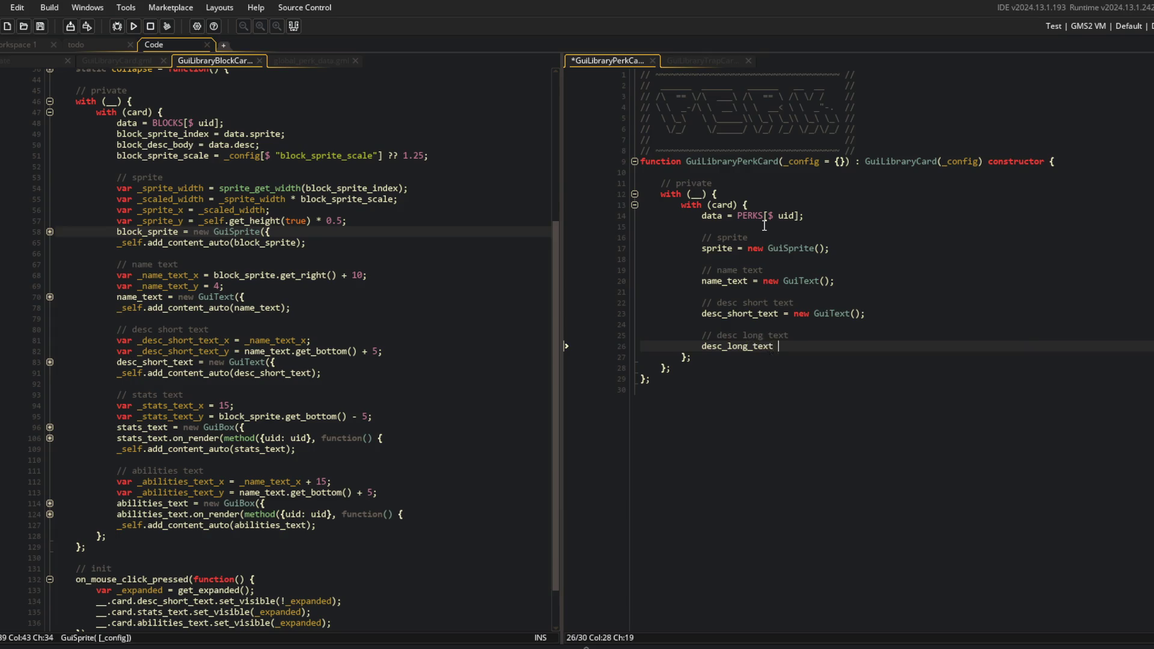
pyautogui.press('BackSpace')
pyautogui.press('BackSpace')
pyautogui.press('BackSpace')
pyautogui.write('GuiText();')
pyautogui.hotkey('ctrl', 's')
pyautogui.click(334, 61)
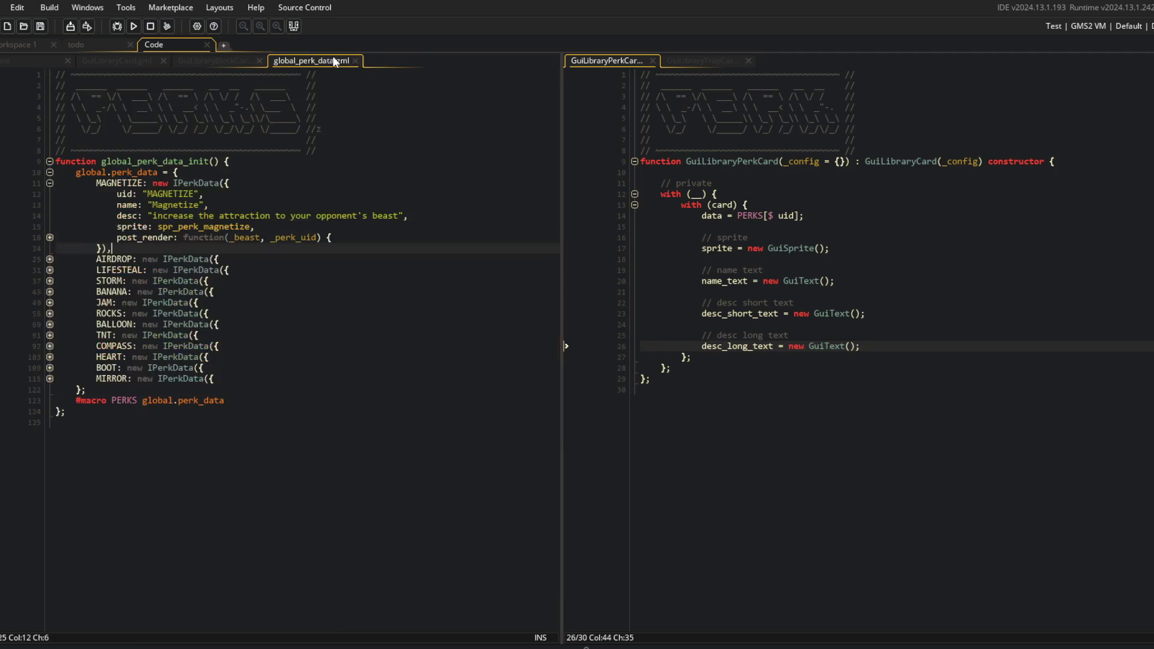
# Inspect IPerkData's desc field, then rename Magnetize's desc key to desc_short in global_perk_data
pyautogui.middleClick(204, 183)
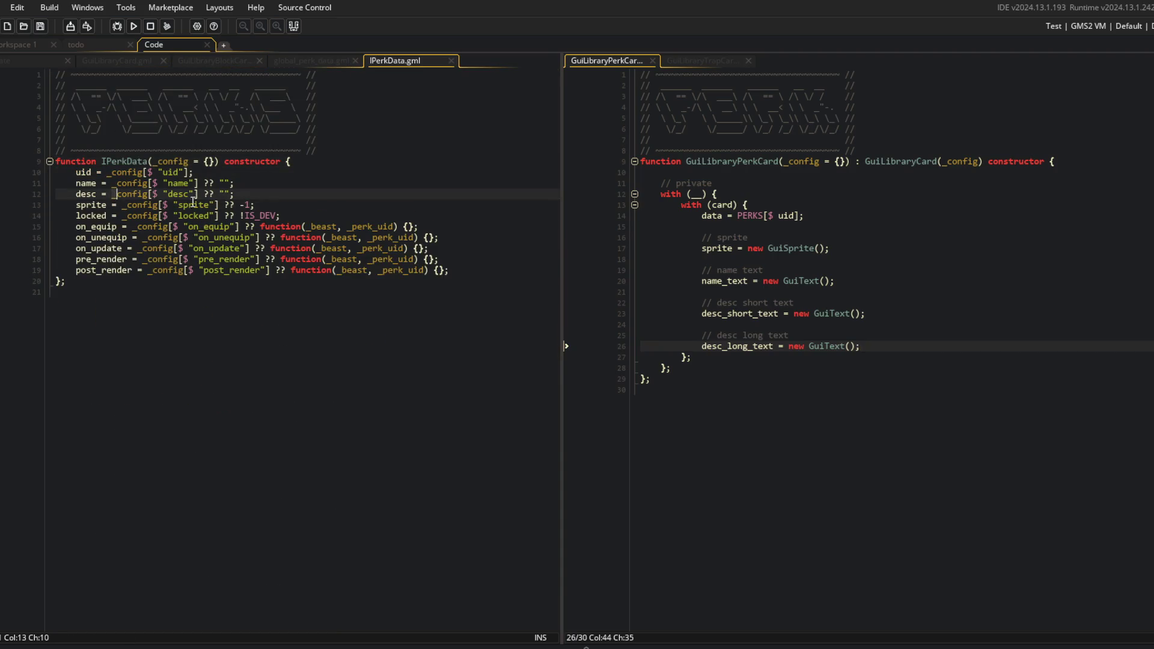
pyautogui.click(91, 193)
pyautogui.click(256, 189)
pyautogui.press('Return')
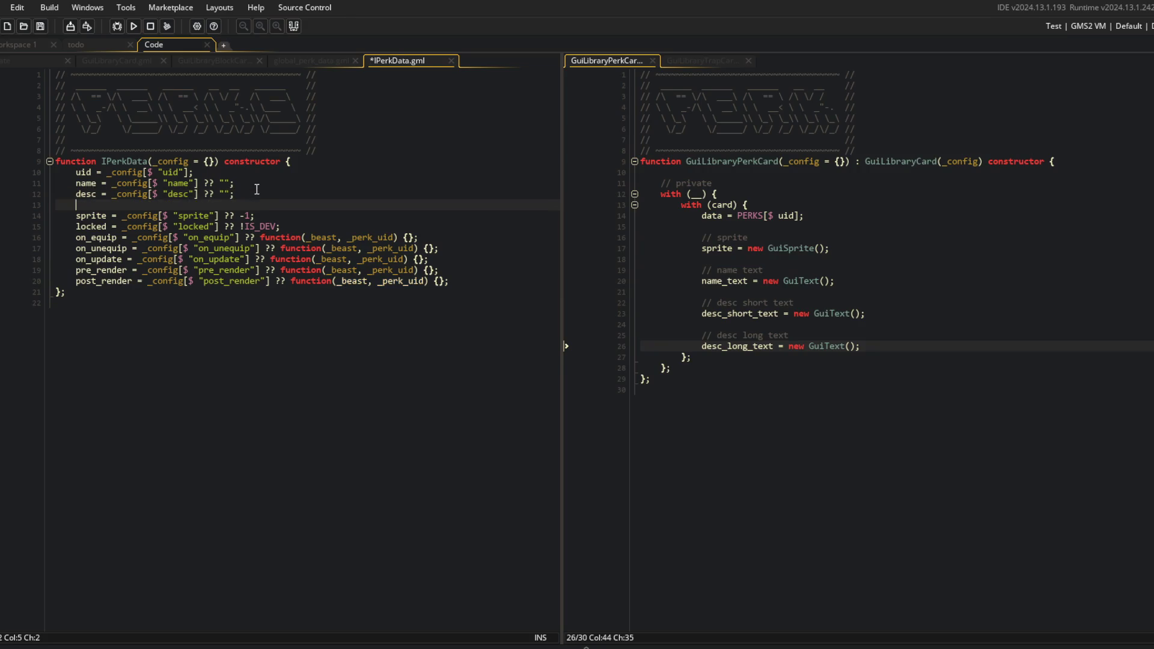
pyautogui.hotkey('ctrl', 'z')
pyautogui.hotkey('ctrl', 'Tab')
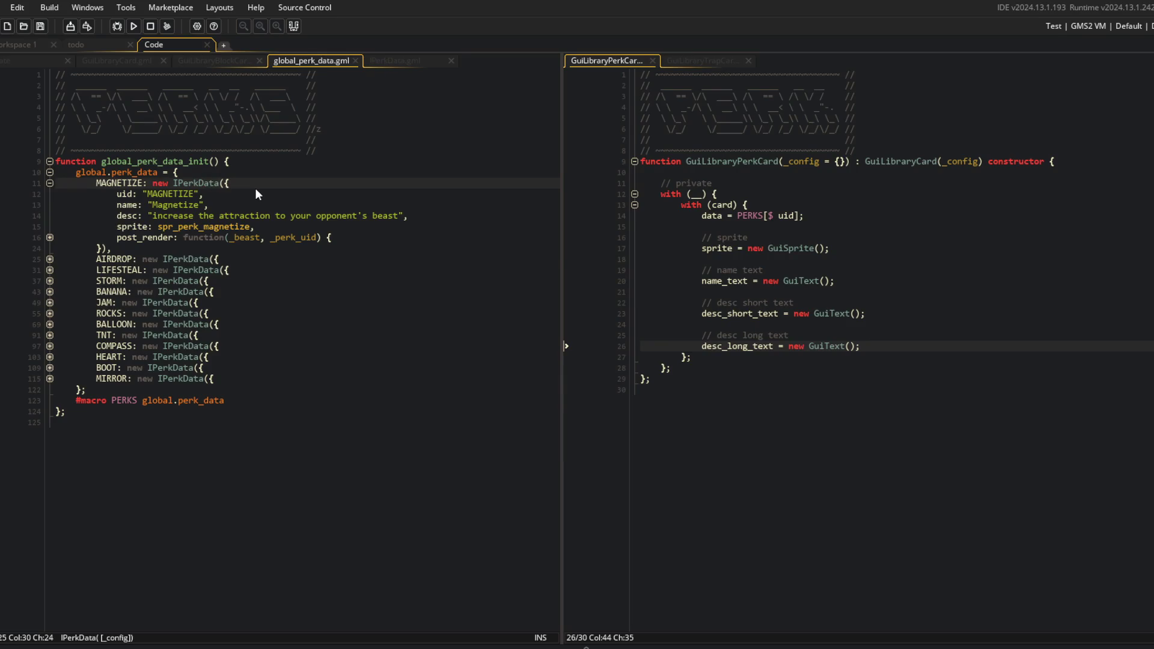
pyautogui.hotkey('ctrl', 'shift', ']')
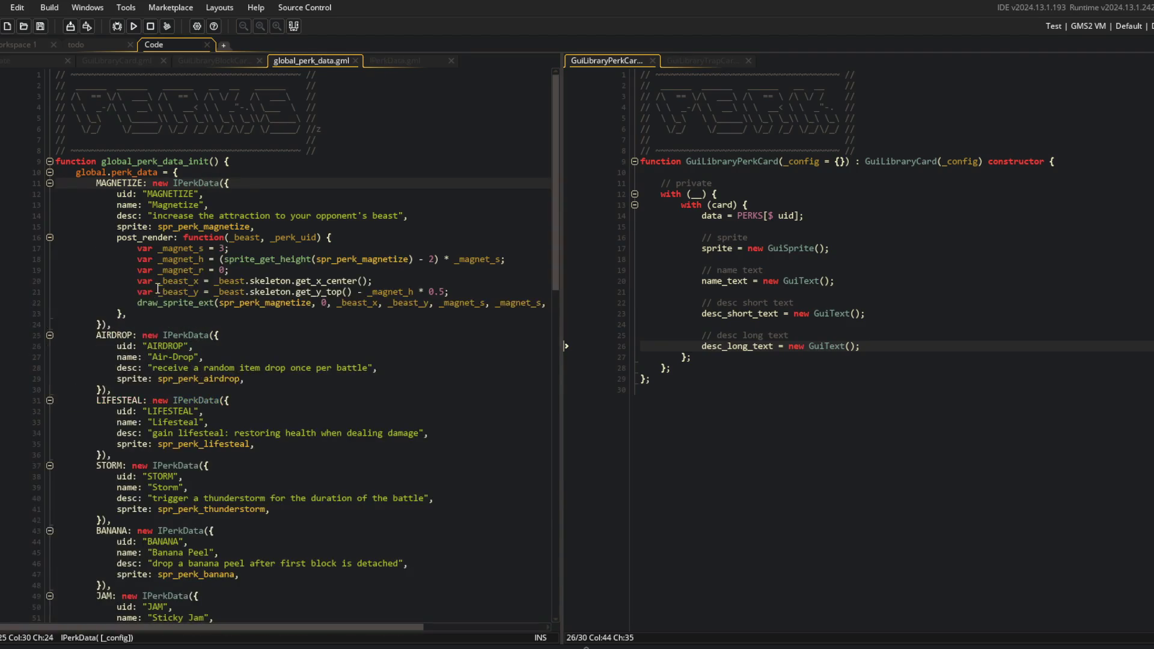
pyautogui.click(141, 215)
pyautogui.write('_short')
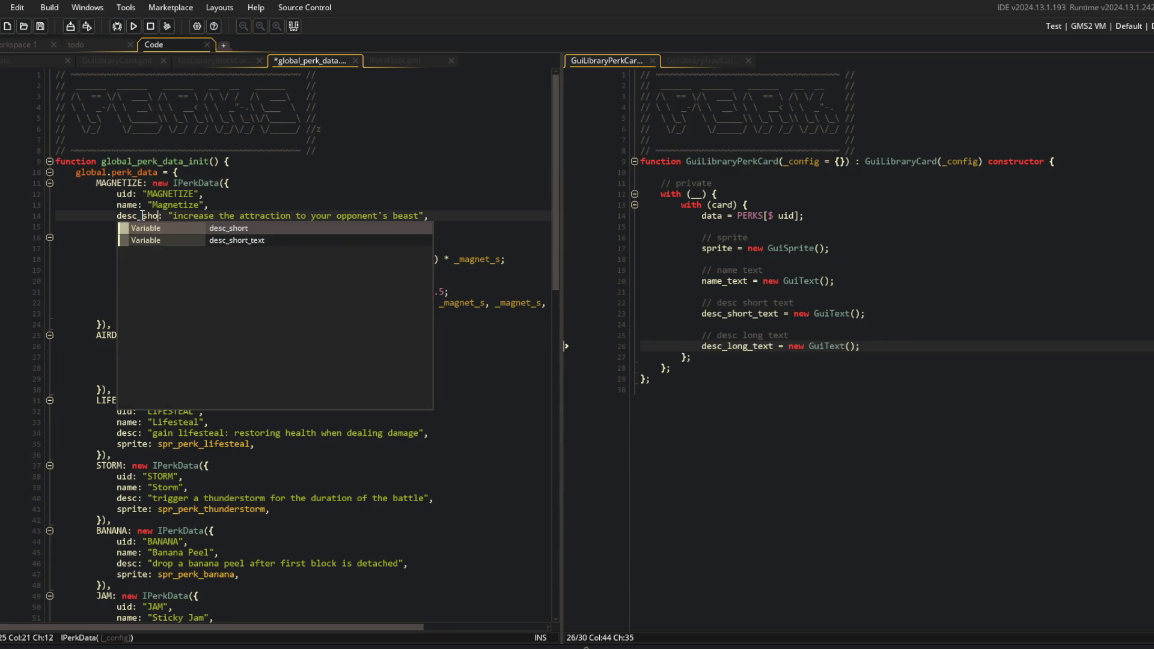
pyautogui.click(226, 162)
# Check the BlockData_Arm_BigFist and IBlockDataArm definitions for reference, then close those files
pyautogui.hotkey('ctrl', 't')
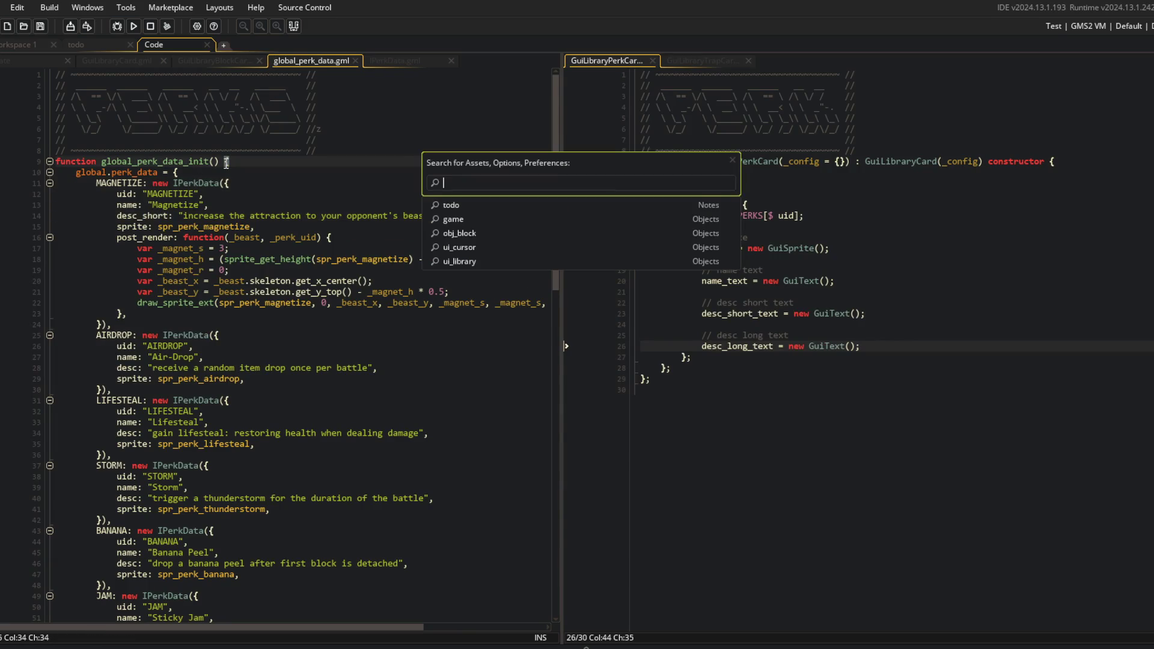
pyautogui.write('ata')
pyautogui.press('Return')
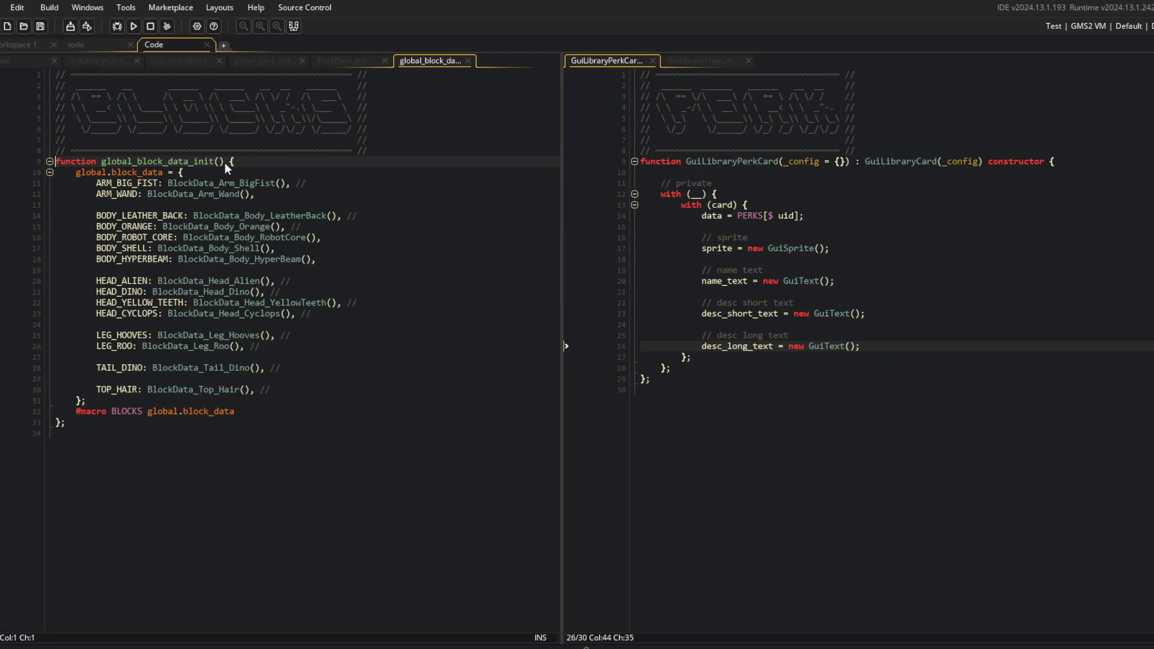
pyautogui.click(205, 182)
pyautogui.middleClick(205, 182)
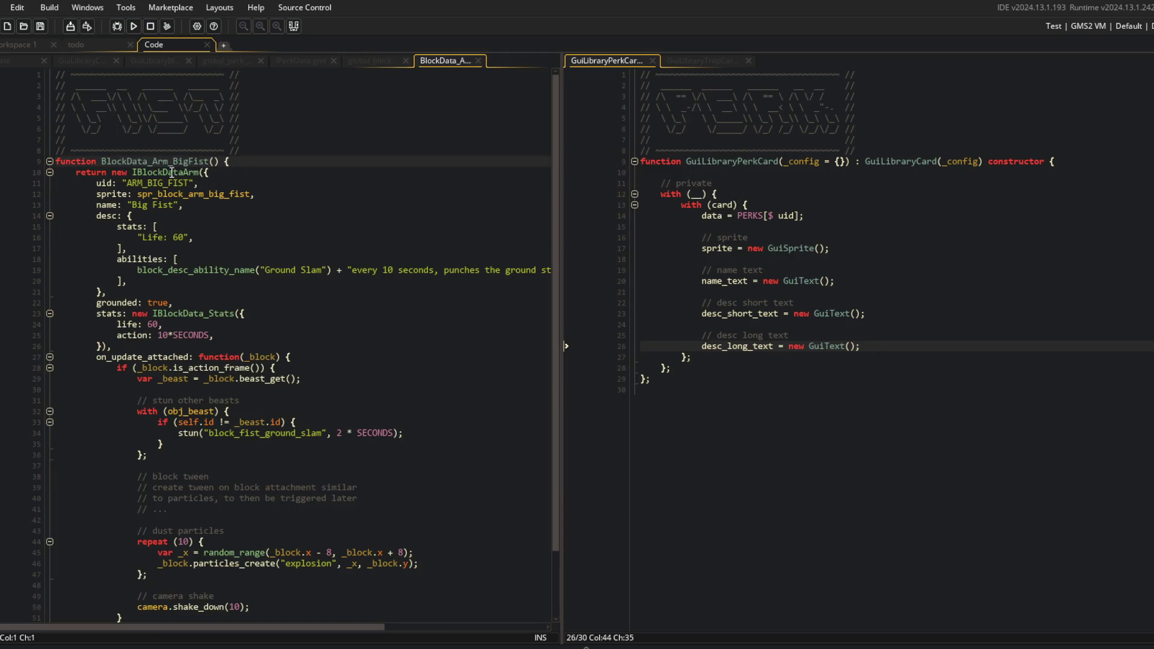
pyautogui.middleClick(171, 173)
pyautogui.scroll(20, 318, 192)
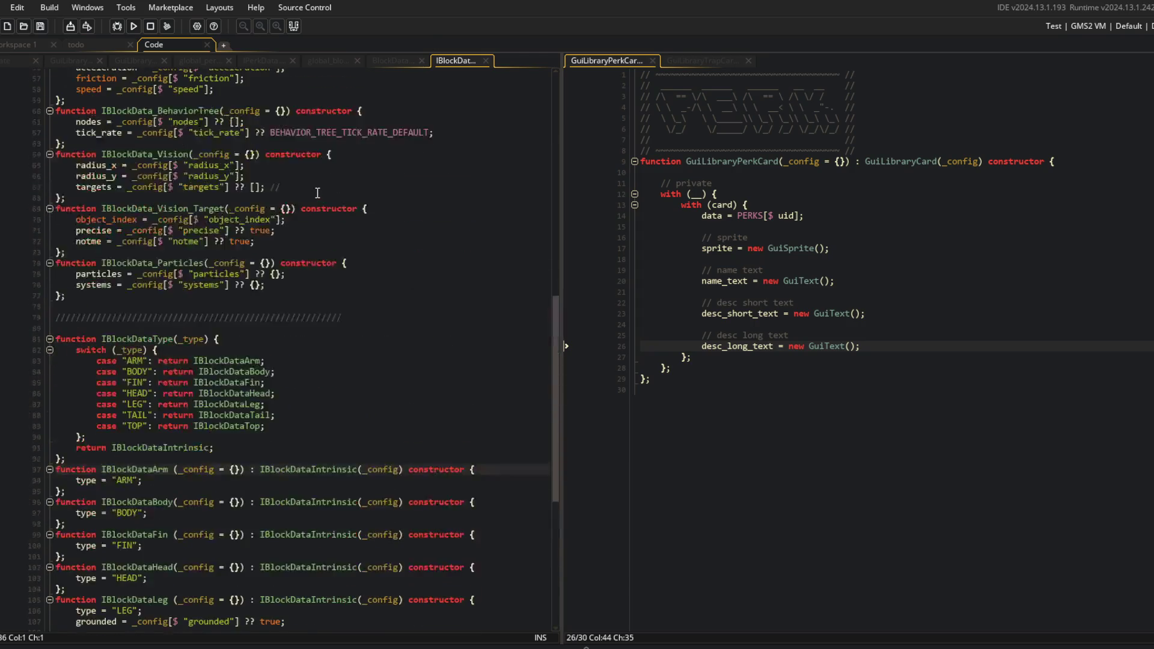
pyautogui.click(215, 259)
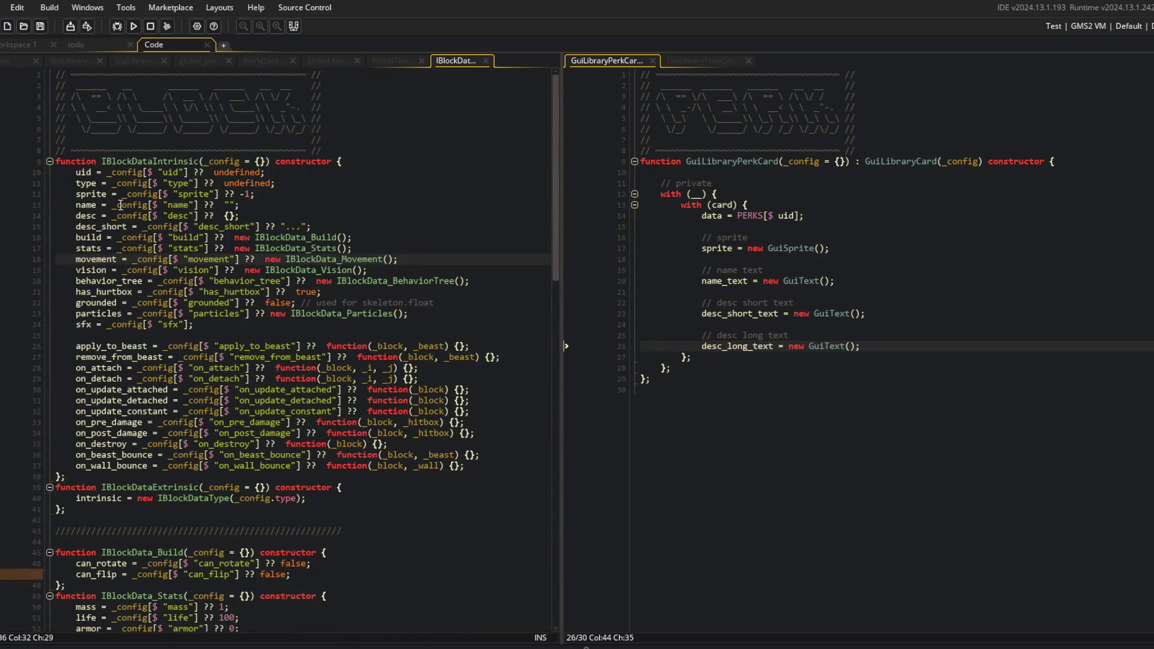
pyautogui.middleClick(459, 59)
pyautogui.middleClick(435, 63)
pyautogui.middleClick(438, 63)
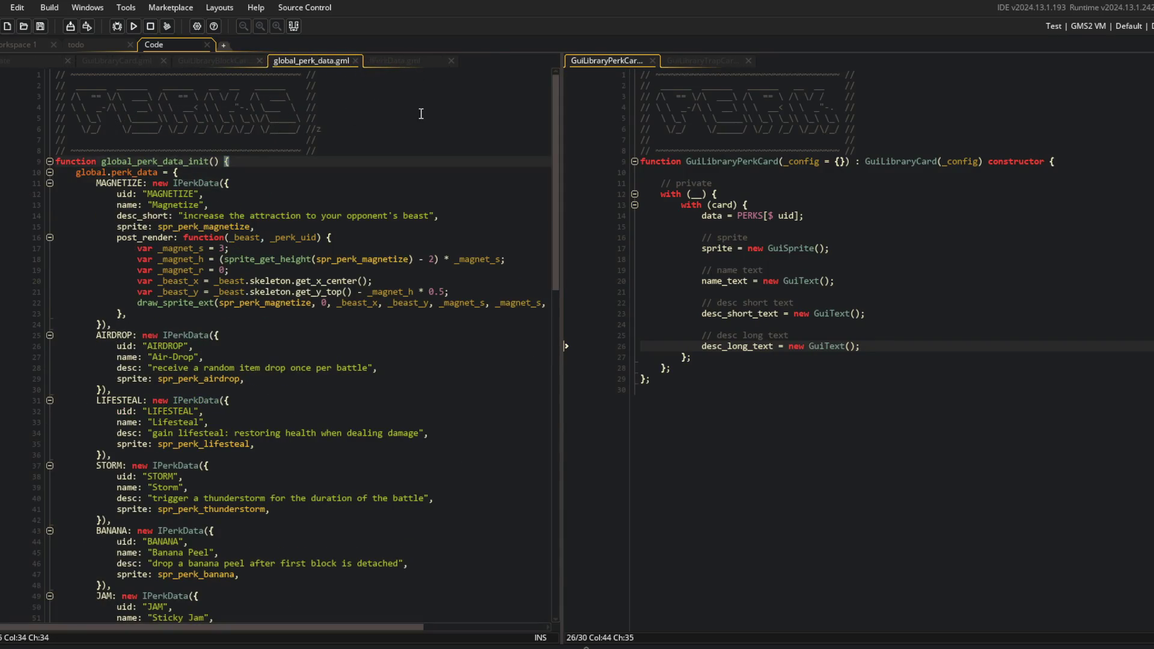
pyautogui.click(235, 205)
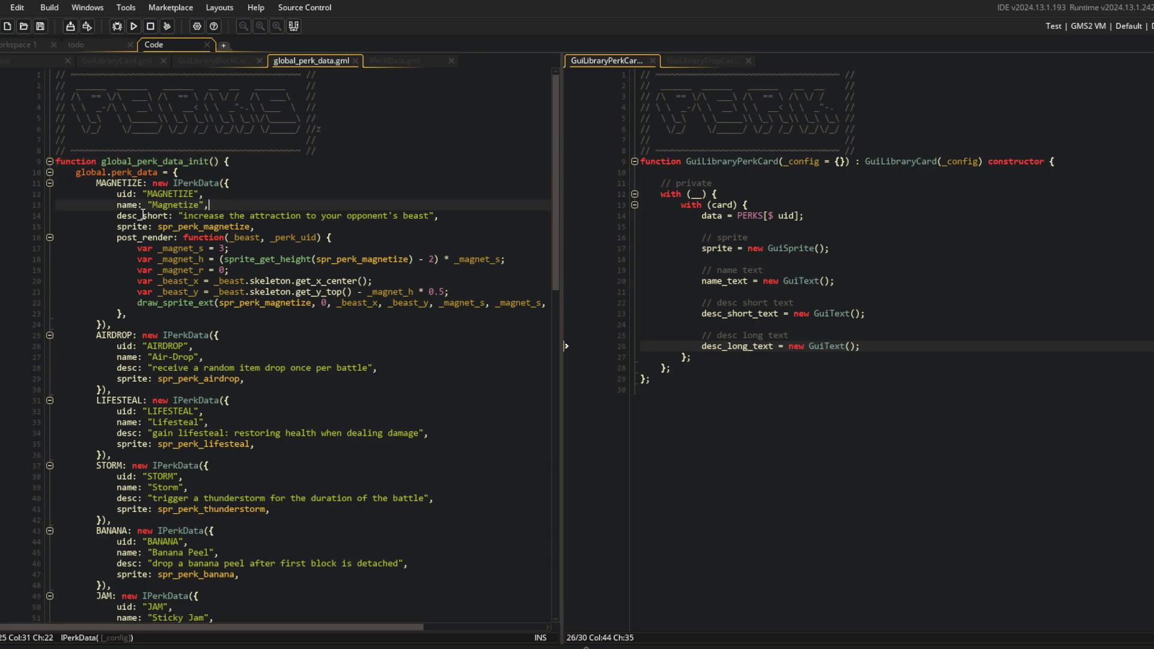
# Add desc_short = _config[$ "desc_short"] ?? "" to IPerkData and save it
pyautogui.hotkey('ctrl', 'Tab')
pyautogui.hotkey('ctrl', 'd')
pyautogui.click(98, 205)
pyautogui.write('_short = _config[$ "desc"] ?? "";')
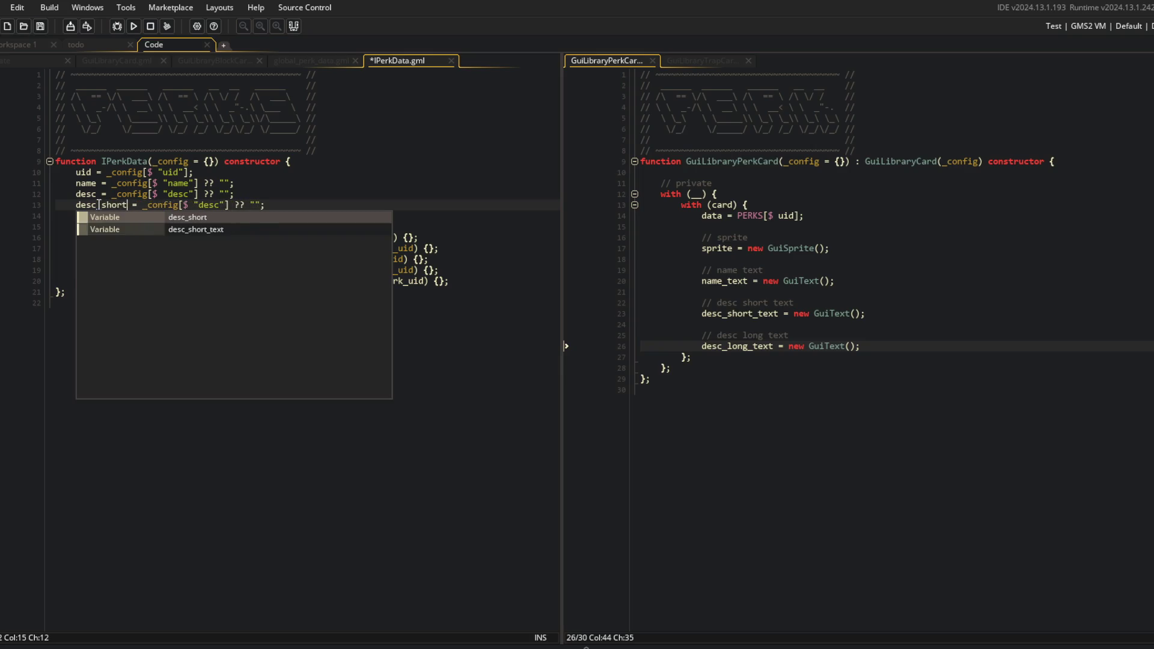
pyautogui.hotkey('ctrl', 'Right')
pyautogui.hotkey('ctrl', 'Right')
pyautogui.hotkey('ctrl', 'Right')
pyautogui.write('_short')
pyautogui.hotkey('ctrl', 's')
pyautogui.click(399, 161)
pyautogui.middleClick(393, 60)
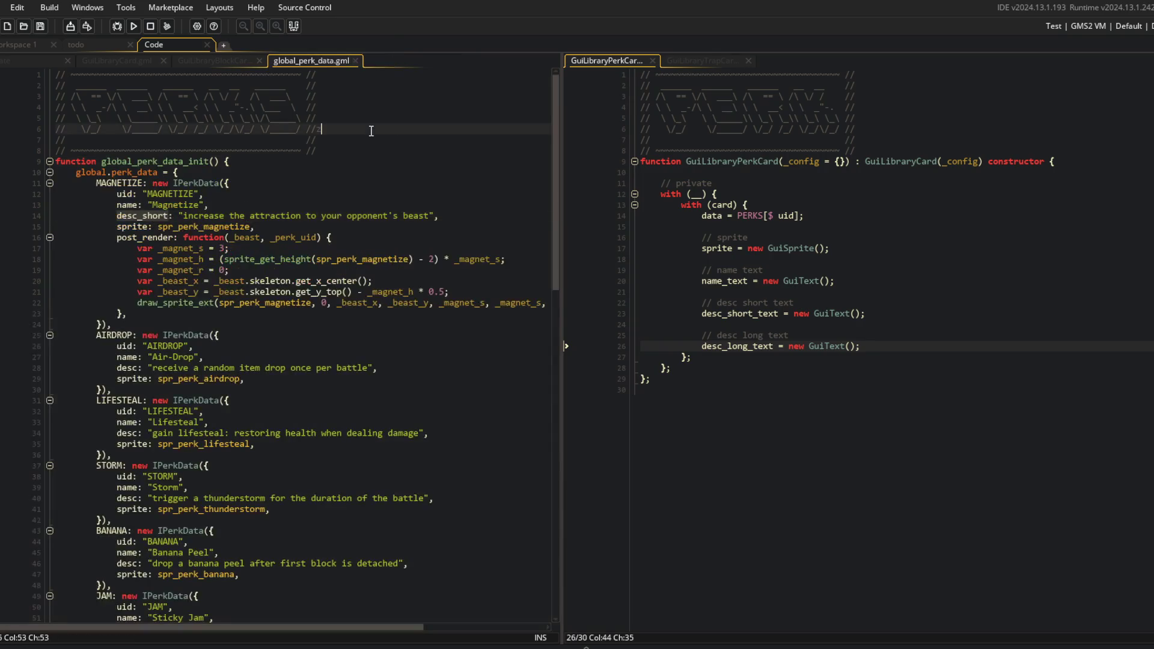
# Rename the desc key to desc_short for AIRDROP, LIFESTEAL, STORM, BANANA, JAM and ROCKS
pyautogui.doubleClick(127, 365)
pyautogui.hotkey('ctrl', 'v')
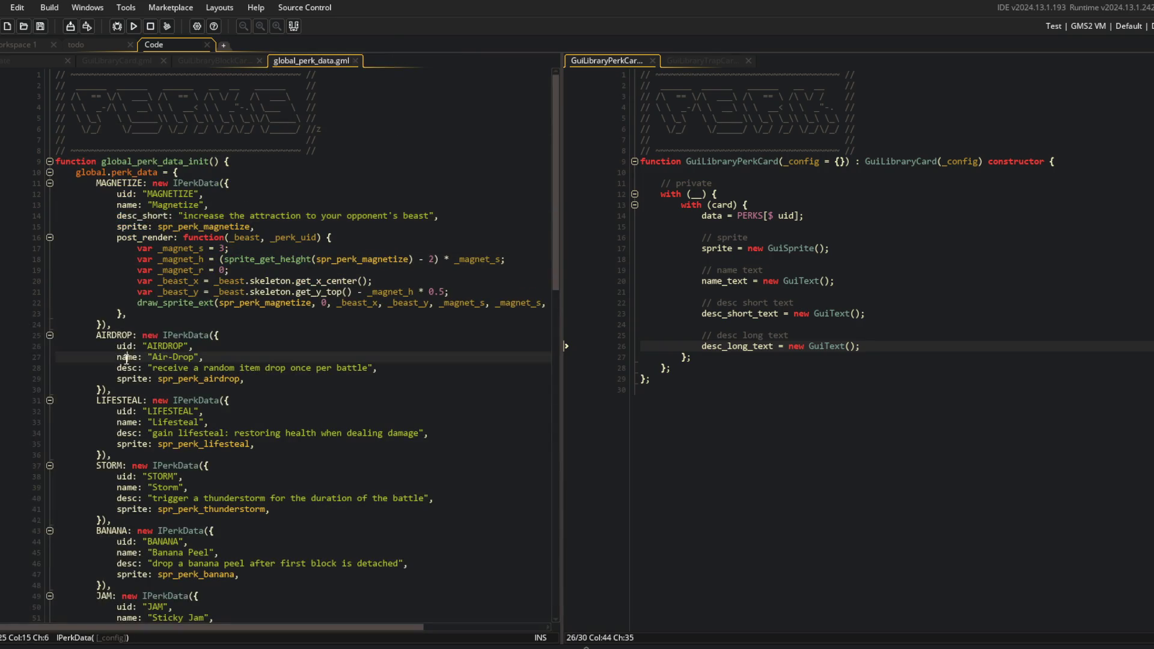
pyautogui.doubleClick(125, 435)
pyautogui.write('desc_short')
pyautogui.scroll(-4, 125, 442)
pyautogui.doubleClick(125, 371)
pyautogui.write('desc_short')
pyautogui.doubleClick(124, 435)
pyautogui.write('desc_short')
pyautogui.doubleClick(125, 501)
pyautogui.write('desc_short')
pyautogui.scroll(-3, 151, 458)
pyautogui.doubleClick(128, 464)
pyautogui.hotkey('ctrl', 'v')
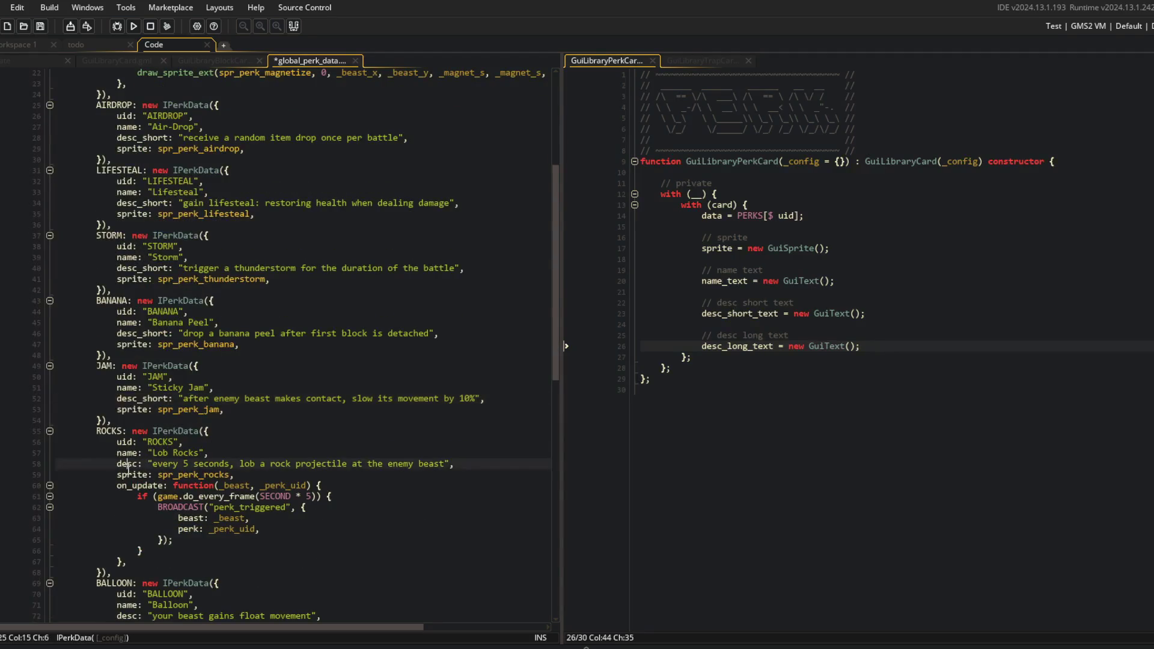
# Rename the desc key to desc_short for BALLOON, TNT and COMPASS
pyautogui.scroll(-5, 126, 613)
pyautogui.click(122, 463)
pyautogui.write('desc_short')
pyautogui.scroll(-6, 123, 463)
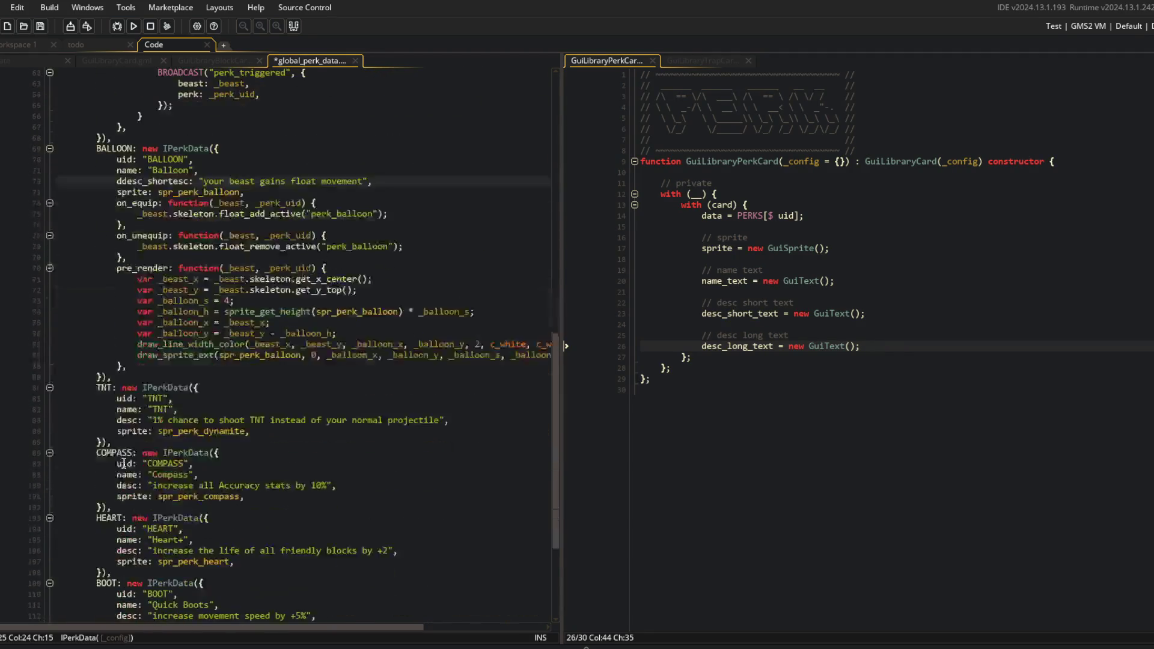
pyautogui.scroll(2, 130, 361)
pyautogui.hotkey('ctrl', 'z')
pyautogui.doubleClick(129, 310)
pyautogui.hotkey('ctrl', 'v')
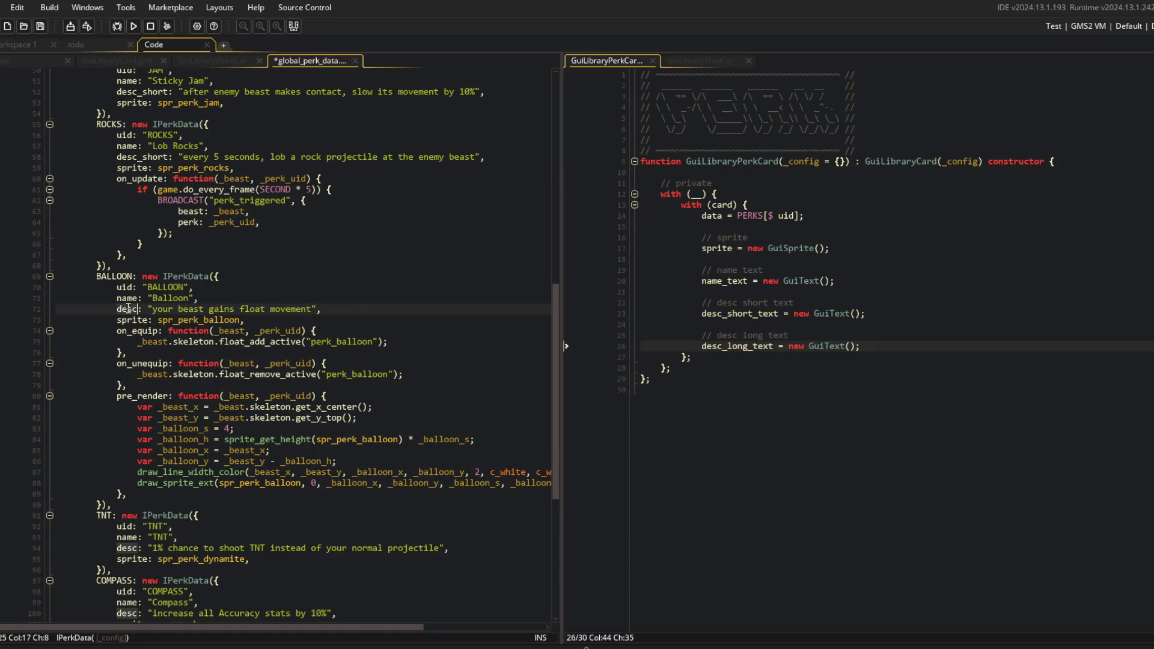
pyautogui.scroll(-6, 128, 337)
pyautogui.doubleClick(126, 368)
pyautogui.write('desc_short')
pyautogui.doubleClick(126, 434)
pyautogui.write('desc_short')
# Rename the desc key to desc_short for HEART, BOOT and MIRROR, saving global_perk_data
pyautogui.doubleClick(122, 499)
pyautogui.write('desc_short')
pyautogui.doubleClick(123, 565)
pyautogui.write('desc_short')
pyautogui.hotkey('ctrl', 's')
pyautogui.scroll(-4, 123, 520)
pyautogui.doubleClick(127, 531)
pyautogui.write('desc_short')
pyautogui.click(189, 451)
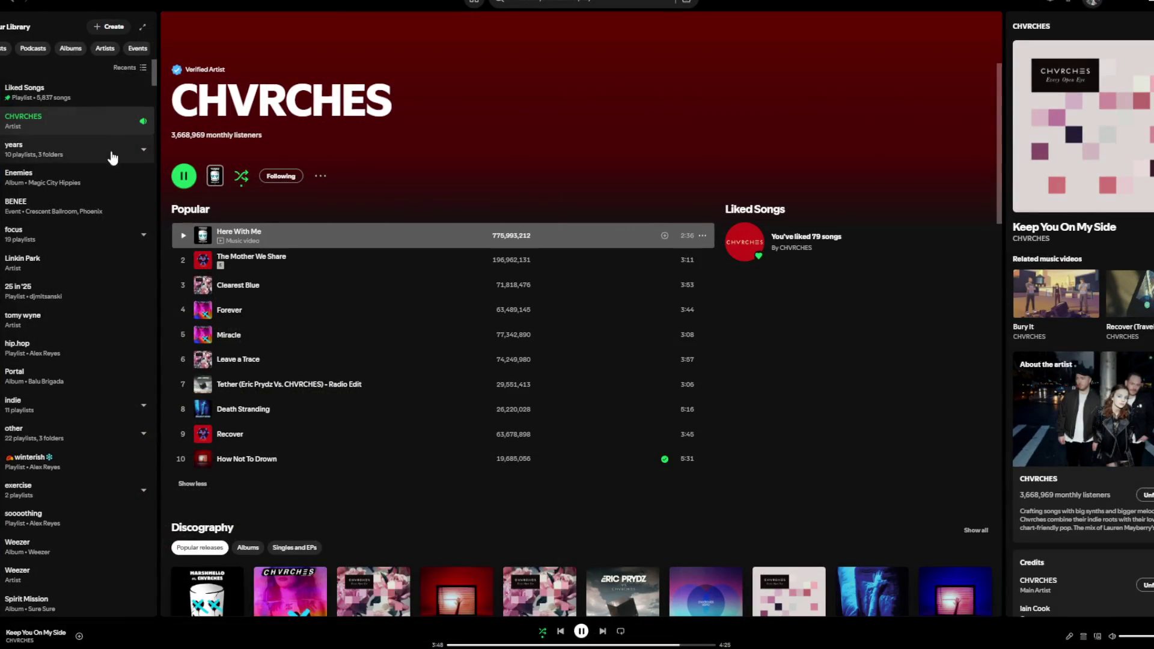
# Open the Another Crab's Treasure OST album via a playlist in the focus folder
pyautogui.click(14, 3)
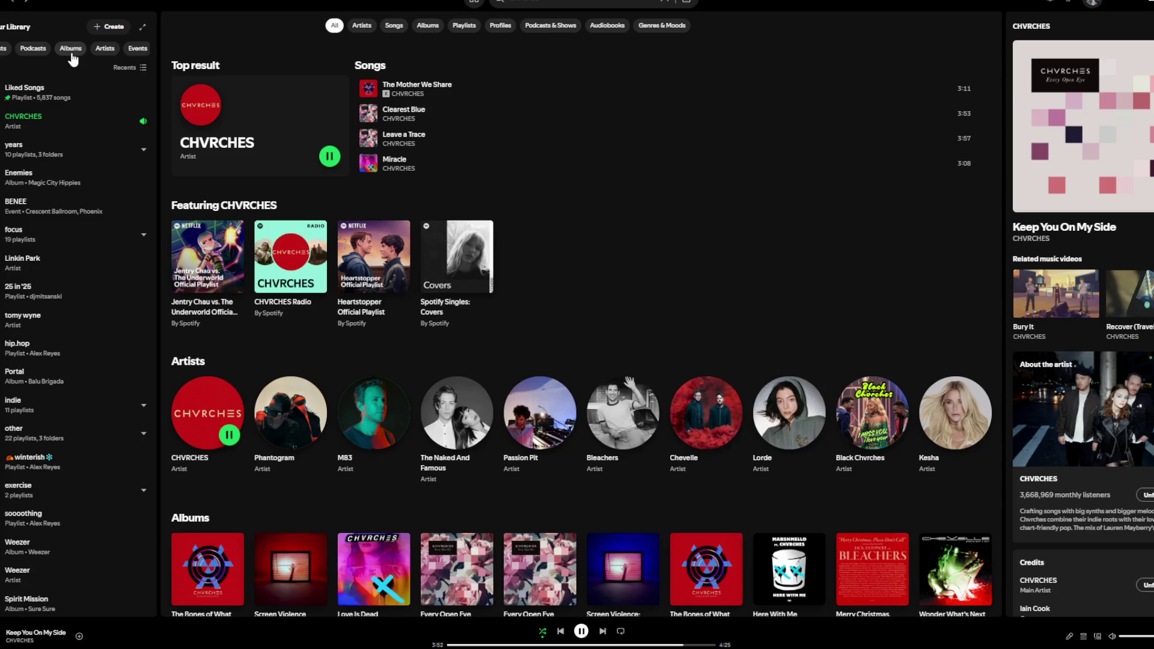
pyautogui.click(6, 48)
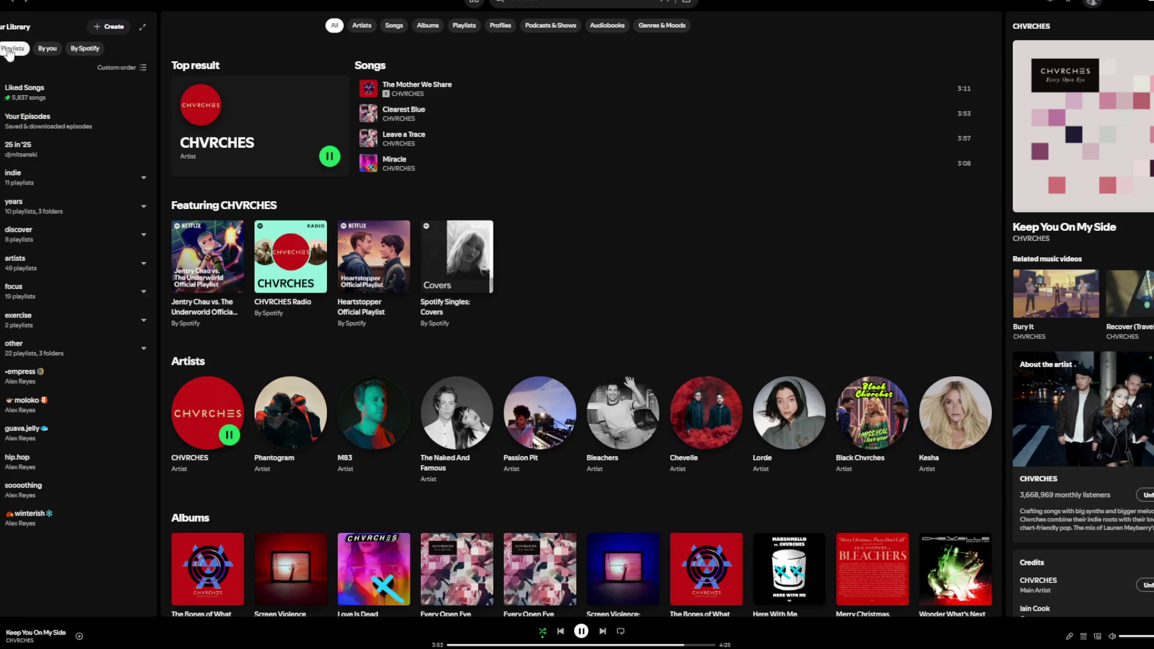
pyautogui.click(18, 299)
pyautogui.click(30, 93)
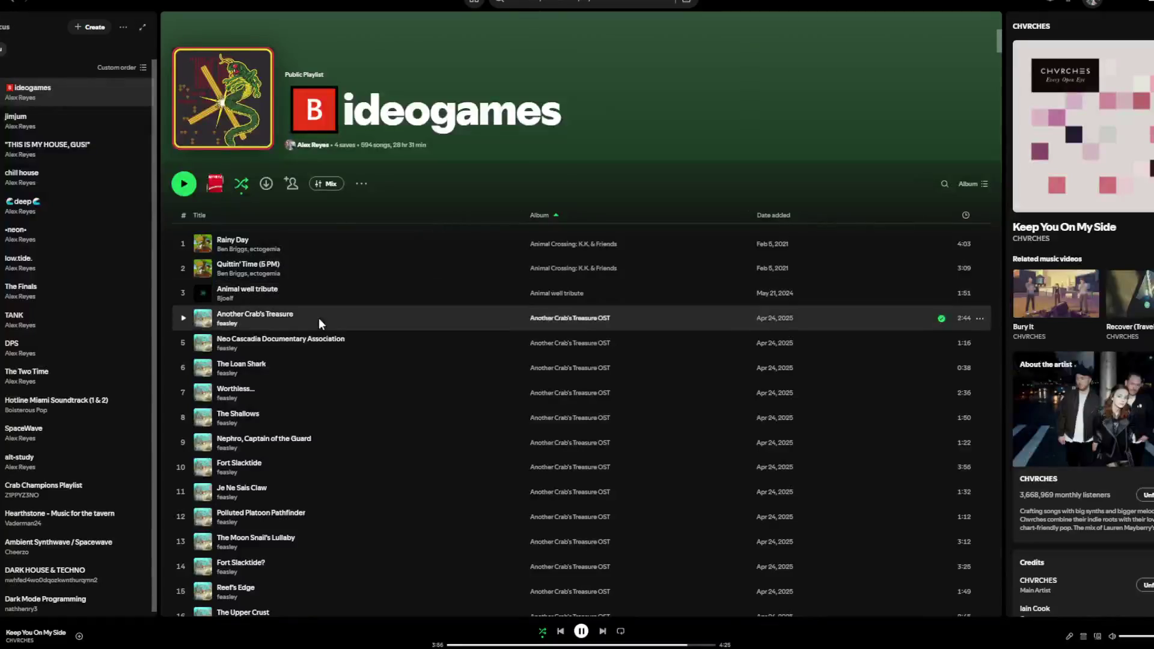
pyautogui.click(572, 318)
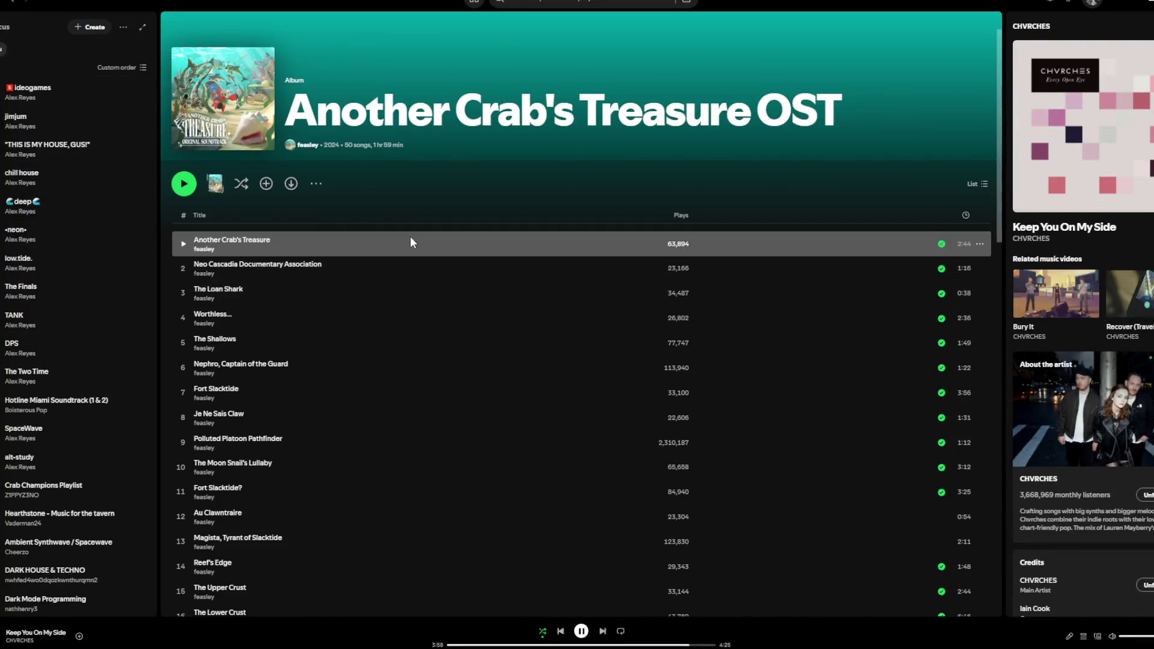
# Play the track Another Crab's Treasure with shuffle off, then shrink and move the window right
pyautogui.doubleClick(410, 238)
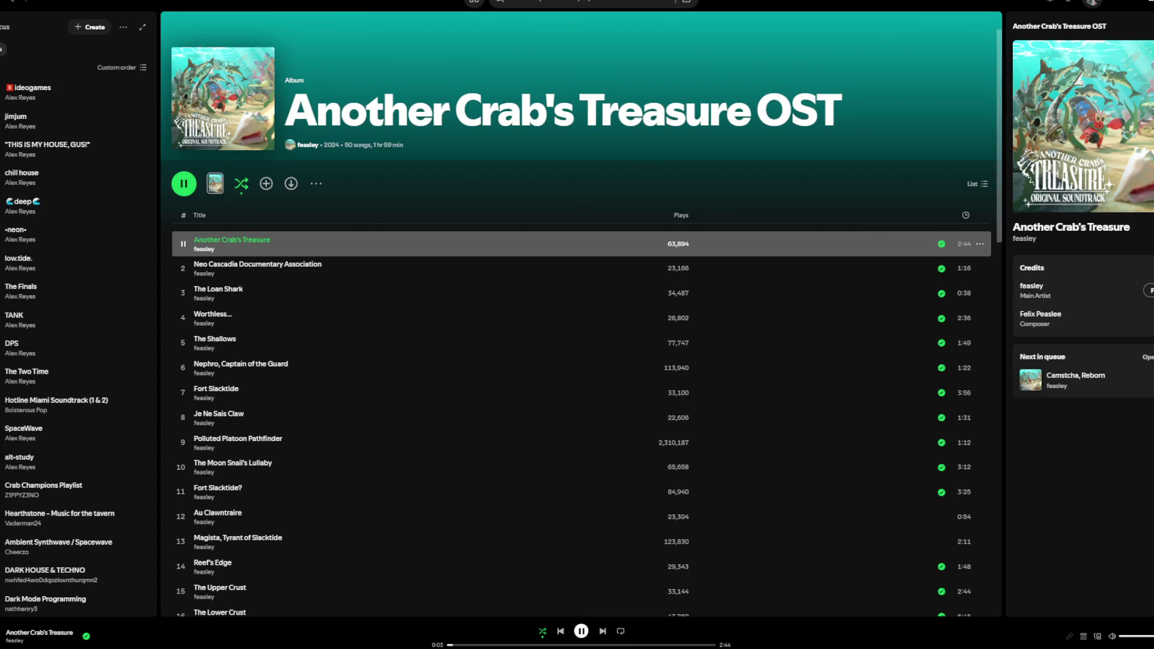
pyautogui.click(541, 633)
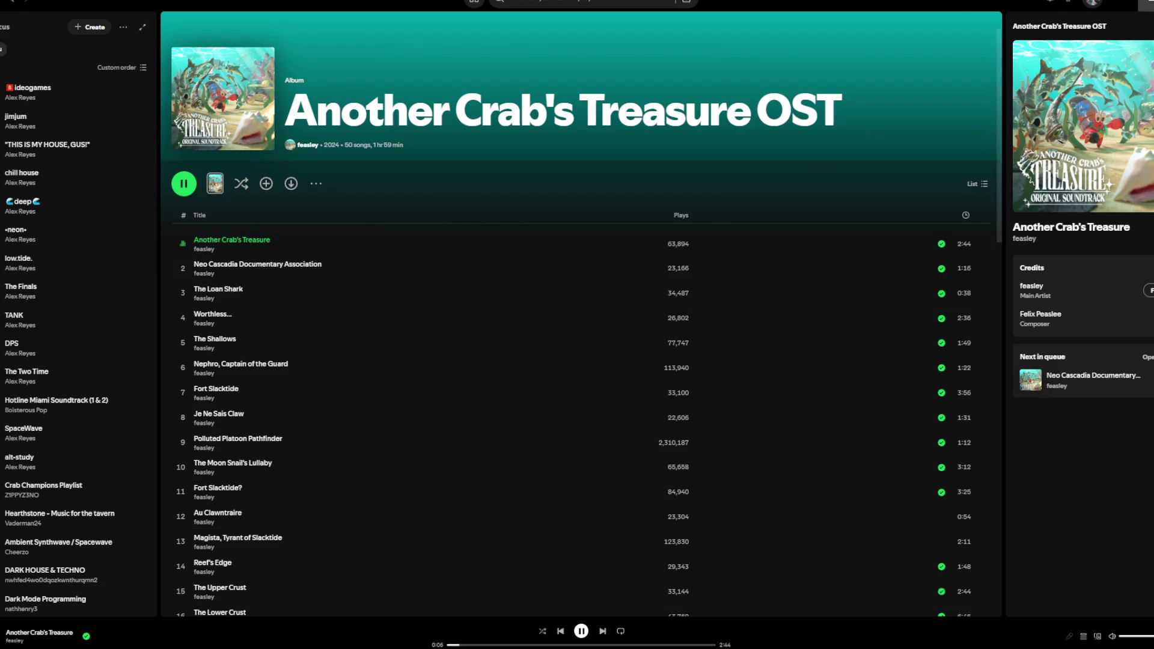
pyautogui.click(1149, 4)
pyautogui.moveTo(430, 8); pyautogui.dragTo(686, 8)
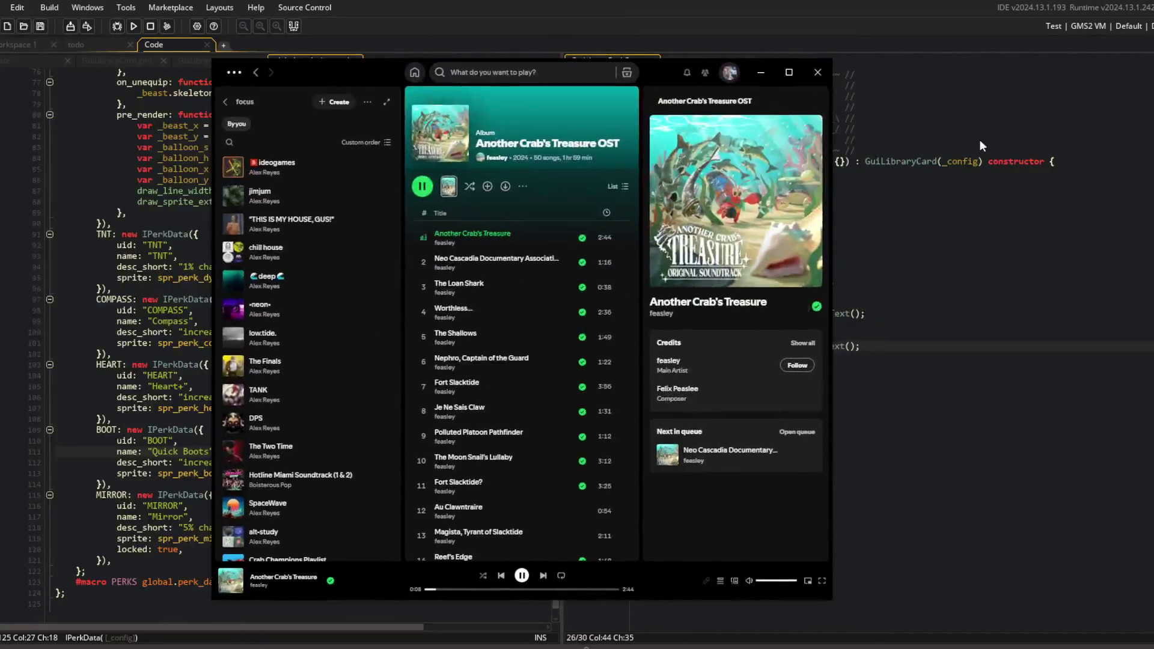
# Check which fields the IPerkData constructor accepts, then close that file
pyautogui.click(884, 194)
pyautogui.press('Left')
pyautogui.scroll(15, 131, 181)
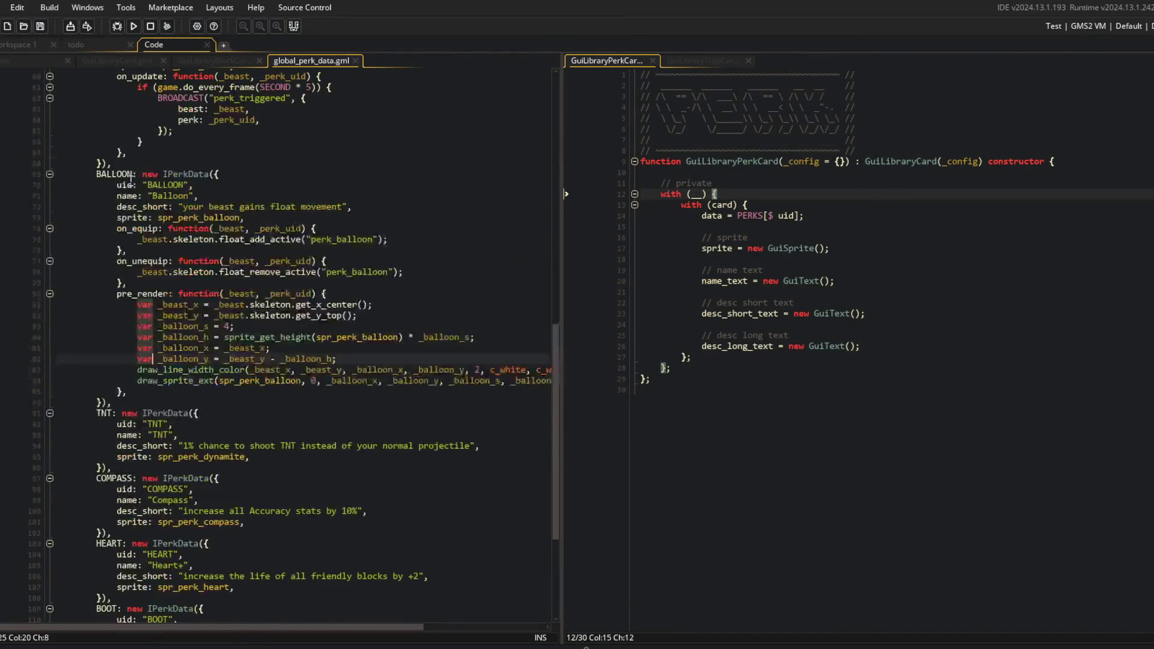
pyautogui.scroll(10, 131, 180)
pyautogui.middleClick(217, 184)
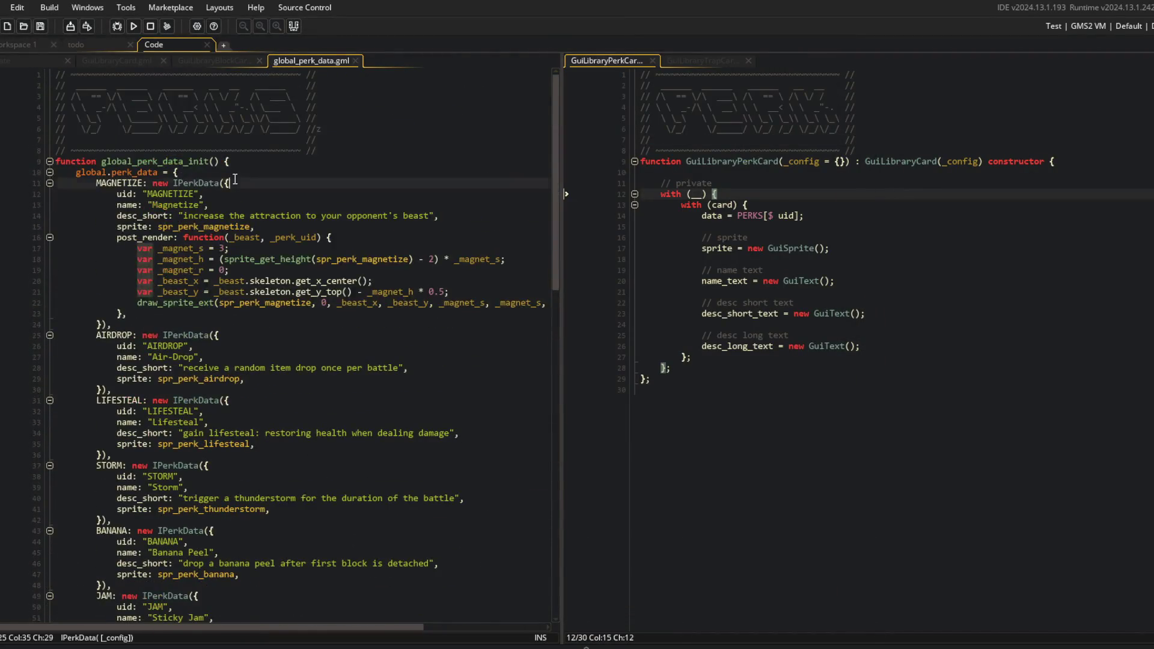
pyautogui.click(250, 181)
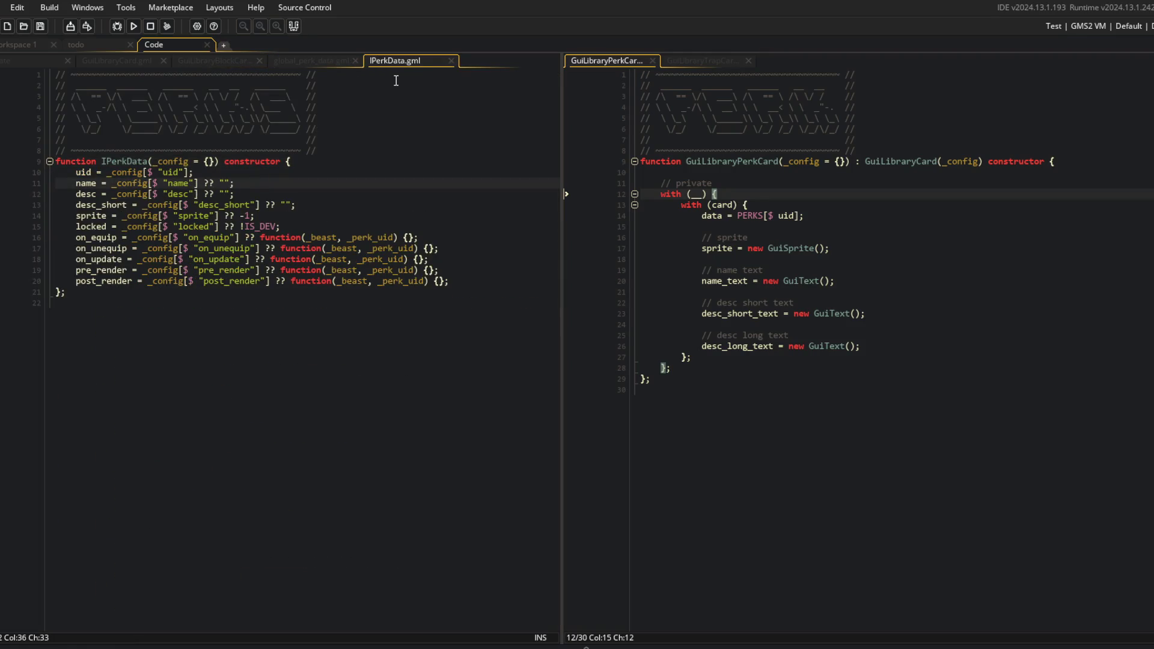
pyautogui.middleClick(417, 59)
# Give MAGNETIZE a desc line copied from desc_short, placed above it, and save
pyautogui.click(178, 216)
pyautogui.press('End')
pyautogui.hotkey('ctrl', 'd')
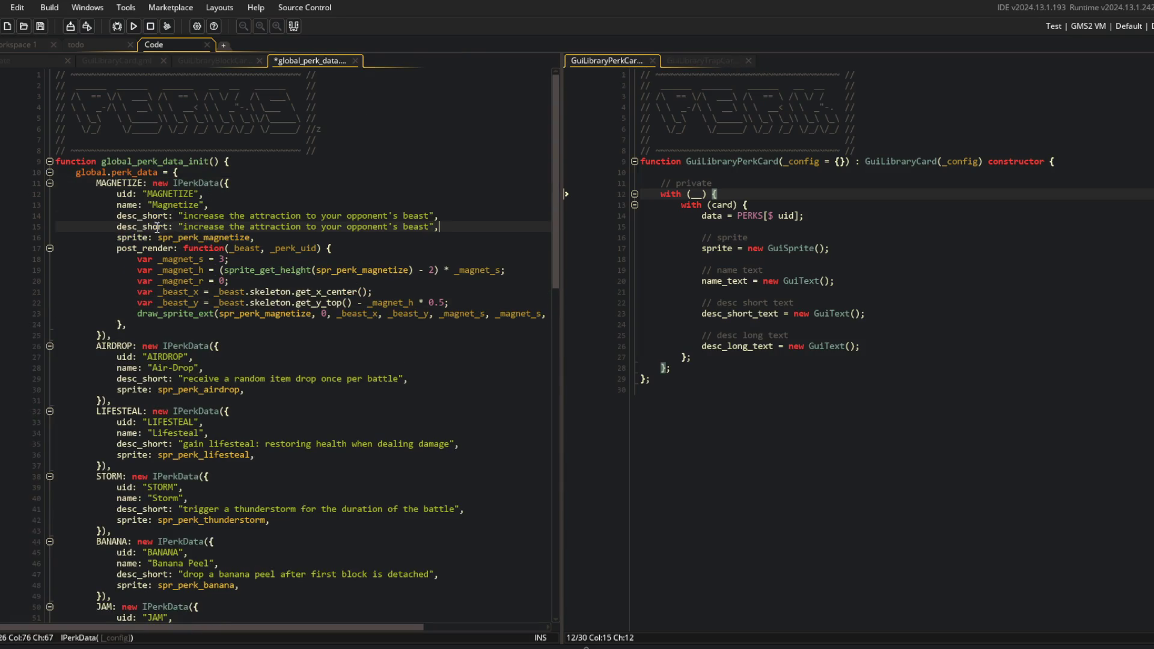
pyautogui.press('BackSpace')
pyautogui.press('BackSpace')
pyautogui.press('Delete')
pyautogui.press('Delete')
pyautogui.press('Delete')
pyautogui.hotkey('ctrl', 's')
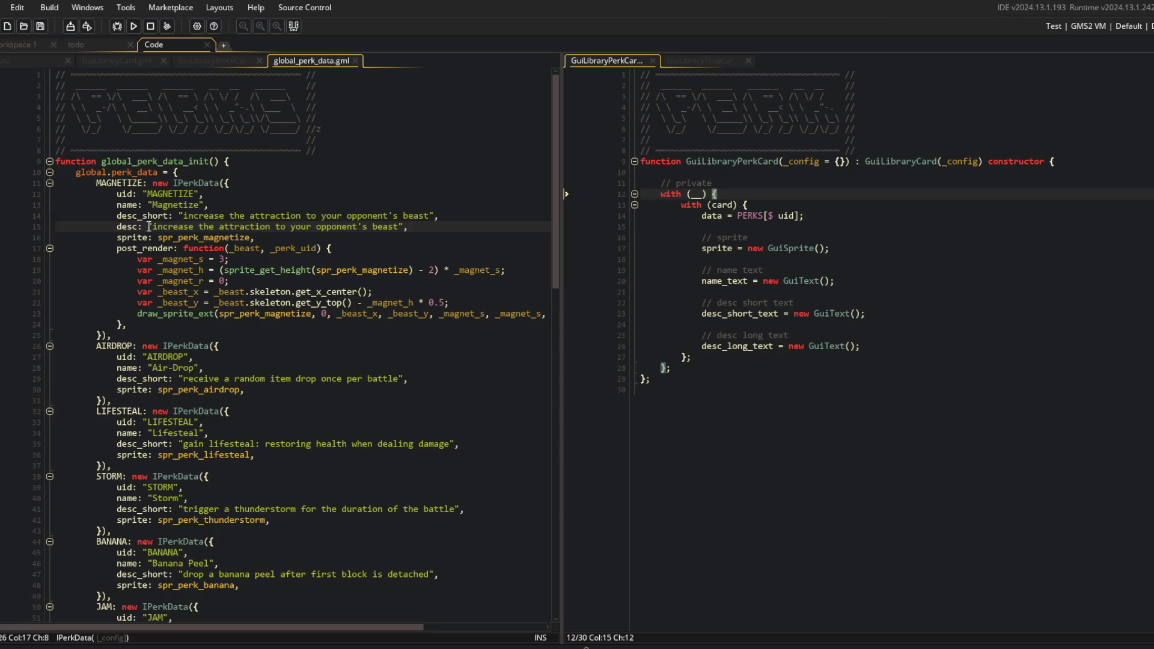
pyautogui.press('Up')
pyautogui.press('Up')
pyautogui.press('End')
pyautogui.press('Down')
pyautogui.hotkey('ctrl', 'x')
pyautogui.press('Down')
pyautogui.hotkey('ctrl', 'v')
pyautogui.press('End')
pyautogui.hotkey('ctrl', 's')
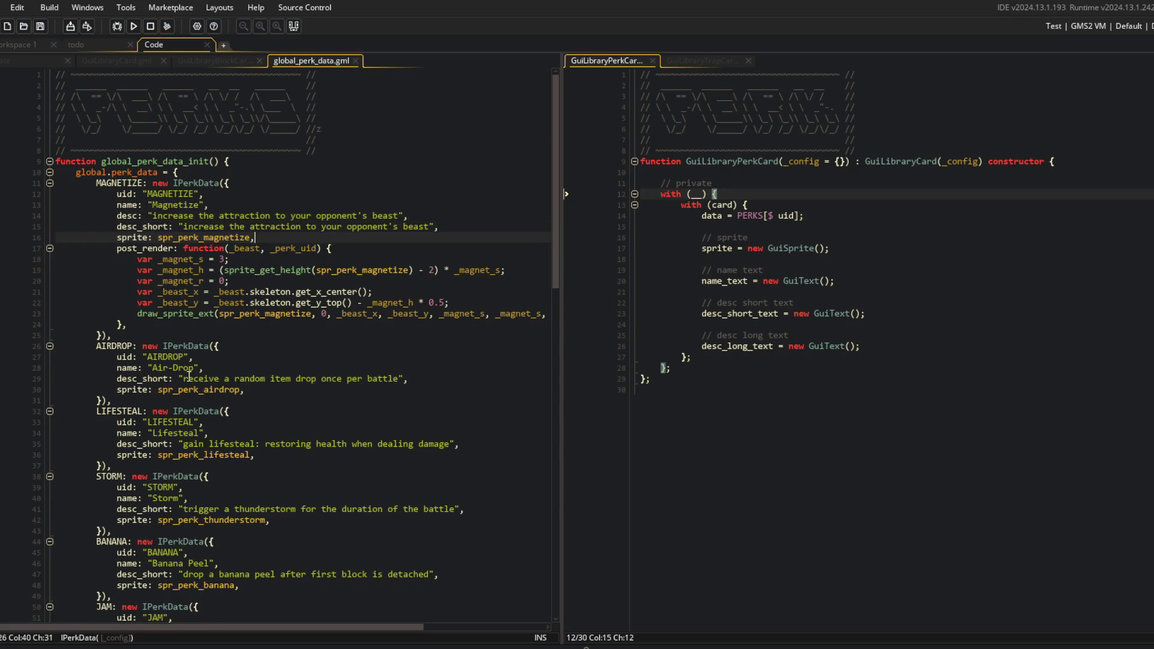
# Duplicate the desc_short lines of AIRDROP, LIFESTEAL, STORM, BANANA, JAM and ROCKS
pyautogui.click(189, 376)
pyautogui.scroll(-2, 180, 372)
pyautogui.hotkey('ctrl', 'd')
pyautogui.press('End')
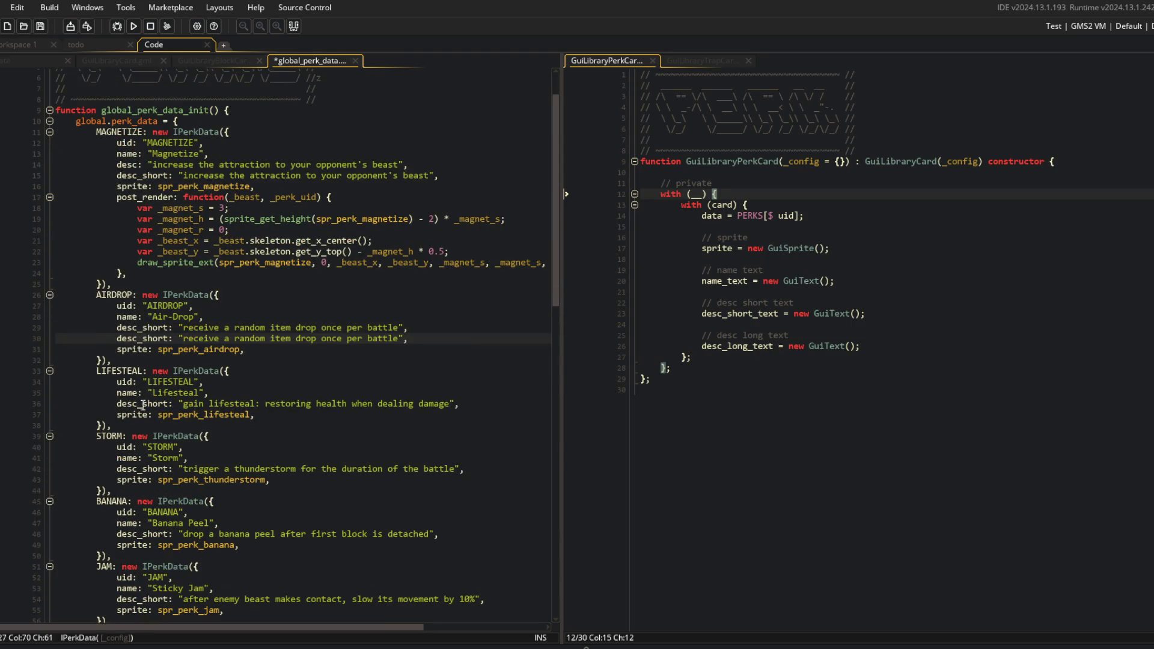
pyautogui.click(143, 404)
pyautogui.press('End')
pyautogui.hotkey('ctrl', 'd')
pyautogui.click(142, 479)
pyautogui.press('End')
pyautogui.hotkey('ctrl', 'd')
pyautogui.scroll(-5, 159, 414)
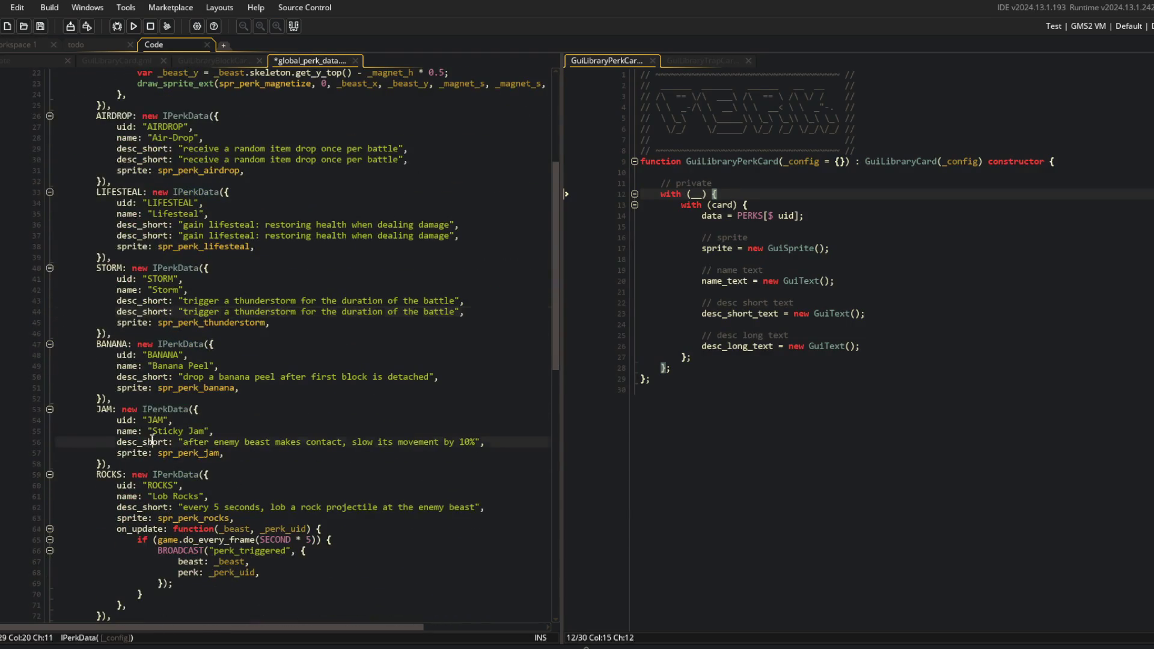
pyautogui.click(152, 442)
pyautogui.press('End')
pyautogui.hotkey('ctrl', 'd')
pyautogui.click(153, 377)
pyautogui.press('End')
pyautogui.hotkey('ctrl', 'd')
pyautogui.click(167, 528)
pyautogui.press('End')
pyautogui.hotkey('ctrl', 'd')
# Duplicate the desc_short lines of BALLOON, TNT, COMPASS, HEART, MIRROR and BOOT
pyautogui.scroll(-5, 167, 527)
pyautogui.click(151, 538)
pyautogui.press('End')
pyautogui.hotkey('ctrl', 'd')
pyautogui.scroll(-8, 169, 532)
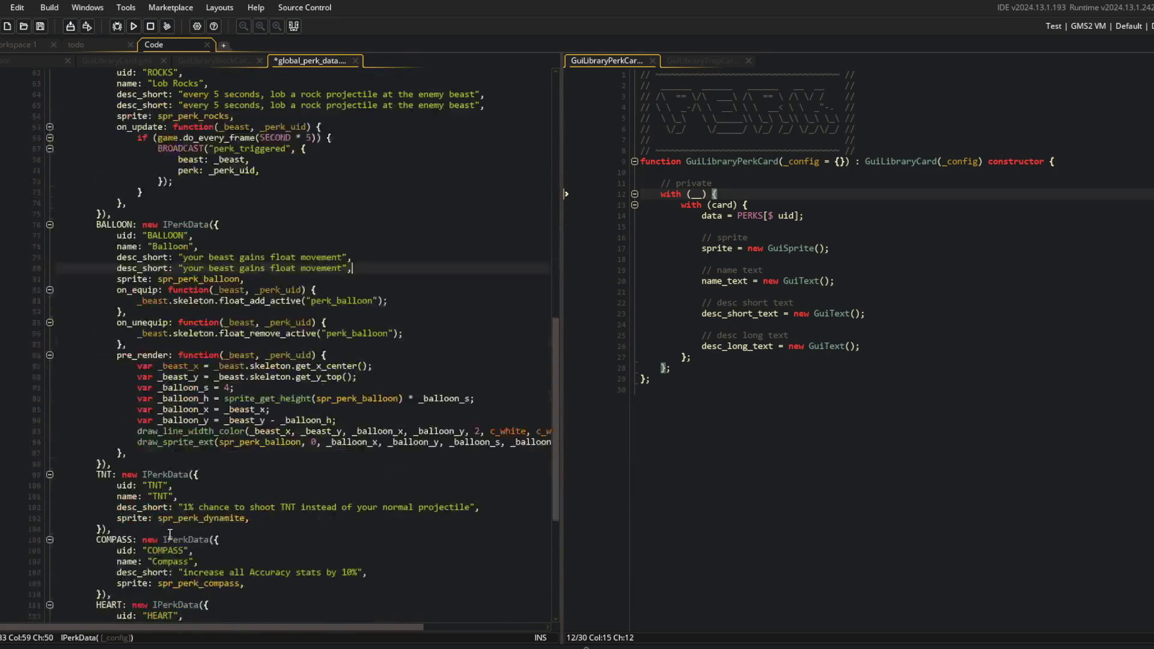
pyautogui.click(175, 507)
pyautogui.press('End')
pyautogui.hotkey('ctrl', 'd')
pyautogui.scroll(-3, 168, 493)
pyautogui.click(166, 482)
pyautogui.press('End')
pyautogui.hotkey('ctrl', 'd')
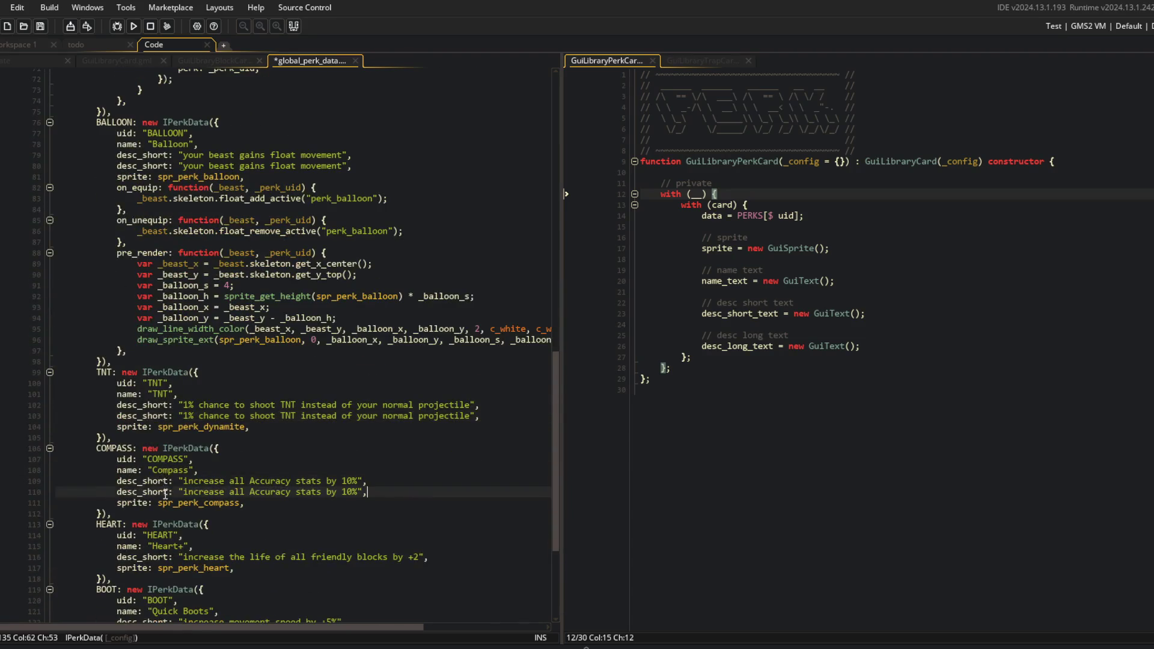
pyautogui.scroll(-4, 173, 510)
pyautogui.click(163, 431)
pyautogui.press('End')
pyautogui.hotkey('ctrl', 'd')
pyautogui.click(157, 570)
pyautogui.press('End')
pyautogui.hotkey('ctrl', 'd')
pyautogui.click(156, 506)
pyautogui.press('End')
pyautogui.hotkey('ctrl', 'd')
pyautogui.scroll(-3, 156, 507)
# Rename the copied keys to desc for MIRROR, BOOT, HEART, COMPASS and TNT, saving
pyautogui.scroll(1, 151, 503)
pyautogui.doubleClick(151, 506)
pyautogui.press('BackSpace')
pyautogui.press('BackSpace')
pyautogui.hotkey('ctrl', 's')
pyautogui.doubleClick(144, 432)
pyautogui.press('BackSpace')
pyautogui.press('BackSpace')
pyautogui.doubleClick(140, 356)
pyautogui.press('BackSpace')
pyautogui.press('BackSpace')
pyautogui.hotkey('ctrl', 's')
pyautogui.scroll(2, 151, 350)
pyautogui.doubleClick(140, 357)
pyautogui.press('BackSpace')
pyautogui.press('BackSpace')
pyautogui.hotkey('ctrl', 's')
pyautogui.doubleClick(138, 280)
pyautogui.press('BackSpace')
pyautogui.press('BackSpace')
pyautogui.hotkey('ctrl', 's')
# Rename the copied keys to desc for BALLOON, ROCKS, JAM, BANANA, STORM, LIFESTEAL and AIRDROP, saving
pyautogui.scroll(5, 154, 219)
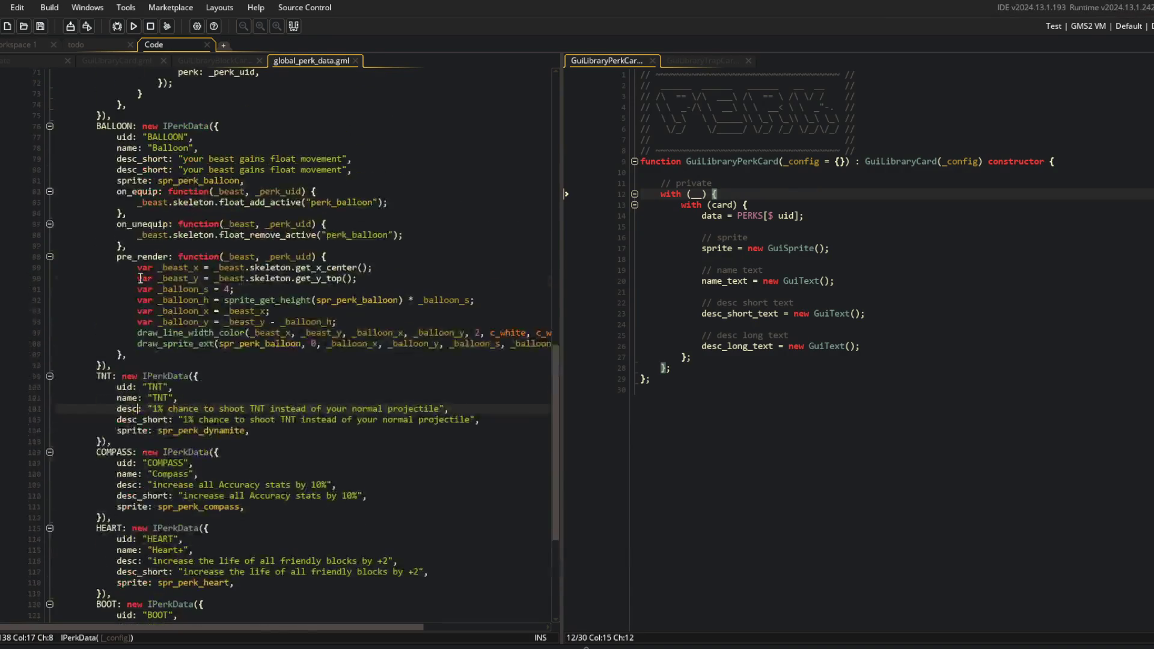
pyautogui.doubleClick(144, 209)
pyautogui.press('BackSpace')
pyautogui.press('BackSpace')
pyautogui.hotkey('ctrl', 's')
pyautogui.scroll(5, 150, 211)
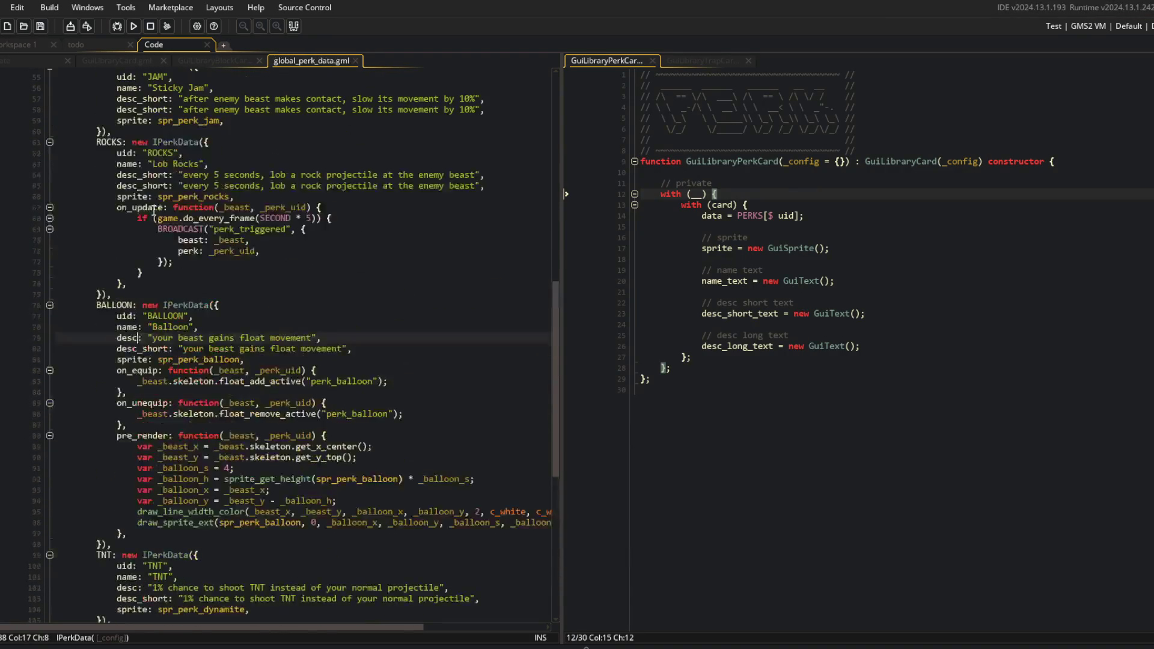
pyautogui.doubleClick(144, 226)
pyautogui.press('BackSpace')
pyautogui.press('BackSpace')
pyautogui.hotkey('ctrl', 's')
pyautogui.scroll(2, 144, 227)
pyautogui.doubleClick(140, 202)
pyautogui.press('BackSpace')
pyautogui.press('BackSpace')
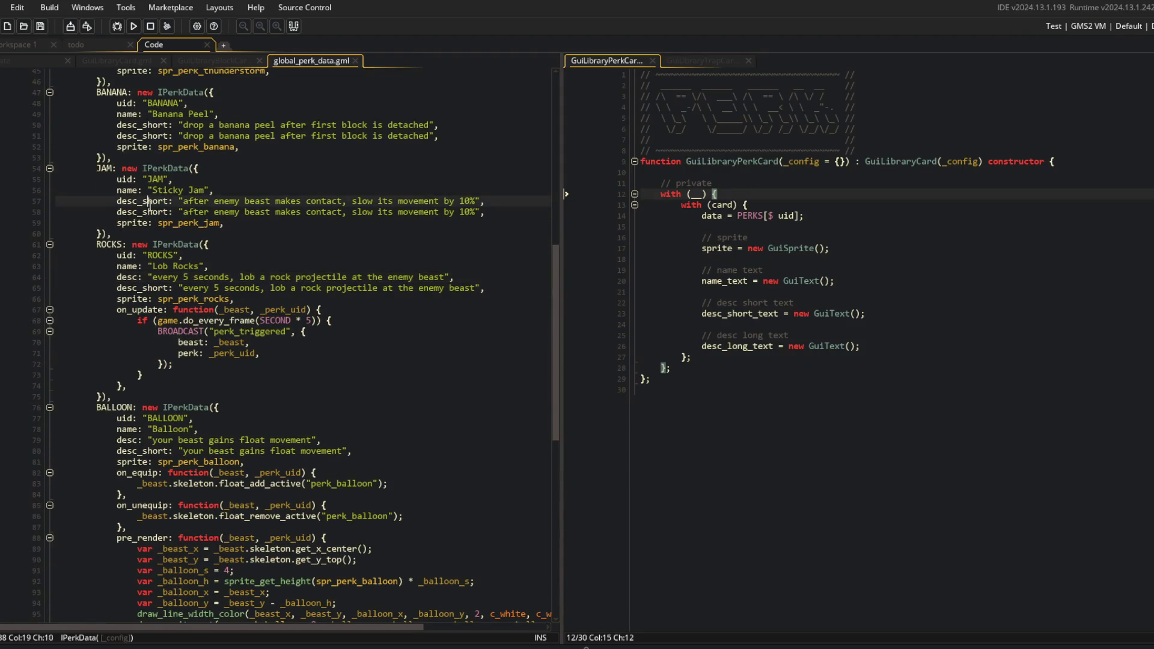
pyautogui.hotkey('ctrl', 's')
pyautogui.scroll(3, 139, 230)
pyautogui.doubleClick(140, 227)
pyautogui.press('BackSpace')
pyautogui.press('BackSpace')
pyautogui.hotkey('ctrl', 's')
pyautogui.scroll(3, 139, 264)
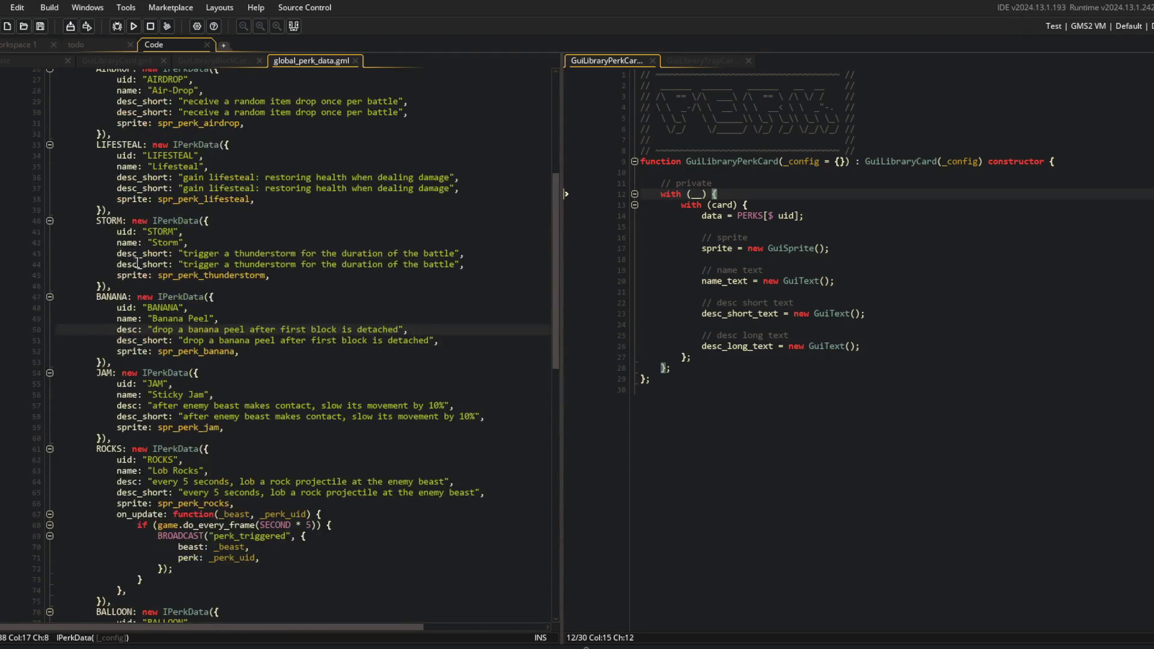
pyautogui.doubleClick(140, 253)
pyautogui.press('BackSpace')
pyautogui.press('BackSpace')
pyautogui.hotkey('ctrl', 's')
pyautogui.scroll(3, 139, 253)
pyautogui.doubleClick(140, 254)
pyautogui.press('BackSpace')
pyautogui.press('BackSpace')
pyautogui.hotkey('ctrl', 's')
pyautogui.doubleClick(139, 178)
pyautogui.press('BackSpace')
pyautogui.press('BackSpace')
pyautogui.hotkey('ctrl', 's')
# Collapse all perk entries and expand MAGNETIZE to verify its desc and desc_short lines
pyautogui.scroll(5, 119, 221)
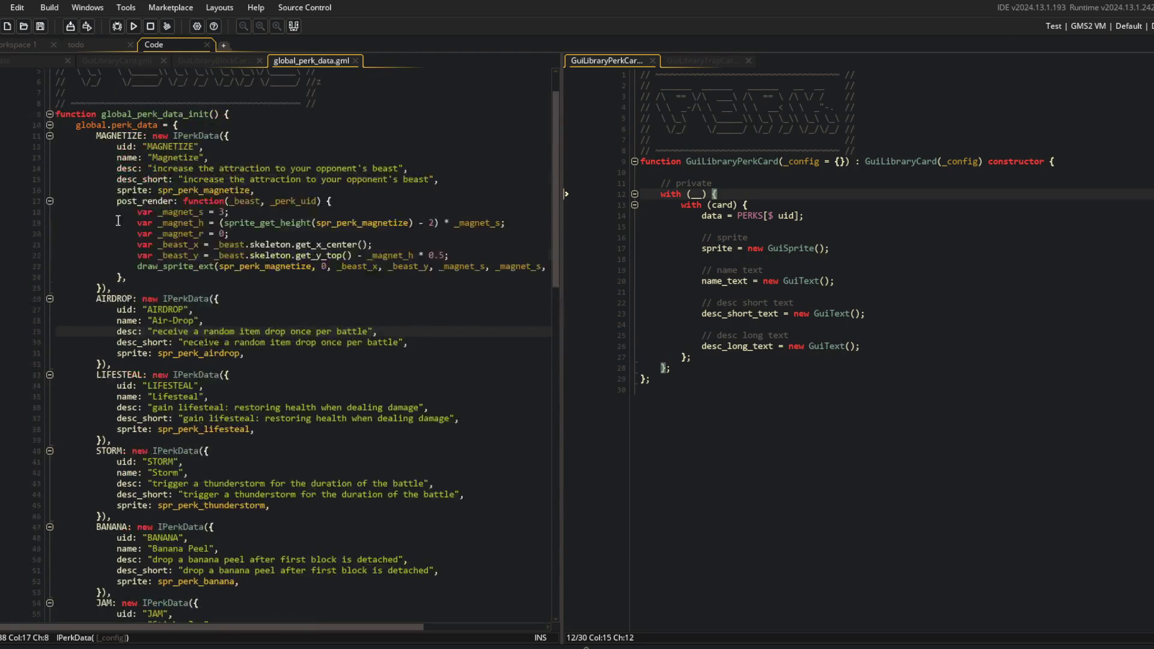
pyautogui.click(203, 201)
pyautogui.hotkey('ctrl', 'shift', '[')
pyautogui.press('Down')
pyautogui.press('Down')
pyautogui.press('Up')
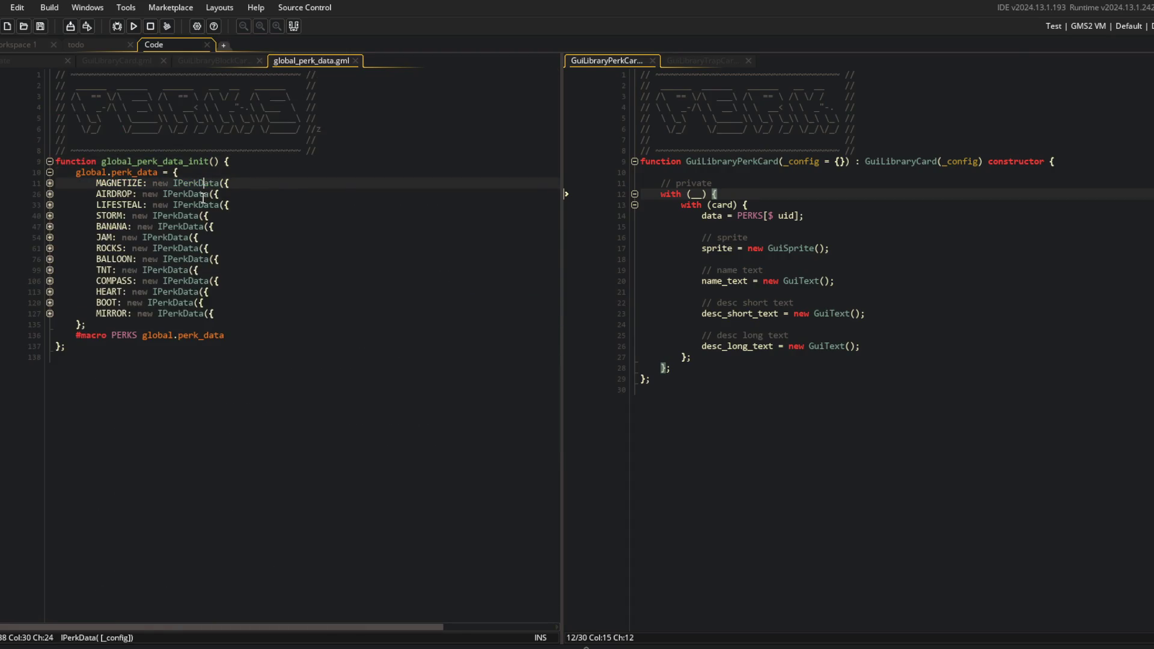
pyautogui.hotkey('ctrl', 'Right')
pyautogui.press('Down')
pyautogui.press('Down')
pyautogui.press('Down')
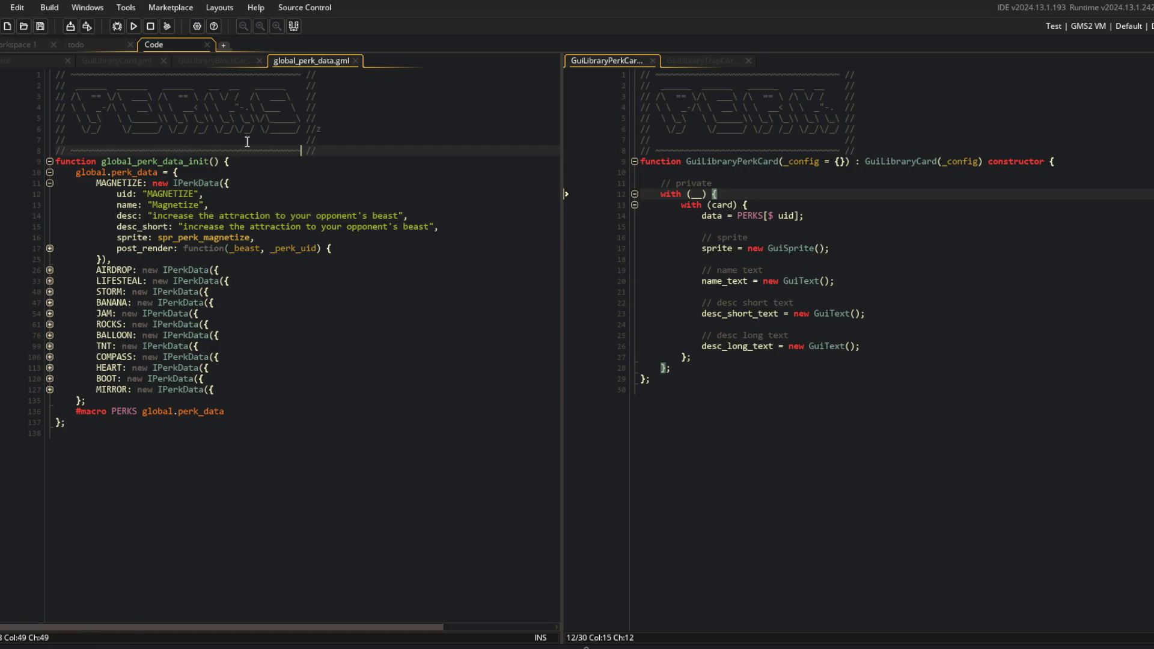
pyautogui.click(211, 62)
# Open the GuiEditorPerkCard script via Ctrl+T search, then its GuiEditorCard parent script
pyautogui.click(325, 61)
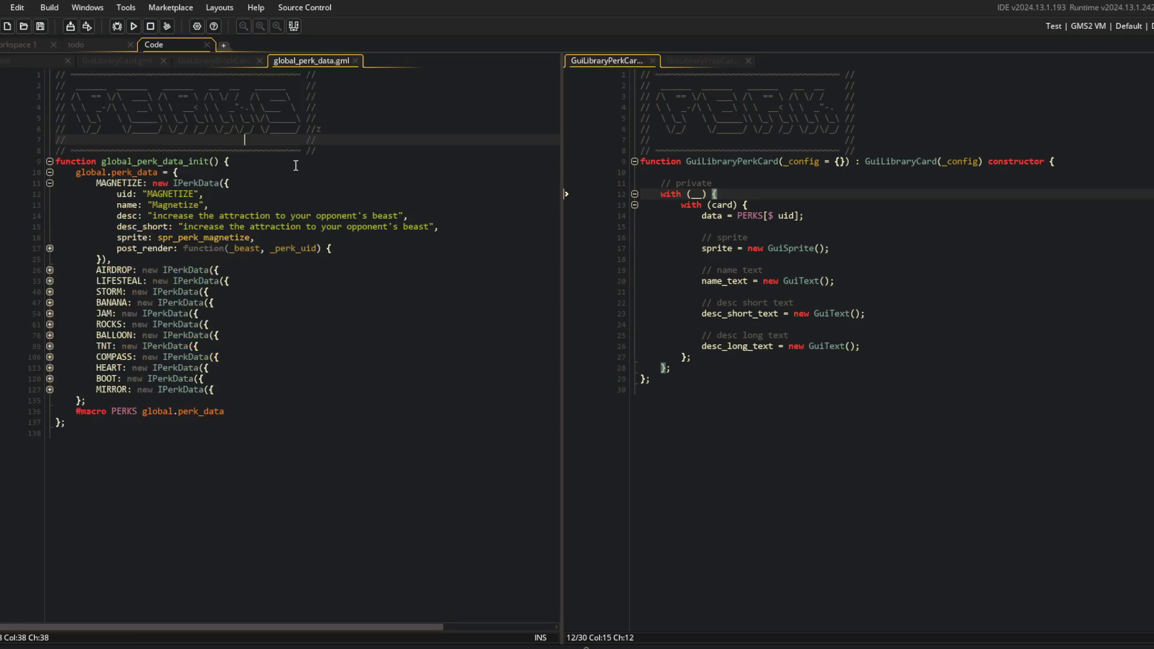
pyautogui.hotkey('ctrl', 't')
pyautogui.write('edito')
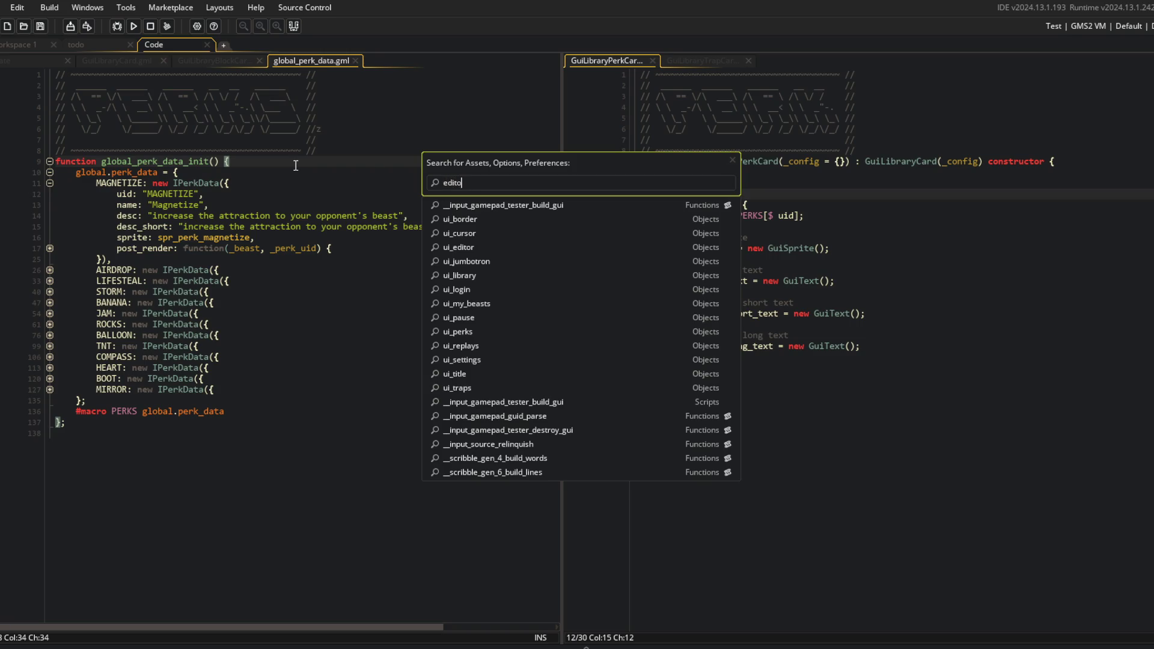
pyautogui.write('rper')
pyautogui.press('Return')
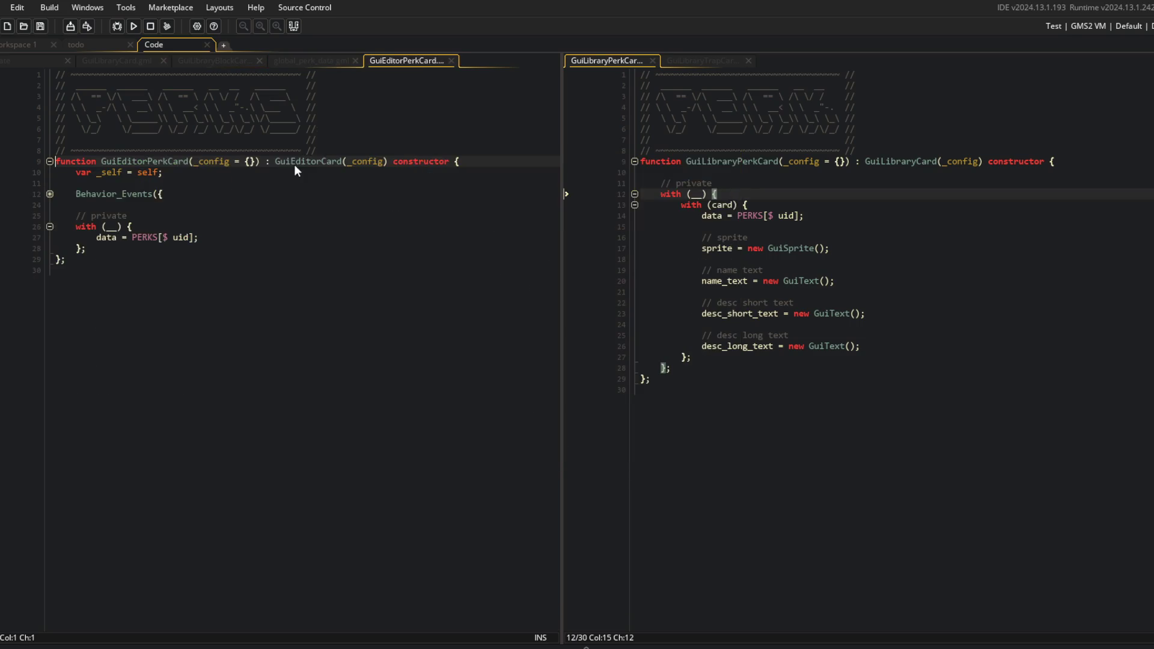
pyautogui.click(122, 163)
pyautogui.middleClick(285, 163)
# Change the render code's description text from data.desc to data.desc_short
pyautogui.click(325, 272)
pyautogui.scroll(-5, 325, 273)
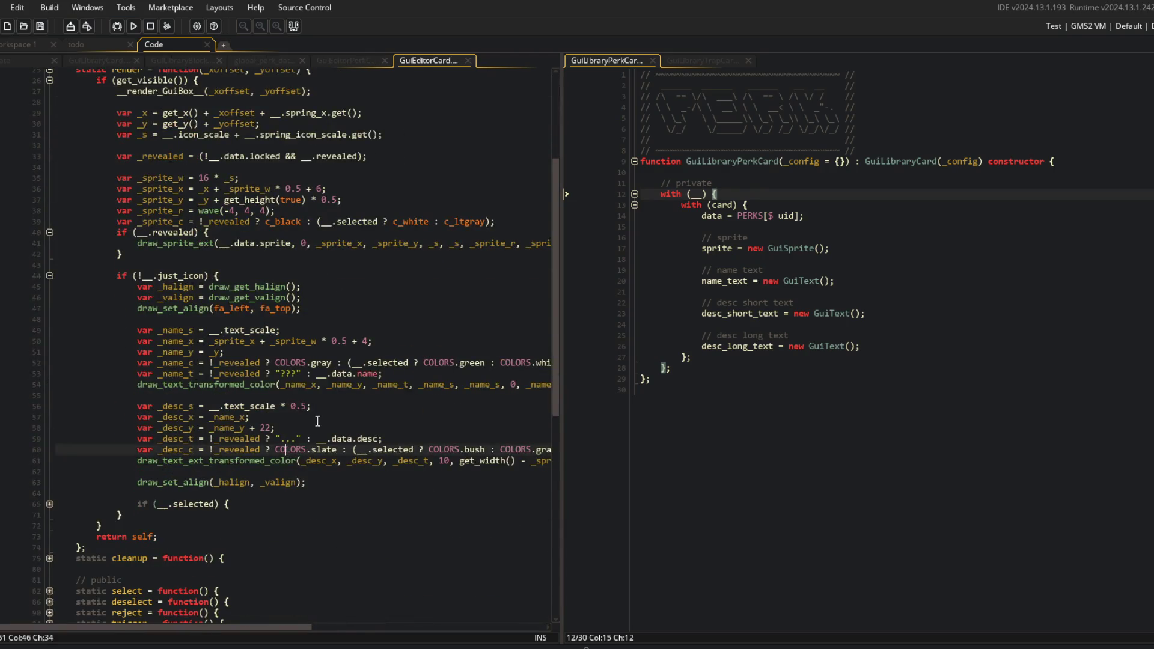
pyautogui.click(344, 373)
pyautogui.click(381, 438)
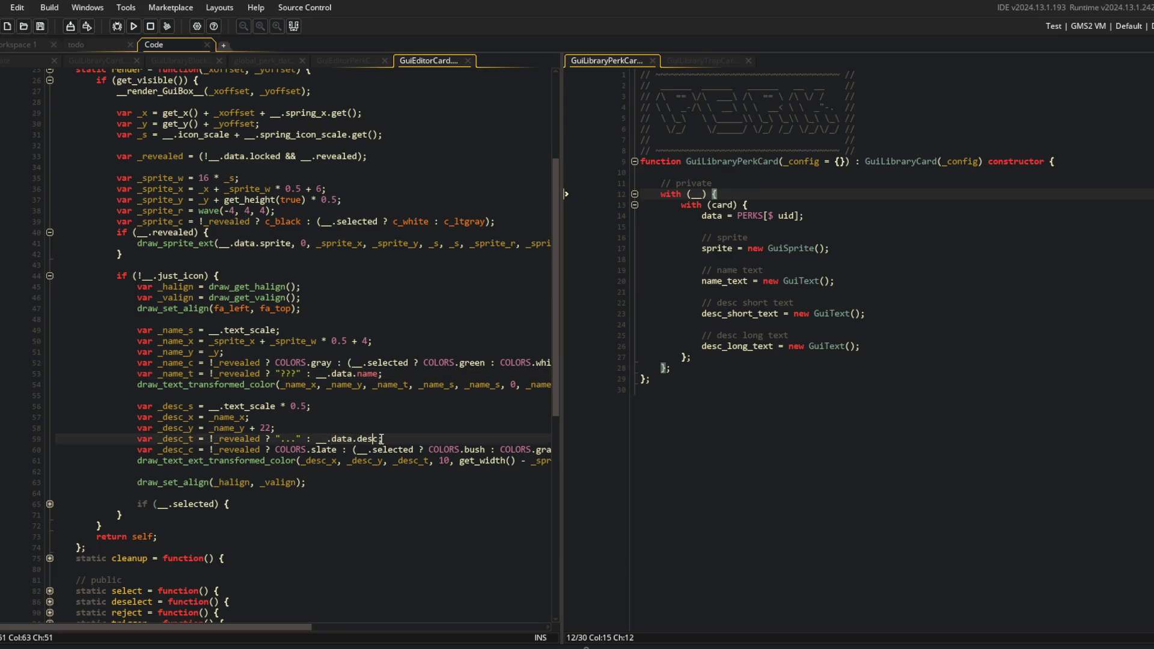
pyautogui.hotkey('ctrl', 'shift', 'Left')
pyautogui.hotkey('ctrl', 'shift', 'Left')
pyautogui.hotkey('ctrl', 'shift', 'Left')
pyautogui.hotkey('ctrl', 'f')
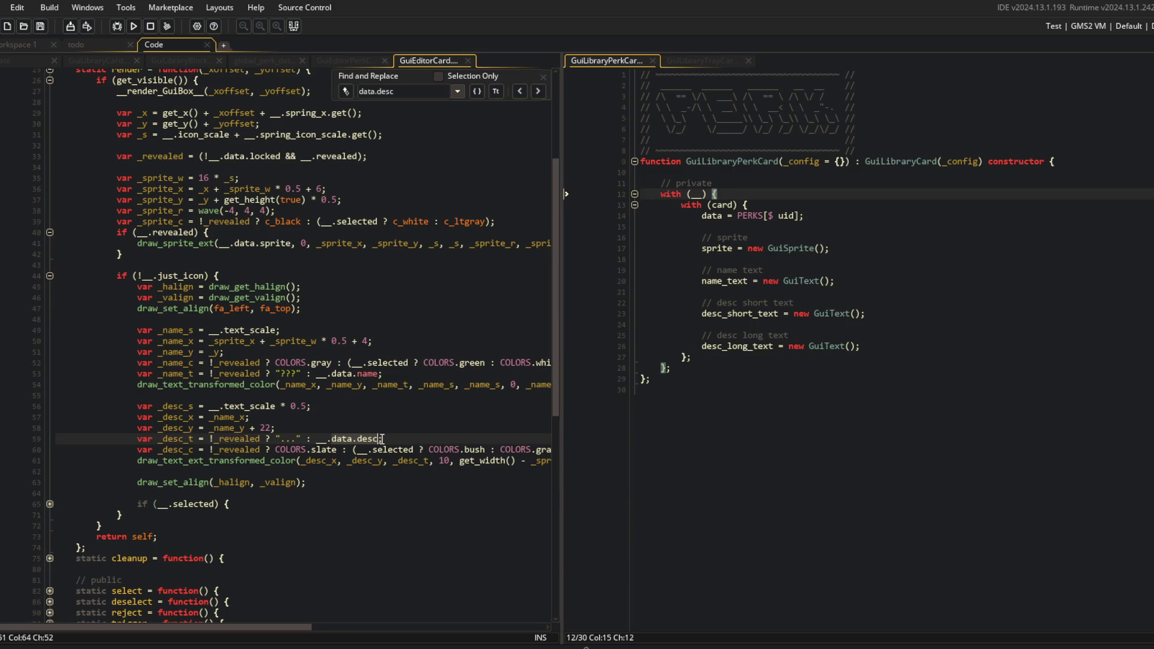
pyautogui.write('_short')
# Close the GuiEditorCard tab and open the global_trap_data script through asset search
pyautogui.press('Escape')
pyautogui.middleClick(453, 59)
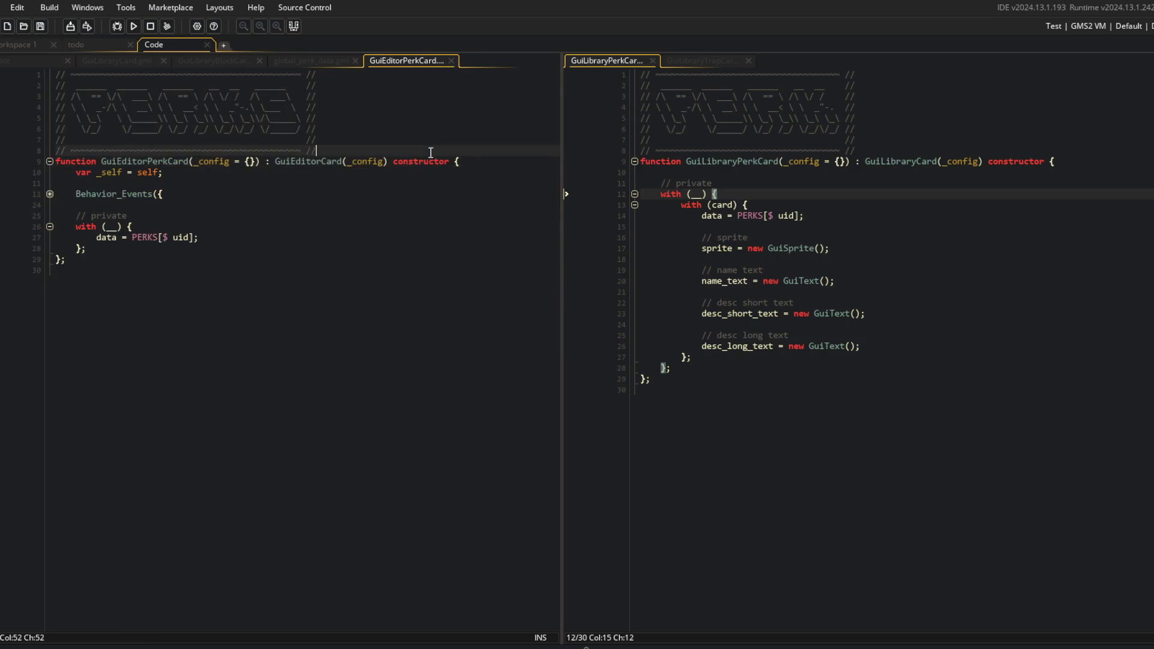
pyautogui.click(319, 61)
pyautogui.click(401, 60)
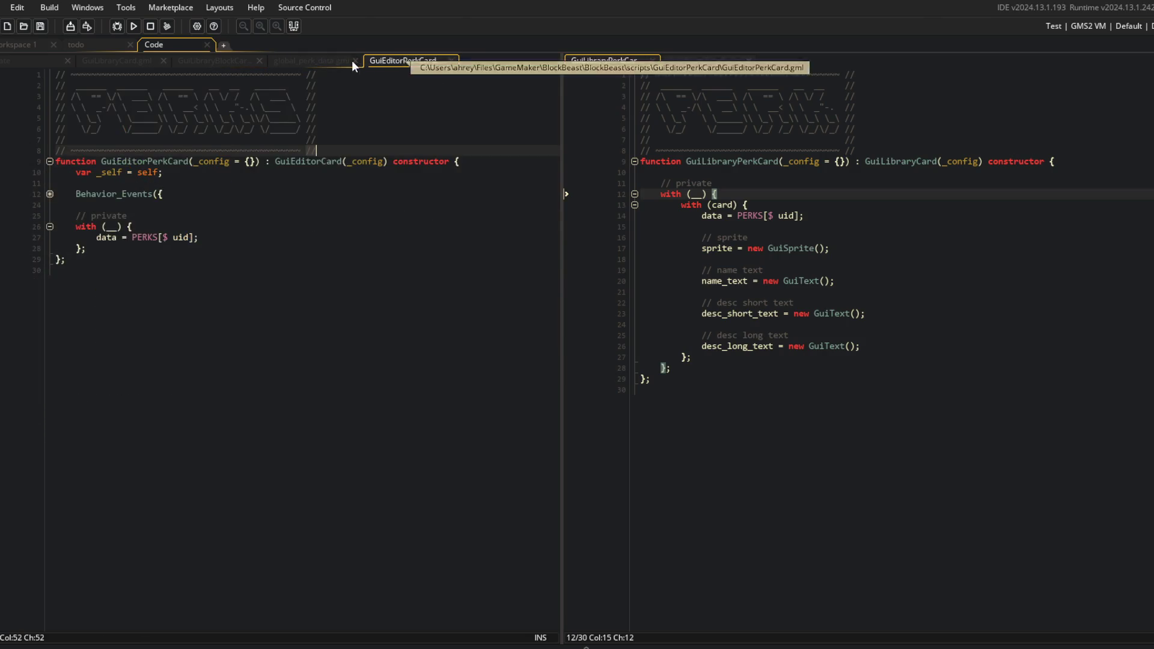
pyautogui.click(327, 60)
pyautogui.click(368, 174)
pyautogui.hotkey('ctrl', 't')
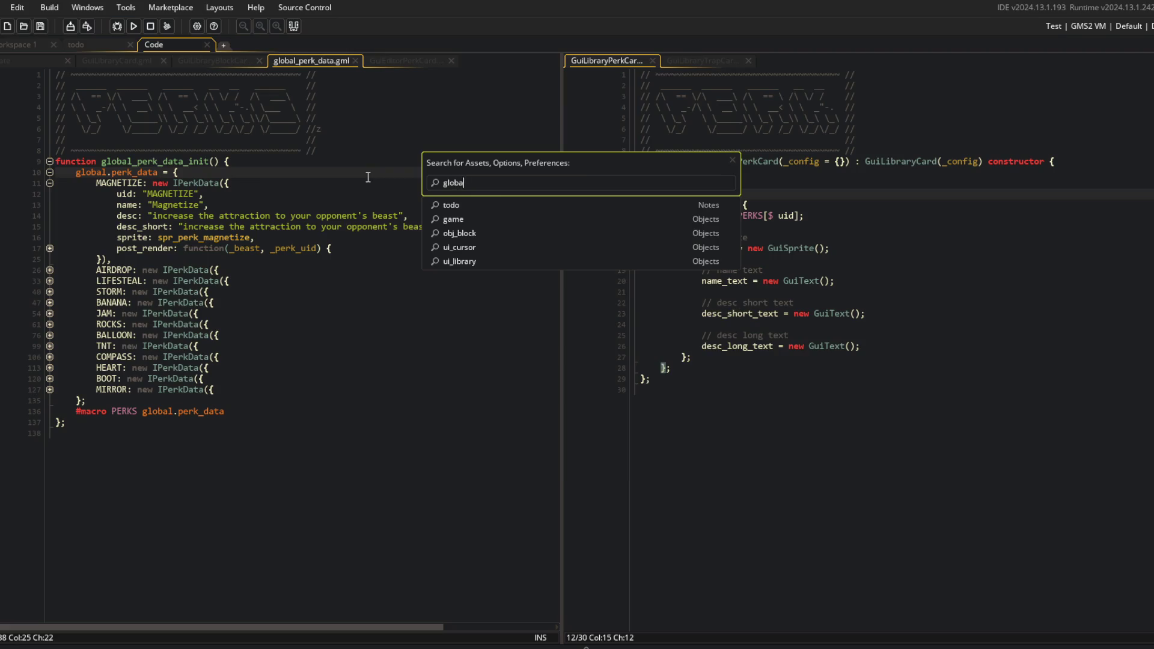
pyautogui.write('al_trap')
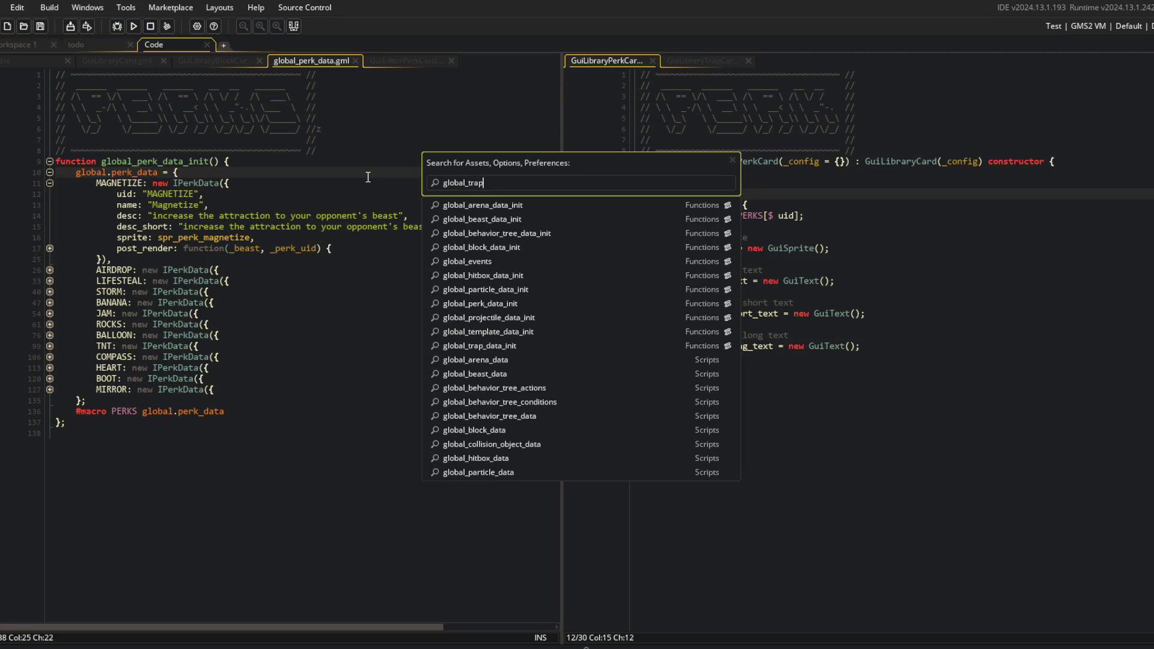
pyautogui.press('Return')
# Add a desc_short field to the ITrapData constructor by copying the desc line, then save
pyautogui.click(306, 215)
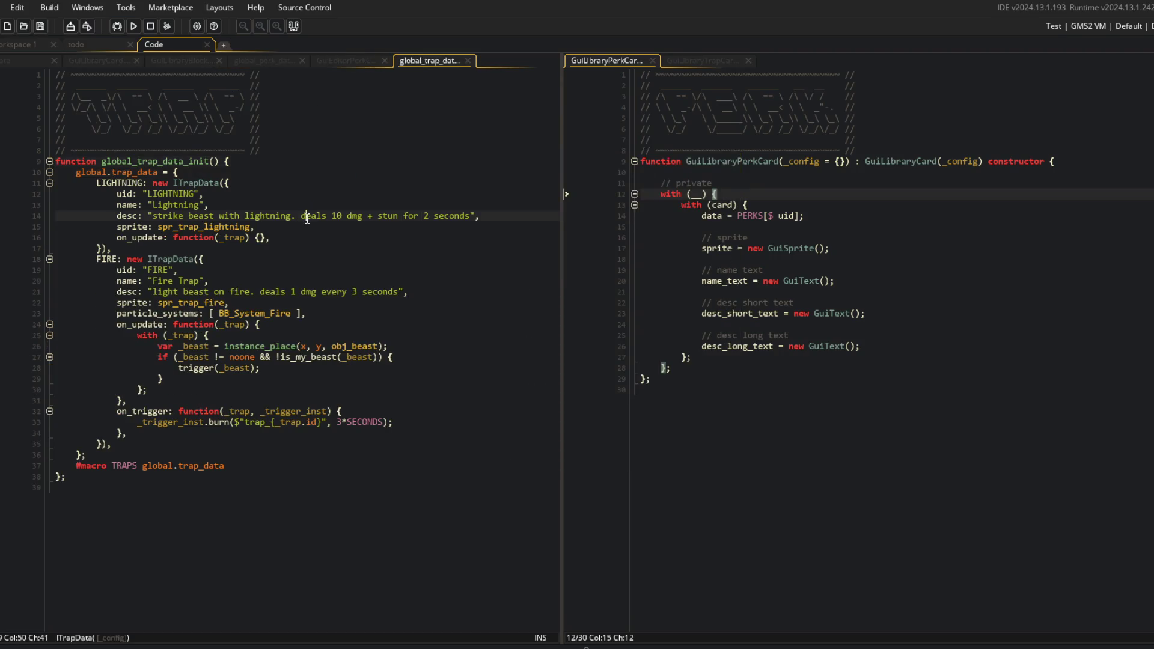
pyautogui.middleClick(210, 187)
pyautogui.hotkey('ctrl', 'd')
pyautogui.click(98, 204)
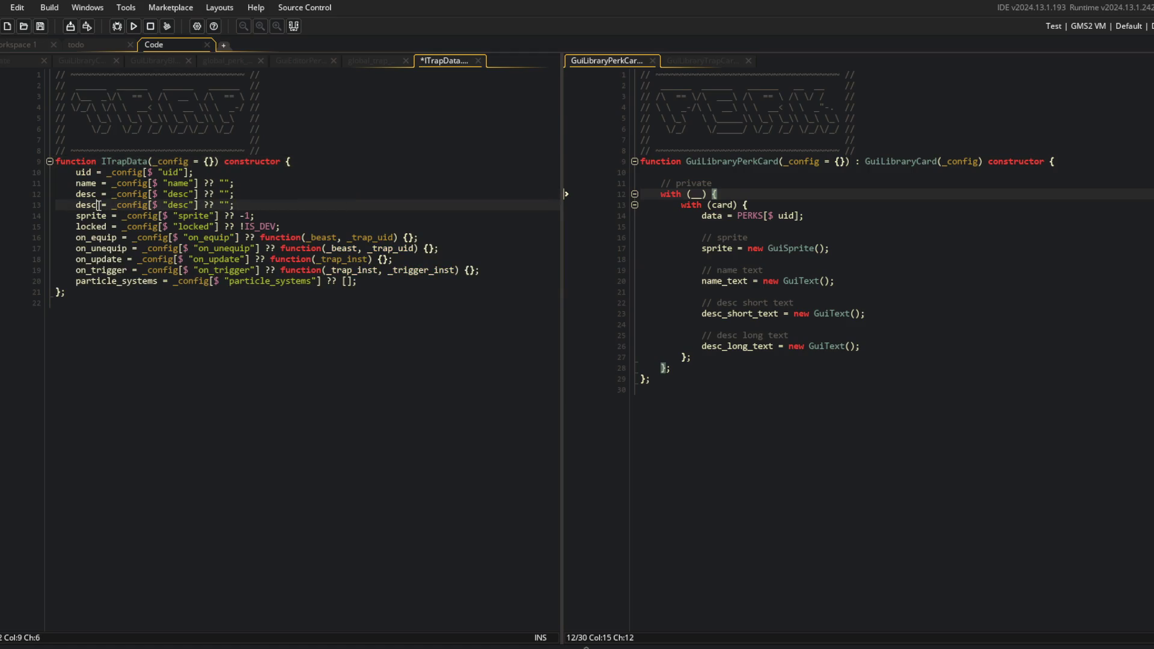
pyautogui.write('_short')
pyautogui.click(220, 205)
pyautogui.write('_short')
pyautogui.hotkey('ctrl', 's')
pyautogui.hotkey('ctrl', 'w')
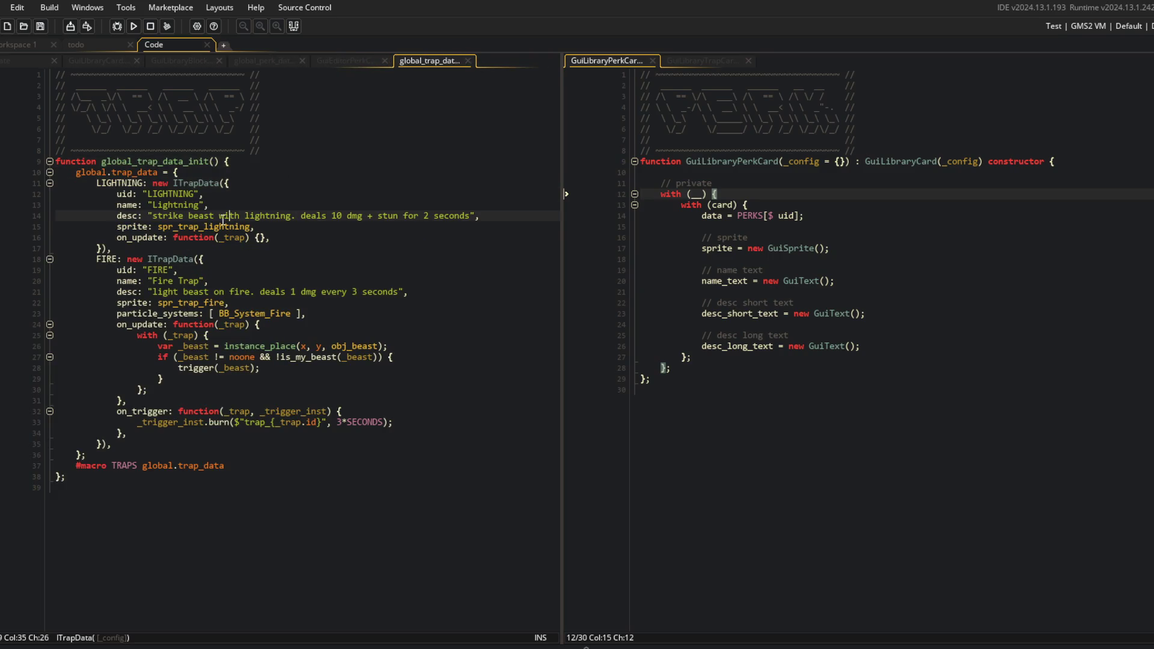
# Give the Lightning and Fire traps desc_short entries copied from their desc lines, then save
pyautogui.hotkey('ctrl', 'd')
pyautogui.click(138, 226)
pyautogui.write('_short: "strike beast with lightning. deals 10 dmg + stun for 2 seconds",')
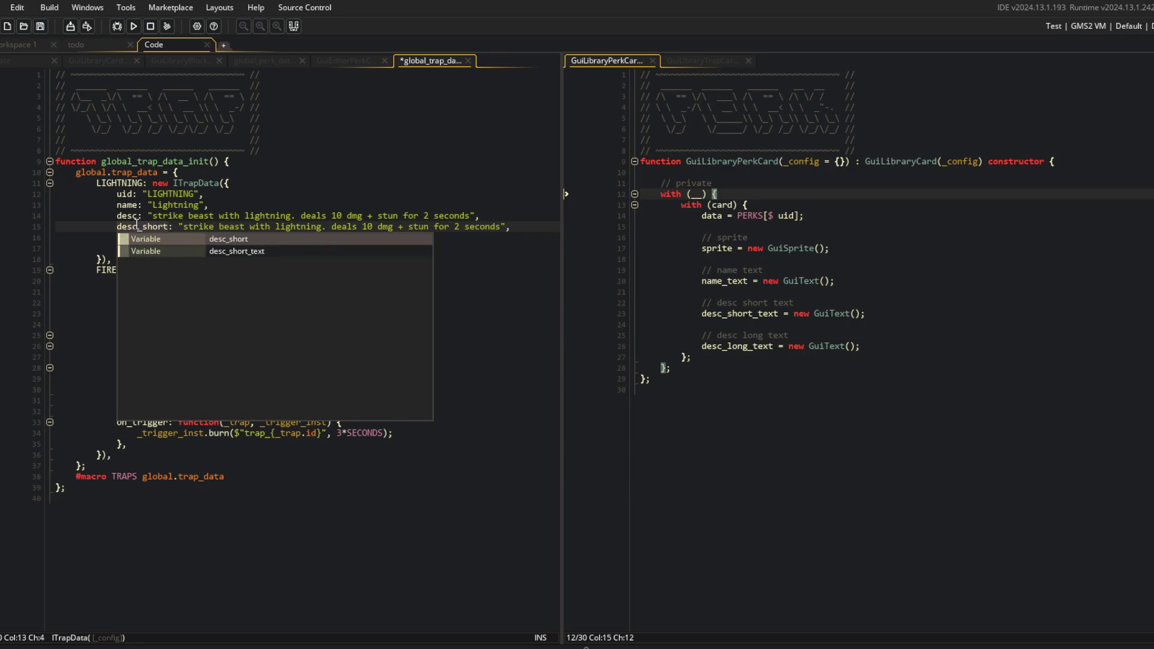
pyautogui.press('Escape')
pyautogui.press('Up')
pyautogui.press('Up')
pyautogui.press('Up')
pyautogui.press('End')
pyautogui.click(145, 302)
pyautogui.hotkey('ctrl', 'd')
pyautogui.click(137, 313)
pyautogui.write('_short')
pyautogui.hotkey('ctrl', 's')
pyautogui.click(228, 255)
pyautogui.middleClick(420, 60)
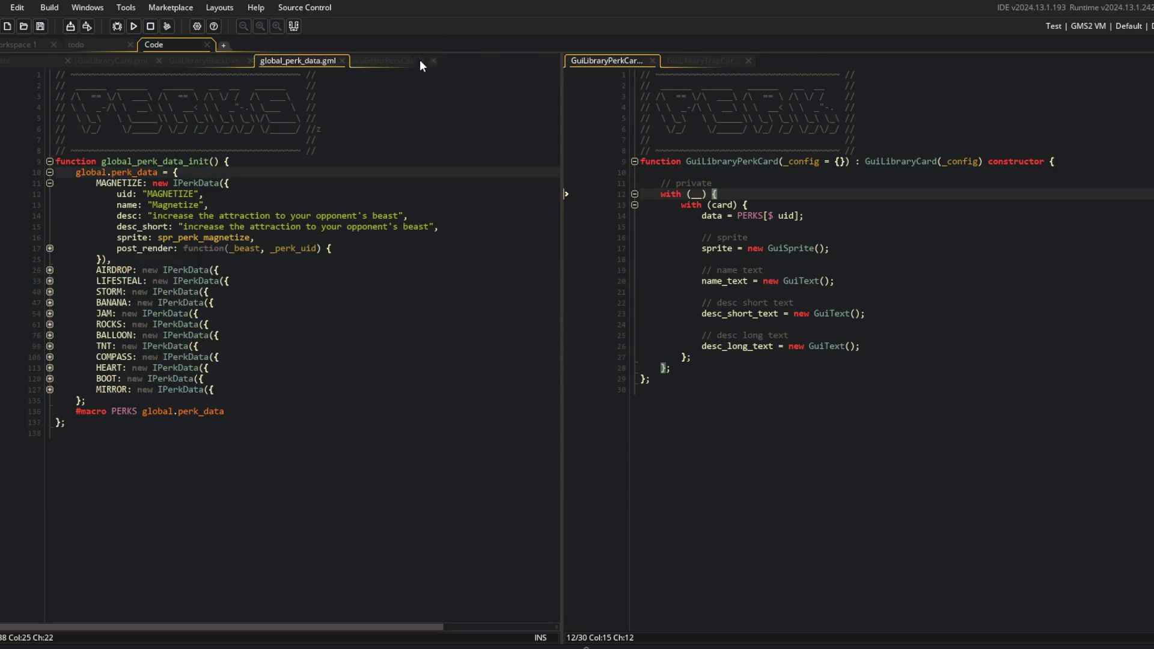
# Switch between the open card scripts, then reopen global_perk_data through asset search
pyautogui.click(405, 61)
pyautogui.click(300, 61)
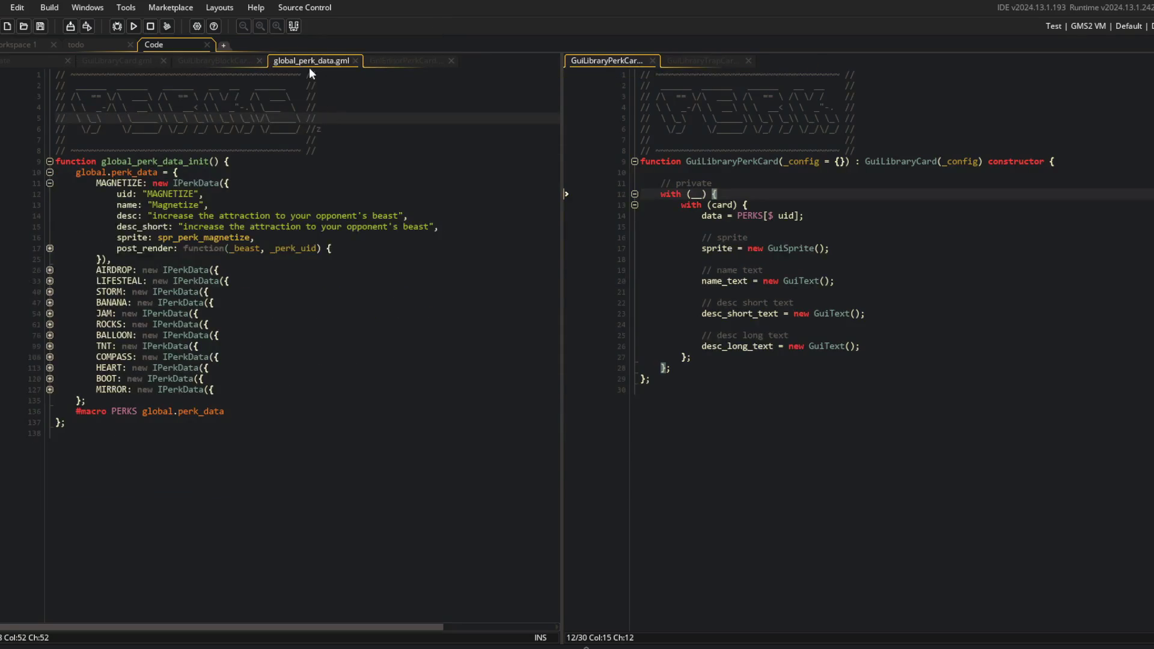
pyautogui.middleClick(299, 62)
pyautogui.click(249, 61)
pyautogui.click(320, 61)
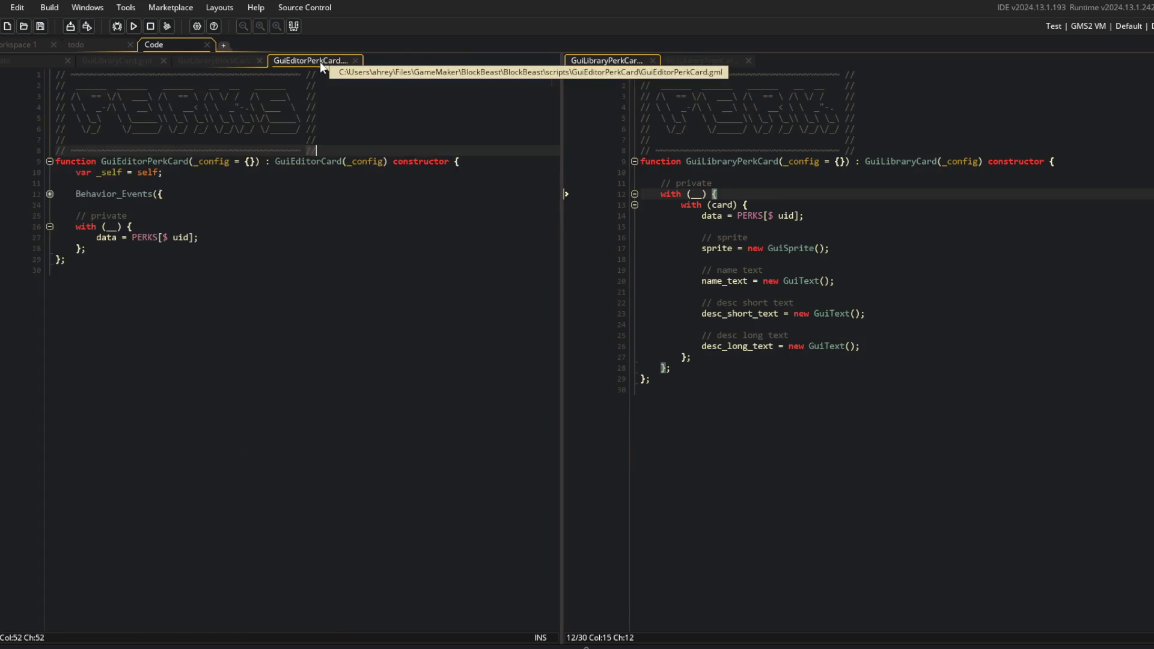
pyautogui.click(233, 63)
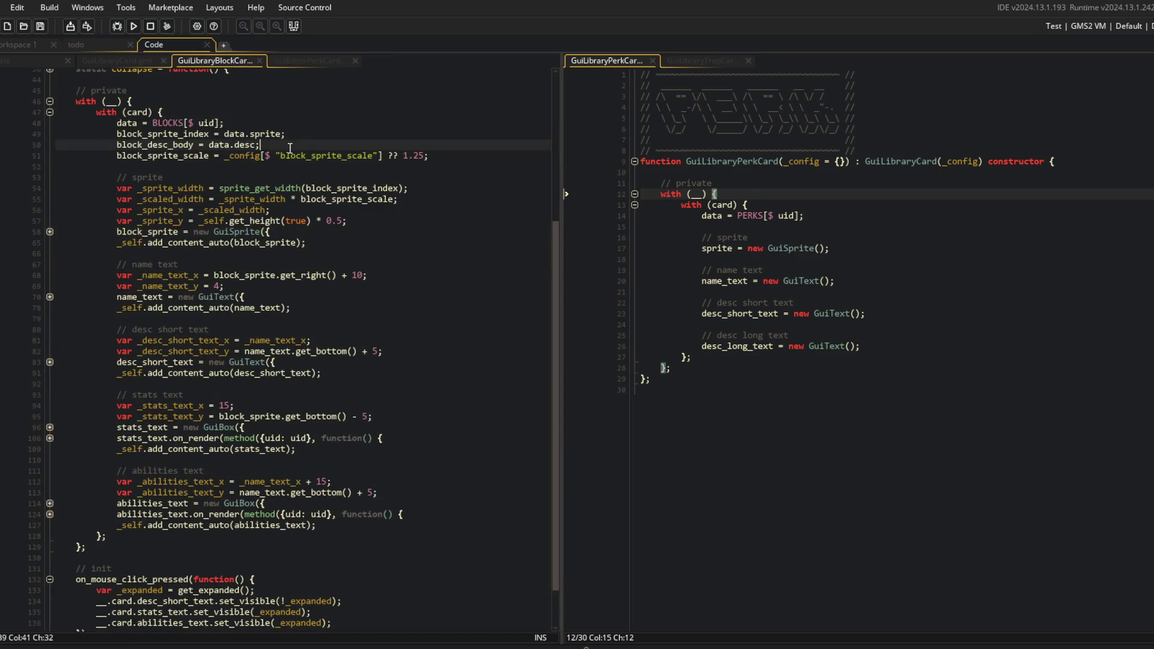
pyautogui.hotkey('ctrl', 't')
pyautogui.write('ata')
pyautogui.press('Return')
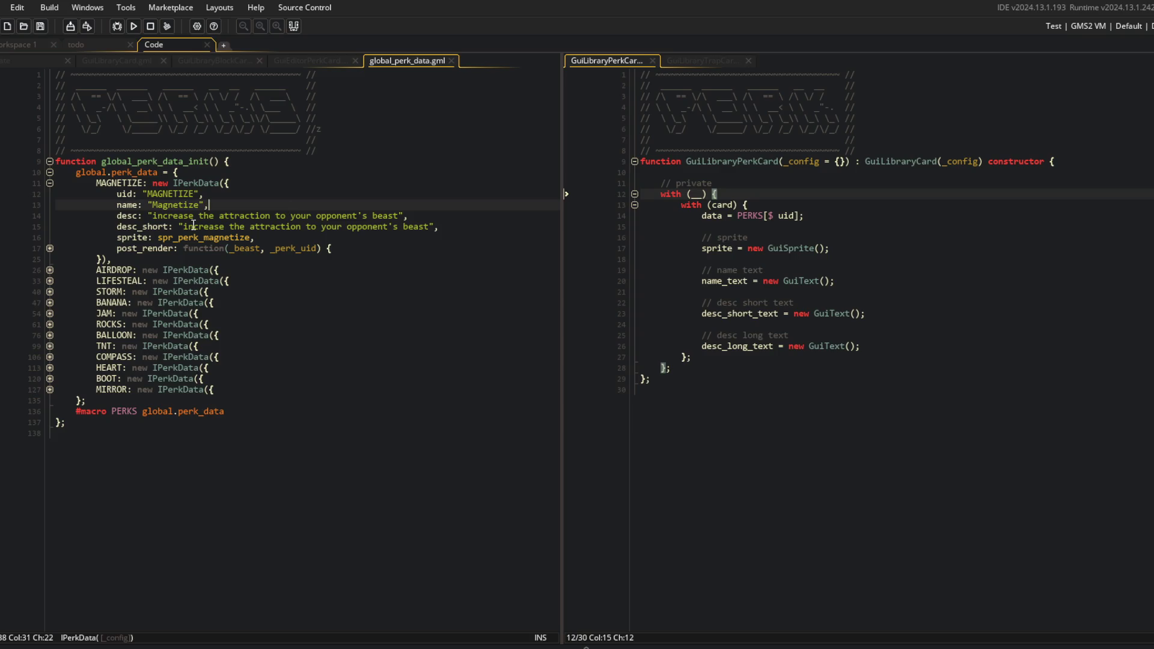
# Replace Magnetize's desc text with '(insert long description here)' and save
pyautogui.doubleClick(149, 215)
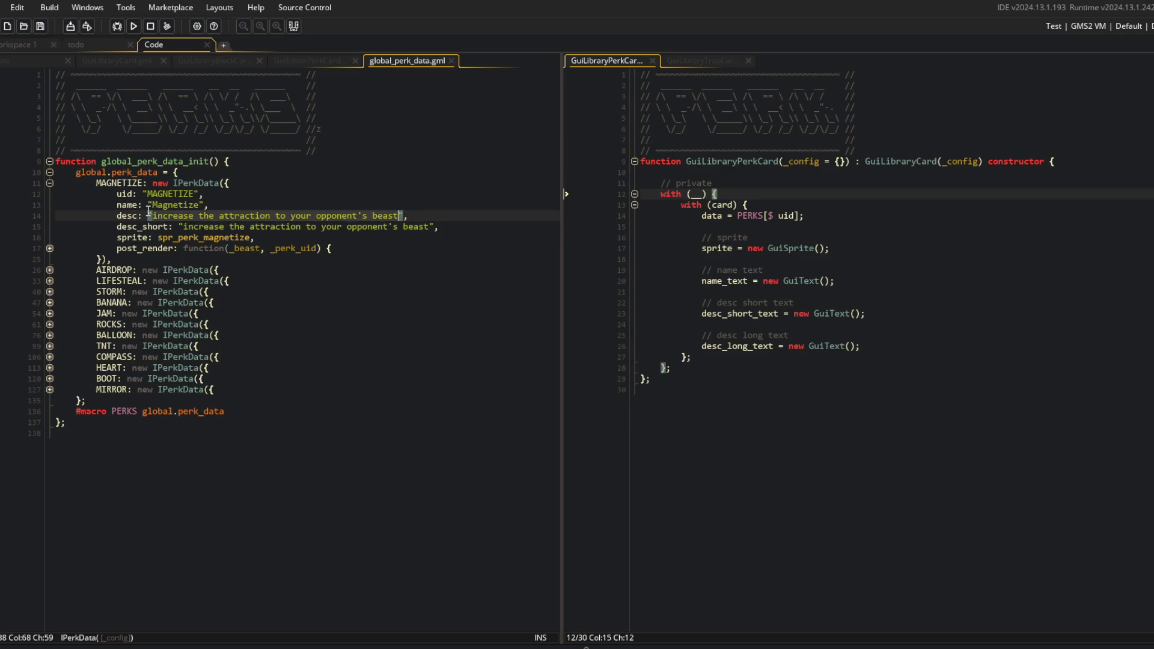
pyautogui.write('(long de')
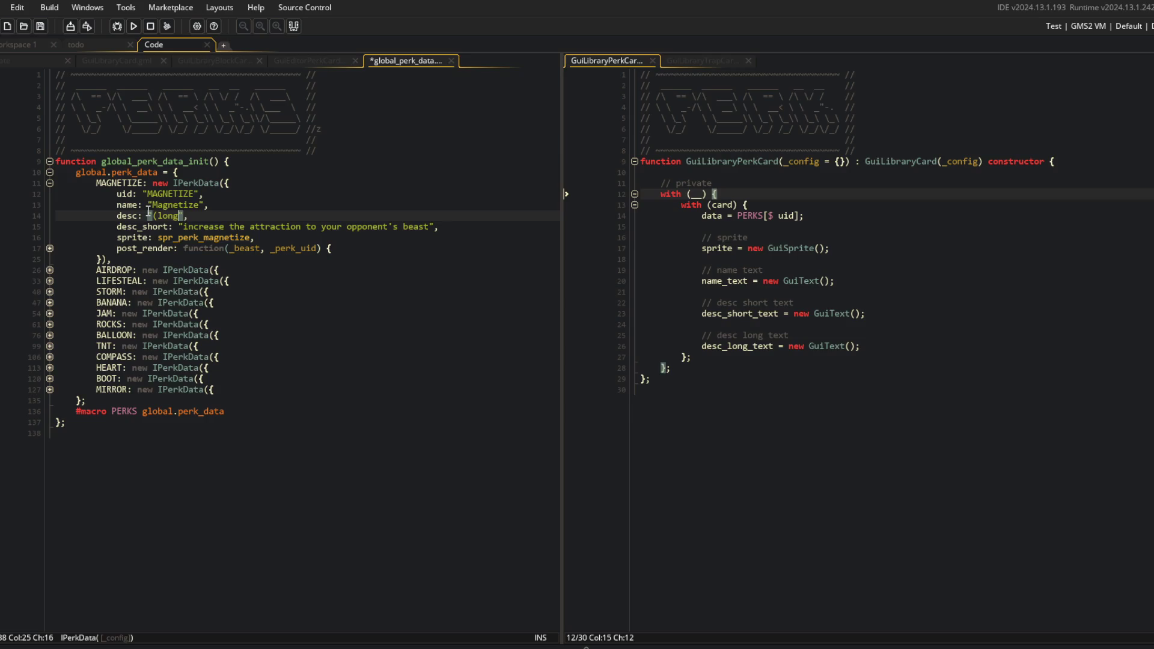
pyautogui.write('scription here)')
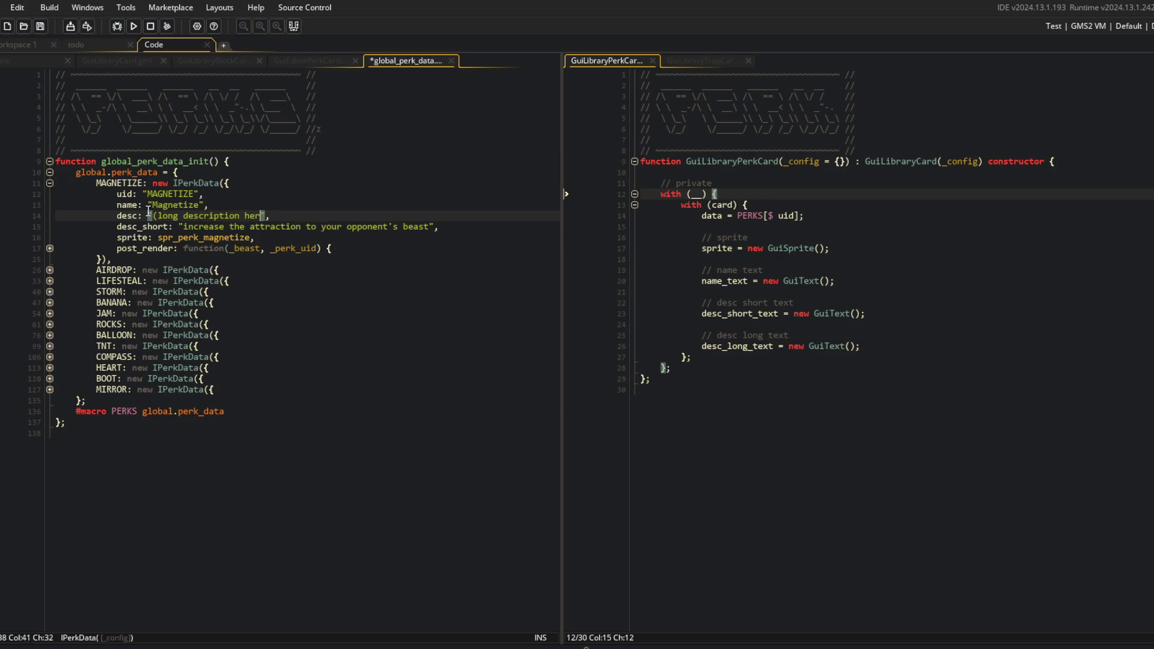
pyautogui.press('Left')
pyautogui.press('Left')
pyautogui.press('Left')
pyautogui.write('insert')
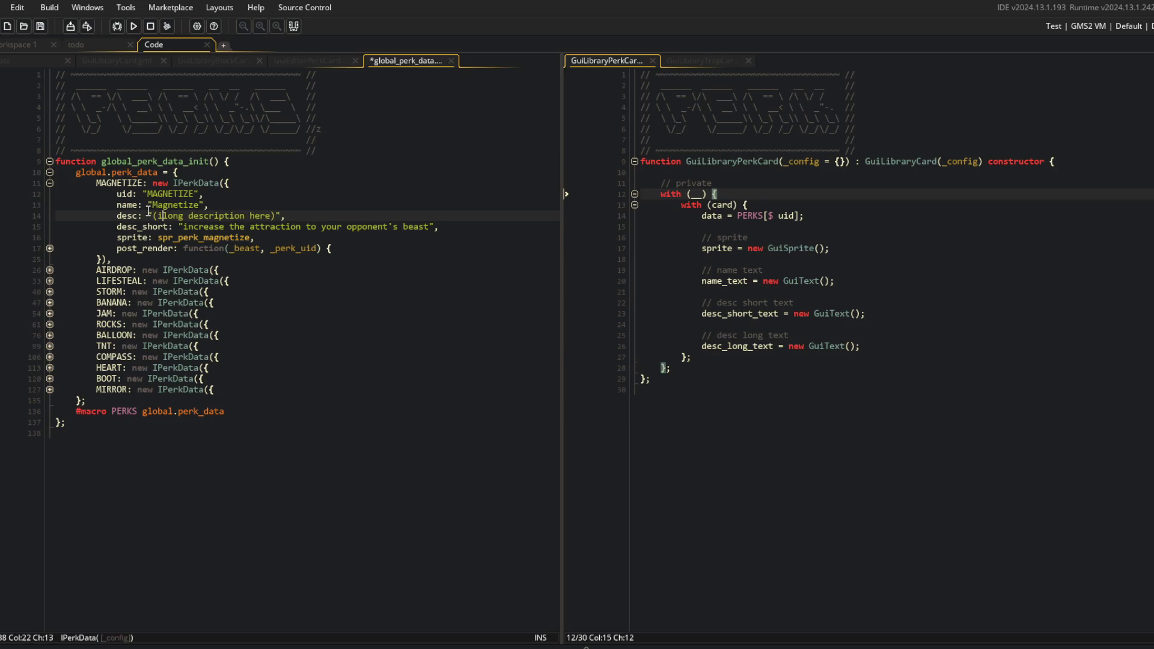
pyautogui.hotkey('ctrl', 's')
pyautogui.press('Home')
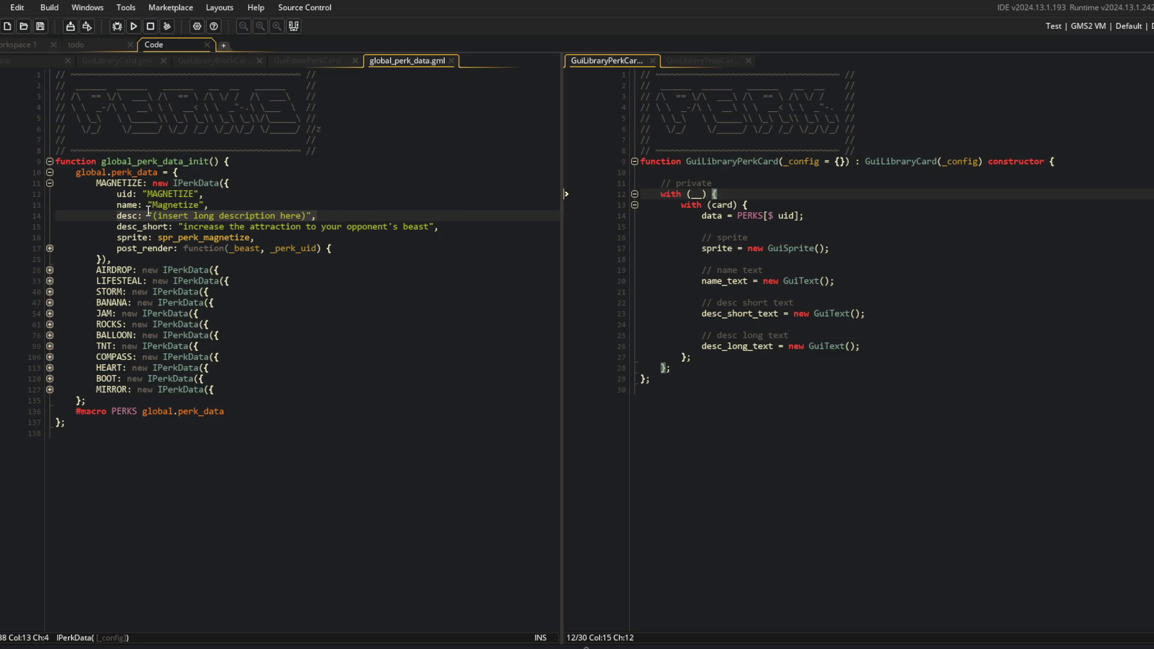
# Expand all perk entries and paste the placeholder over the Air-Drop description
pyautogui.hotkey('ctrl', 'shift', 'u')
pyautogui.click(302, 374)
pyautogui.press('Home')
pyautogui.hotkey('shift', 'End')
pyautogui.hotkey('ctrl', 'v')
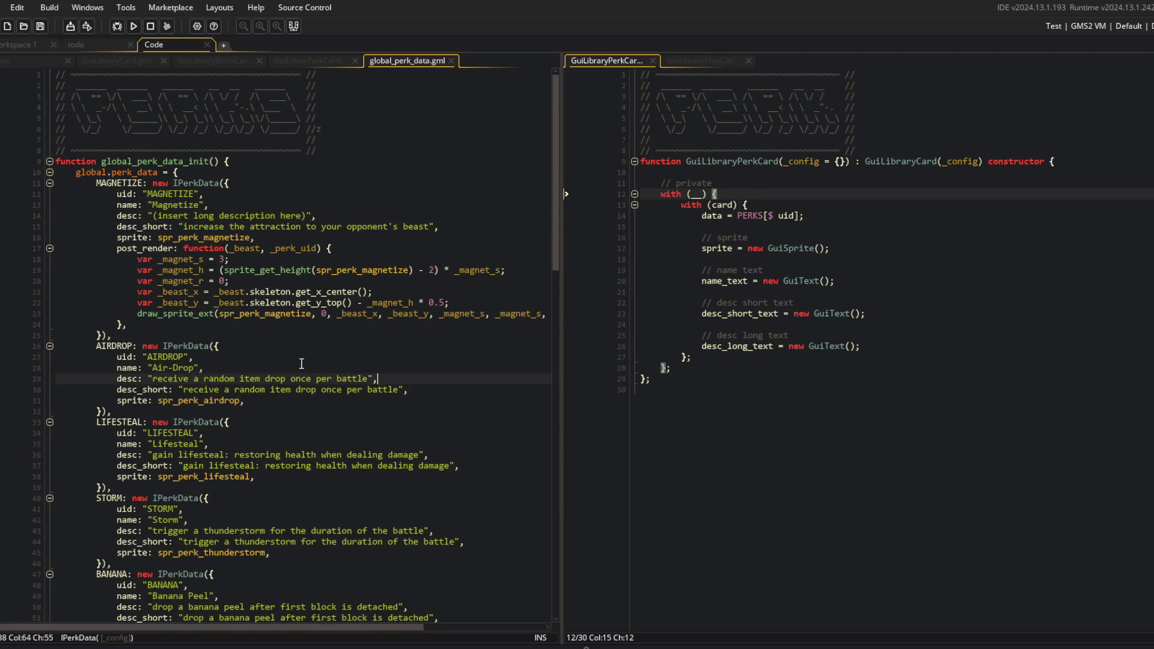
# Paste the placeholder over the Lifesteal, Storm and Banana Peel descriptions
pyautogui.scroll(-5, 318, 351)
pyautogui.click(272, 289)
pyautogui.press('Down')
pyautogui.press('Home')
pyautogui.hotkey('shift', 'End')
pyautogui.write('desc: "(insert long description here)",')
pyautogui.scroll(-1, 272, 289)
pyautogui.press('Down')
pyautogui.press('Down')
pyautogui.press('Down')
pyautogui.press('Down')
pyautogui.press('Down')
pyautogui.press('Home')
pyautogui.hotkey('shift', 'End')
pyautogui.write('desc: "(insert long description here)",')
pyautogui.press('Down')
pyautogui.press('Down')
pyautogui.press('Down')
pyautogui.press('Down')
pyautogui.press('Down')
pyautogui.press('Home')
pyautogui.hotkey('shift', 'End')
pyautogui.write('desc: "(insert long description here)",')
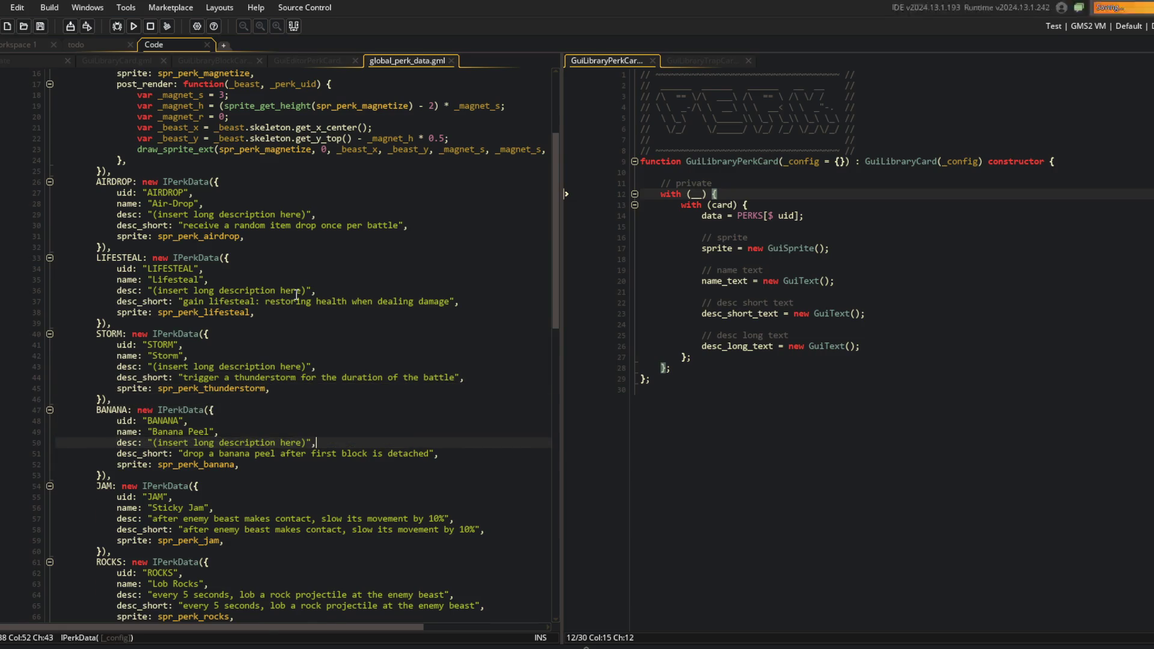
# Paste the placeholder over the Sticky Jam, Lob Rocks and Balloon descriptions
pyautogui.scroll(-5, 272, 289)
pyautogui.click(271, 366)
pyautogui.press('Home')
pyautogui.hotkey('shift', 'End')
pyautogui.write('desc: "(insert long description here)",')
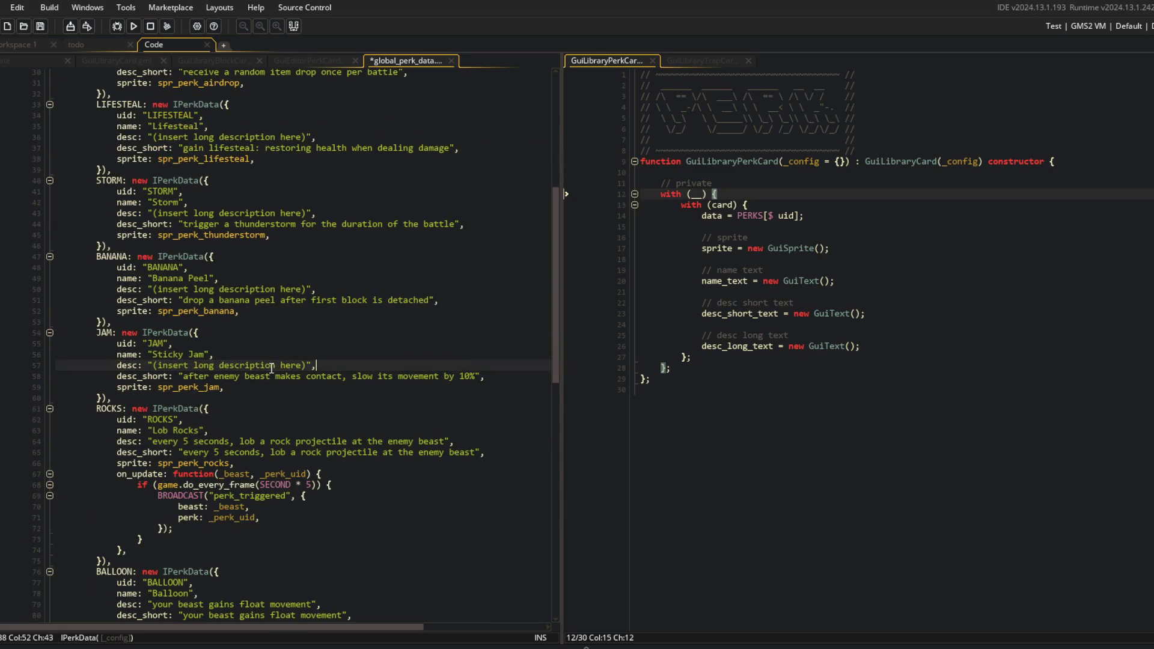
pyautogui.press('Down')
pyautogui.press('Down')
pyautogui.press('Down')
pyautogui.press('Home')
pyautogui.hotkey('shift', 'End')
pyautogui.write('desc: "(insert long description here)",')
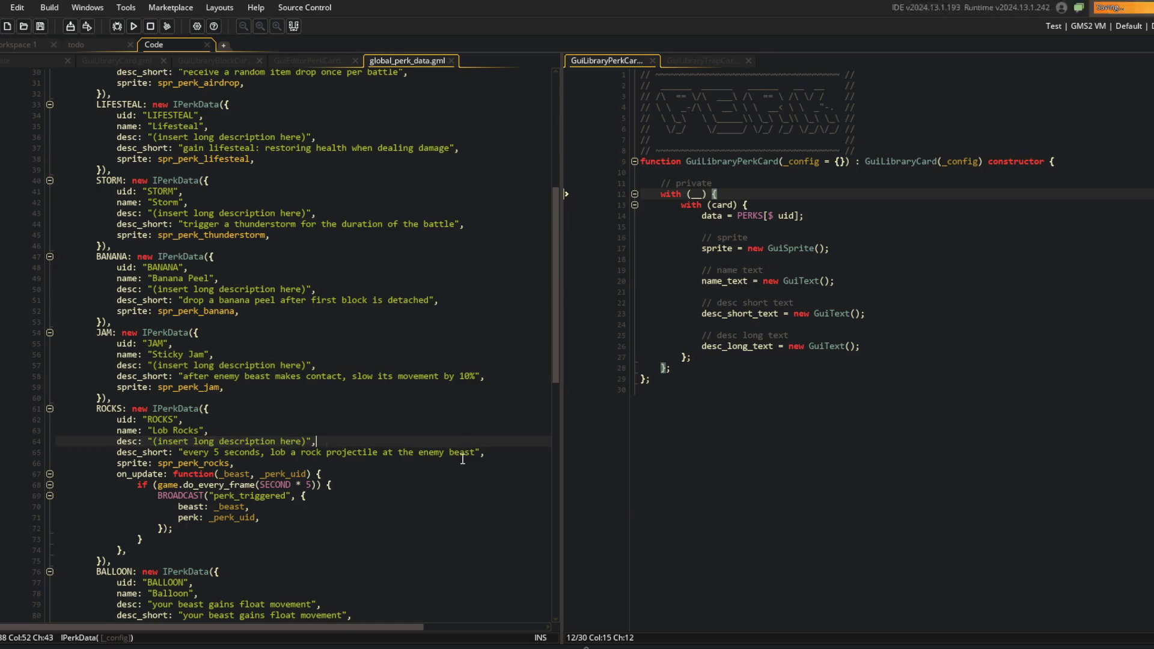
pyautogui.scroll(-4, 288, 445)
pyautogui.click(386, 467)
pyautogui.press('Down')
pyautogui.press('Home')
pyautogui.write('desc: "(insert long description here)",')
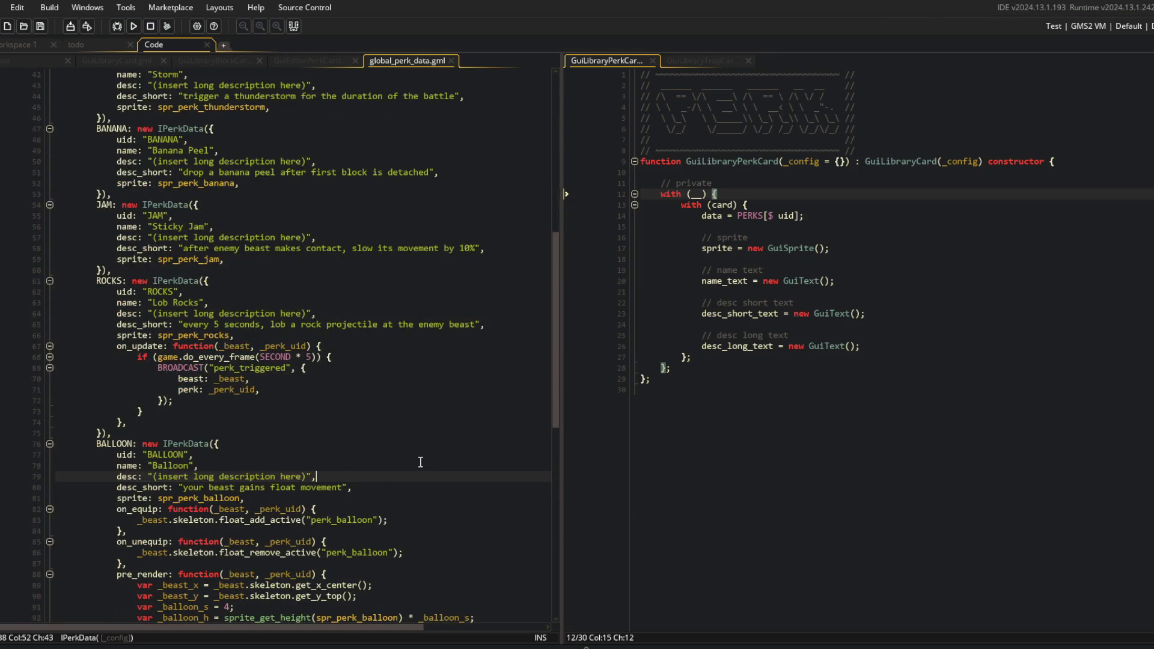
# Replace the TNT description with the placeholder and save the perk data
pyautogui.scroll(-5, 396, 469)
pyautogui.scroll(-4, 222, 301)
pyautogui.click(253, 432)
pyautogui.press('Down')
pyautogui.press('Home')
pyautogui.hotkey('shift', 'End')
pyautogui.write('desc: "(insert long description here)",')
pyautogui.hotkey('ctrl', 's')
# Replace the Compass and Heart+ descriptions with the placeholder and save
pyautogui.scroll(-5, 253, 432)
pyautogui.click(265, 359)
pyautogui.press('Down')
pyautogui.press('Home')
pyautogui.hotkey('shift', 'End')
pyautogui.write('desc: "(insert long description here)",')
pyautogui.hotkey('ctrl', 's')
pyautogui.click(245, 440)
pyautogui.press('Down')
pyautogui.press('Up')
pyautogui.press('Home')
pyautogui.hotkey('shift', 'End')
pyautogui.write('desc: "(insert long description here)",')
pyautogui.hotkey('ctrl', 's')
# Replace the Quick Boots and Mirror descriptions with the placeholder and save
pyautogui.scroll(-3, 356, 423)
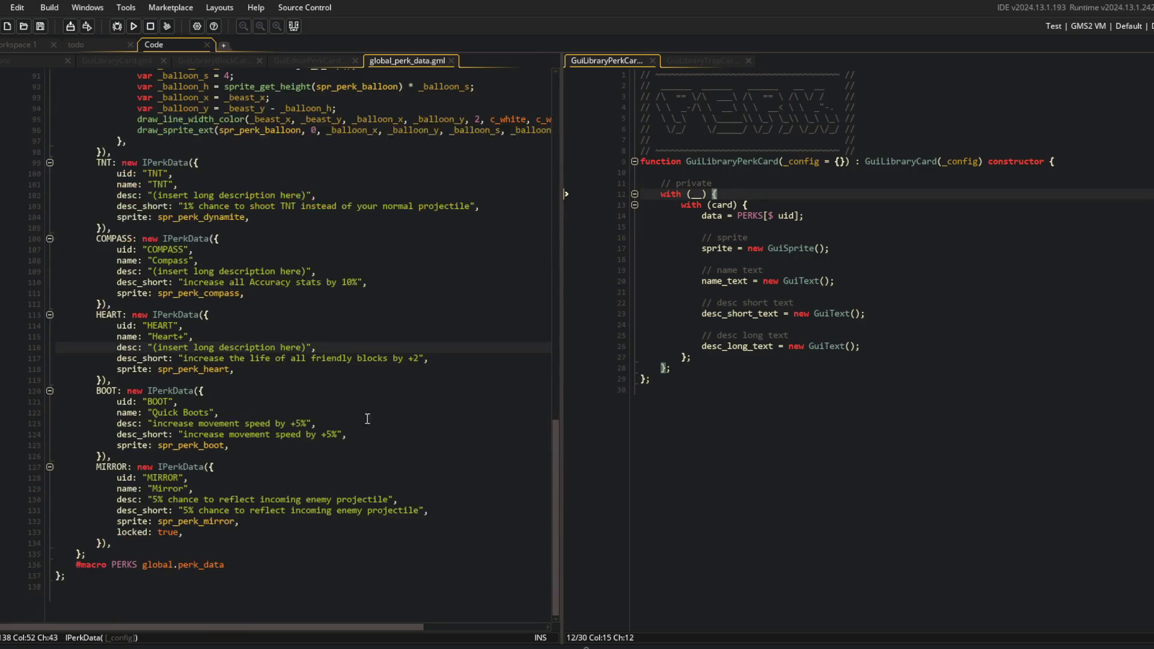
pyautogui.click(358, 431)
pyautogui.press('Home')
pyautogui.hotkey('shift', 'End')
pyautogui.write('desc: "(insert long description here)",')
pyautogui.press('Down')
pyautogui.press('Down')
pyautogui.press('Down')
pyautogui.press('Down')
pyautogui.press('Home')
pyautogui.hotkey('shift', 'End')
pyautogui.write('desc: "(insert long description here)",')
pyautogui.hotkey('ctrl', 's')
# In global_trap_data, set the Lightning and Fire descriptions to the placeholder, save, and return to GuiEditorPerkCard
pyautogui.hotkey('ctrl', 't')
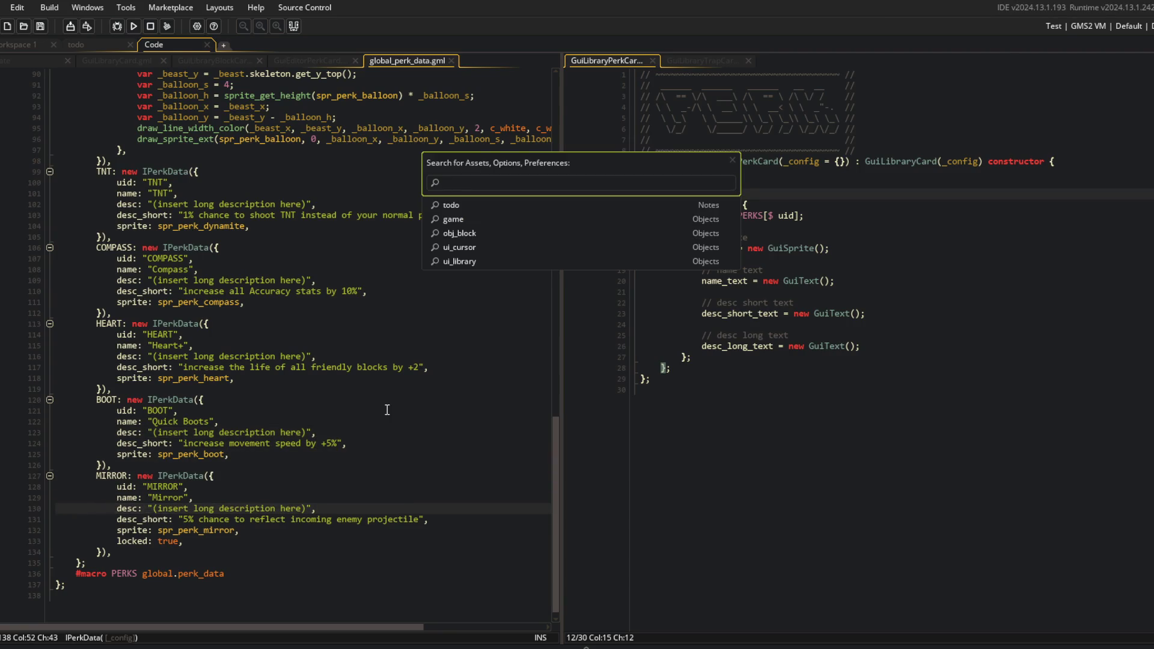
pyautogui.write('ap_data')
pyautogui.press('Return')
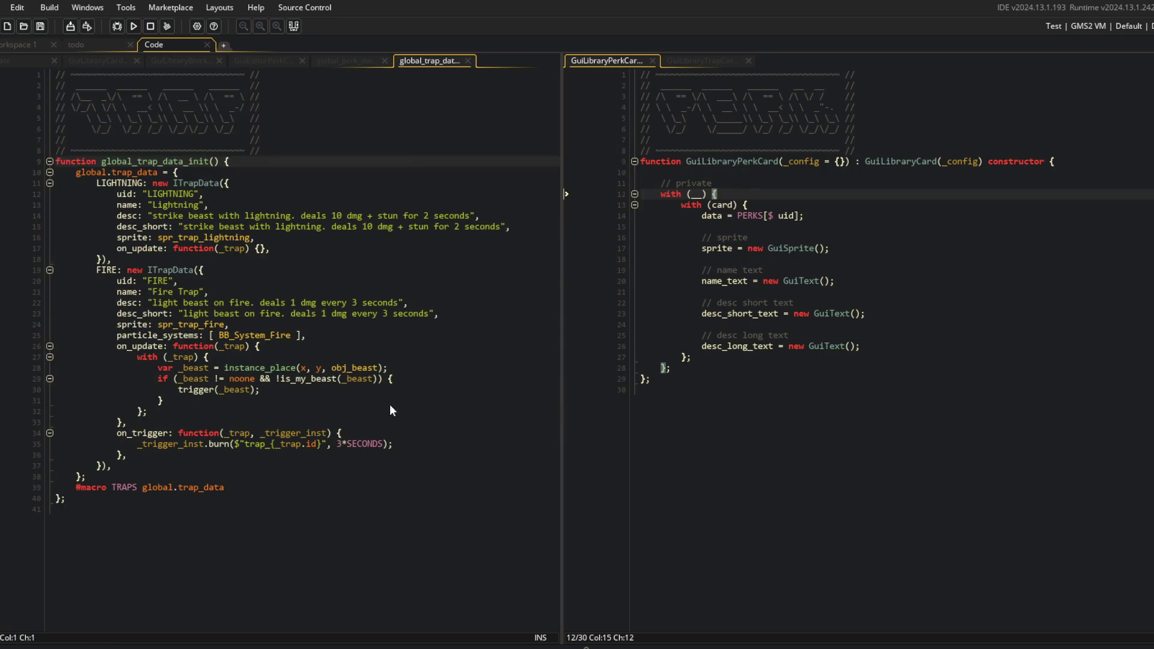
pyautogui.click(347, 216)
pyautogui.press('Home')
pyautogui.hotkey('shift', 'End')
pyautogui.write('desc: "(insert long description here)",')
pyautogui.press('Down')
pyautogui.press('Down')
pyautogui.press('Down')
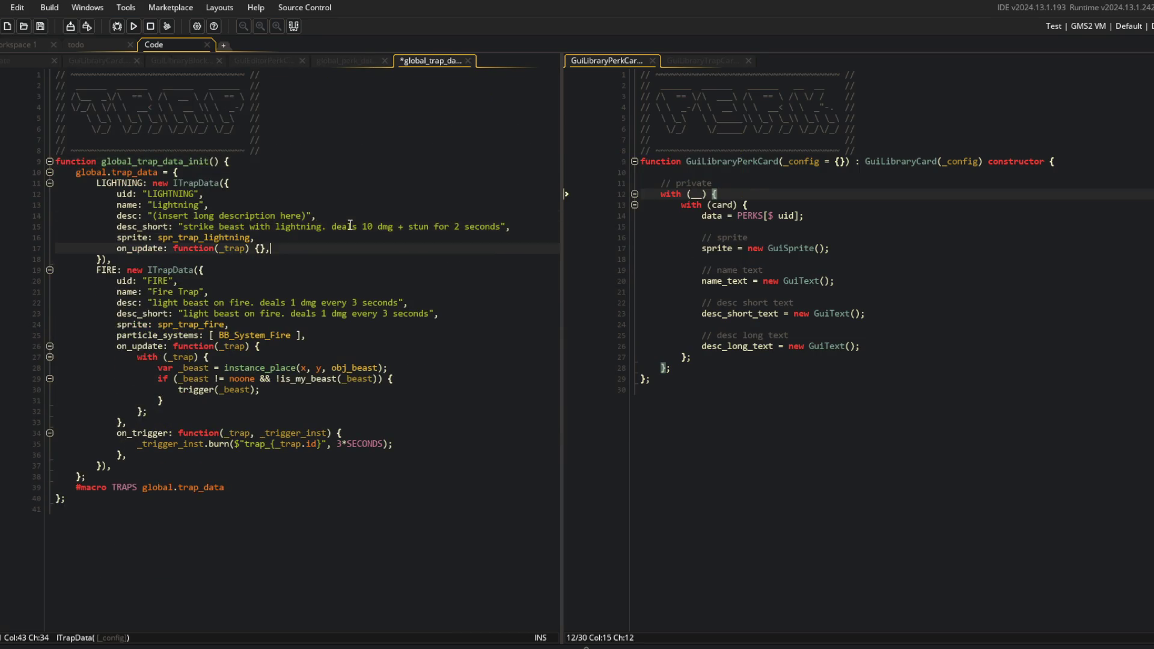
pyautogui.press('Home')
pyautogui.hotkey('shift', 'End')
pyautogui.write('desc: "(insert long description here)",')
pyautogui.hotkey('ctrl', 's')
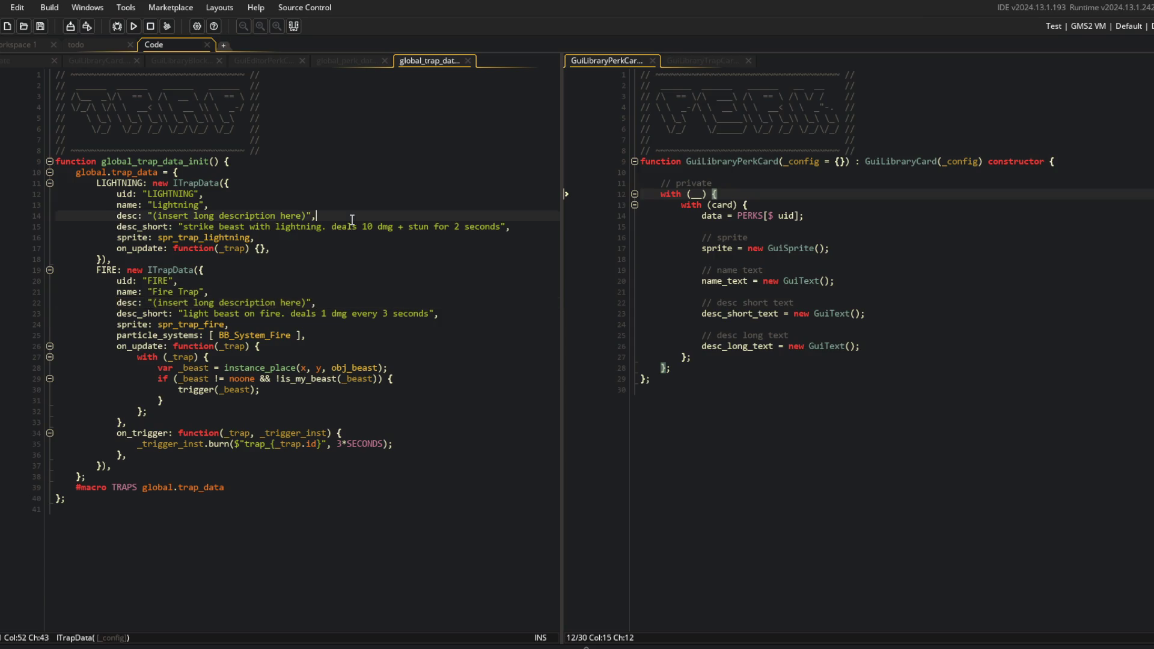
pyautogui.hotkey('ctrl', 'w')
pyautogui.hotkey('ctrl', 'w')
pyautogui.click(308, 60)
pyautogui.click(320, 184)
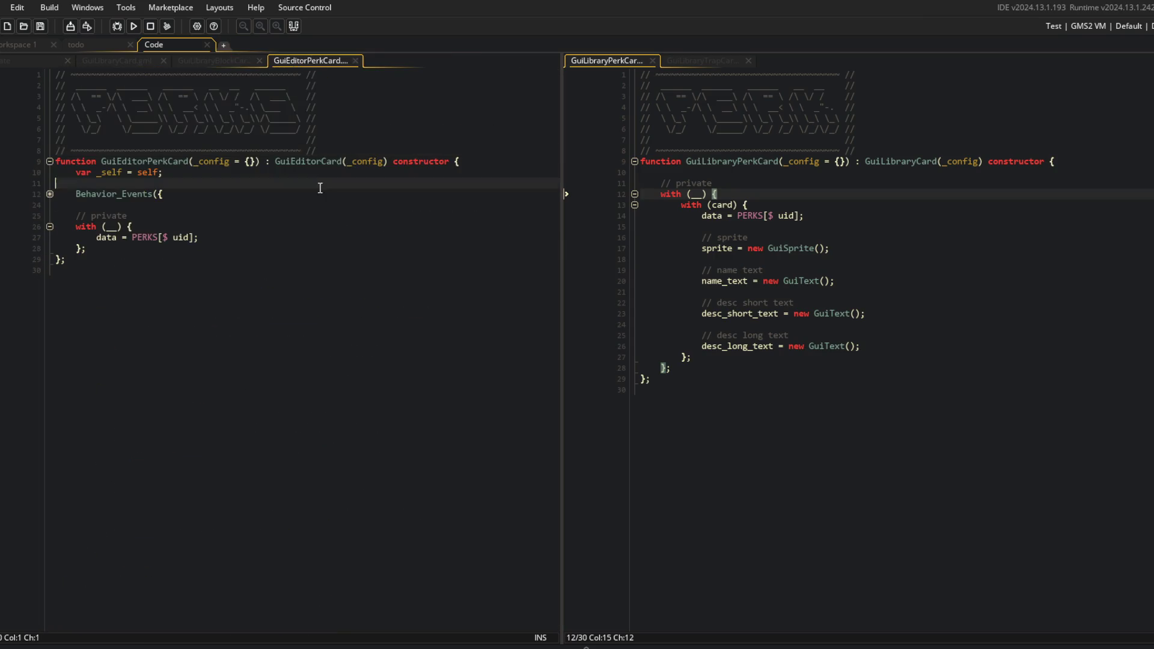
# Compare the GuiLibraryBlockCard code with the parent GuiLibraryCard constructor, ending back in the block card
pyautogui.click(218, 62)
pyautogui.scroll(3, 358, 274)
pyautogui.click(358, 269)
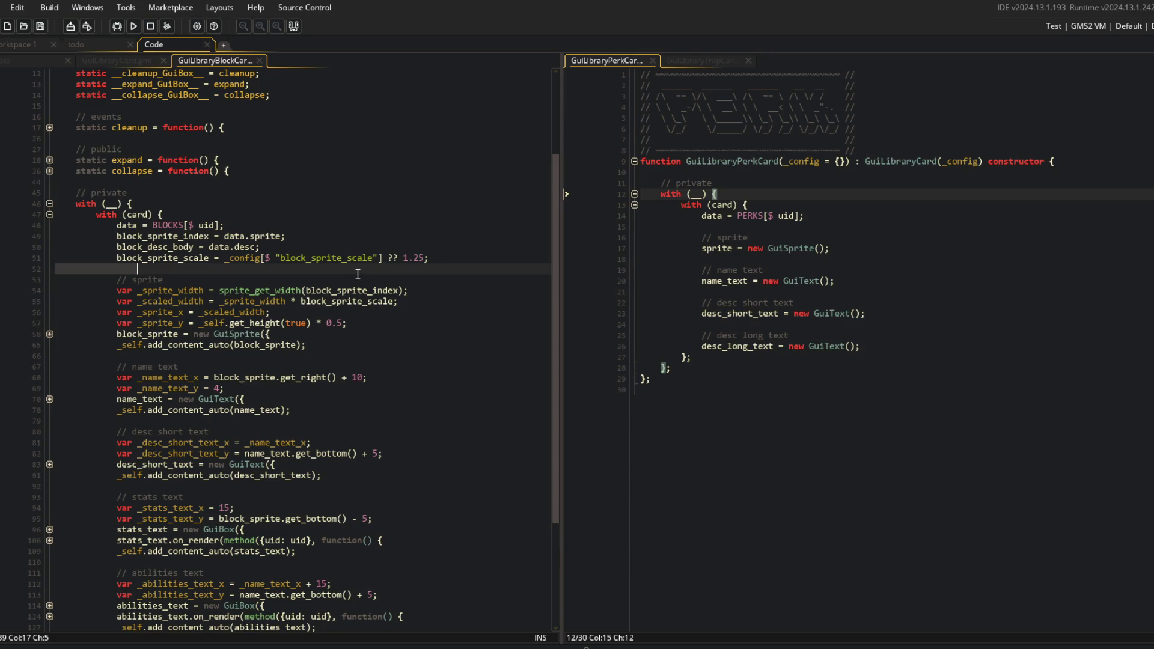
pyautogui.doubleClick(109, 192)
pyautogui.click(123, 60)
pyautogui.click(202, 60)
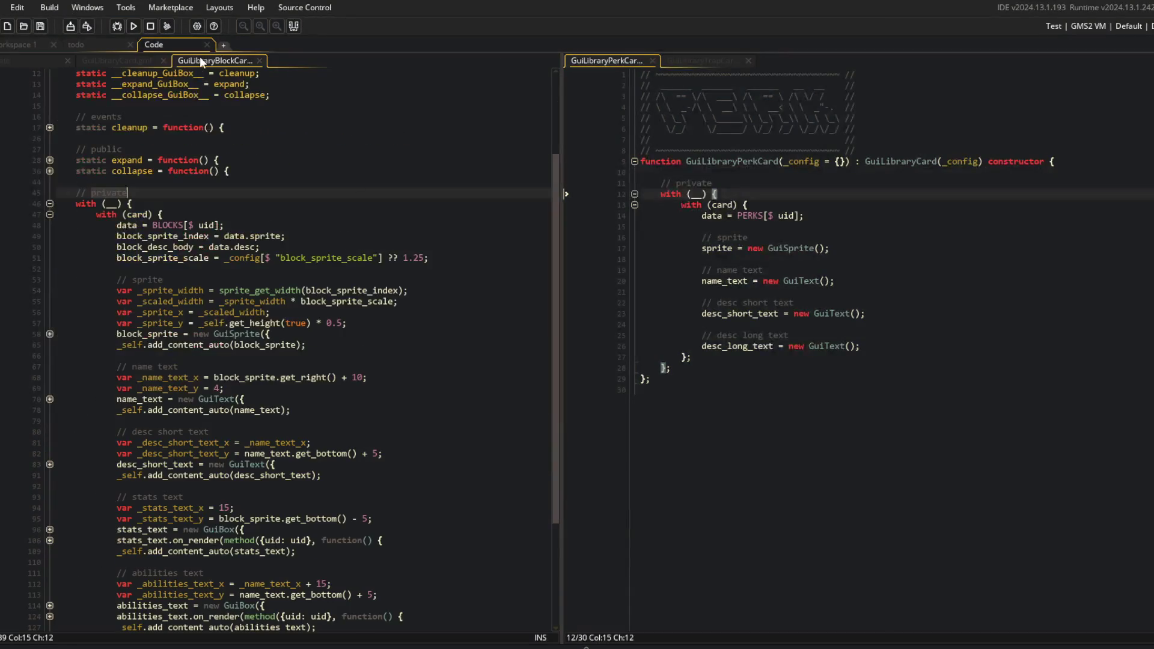
pyautogui.click(114, 62)
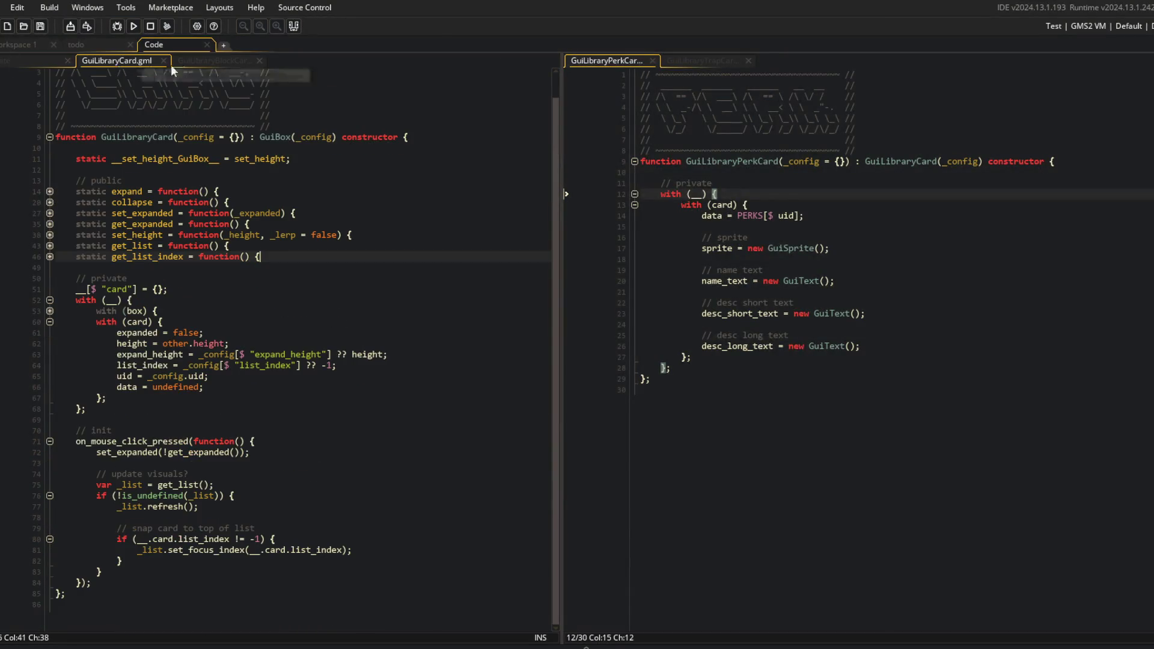
pyautogui.click(240, 63)
pyautogui.click(279, 151)
pyautogui.click(219, 142)
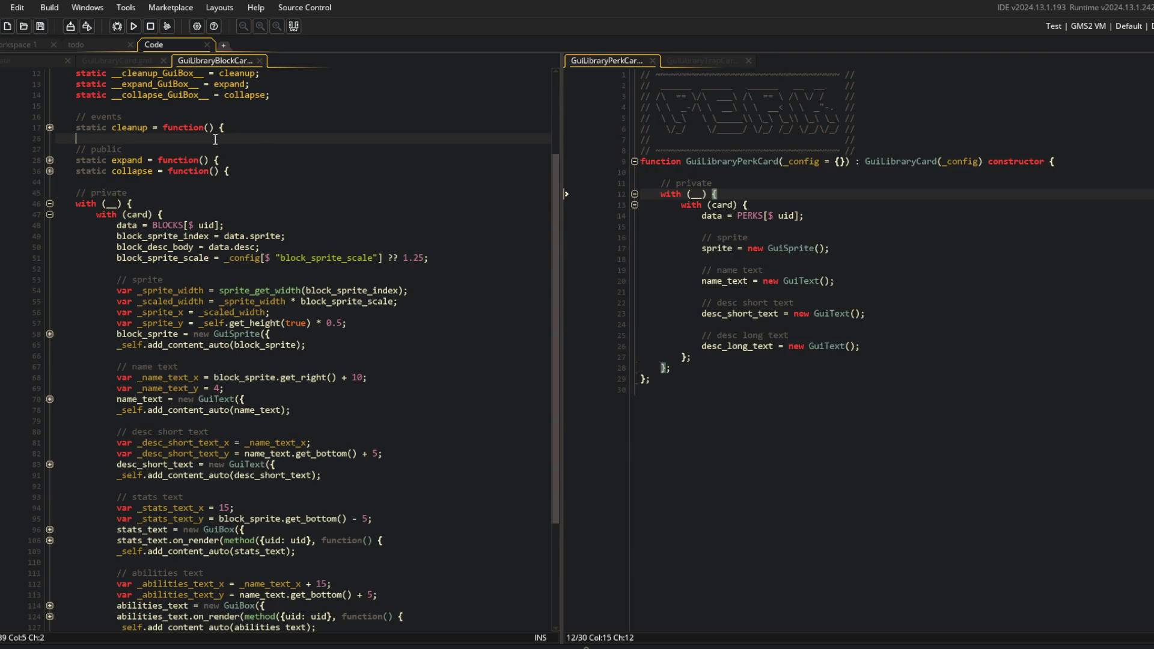
pyautogui.scroll(4, 215, 139)
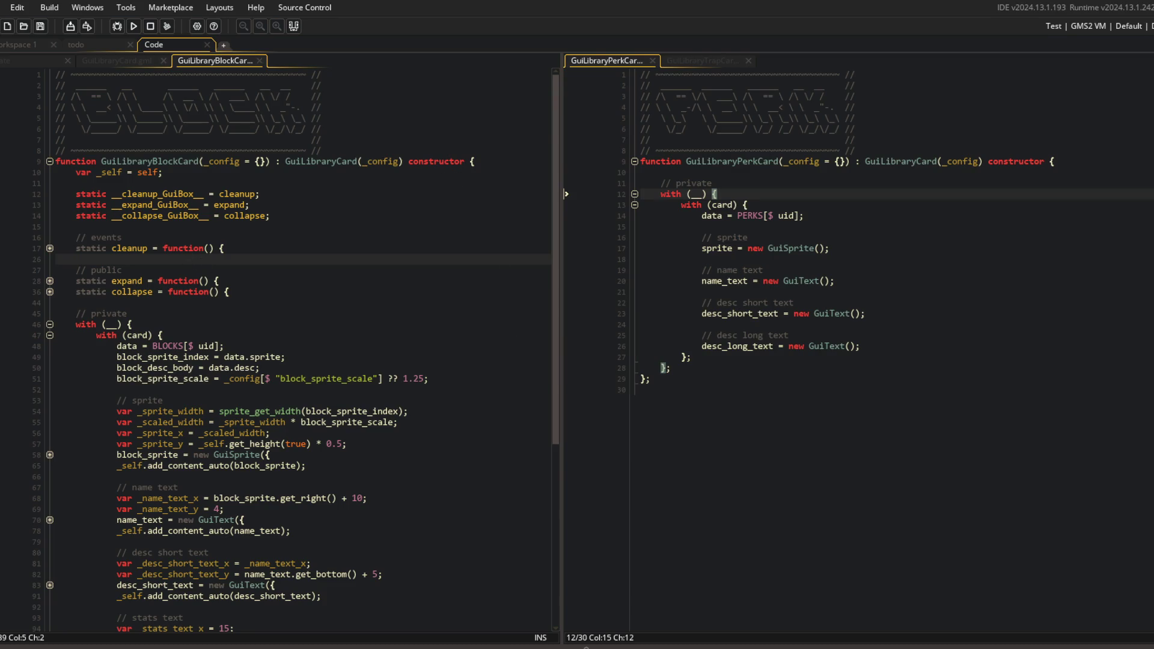
# Launch Steam from the Windows Start search
pyautogui.press('super')
pyautogui.write('steam')
pyautogui.press('Return')
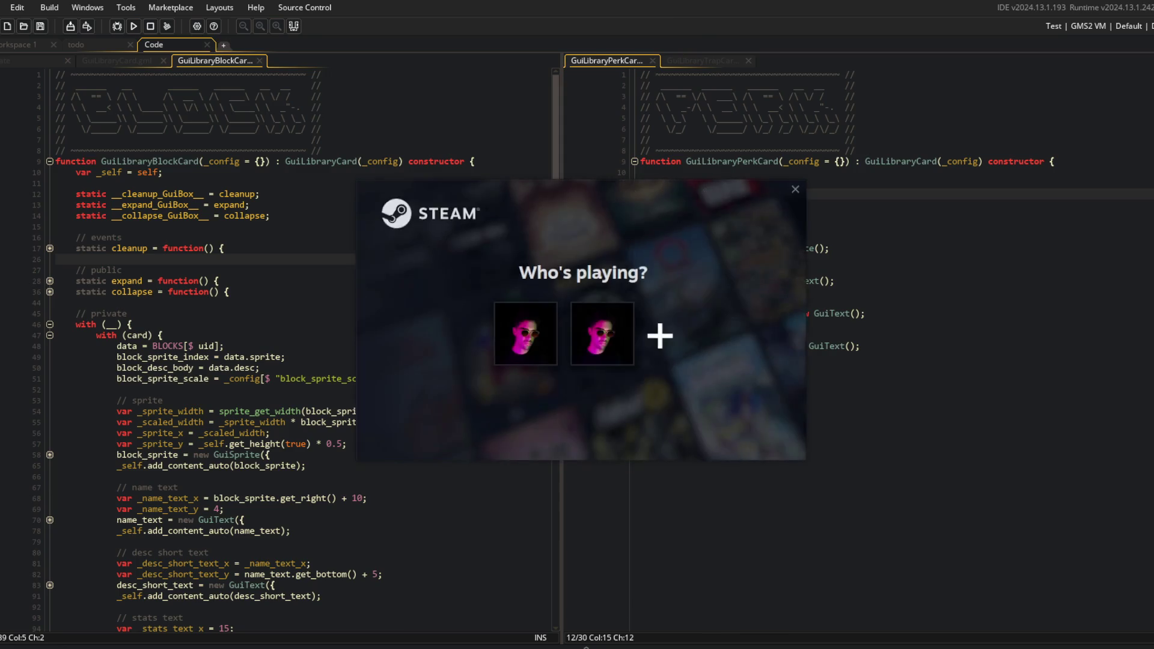
# Sign in with the existing Steam profile and open TUNIC's store page
pyautogui.click(527, 331)
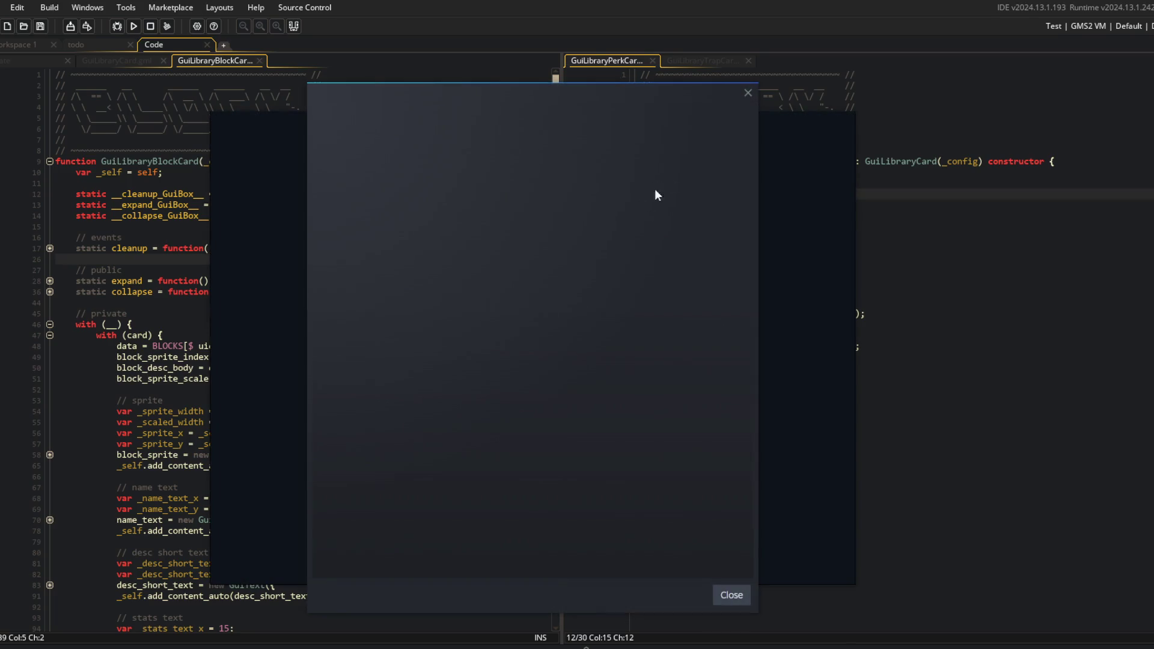
pyautogui.click(748, 93)
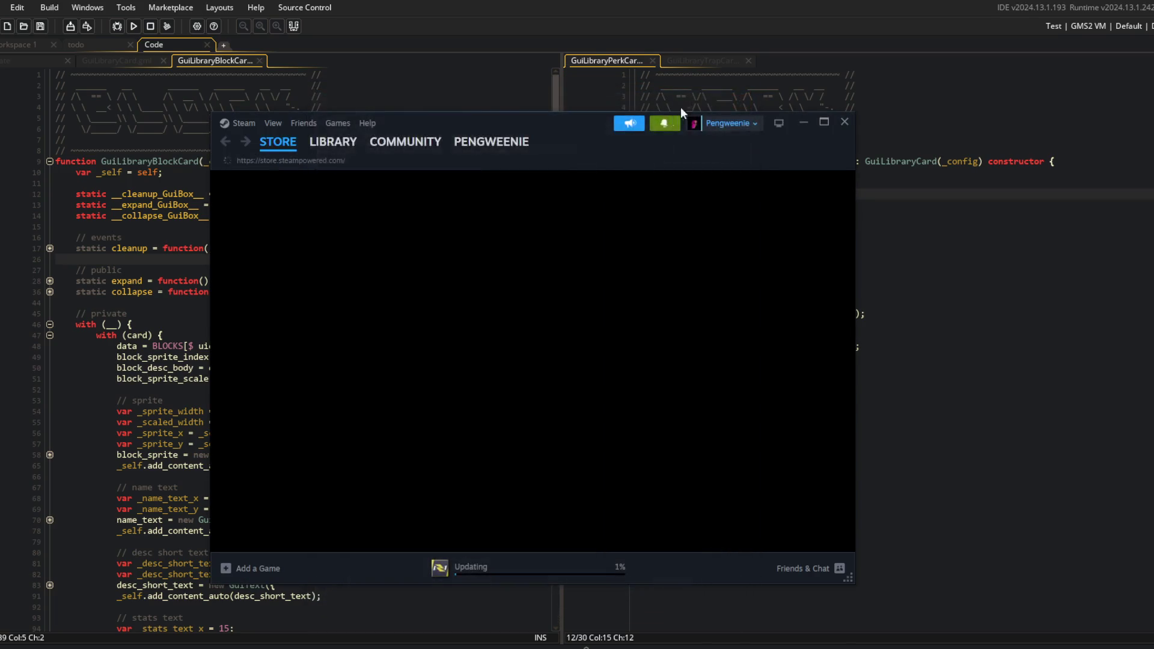
pyautogui.moveTo(574, 124); pyautogui.dragTo(599, 46)
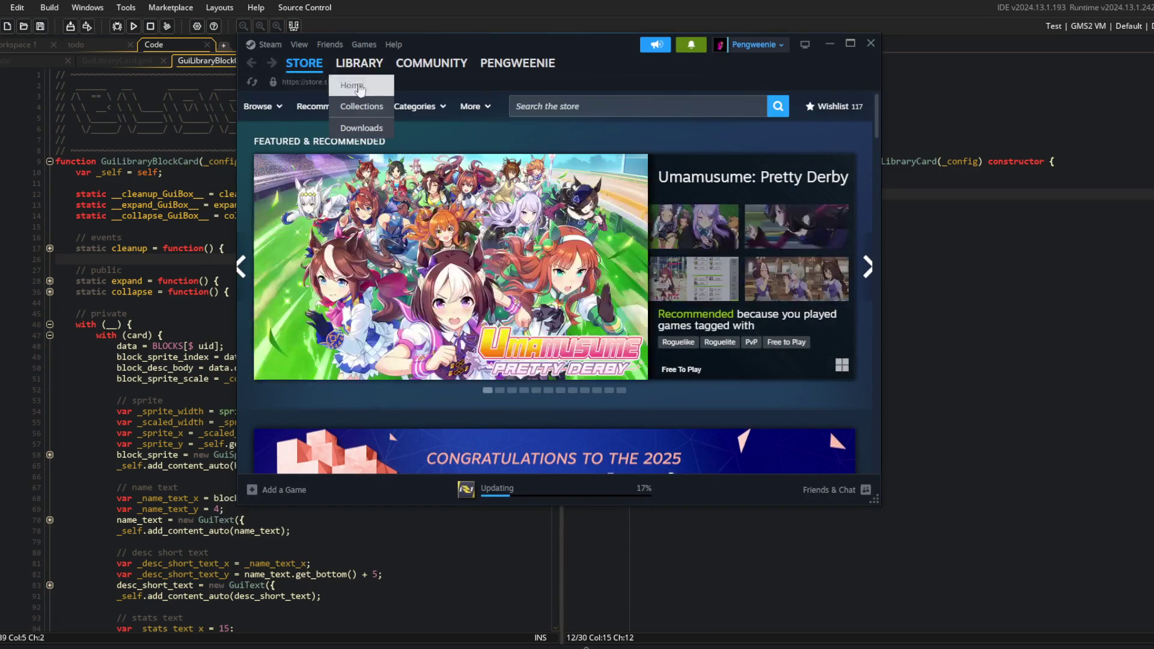
pyautogui.click(564, 107)
pyautogui.write('tunic')
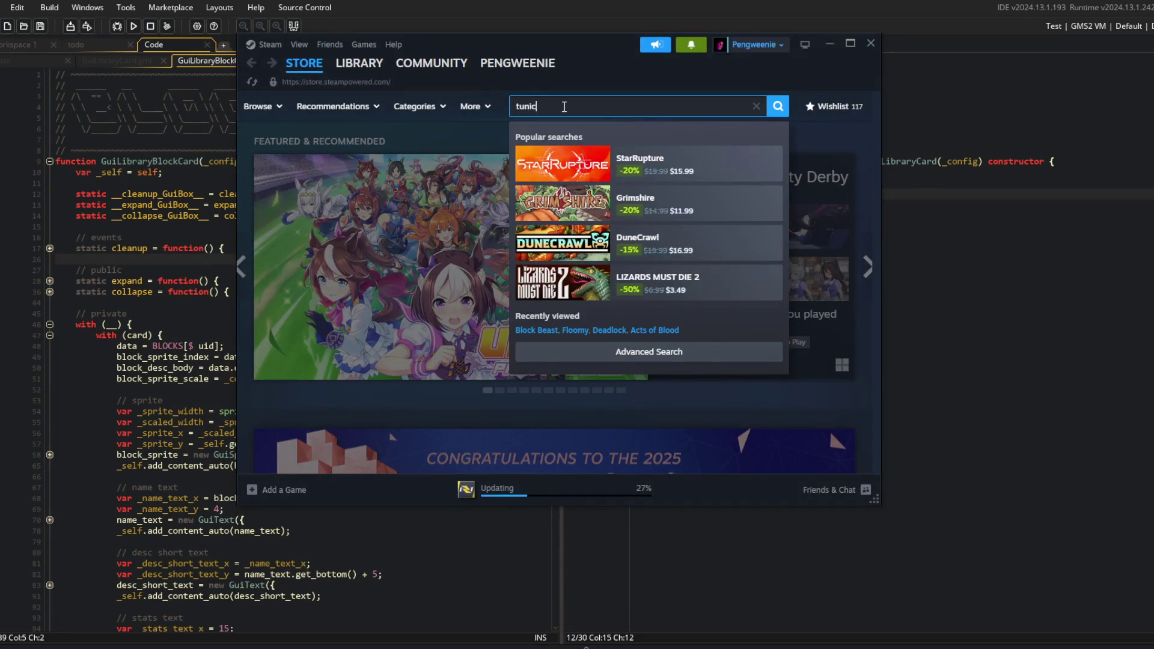
pyautogui.click(565, 159)
pyautogui.moveTo(601, 51); pyautogui.dragTo(601, 1)
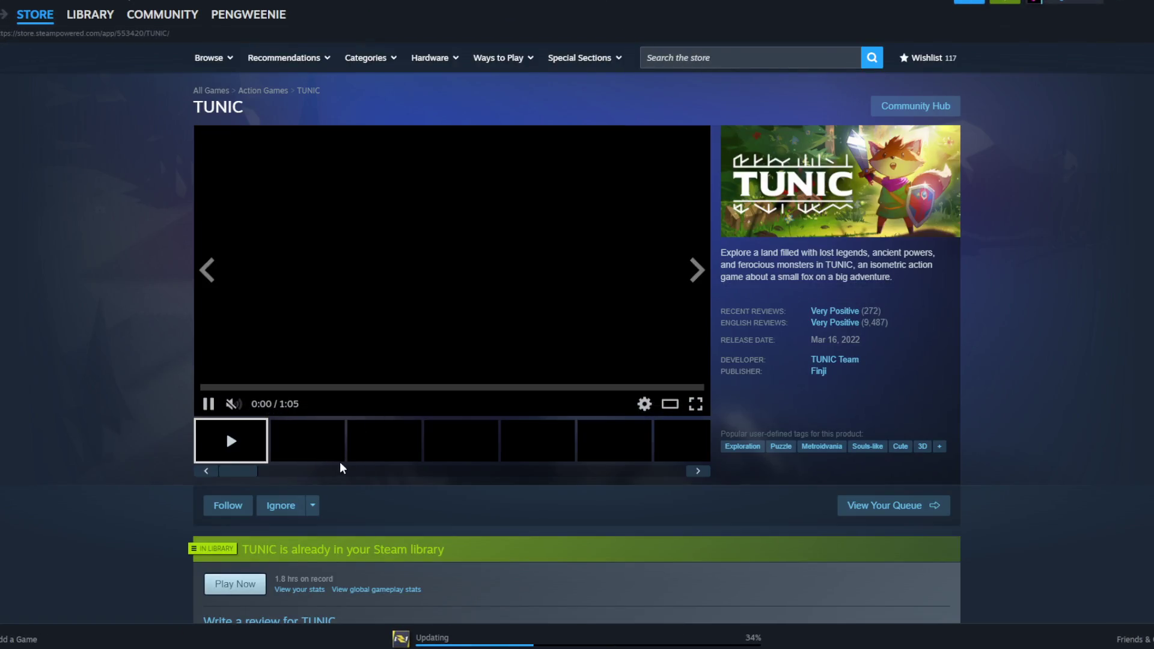
# Browse TUNIC's second through sixth screenshots, then close Steam
pyautogui.click(304, 453)
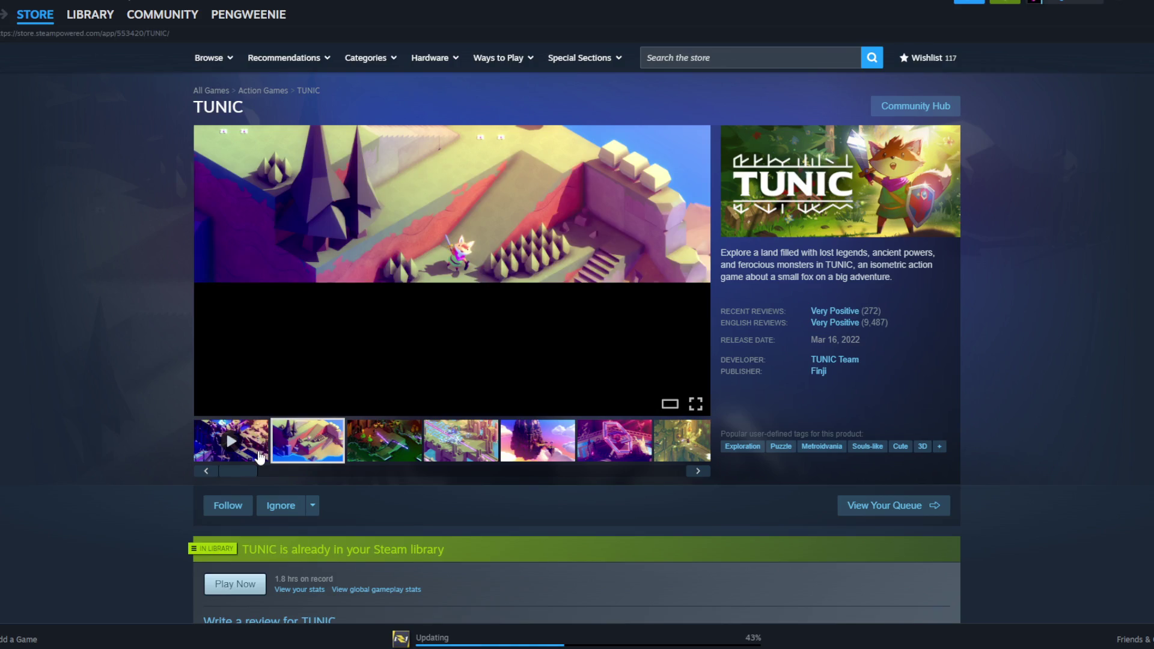
pyautogui.click(397, 447)
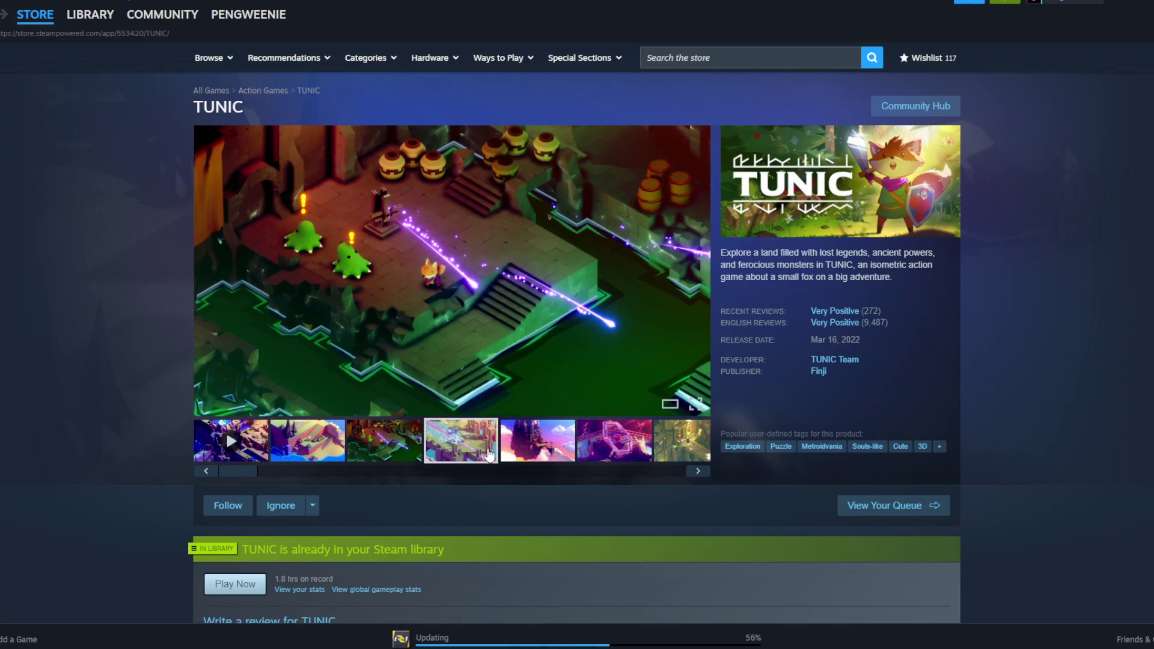
pyautogui.click(490, 455)
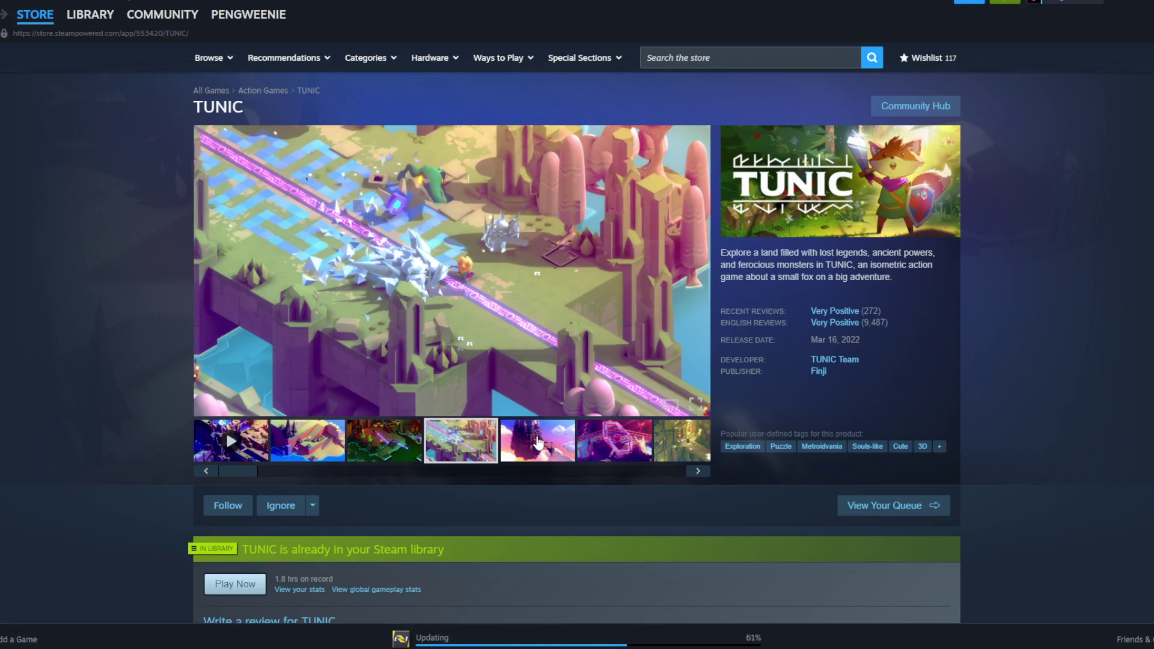
pyautogui.click(538, 443)
pyautogui.click(614, 441)
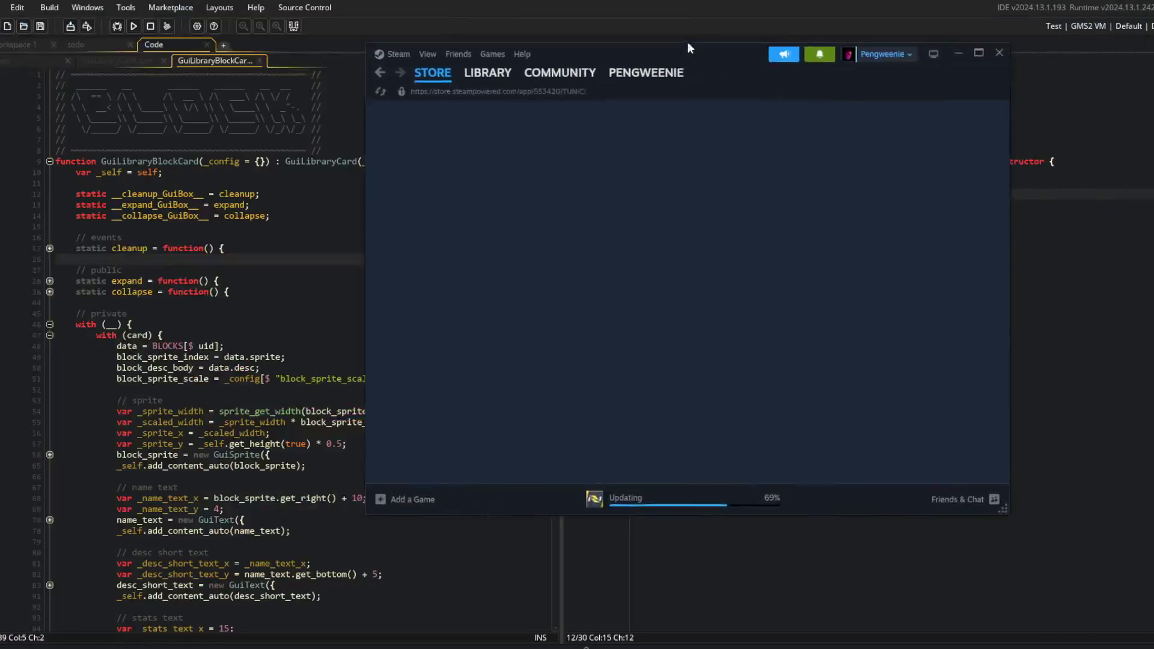
pyautogui.click(888, 43)
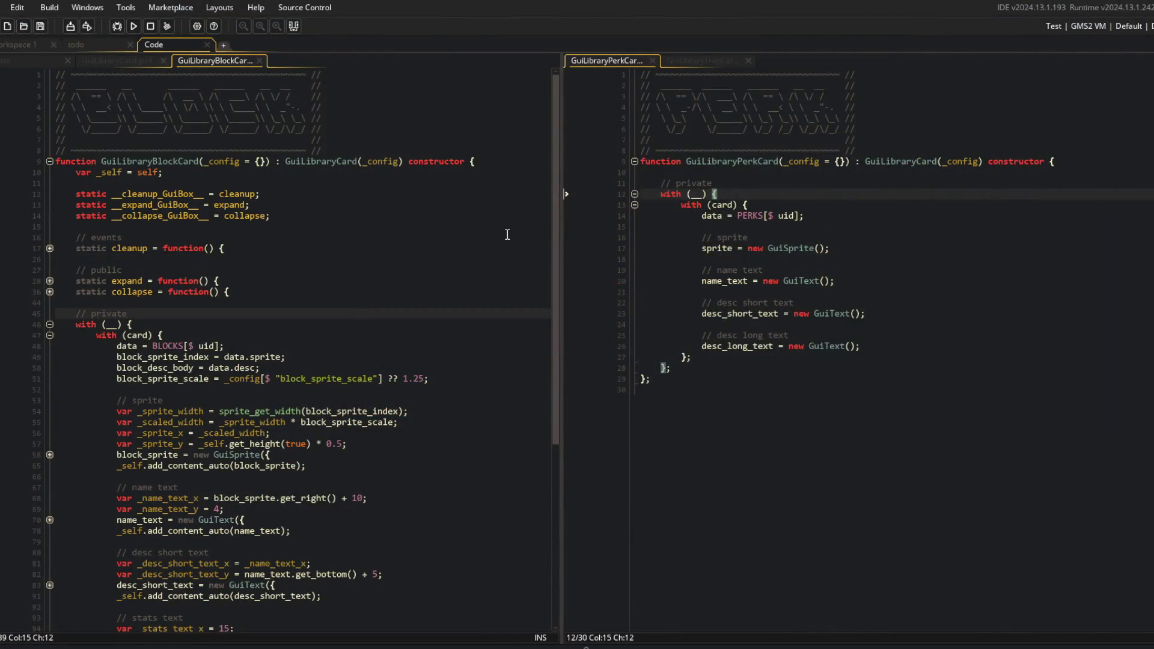
# Step through the block card's collapse function, ending on the blank line before private
pyautogui.click(278, 295)
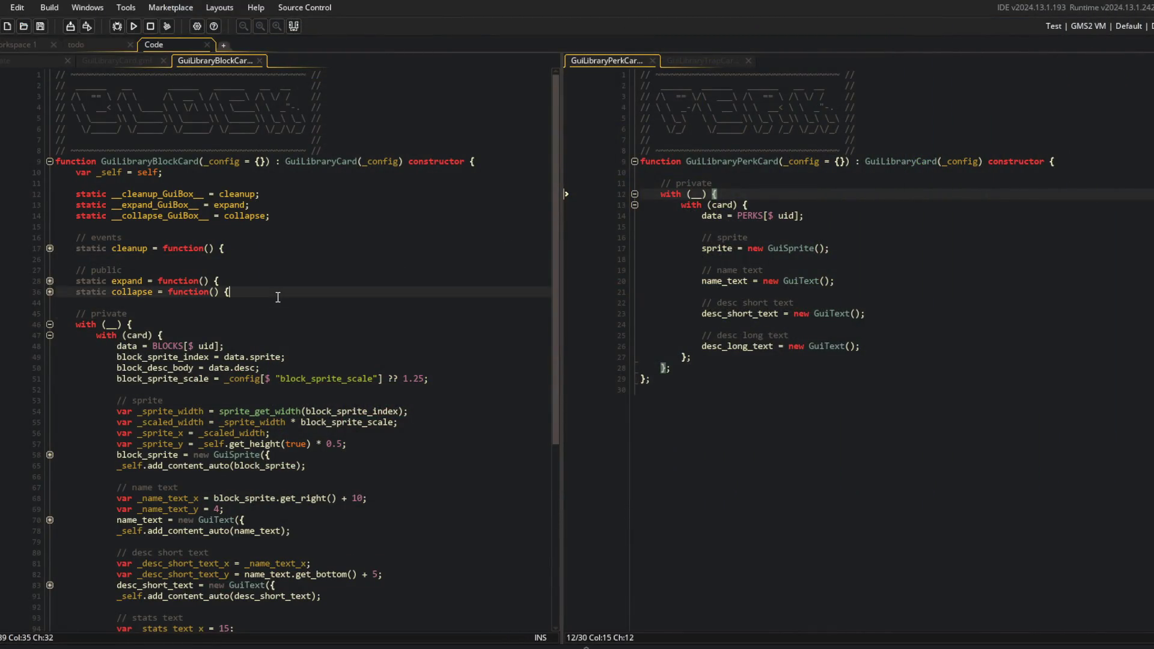
pyautogui.click(278, 359)
pyautogui.click(275, 292)
pyautogui.press('Down')
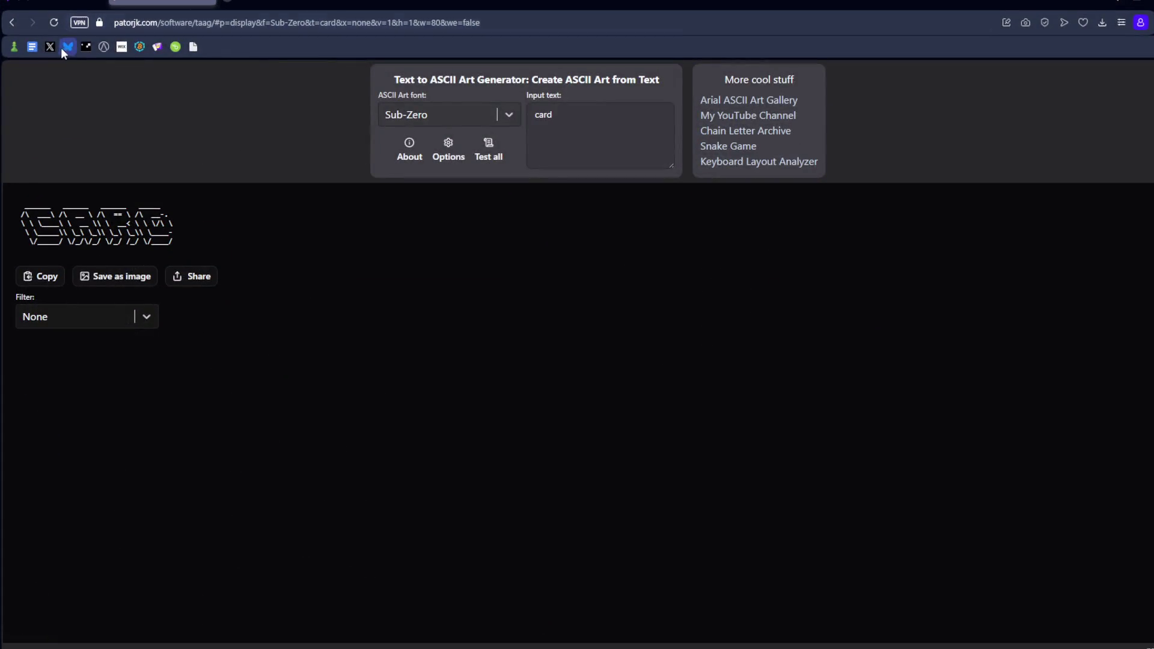
# Flip between the x.com and Twitch stream manager tabs, ending on the X home feed
pyautogui.click(270, 3)
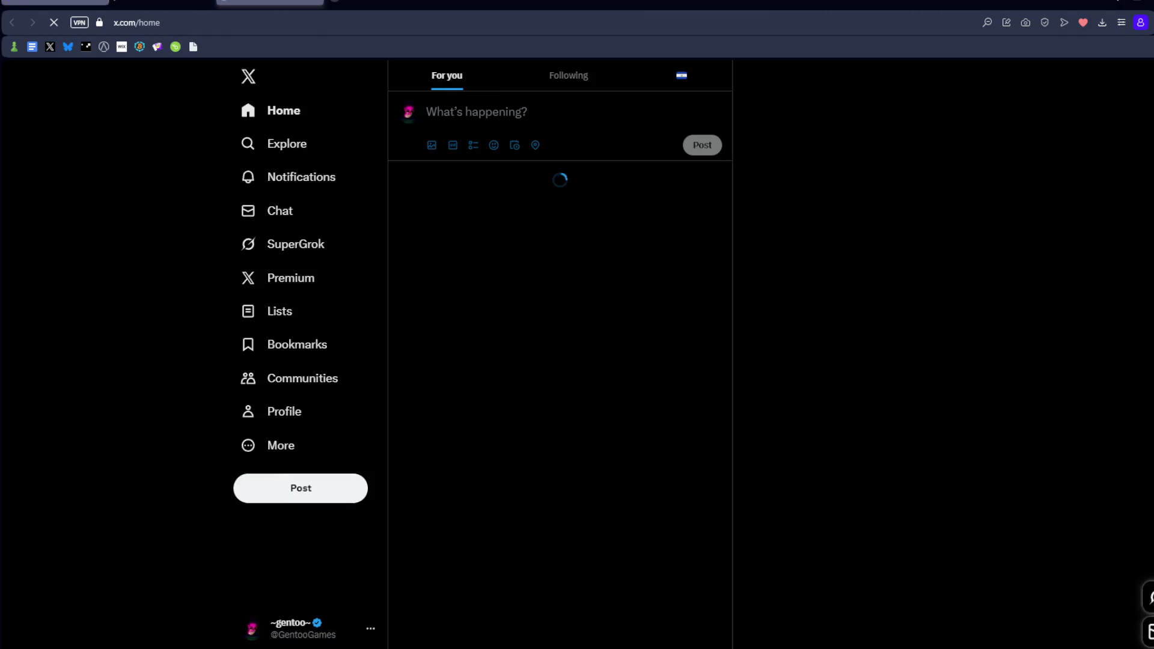
pyautogui.hotkey('ctrl', 'Tab')
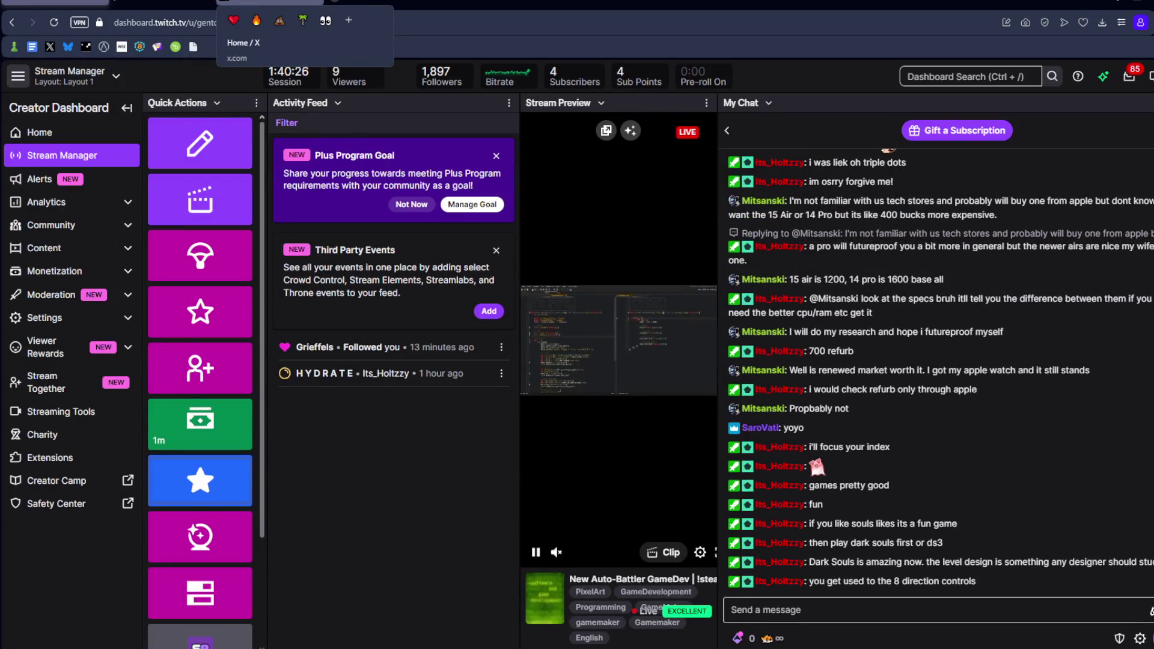
pyautogui.click(270, 3)
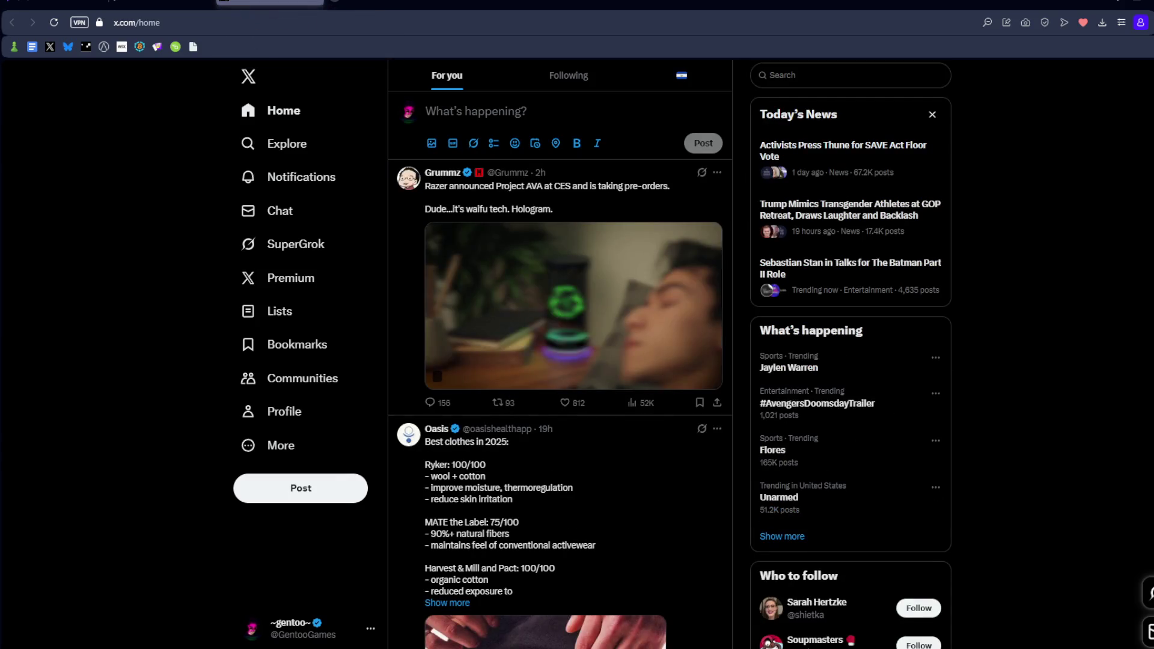
pyautogui.click(54, 3)
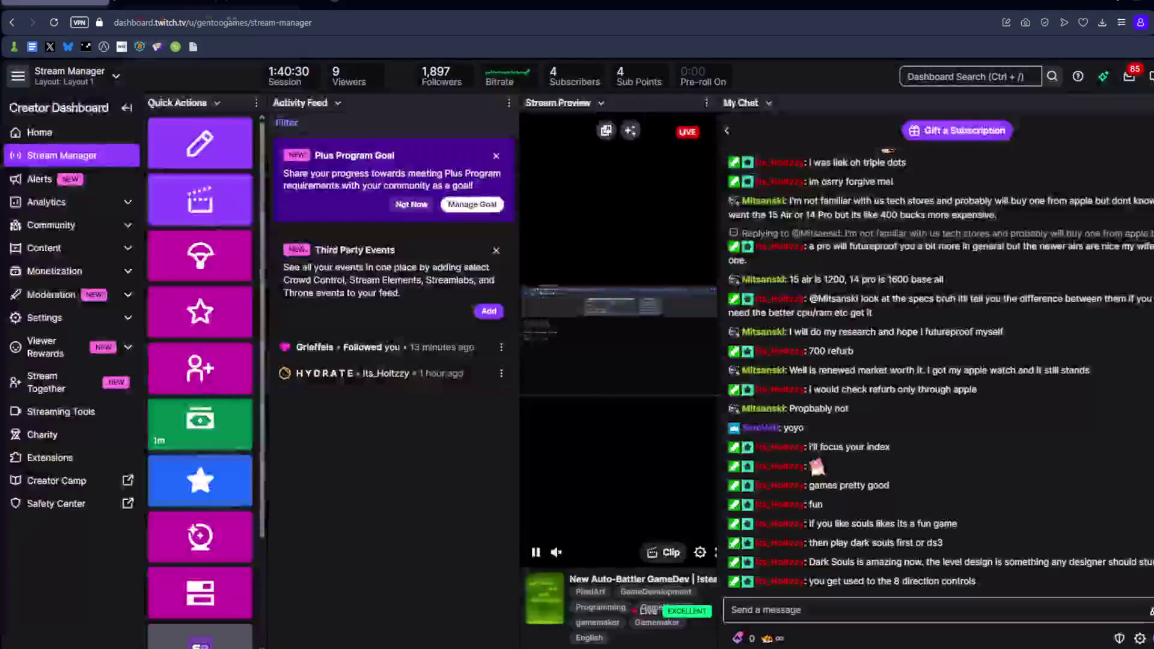
pyautogui.click(270, 3)
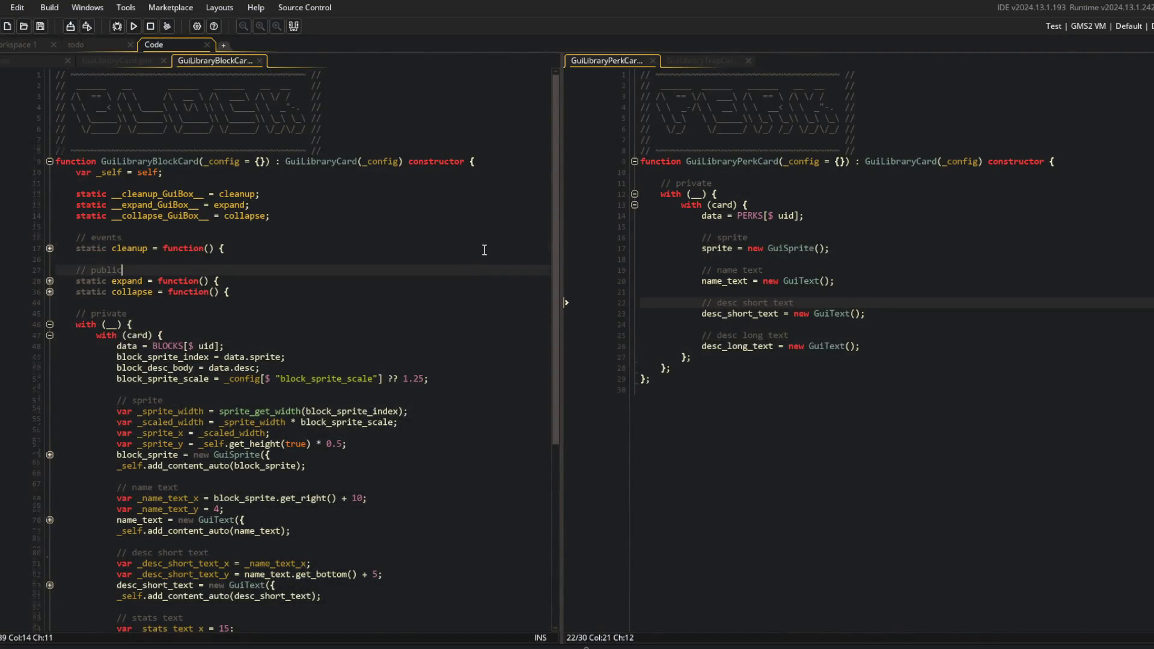
# Expand the folded GuiSprite block at line 58 of the block card for reference
pyautogui.scroll(-3, 556, 250)
pyautogui.click(281, 233)
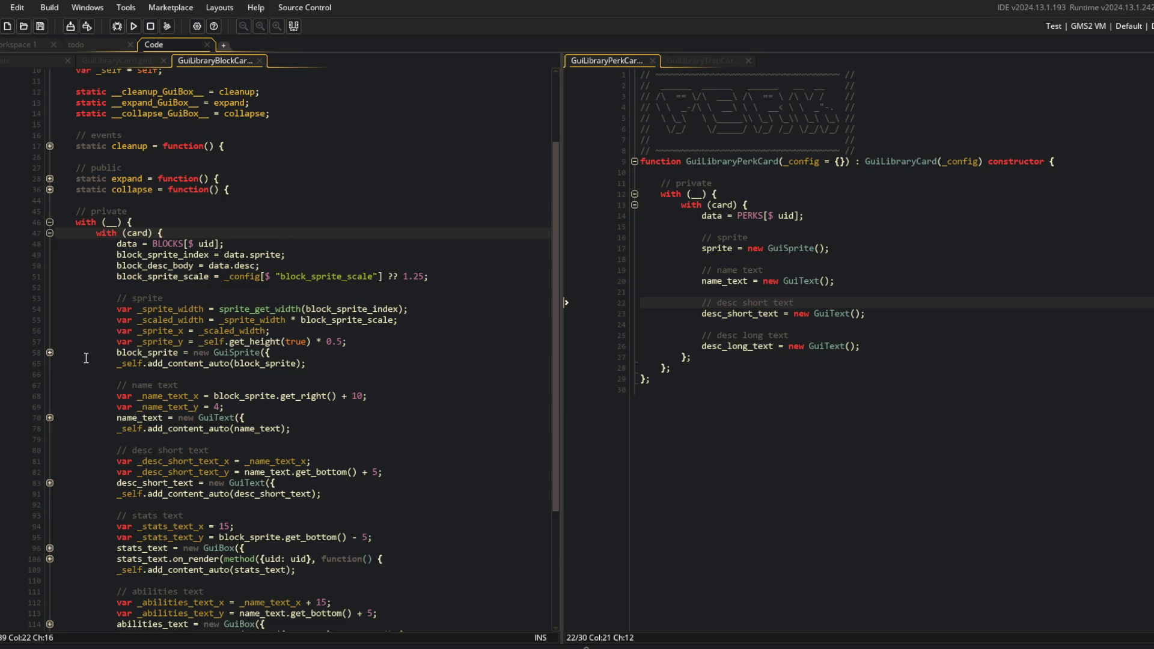
pyautogui.click(49, 353)
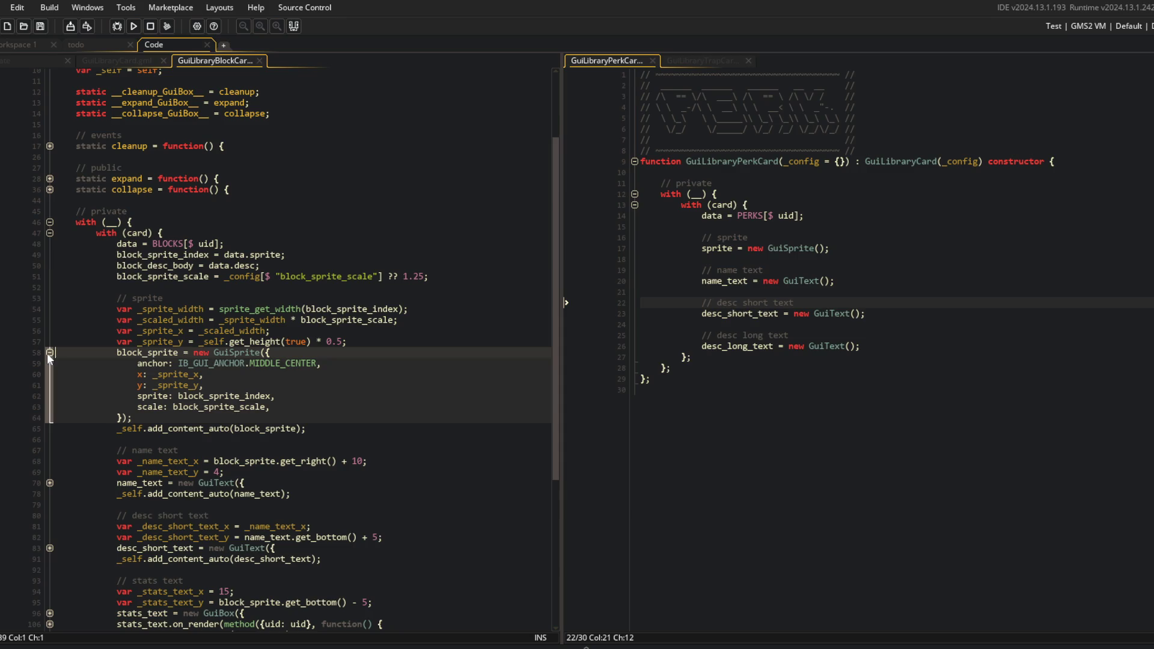
pyautogui.click(304, 309)
pyautogui.click(793, 262)
pyautogui.click(881, 238)
# Add _self.add_content_auto(sprite); under the perk card's sprite line and save
pyautogui.press('Down')
pyautogui.press('End')
pyautogui.press('Left')
pyautogui.press('Left')
pyautogui.click(854, 259)
pyautogui.press('Return')
pyautogui.press('Up')
pyautogui.write('_sel')
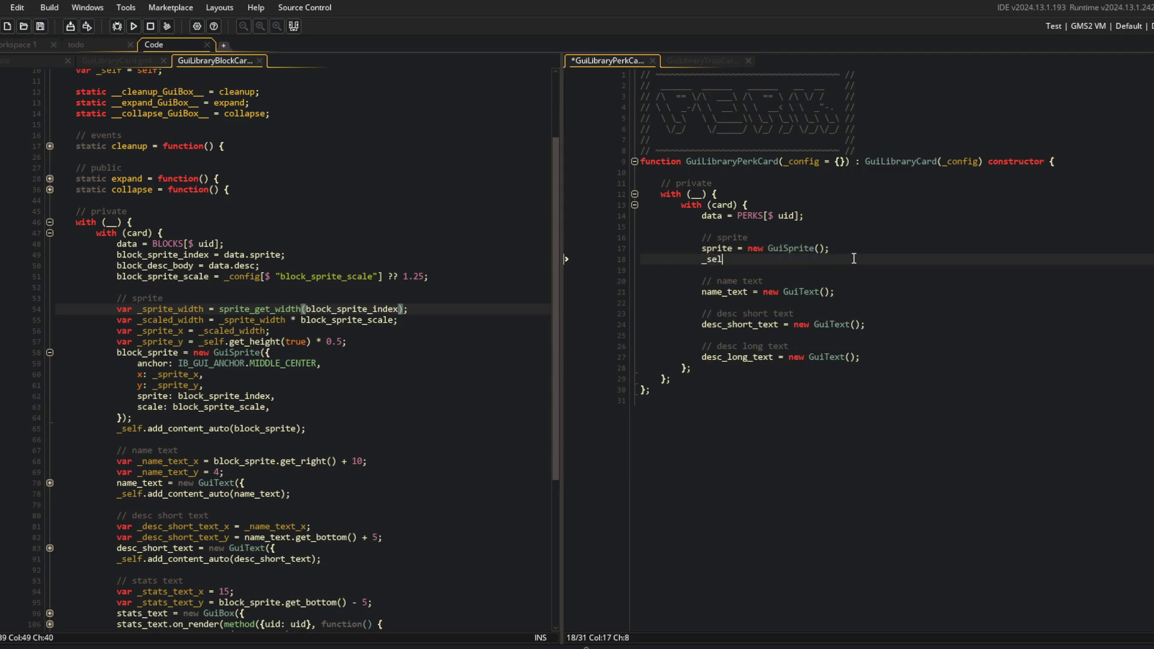
pyautogui.write('f.add_content_auto(')
pyautogui.write('sprite);')
pyautogui.hotkey('ctrl', 's')
# Add _self.add_content_auto(name_text); under the name_text line and save
pyautogui.press('Home')
pyautogui.press('Down')
pyautogui.press('Down')
pyautogui.press('Down')
pyautogui.press('End')
pyautogui.press('Return')
pyautogui.write('_self.add_content_auto(sprite);')
pyautogui.press('Left')
pyautogui.press('Left')
pyautogui.hotkey('ctrl', 'BackSpace')
pyautogui.write('name_text')
pyautogui.hotkey('ctrl', 's')
# Add _self.add_content_auto(desc_short_text); under the desc_short_text line and save
pyautogui.press('Down')
pyautogui.press('Down')
pyautogui.press('Down')
pyautogui.press('Return')
pyautogui.write('_self.add_content_auto(sprite);')
pyautogui.press('Left')
pyautogui.press('Left')
pyautogui.hotkey('ctrl', 'BackSpace')
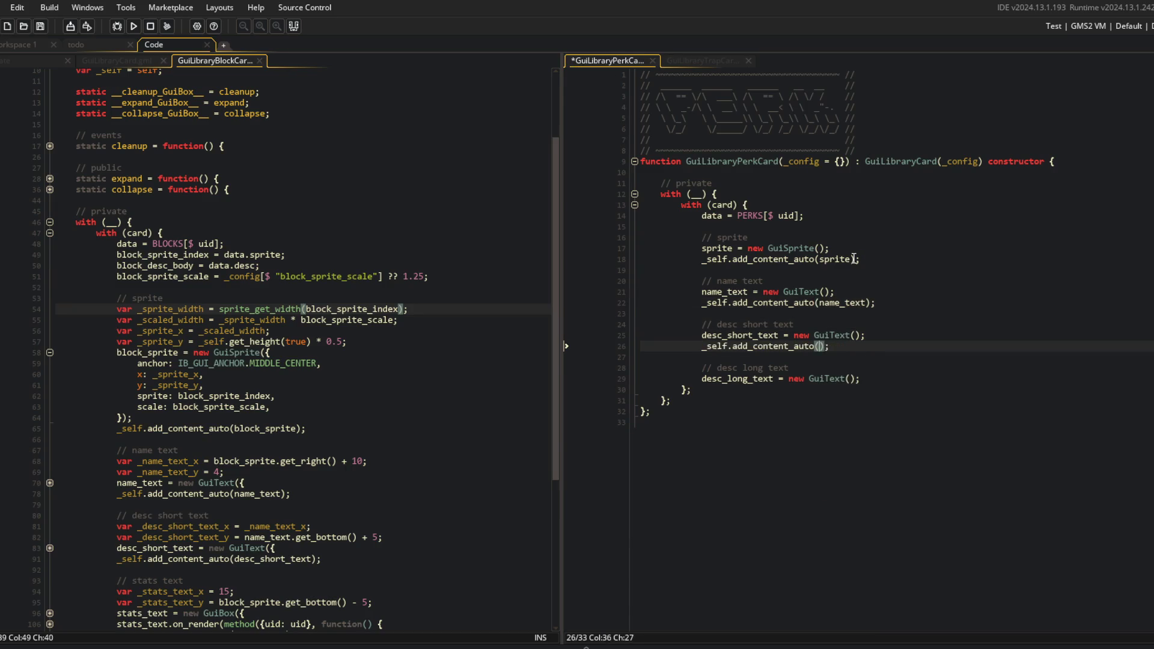
pyautogui.write('desc_short_')
pyautogui.press('Return')
pyautogui.hotkey('ctrl', 's')
# Add _self.add_content_auto(desc_long_text); under the desc_long_text line and save
pyautogui.press('Down')
pyautogui.press('Down')
pyautogui.press('Down')
pyautogui.press('End')
pyautogui.press('Return')
pyautogui.write('_self.add_content_auto(sprite);')
pyautogui.press('Left')
pyautogui.press('Left')
pyautogui.hotkey('ctrl', 'BackSpace')
pyautogui.write('desc_long')
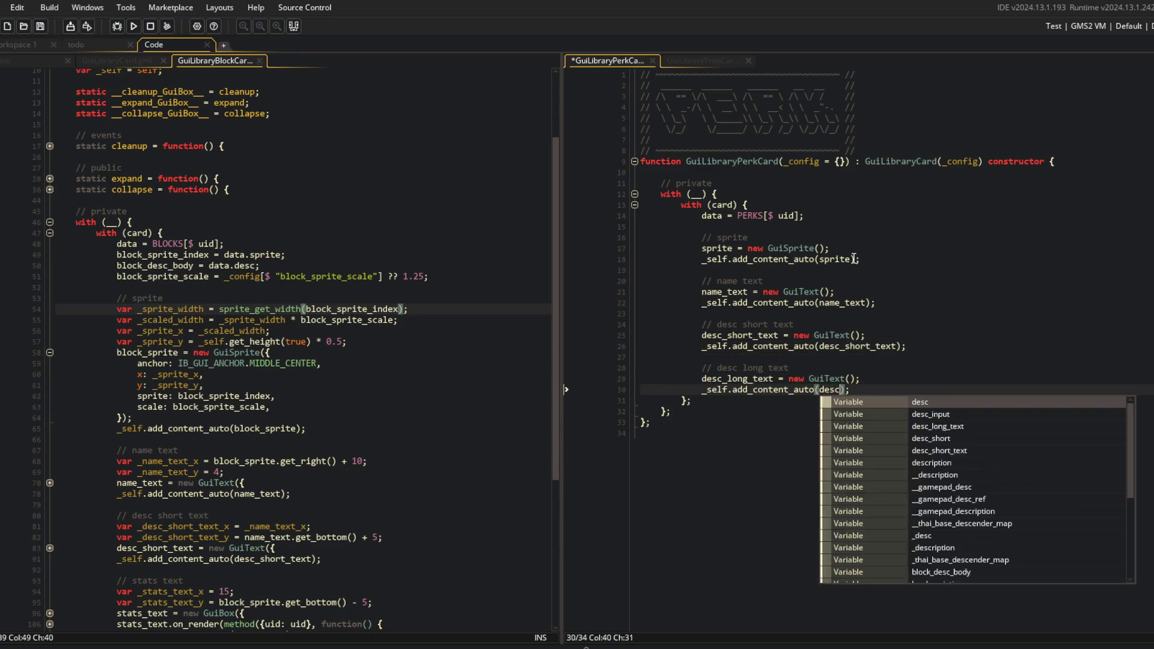
pyautogui.write('_text')
pyautogui.hotkey('ctrl', 's')
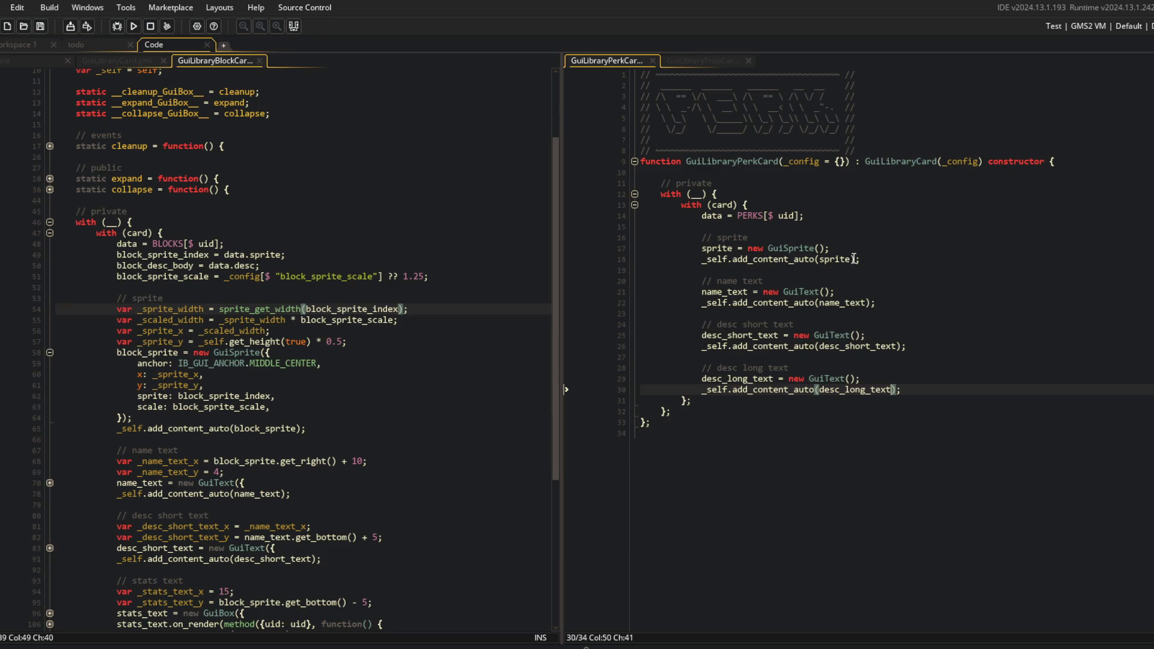
pyautogui.scroll(-5, 349, 142)
# Copy the block card's // init on_mouse_click_pressed block below the perk card's with block
pyautogui.scroll(-3, 349, 142)
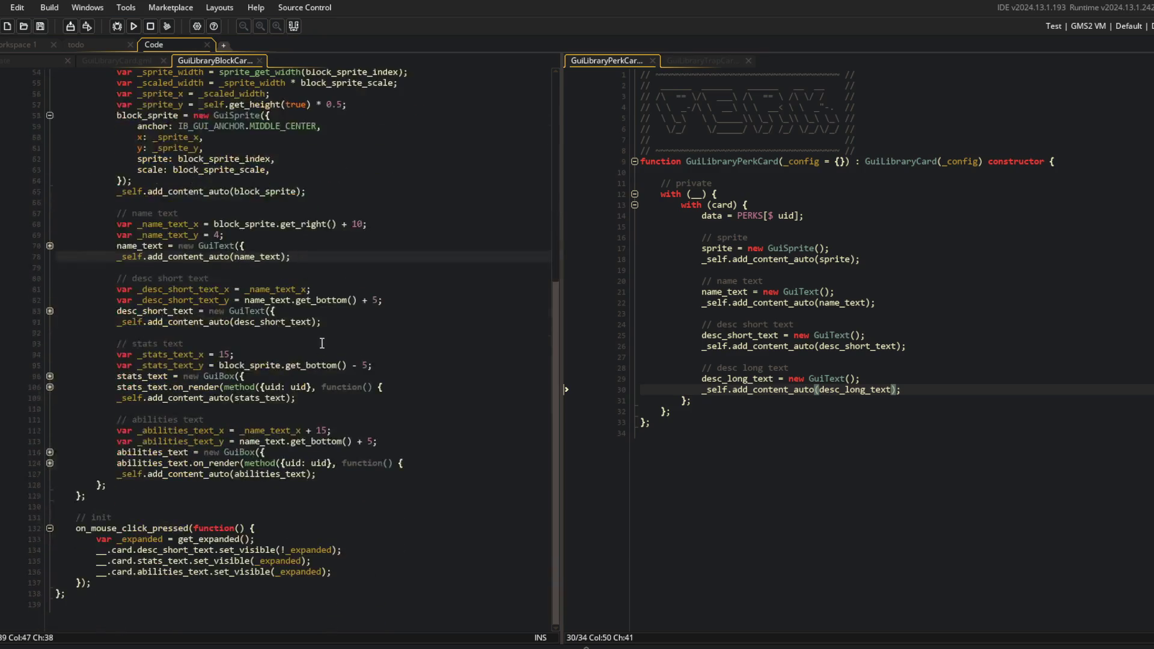
pyautogui.click(381, 525)
pyautogui.press('Down')
pyautogui.press('Down')
pyautogui.press('Down')
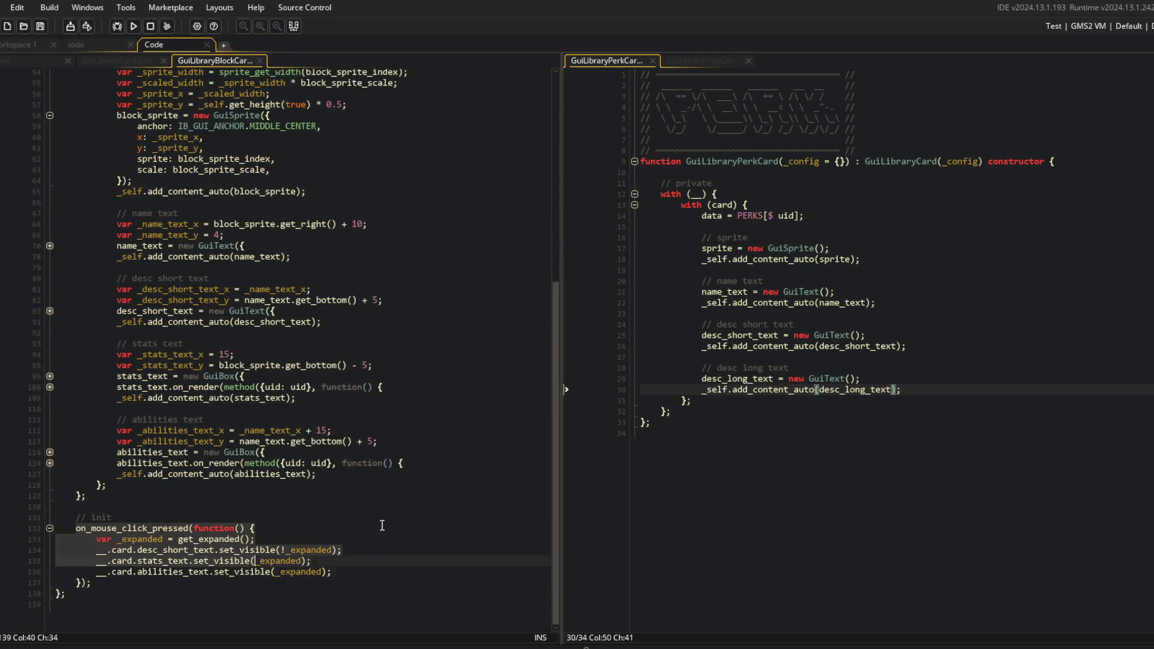
pyautogui.hotkey('shift', 'Up')
pyautogui.hotkey('shift', 'Up')
pyautogui.hotkey('shift', 'Home')
pyautogui.hotkey('shift', 'Up')
pyautogui.hotkey('shift', 'Up')
pyautogui.hotkey('shift', 'Up')
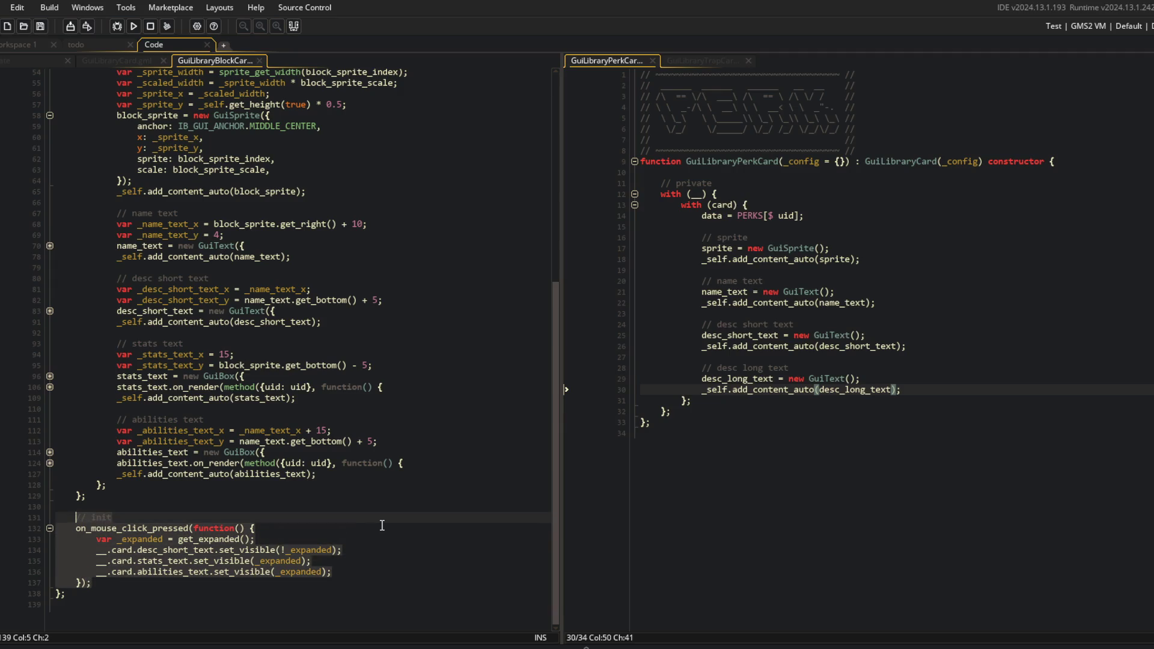
pyautogui.click(762, 402)
pyautogui.press('Down')
pyautogui.press('Return')
pyautogui.press('Return')
pyautogui.write('// init     on_mouse_click_pressed(function() {         var _expanded = get_expanded();         __.card.desc_short_text.set_visible(!_expanded);         __.card.stats_text.set_visible(_expanded);         __.card.abilities_text.set_visible(_expanded);     });')
pyautogui.press('Up')
pyautogui.press('Up')
pyautogui.press('Up')
# Review the perk card's text elements, locating desc_short_text and desc_long_text
pyautogui.click(762, 390)
pyautogui.click(776, 335)
pyautogui.click(721, 248)
pyautogui.click(758, 465)
pyautogui.doubleClick(758, 465)
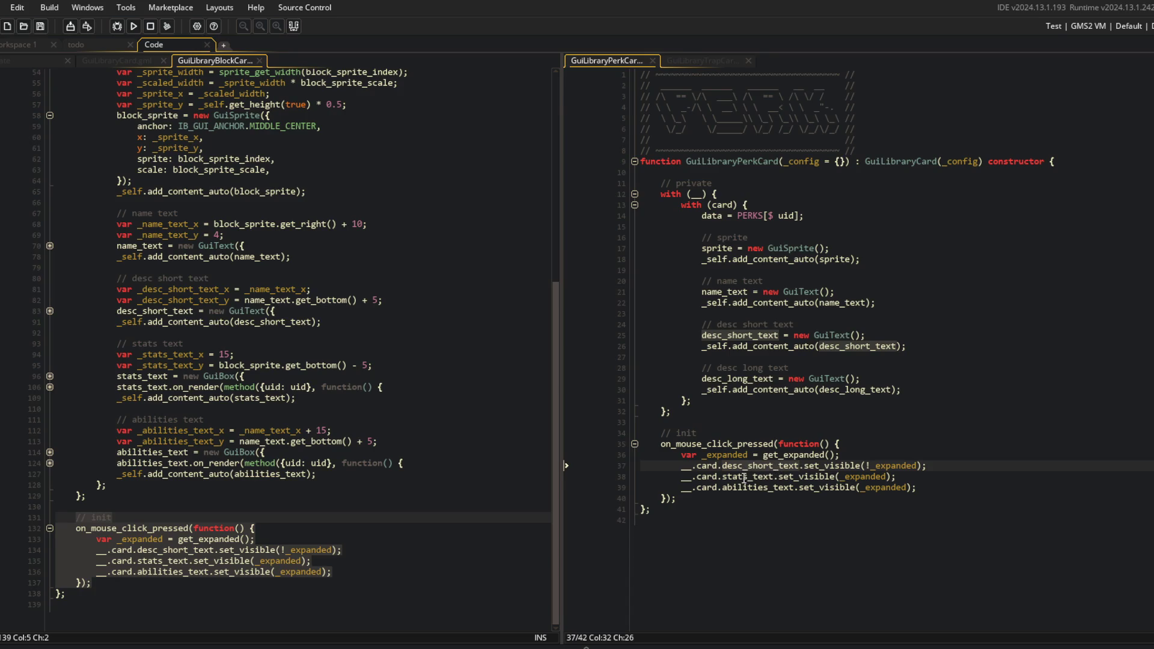
pyautogui.click(744, 478)
pyautogui.click(844, 477)
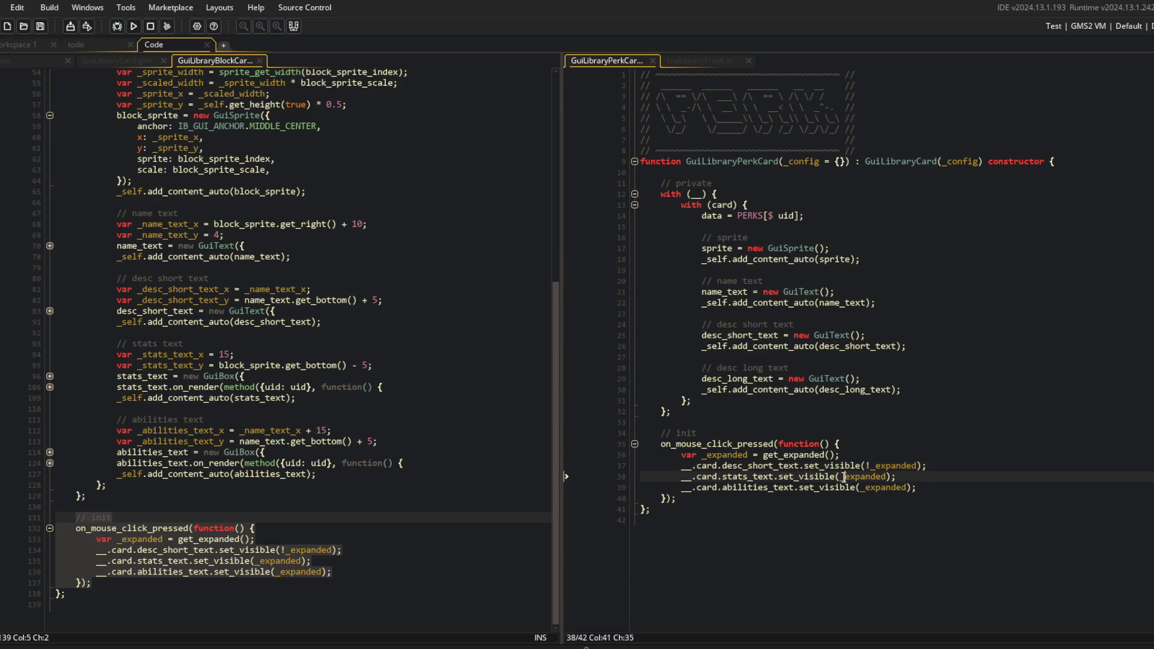
pyautogui.doubleClick(733, 380)
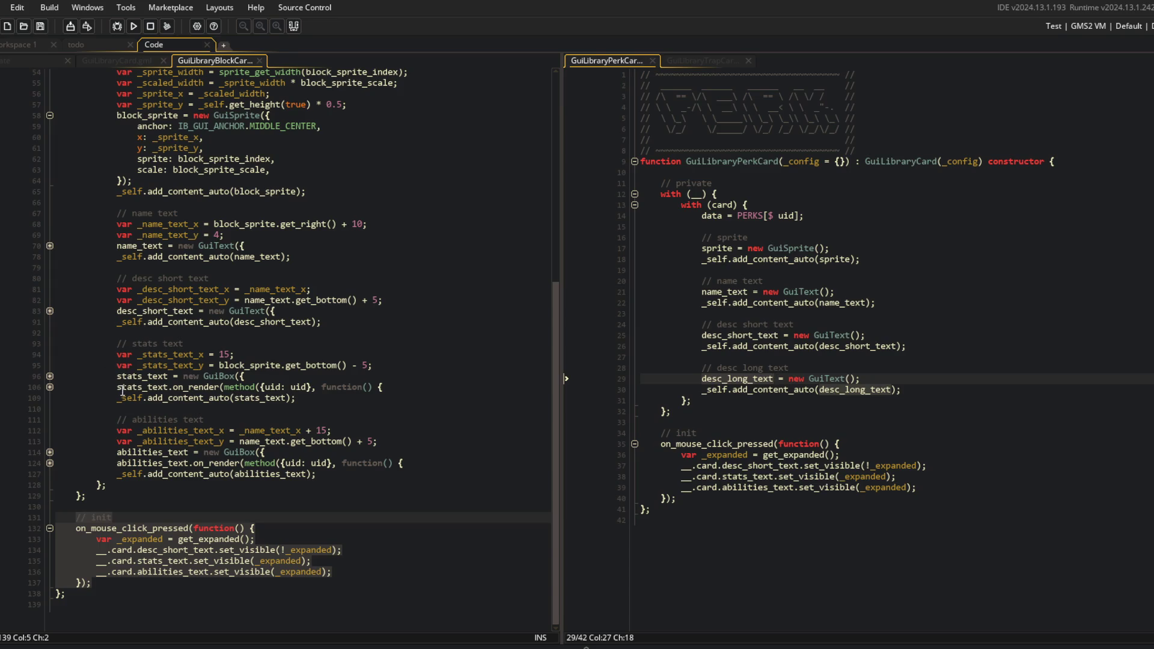
pyautogui.scroll(1, 69, 274)
pyautogui.scroll(2, 69, 274)
pyautogui.click(50, 203)
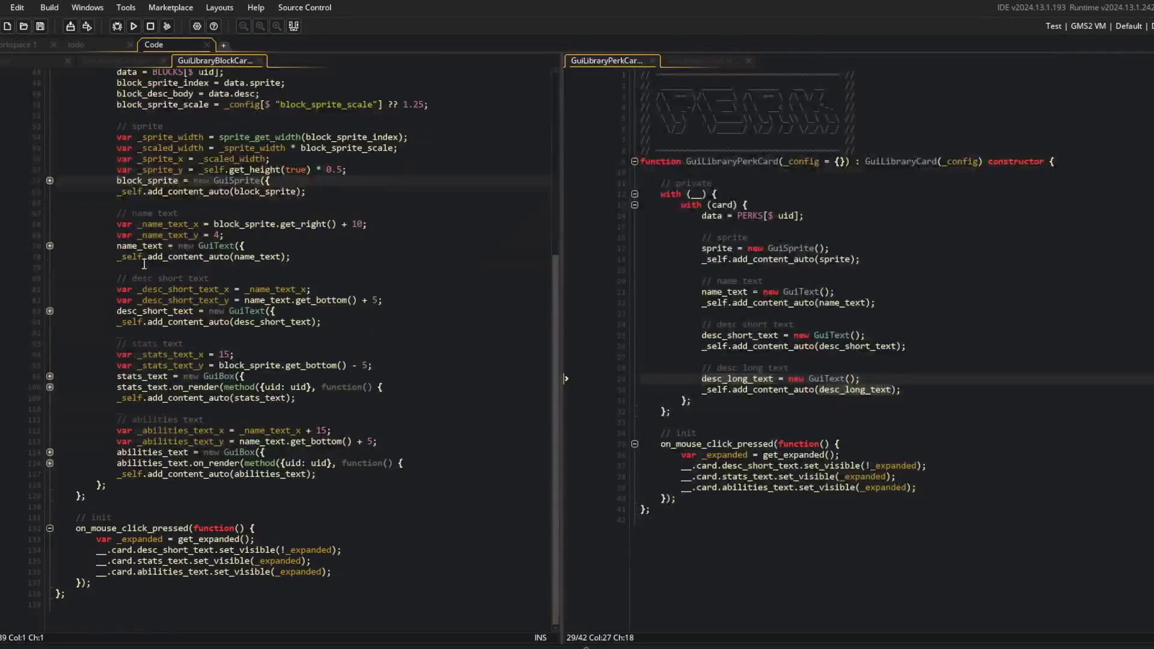
# In the pasted handler, change stats_text to desc_long_text and delete the abilities_text line
pyautogui.click(773, 477)
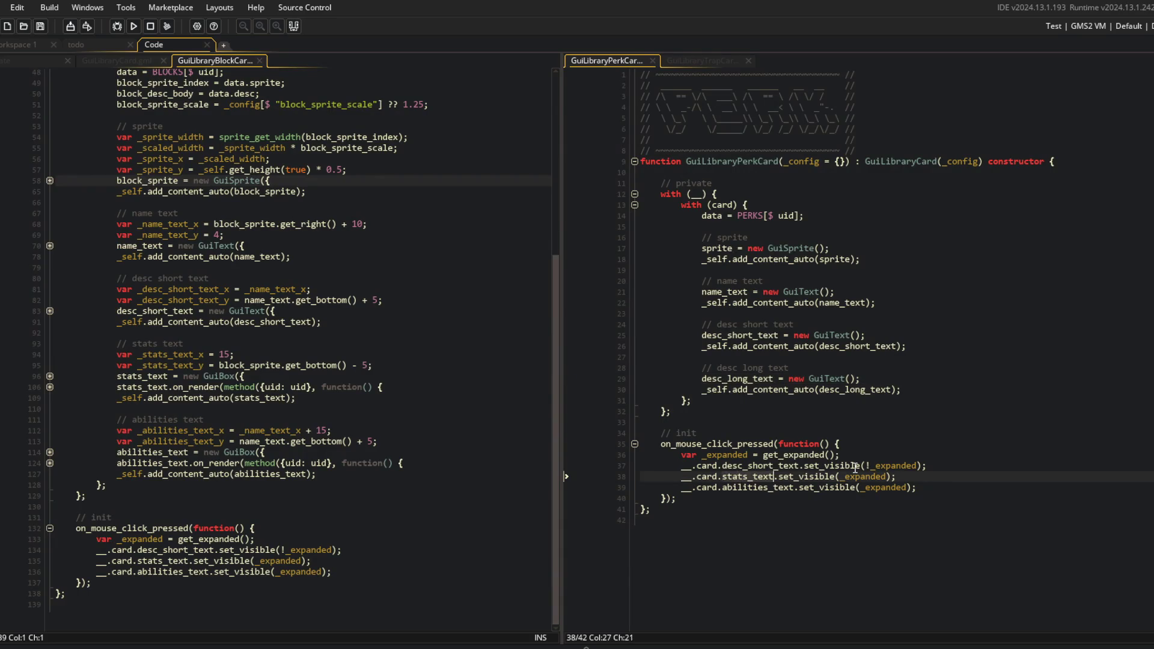
pyautogui.hotkey('ctrl', 'BackSpace')
pyautogui.write('desc_long_text')
pyautogui.click(843, 488)
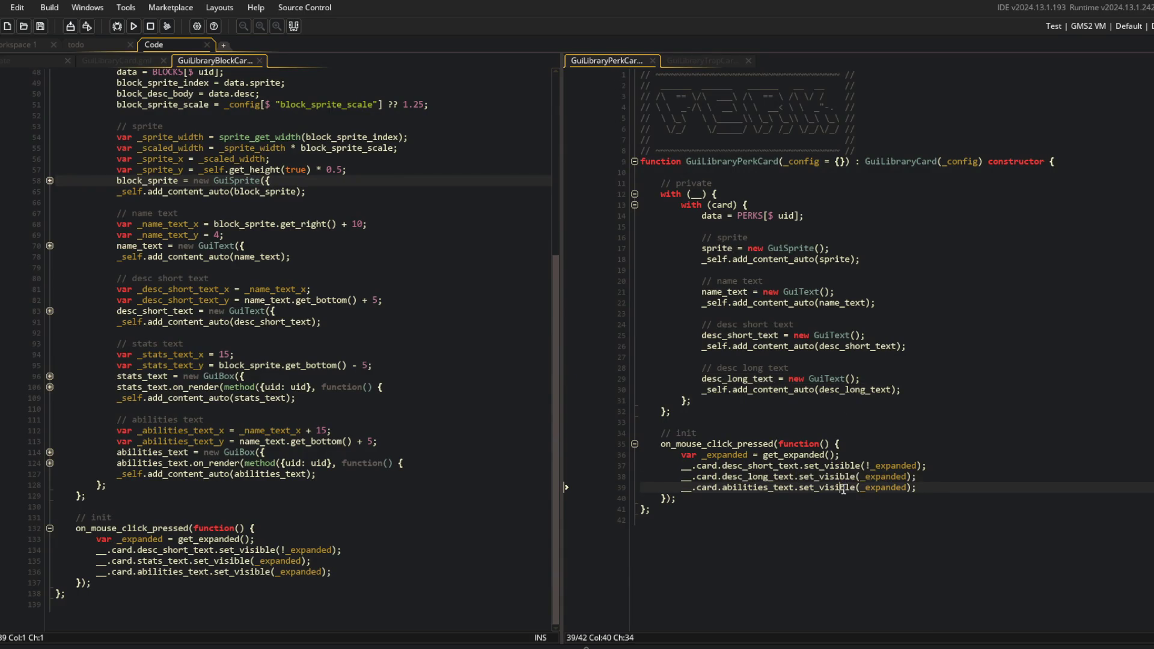
pyautogui.press('End')
pyautogui.hotkey('shift', 'Home')
pyautogui.hotkey('shift', 'Home')
pyautogui.press('BackSpace')
pyautogui.press('BackSpace')
# Look over the perk card's init comment and the block card's name text section
pyautogui.click(782, 357)
pyautogui.click(971, 428)
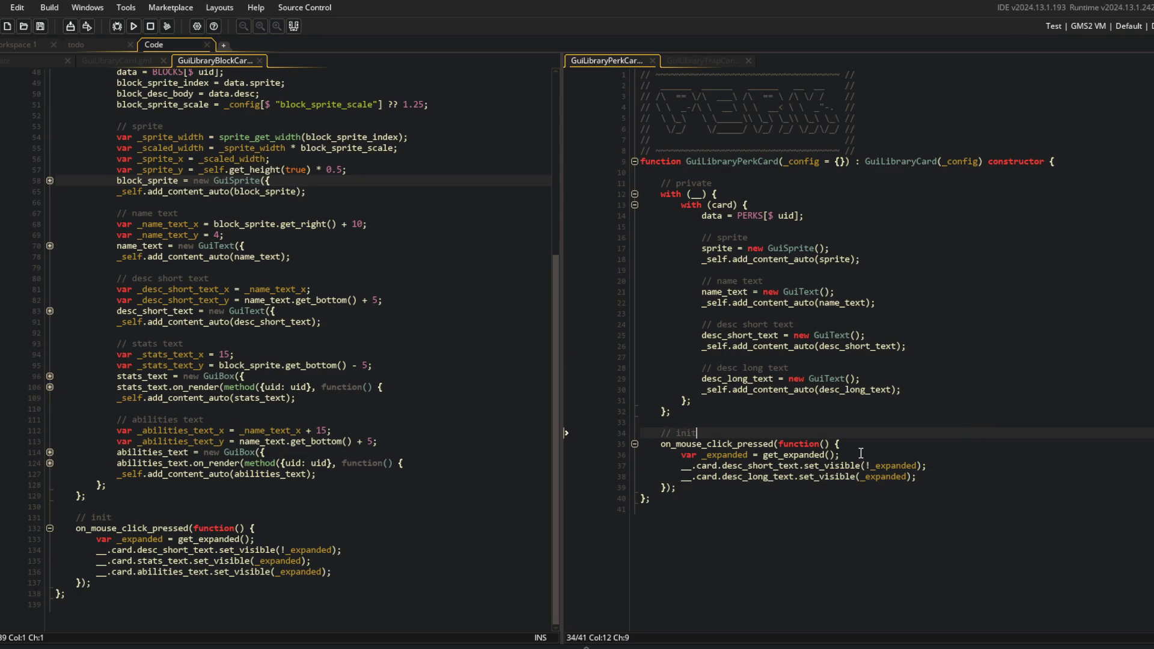
pyautogui.click(830, 425)
pyautogui.click(376, 213)
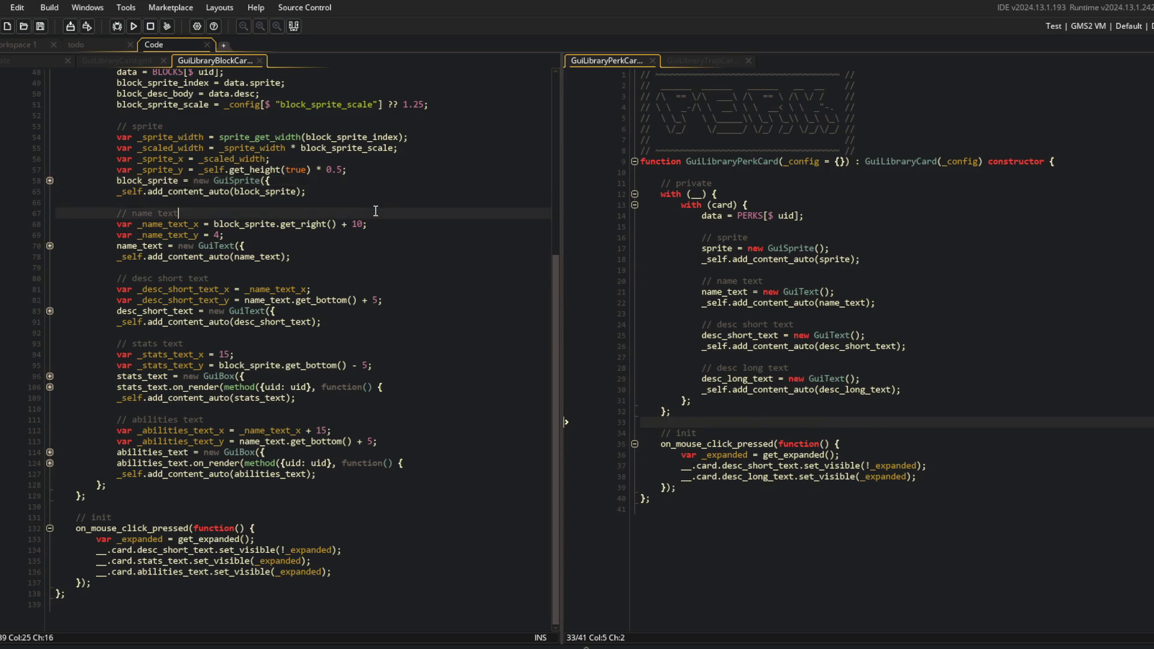
pyautogui.scroll(3, 376, 211)
pyautogui.click(98, 44)
pyautogui.click(153, 45)
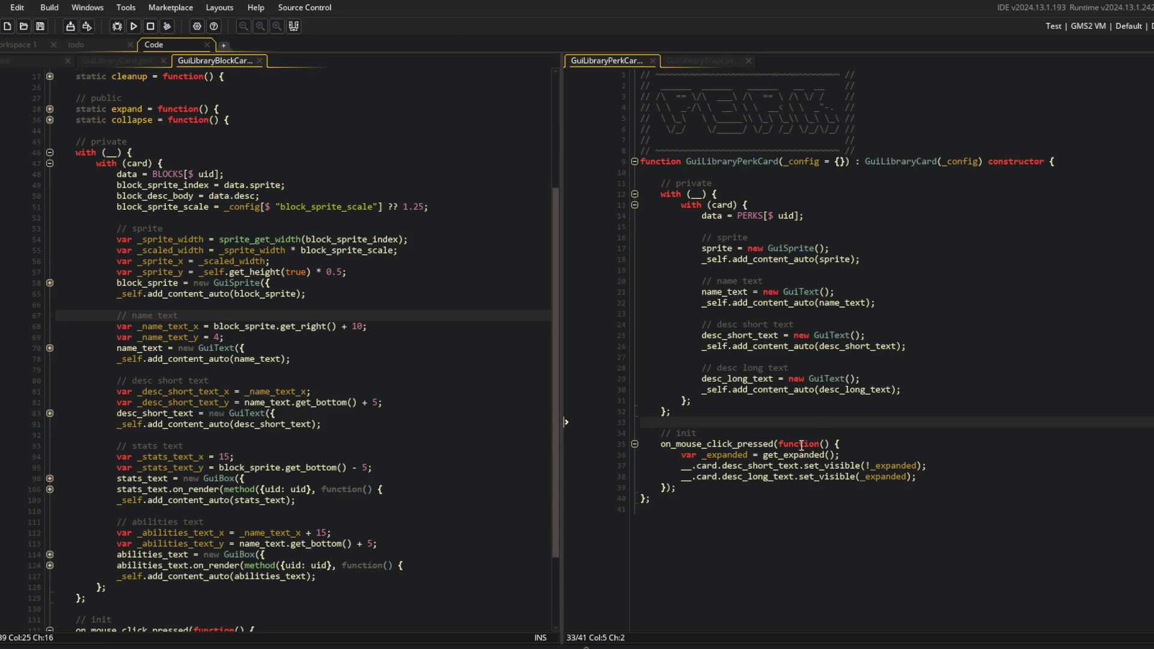
pyautogui.click(890, 259)
pyautogui.click(487, 206)
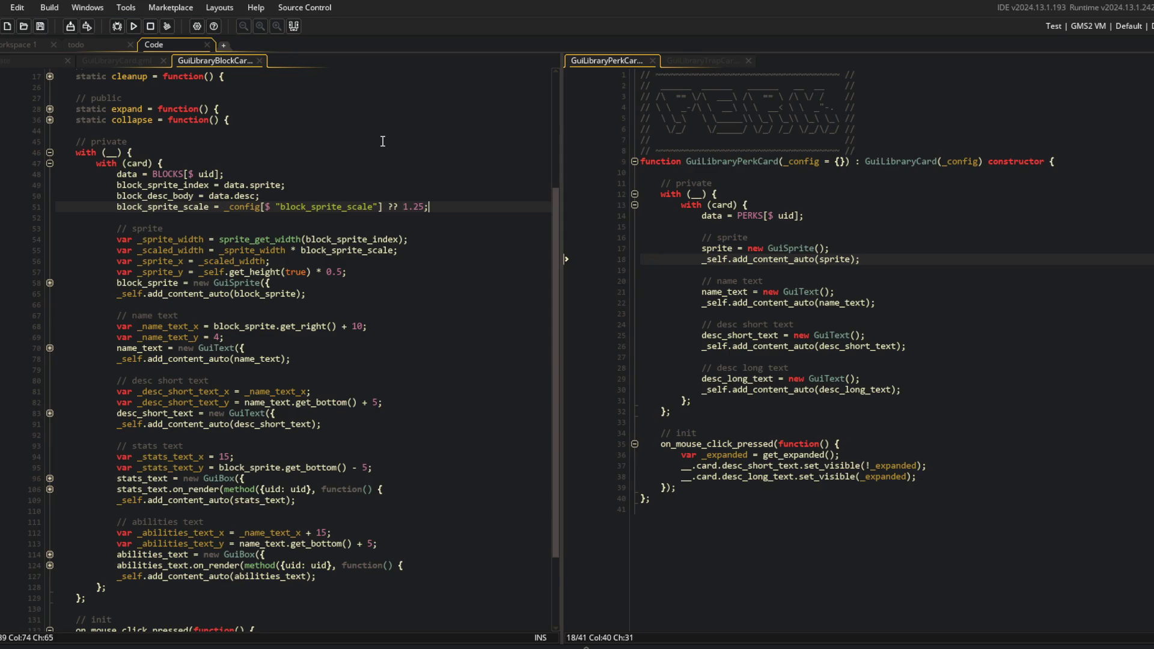
pyautogui.click(127, 153)
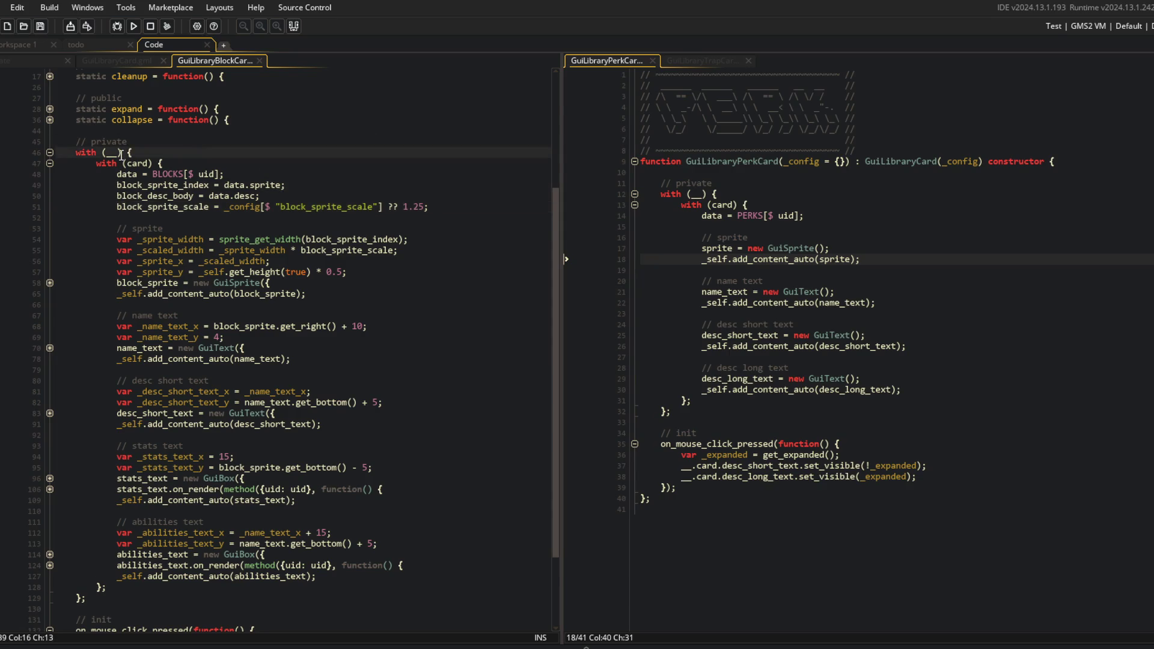
pyautogui.click(171, 141)
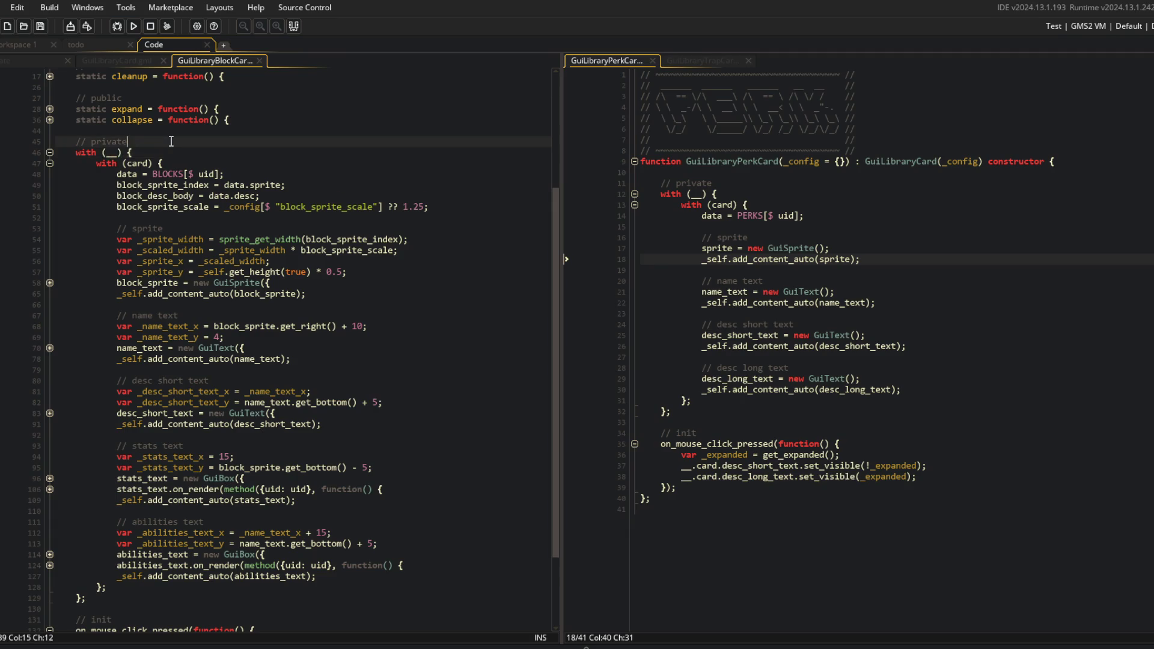
pyautogui.scroll(-3, 172, 141)
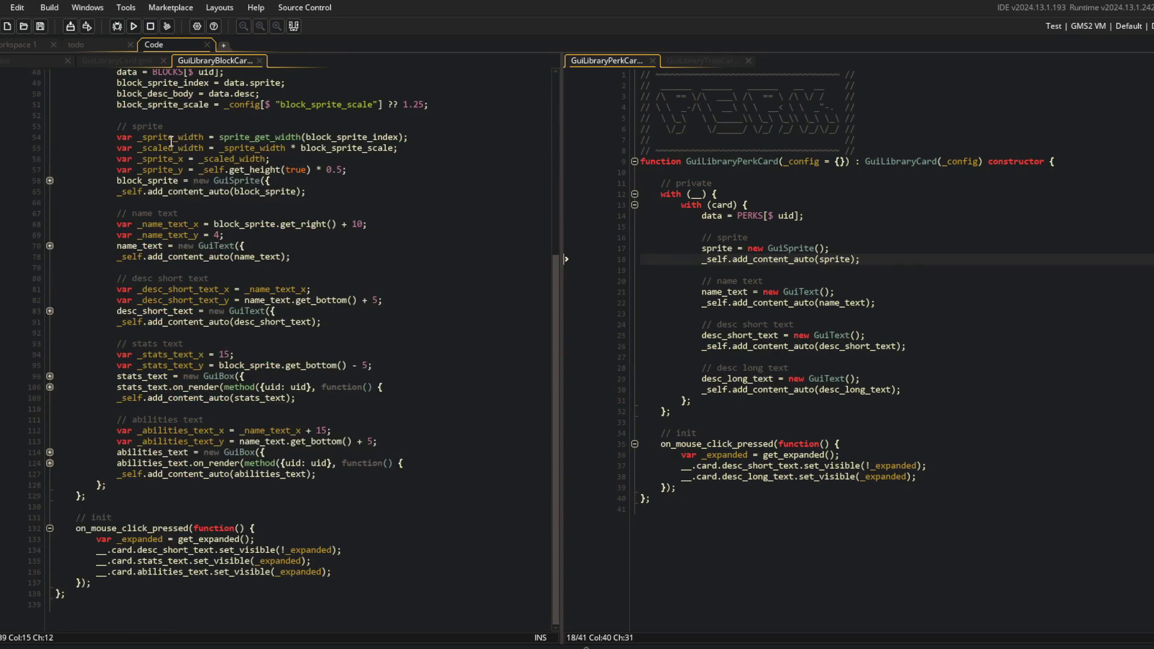
pyautogui.scroll(4, 172, 141)
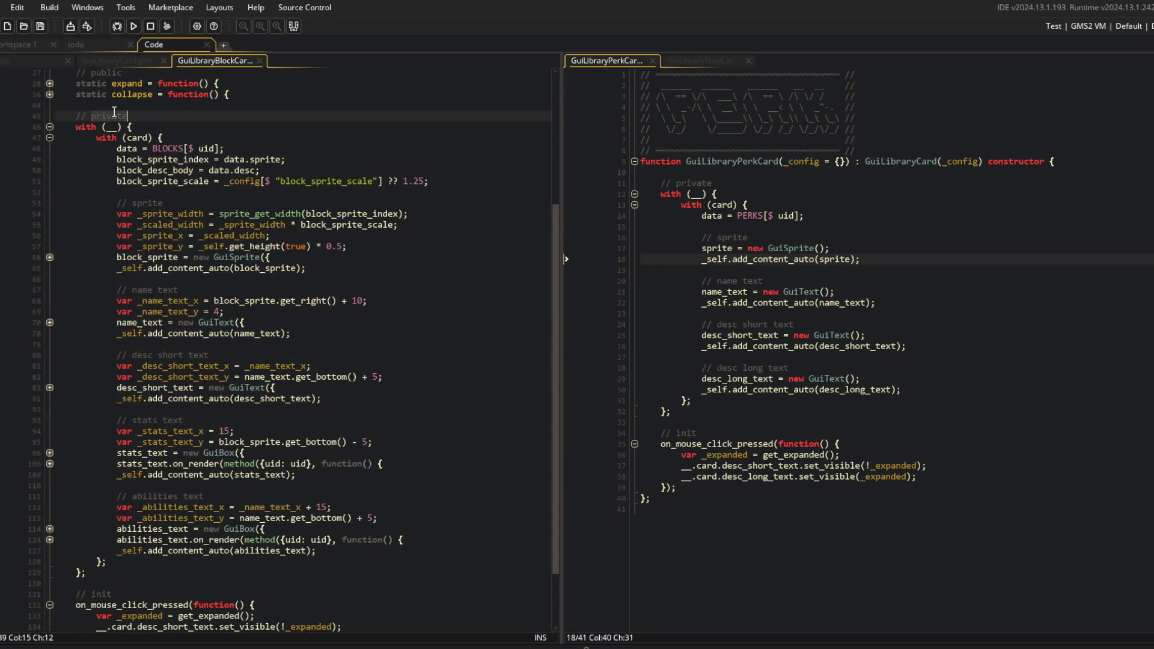
pyautogui.click(303, 127)
pyautogui.click(421, 235)
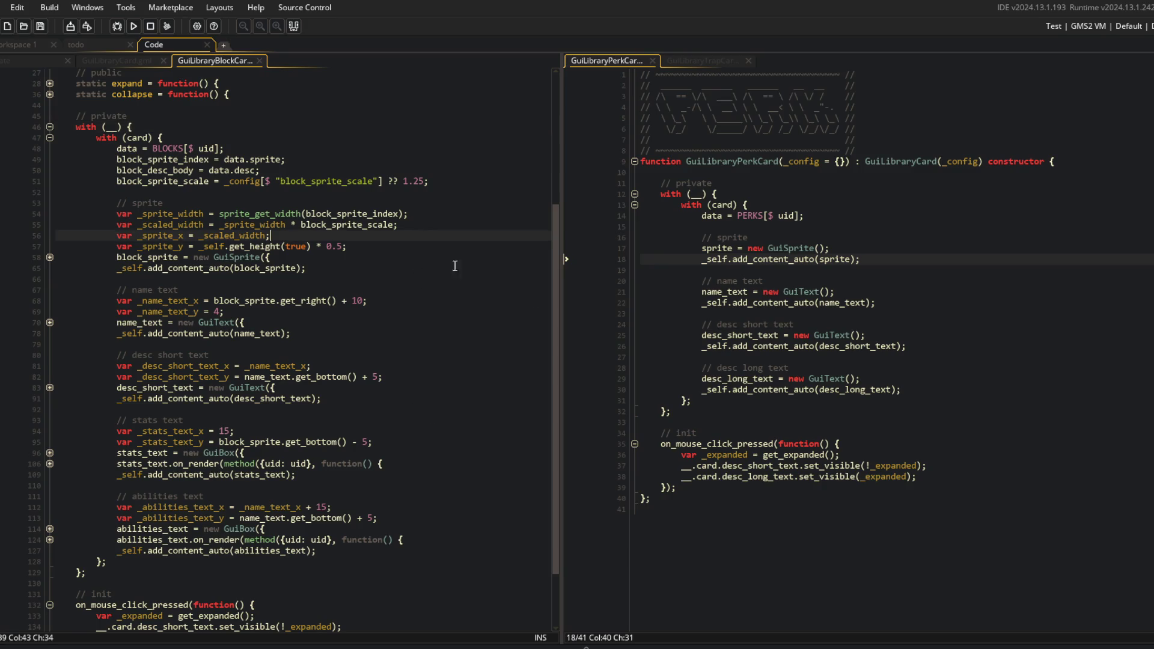
pyautogui.click(759, 171)
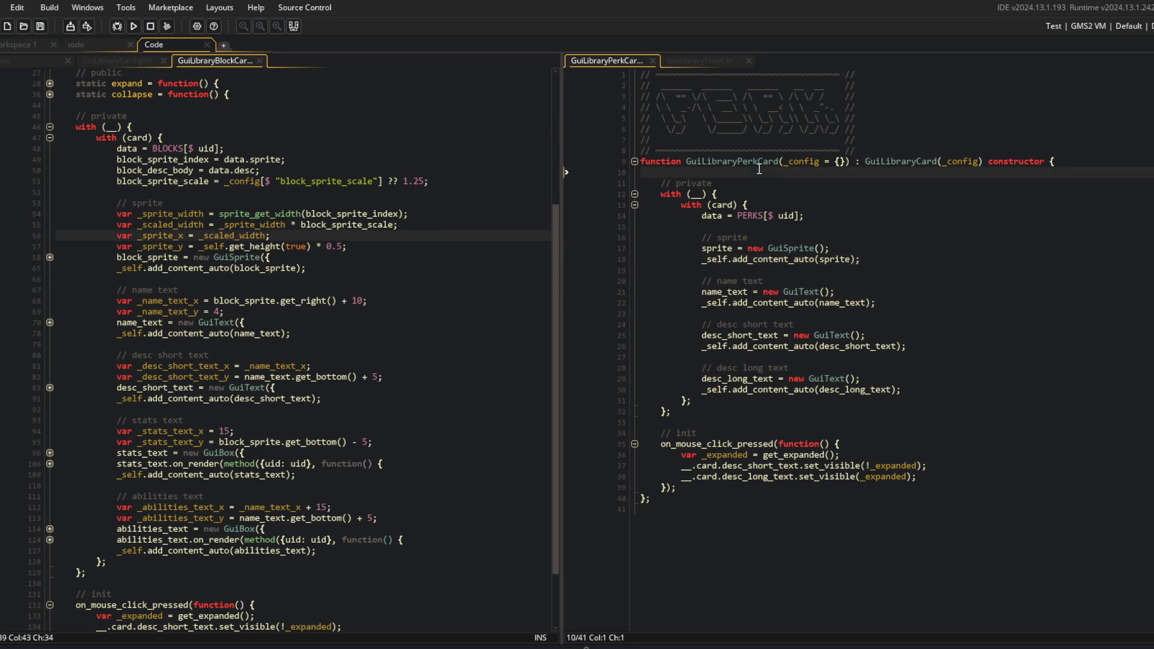
# Add var _self = self; at the top of the GuiLibraryPerkCard constructor and save
pyautogui.press('Up')
pyautogui.press('End')
pyautogui.press('Return')
pyautogui.write('var _slef')
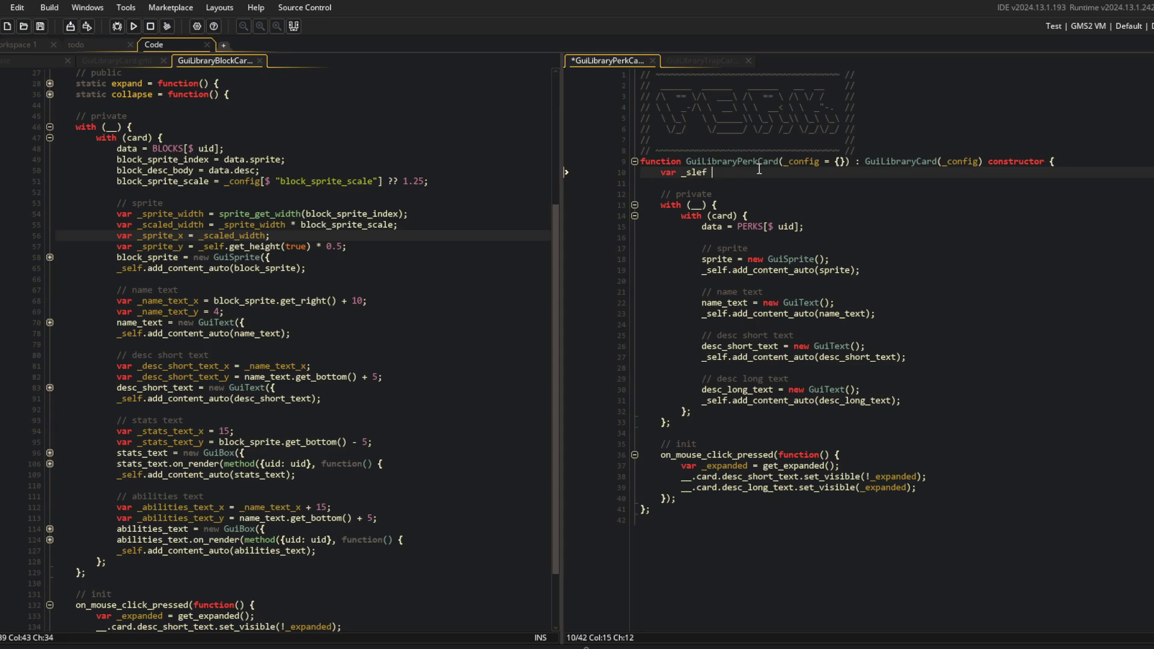
pyautogui.press('BackSpace')
pyautogui.press('BackSpace')
pyautogui.press('BackSpace')
pyautogui.write('elf = self;')
pyautogui.hotkey('ctrl', 's')
# Compare the perk card with the block card's sprite width, block_desc_body and with (card) sections
pyautogui.click(770, 184)
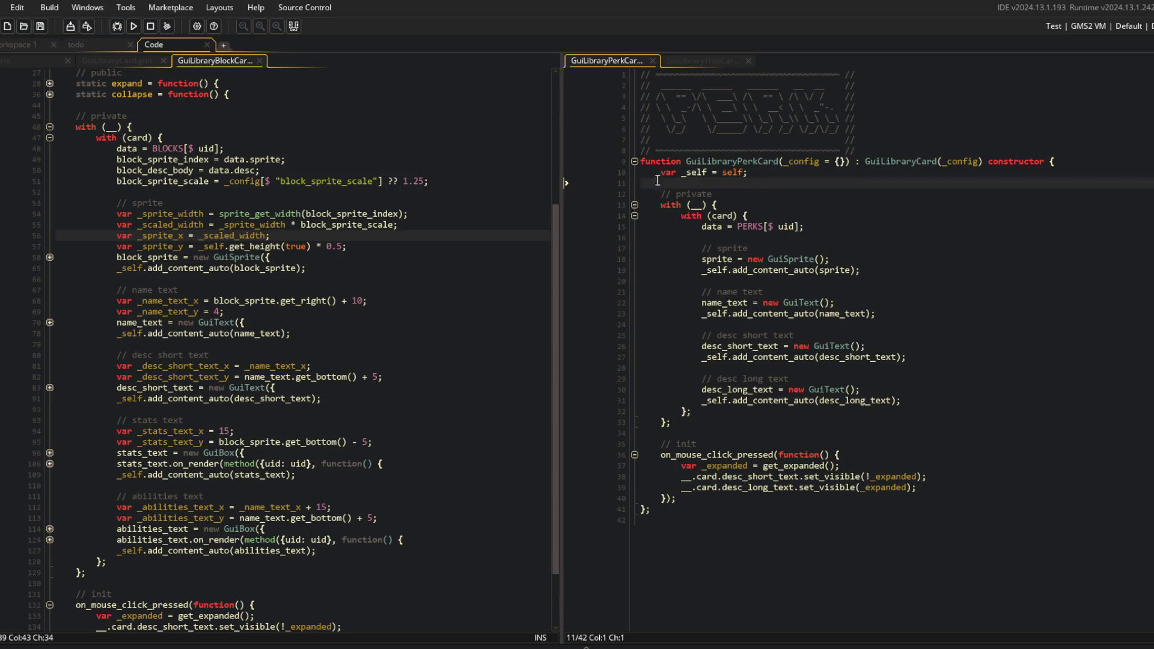
pyautogui.click(481, 217)
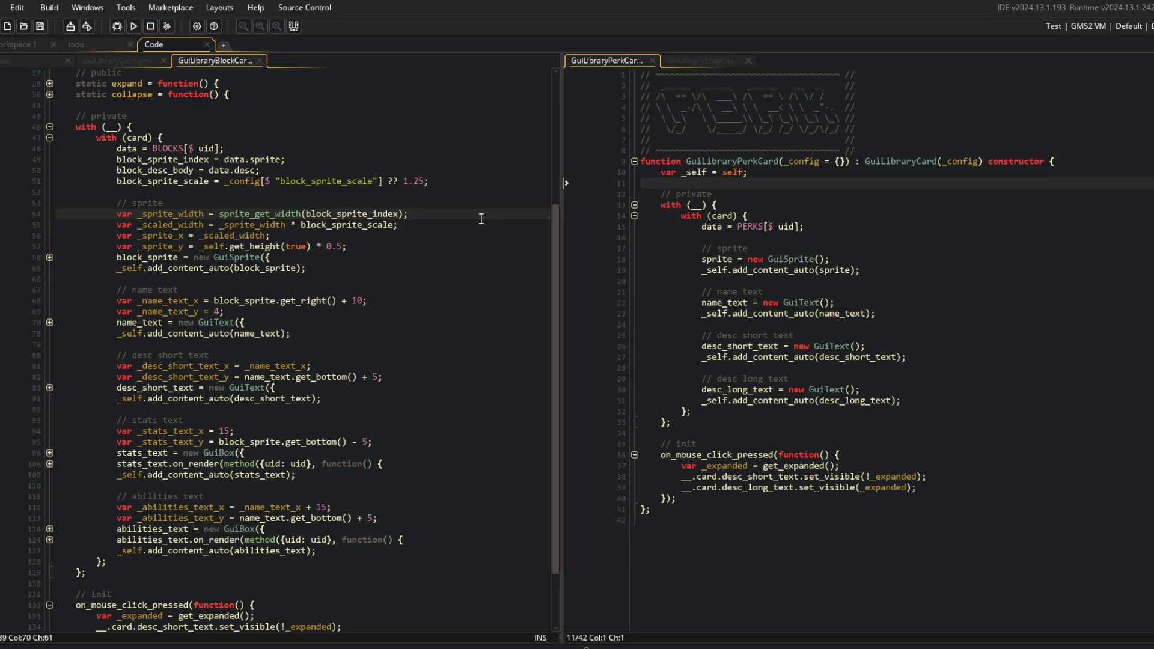
pyautogui.click(733, 184)
pyautogui.click(403, 173)
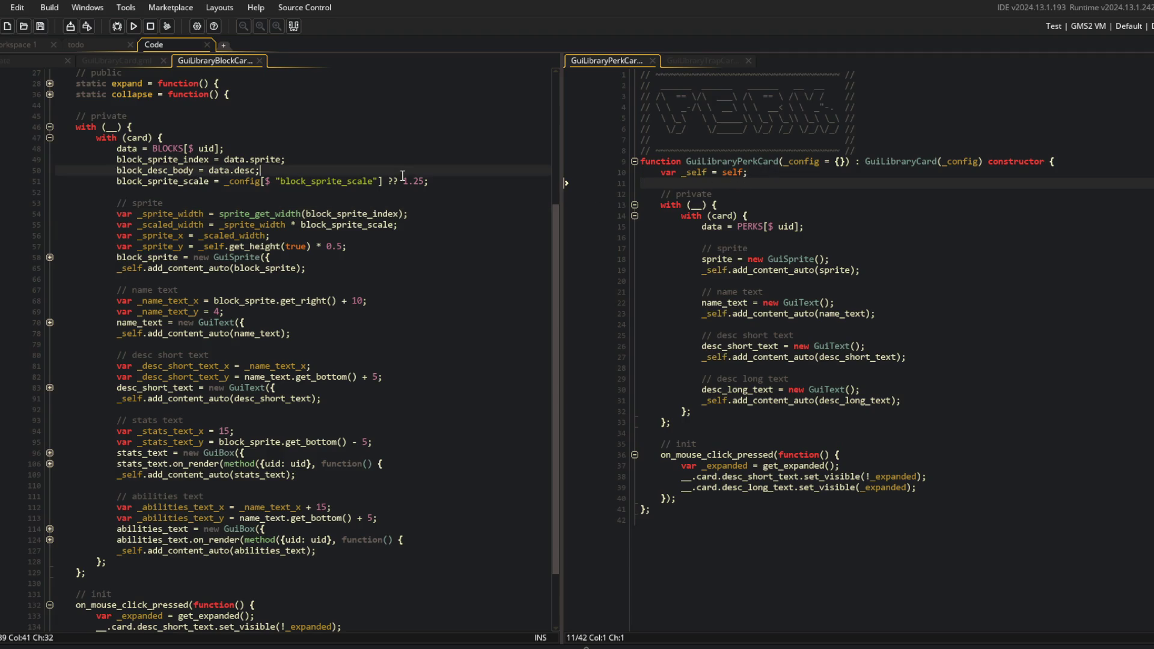
pyautogui.click(413, 411)
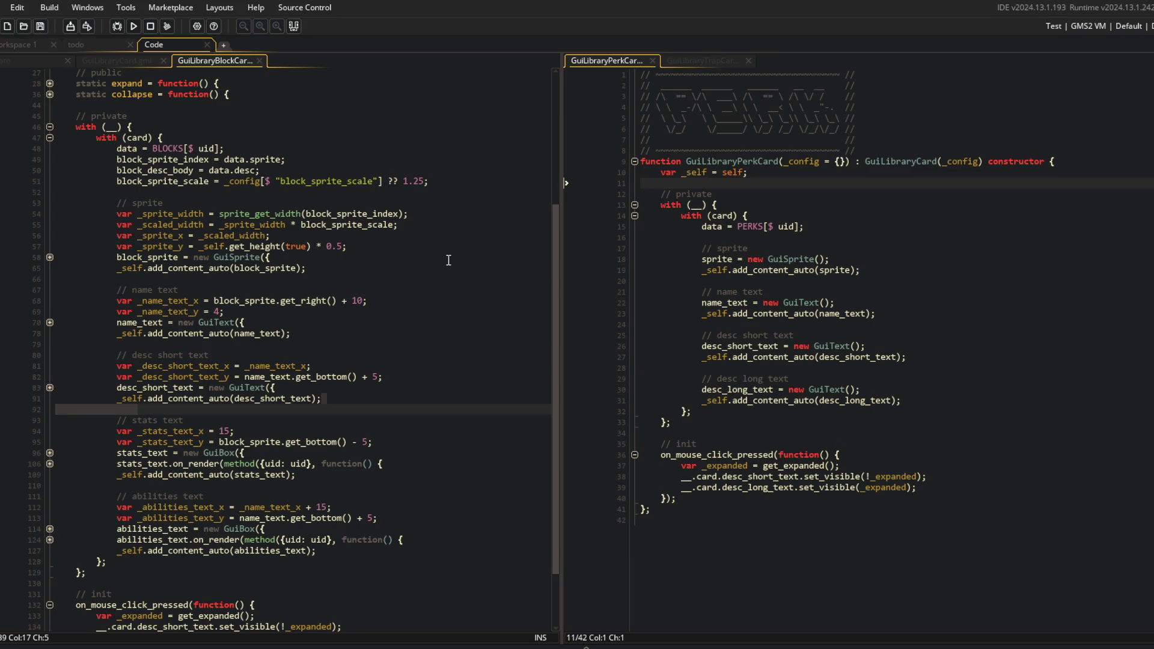
pyautogui.click(917, 183)
pyautogui.click(276, 137)
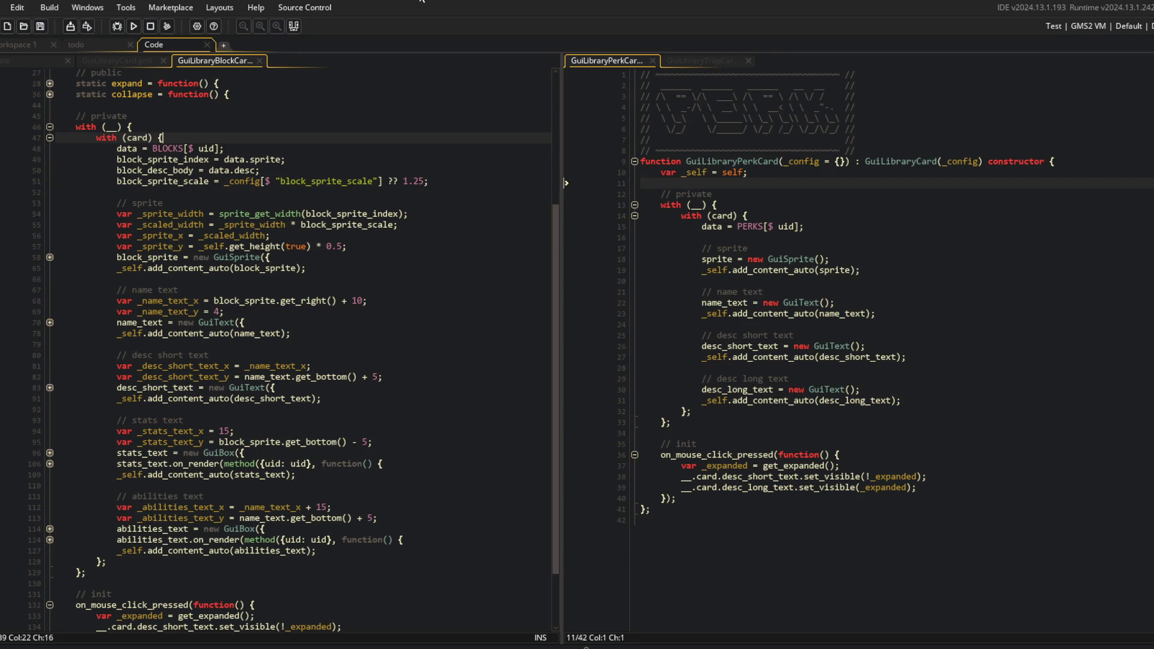
pyautogui.click(231, 131)
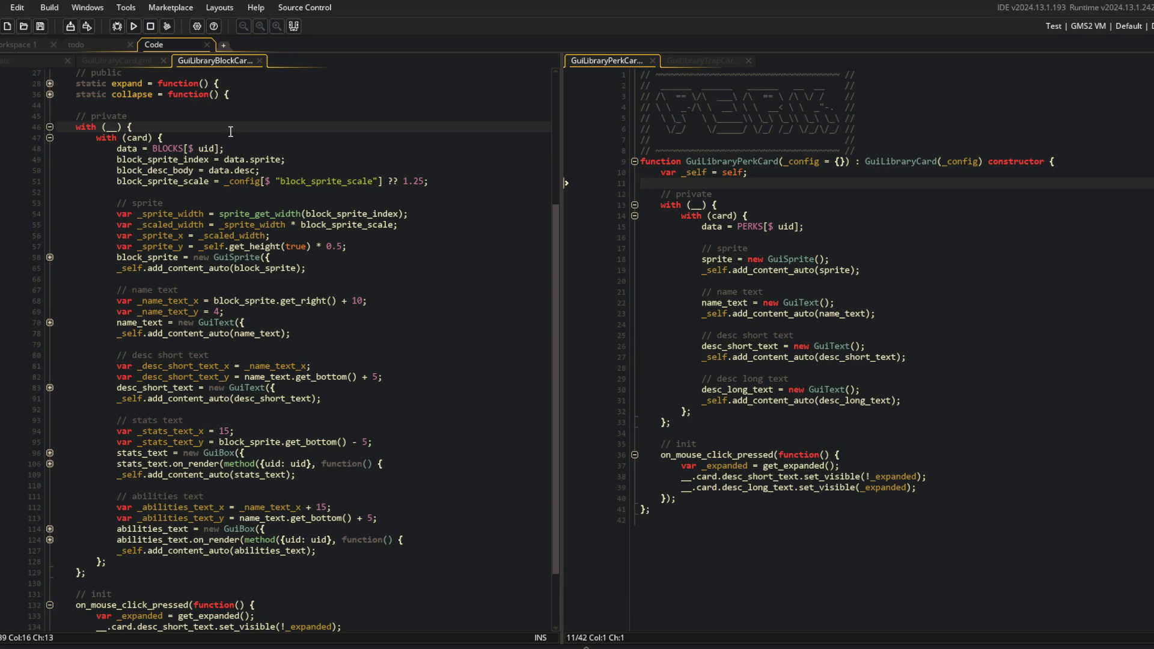